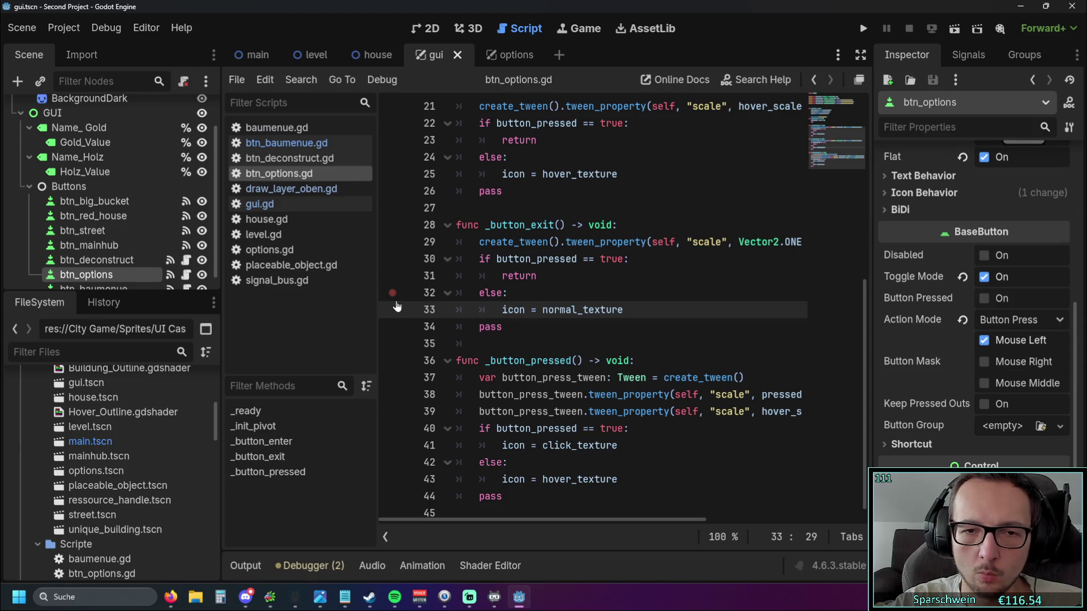
pyautogui.scroll(5, 537, 260)
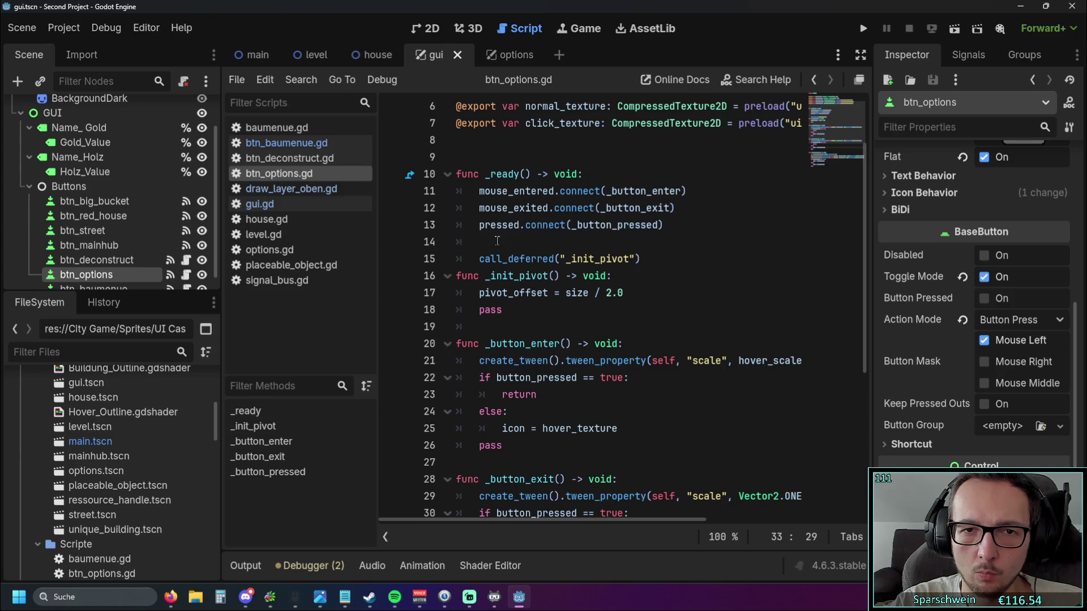
pyautogui.scroll(2, 497, 242)
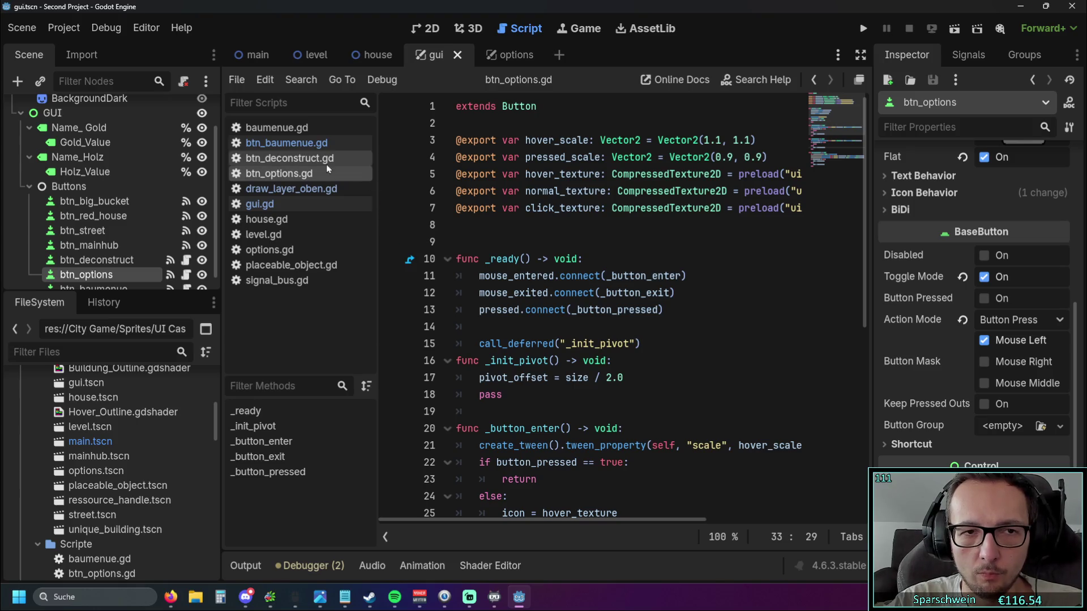
# Review btn_options.gd, btn_baumenue.gd and btn_deconstruct.gd, then settle on gui.gd's input handler.
pyautogui.click(306, 173)
pyautogui.scroll(-5, 483, 220)
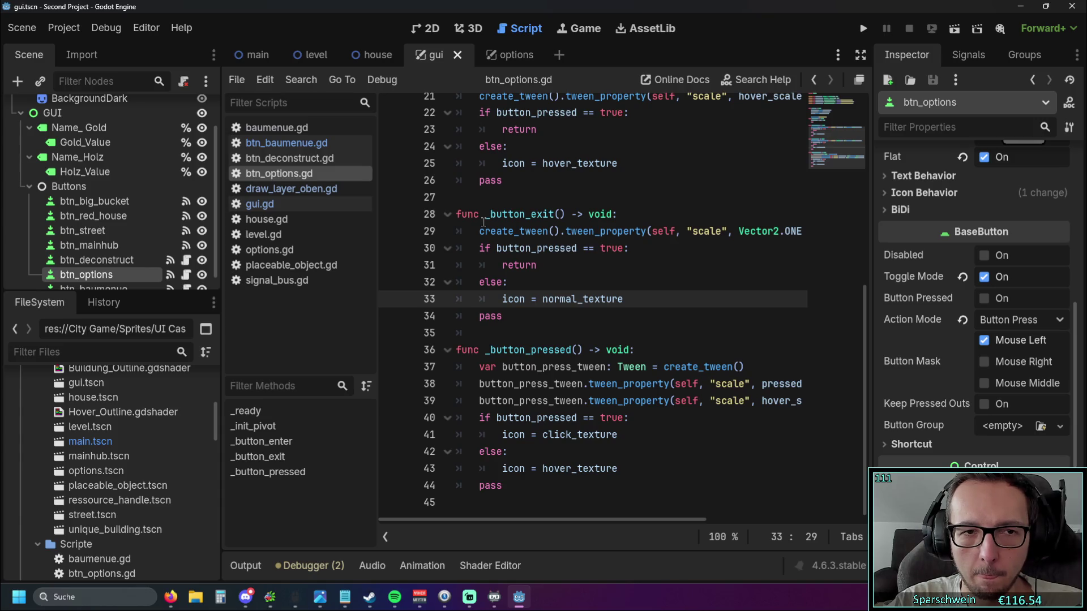
pyautogui.scroll(3, 483, 219)
pyautogui.scroll(2, 483, 219)
pyautogui.click(286, 143)
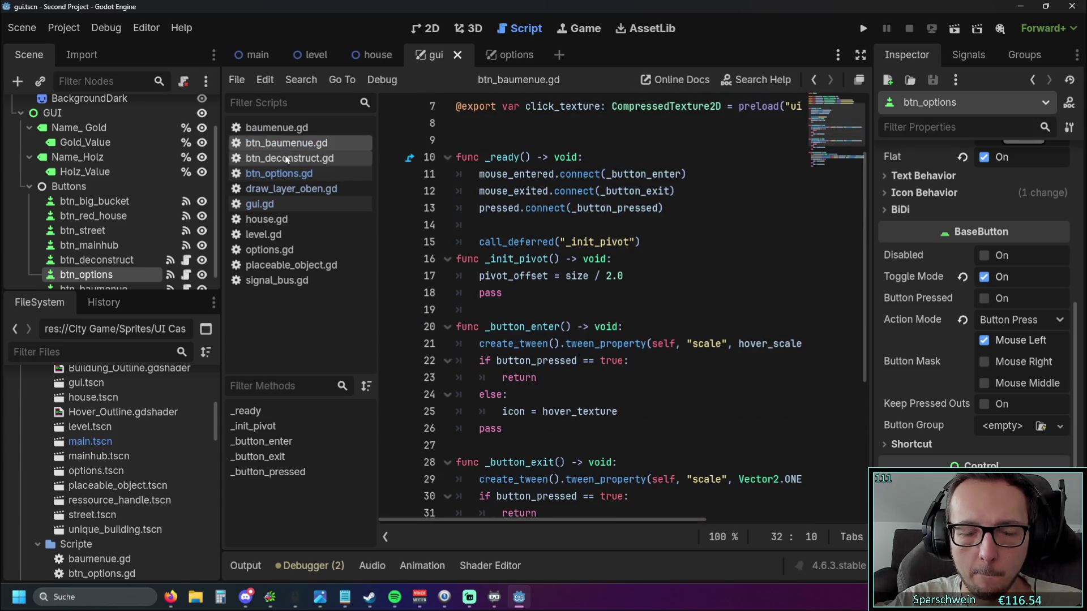
pyautogui.click(287, 158)
pyautogui.click(306, 174)
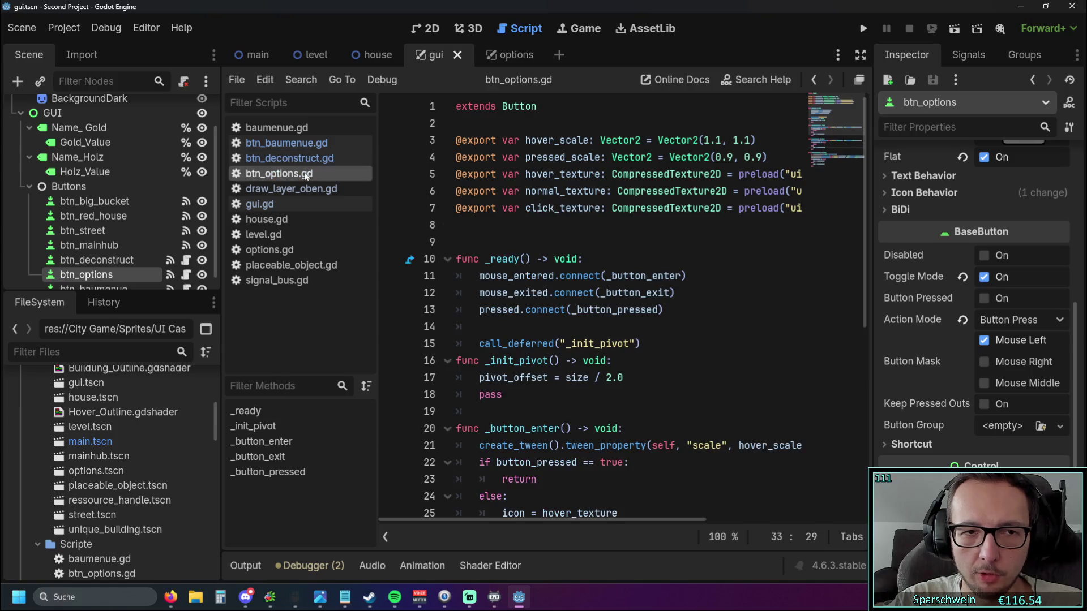
pyautogui.click(258, 204)
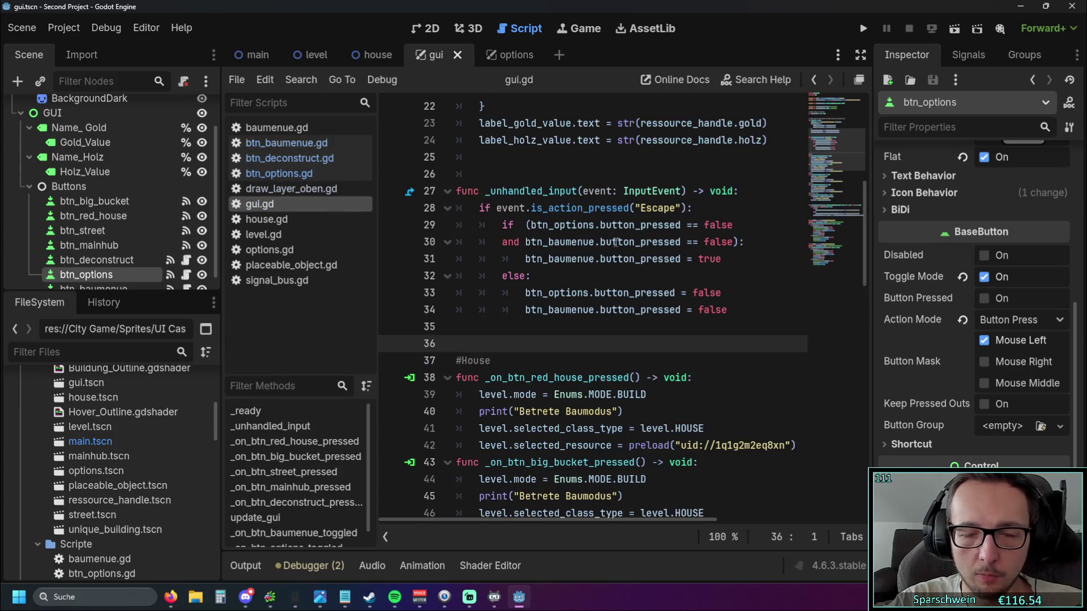
pyautogui.scroll(1, 617, 242)
# Drop a btn_options node reference into gui.gd and move it into the if branch on line 31.
pyautogui.click(534, 224)
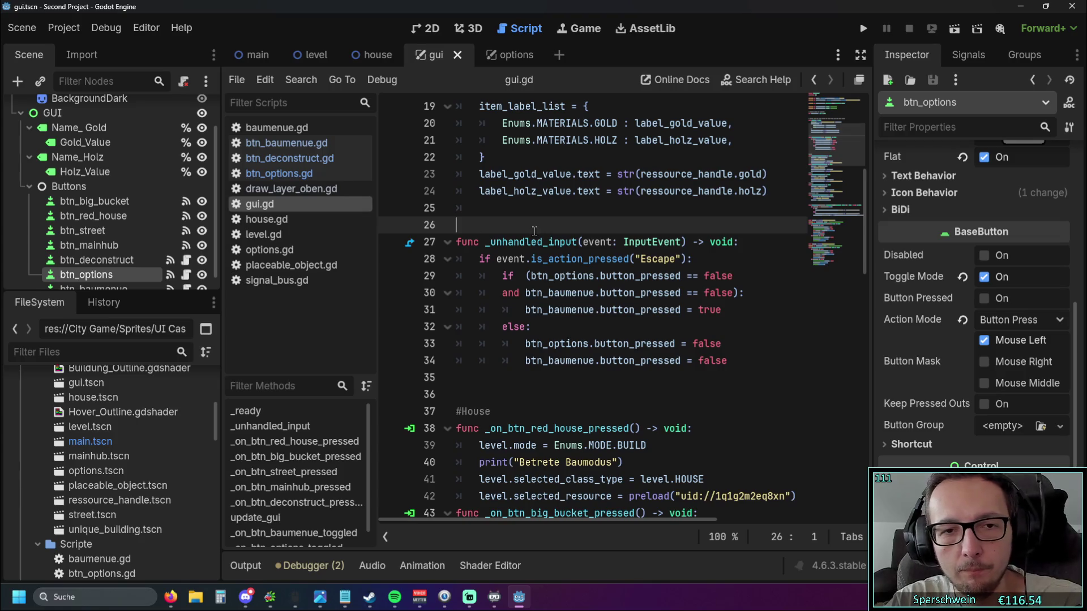
pyautogui.scroll(-1, 95, 266)
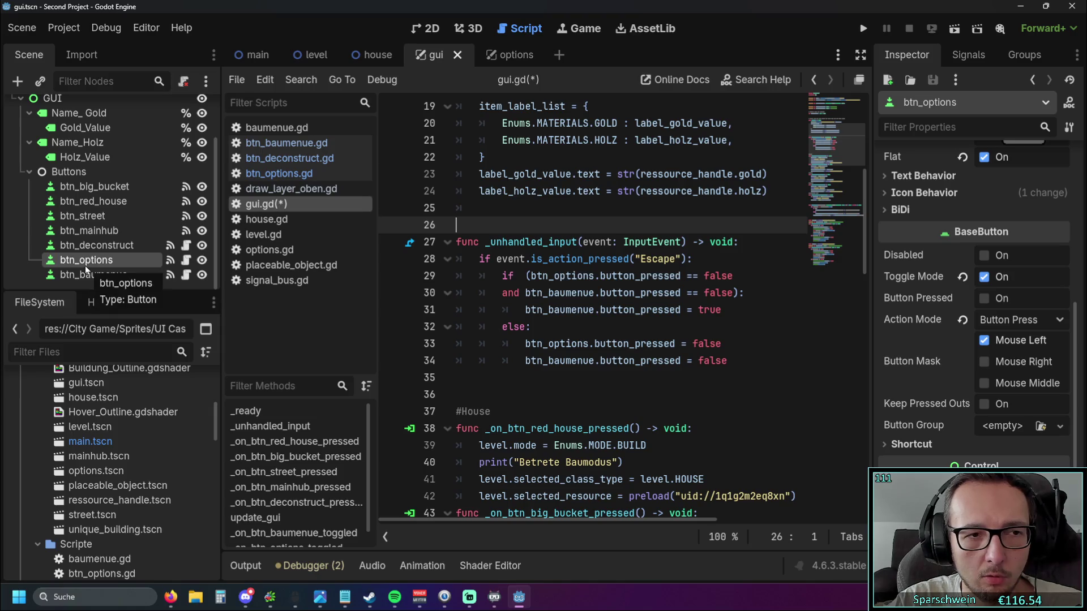
pyautogui.moveTo(78, 266)
pyautogui.mouseDown()
pyautogui.moveTo(513, 233)
pyautogui.moveTo(500, 225)
pyautogui.mouseUp()
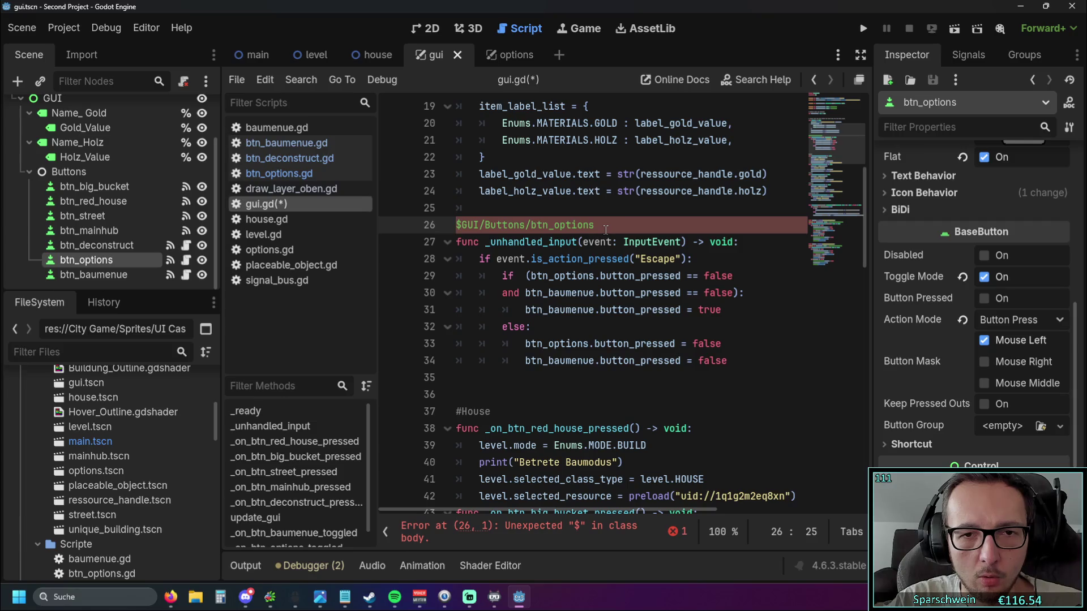
pyautogui.click(747, 292)
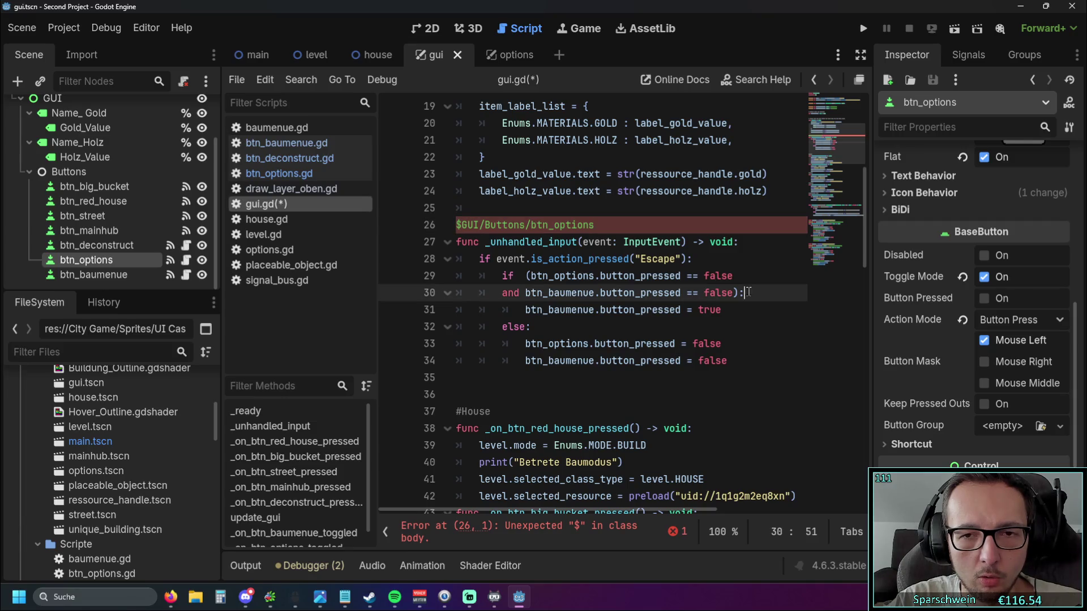
pyautogui.press('Return')
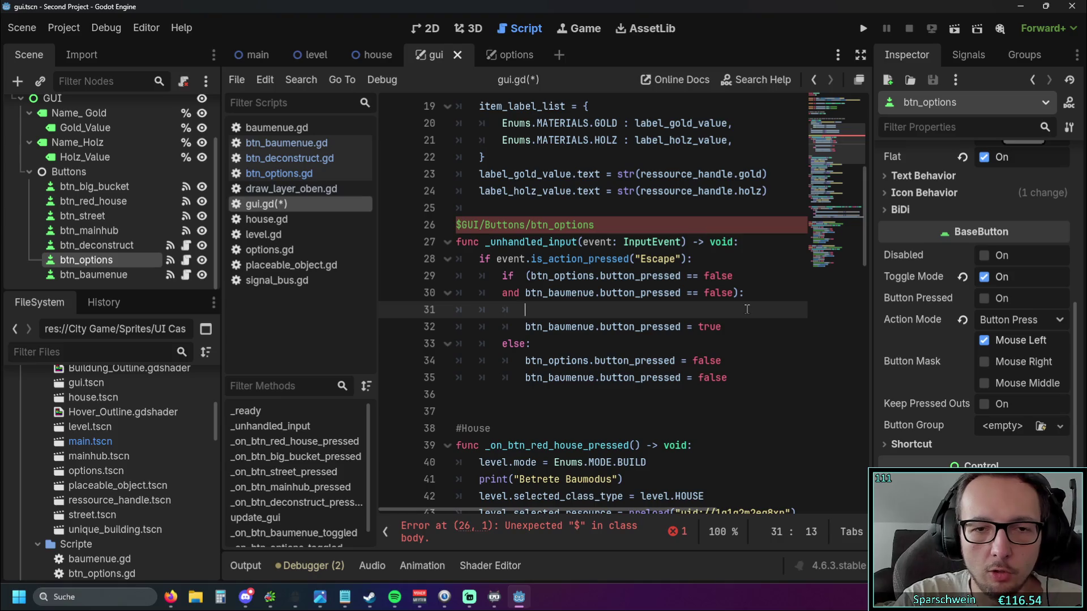
pyautogui.moveTo(596, 224); pyautogui.dragTo(456, 225)
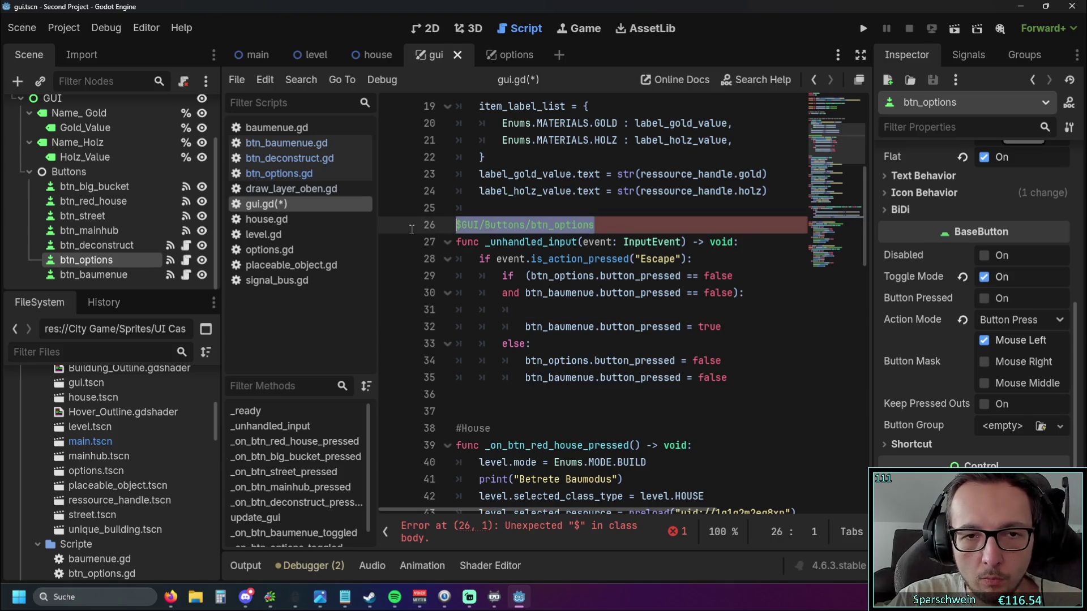
pyautogui.hotkey('ctrl', 'x')
pyautogui.click(544, 310)
pyautogui.hotkey('ctrl', 'v')
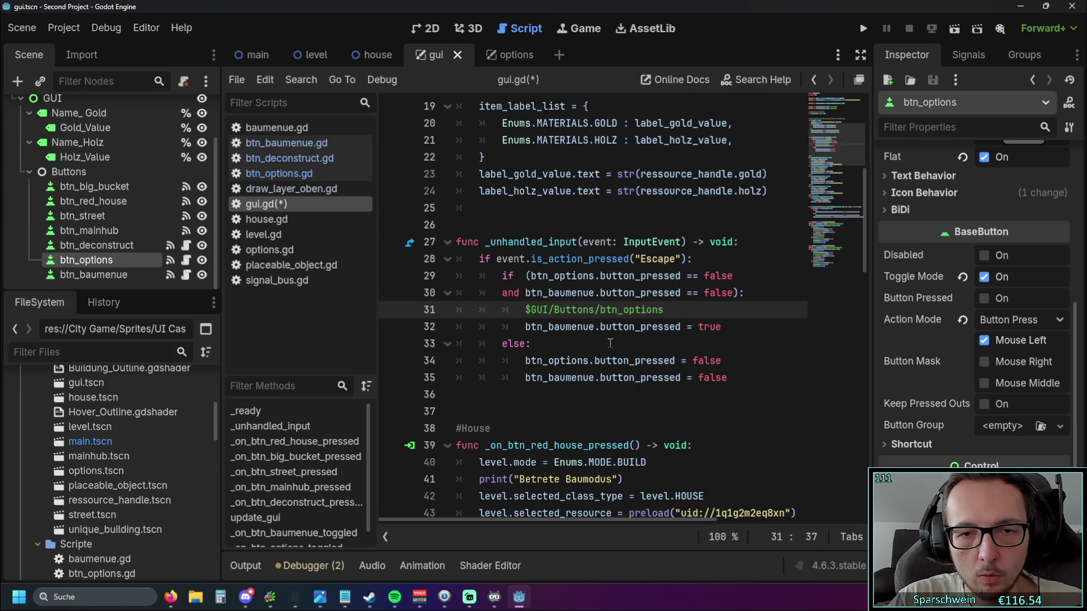
pyautogui.write('.')
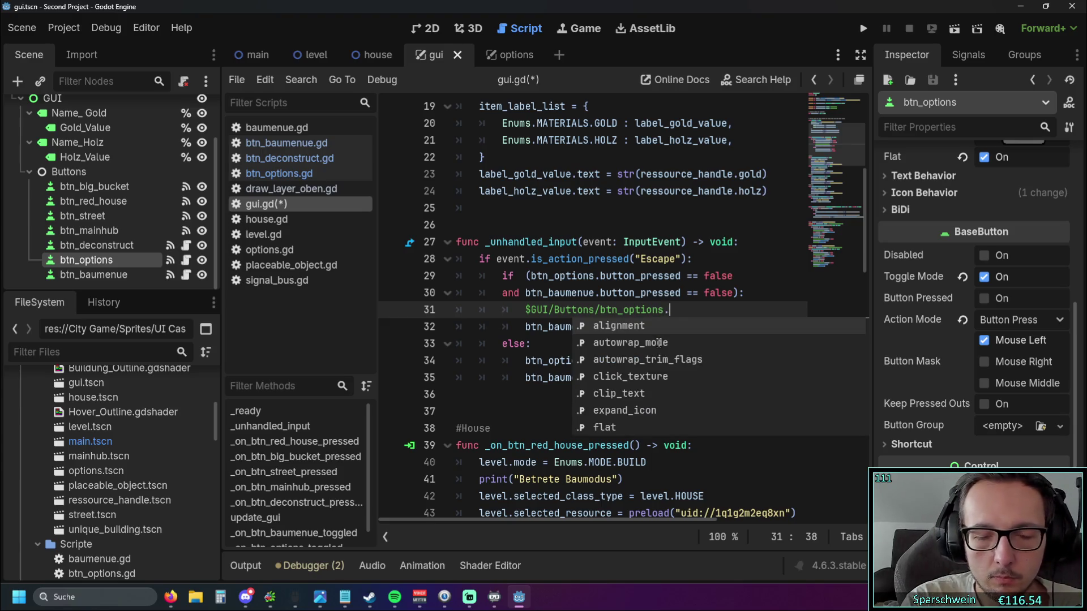
pyautogui.write('_')
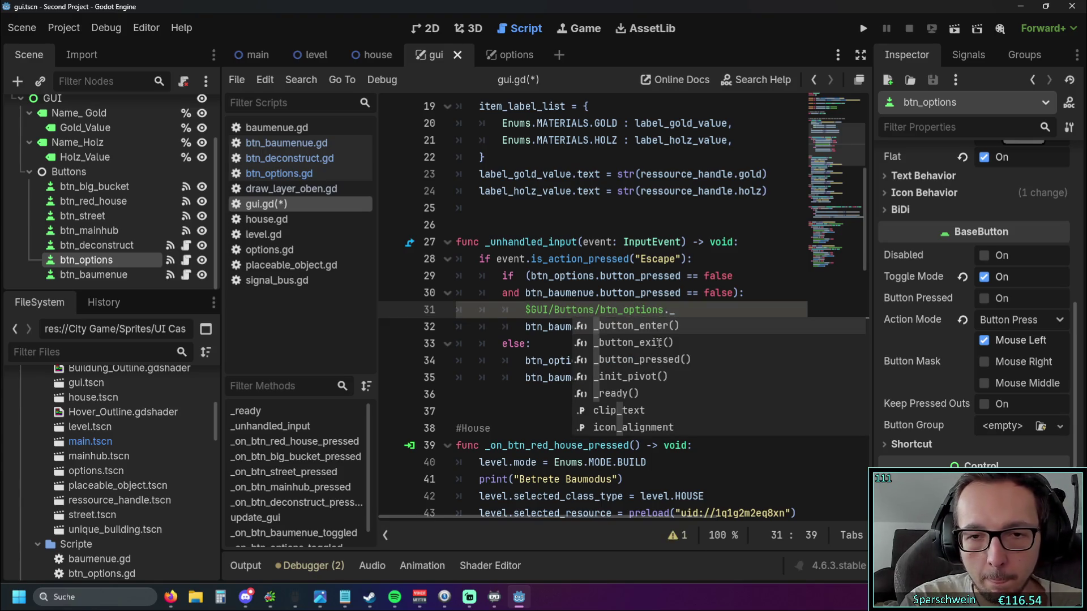
# Append the ._button_pressed() call to the btn_options reference and run the game.
pyautogui.click(633, 360)
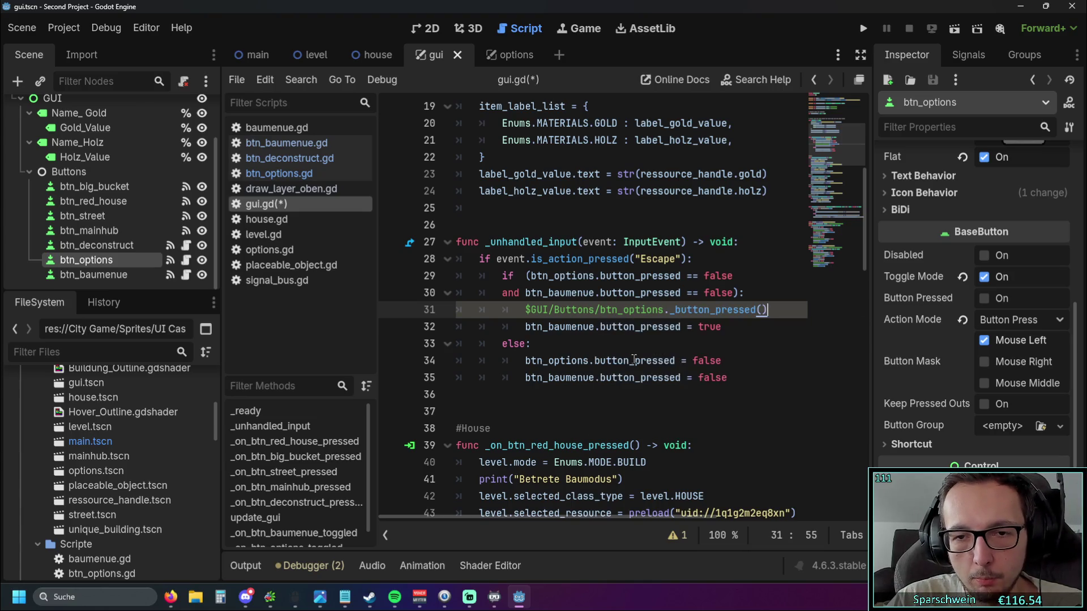
pyautogui.click(740, 380)
pyautogui.click(722, 403)
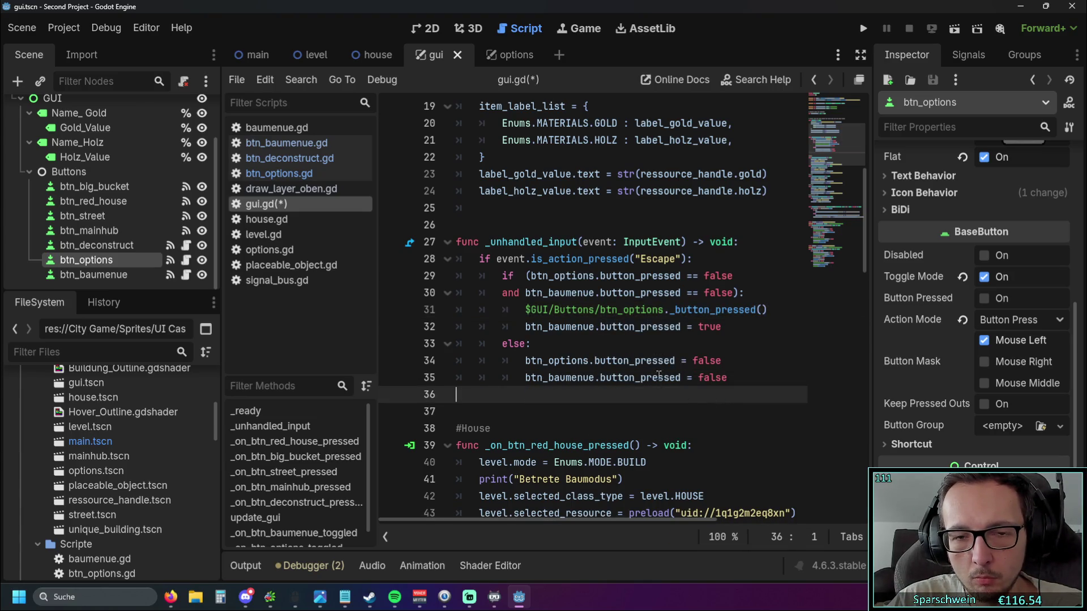
pyautogui.click(863, 28)
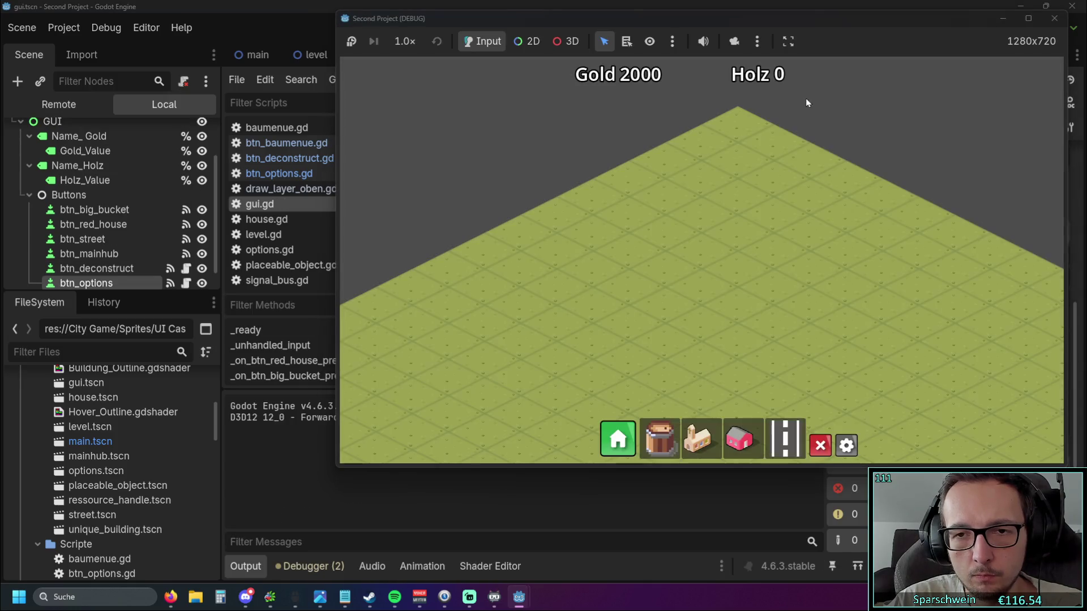
# Toggle the Baumenü build dialog open and closed several times in the running game, then stop it.
pyautogui.click(846, 445)
pyautogui.click(882, 369)
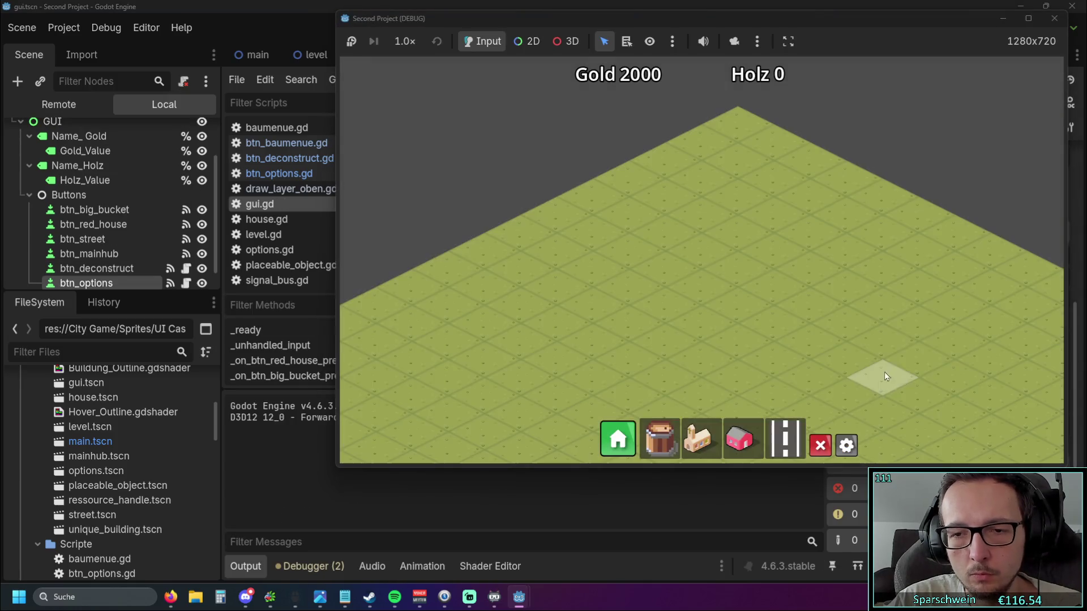
pyautogui.click(898, 360)
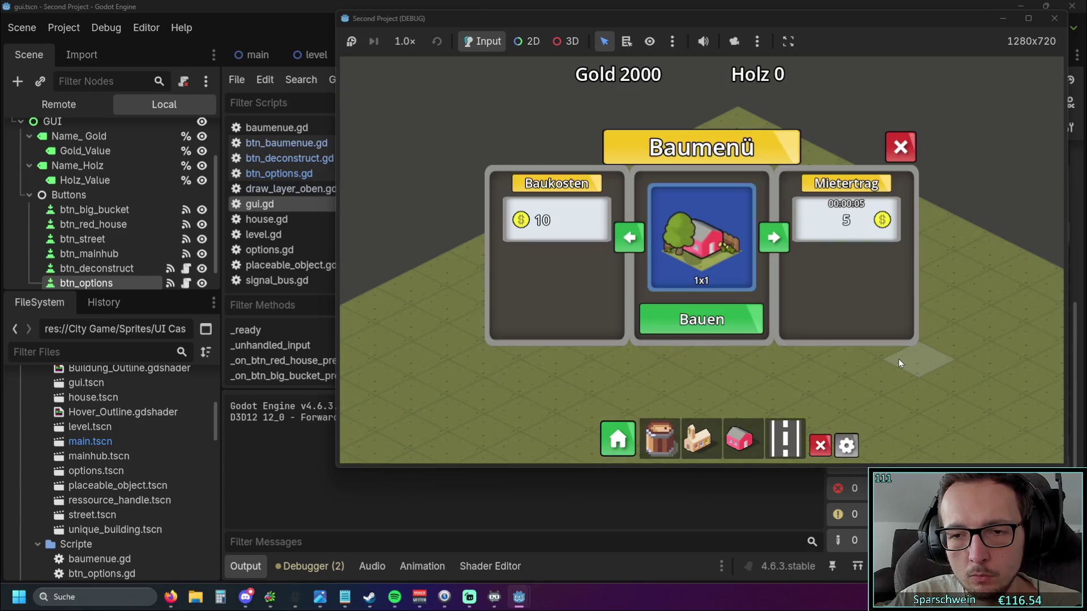
pyautogui.click(898, 359)
pyautogui.click(897, 360)
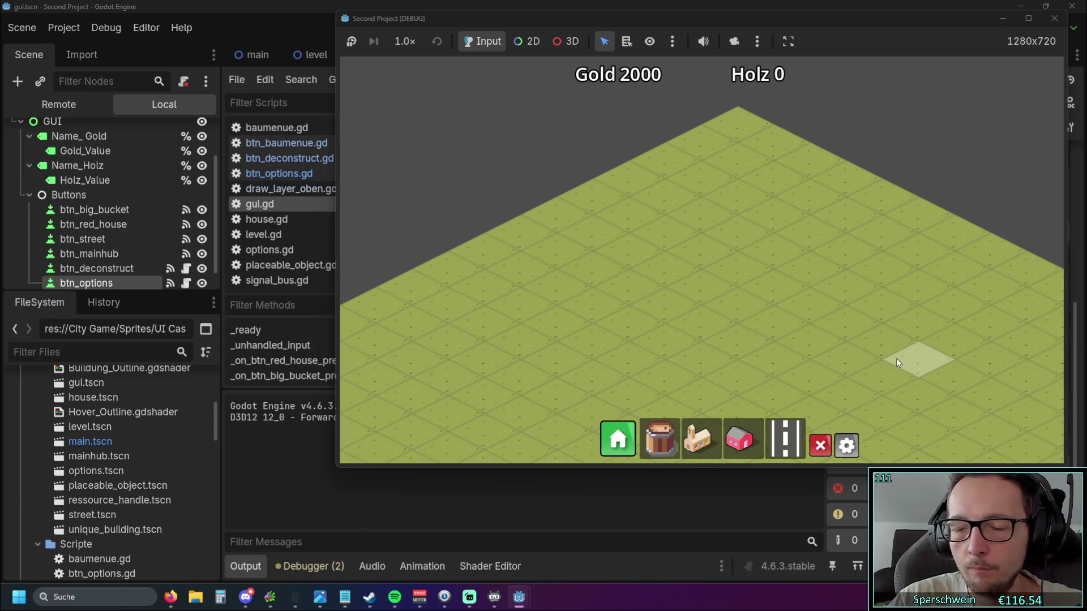
pyautogui.click(884, 361)
pyautogui.click(884, 361)
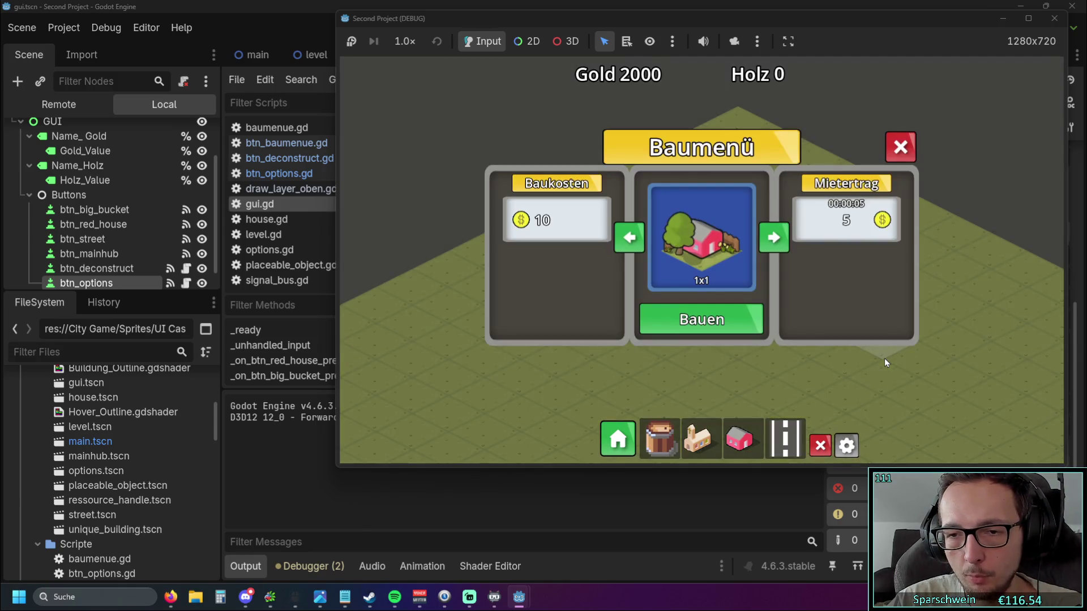
pyautogui.click(883, 361)
pyautogui.click(883, 361)
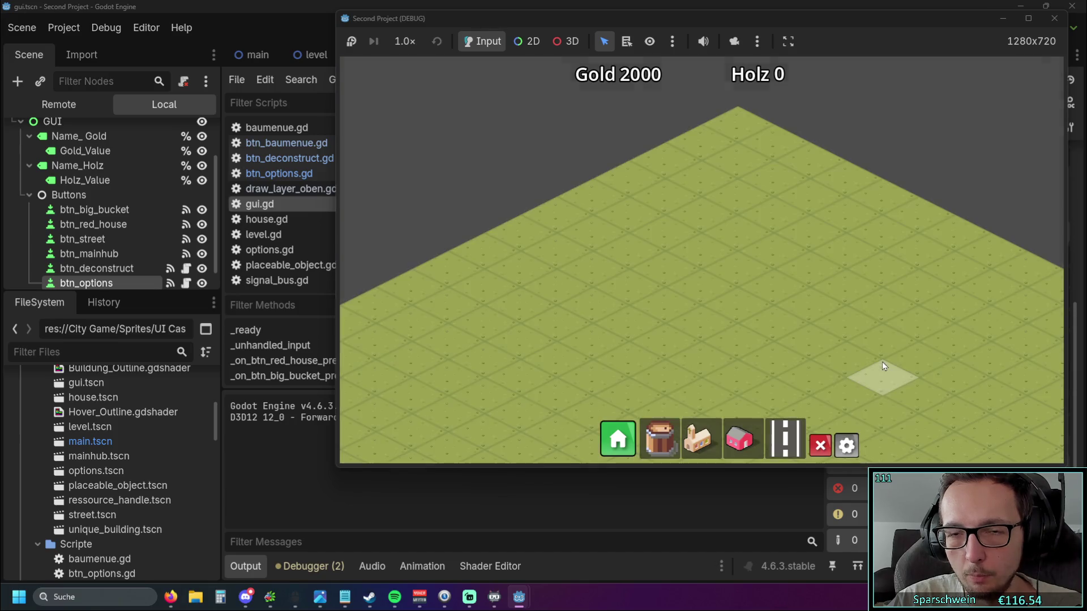
pyautogui.click(882, 362)
pyautogui.click(1054, 17)
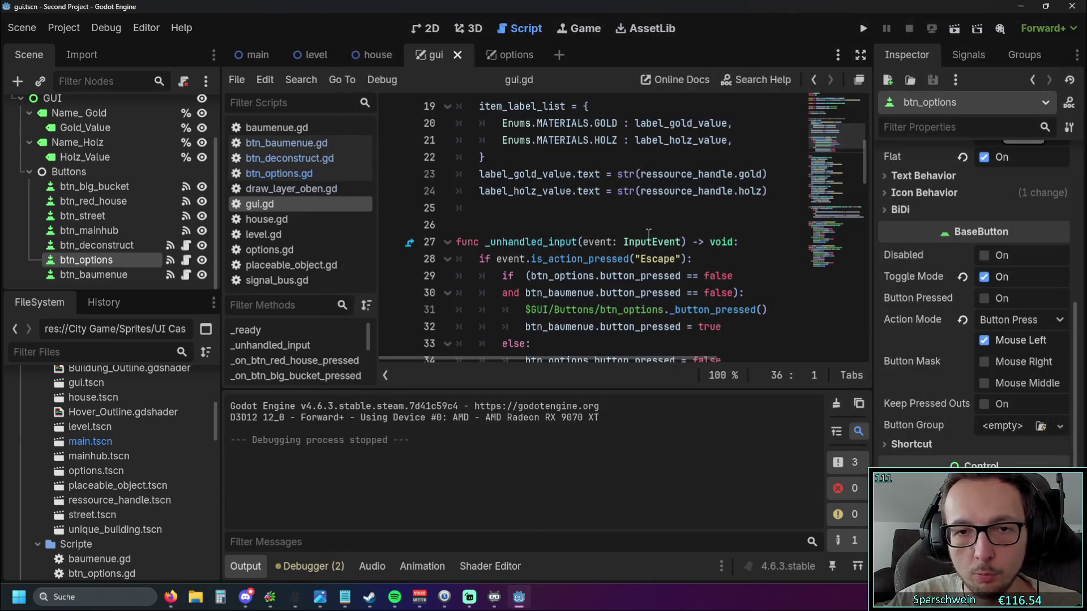
pyautogui.scroll(-1, 643, 257)
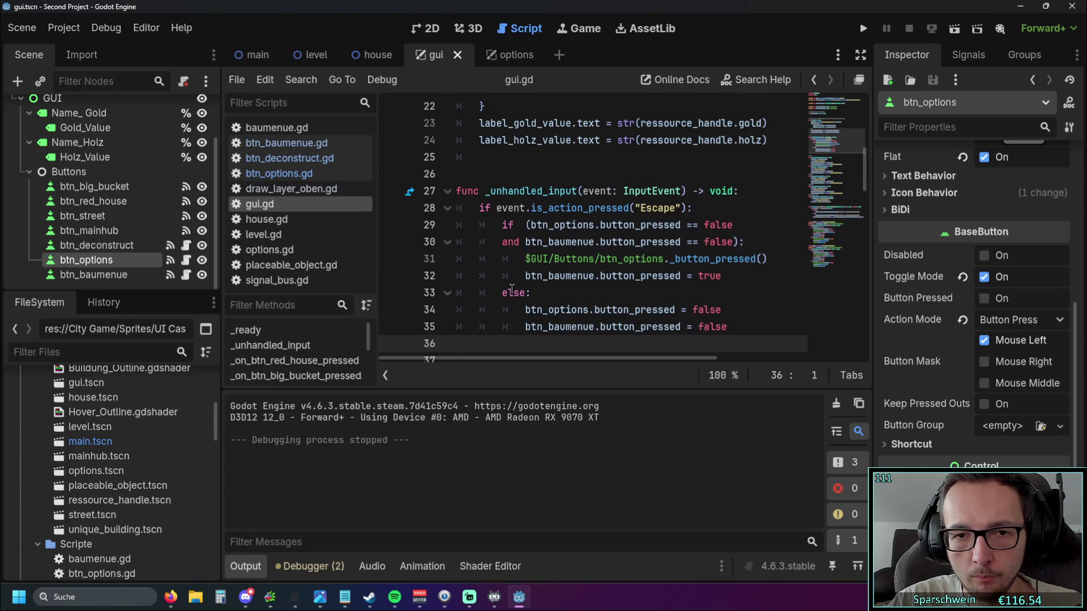
# Replace 'baumenue' with 'options' on line 32 so btn_options' pressed state is set, then rerun the game.
pyautogui.doubleClick(561, 226)
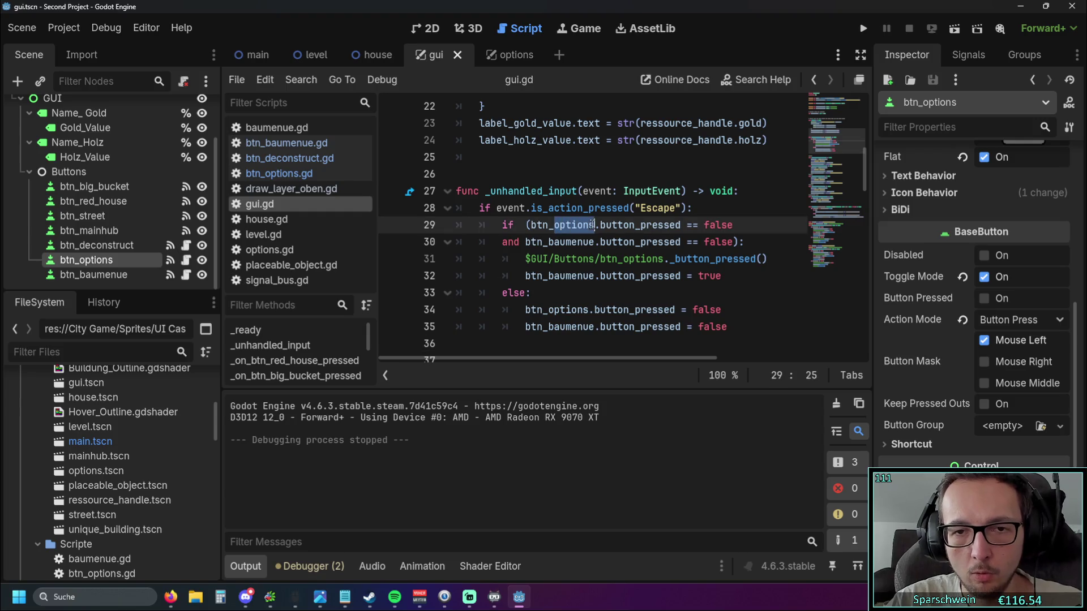
pyautogui.doubleClick(565, 276)
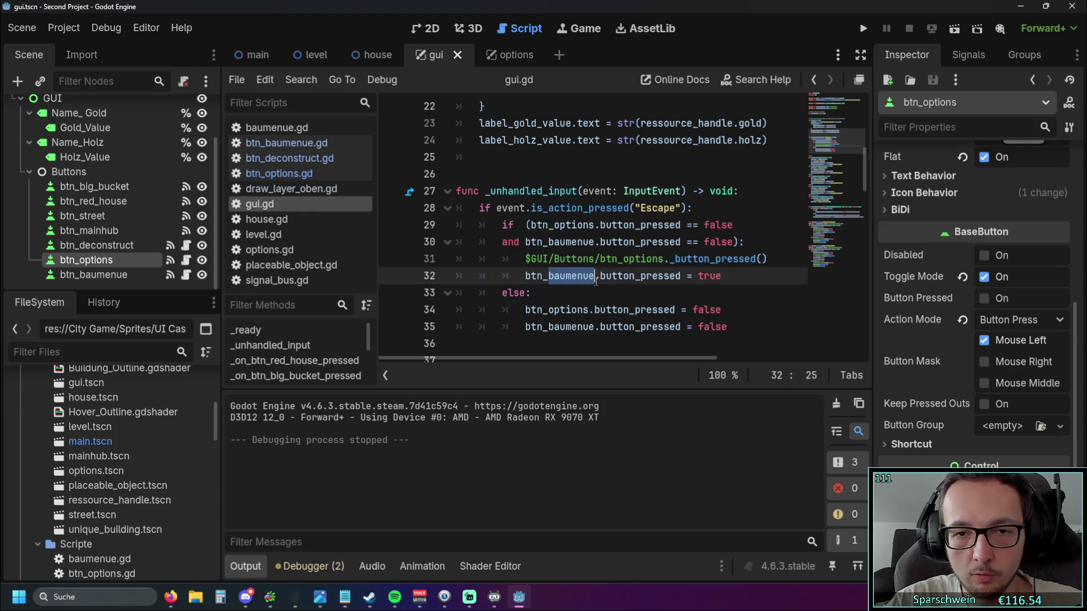
pyautogui.hotkey('ctrl', 'v')
pyautogui.press('Down')
pyautogui.click(863, 27)
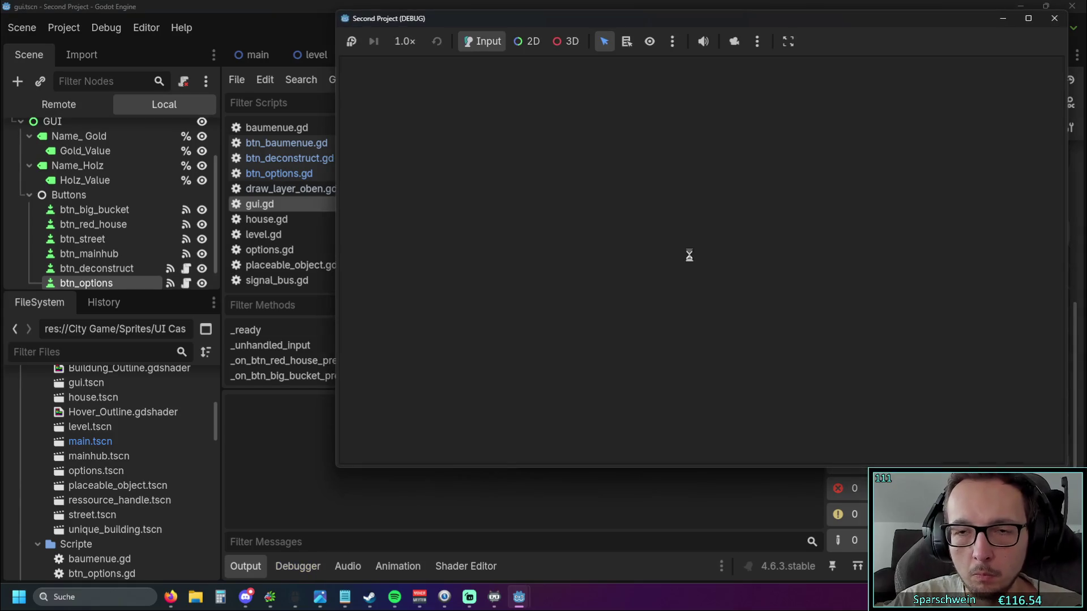
# Toggle the Optionen panel with Escape in the game, stop it, and switch to btn_baumenue.gd.
pyautogui.press('Escape')
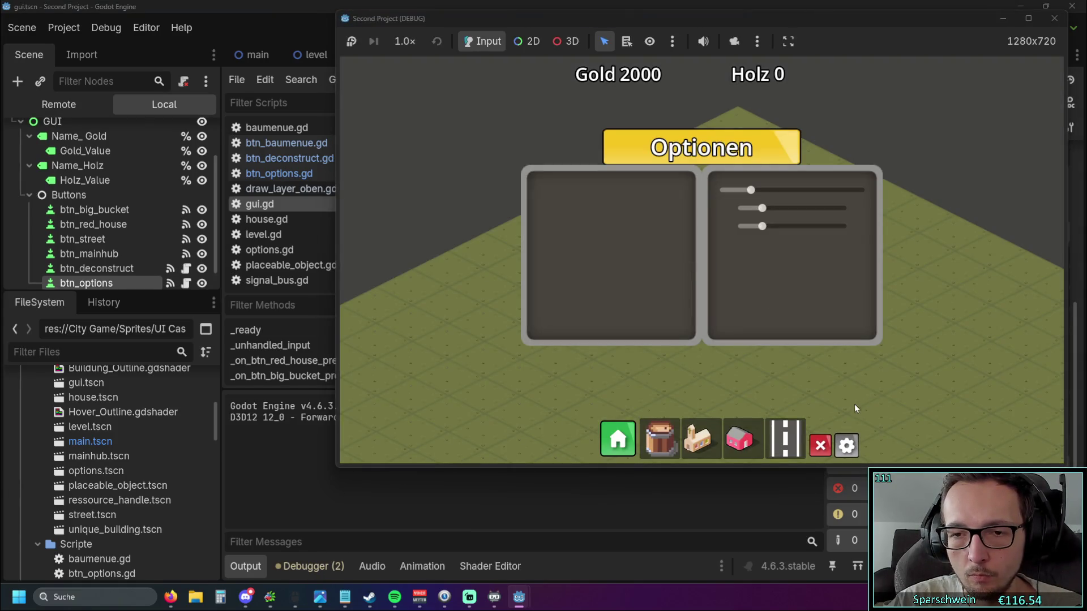
pyautogui.press('Escape')
pyautogui.press('Escape')
pyautogui.press('Escape')
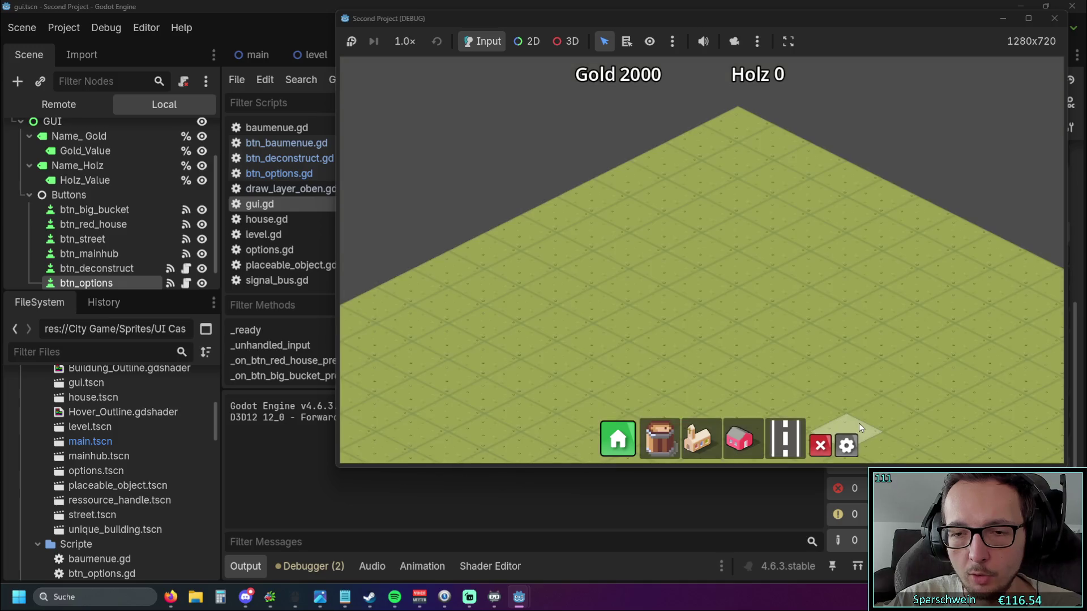
pyautogui.press('Escape')
pyautogui.press('Escape')
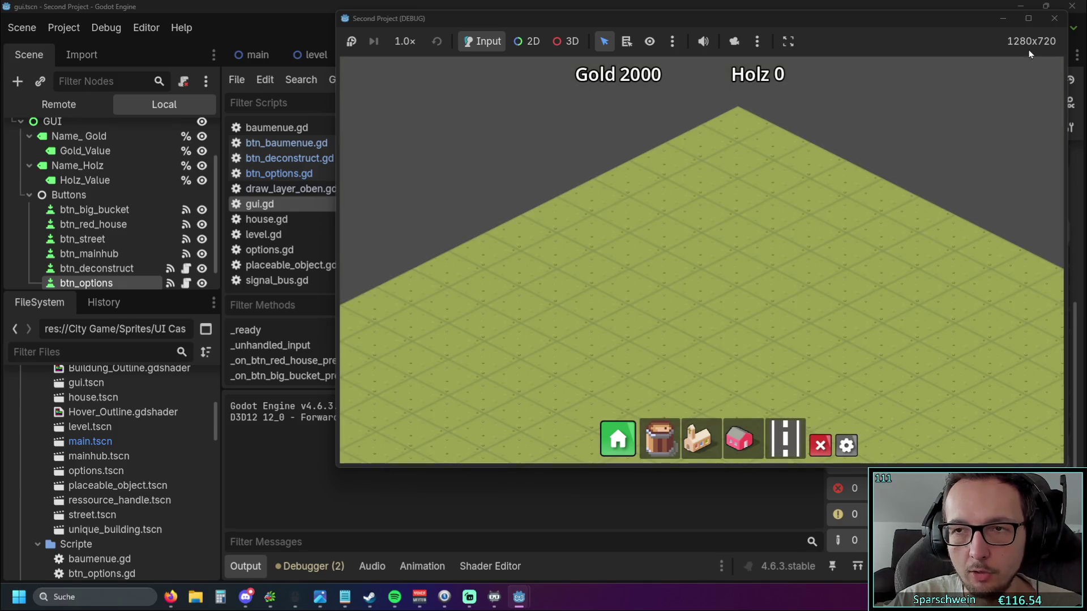
pyautogui.click(1054, 18)
pyautogui.click(288, 144)
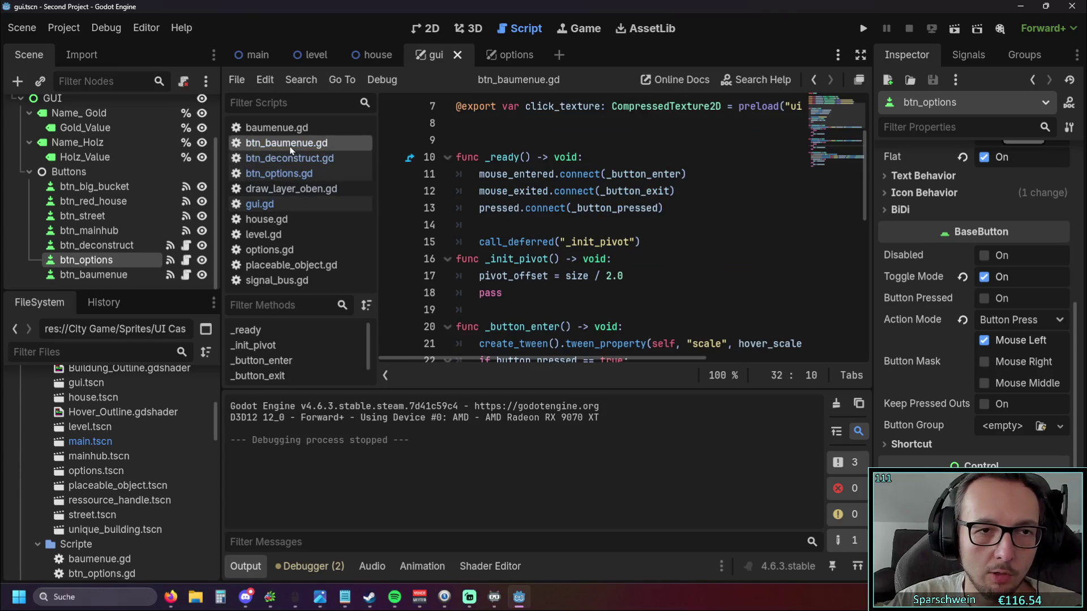
pyautogui.scroll(-3, 685, 250)
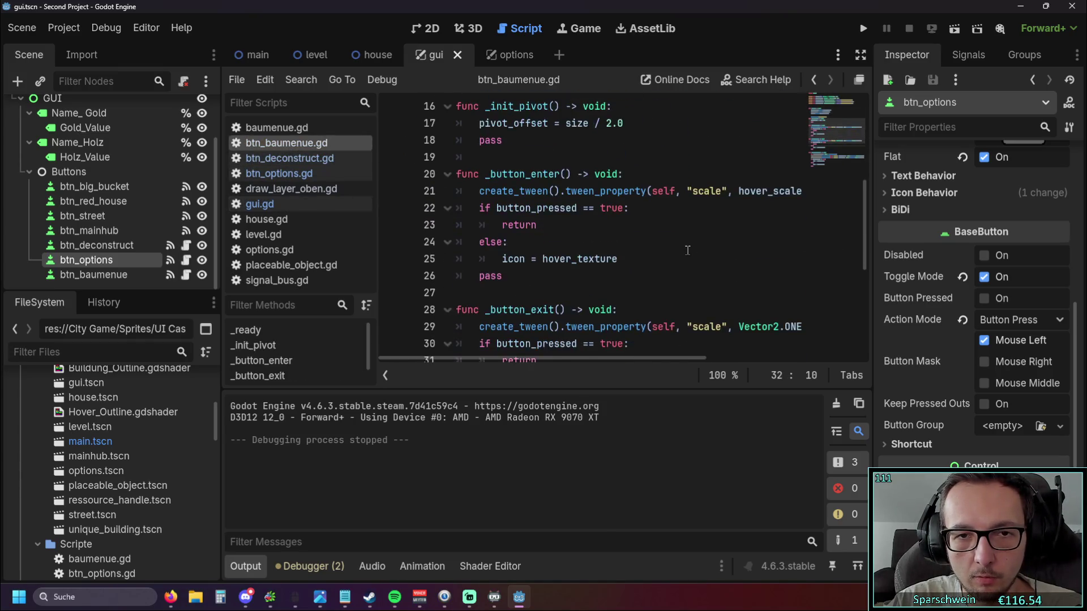
pyautogui.scroll(-1, 684, 250)
pyautogui.scroll(-2, 685, 251)
pyautogui.scroll(-1, 687, 249)
pyautogui.scroll(-1, 687, 248)
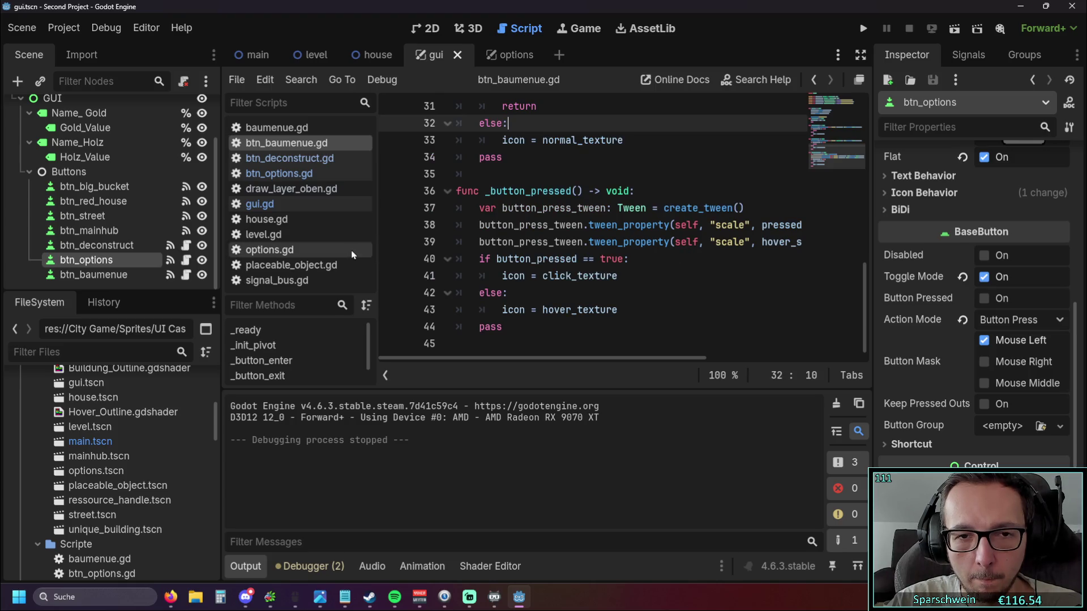
# Widen the code editor, inspect the click_texture line in btn_baumenue.gd, briefly run the game, and return to gui.gd.
pyautogui.moveTo(379, 247); pyautogui.dragTo(291, 247)
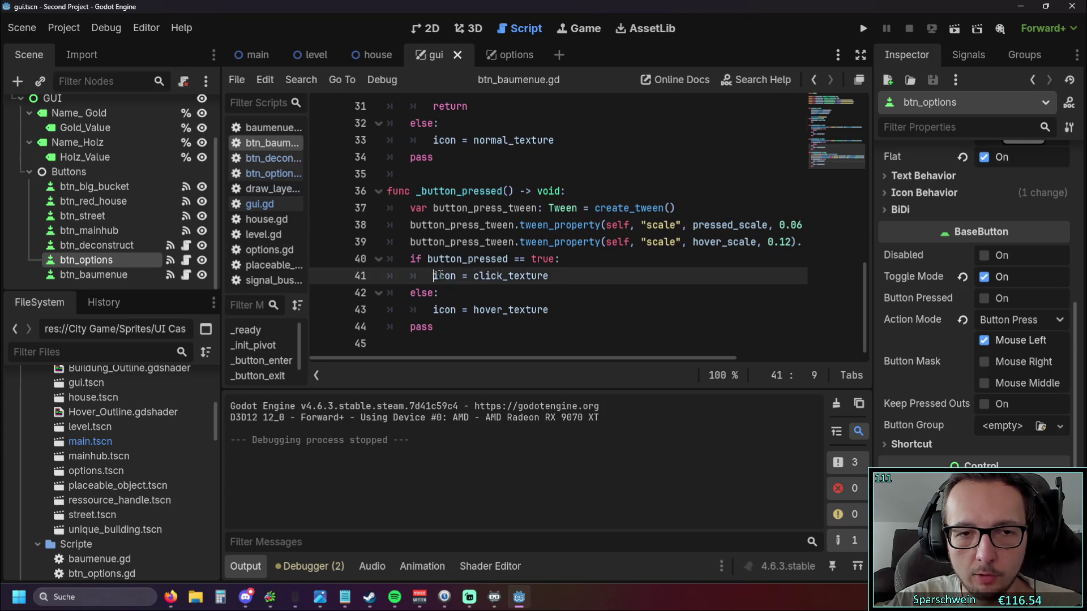
pyautogui.moveTo(438, 276); pyautogui.dragTo(549, 276)
pyautogui.click(532, 309)
pyautogui.click(863, 28)
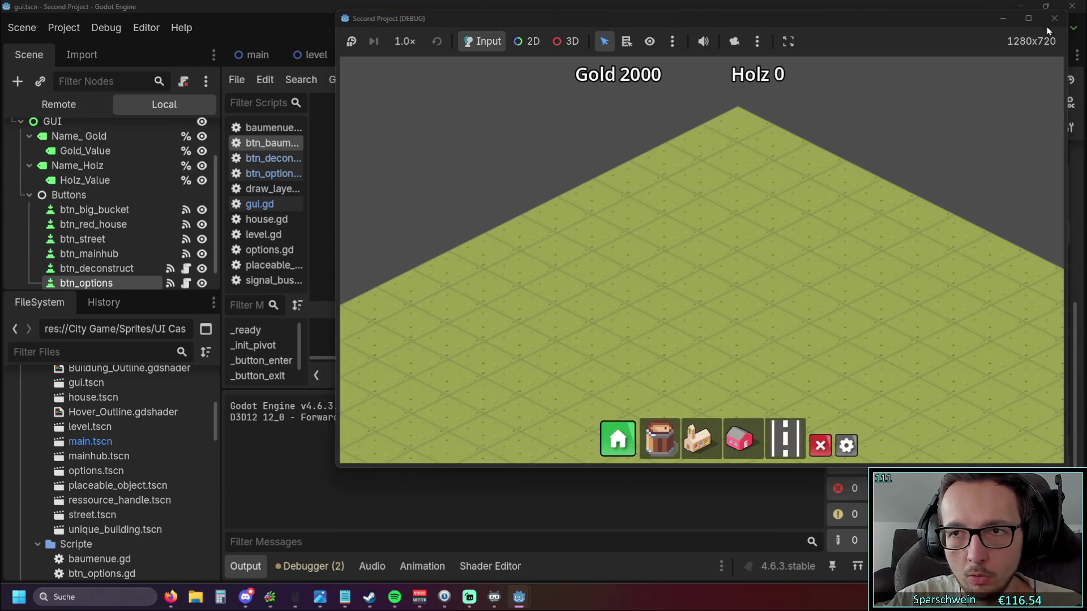
pyautogui.click(1053, 18)
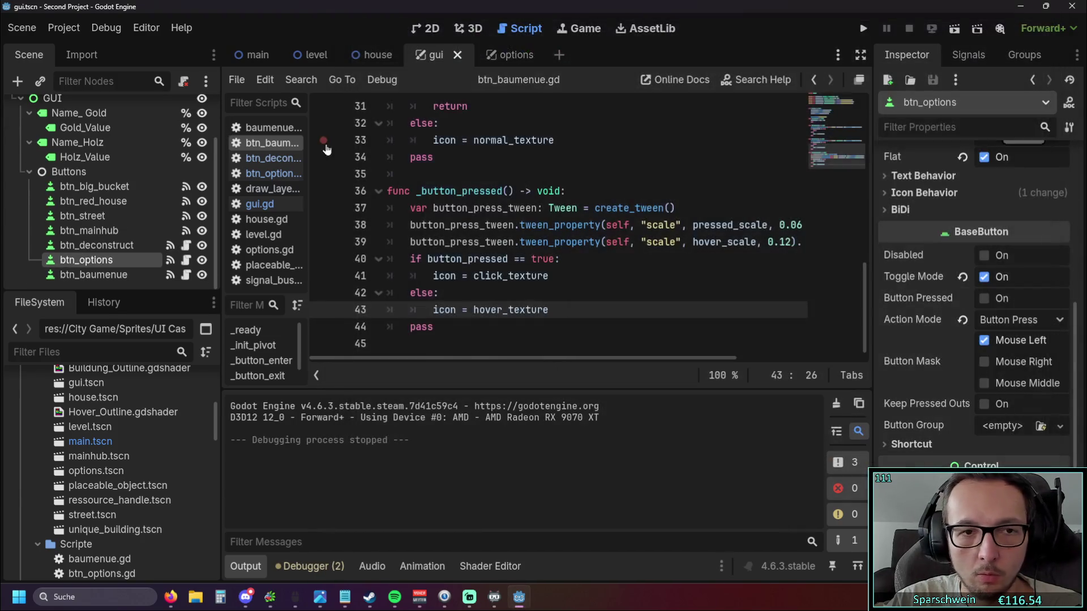
pyautogui.click(259, 204)
# Move the 'btn_options.button_pressed = true' line above the handler call with correct indentation, then run the game.
pyautogui.hotkey('shift', 'Home')
pyautogui.hotkey('ctrl', 'c')
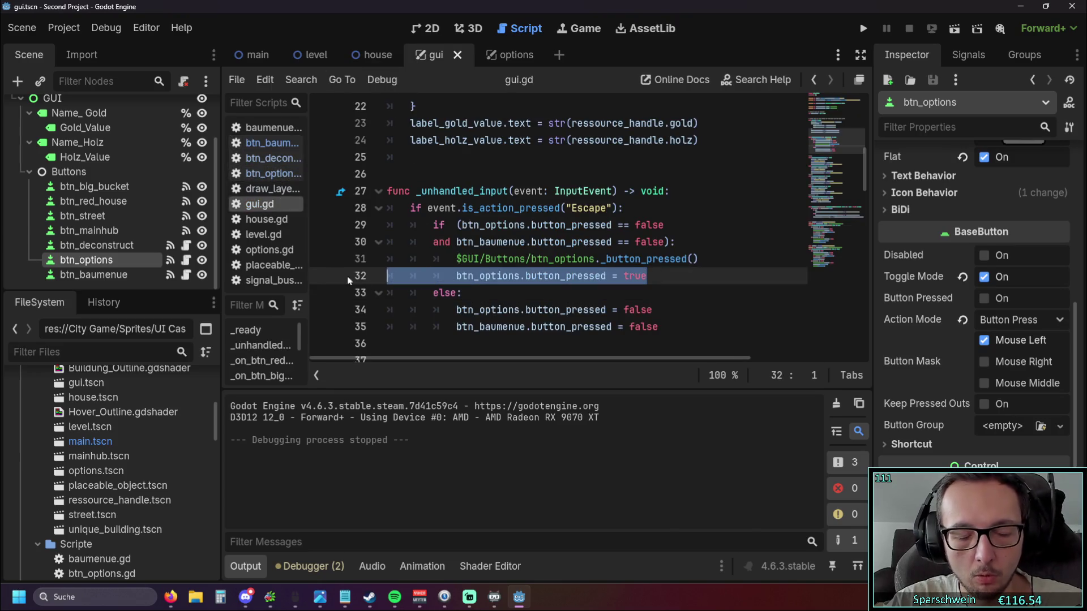
pyautogui.press('BackSpace')
pyautogui.click(680, 241)
pyautogui.press('Return')
pyautogui.hotkey('ctrl', 'v')
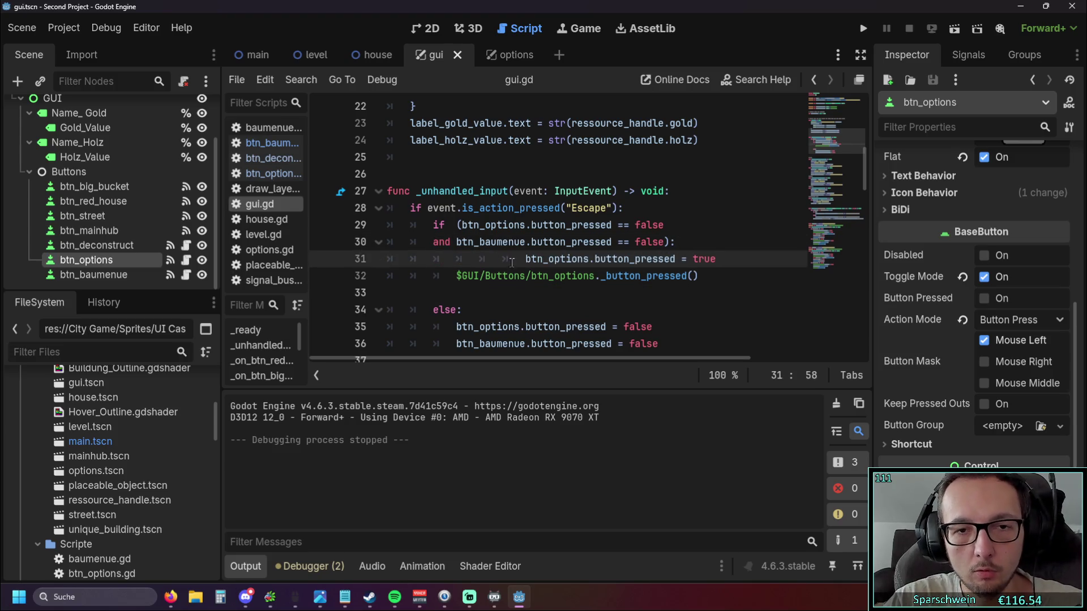
pyautogui.press('BackSpace')
pyautogui.press('BackSpace')
pyautogui.click(433, 309)
pyautogui.press('BackSpace')
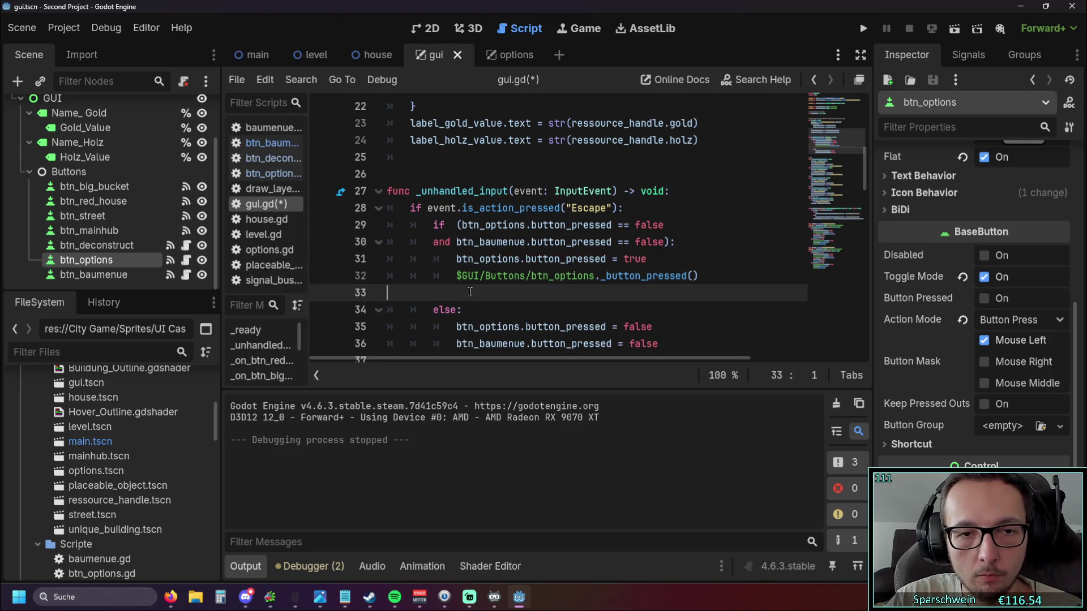
pyautogui.click(647, 276)
pyautogui.click(862, 28)
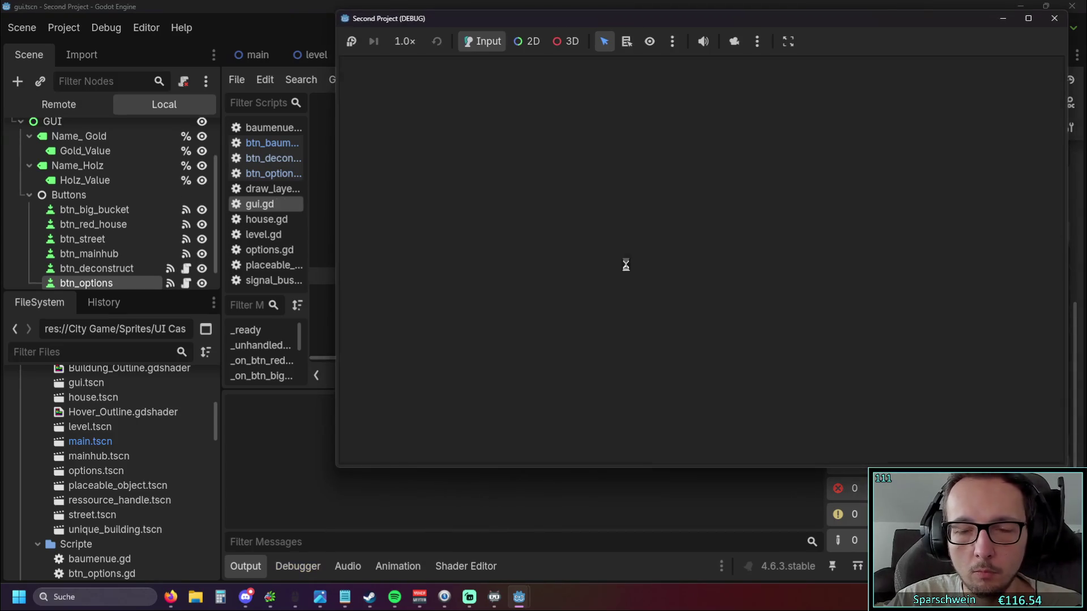
# Toggle the Optionen panel and the Baumenü with Escape in the running game, stop it, and relaunch.
pyautogui.press('Escape')
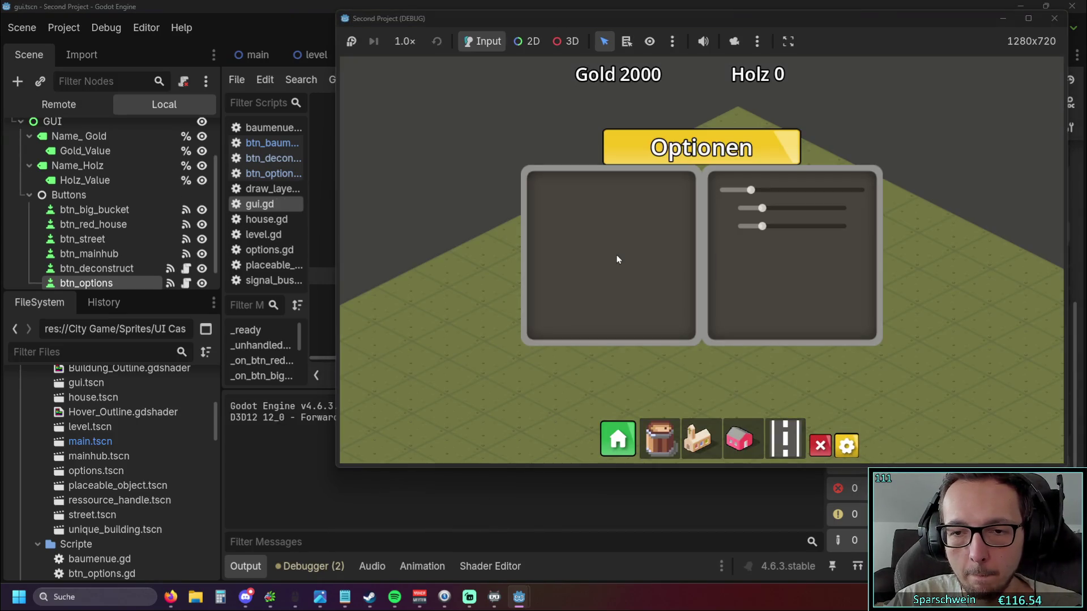
pyautogui.press('Escape')
pyautogui.press('Escape')
pyautogui.press('Escape')
pyautogui.click(602, 432)
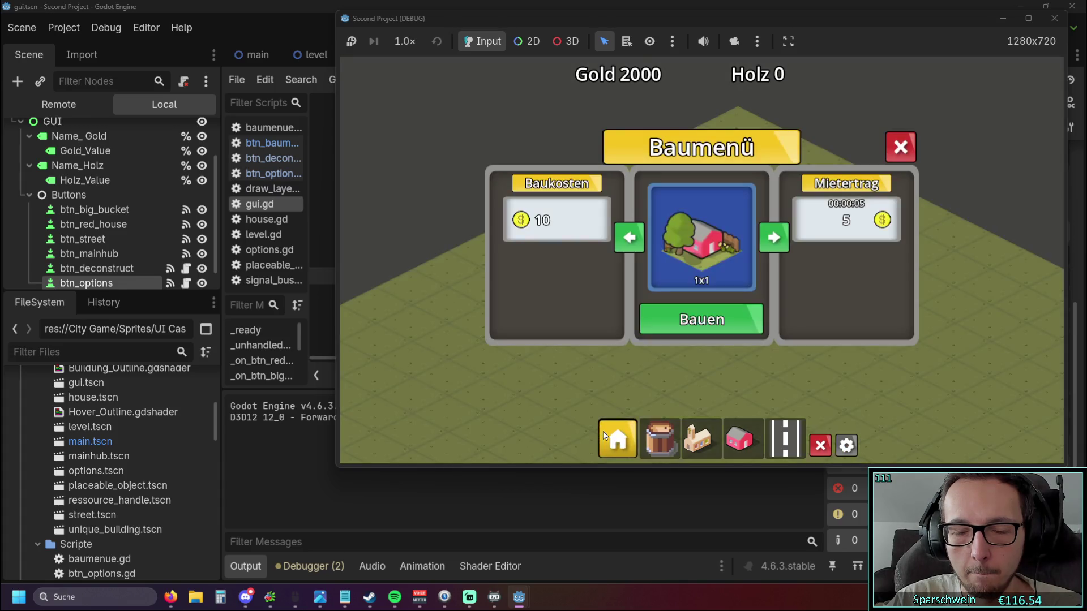
pyautogui.press('Escape')
pyautogui.press('Escape')
pyautogui.press('Escape')
pyautogui.press('Escape')
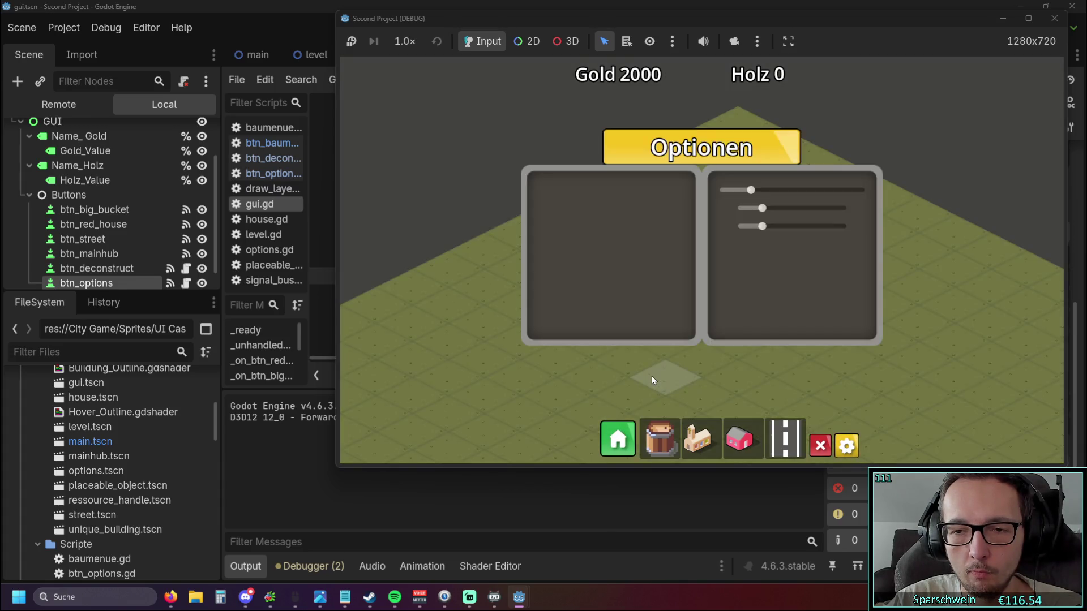
pyautogui.press('Escape')
pyautogui.press('Escape')
pyautogui.press('Escape')
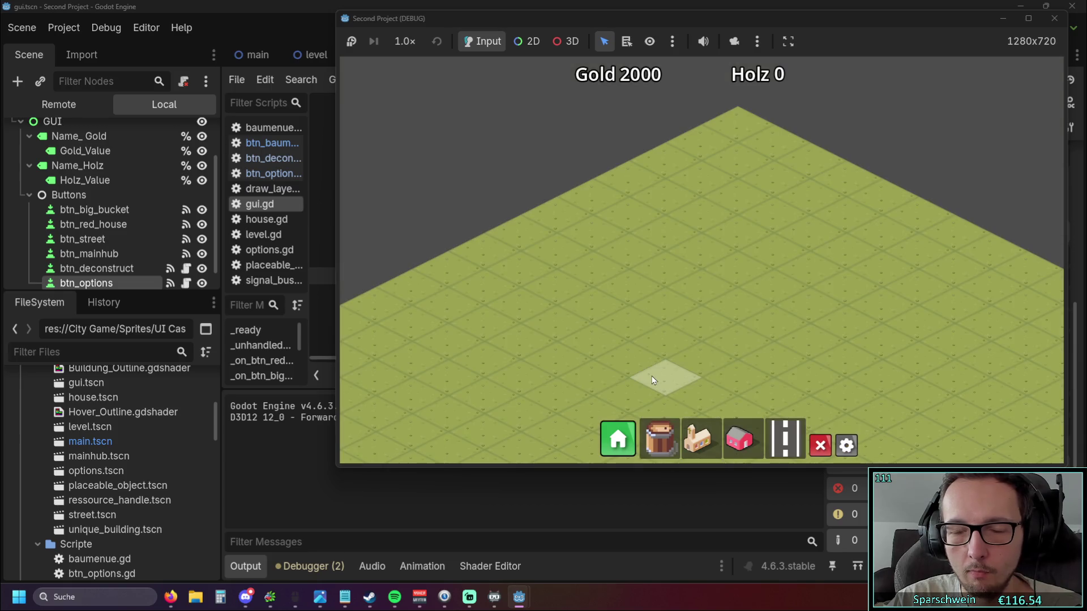
pyautogui.press('Escape')
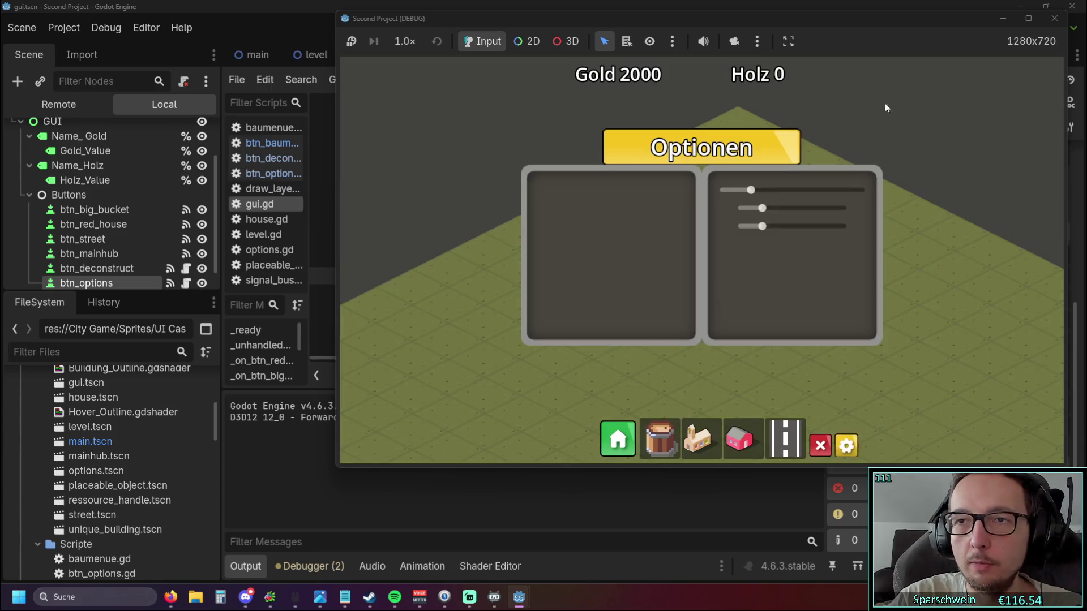
pyautogui.press('Escape')
pyautogui.press('Escape')
pyautogui.press('Escape')
pyautogui.click(1054, 19)
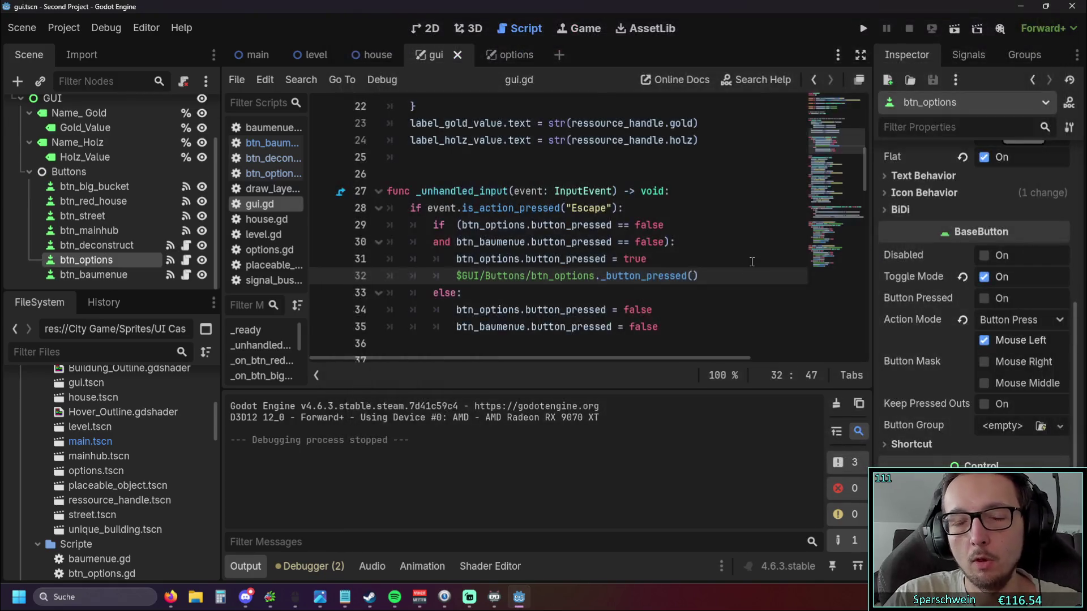
pyautogui.write('else:')
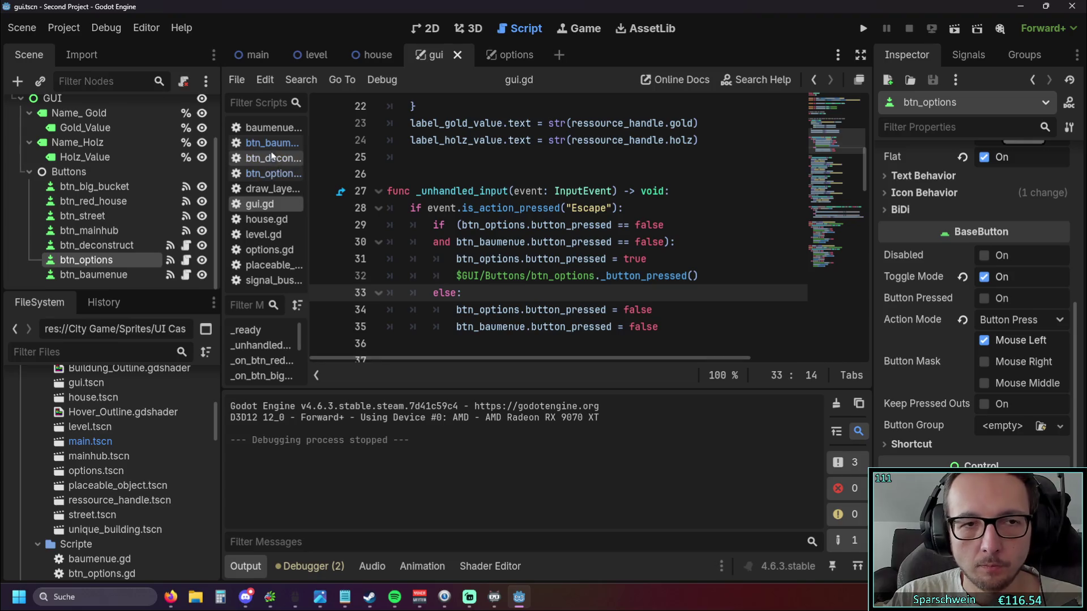
pyautogui.click(863, 29)
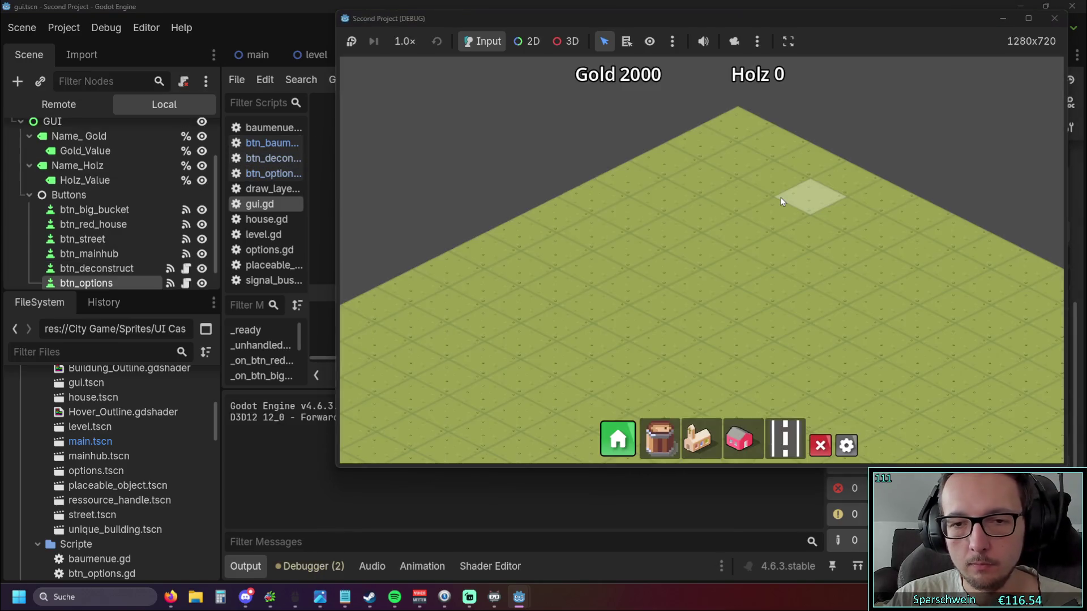
pyautogui.press('Escape')
pyautogui.press('Escape')
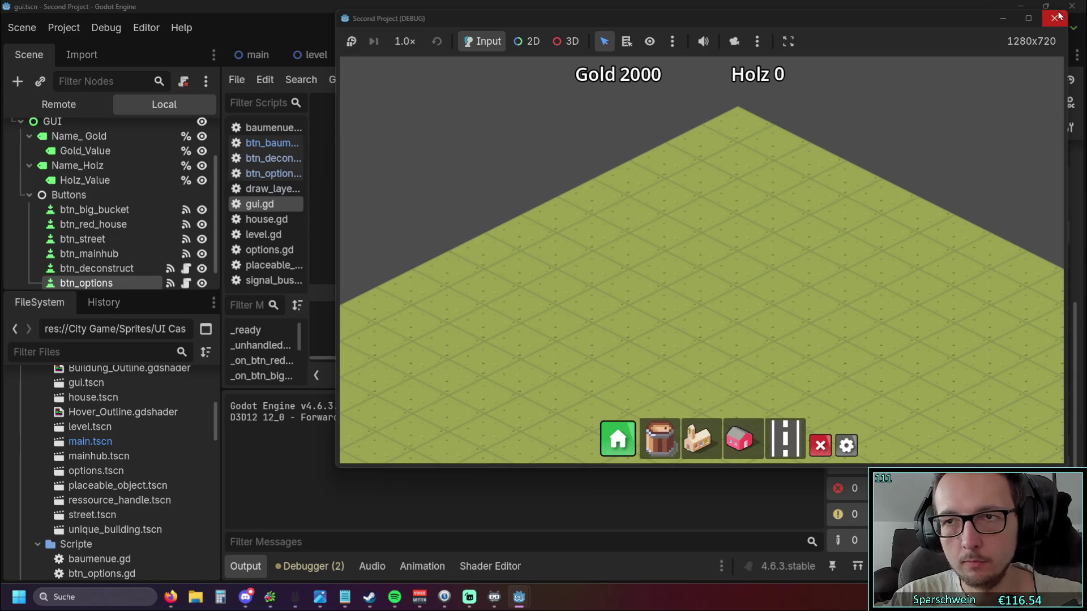
pyautogui.click(1054, 18)
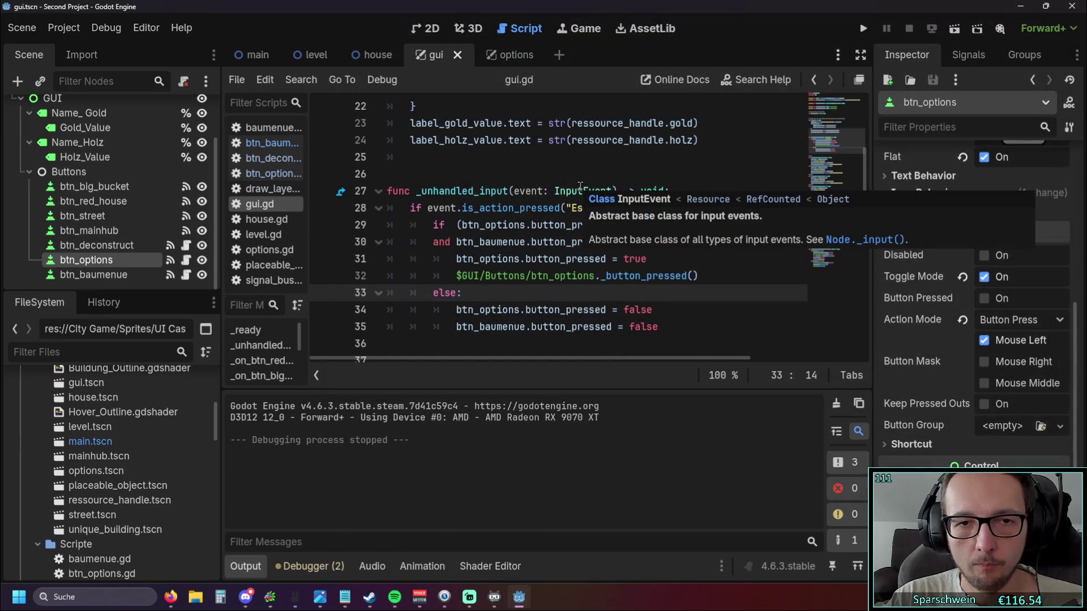
pyautogui.scroll(-1, 581, 188)
pyautogui.scroll(-2, 404, 247)
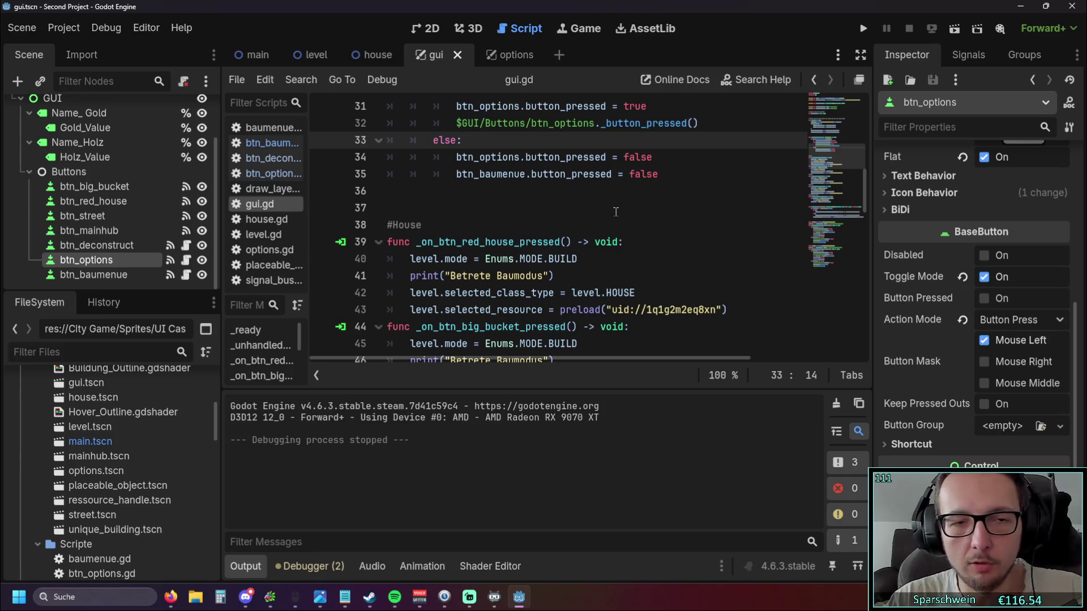
pyautogui.scroll(3, 615, 212)
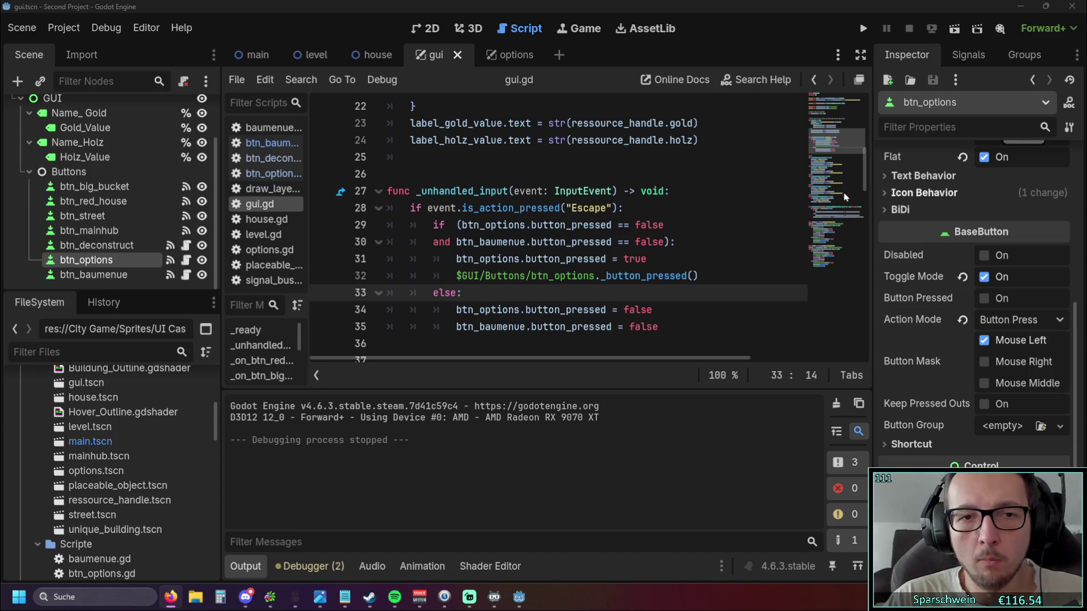
pyautogui.click(862, 29)
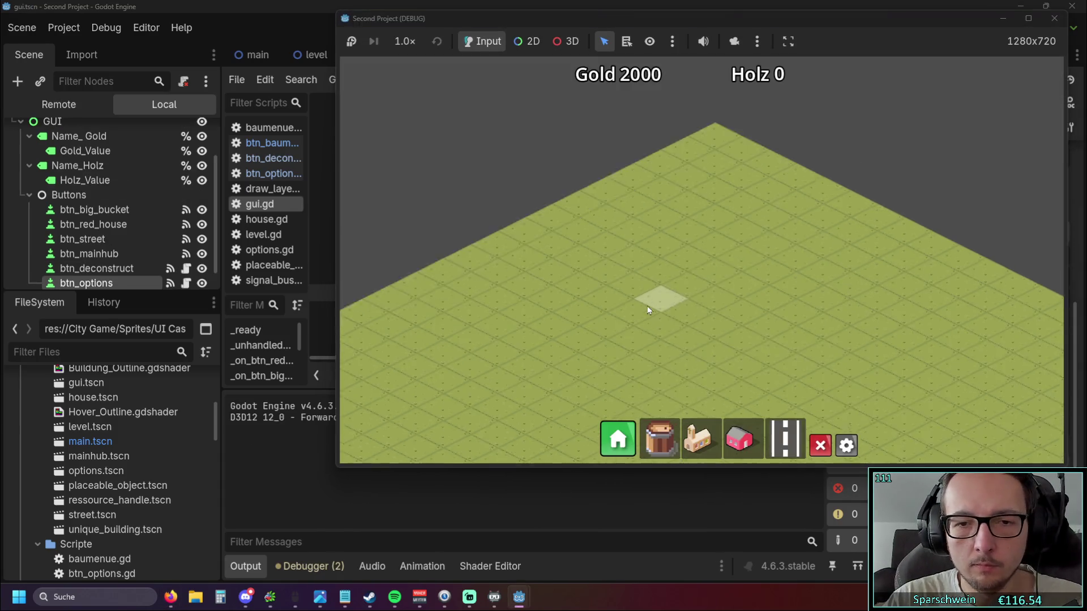
# Move the game window left, cancel a beige building placement, and bring up the Optionen panel with Escape.
pyautogui.moveTo(749, 19); pyautogui.dragTo(623, 34)
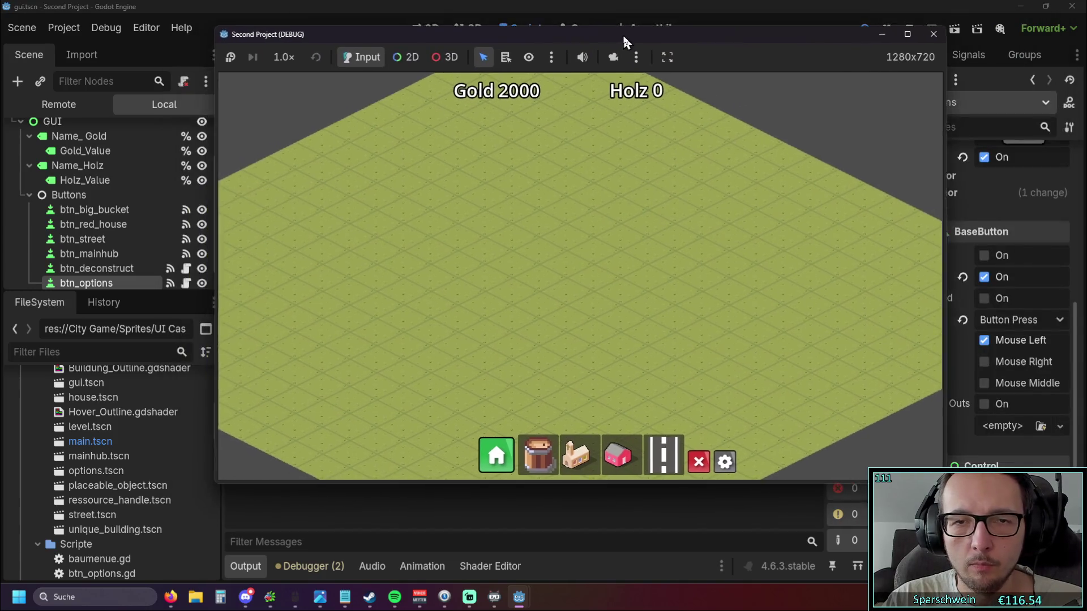
pyautogui.scroll(2, 571, 332)
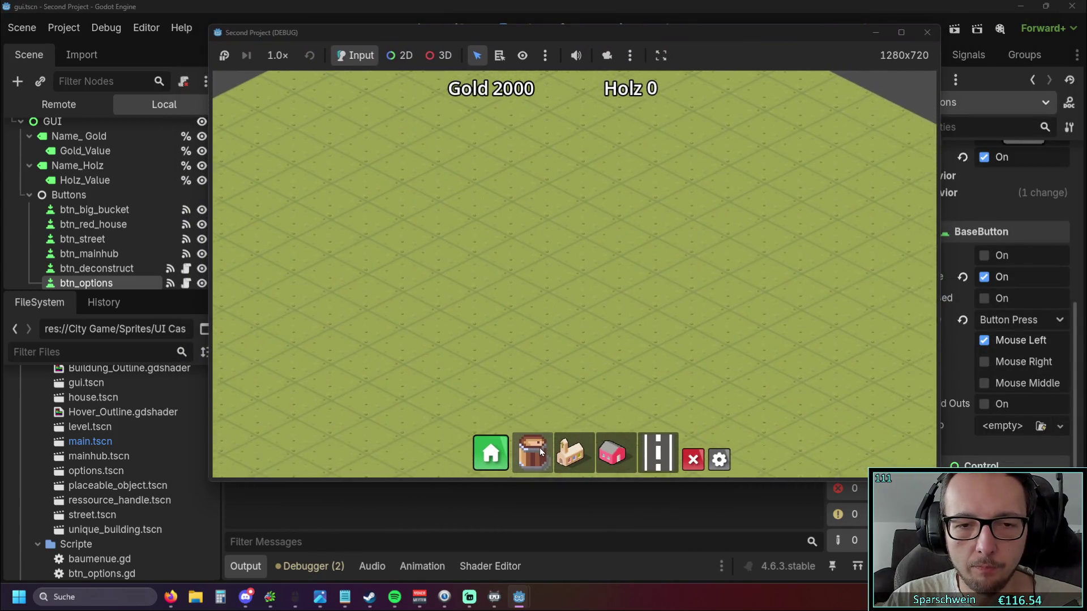
pyautogui.click(569, 452)
pyautogui.press('Escape')
pyautogui.press('Escape')
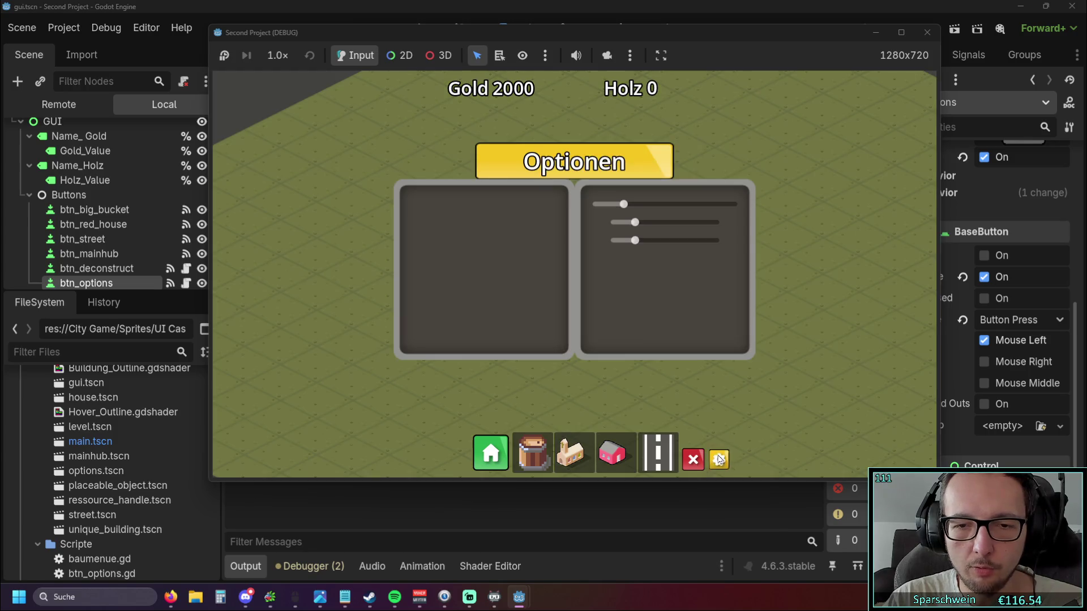
pyautogui.press('Escape')
pyautogui.press('Escape')
pyautogui.press('Escape')
pyautogui.press('Escape')
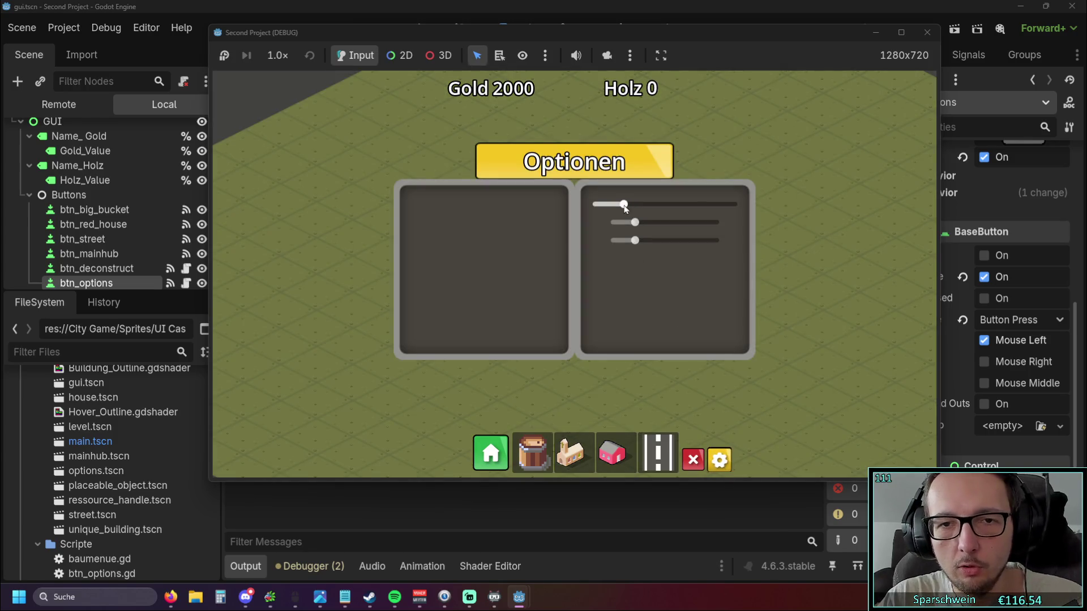
# Drag the top slider to maximum and back, then nudge the second slider.
pyautogui.moveTo(634, 204); pyautogui.dragTo(729, 209)
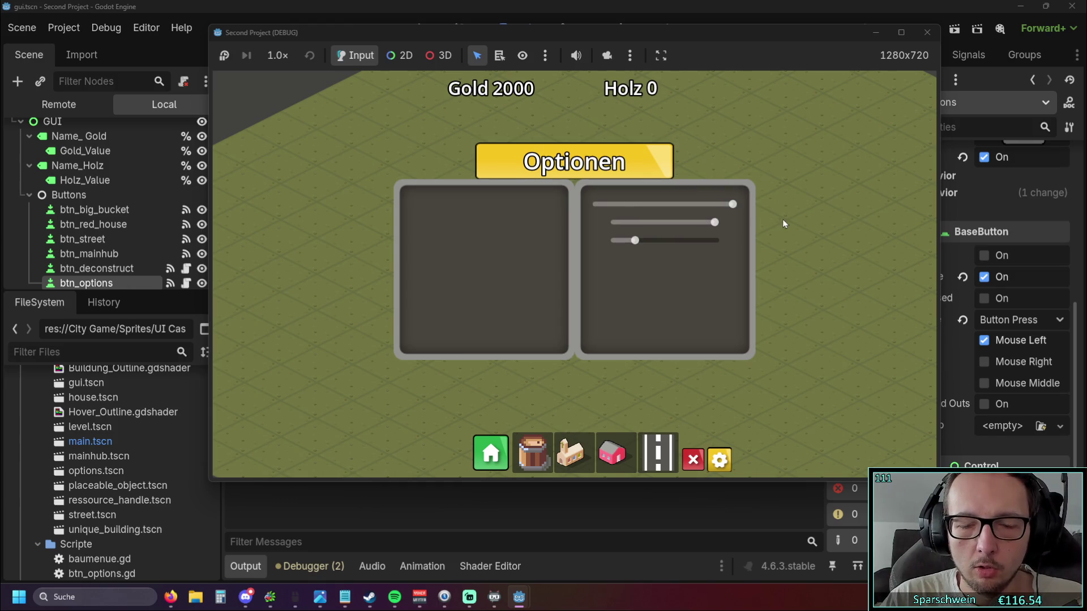
pyautogui.moveTo(730, 205); pyautogui.dragTo(623, 210)
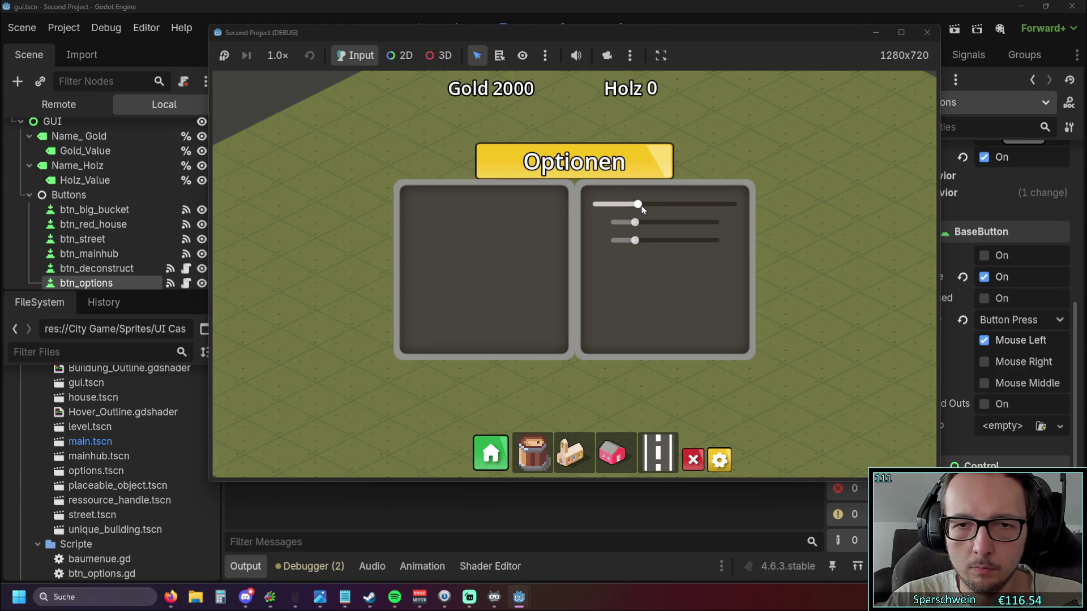
pyautogui.moveTo(635, 223)
pyautogui.mouseDown()
pyautogui.moveTo(615, 225)
pyautogui.moveTo(683, 226)
pyautogui.moveTo(634, 227)
pyautogui.mouseUp()
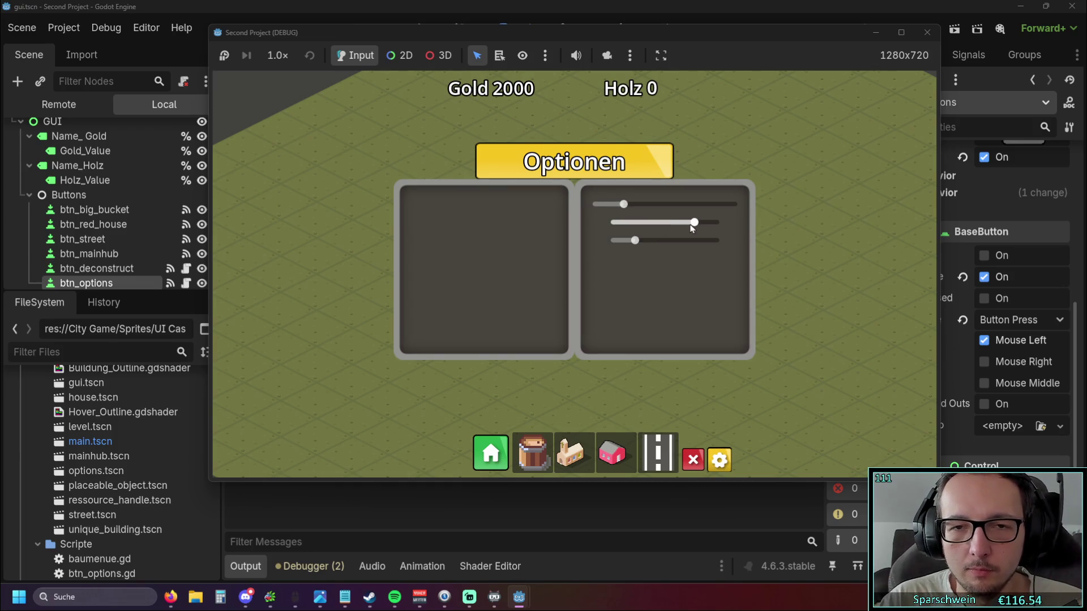
pyautogui.moveTo(632, 226); pyautogui.dragTo(610, 224)
# Close the game window and switch from gui.gd to the gui scene's 2D canvas.
pyautogui.click(918, 34)
pyautogui.click(695, 259)
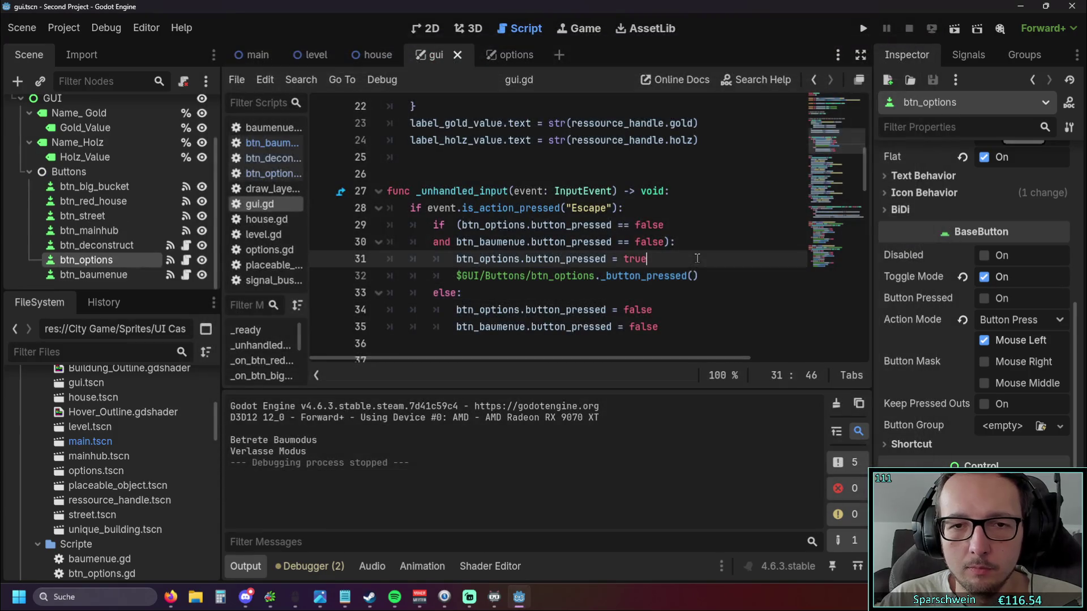
pyautogui.scroll(4, 695, 261)
pyautogui.scroll(-6, 694, 261)
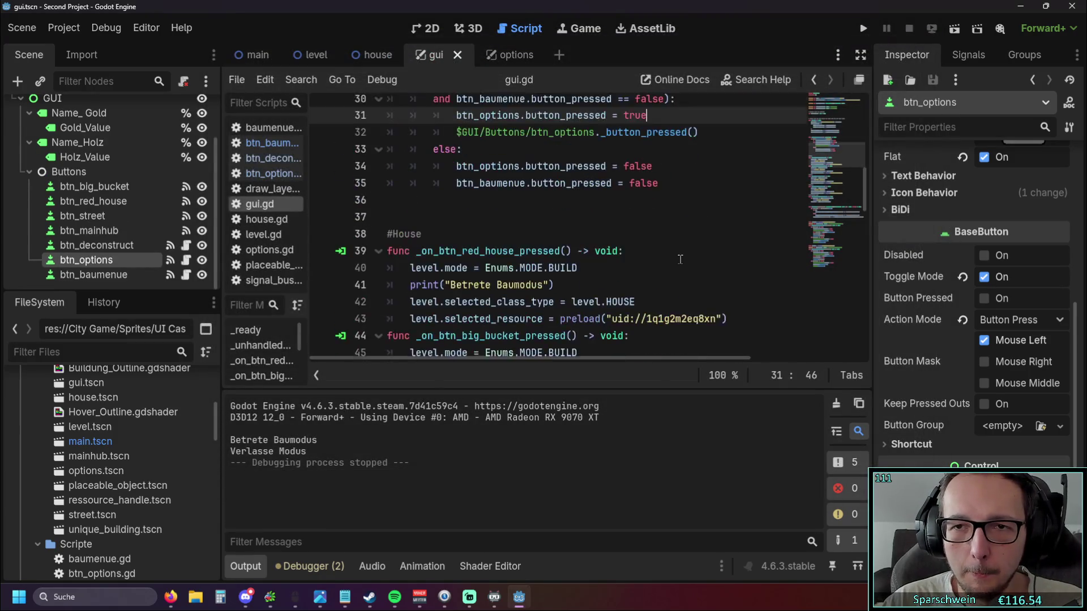
pyautogui.scroll(7, 680, 259)
pyautogui.scroll(-3, 680, 260)
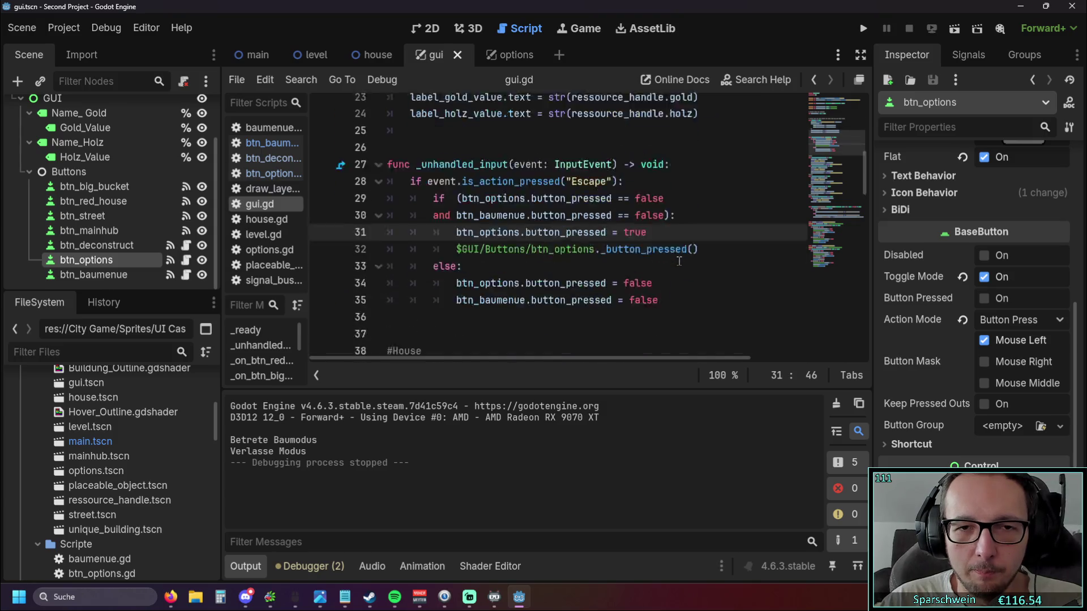
pyautogui.scroll(-1, 679, 258)
pyautogui.click(432, 28)
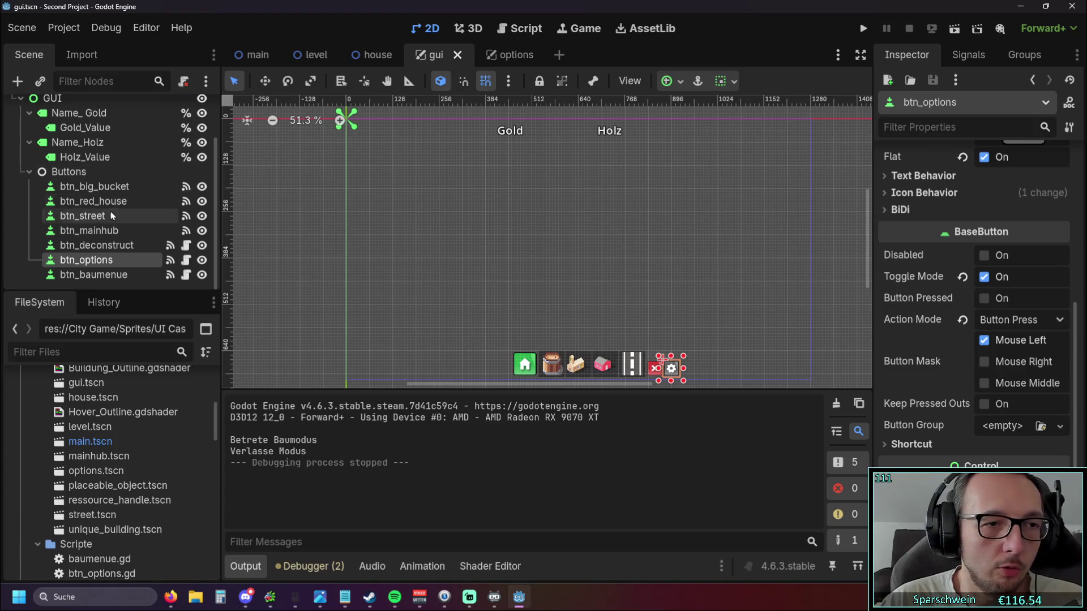
# Switch to the options scene tab showing the Optionen banner and its panels.
pyautogui.click(505, 53)
pyautogui.scroll(-3, 480, 172)
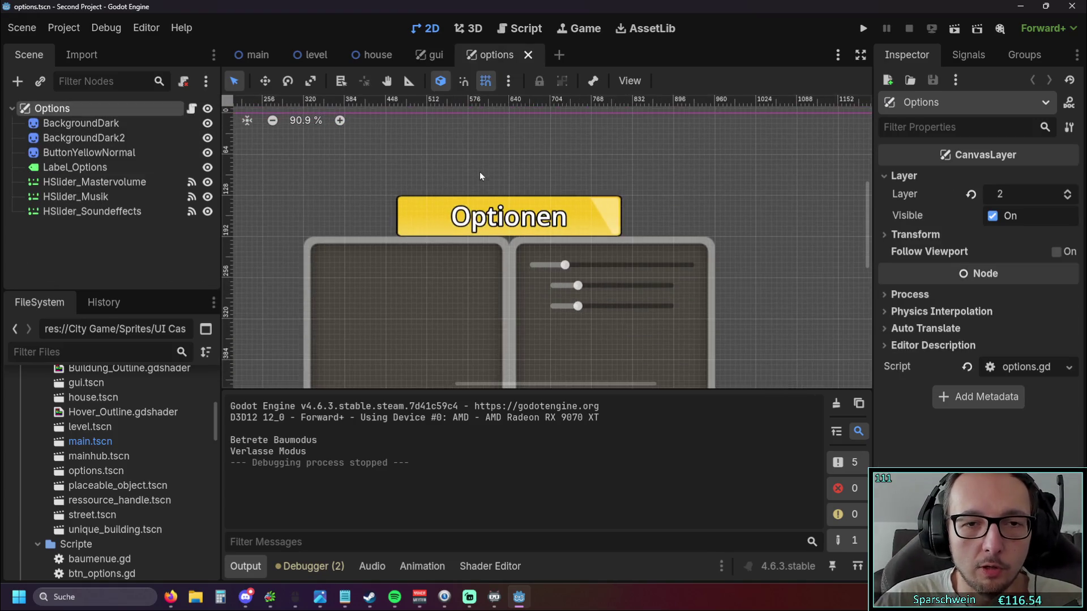
pyautogui.scroll(-1, 318, 158)
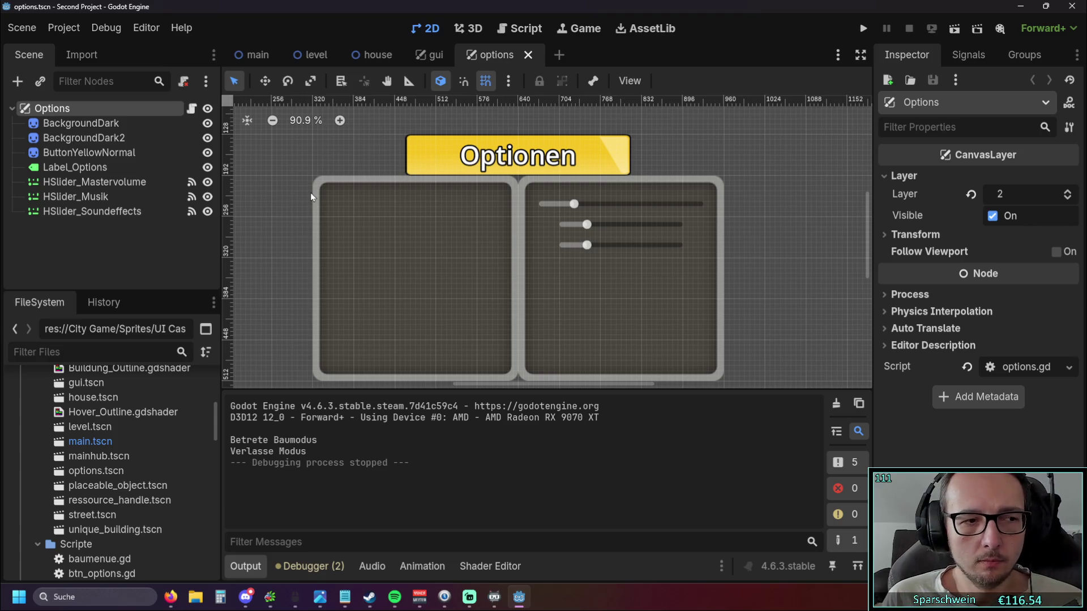
pyautogui.scroll(1, 349, 227)
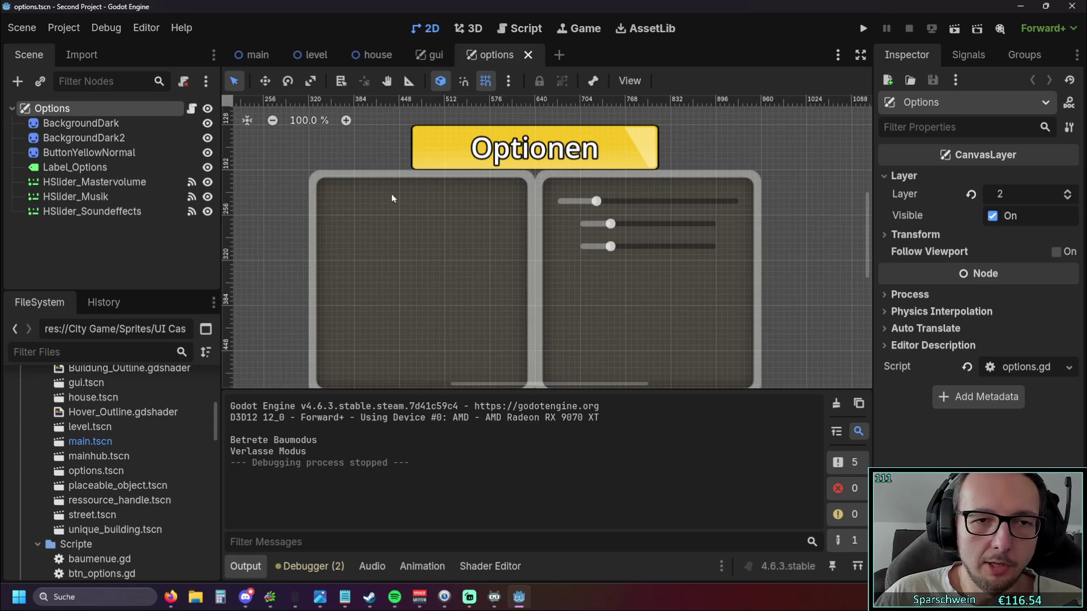
pyautogui.scroll(1, 612, 187)
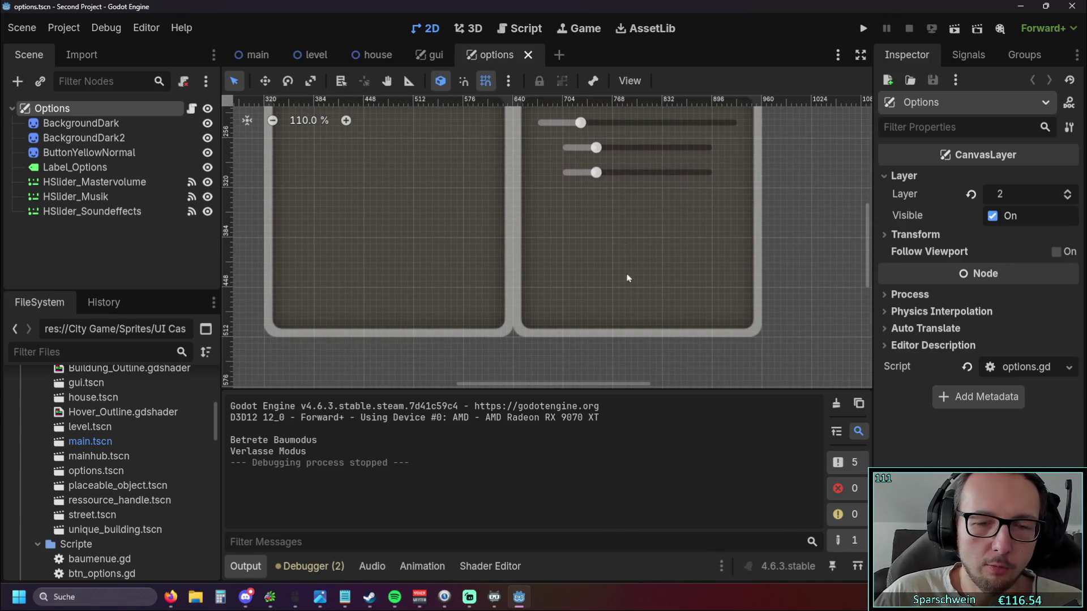
pyautogui.scroll(-1, 533, 254)
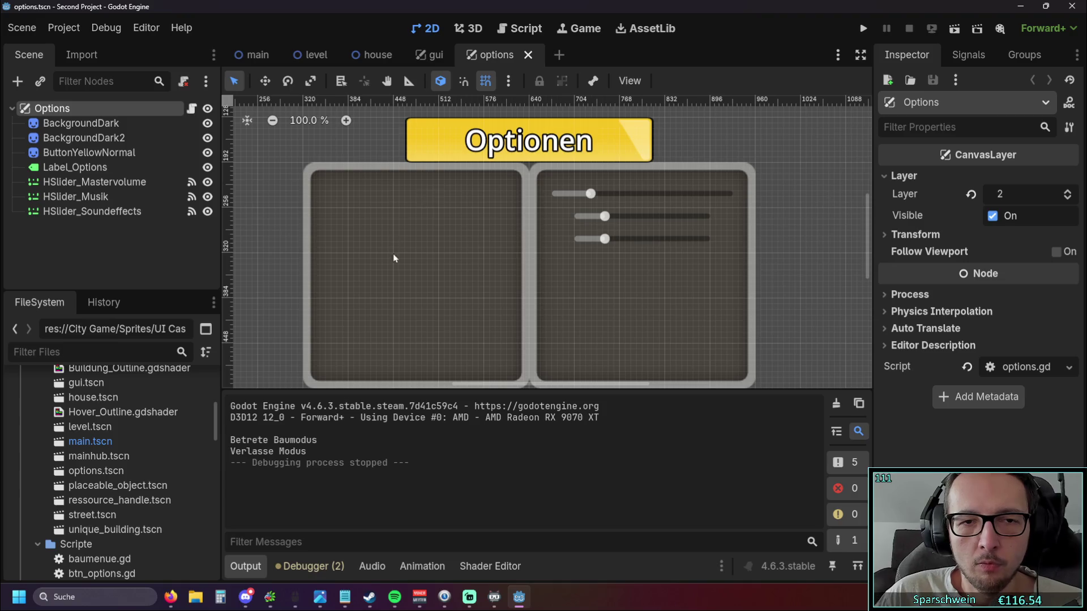
pyautogui.scroll(1, 424, 191)
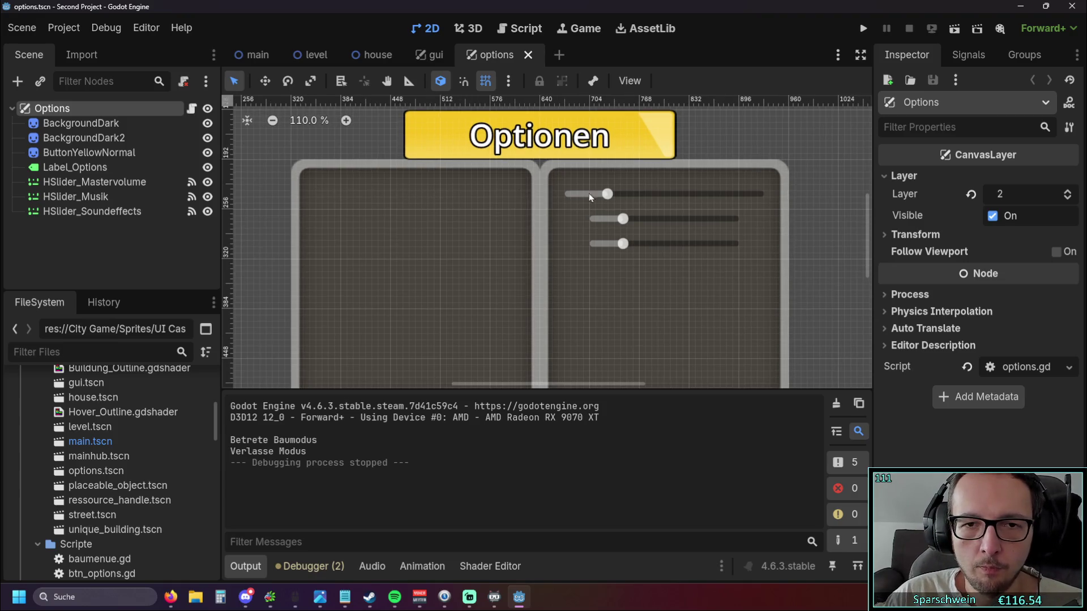
# Shift HSlider_Mastervolume right then slightly left so it rests at (672, 216), then deselect.
pyautogui.moveTo(606, 196); pyautogui.dragTo(614, 195)
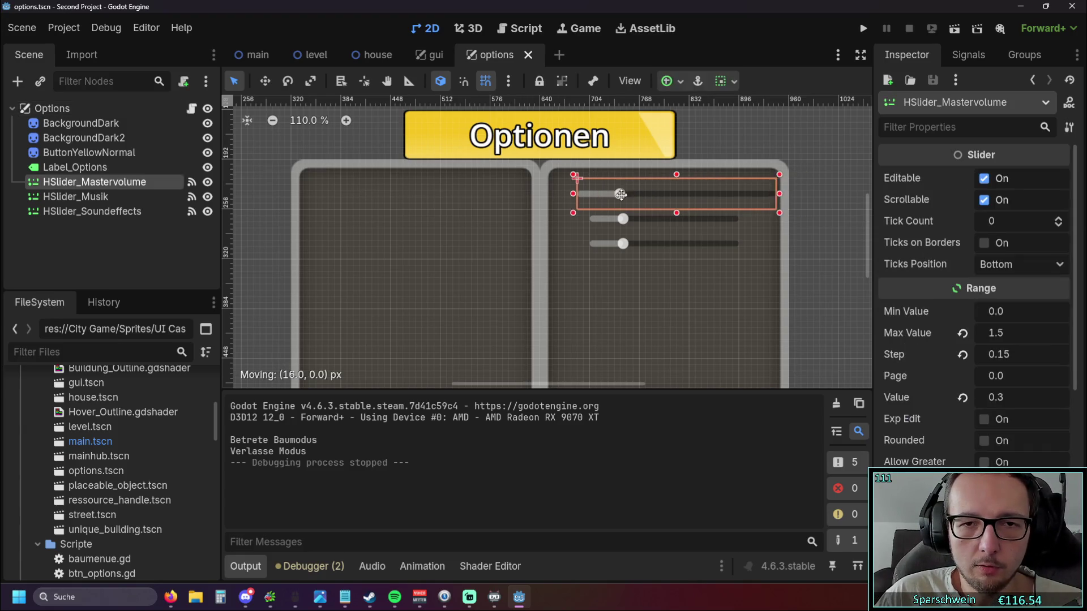
pyautogui.scroll(2, 743, 242)
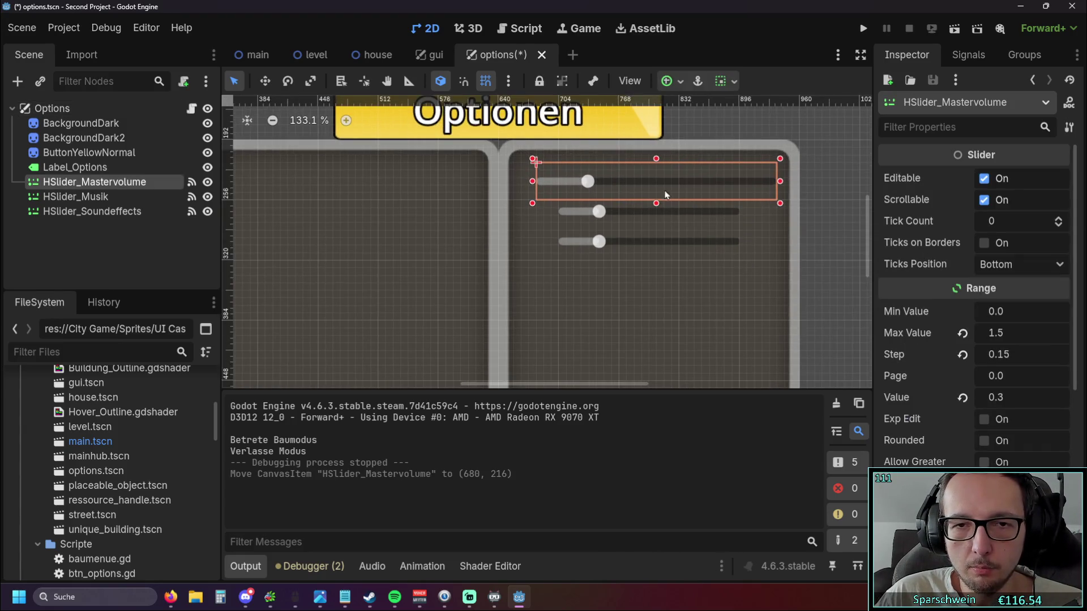
pyautogui.moveTo(669, 188); pyautogui.dragTo(659, 184)
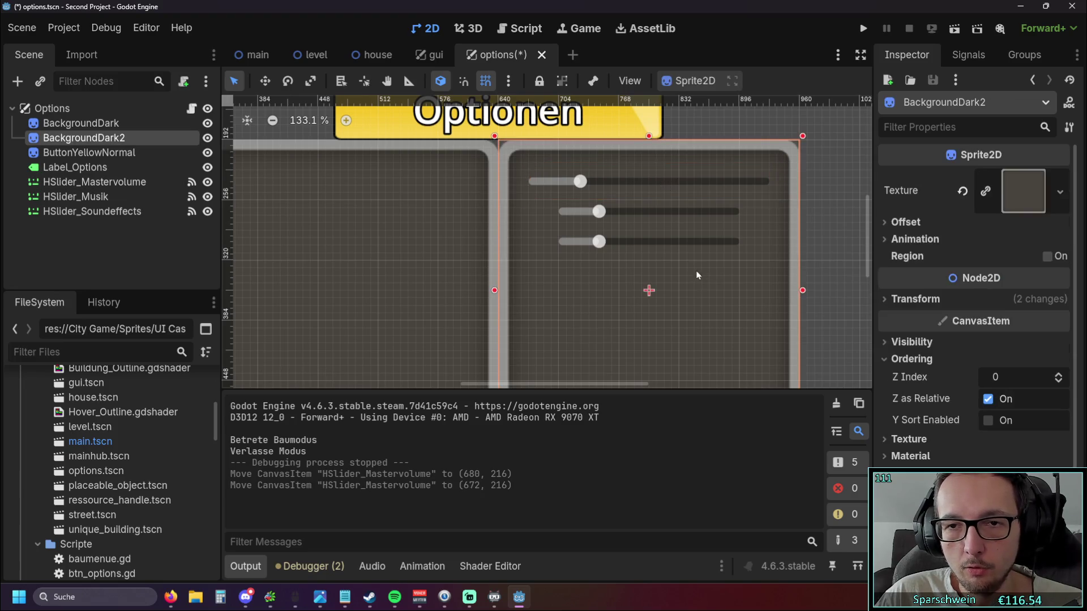
pyautogui.scroll(2, 637, 289)
pyautogui.click(617, 253)
pyautogui.scroll(-5, 593, 286)
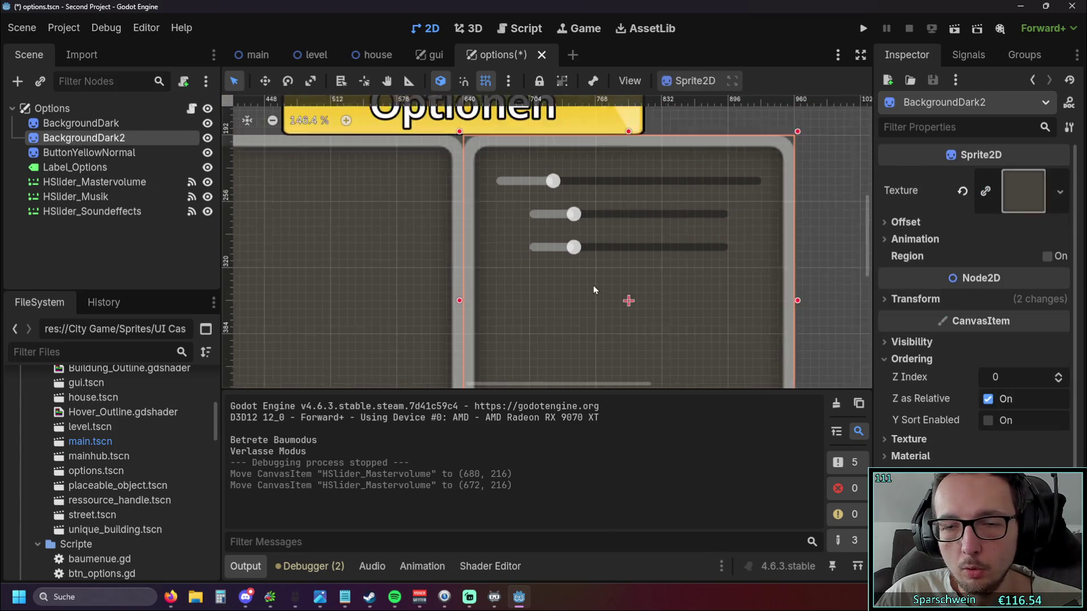
pyautogui.click(281, 214)
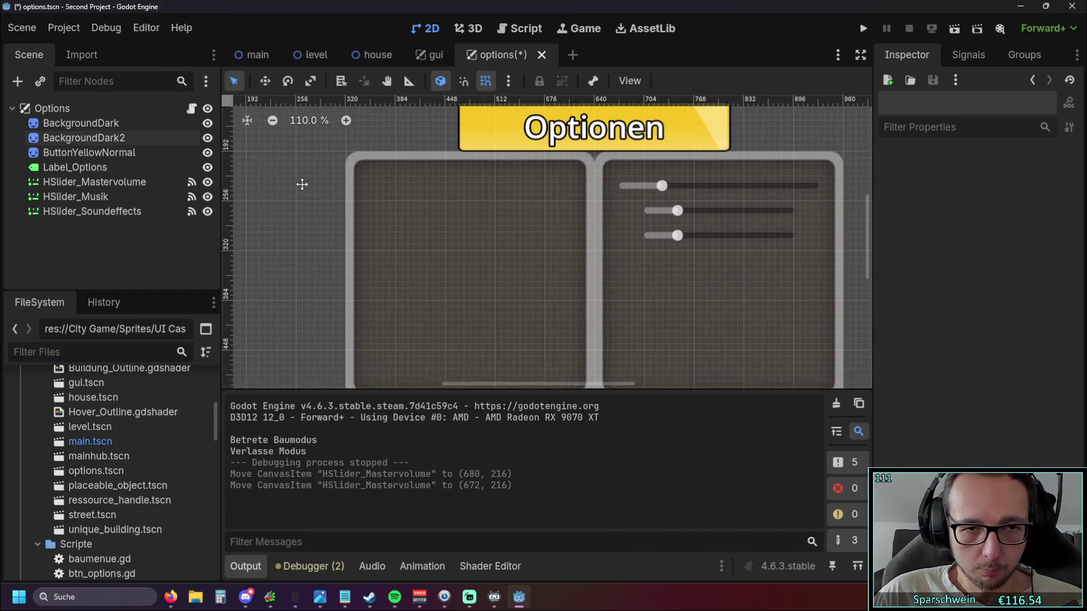
pyautogui.scroll(-1, 303, 187)
pyautogui.scroll(2, 408, 235)
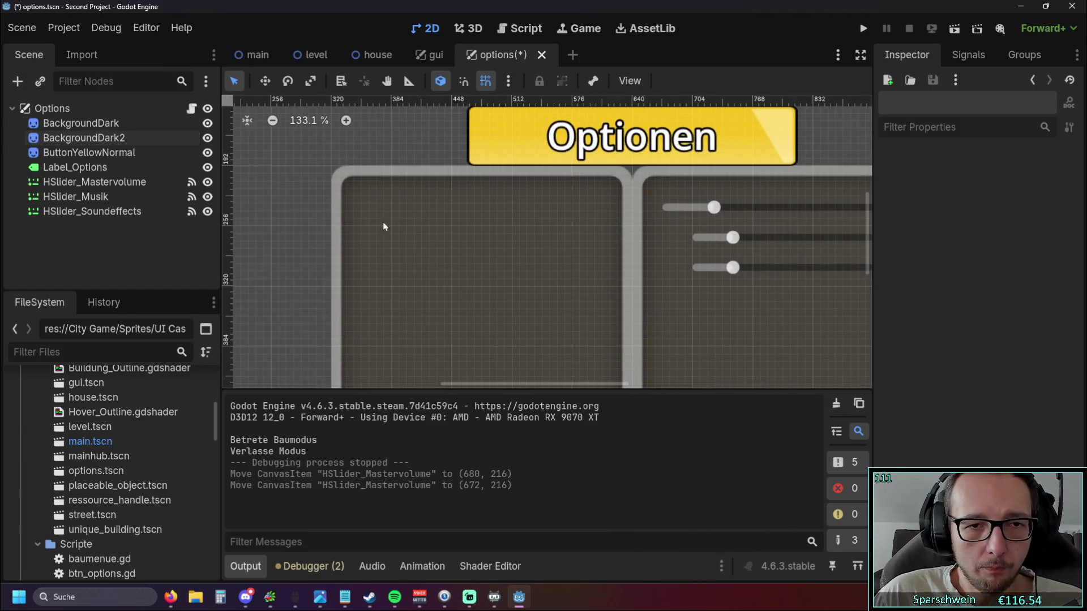
pyautogui.scroll(1, 383, 222)
pyautogui.scroll(-3, 109, 382)
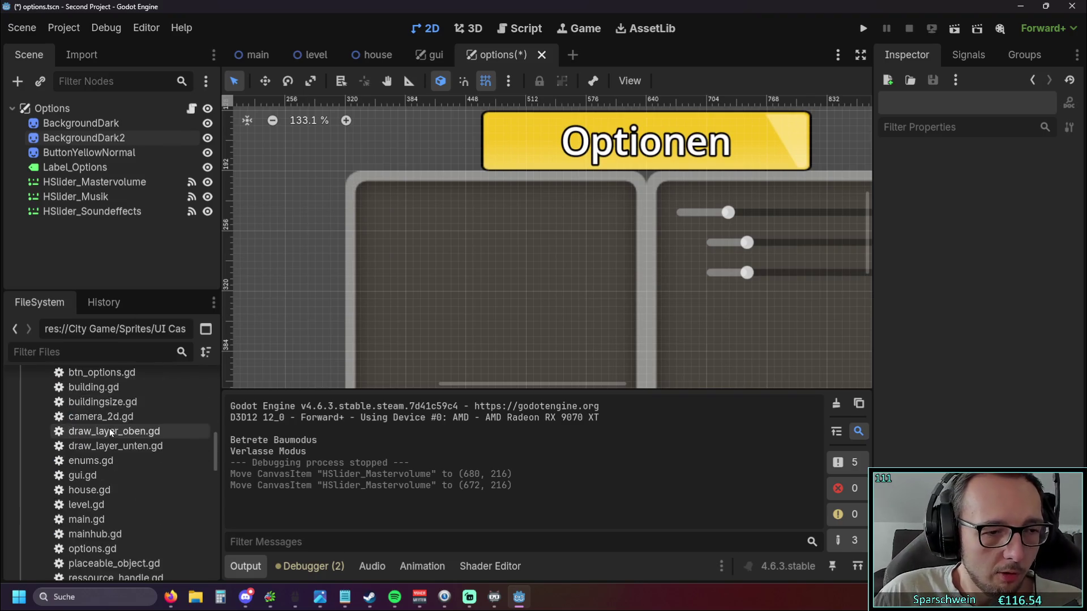
pyautogui.scroll(-5, 113, 428)
pyautogui.scroll(-3, 112, 428)
pyautogui.scroll(2, 112, 430)
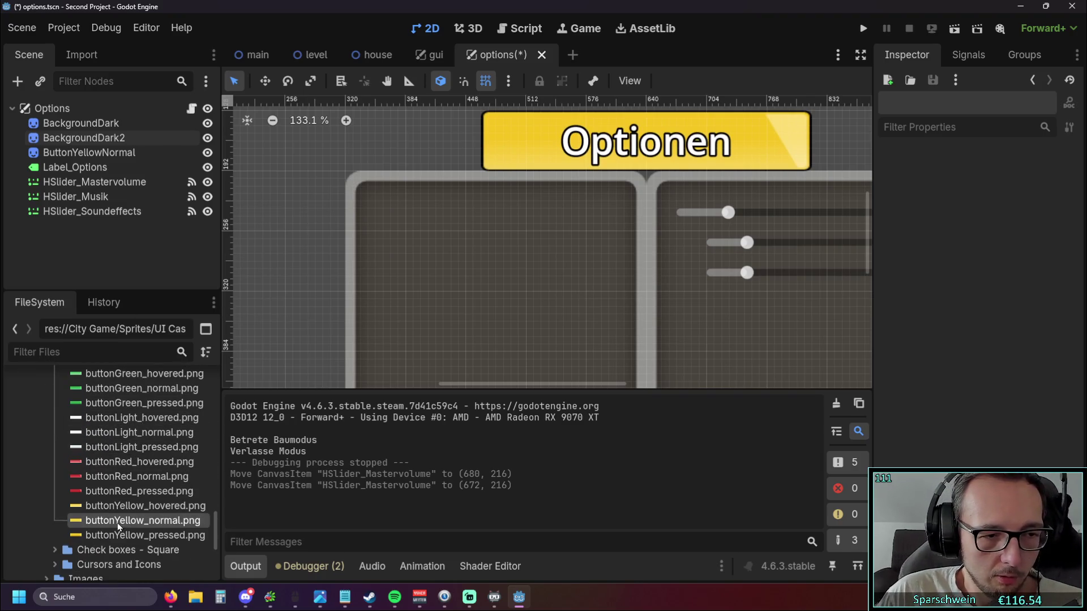
# Add a buttonYellow_normal.png sprite and squash it over the top of the left dark panel.
pyautogui.moveTo(119, 520)
pyautogui.mouseDown()
pyautogui.moveTo(495, 227)
pyautogui.moveTo(456, 221)
pyautogui.moveTo(519, 227)
pyautogui.mouseUp()
pyautogui.scroll(2, 489, 254)
pyautogui.scroll(3, 583, 240)
pyautogui.moveTo(433, 189); pyautogui.dragTo(434, 183)
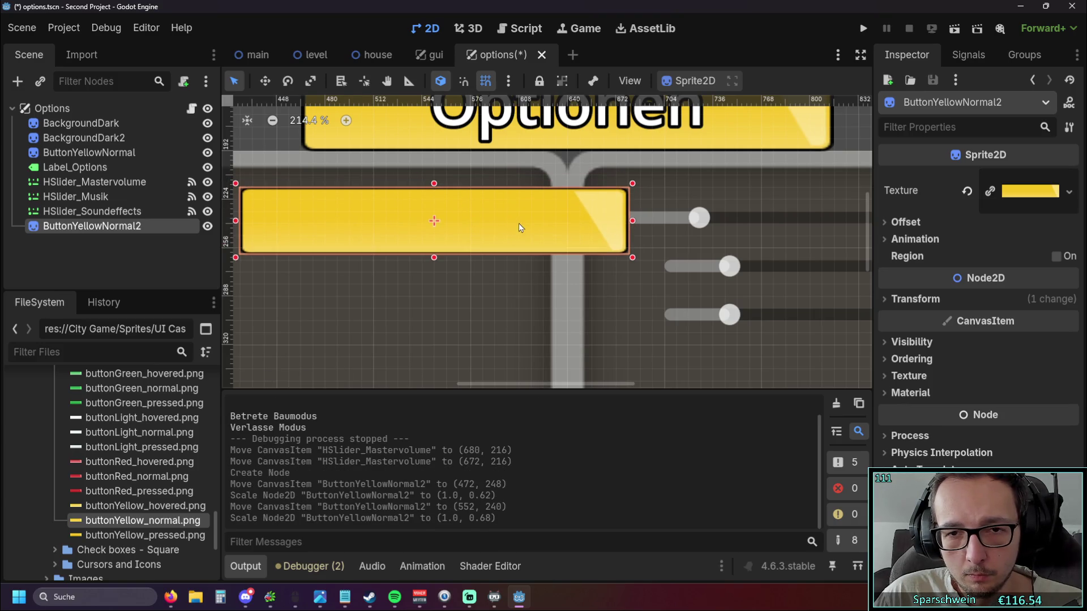
pyautogui.scroll(4, 525, 227)
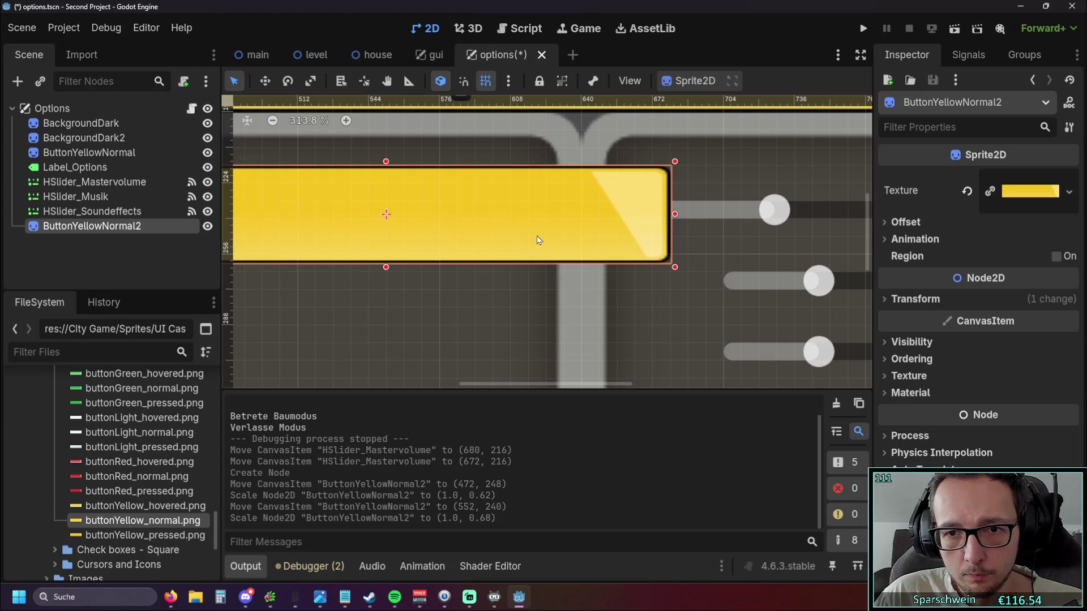
pyautogui.scroll(-3, 537, 235)
pyautogui.hscroll(-2, 492, 256)
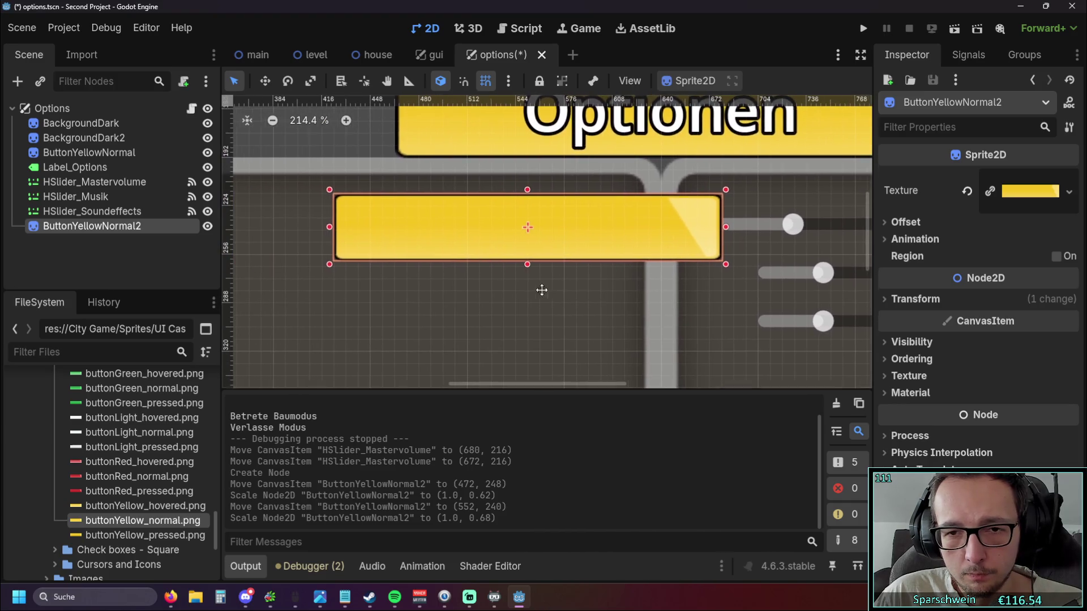
pyautogui.hscroll(-2, 559, 297)
pyautogui.hscroll(-2, 662, 292)
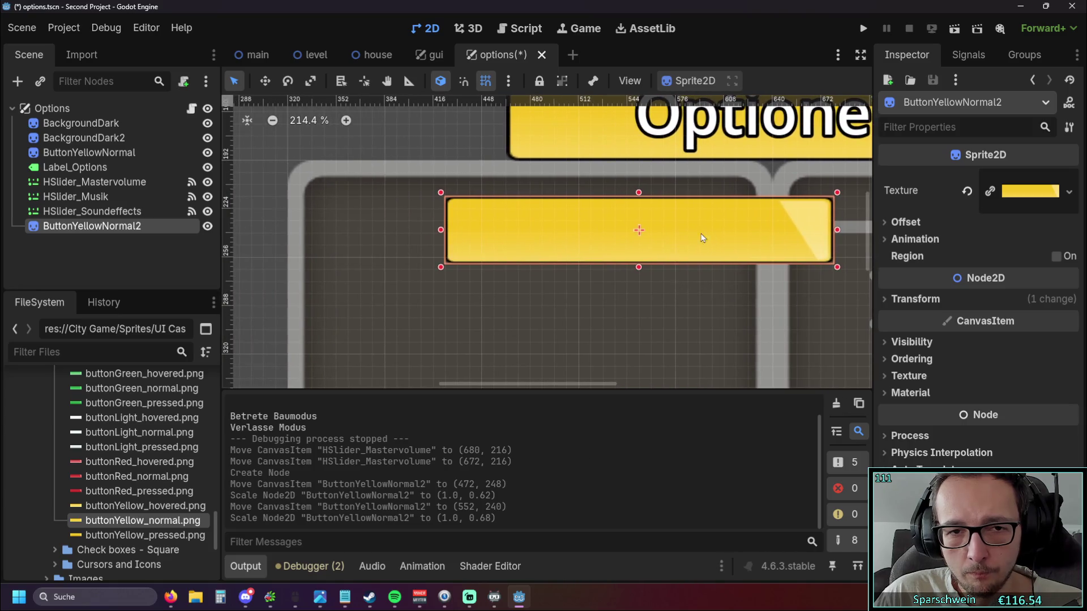
pyautogui.moveTo(704, 238); pyautogui.dragTo(597, 235)
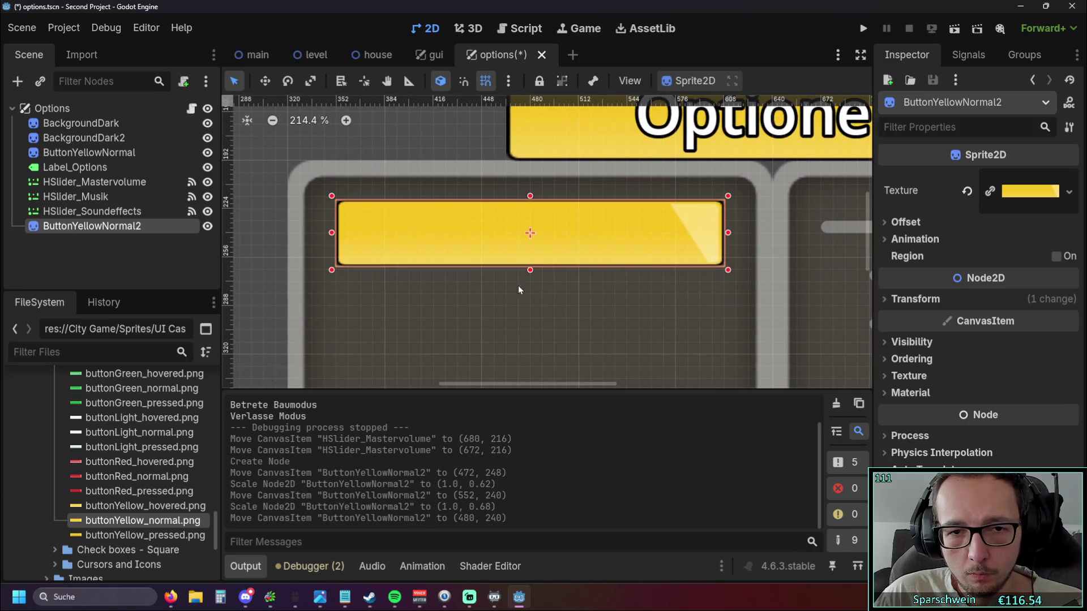
pyautogui.scroll(2, 518, 286)
pyautogui.moveTo(533, 264); pyautogui.dragTo(534, 253)
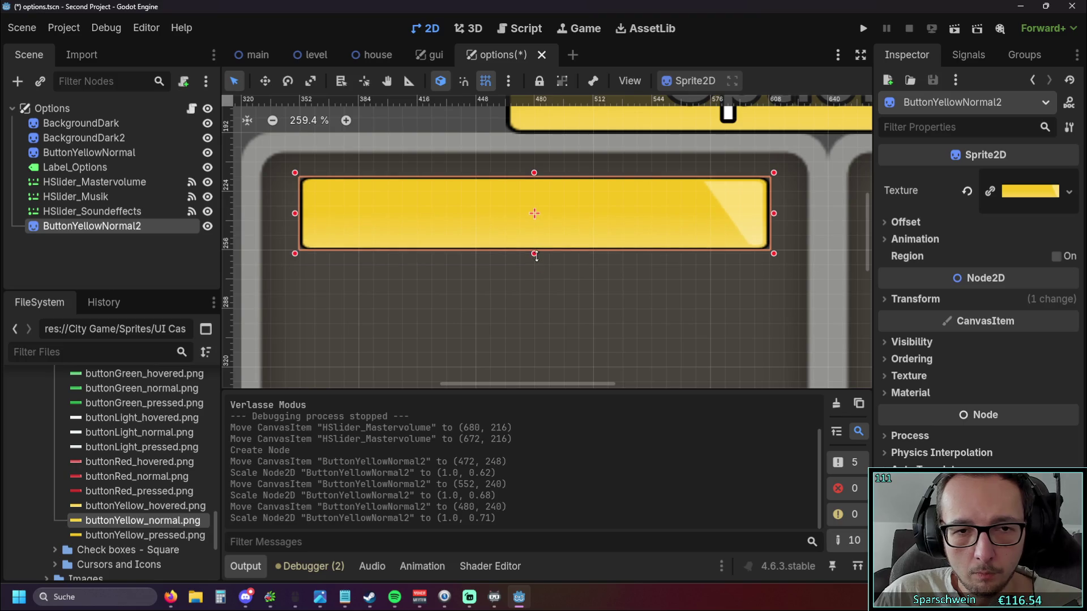
# Toggle grid snapping off and back on while nudging the yellow sprite vertically.
pyautogui.click(485, 81)
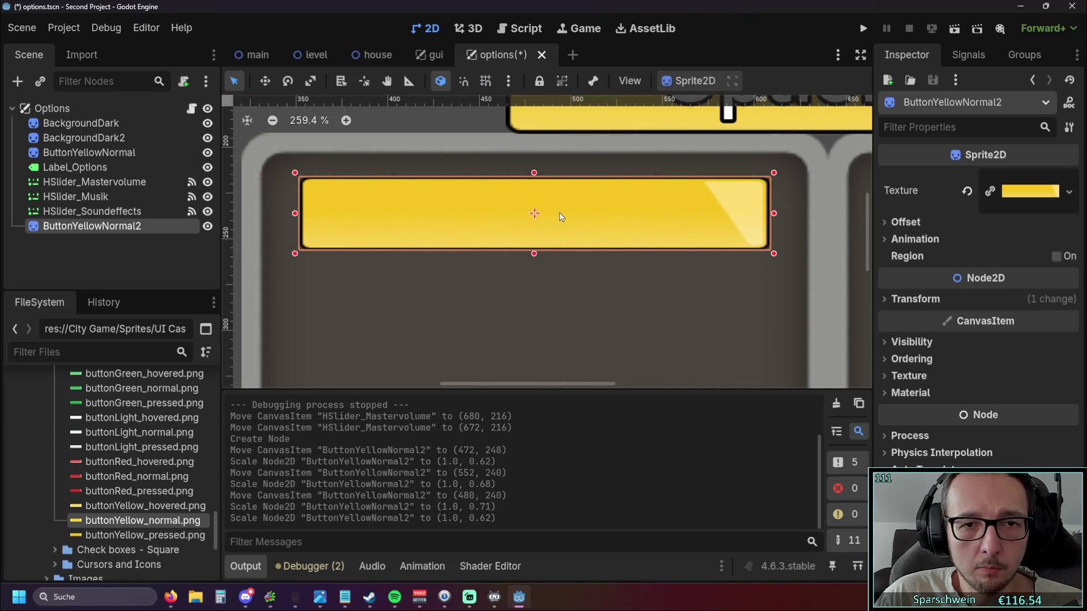
pyautogui.click(485, 81)
pyautogui.moveTo(566, 219); pyautogui.dragTo(567, 207)
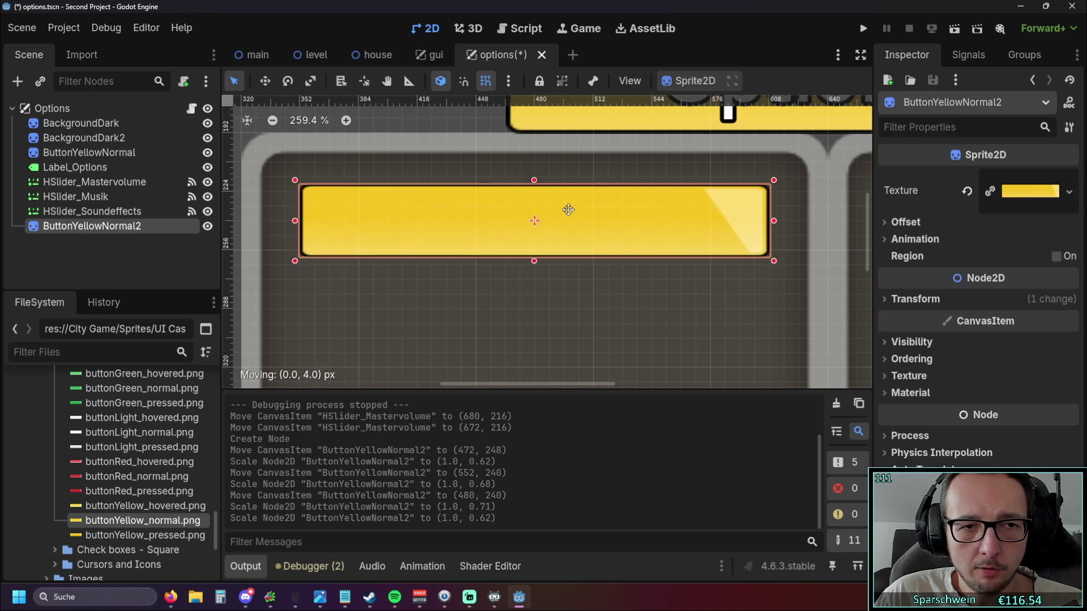
pyautogui.moveTo(568, 207); pyautogui.dragTo(569, 208)
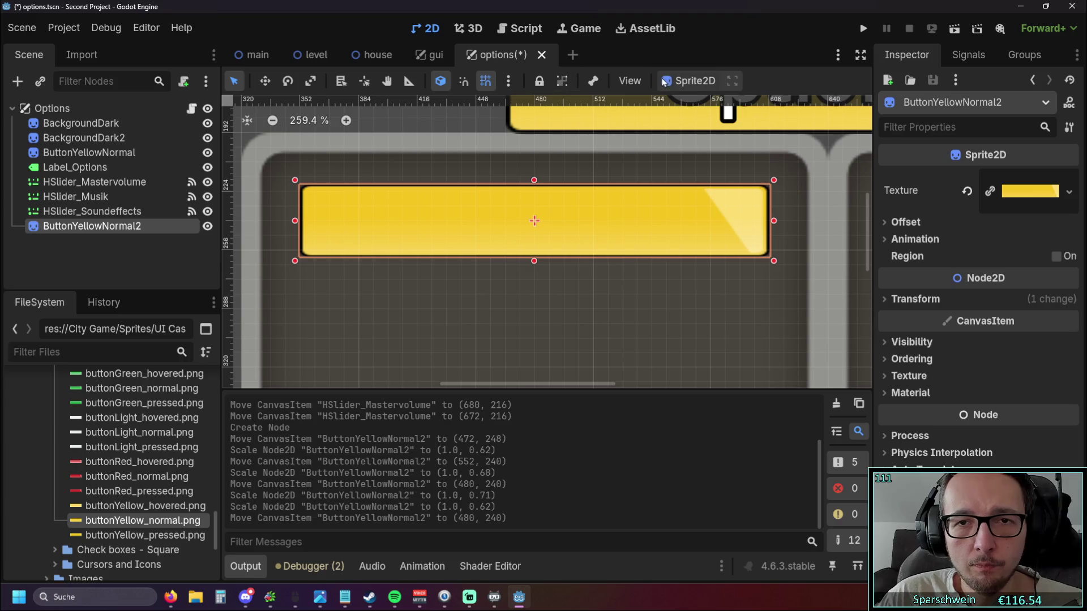
# Disable Use Pixel Snap in the snapping options and raise the yellow sprite slightly.
pyautogui.click(508, 80)
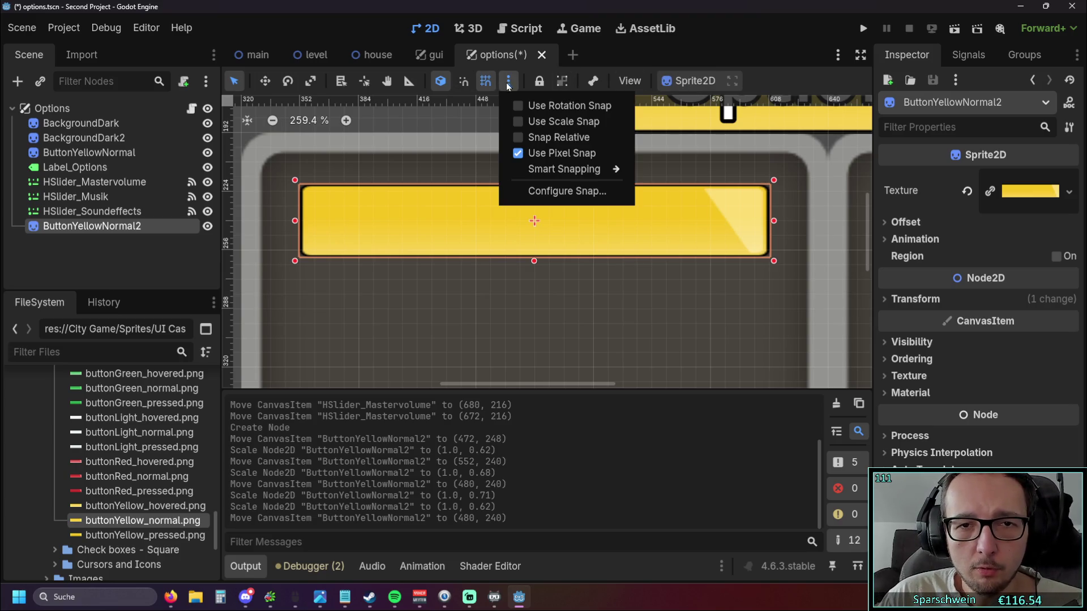
pyautogui.click(533, 153)
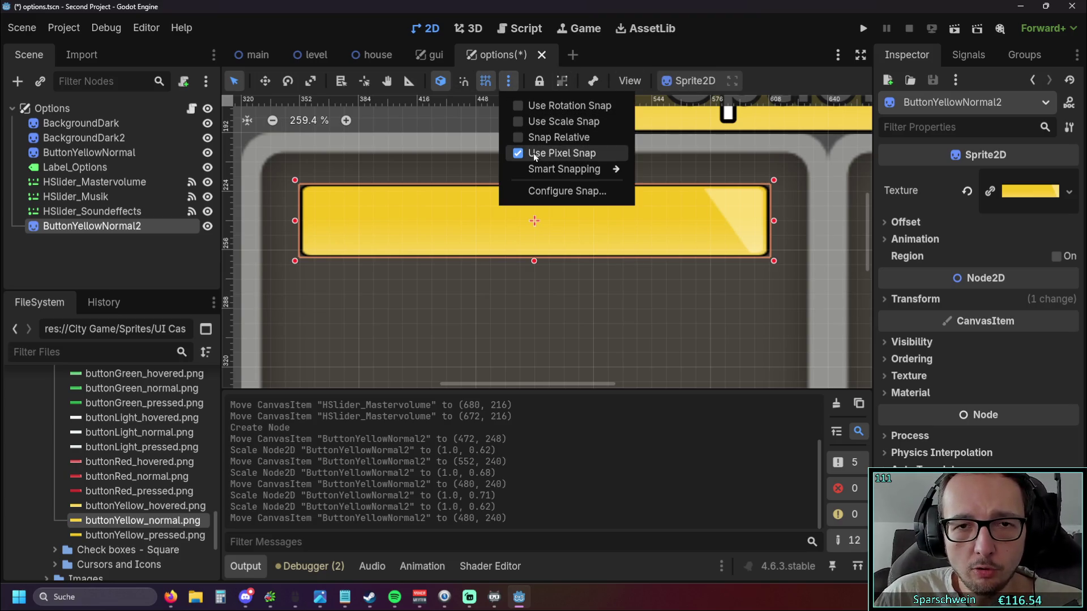
pyautogui.click(546, 218)
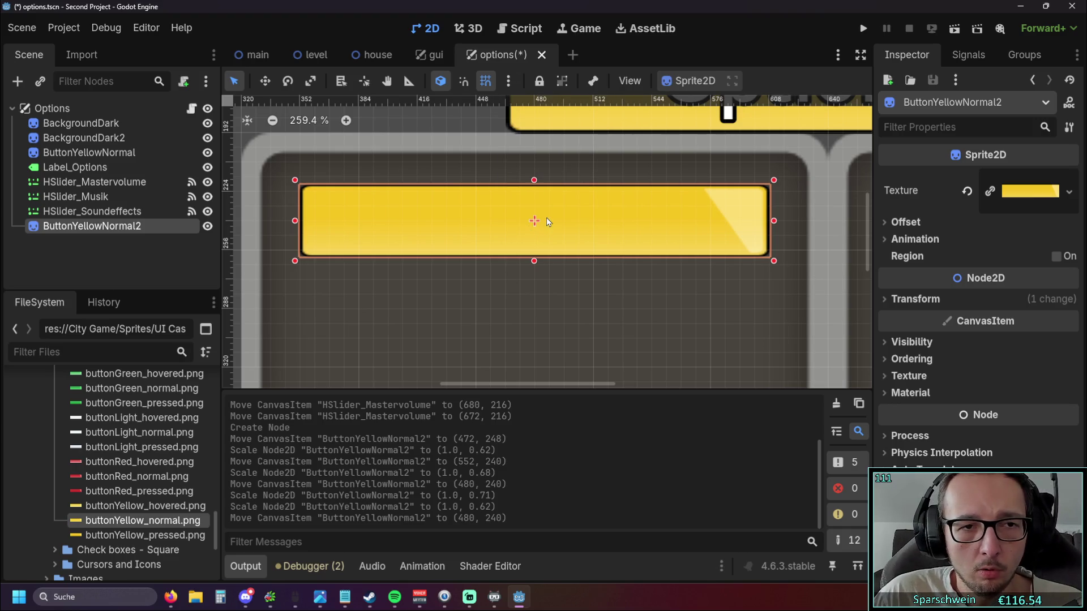
pyautogui.moveTo(546, 217); pyautogui.dragTo(544, 221)
# Toggle four Smart Snapping targets in the snapping menu, then test-move the yellow sprite.
pyautogui.click(508, 81)
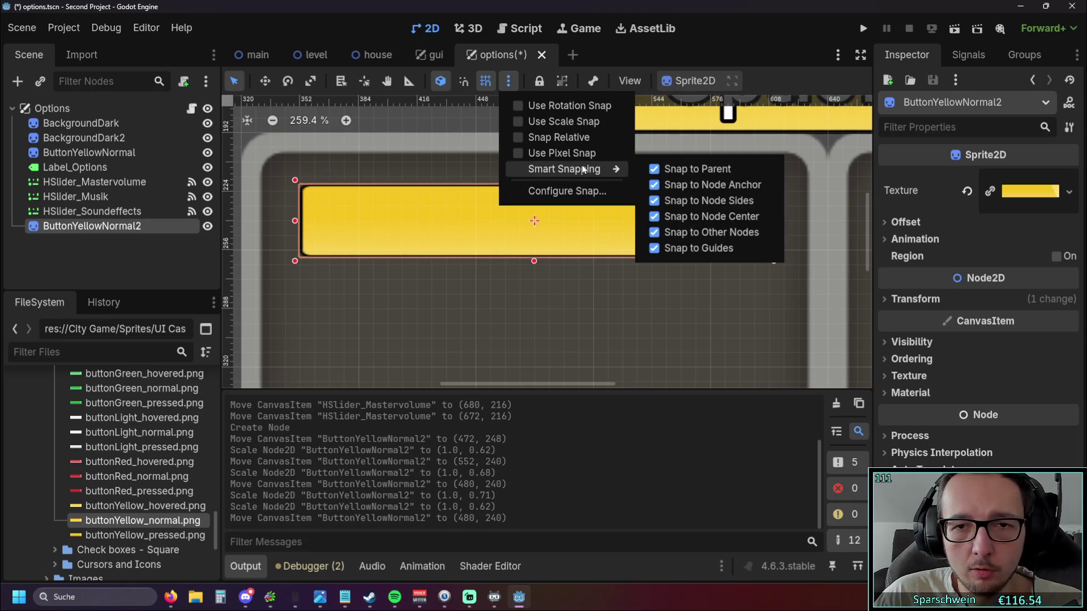
pyautogui.moveTo(564, 169)
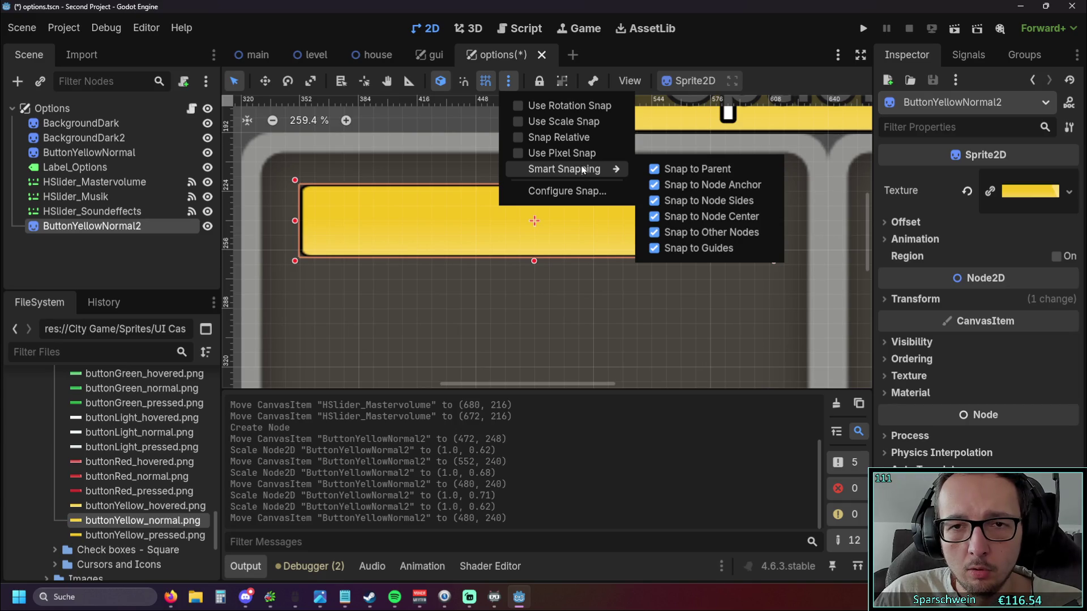
pyautogui.click(655, 169)
pyautogui.click(654, 184)
pyautogui.click(655, 216)
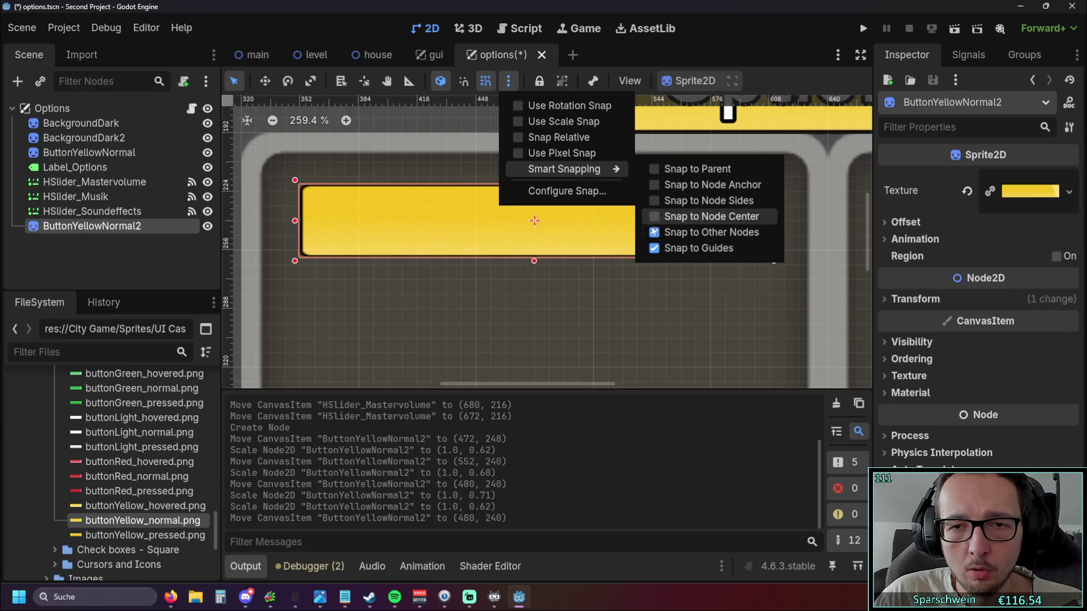
pyautogui.click(653, 248)
pyautogui.click(589, 339)
pyautogui.moveTo(570, 223); pyautogui.dragTo(568, 223)
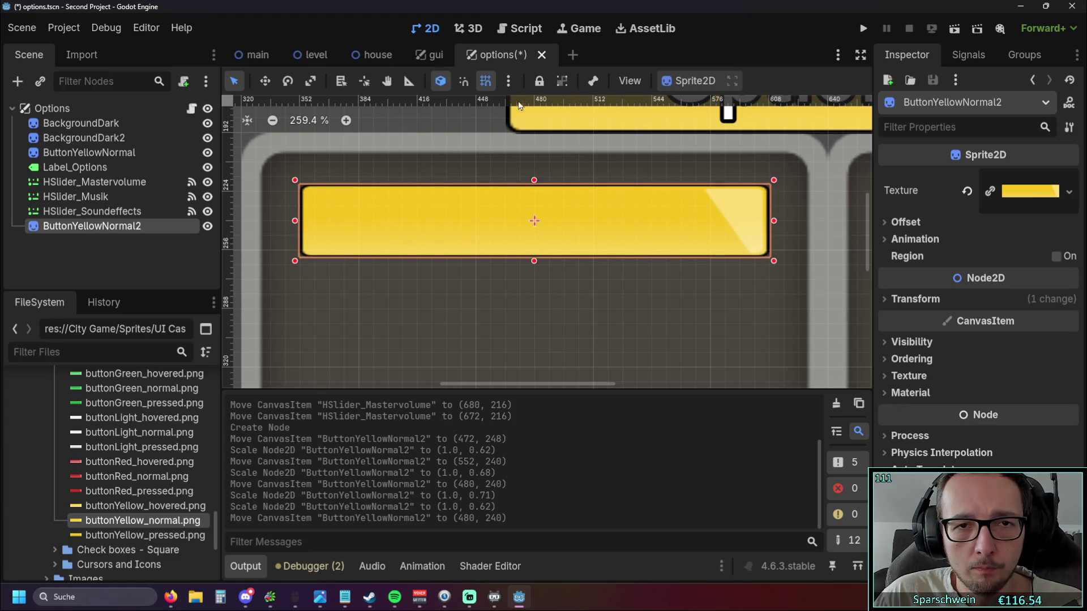
# Adjust the primary line spacing in Configure Snap, confirm, and test how the sprite snaps.
pyautogui.click(508, 81)
pyautogui.click(566, 191)
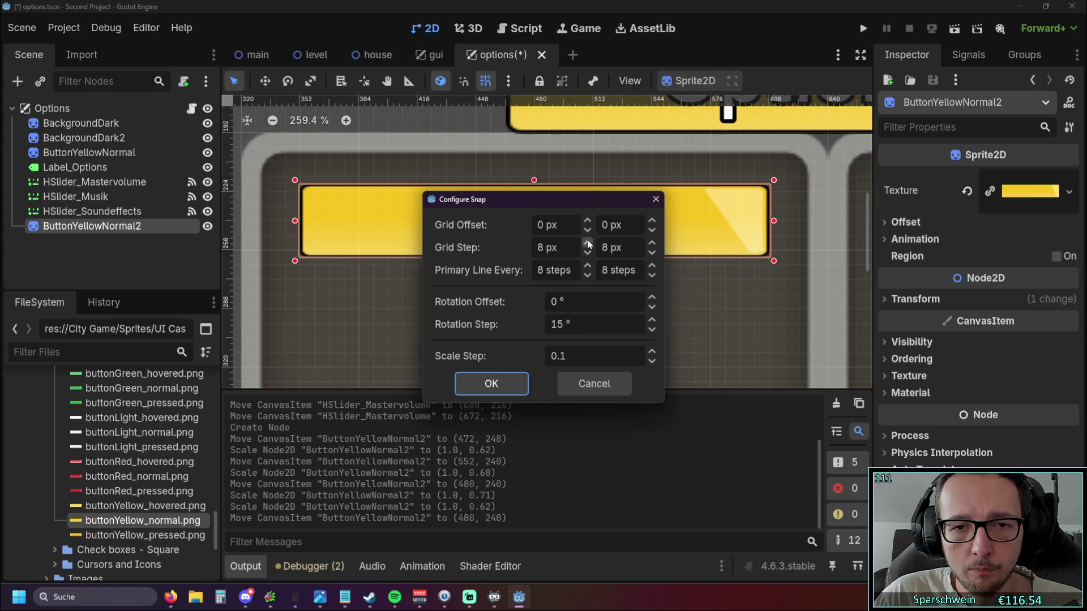
pyautogui.click(587, 276)
pyautogui.write('5')
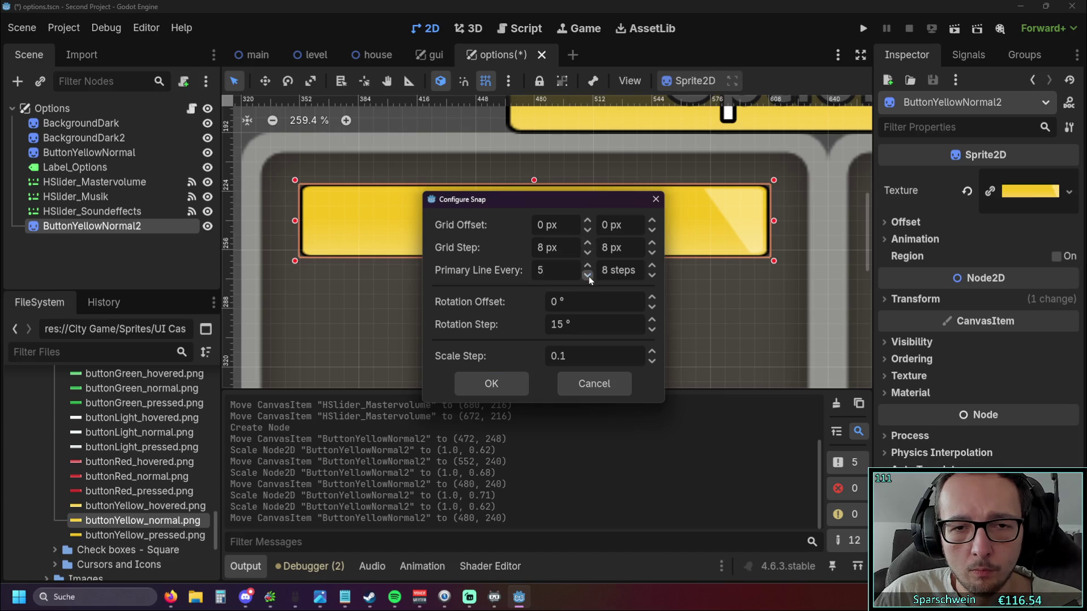
pyautogui.click(589, 276)
pyautogui.doubleClick(652, 277)
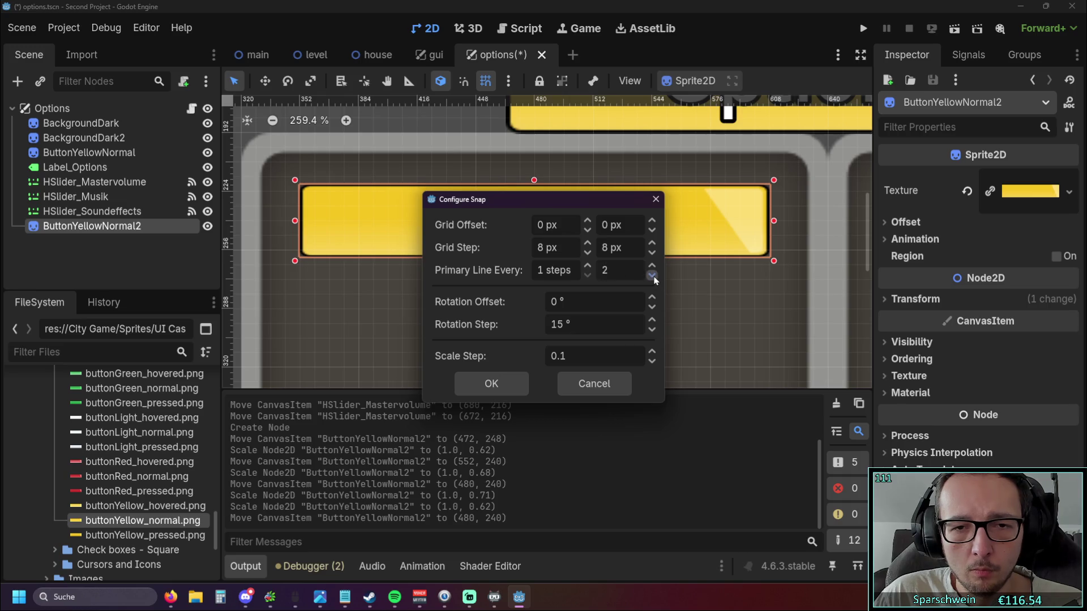
pyautogui.click(497, 385)
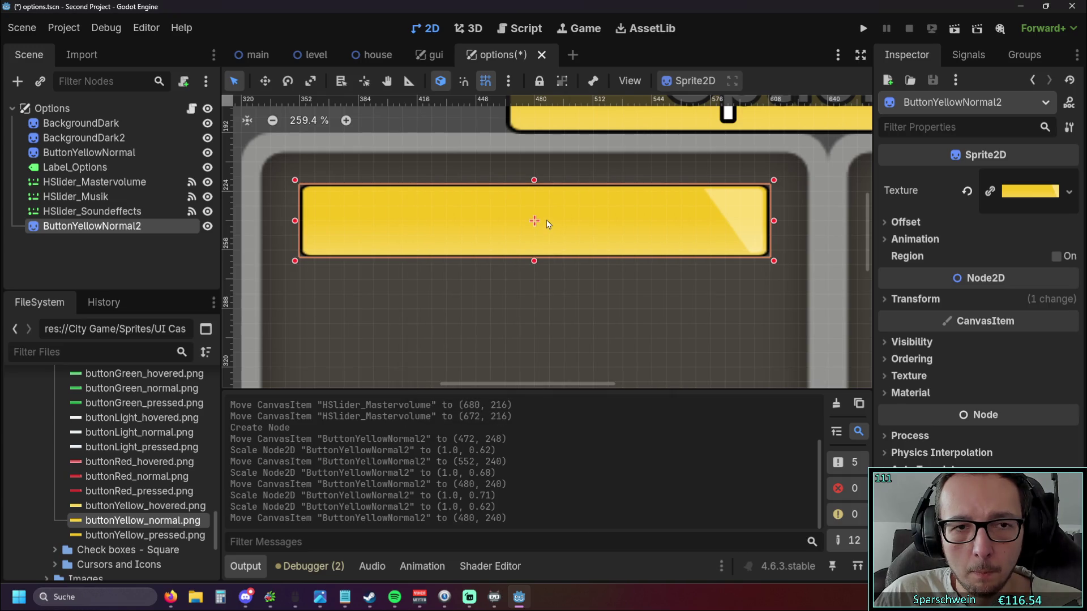
pyautogui.moveTo(545, 222); pyautogui.dragTo(546, 223)
# Set Grid Step to 4 px and Primary Line Every to 4 steps in both axes, then nudge the button up.
pyautogui.click(508, 81)
pyautogui.click(552, 192)
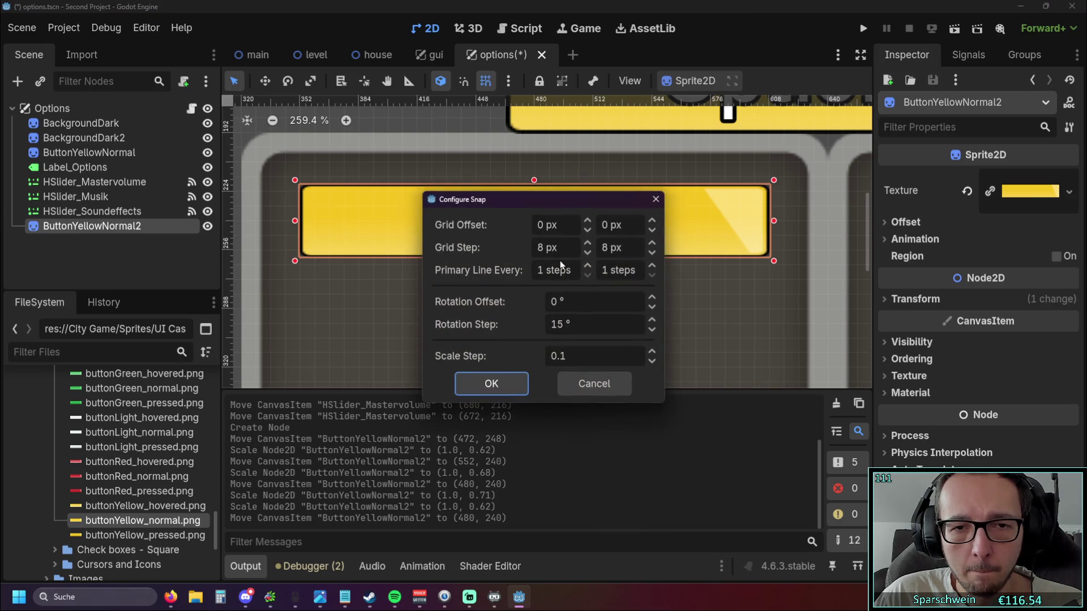
pyautogui.click(586, 253)
pyautogui.click(586, 253)
pyautogui.click(586, 253)
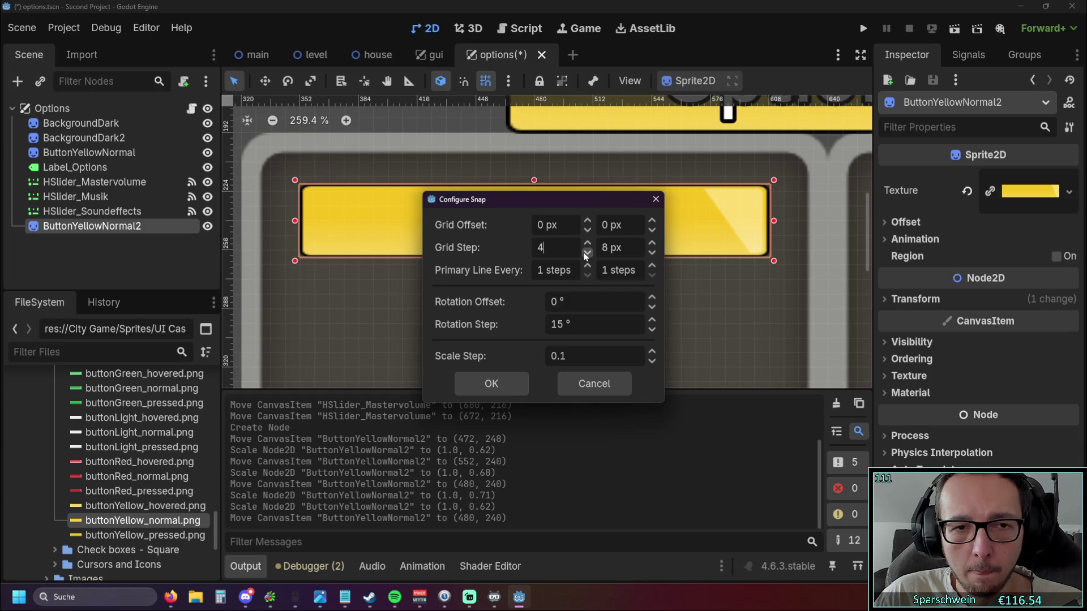
pyautogui.click(651, 253)
pyautogui.click(651, 253)
pyautogui.click(651, 254)
pyautogui.write('4')
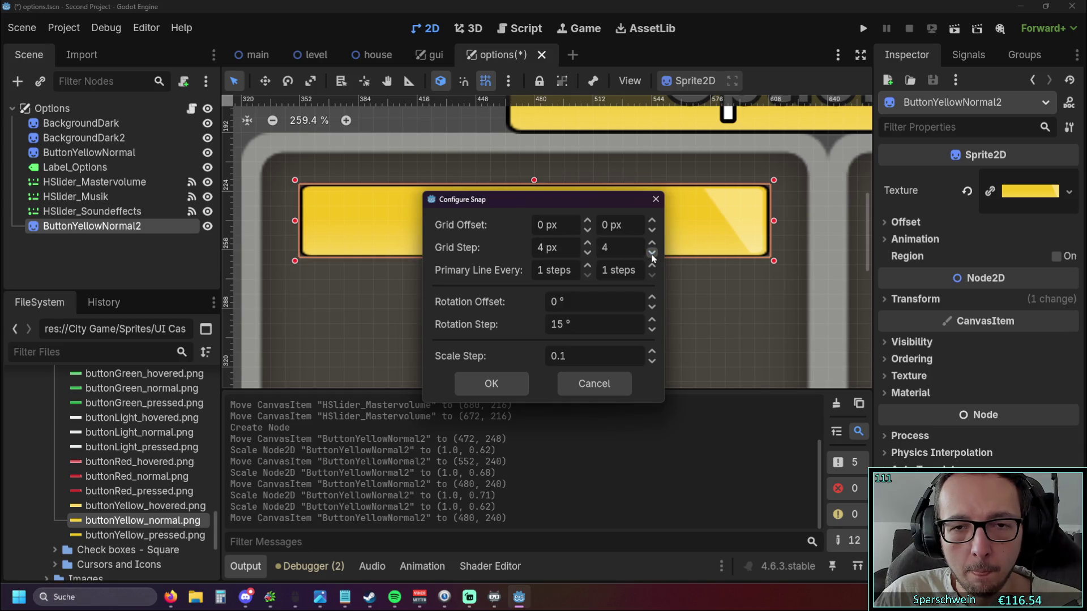
pyautogui.click(586, 266)
pyautogui.click(586, 266)
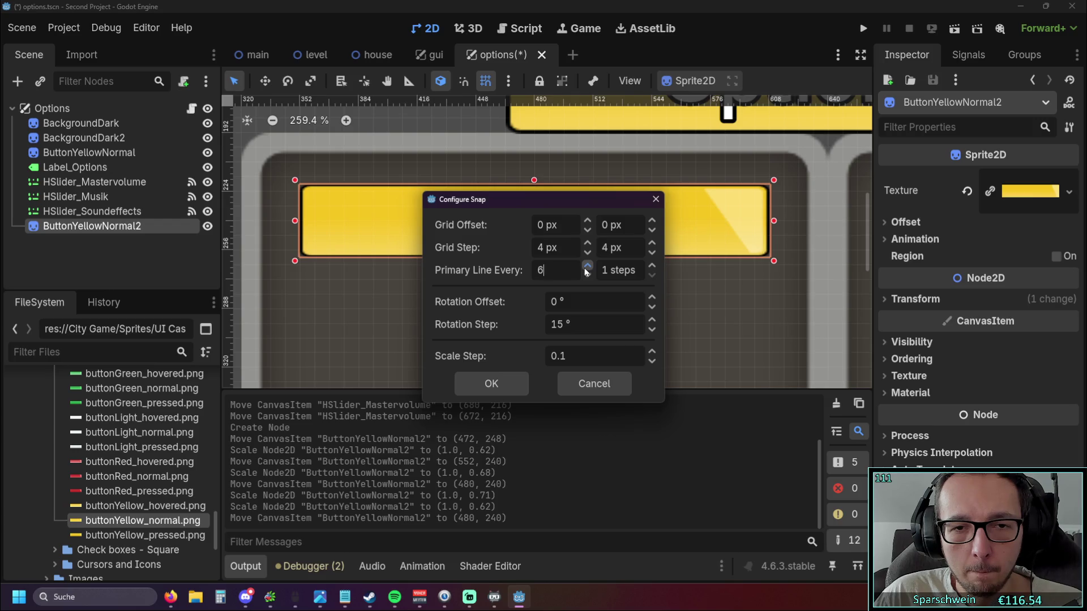
pyautogui.click(586, 275)
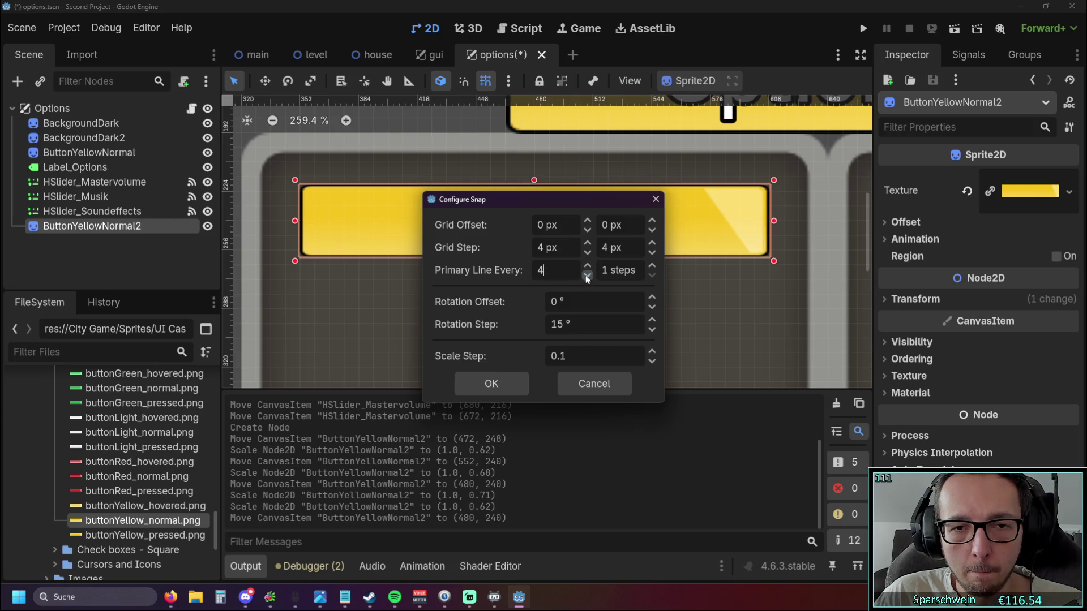
pyautogui.click(651, 266)
pyautogui.click(651, 266)
pyautogui.click(651, 266)
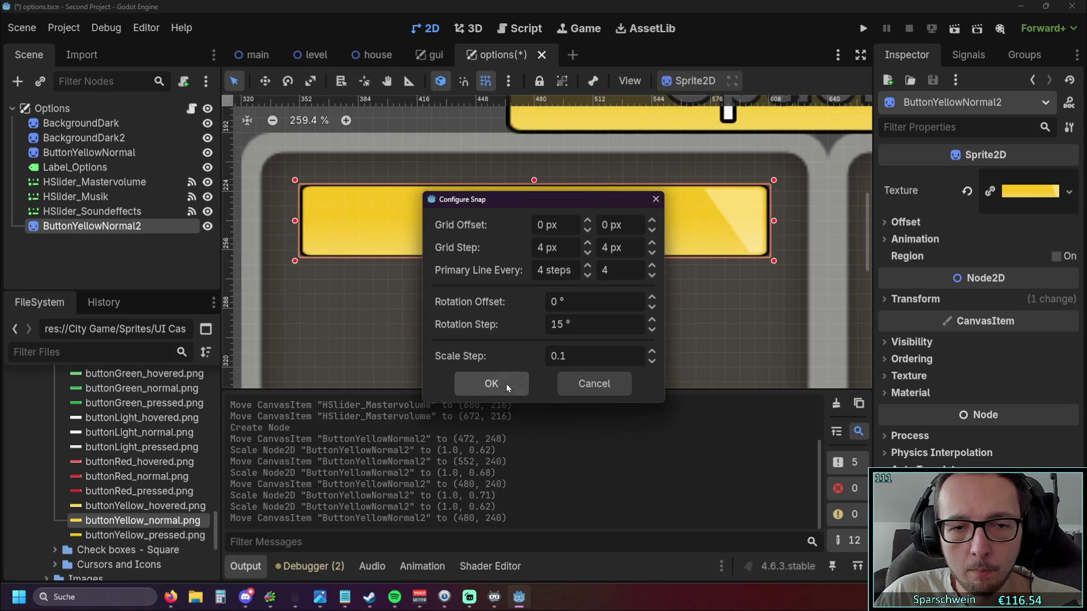
pyautogui.click(506, 384)
pyautogui.moveTo(538, 232); pyautogui.dragTo(541, 223)
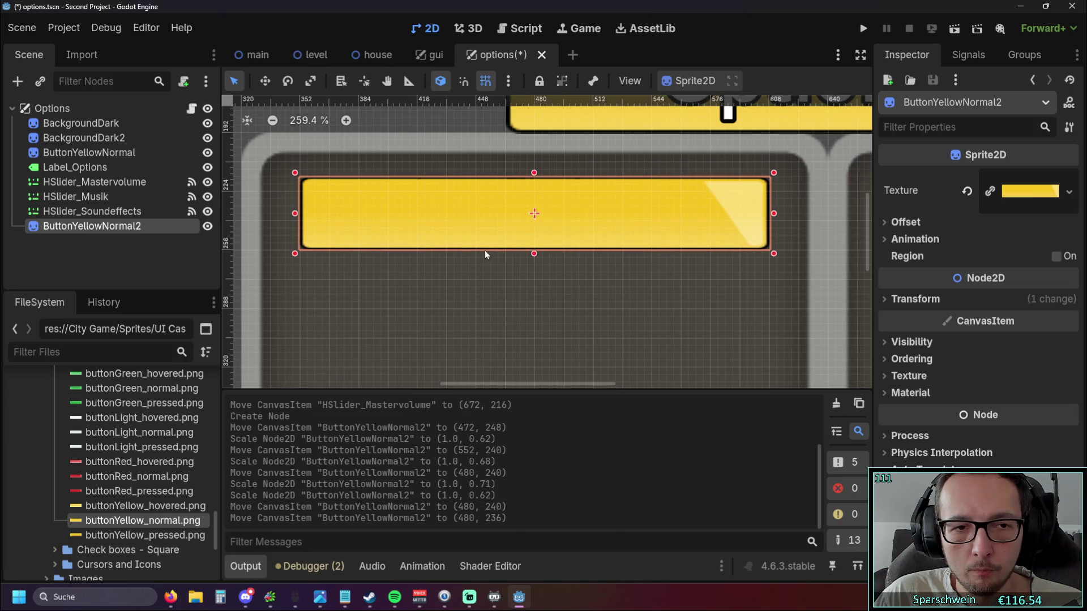
# Move ButtonYellowNormal2 right to (540, 236) beside the slider track, briefly visiting the gui scene.
pyautogui.click(485, 255)
pyautogui.scroll(2, 538, 279)
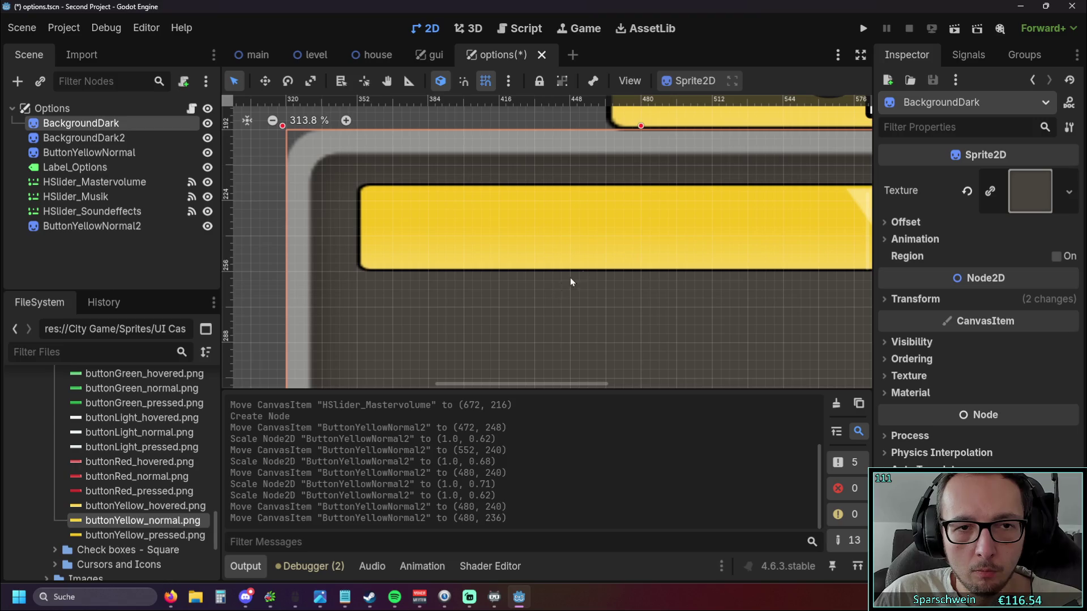
pyautogui.click(694, 243)
pyautogui.moveTo(724, 242)
pyautogui.mouseDown()
pyautogui.moveTo(724, 233)
pyautogui.moveTo(477, 238)
pyautogui.moveTo(525, 238)
pyautogui.mouseUp()
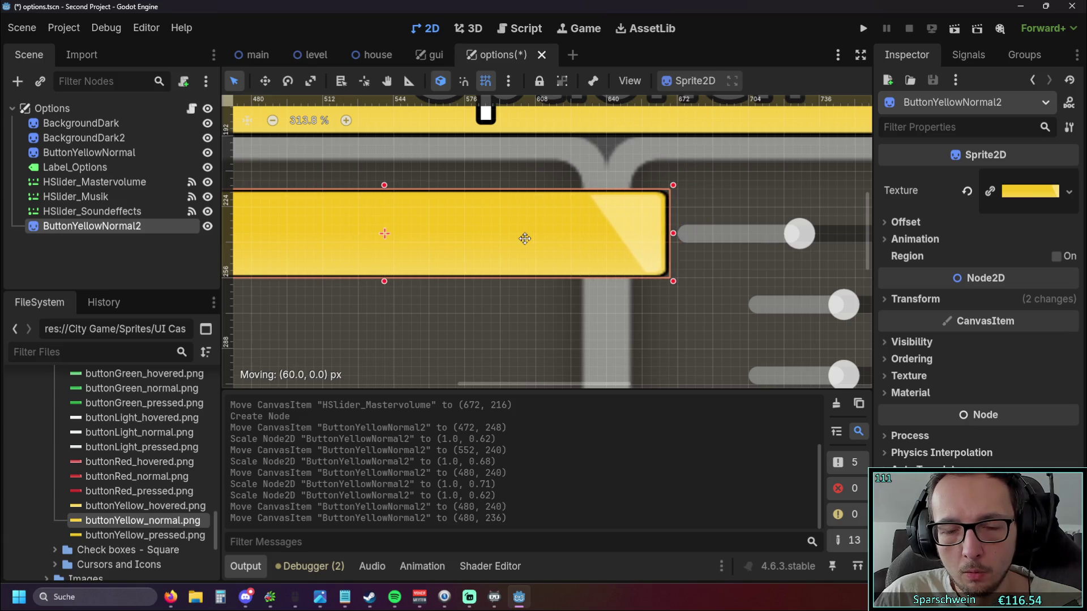
pyautogui.moveTo(525, 239); pyautogui.dragTo(525, 239)
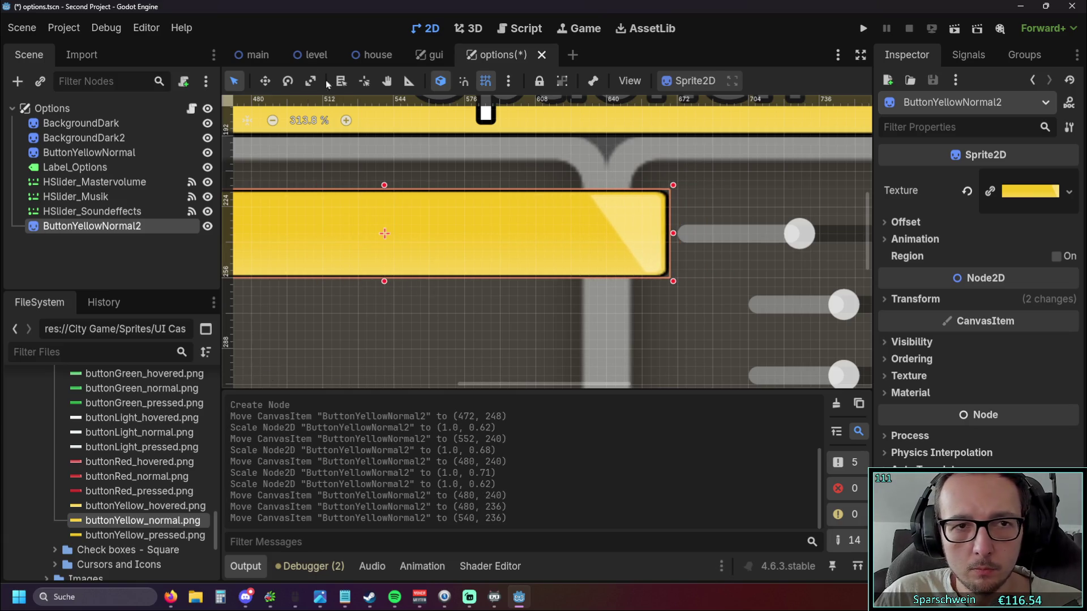
pyautogui.click(432, 56)
pyautogui.click(514, 55)
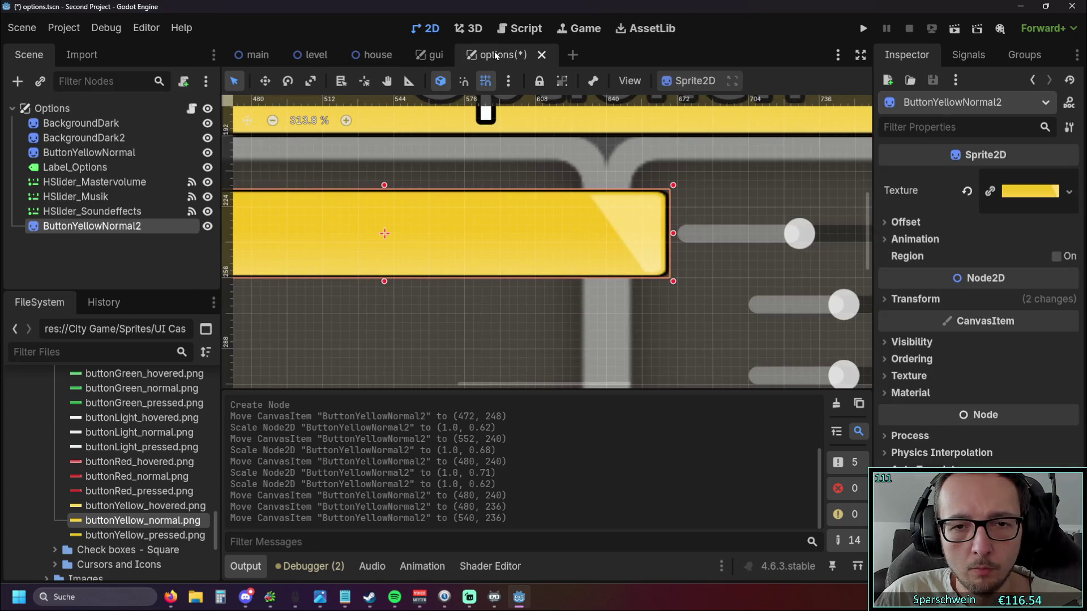
pyautogui.click(508, 81)
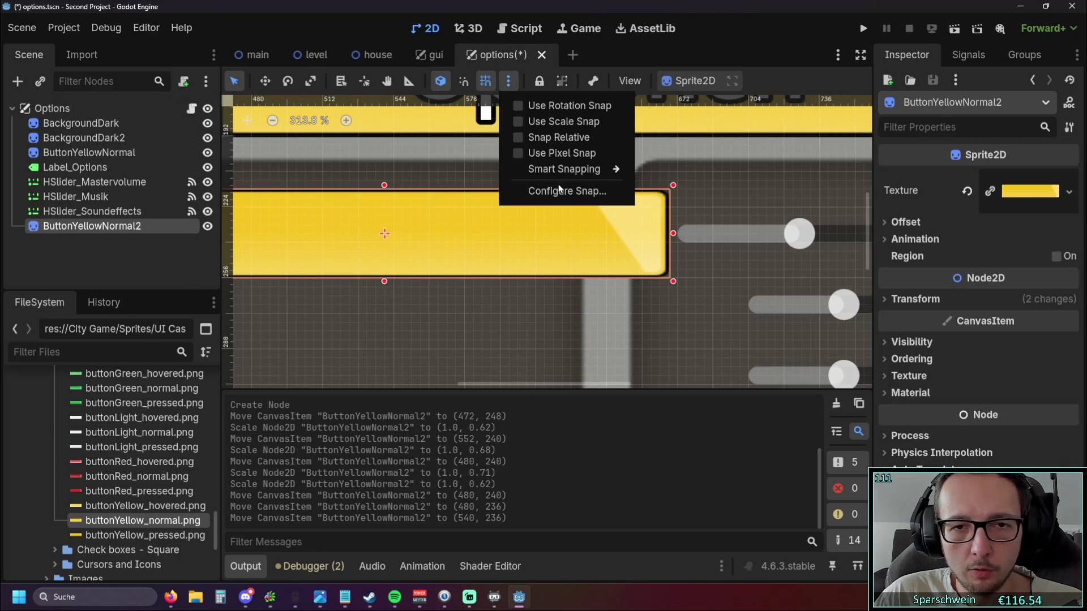
# Set Primary Line Every back to 8 steps in both axes in Configure Snap and confirm.
pyautogui.click(552, 190)
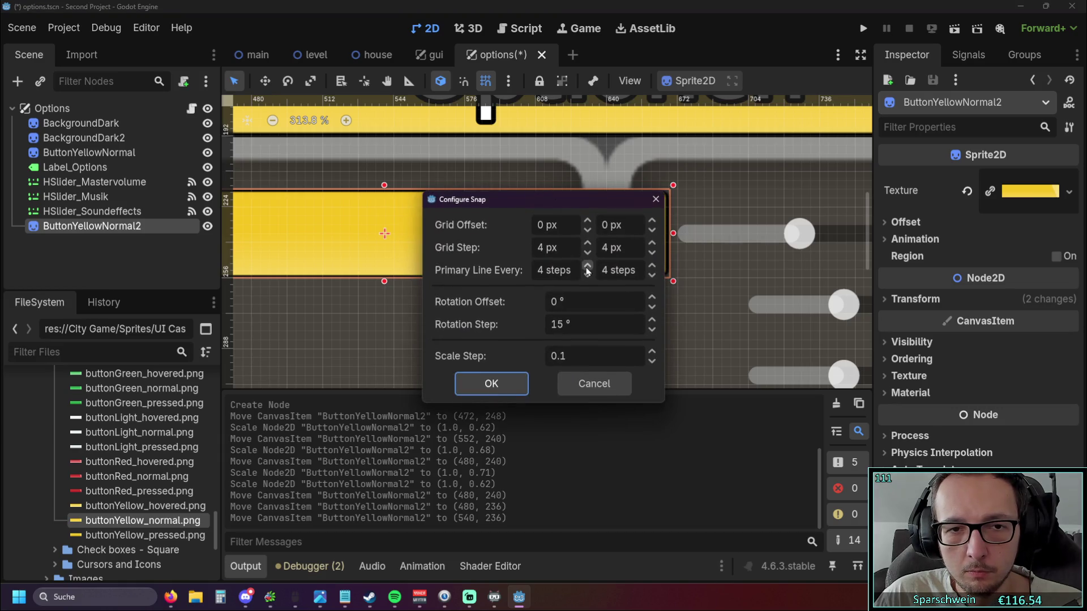
pyautogui.click(588, 227)
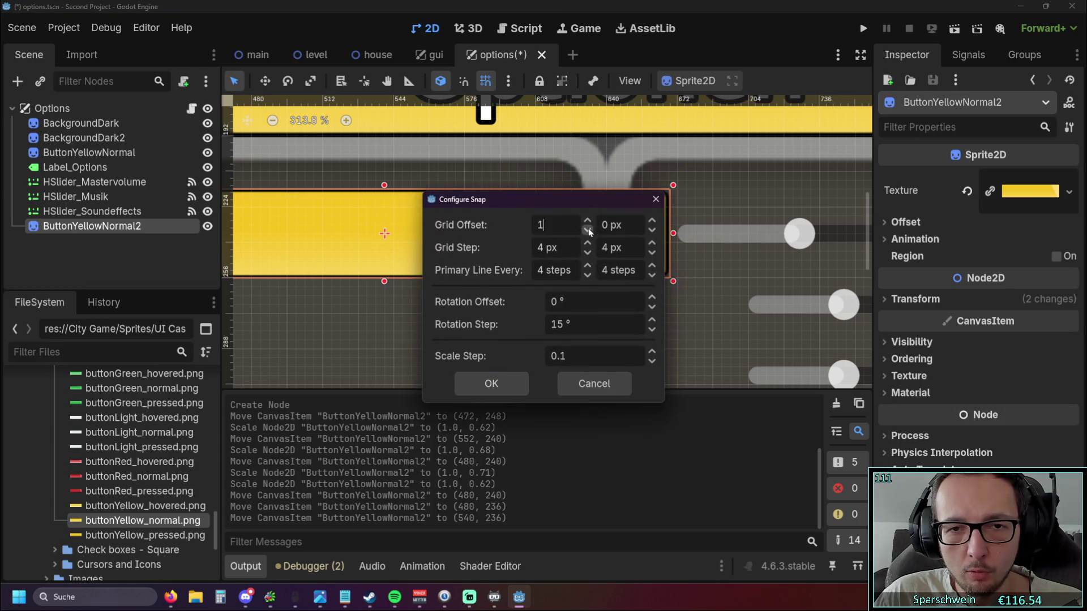
pyautogui.click(588, 269)
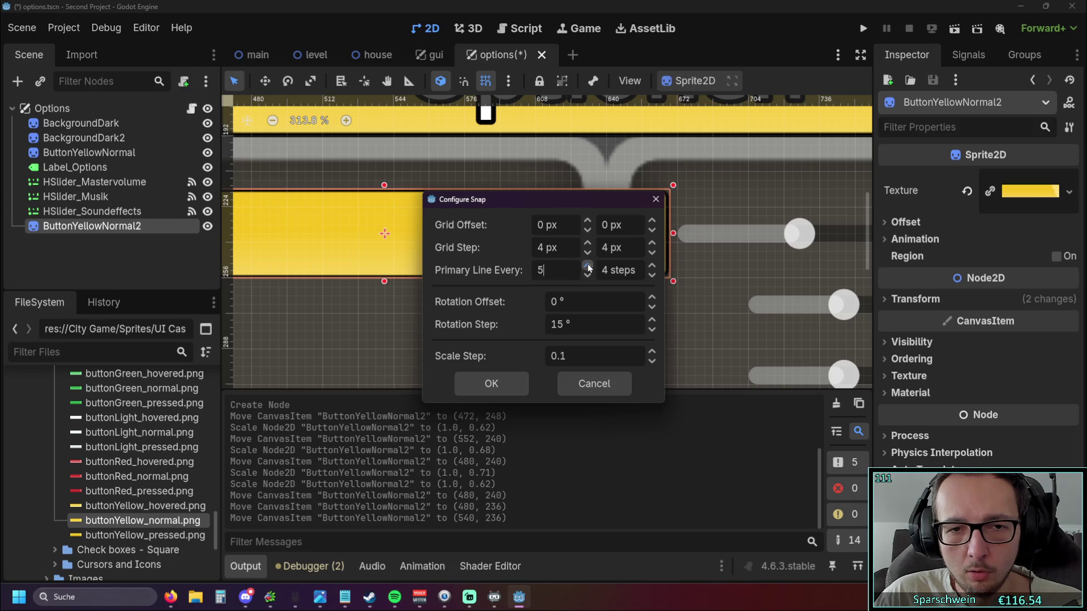
pyautogui.click(588, 269)
pyautogui.click(589, 269)
pyautogui.click(651, 268)
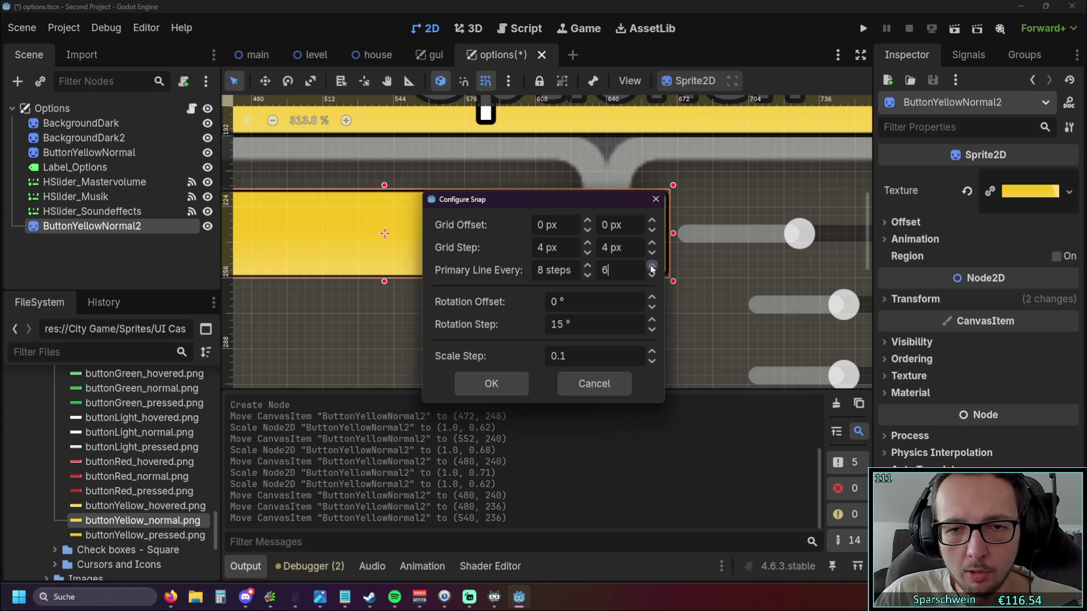
pyautogui.click(492, 383)
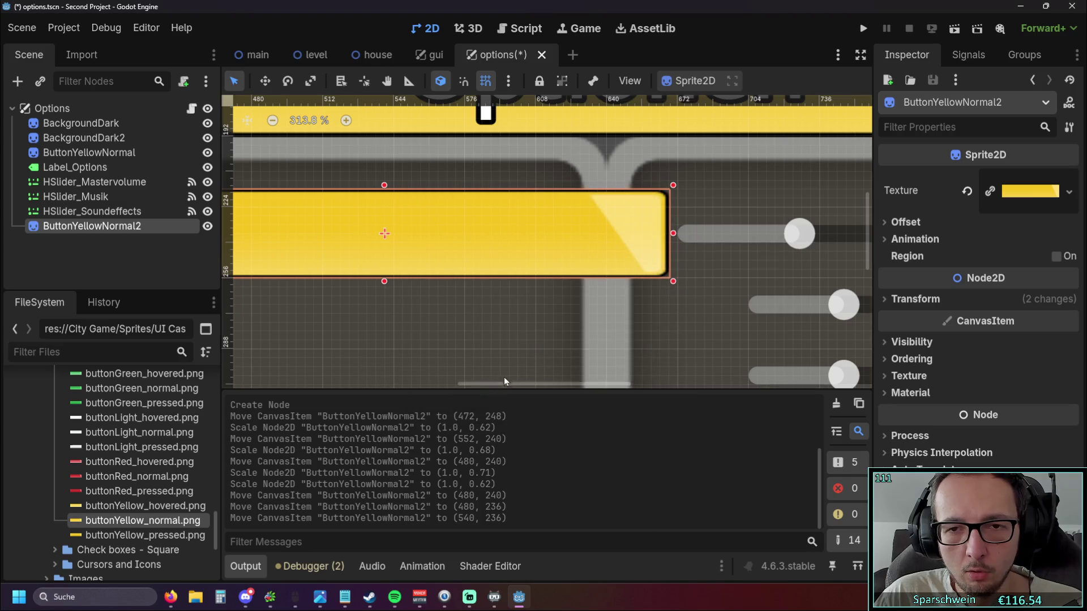
pyautogui.moveTo(513, 317); pyautogui.dragTo(414, 309)
pyautogui.hscroll(2, 411, 309)
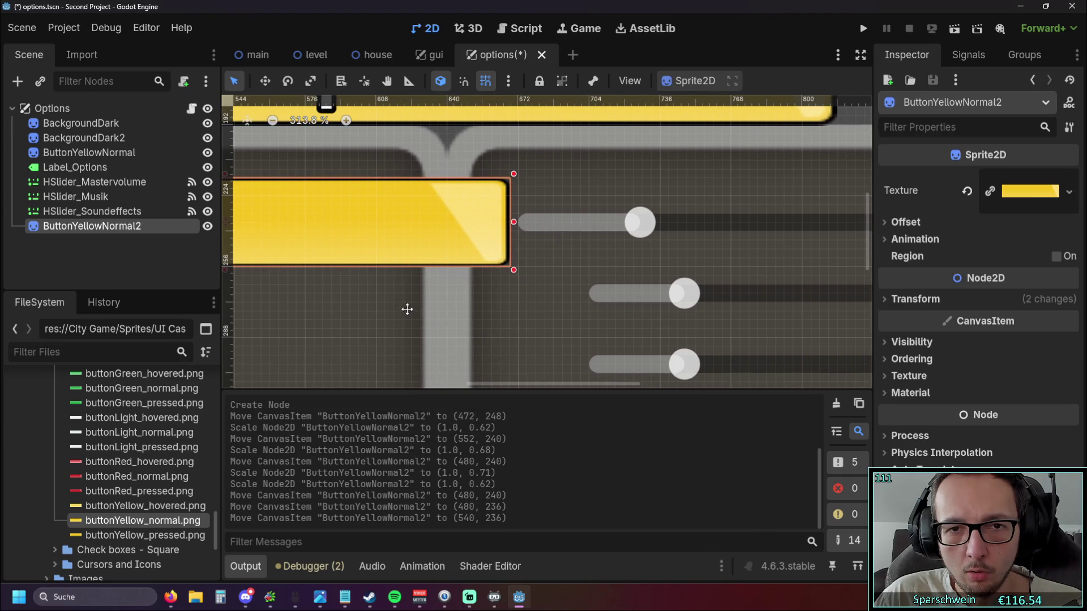
# Restore Grid Step to 8 px in both axes, confirm, and shift the yellow button onto the 8 px grid.
pyautogui.click(507, 81)
pyautogui.moveTo(564, 169)
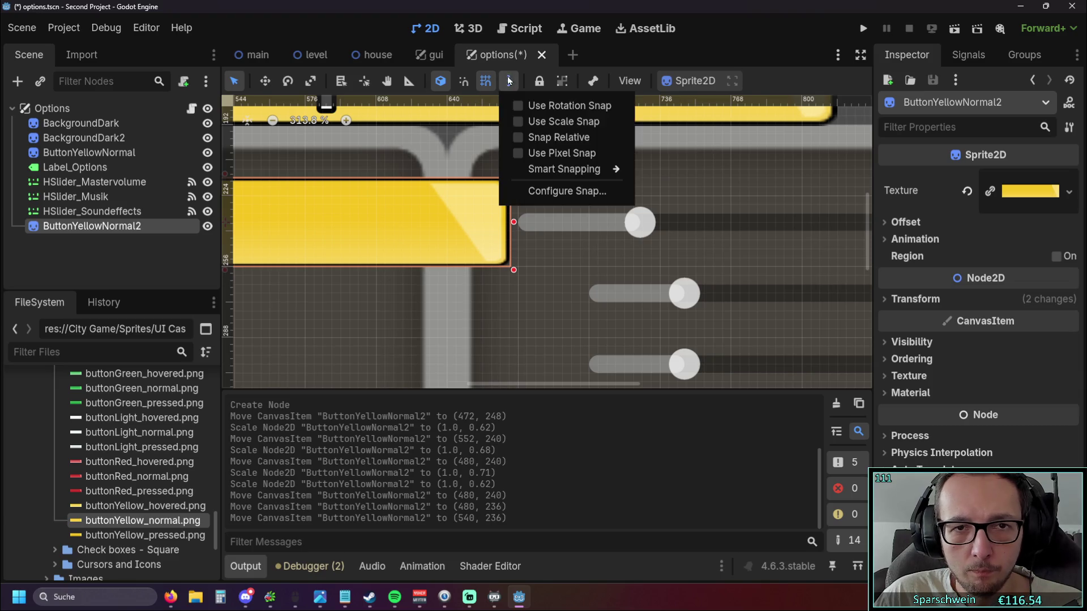
pyautogui.click(567, 191)
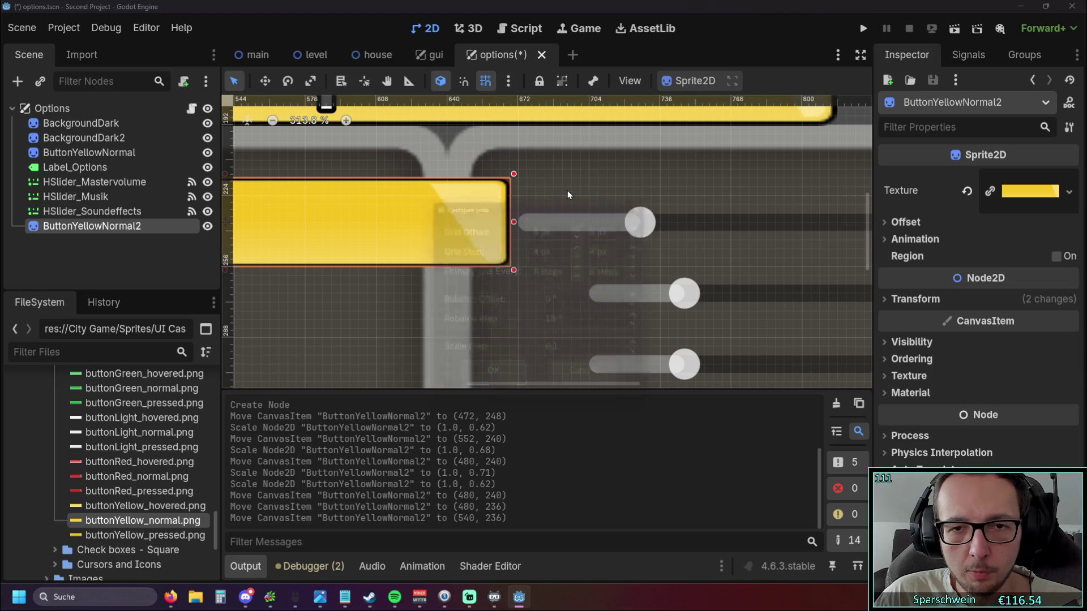
pyautogui.doubleClick(552, 247)
pyautogui.write('3')
pyautogui.click(587, 243)
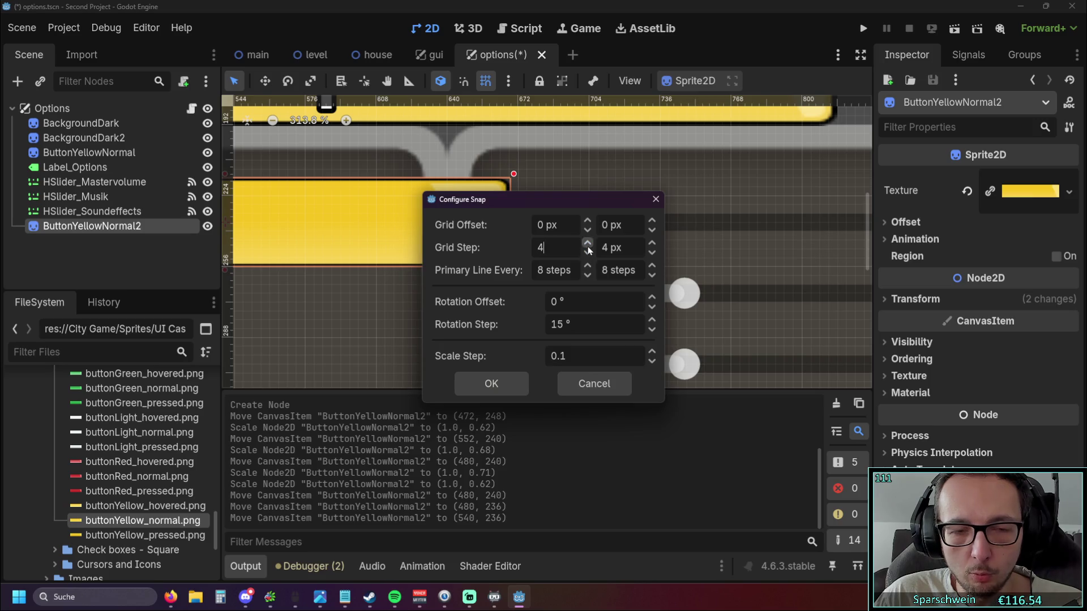
pyautogui.click(587, 244)
pyautogui.click(587, 244)
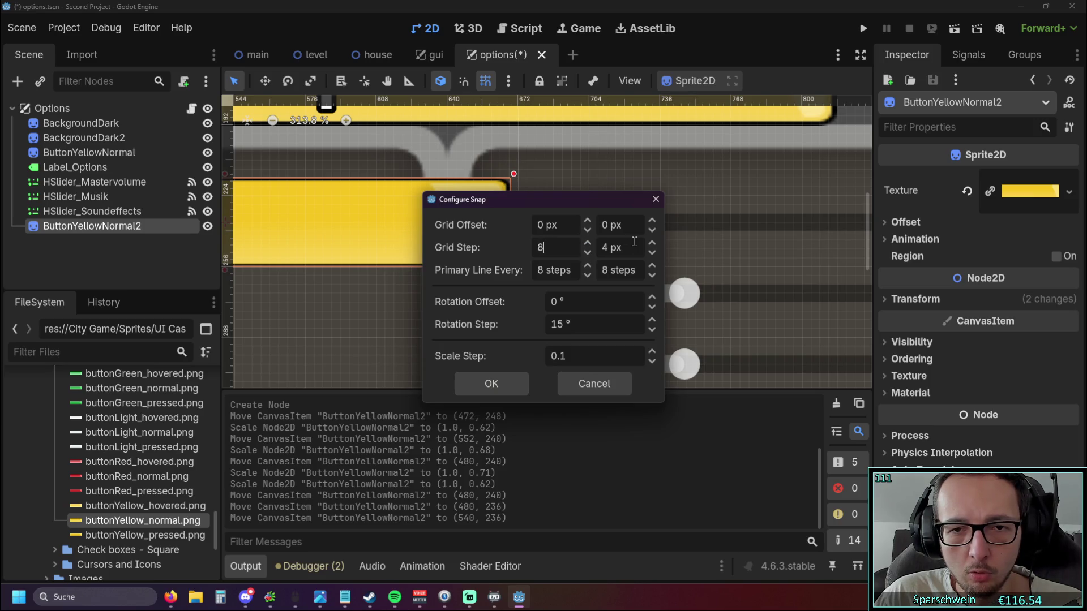
pyautogui.doubleClick(613, 248)
pyautogui.write('8')
pyautogui.click(491, 383)
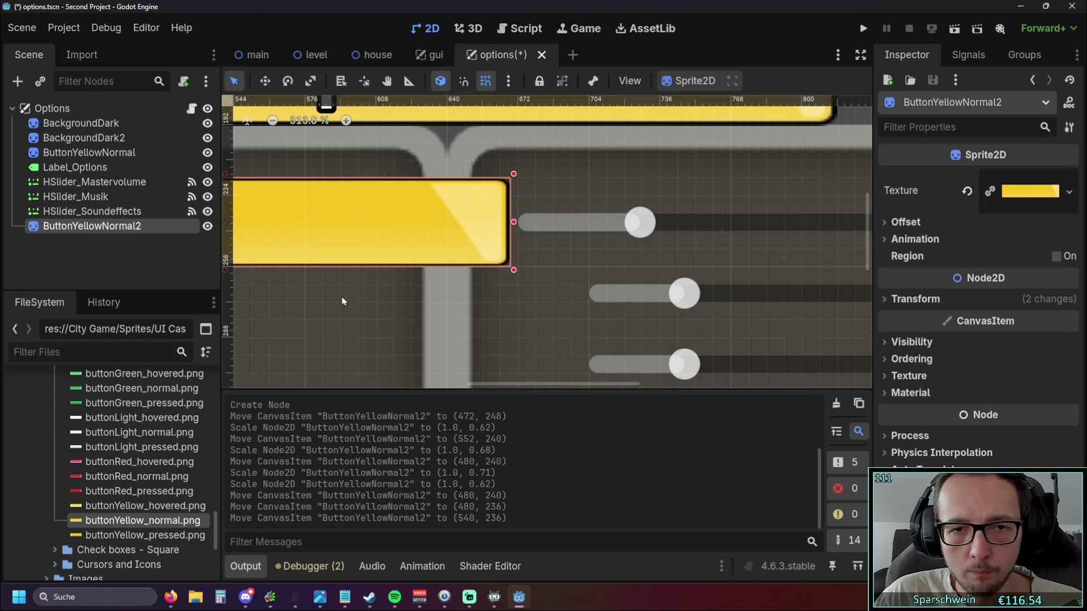
pyautogui.click(342, 297)
pyautogui.moveTo(340, 232); pyautogui.dragTo(327, 218)
pyautogui.scroll(2, 467, 246)
pyautogui.scroll(1, 558, 231)
pyautogui.scroll(1, 558, 231)
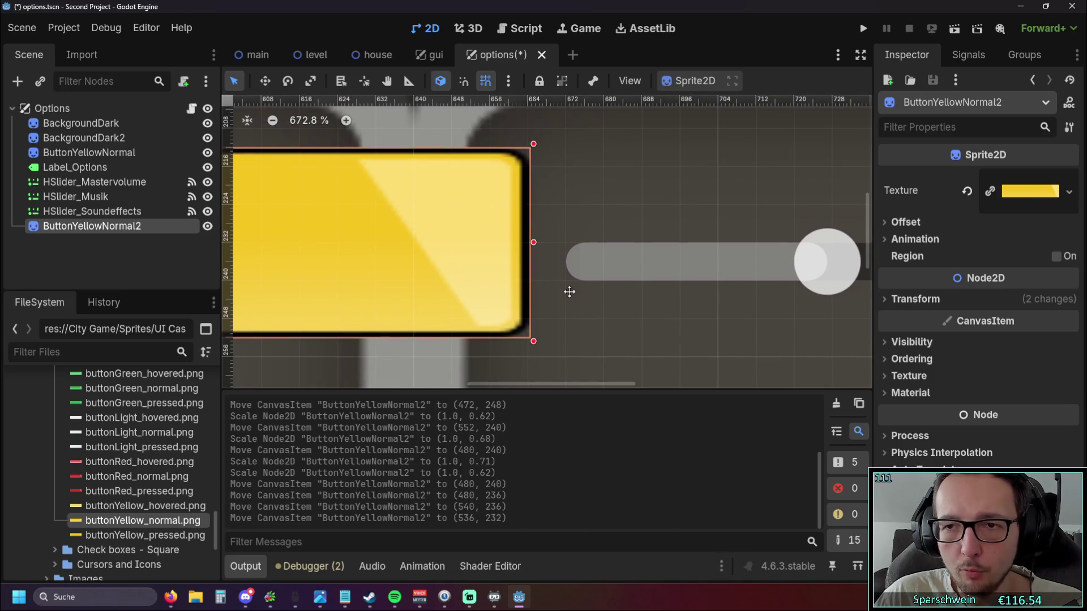
pyautogui.scroll(-1, 553, 286)
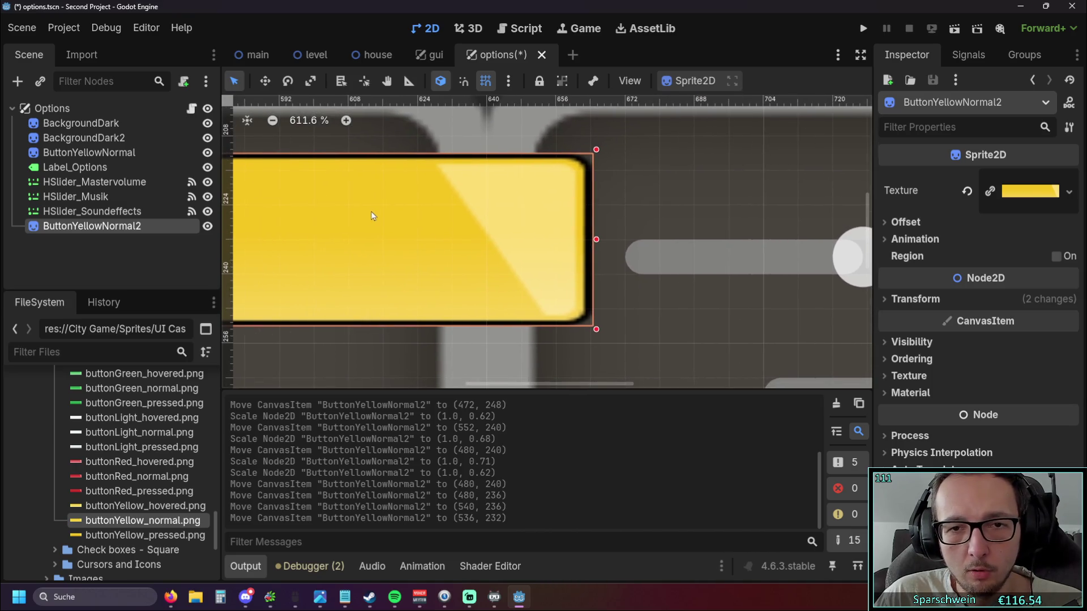
# Stretch and move ButtonYellowNormal2 until it sits beside the master volume slider at (536, 232).
pyautogui.moveTo(371, 213); pyautogui.dragTo(361, 241)
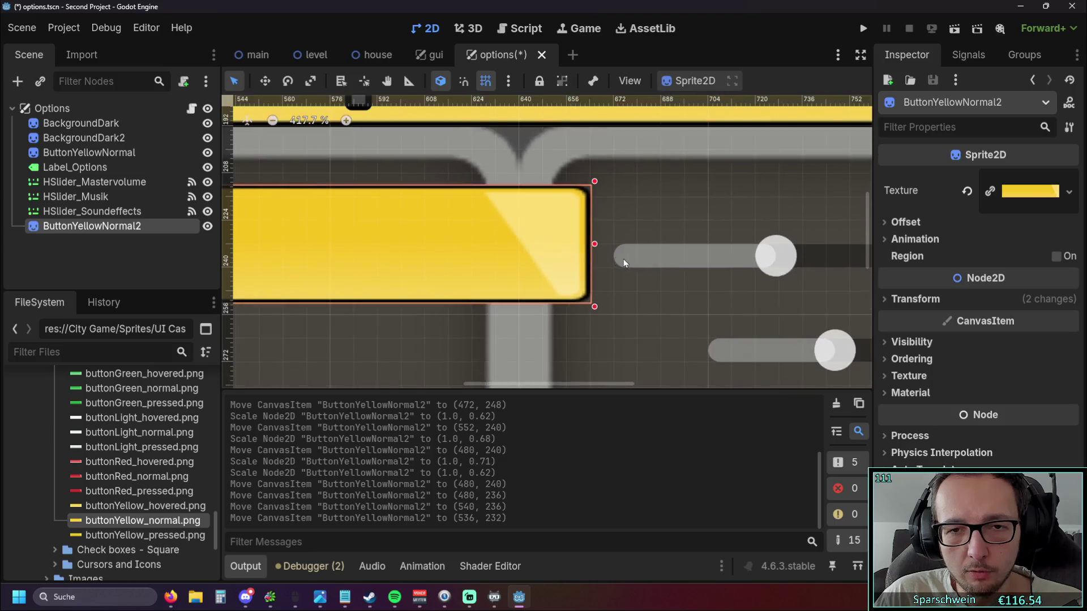
pyautogui.scroll(-5, 509, 246)
pyautogui.click(611, 247)
pyautogui.hscroll(2, 557, 205)
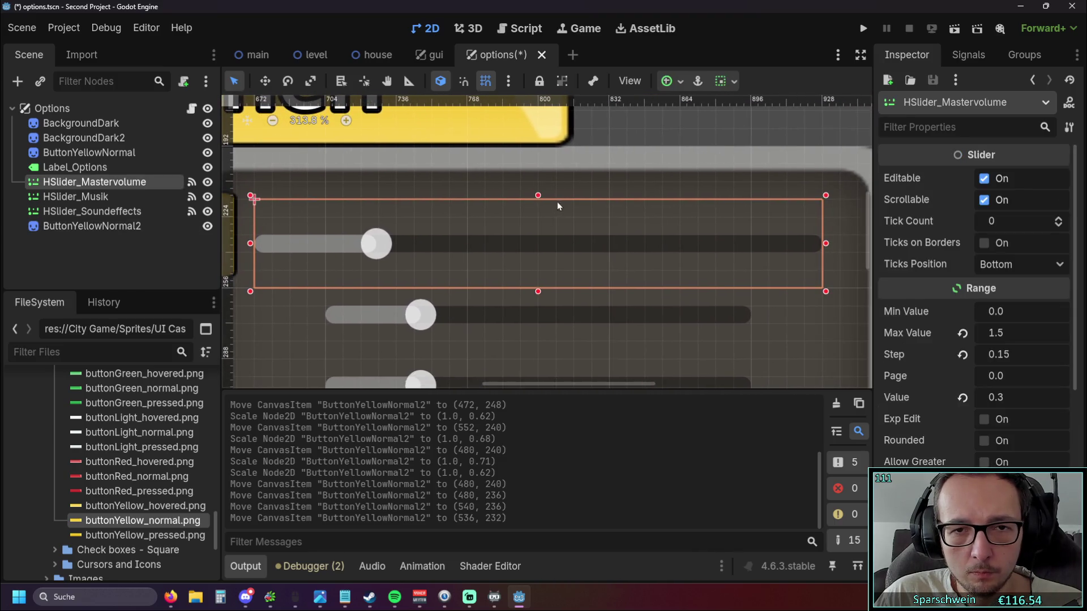
pyautogui.hscroll(-4, 401, 225)
pyautogui.click(348, 242)
pyautogui.click(708, 245)
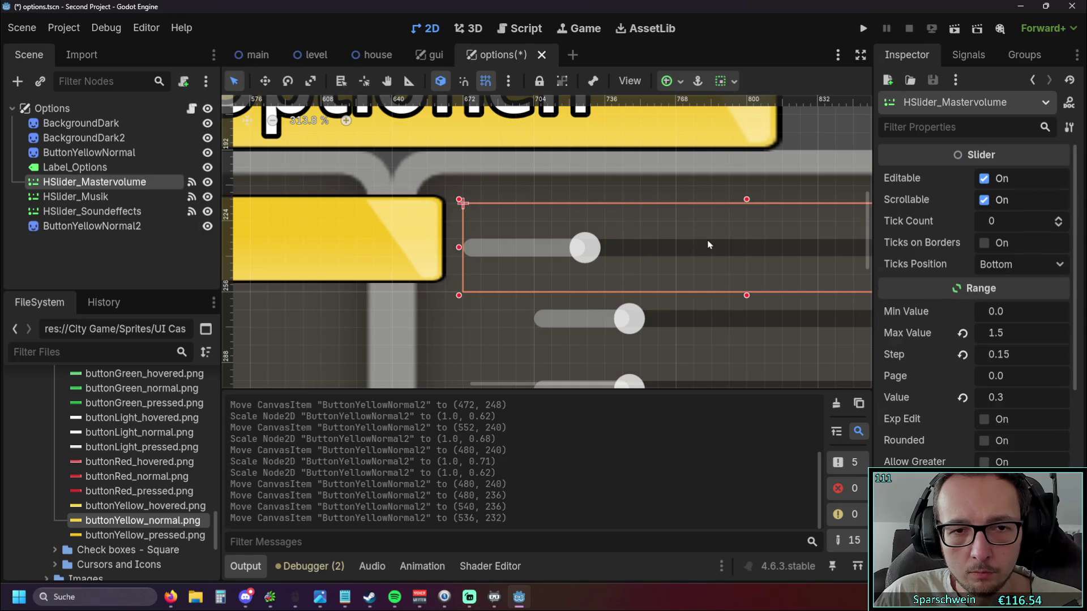
pyautogui.click(386, 242)
pyautogui.hscroll(-5, 421, 268)
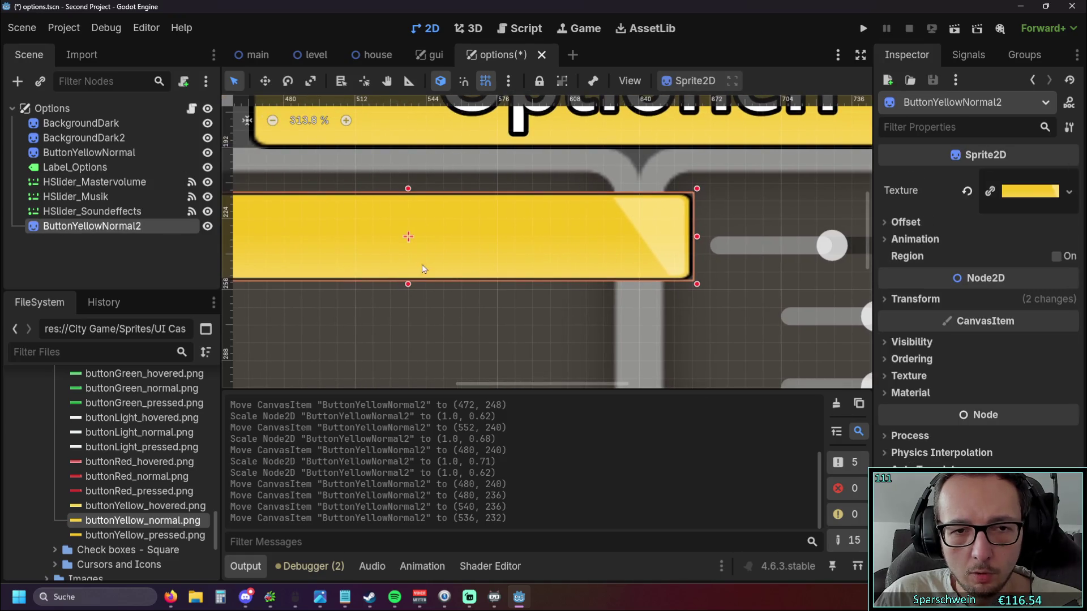
pyautogui.moveTo(409, 286); pyautogui.dragTo(409, 299)
pyautogui.hscroll(2, 408, 255)
pyautogui.moveTo(404, 239); pyautogui.dragTo(400, 267)
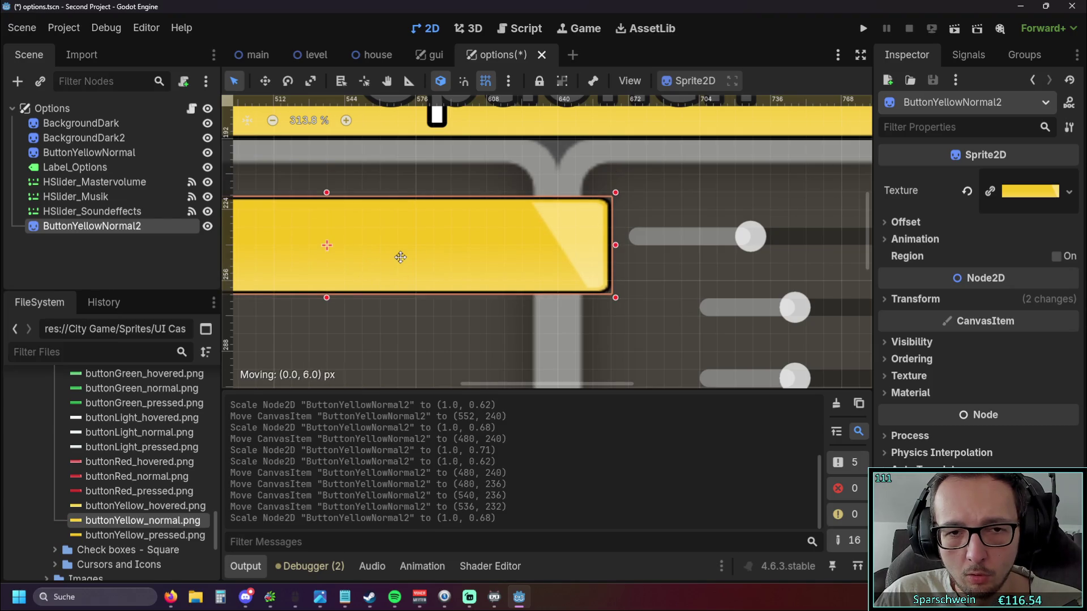
pyautogui.moveTo(327, 297); pyautogui.dragTo(356, 252)
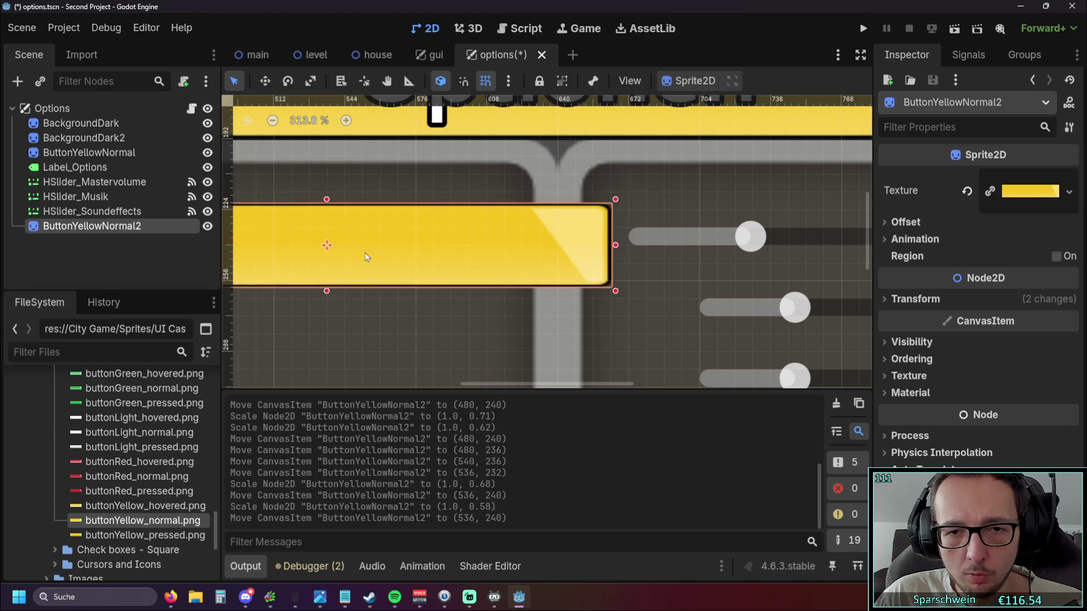
pyautogui.moveTo(328, 292); pyautogui.dragTo(327, 284)
pyautogui.moveTo(403, 247); pyautogui.dragTo(403, 239)
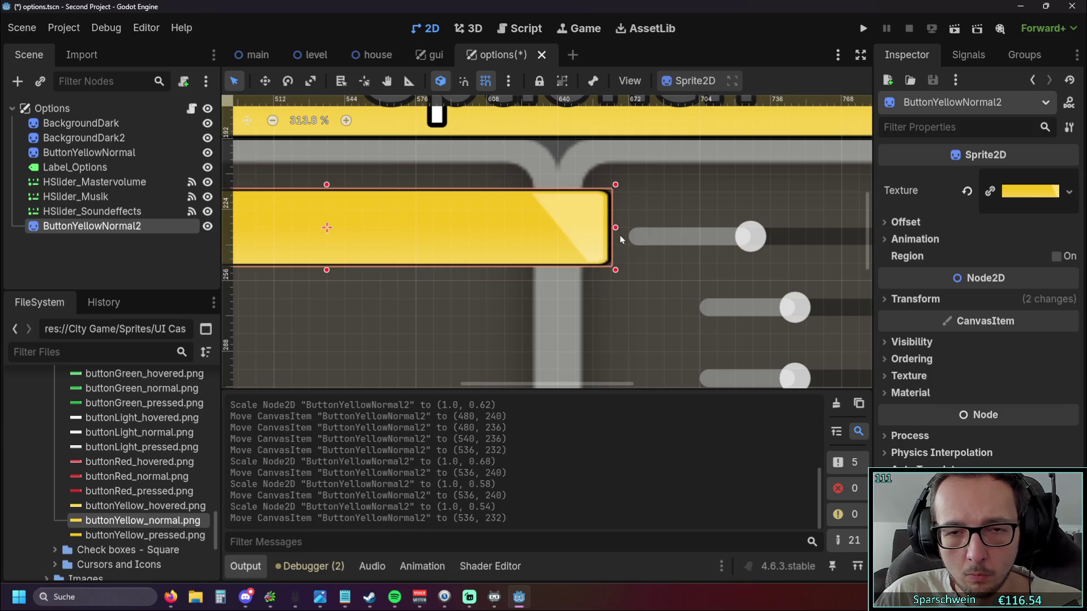
pyautogui.scroll(4, 615, 233)
pyautogui.scroll(-3, 639, 231)
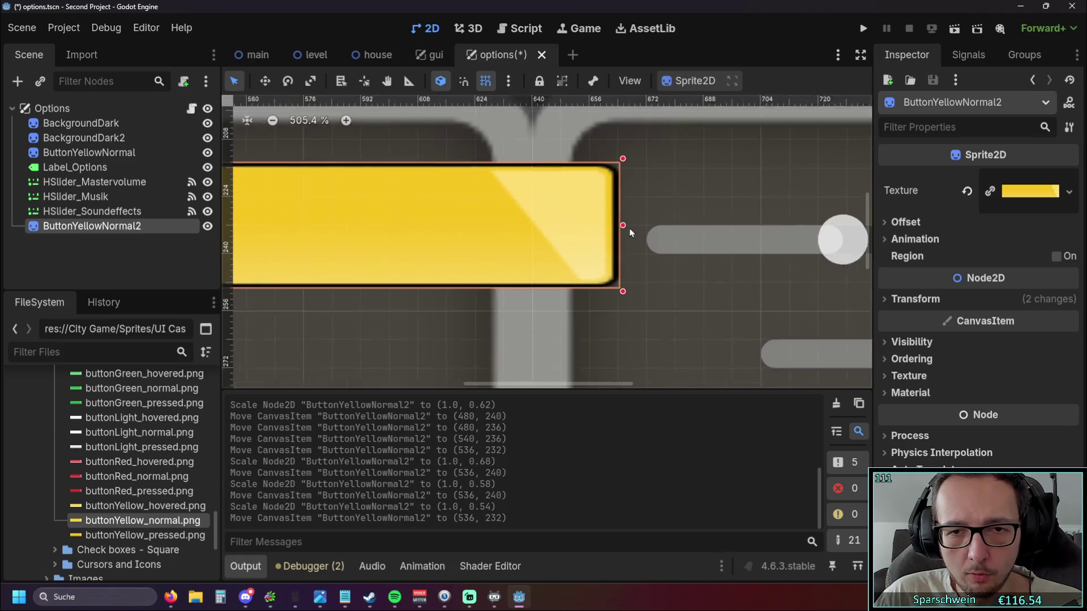
# Check the slider, then fine-tune the yellow sprite's height to scale Y 0.64 and nudge it up.
pyautogui.click(720, 256)
pyautogui.hscroll(5, 662, 246)
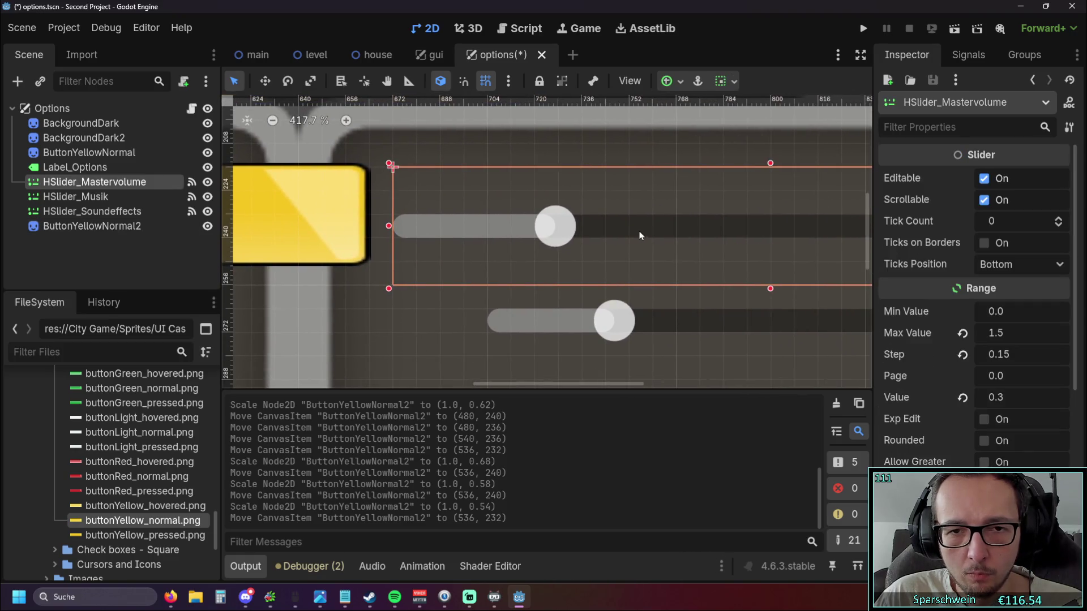
pyautogui.moveTo(650, 217); pyautogui.dragTo(652, 223)
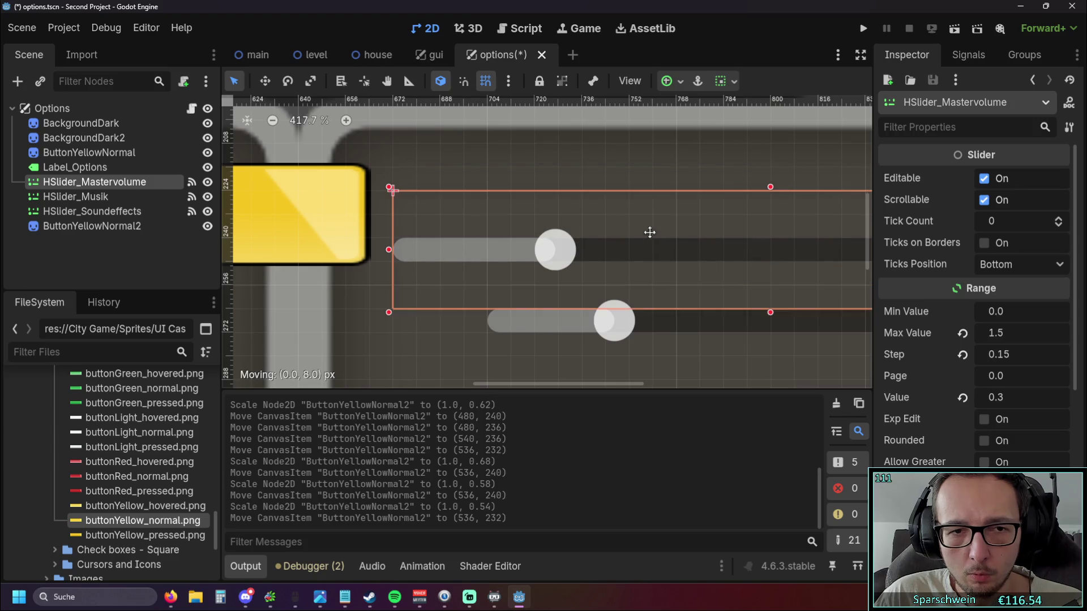
pyautogui.scroll(-2, 618, 247)
pyautogui.click(469, 240)
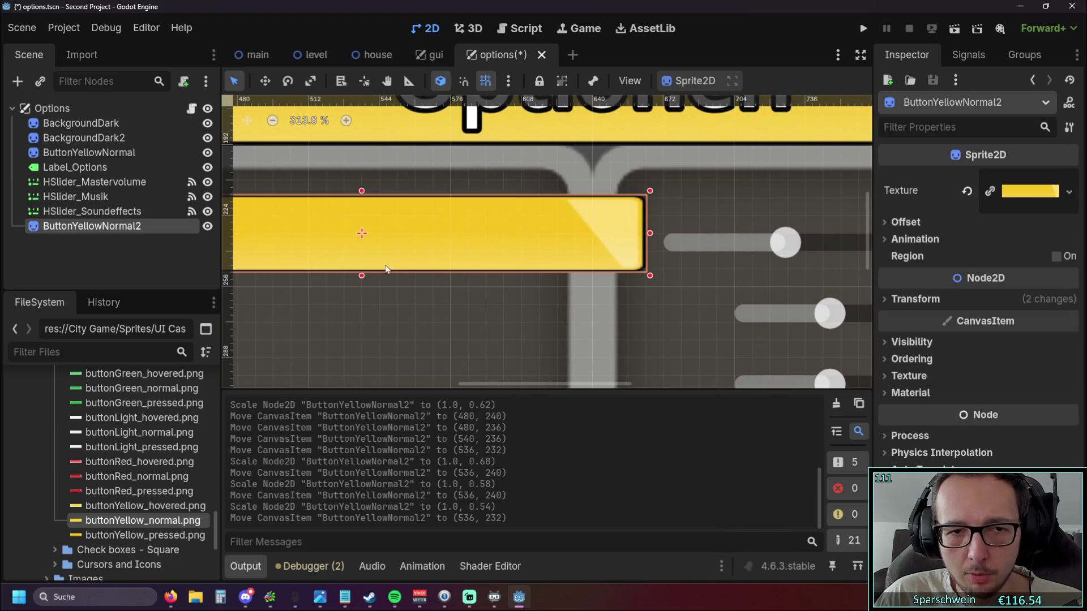
pyautogui.hscroll(3, 408, 275)
pyautogui.hscroll(-3, 365, 267)
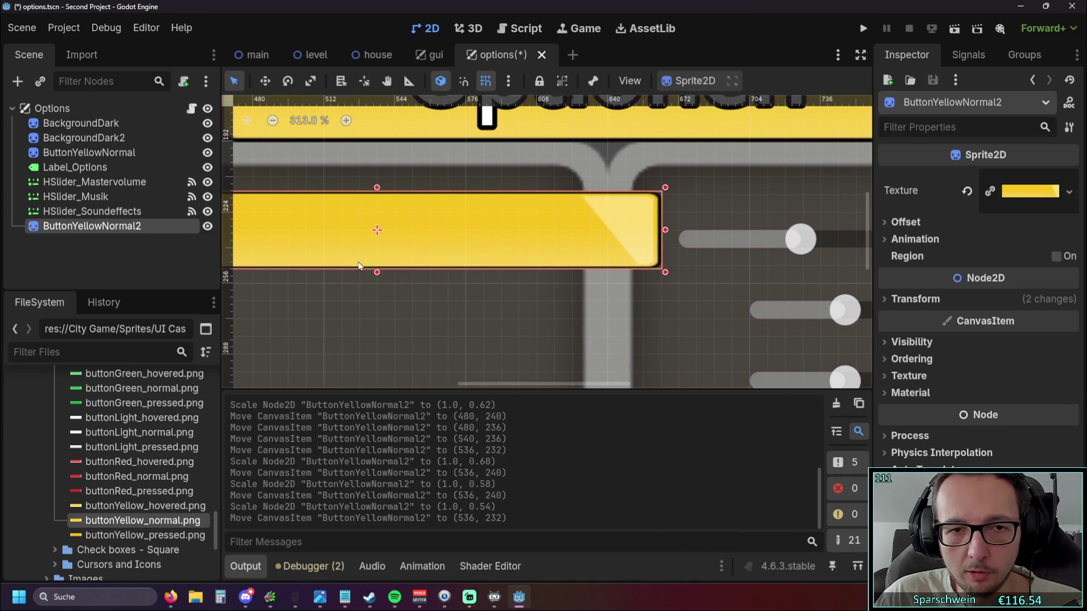
pyautogui.moveTo(378, 272); pyautogui.dragTo(375, 286)
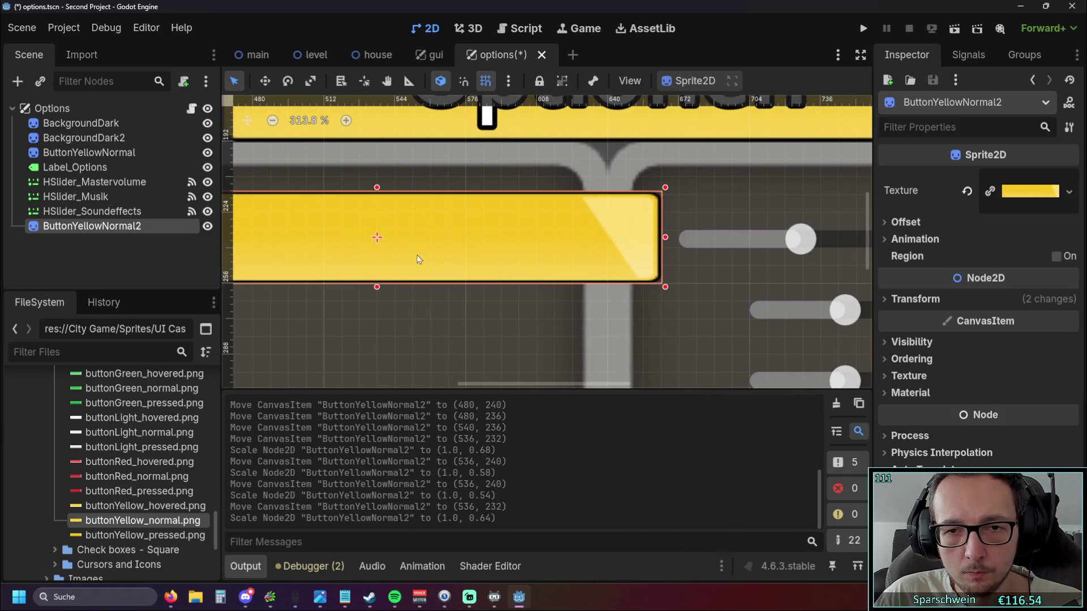
pyautogui.moveTo(432, 246)
pyautogui.mouseDown()
pyautogui.moveTo(432, 259)
pyautogui.moveTo(433, 245)
pyautogui.mouseUp()
pyautogui.click(508, 81)
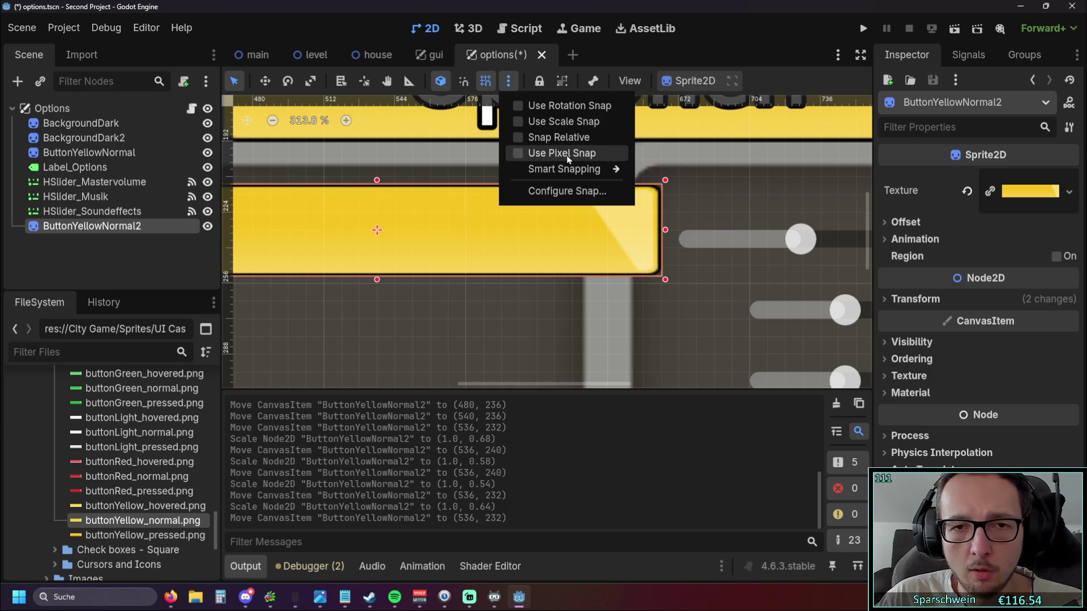
pyautogui.click(520, 135)
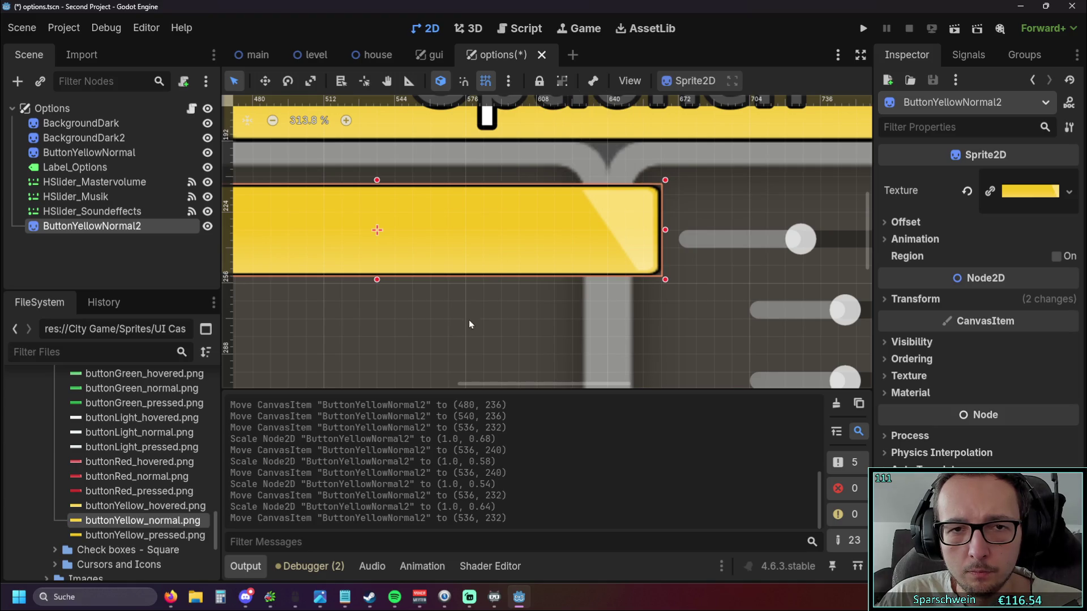
pyautogui.moveTo(454, 216); pyautogui.dragTo(455, 236)
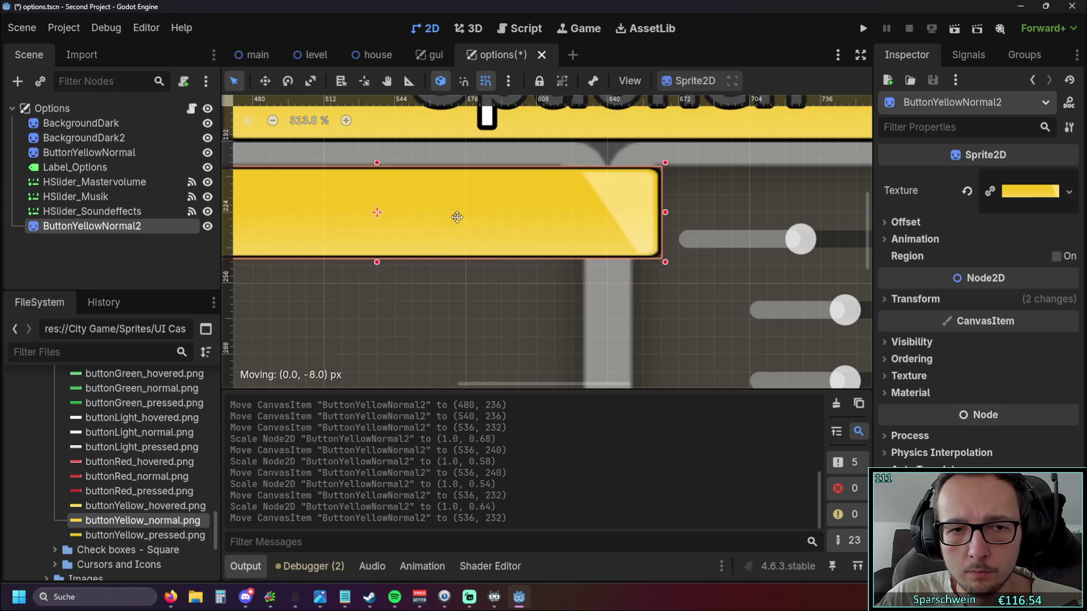
pyautogui.click(509, 81)
pyautogui.click(476, 178)
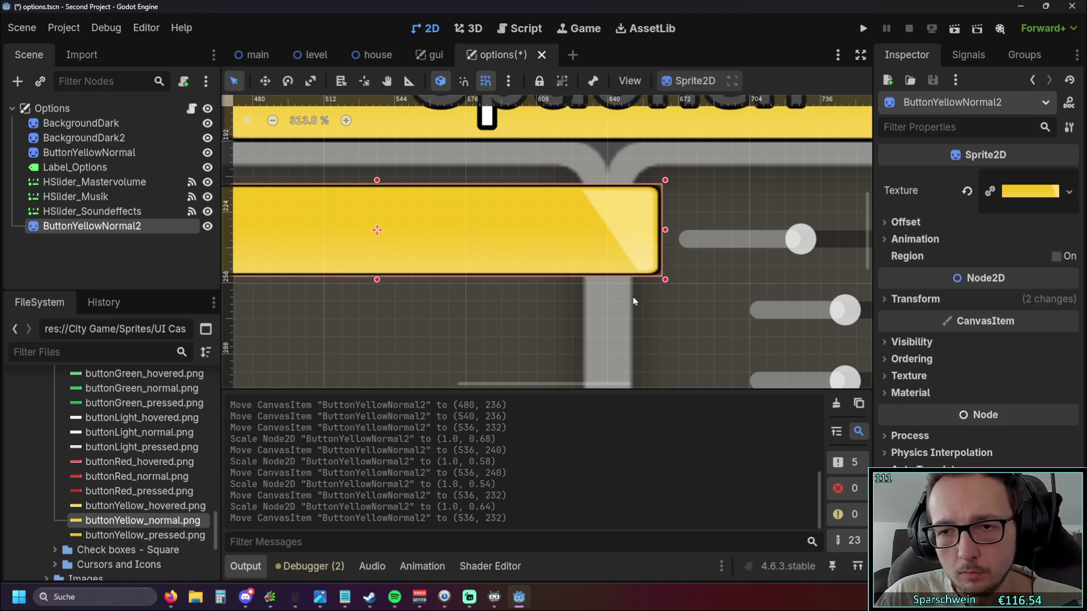
pyautogui.moveTo(636, 298); pyautogui.dragTo(451, 297)
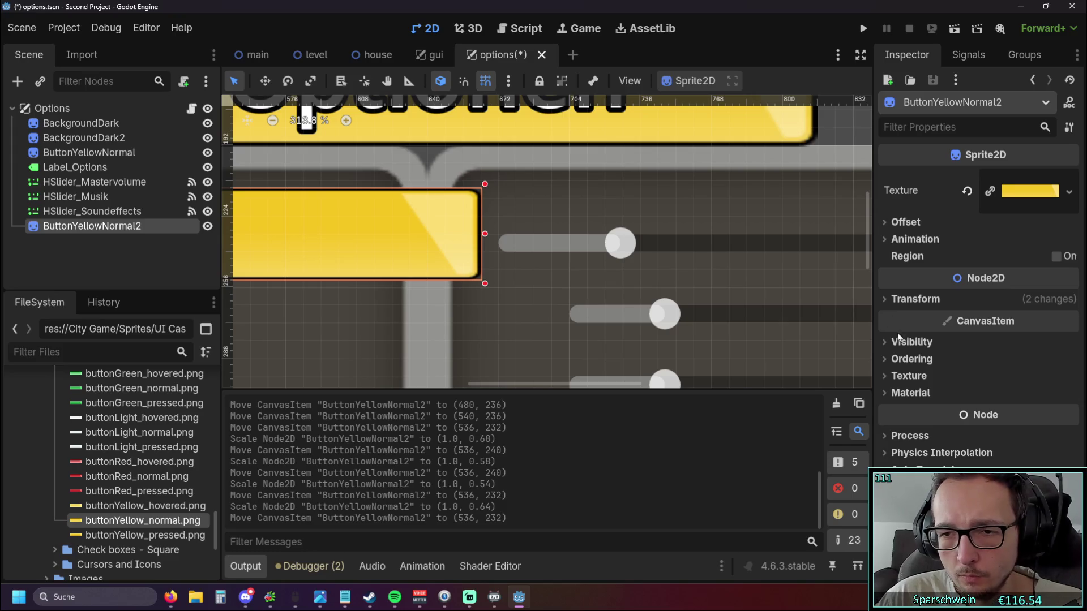
pyautogui.click(901, 302)
pyautogui.click(914, 238)
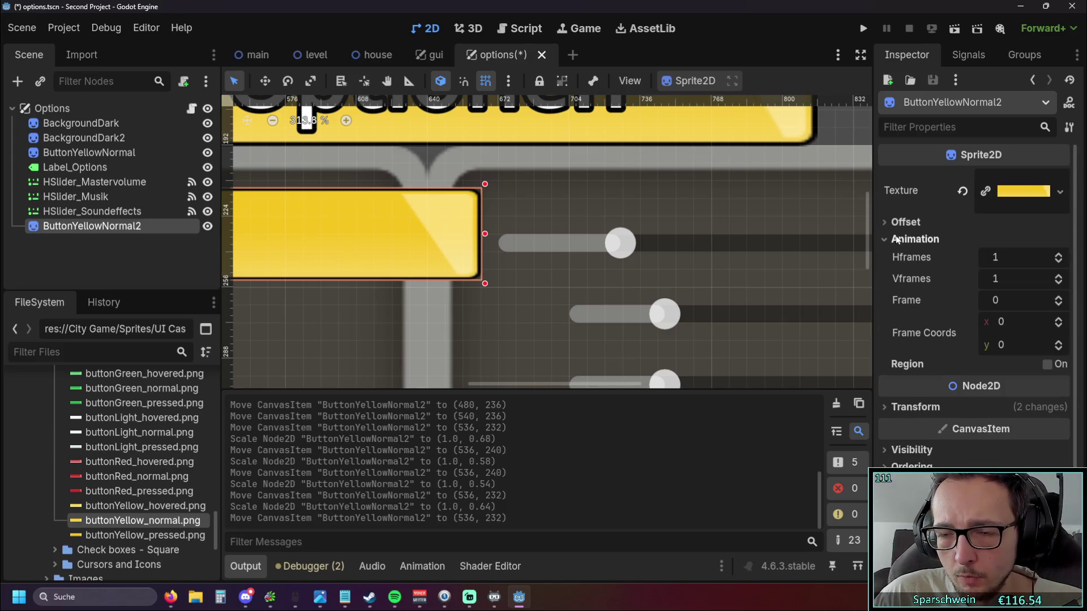
pyautogui.click(914, 238)
pyautogui.click(901, 222)
pyautogui.click(896, 222)
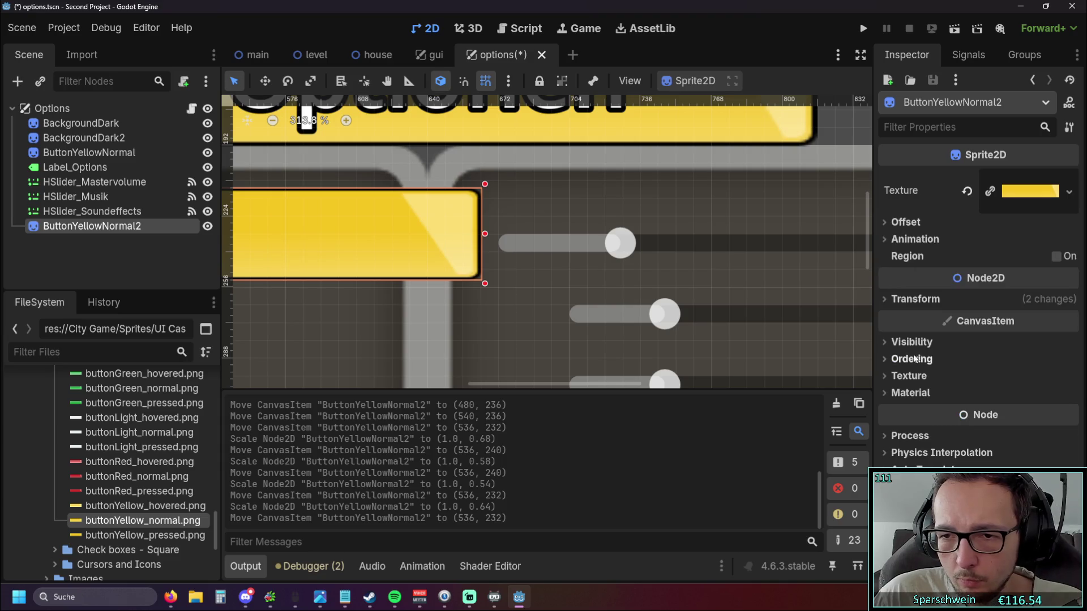
pyautogui.click(901, 343)
pyautogui.click(903, 376)
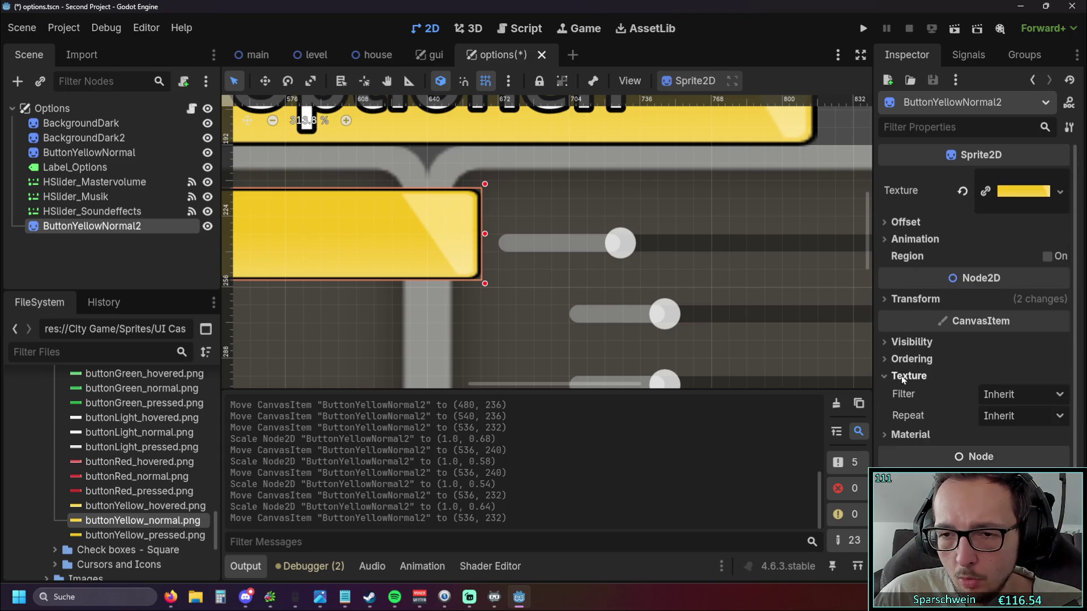
pyautogui.click(903, 377)
pyautogui.click(902, 436)
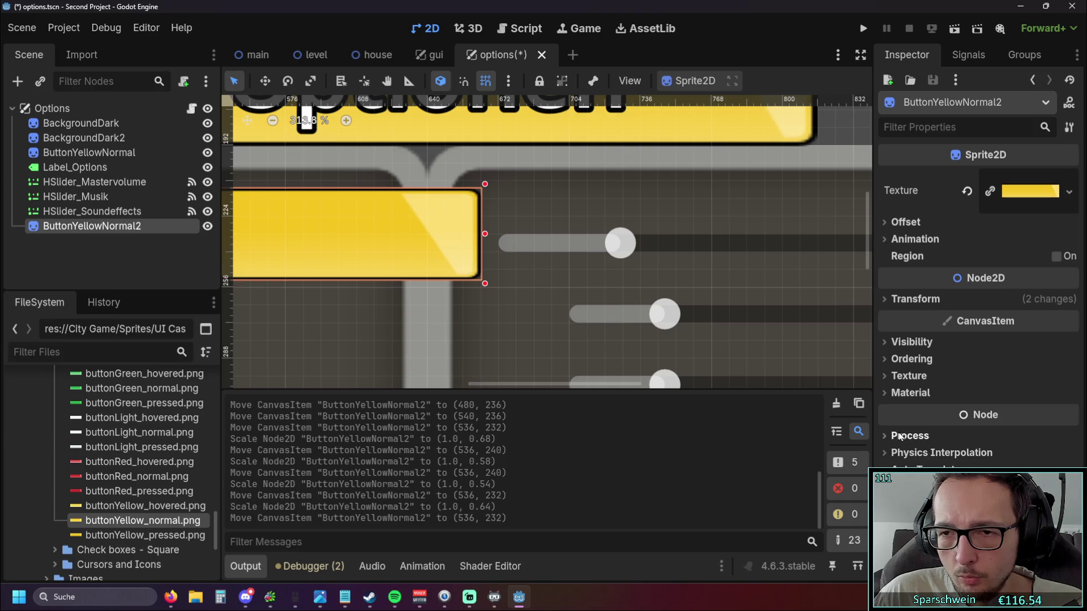
pyautogui.click(1020, 201)
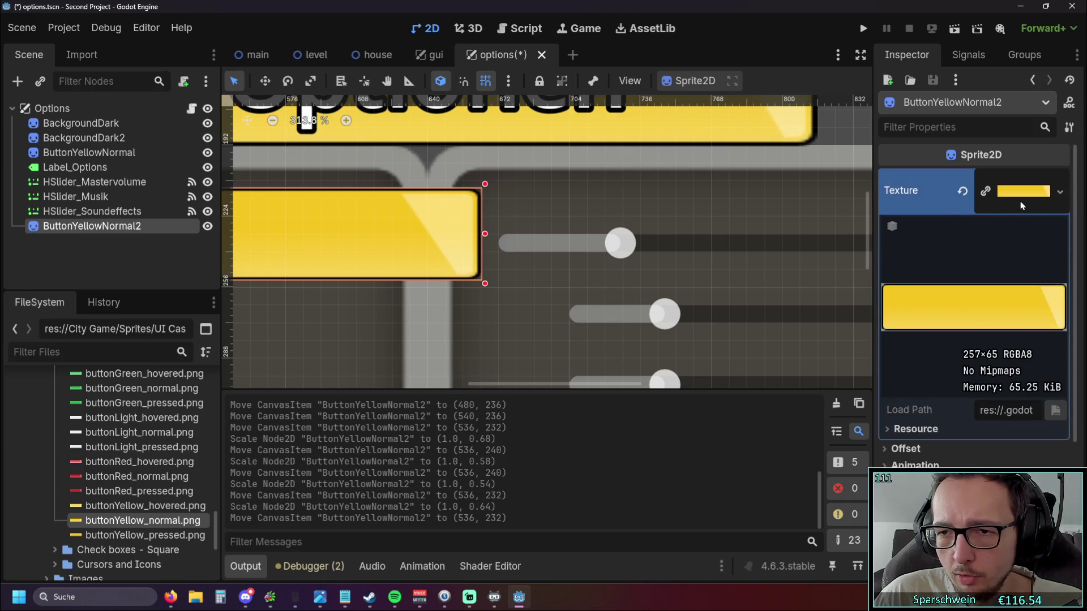
pyautogui.click(915, 429)
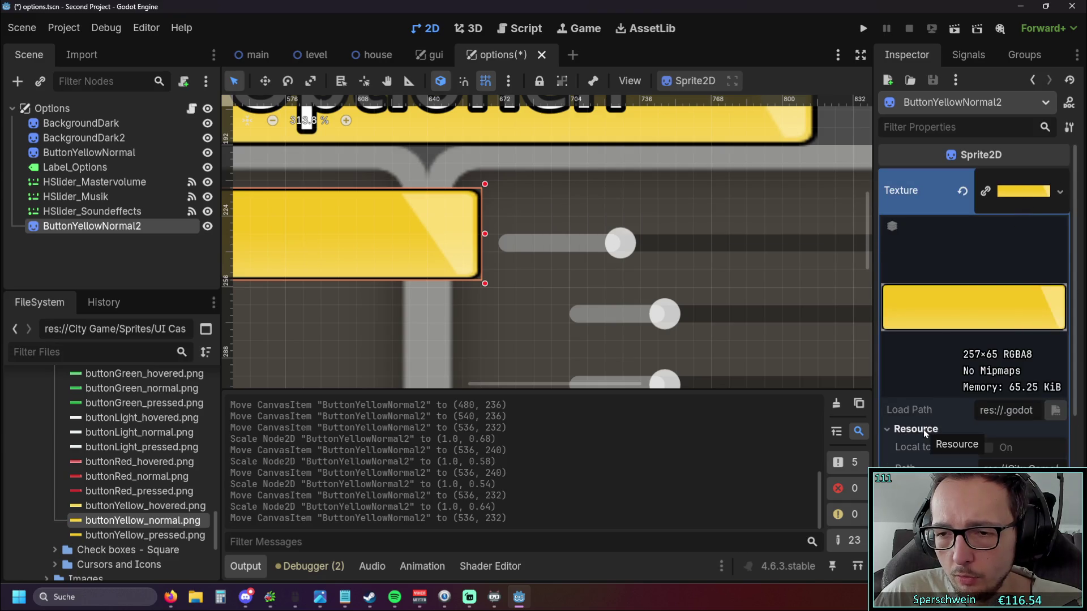
pyautogui.click(922, 428)
pyautogui.click(1012, 201)
pyautogui.click(926, 224)
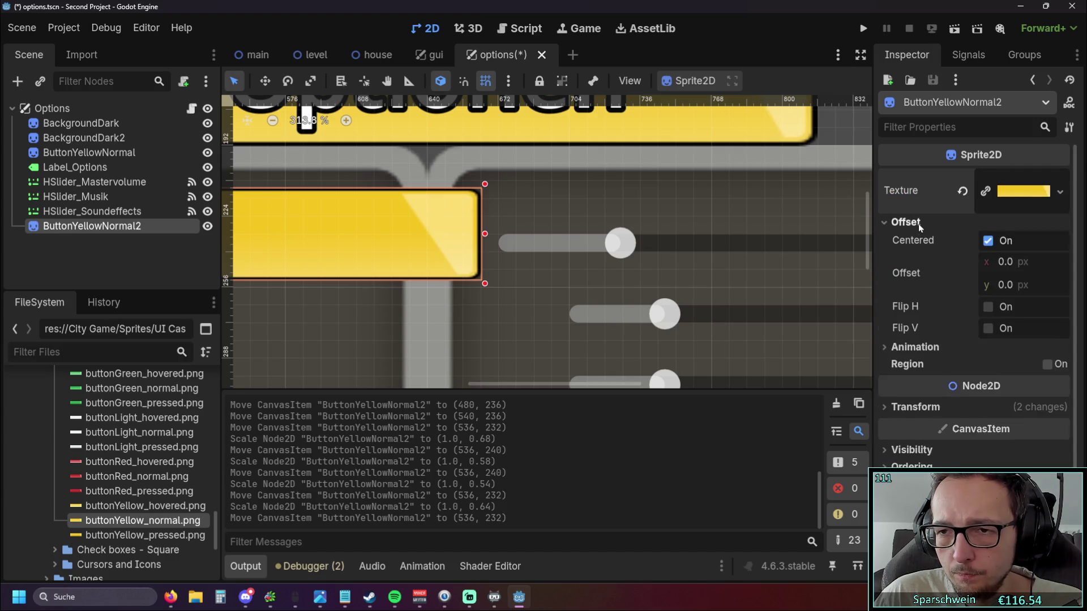
pyautogui.click(915, 242)
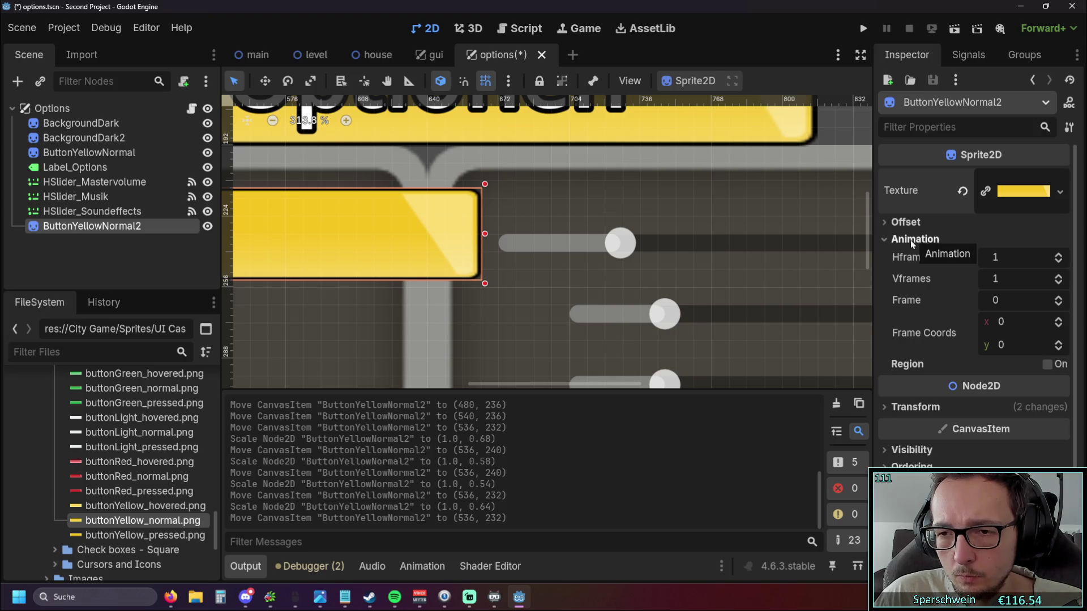
pyautogui.click(910, 240)
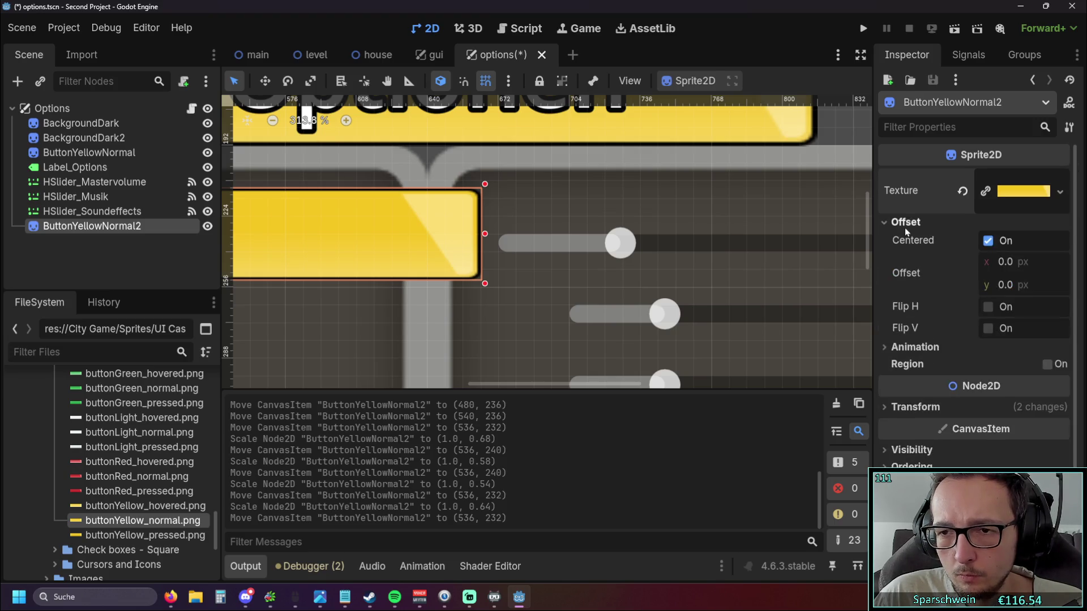
pyautogui.click(904, 224)
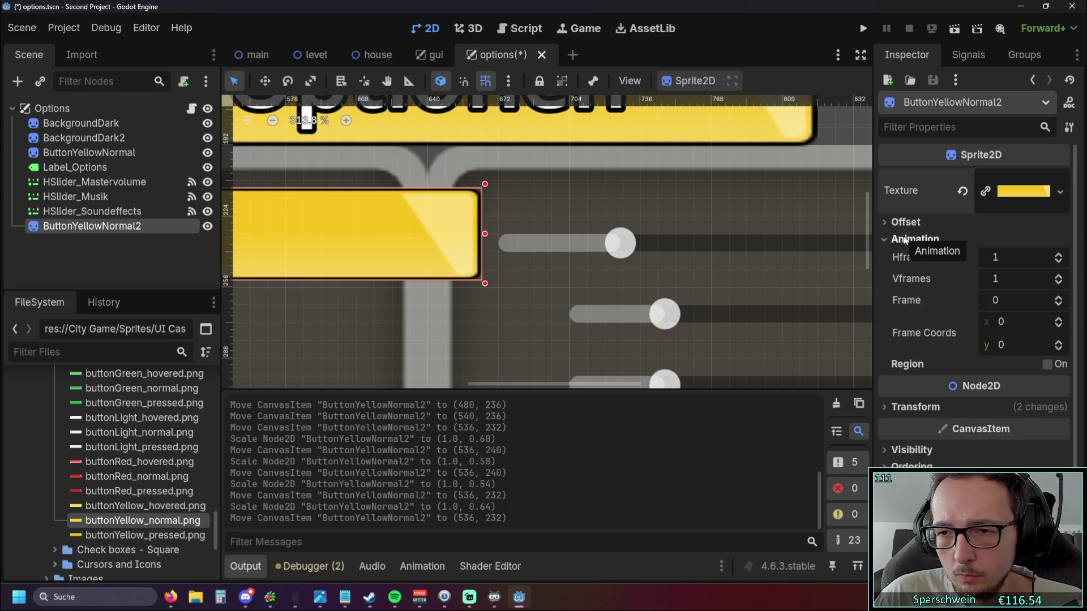
pyautogui.click(906, 241)
pyautogui.click(907, 300)
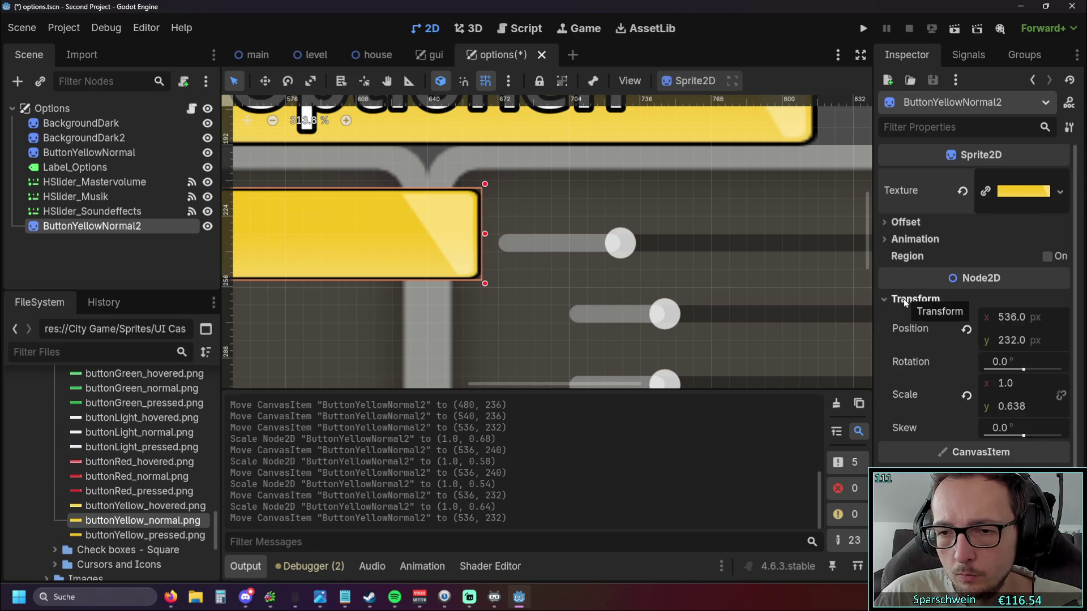
pyautogui.click(905, 300)
pyautogui.moveTo(289, 252); pyautogui.dragTo(431, 268)
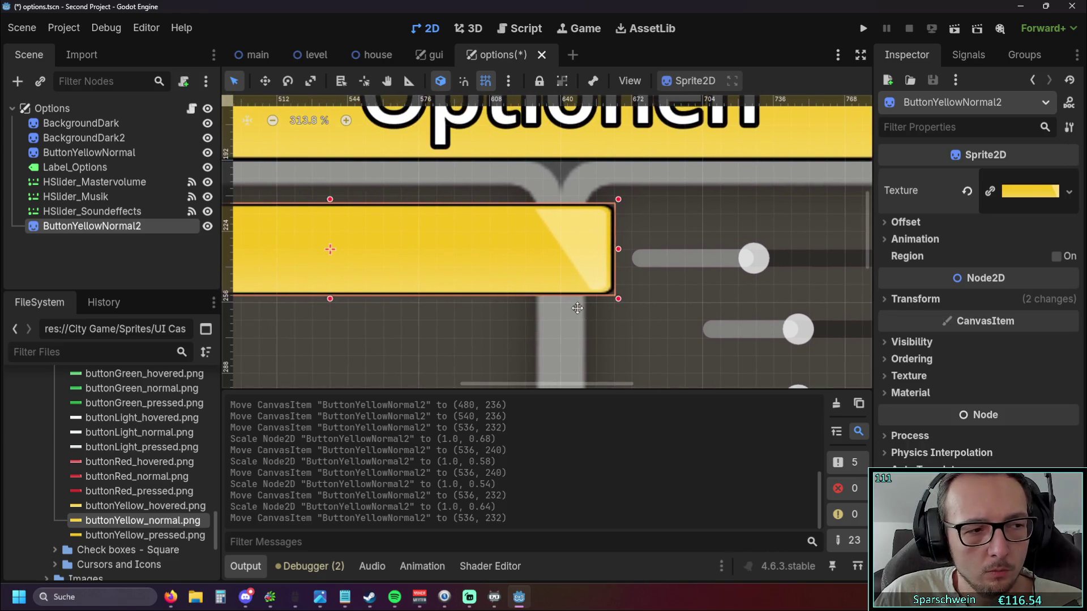
# Move ButtonYellowNormal2 left to (480, 240) and adjust its handles to about 0.62 Y scale.
pyautogui.moveTo(330, 297); pyautogui.dragTo(330, 293)
pyautogui.scroll(-1, 585, 316)
pyautogui.moveTo(593, 267); pyautogui.dragTo(515, 267)
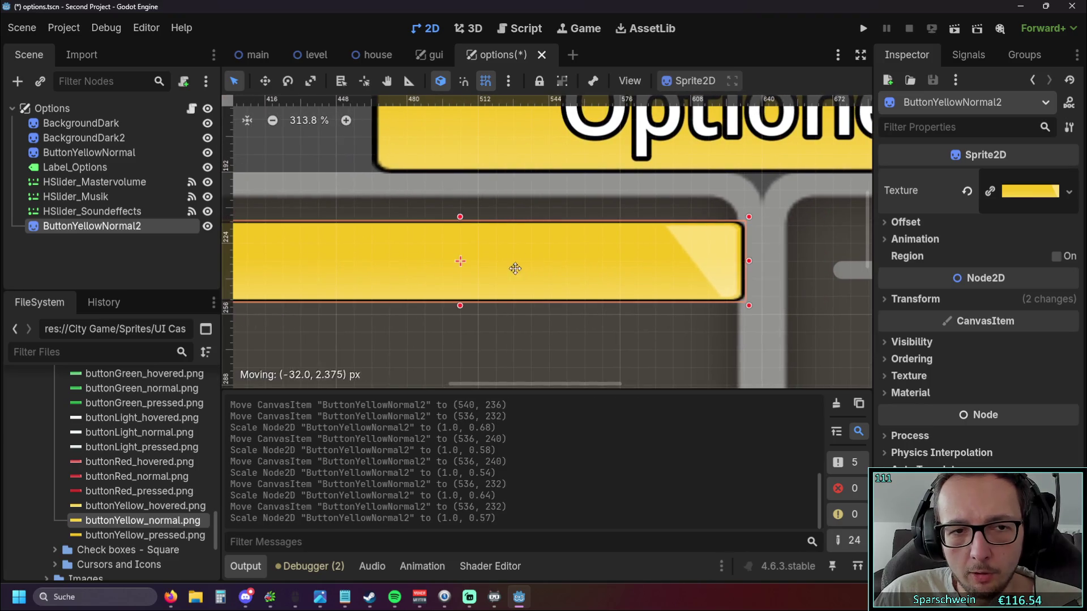
pyautogui.scroll(-1, 579, 315)
pyautogui.moveTo(587, 269); pyautogui.dragTo(534, 276)
pyautogui.hscroll(-3, 626, 320)
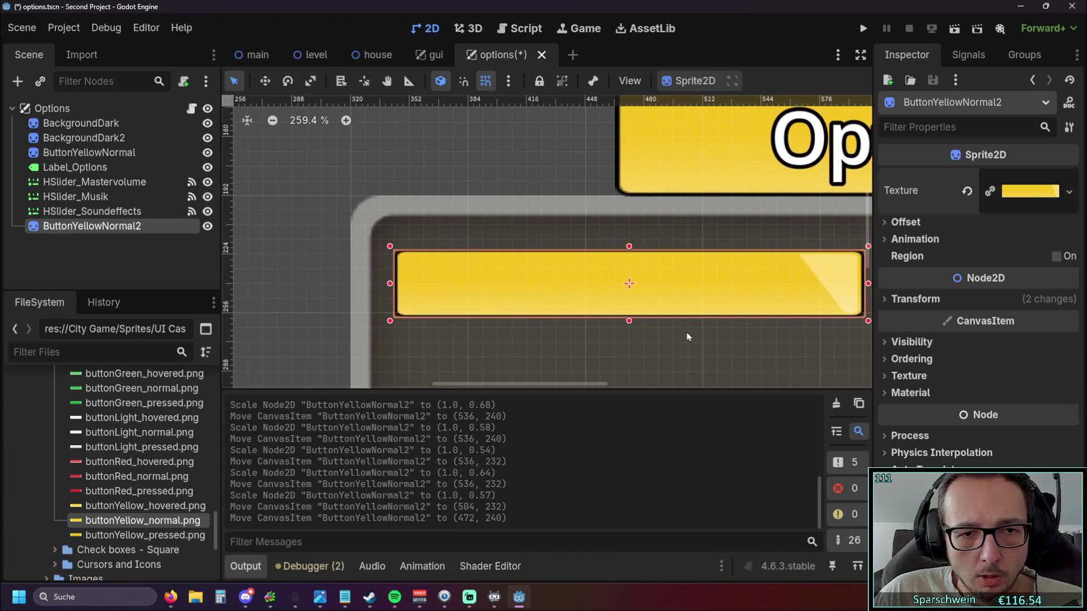
pyautogui.hscroll(2, 687, 337)
pyautogui.moveTo(616, 283); pyautogui.dragTo(633, 282)
pyautogui.hscroll(1, 526, 264)
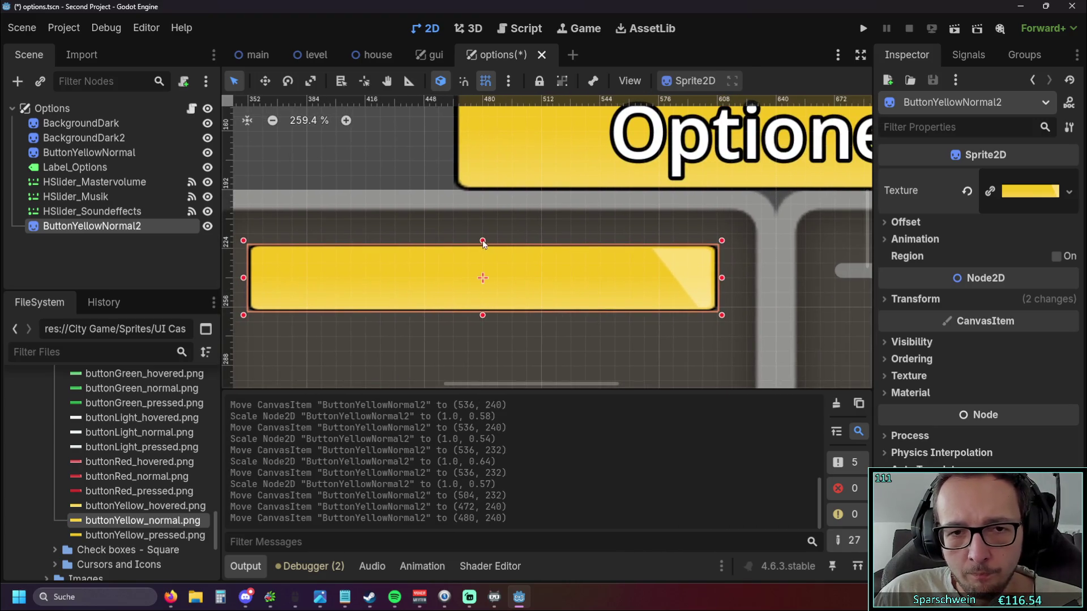
pyautogui.moveTo(482, 243); pyautogui.dragTo(483, 236)
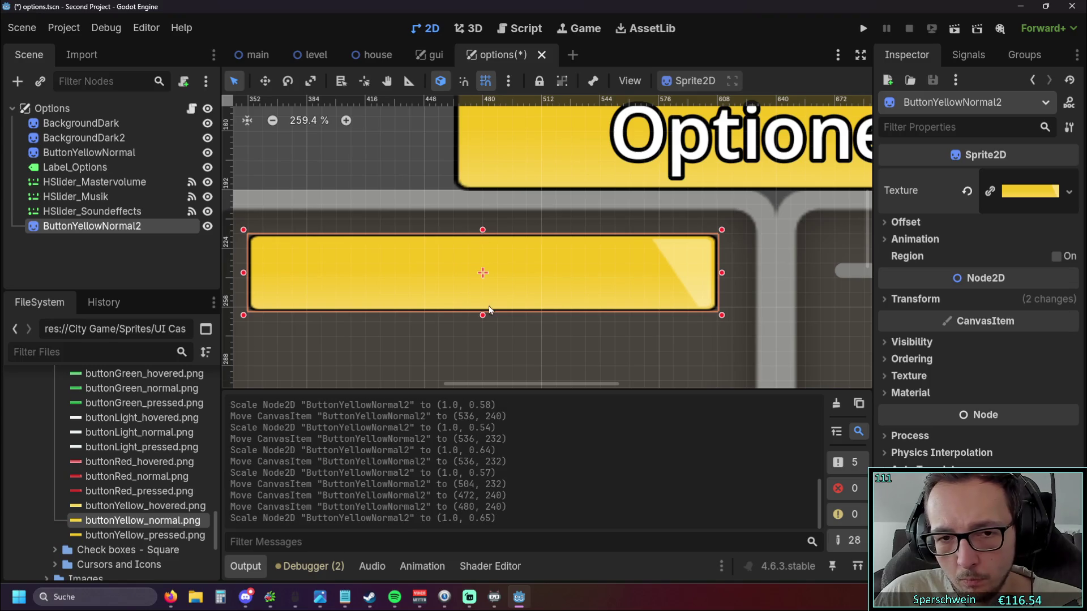
pyautogui.moveTo(483, 315); pyautogui.dragTo(483, 304)
pyautogui.click(520, 344)
pyautogui.hscroll(1, 585, 337)
pyautogui.scroll(-2, 585, 336)
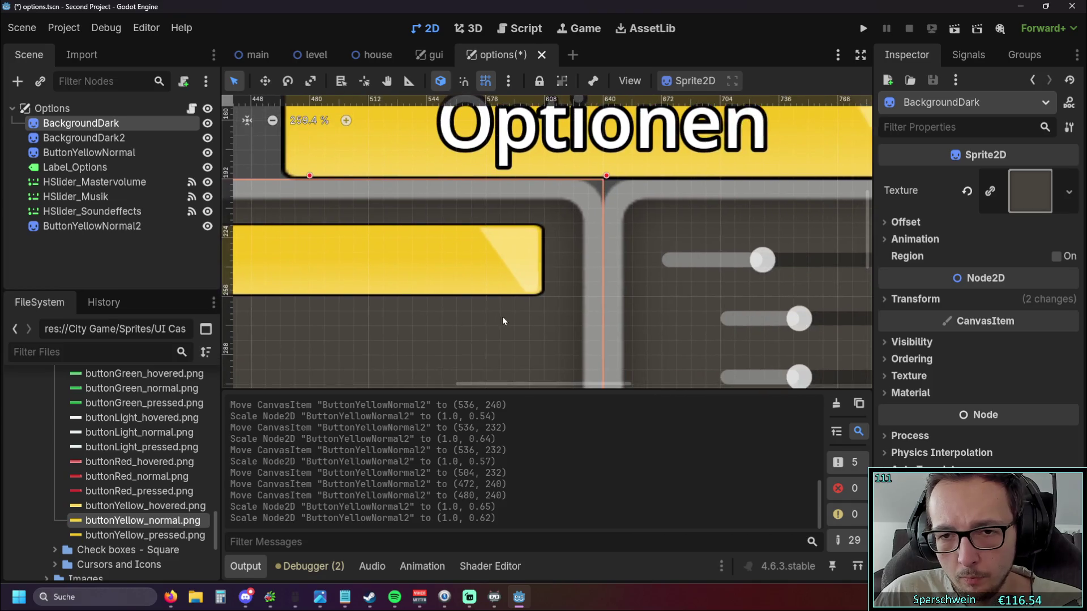
pyautogui.scroll(-2, 504, 317)
pyautogui.scroll(-2, 531, 301)
pyautogui.scroll(-4, 558, 262)
# Collapse the Output bottom panel and pan the canvas so the Optionen menu layout fits in view.
pyautogui.click(479, 176)
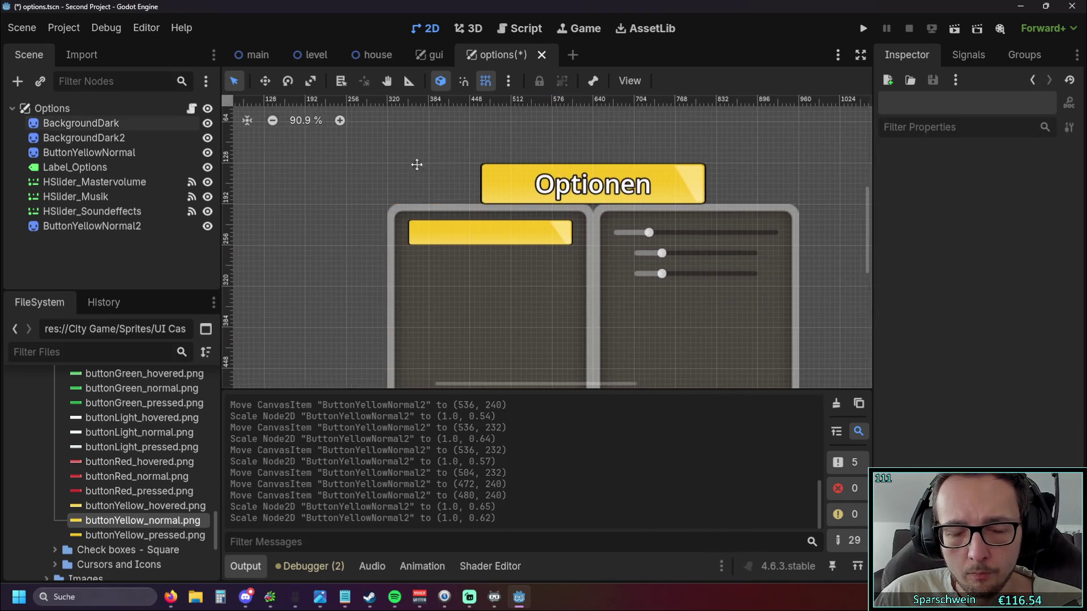
pyautogui.hscroll(2, 407, 161)
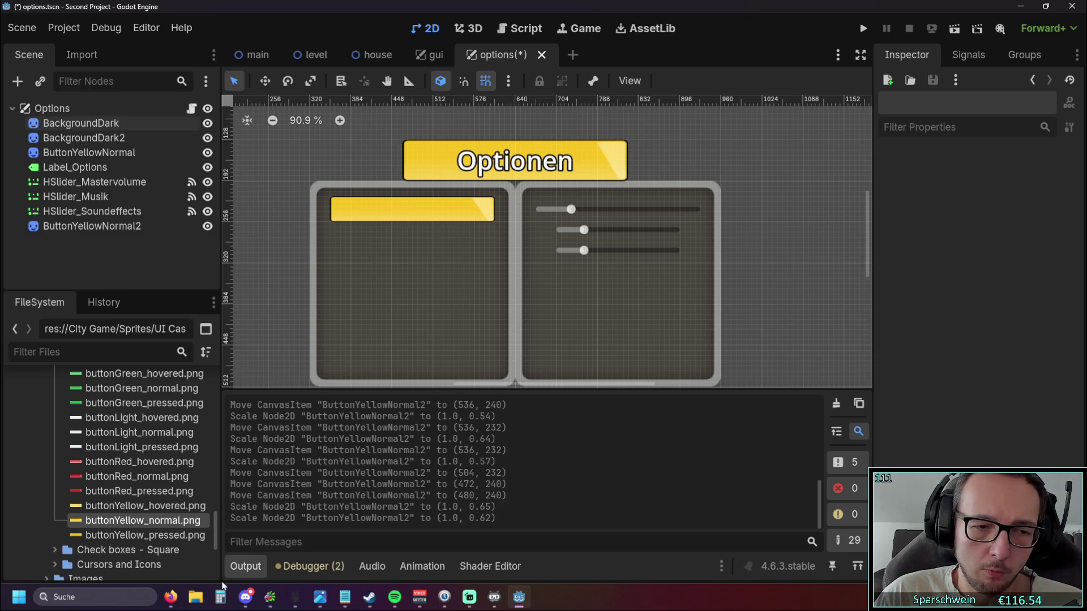
pyautogui.click(245, 565)
pyautogui.scroll(1, 382, 340)
pyautogui.scroll(2, 527, 269)
pyautogui.moveTo(527, 269)
pyautogui.mouseDown()
pyautogui.moveTo(502, 317)
pyautogui.moveTo(498, 226)
pyautogui.mouseUp()
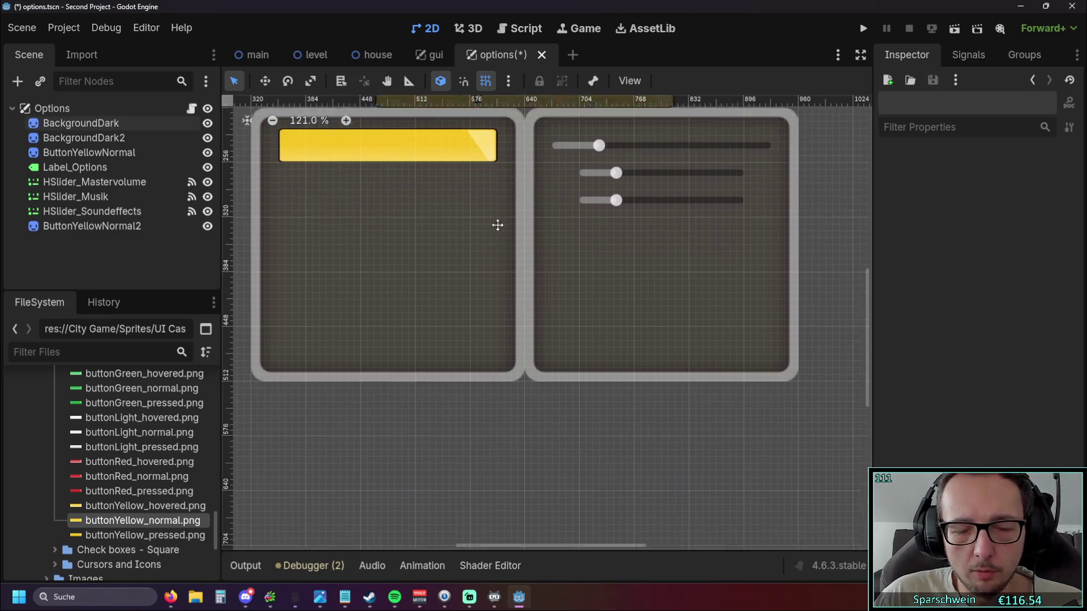
pyautogui.scroll(-1, 497, 225)
pyautogui.scroll(2, 524, 276)
pyautogui.scroll(1, 348, 381)
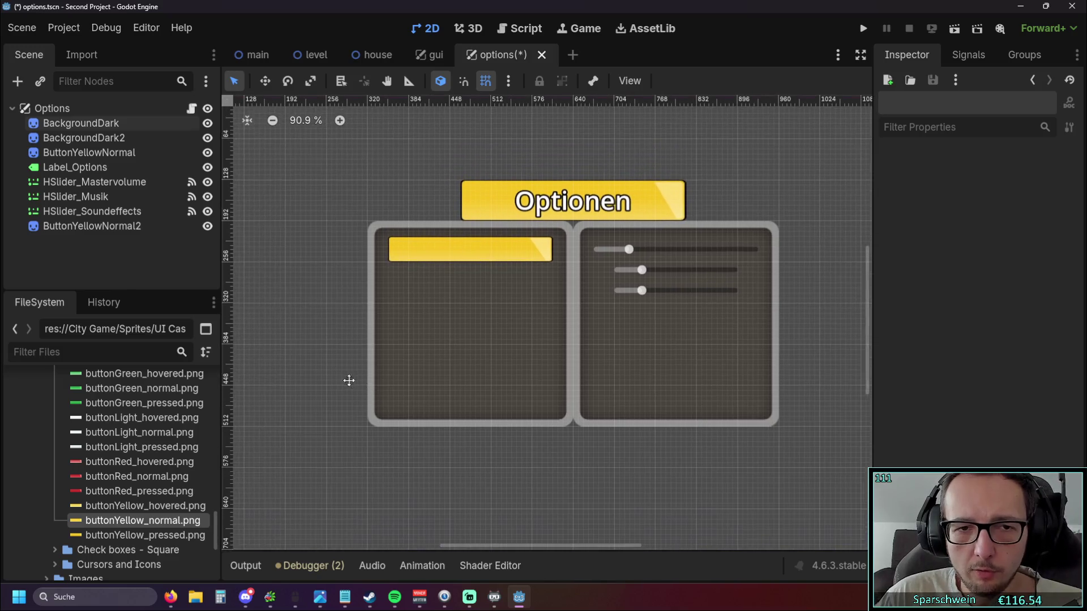
pyautogui.moveTo(348, 381); pyautogui.dragTo(350, 382)
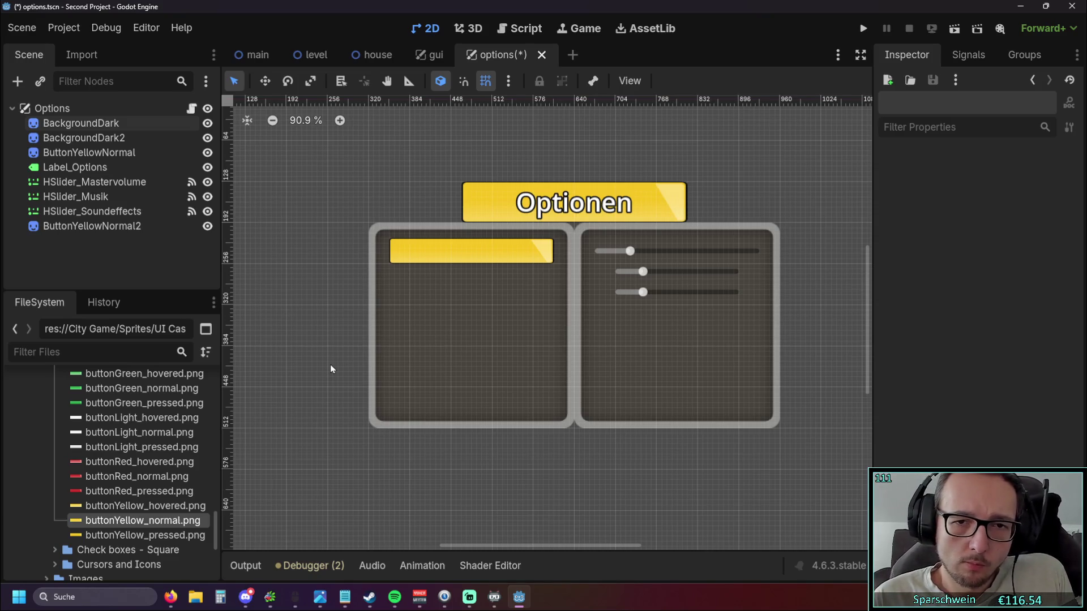
pyautogui.scroll(2, 331, 368)
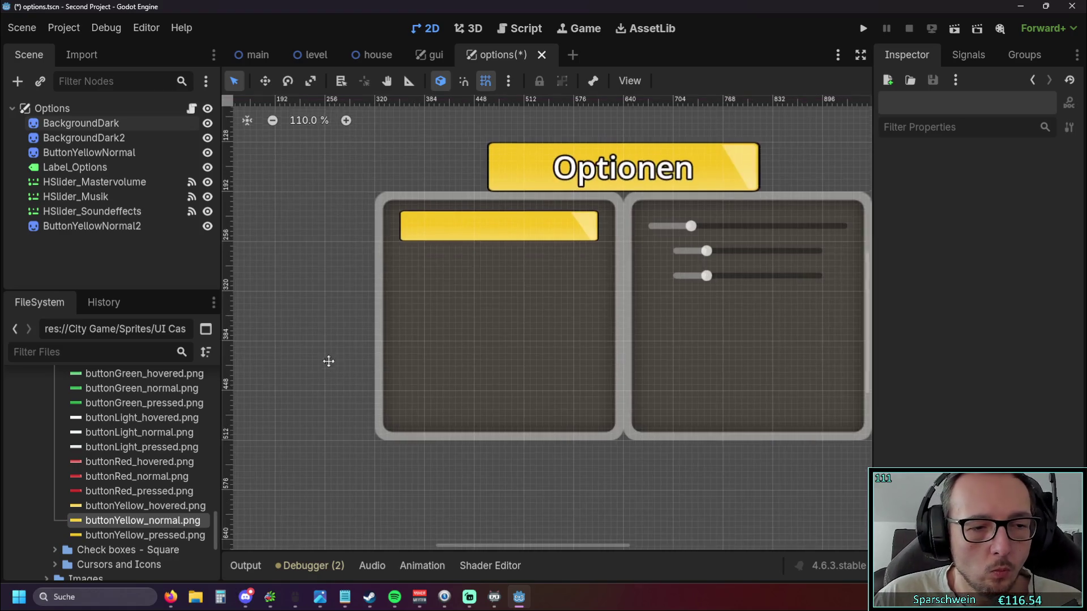
pyautogui.scroll(3, 329, 361)
# Add a third buttonYellow_normal.png sprite, shrink it and position it under the top yellow bar.
pyautogui.moveTo(143, 521); pyautogui.dragTo(562, 293)
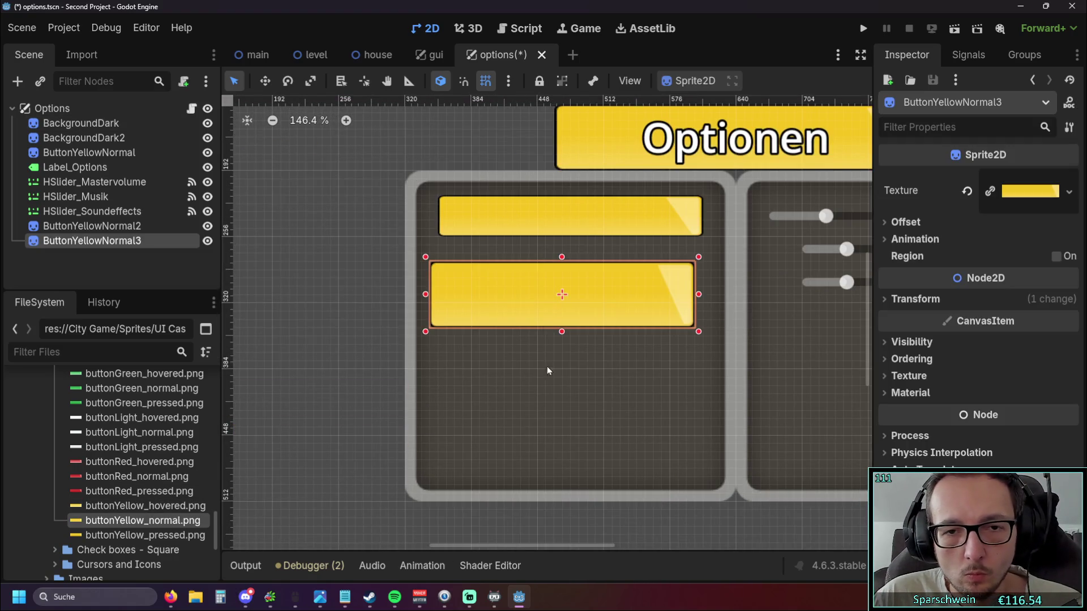
pyautogui.scroll(2, 505, 370)
pyautogui.scroll(1, 504, 369)
pyautogui.moveTo(504, 369); pyautogui.dragTo(504, 322)
pyautogui.moveTo(323, 289); pyautogui.dragTo(443, 290)
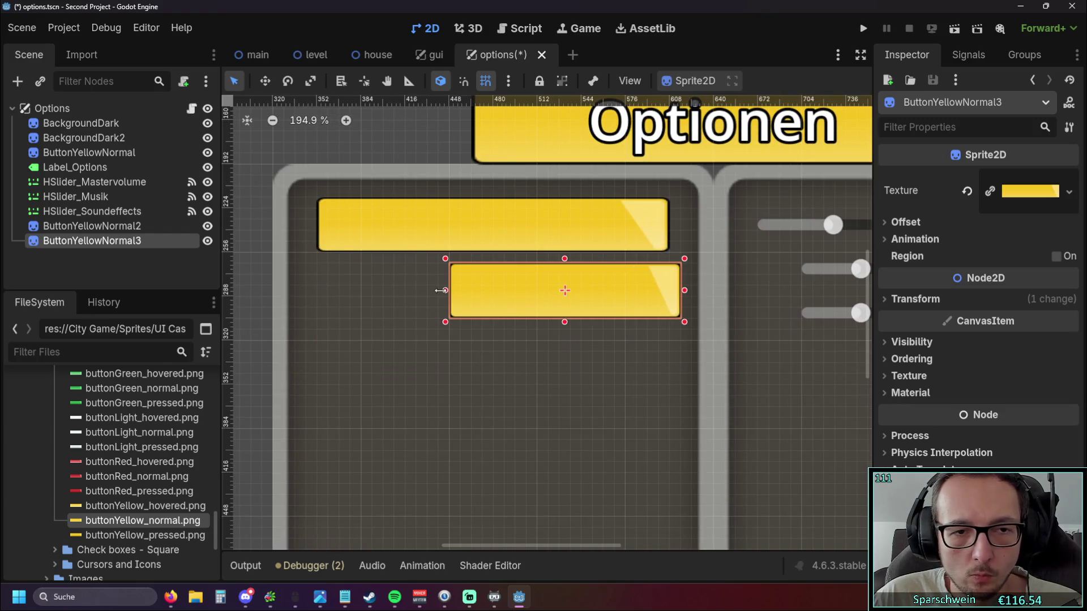
pyautogui.moveTo(586, 291)
pyautogui.mouseDown()
pyautogui.moveTo(483, 304)
pyautogui.moveTo(485, 294)
pyautogui.mouseUp()
pyautogui.scroll(1, 594, 297)
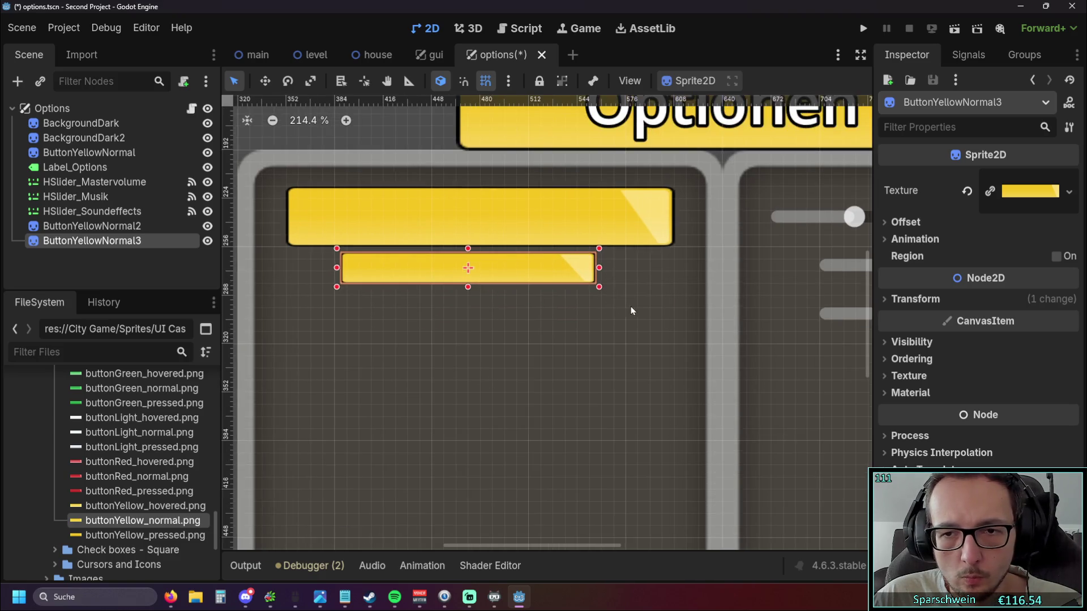
pyautogui.hscroll(3, 631, 307)
pyautogui.moveTo(395, 273); pyautogui.dragTo(643, 269)
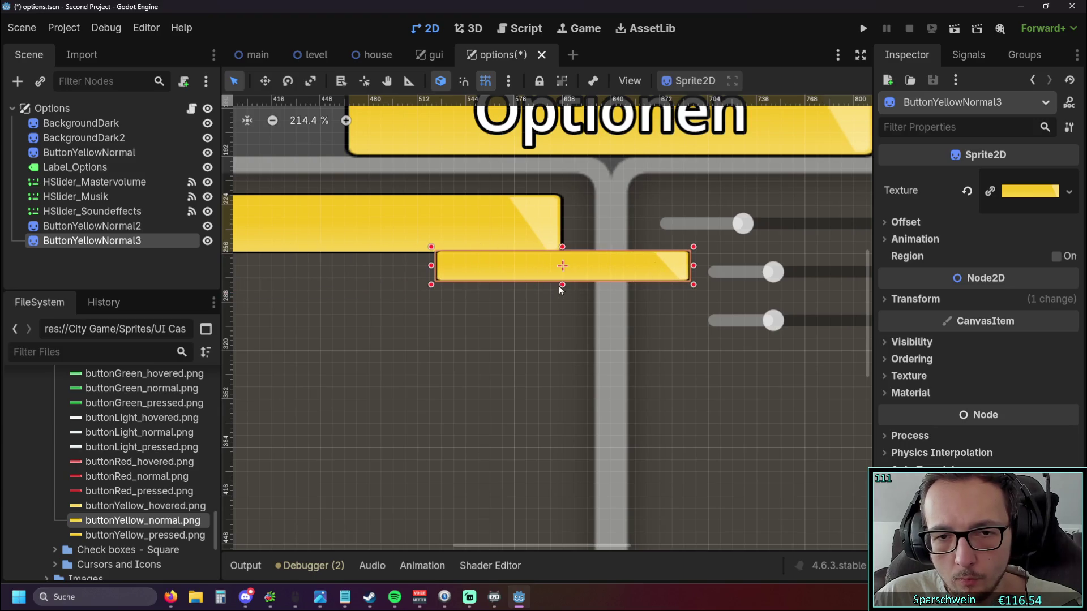
# Fine-tune ButtonYellowNormal3's height and width to a shorter bar spanning the left panel, then deselect.
pyautogui.moveTo(562, 285); pyautogui.dragTo(424, 332)
pyautogui.hscroll(-3, 458, 297)
pyautogui.moveTo(501, 260); pyautogui.dragTo(501, 256)
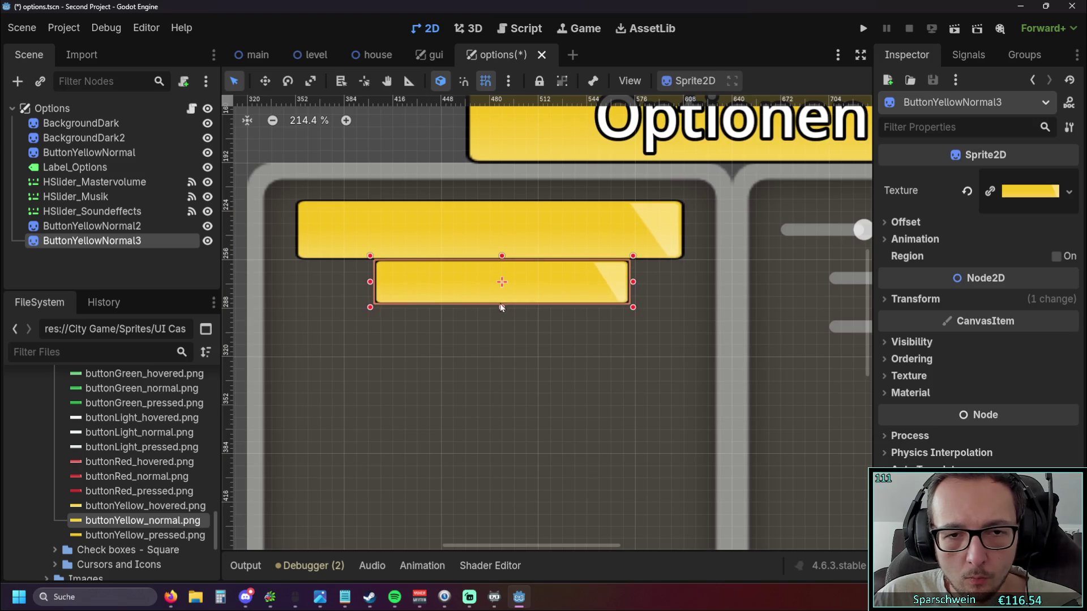
pyautogui.moveTo(501, 306); pyautogui.dragTo(502, 299)
pyautogui.moveTo(371, 278); pyautogui.dragTo(338, 278)
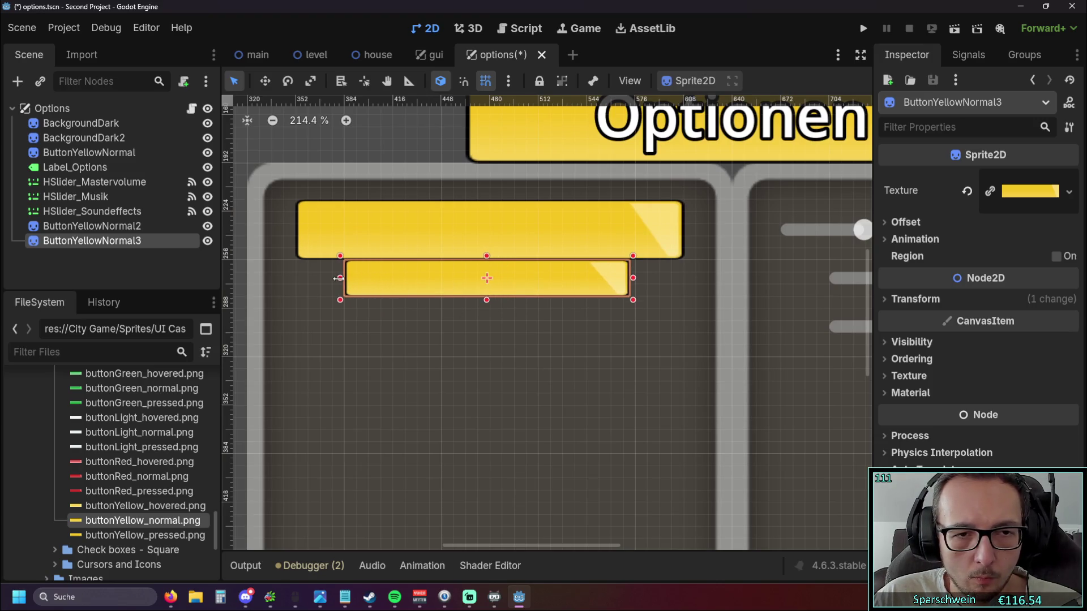
pyautogui.moveTo(633, 278); pyautogui.dragTo(497, 286)
pyautogui.click(602, 344)
pyautogui.scroll(-3, 602, 344)
pyautogui.scroll(-3, 588, 273)
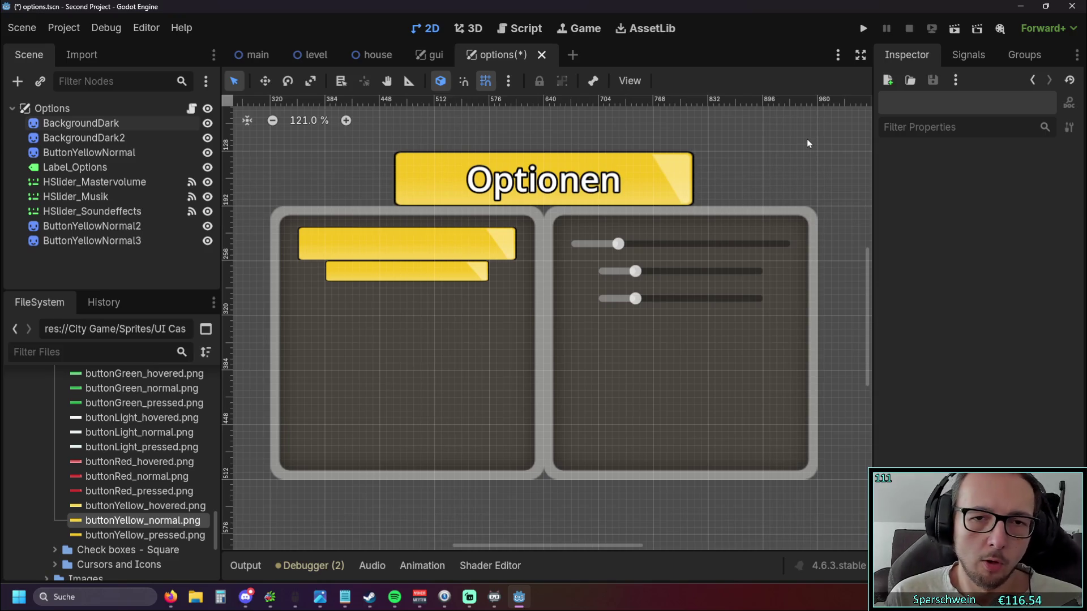
pyautogui.scroll(6, 735, 298)
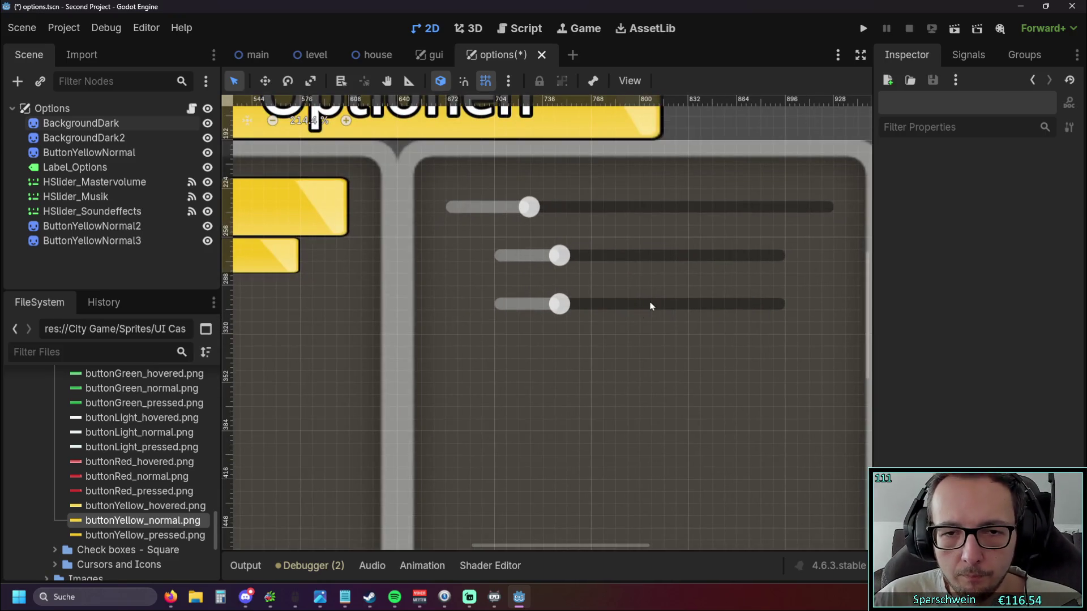
# Drag HSlider_Musik and HSlider_Soundeffects each about 14 px lower in the right panel.
pyautogui.click(651, 304)
pyautogui.moveTo(649, 306); pyautogui.dragTo(653, 309)
pyautogui.click(653, 262)
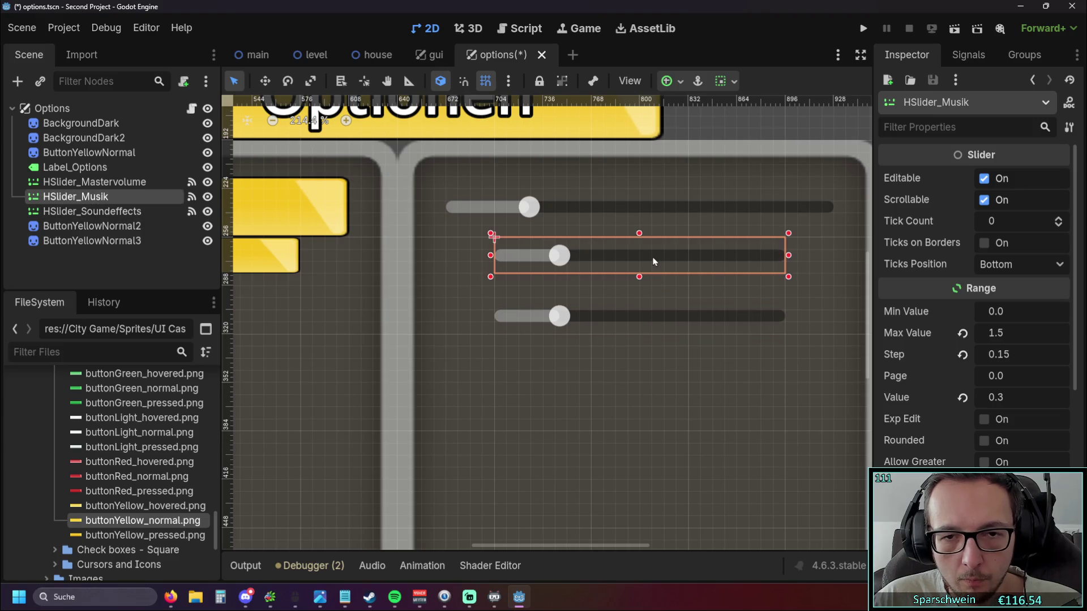
pyautogui.moveTo(651, 266); pyautogui.dragTo(650, 278)
pyautogui.click(650, 316)
pyautogui.moveTo(649, 316); pyautogui.dragTo(647, 327)
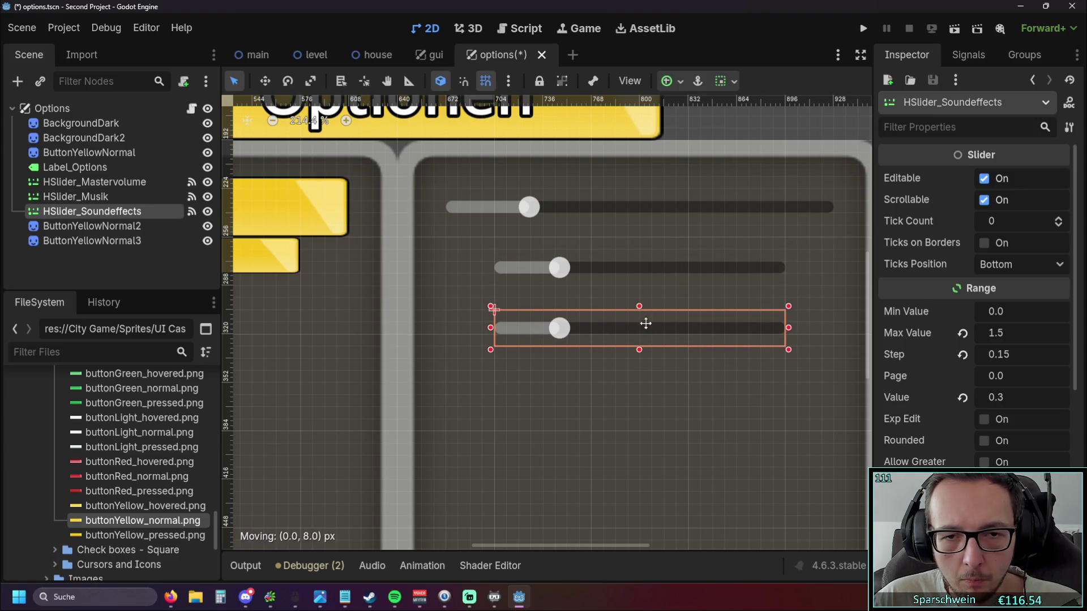
# Deselect, bring the whole menu into view and select the lower yellow button sprite.
pyautogui.click(444, 304)
pyautogui.scroll(-5, 444, 305)
pyautogui.click(636, 155)
pyautogui.moveTo(642, 153); pyautogui.dragTo(854, 156)
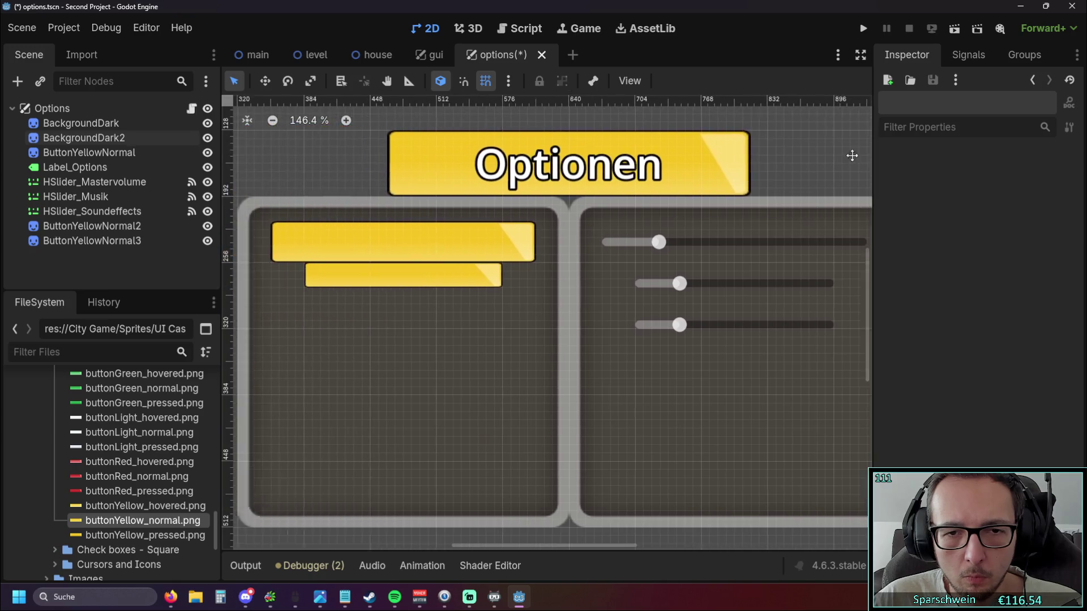
pyautogui.scroll(4, 444, 268)
pyautogui.click(468, 296)
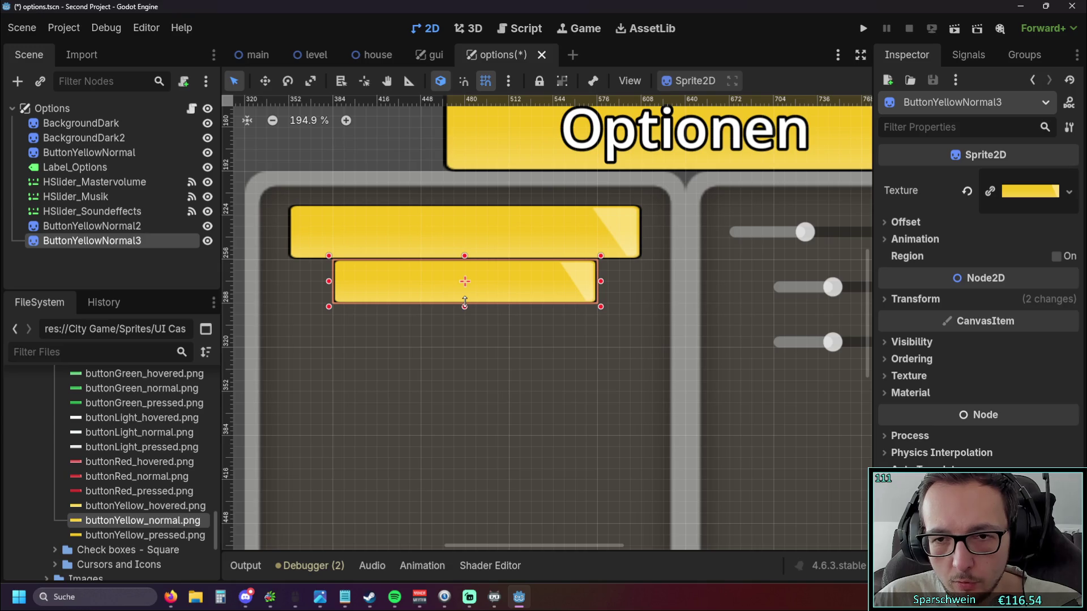
# Stretch ButtonYellowNormal3 slightly taller from its bottom edge, easing it back a touch.
pyautogui.moveTo(464, 298); pyautogui.dragTo(464, 310)
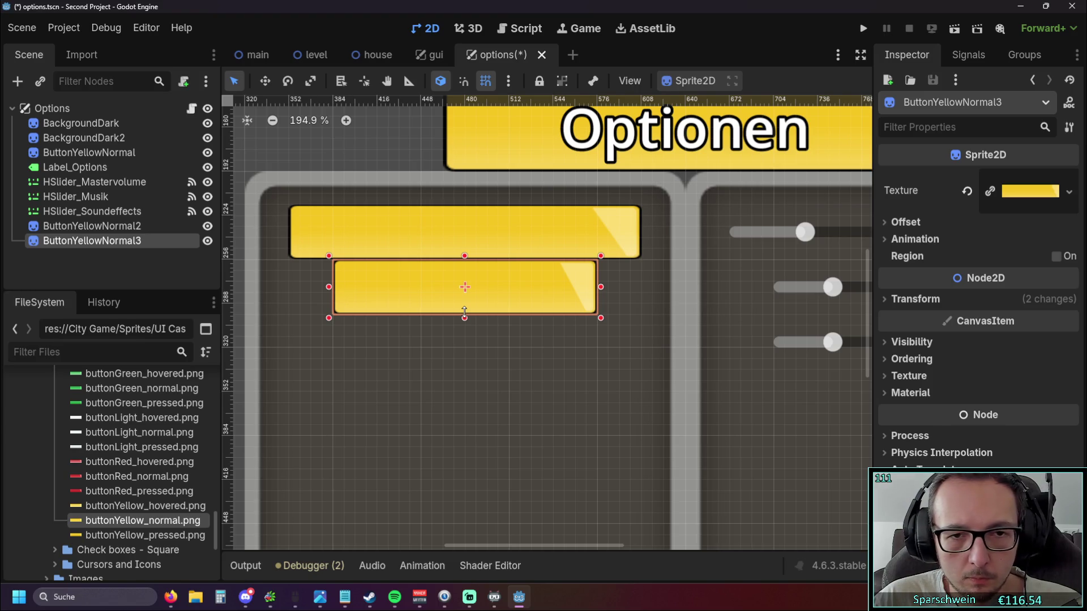
pyautogui.moveTo(464, 309); pyautogui.dragTo(464, 306)
pyautogui.hscroll(5, 513, 289)
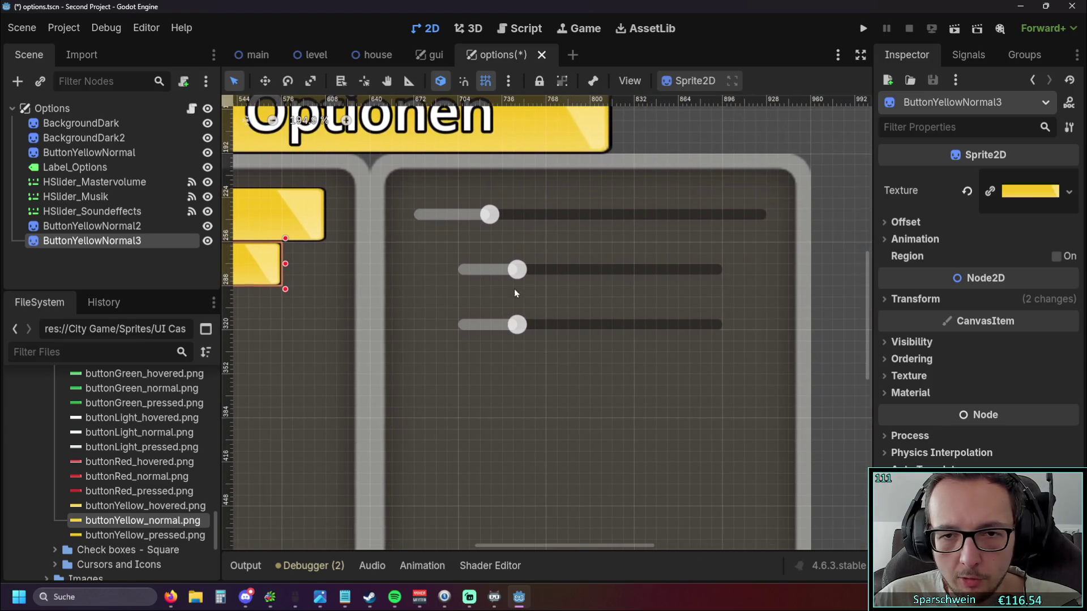
# Nudge the music slider up and shorten HSlider_Soundeffects from its top edge, undoing a stray move.
pyautogui.click(604, 271)
pyautogui.moveTo(596, 271); pyautogui.dragTo(599, 260)
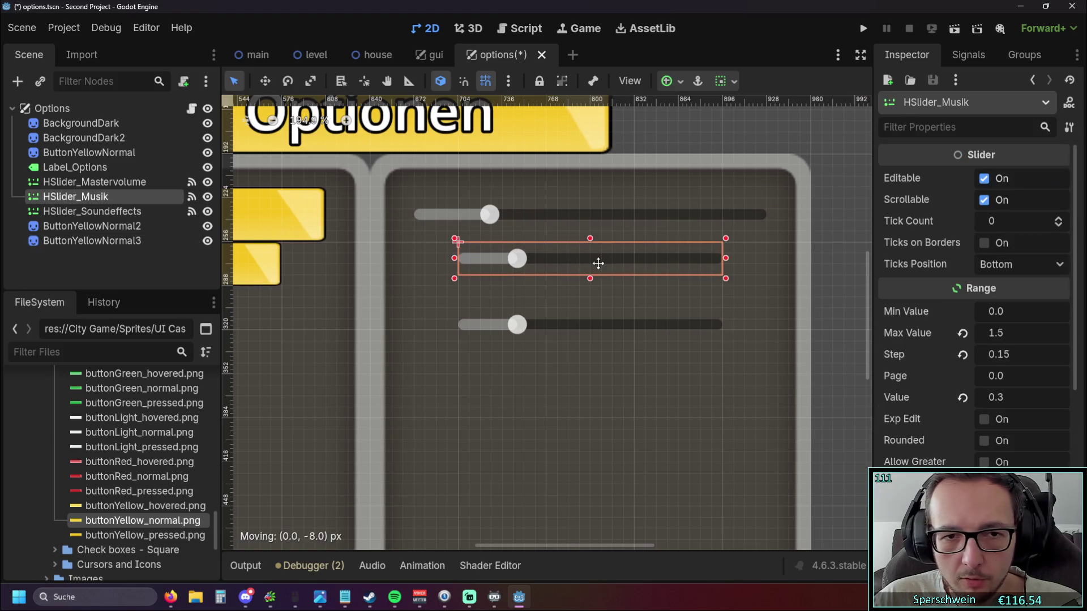
pyautogui.scroll(5, 567, 280)
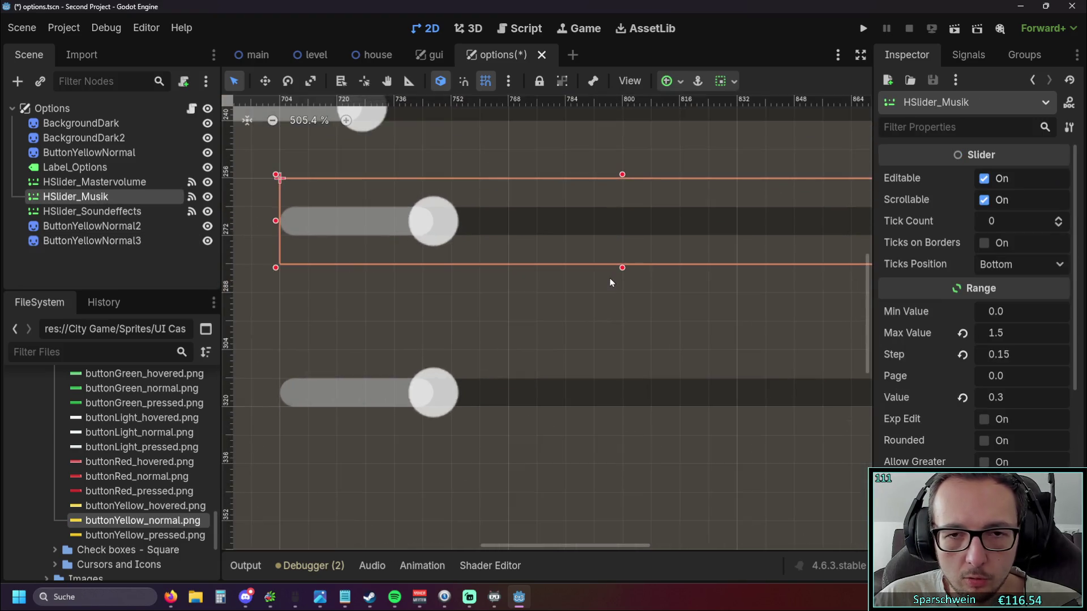
pyautogui.scroll(-3, 622, 281)
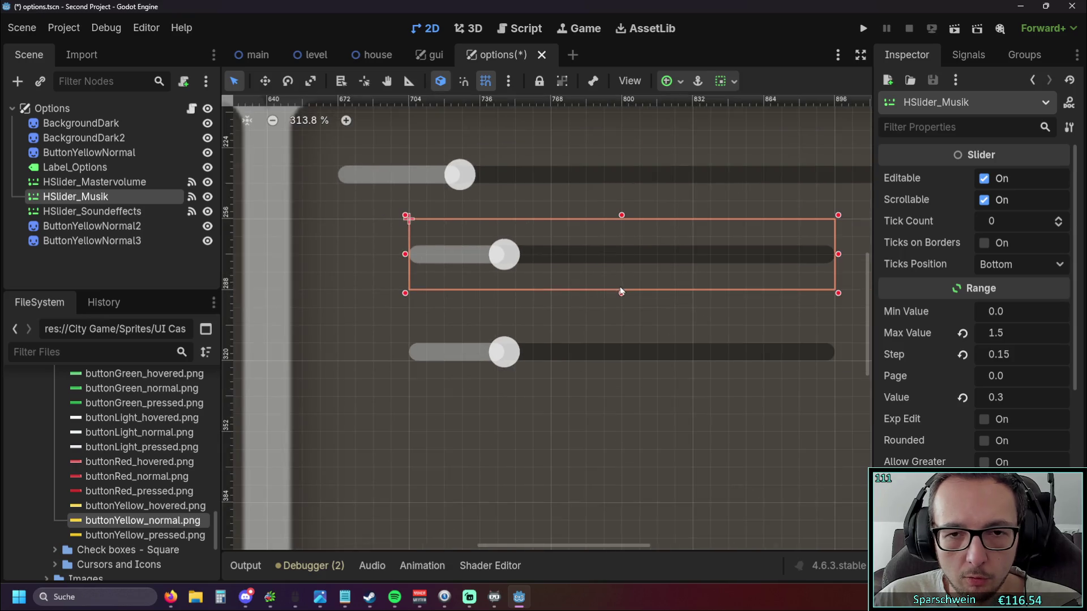
pyautogui.click(616, 342)
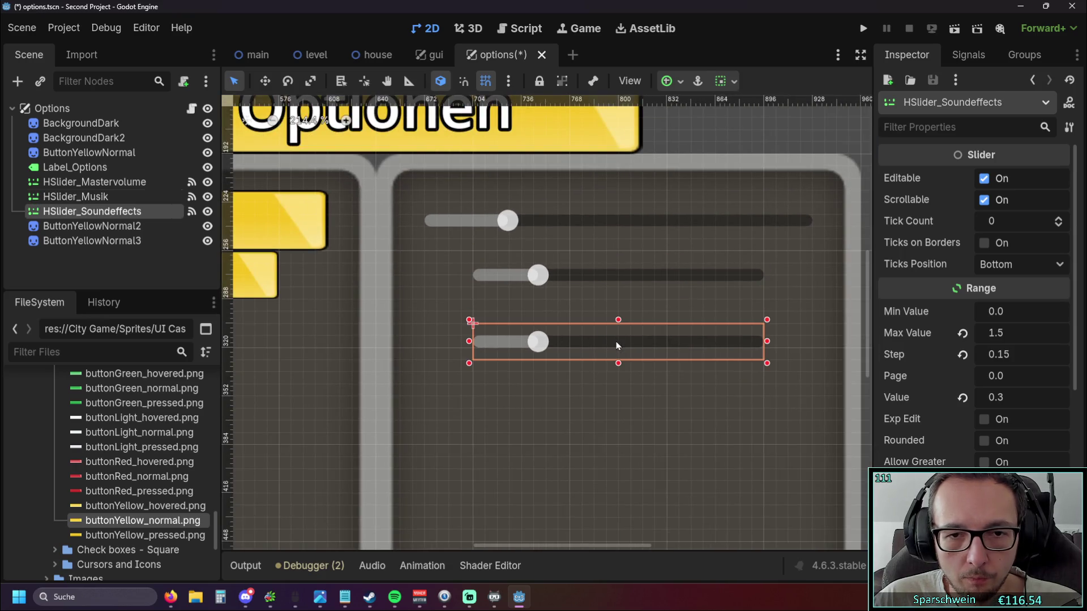
pyautogui.moveTo(619, 341); pyautogui.dragTo(618, 302)
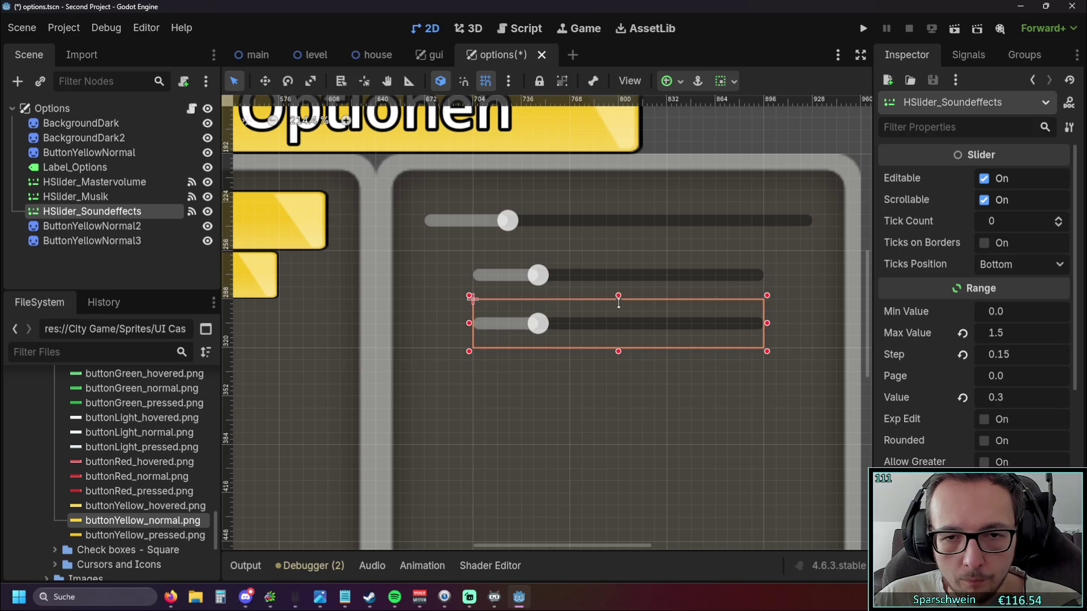
pyautogui.click(436, 310)
pyautogui.scroll(2, 557, 263)
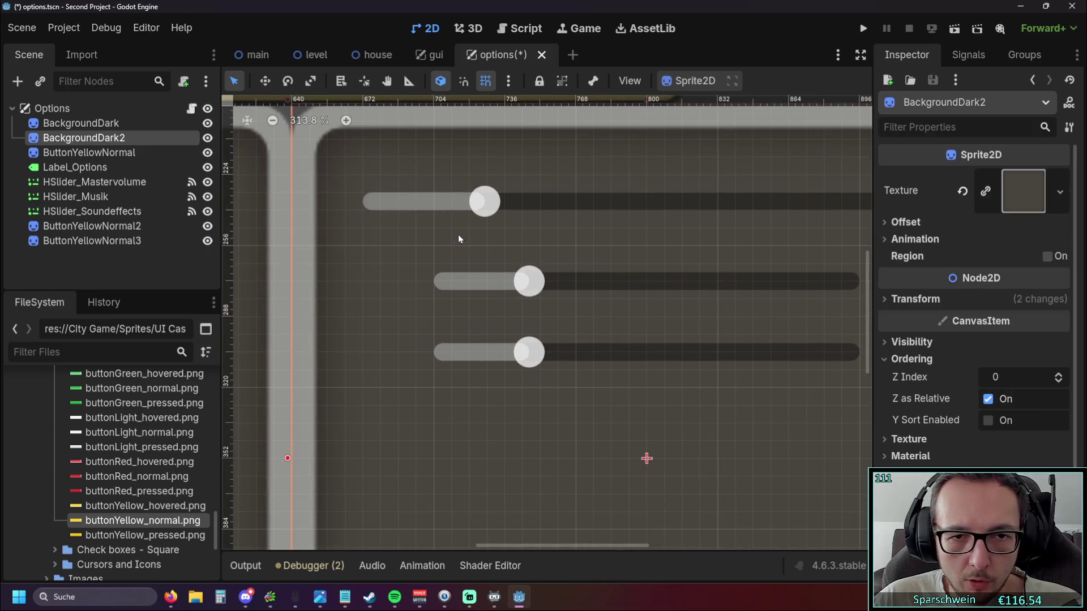
pyautogui.moveTo(657, 347); pyautogui.dragTo(658, 365)
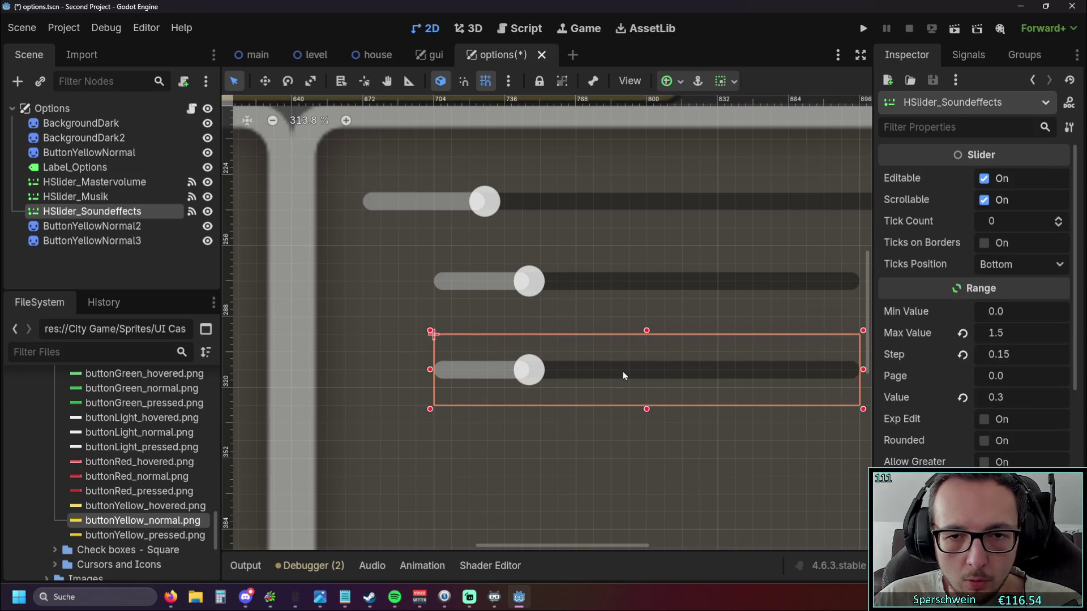
pyautogui.hotkey('ctrl', 'z')
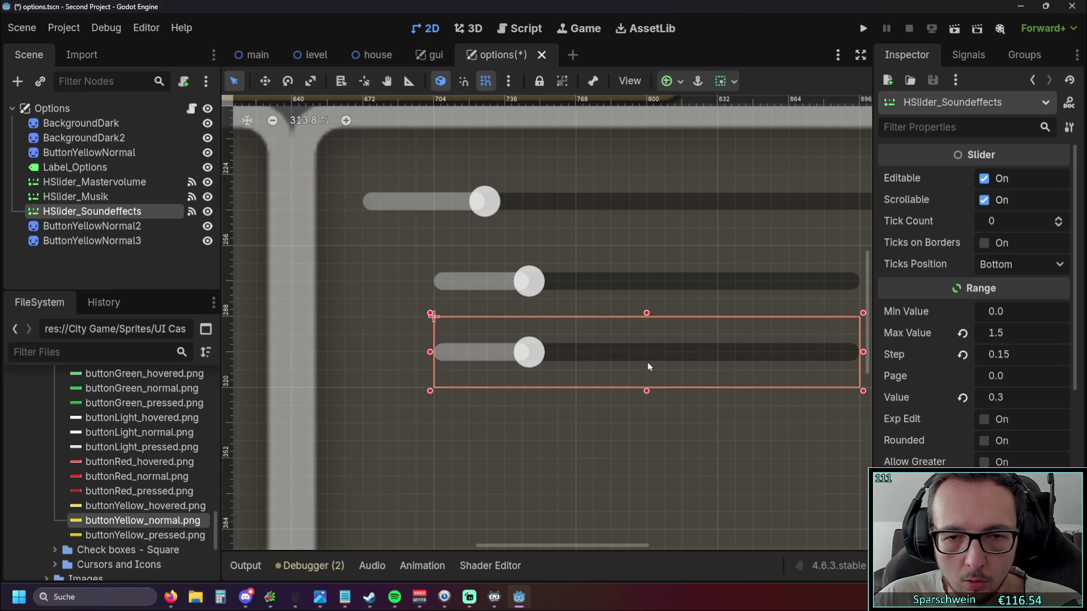
pyautogui.moveTo(646, 314); pyautogui.dragTo(648, 333)
pyautogui.scroll(-1, 561, 308)
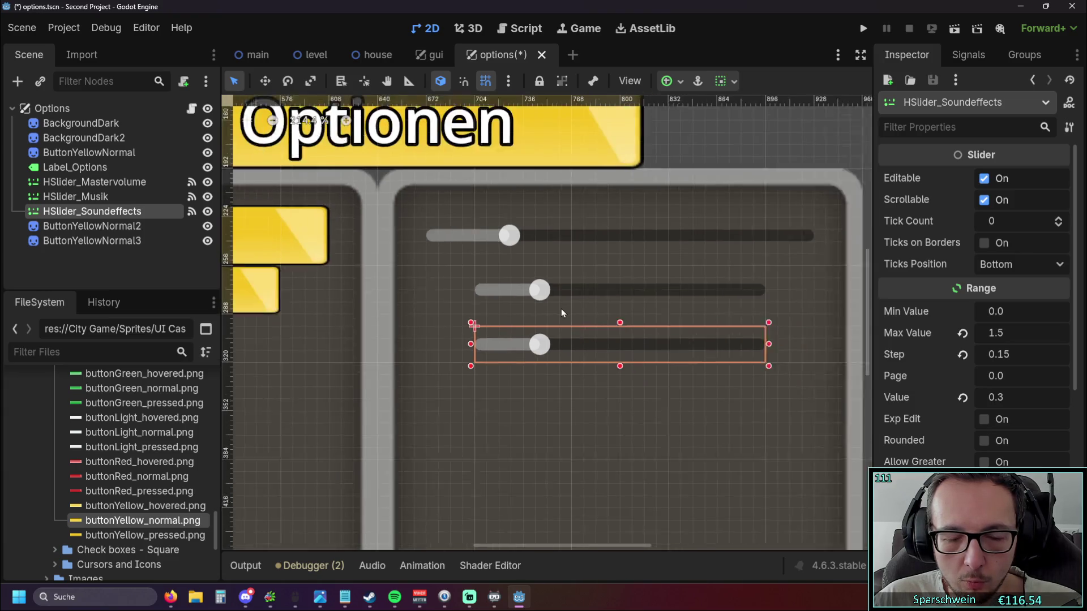
pyautogui.scroll(-1, 561, 309)
pyautogui.press('Escape')
pyautogui.scroll(4, 664, 308)
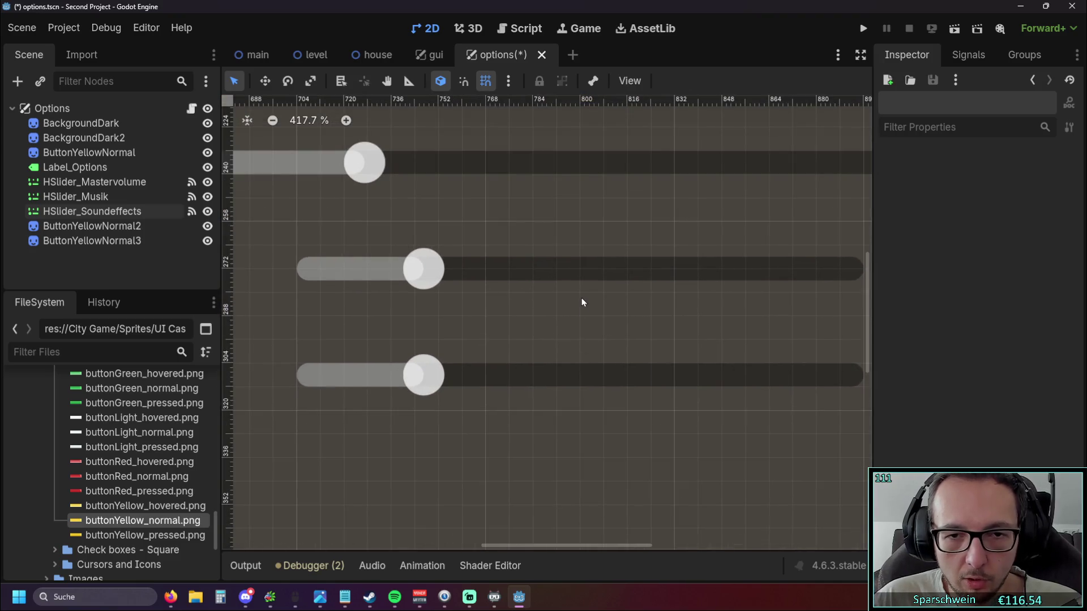
pyautogui.scroll(-4, 590, 250)
pyautogui.hscroll(-4, 565, 271)
pyautogui.hscroll(-1, 552, 284)
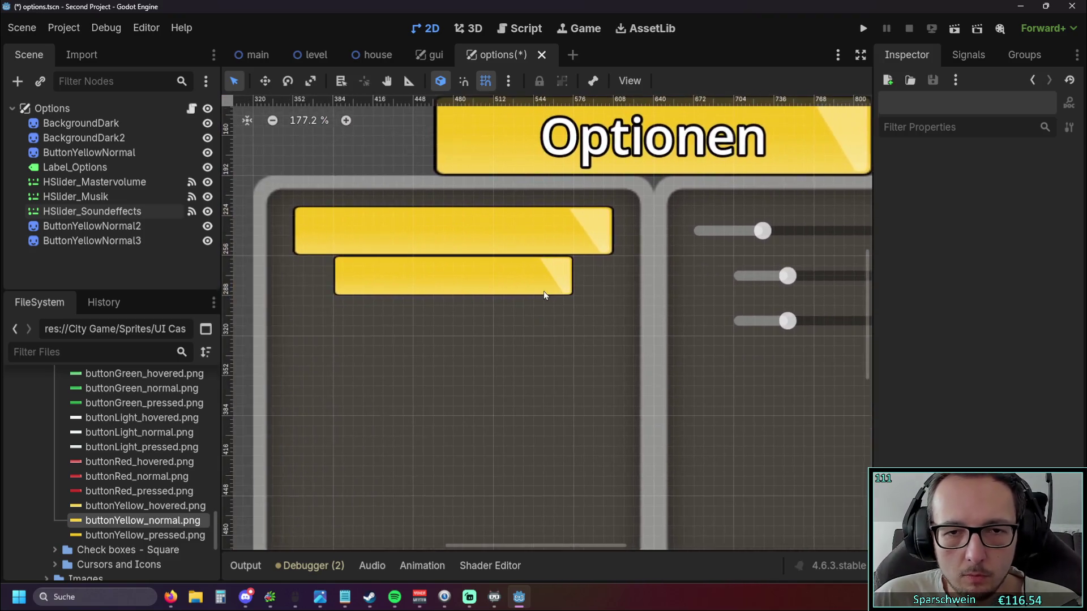
# Check the yellow sprites and ButtonYellowNormal2 node, then switch to the gui scene.
pyautogui.click(544, 295)
pyautogui.scroll(1, 534, 292)
pyautogui.hscroll(3, 409, 306)
pyautogui.hscroll(-5, 590, 315)
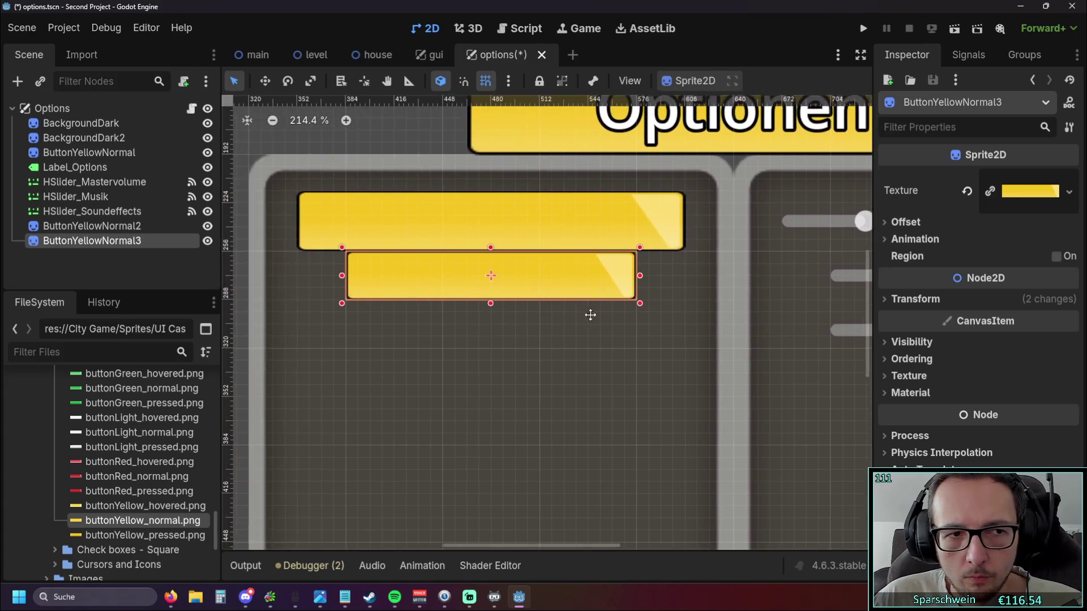
pyautogui.hscroll(-3, 591, 315)
pyautogui.click(118, 228)
pyautogui.click(118, 228)
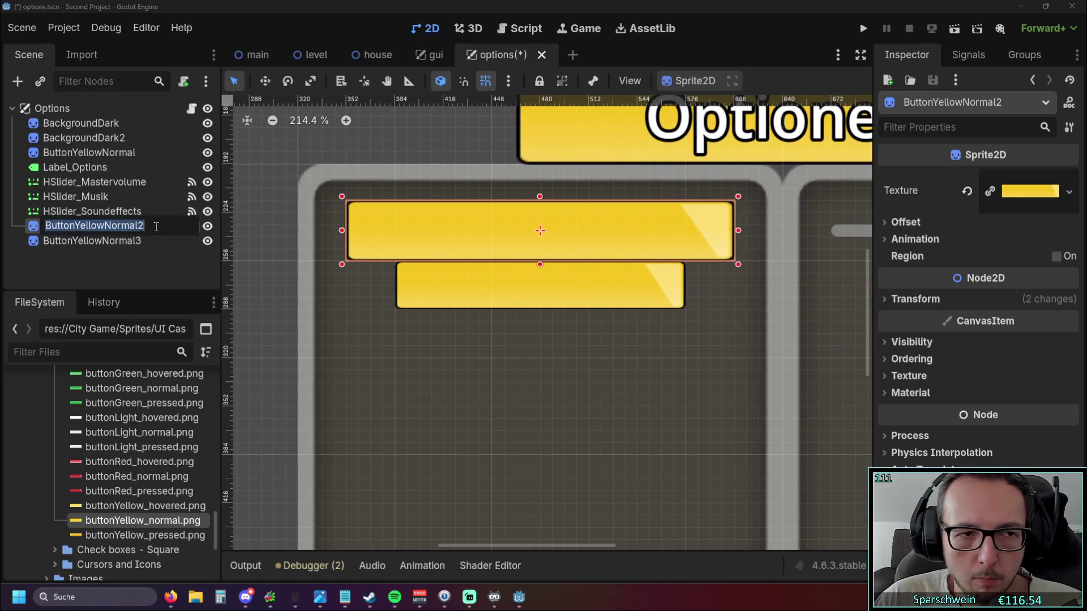
pyautogui.press('Return')
pyautogui.scroll(-2, 348, 321)
pyautogui.click(394, 199)
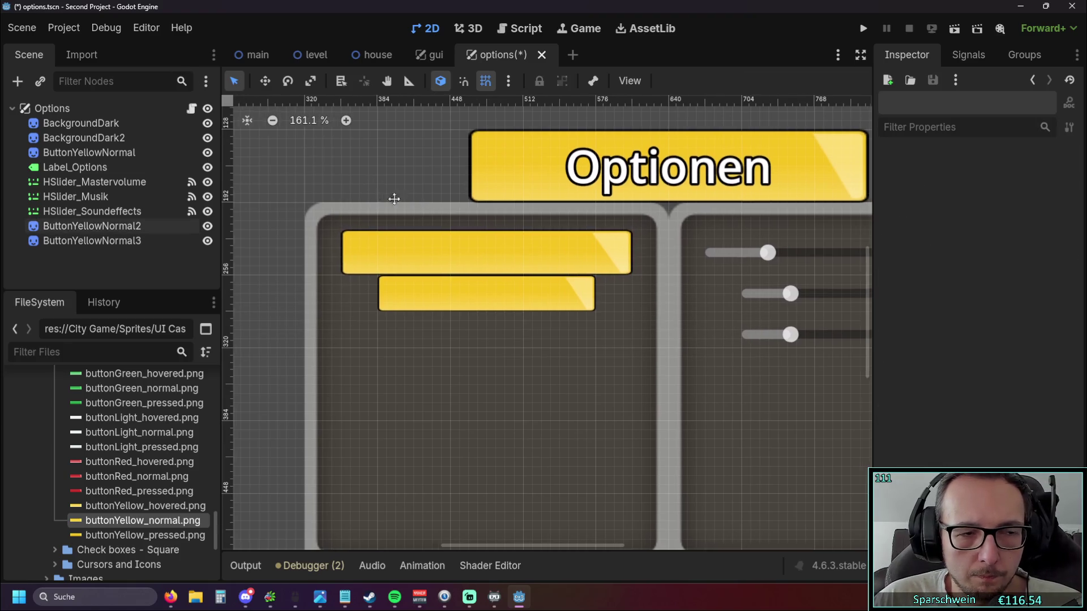
pyautogui.click(431, 55)
pyautogui.moveTo(501, 55)
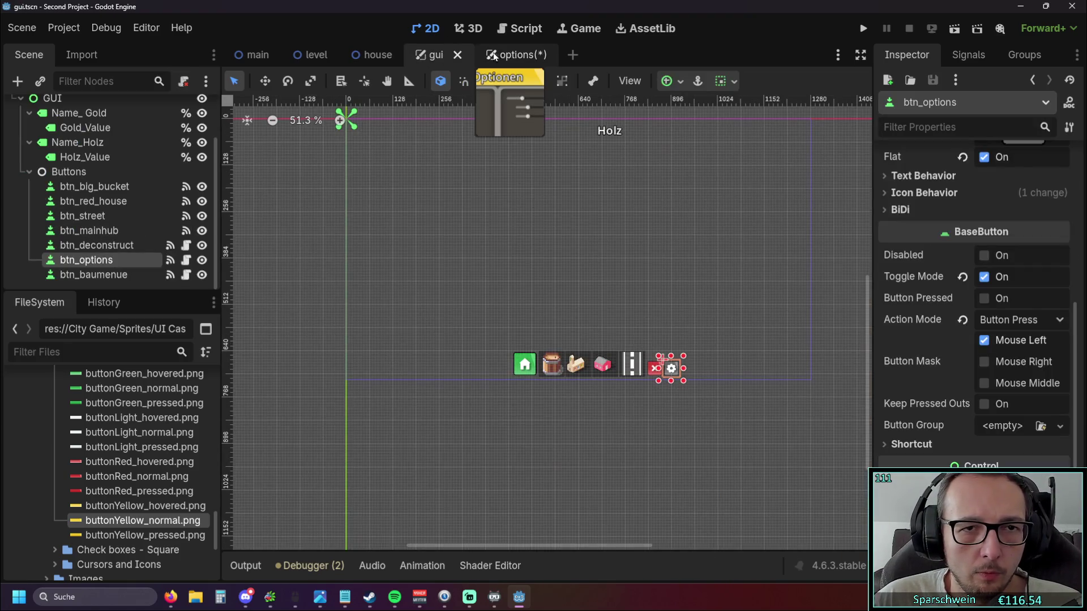
# Return to the options tab, then open baumenue.gd and the baumenue.tscn scene from FileSystem.
pyautogui.click(493, 55)
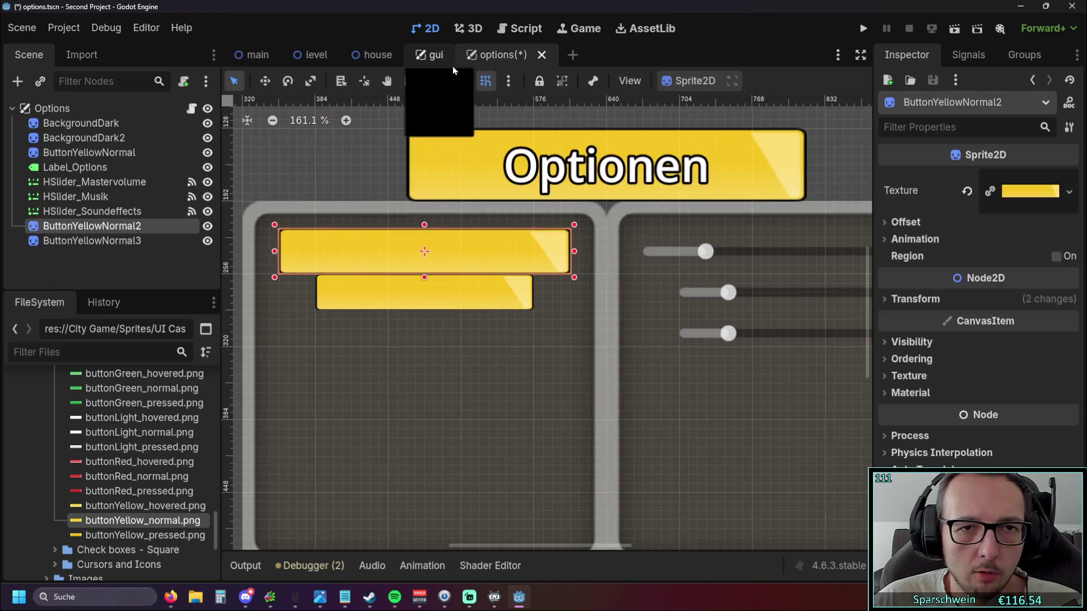
pyautogui.scroll(5, 146, 449)
pyautogui.scroll(5, 147, 449)
pyautogui.scroll(3, 147, 449)
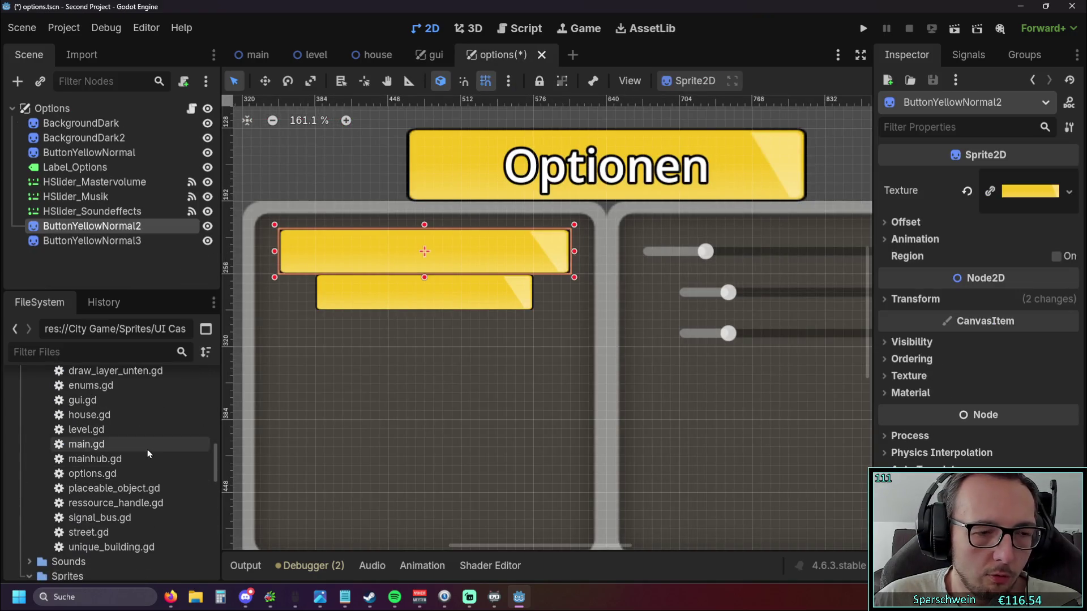
pyautogui.scroll(3, 147, 449)
pyautogui.scroll(2, 148, 448)
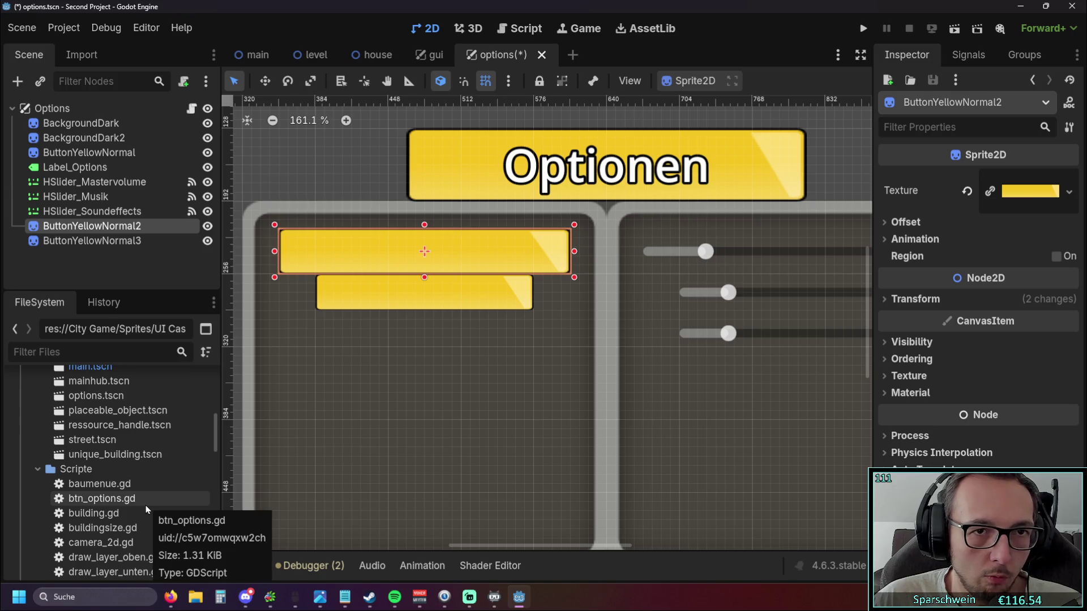
pyautogui.doubleClick(99, 482)
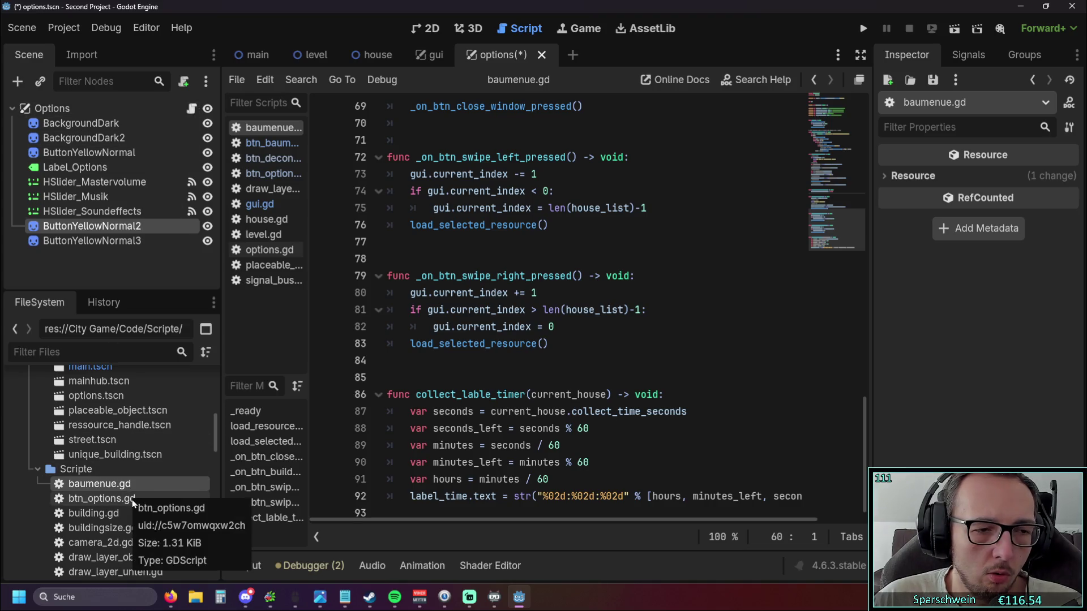
pyautogui.scroll(-5, 134, 480)
pyautogui.scroll(3, 137, 475)
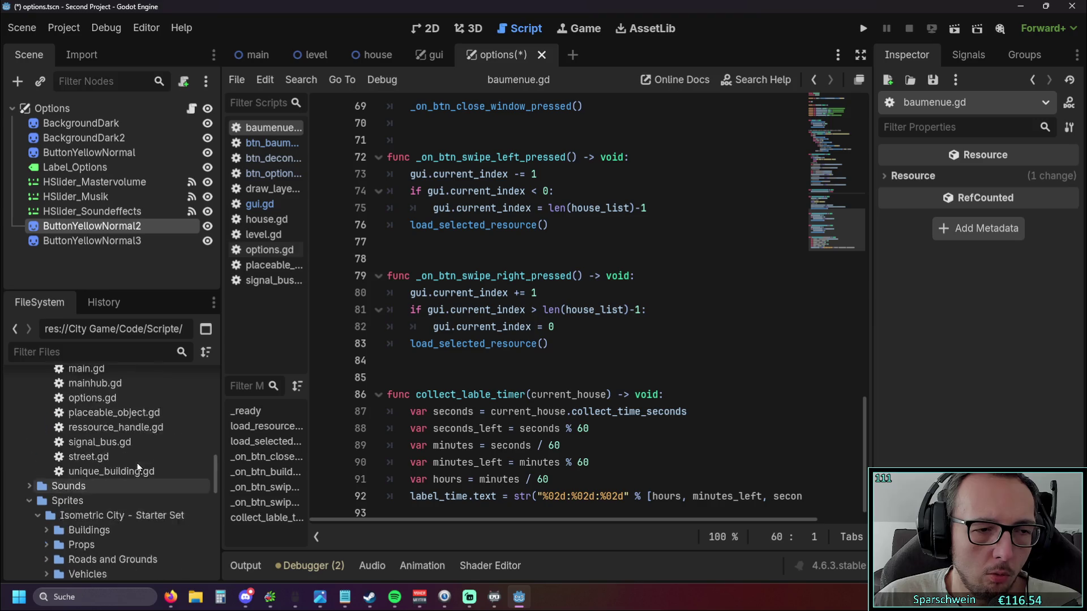
pyautogui.scroll(4, 137, 470)
pyautogui.scroll(4, 135, 465)
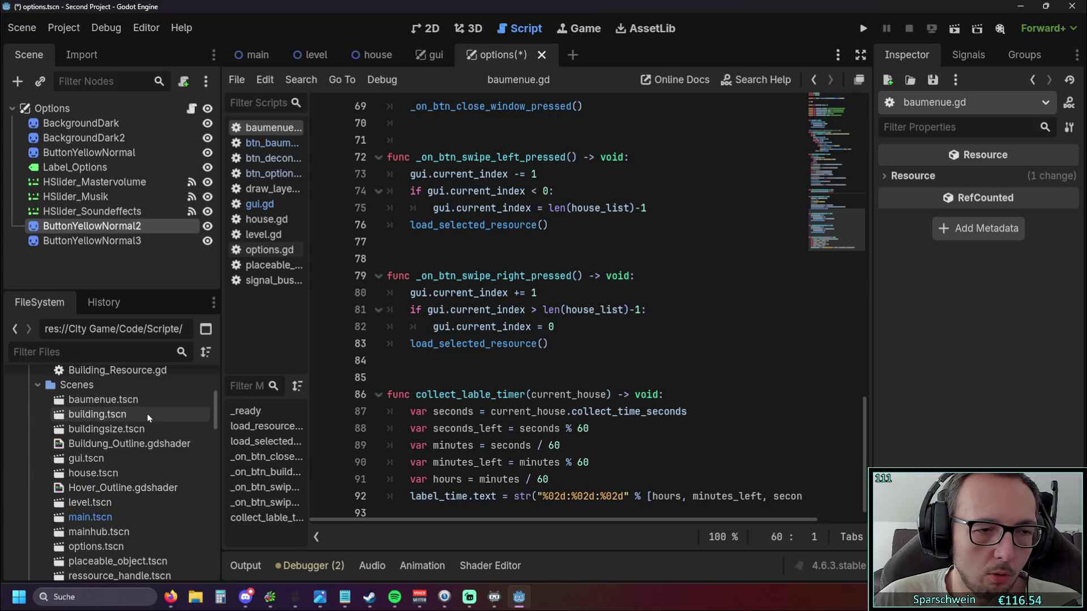
pyautogui.doubleClick(125, 401)
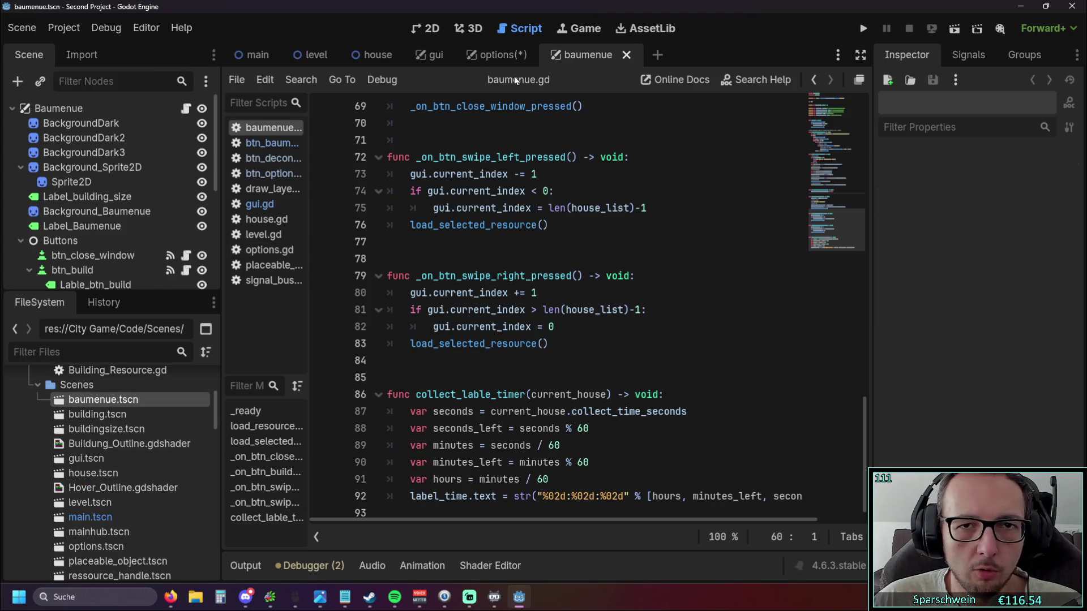
# View the baumenue scene's 2D layout, then return to options and select the upper yellow sprite.
pyautogui.click(503, 54)
pyautogui.click(588, 54)
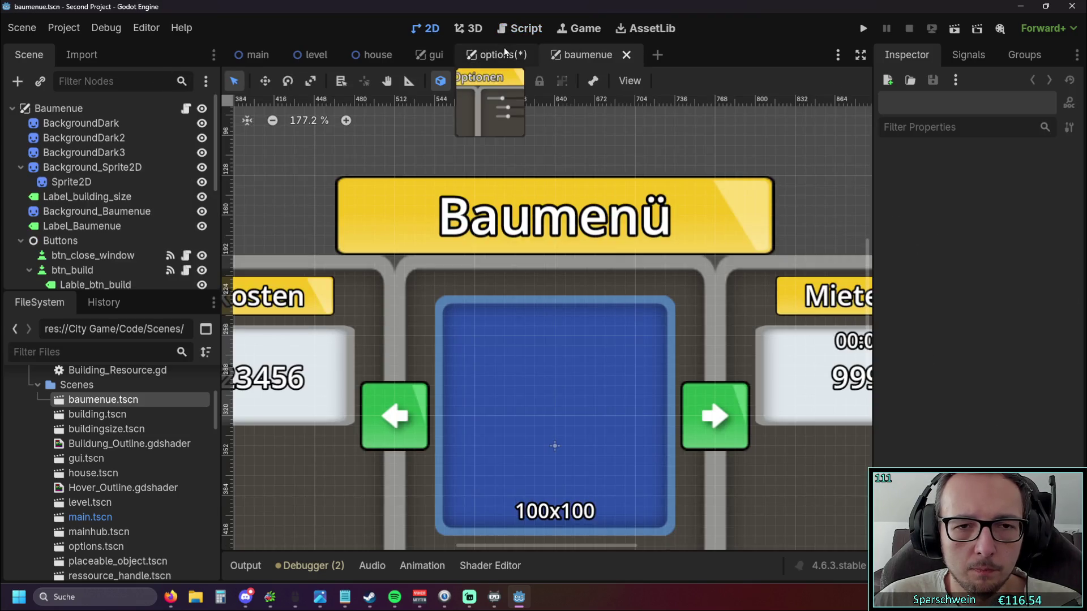
pyautogui.scroll(-2, 523, 180)
pyautogui.scroll(-3, 524, 179)
pyautogui.scroll(2, 296, 230)
pyautogui.scroll(2, 327, 217)
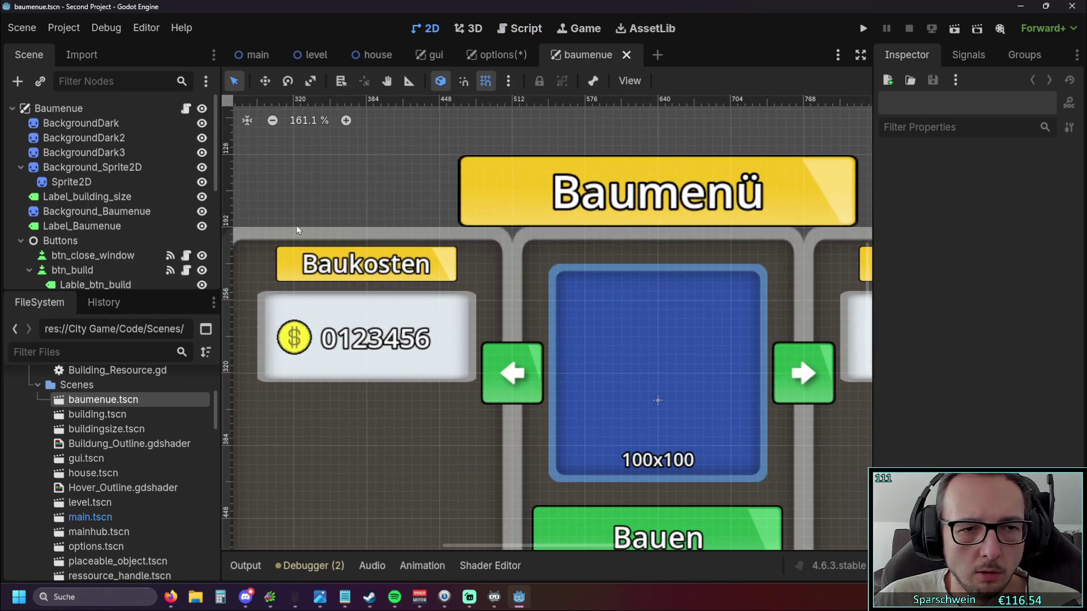
pyautogui.scroll(-1, 366, 203)
pyautogui.scroll(-2, 365, 203)
pyautogui.scroll(-1, 152, 190)
pyautogui.scroll(-2, 152, 189)
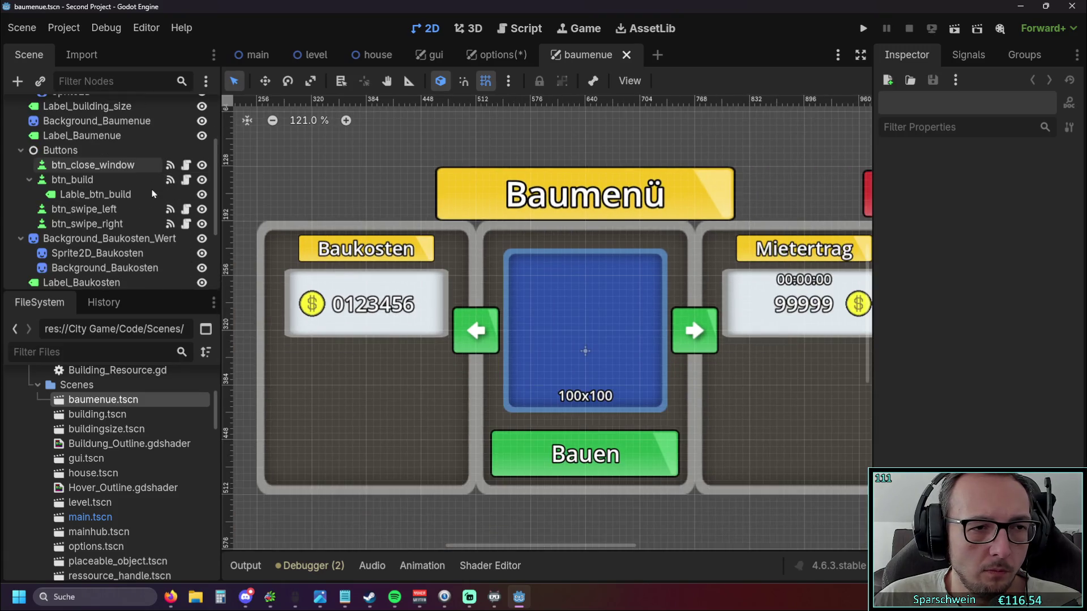
pyautogui.scroll(-1, 134, 203)
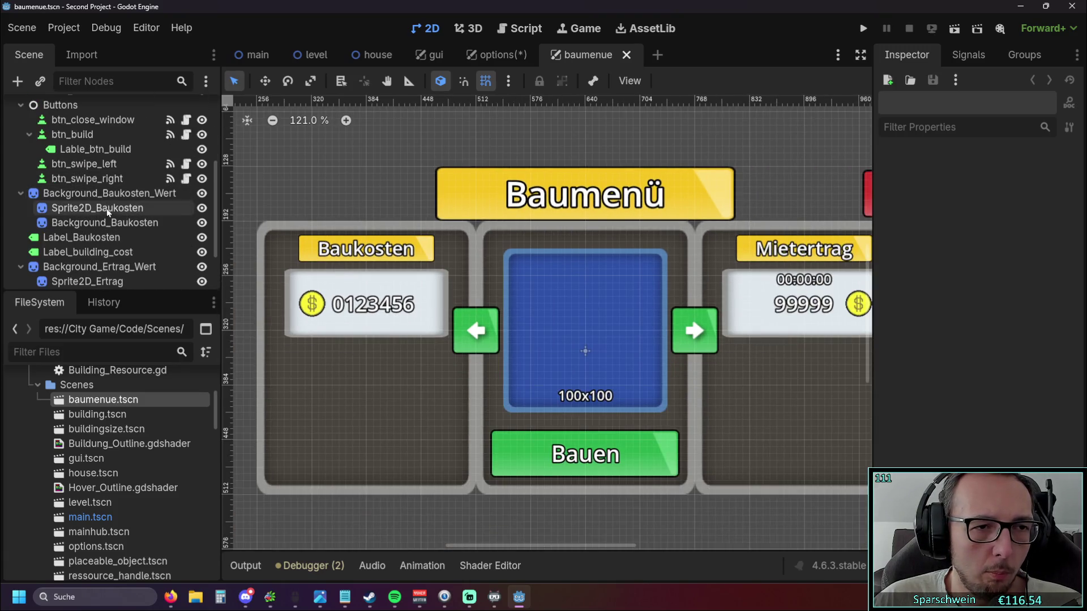
pyautogui.scroll(-1, 99, 232)
pyautogui.scroll(-1, 97, 232)
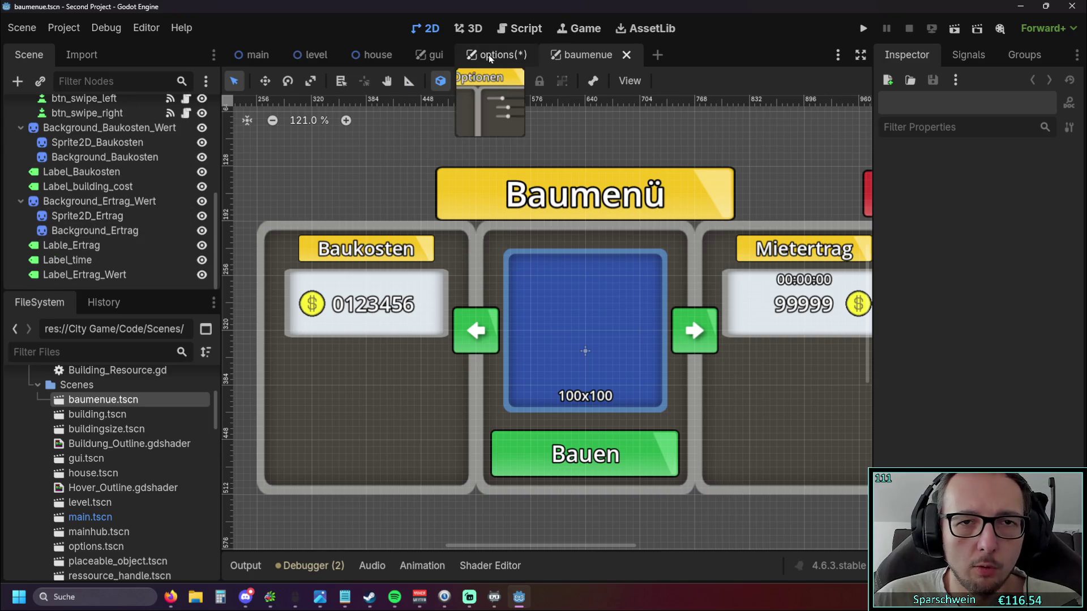
pyautogui.click(487, 55)
pyautogui.click(430, 267)
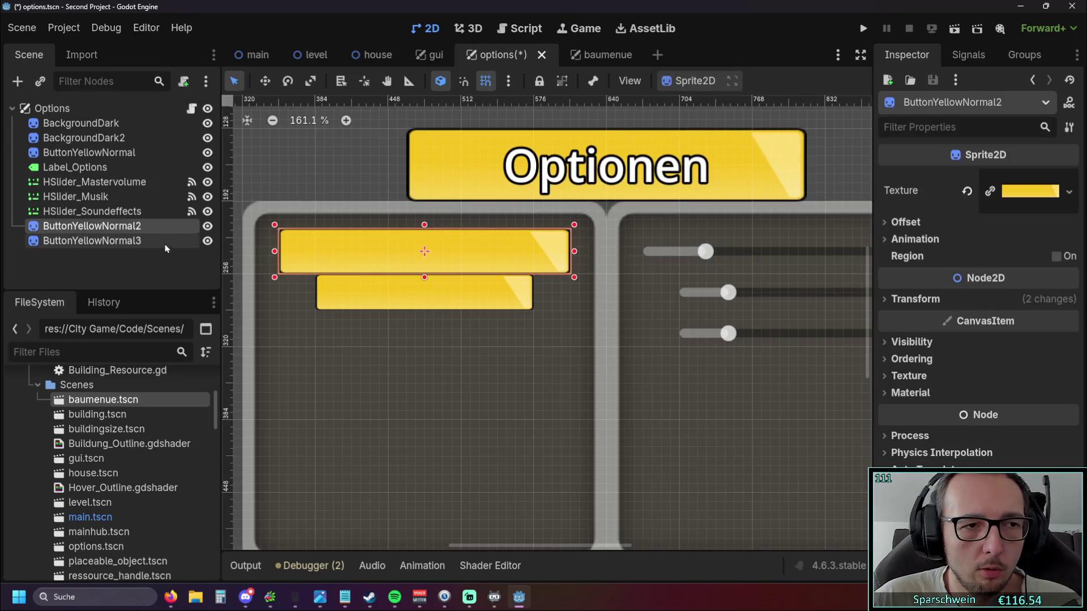
# Rename ButtonYellowNormal2 to Background_Mastervolume and ButtonYellowNormal3 to Background_Music.
pyautogui.doubleClick(140, 229)
pyautogui.hotkey('ctrl', 'a')
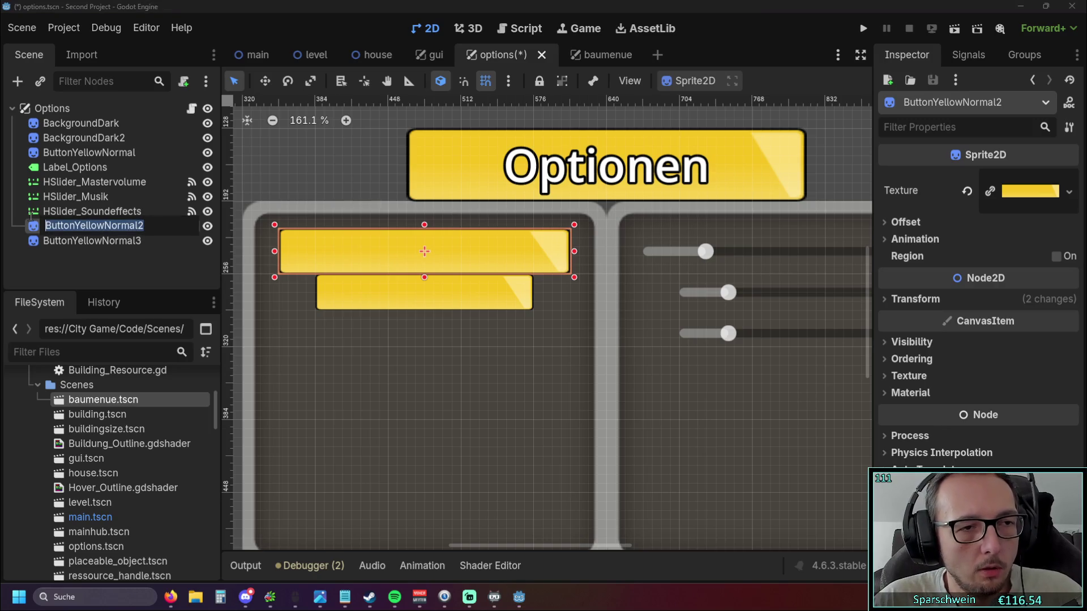
pyautogui.write('Backgro')
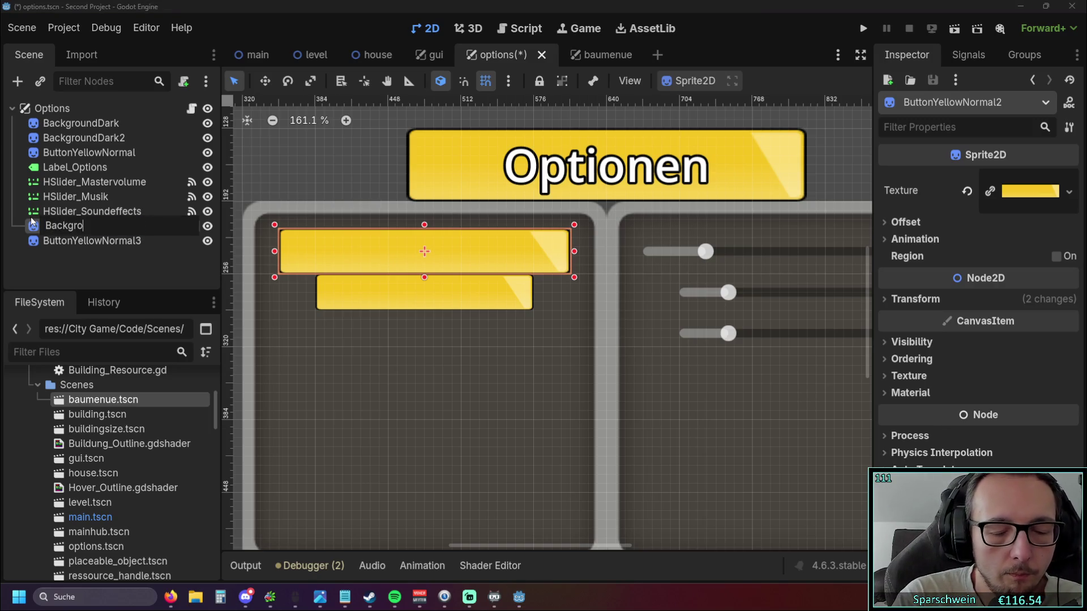
pyautogui.write('und_')
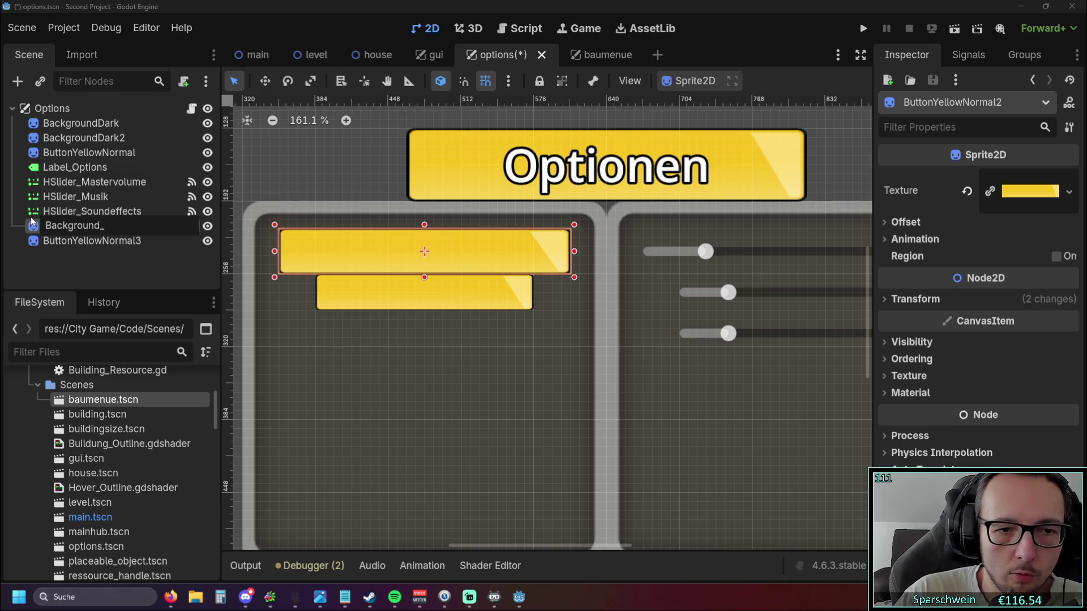
pyautogui.write('Master')
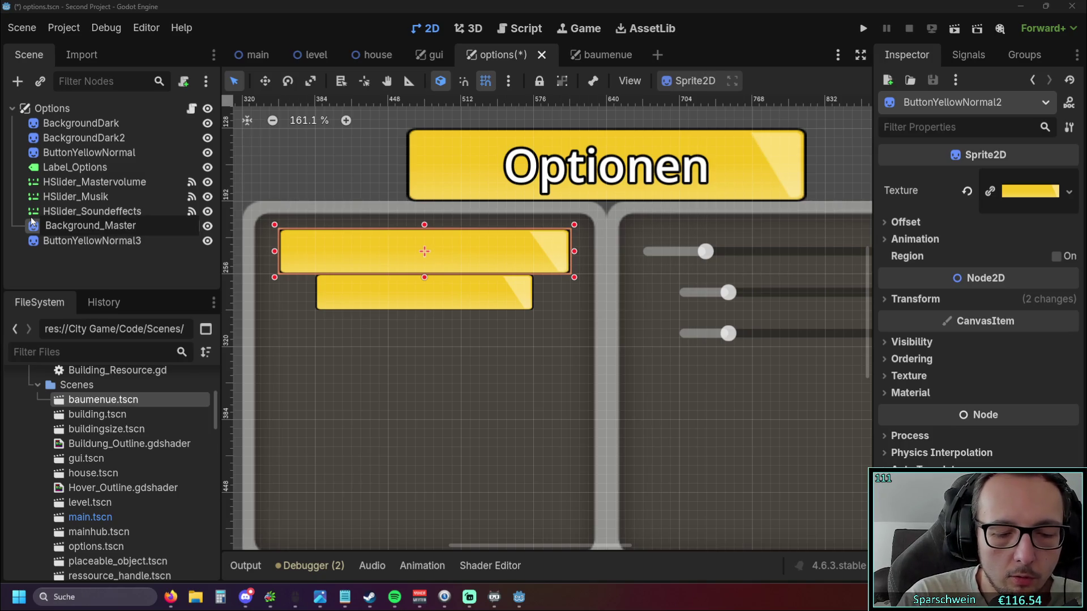
pyautogui.write('volume')
pyautogui.press('Return')
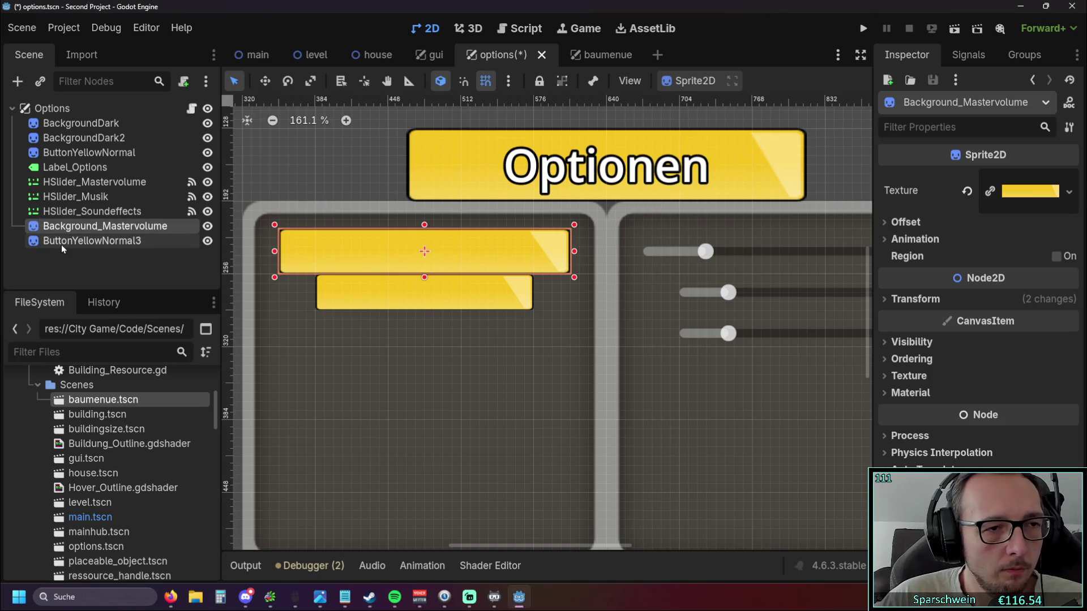
pyautogui.click(72, 242)
pyautogui.doubleClick(72, 241)
pyautogui.write('Background_Music')
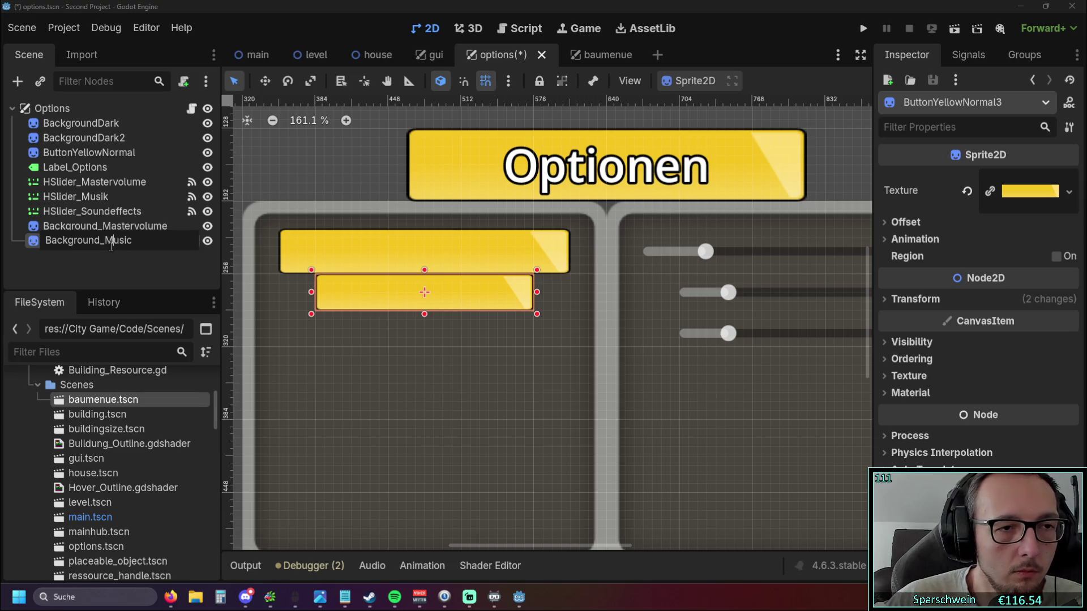
pyautogui.press('Return')
# Rename the Optionen header sprite ButtonYellowNormal to Background Options.
pyautogui.click(113, 153)
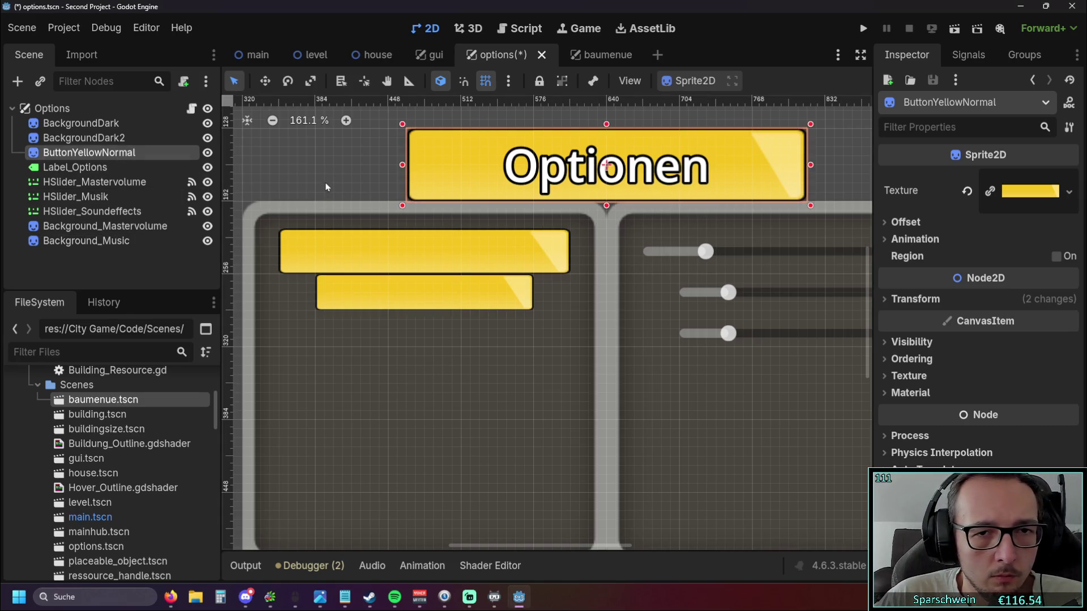
pyautogui.moveTo(504, 246); pyautogui.dragTo(432, 260)
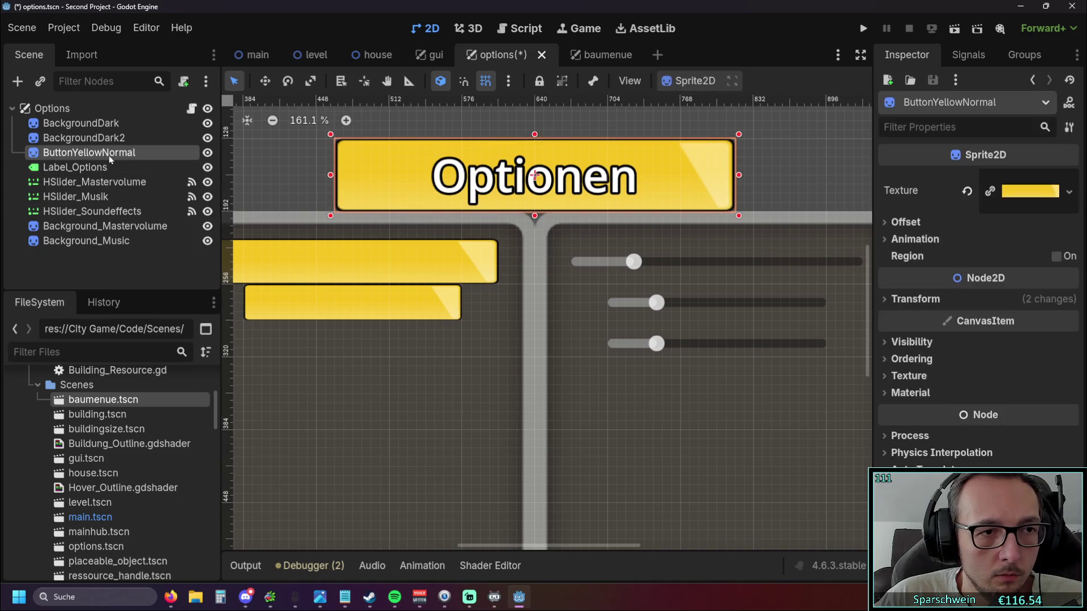
pyautogui.doubleClick(134, 154)
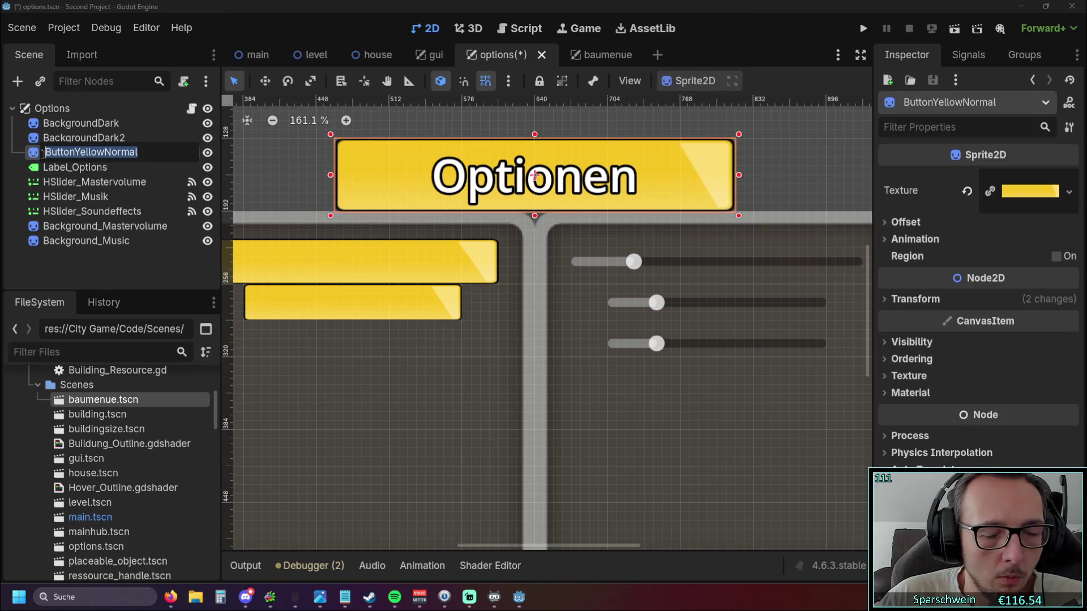
pyautogui.write('Background Options')
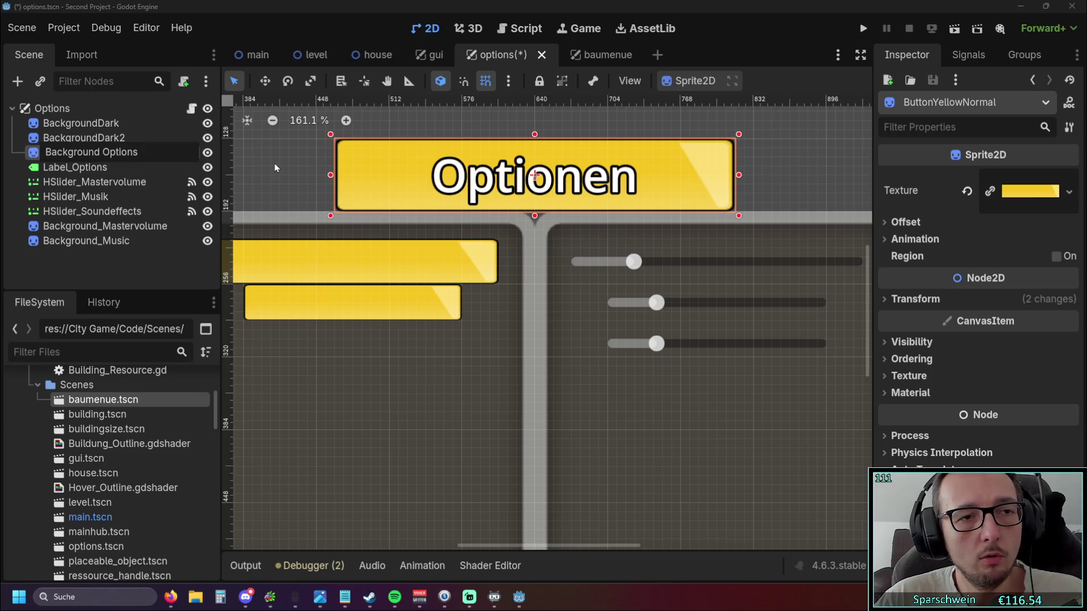
pyautogui.press('Return')
pyautogui.scroll(2, 275, 173)
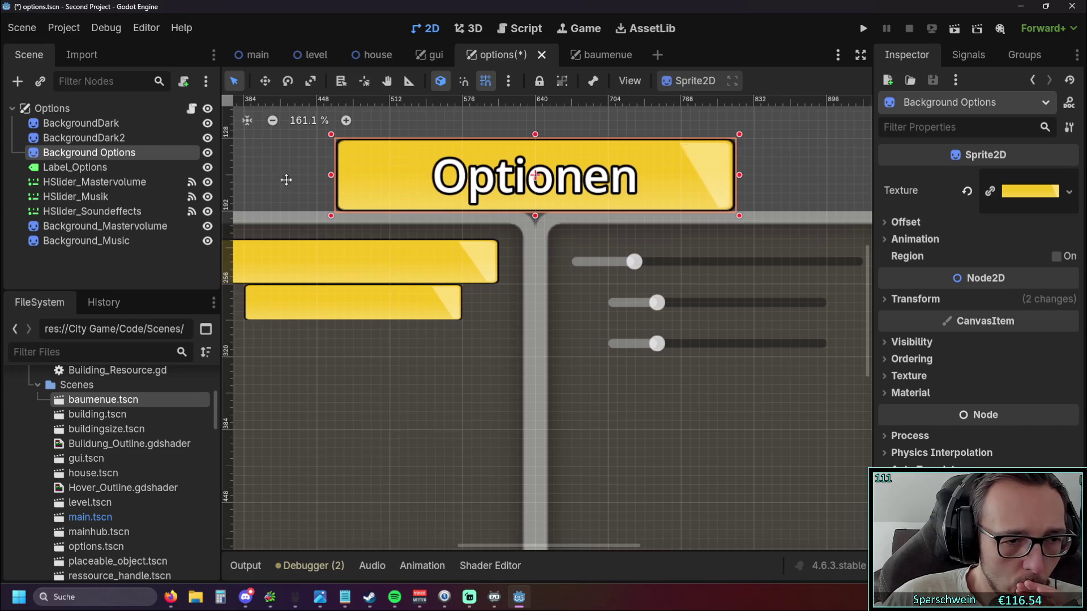
pyautogui.press('Escape')
pyautogui.scroll(-2, 541, 260)
pyautogui.click(501, 306)
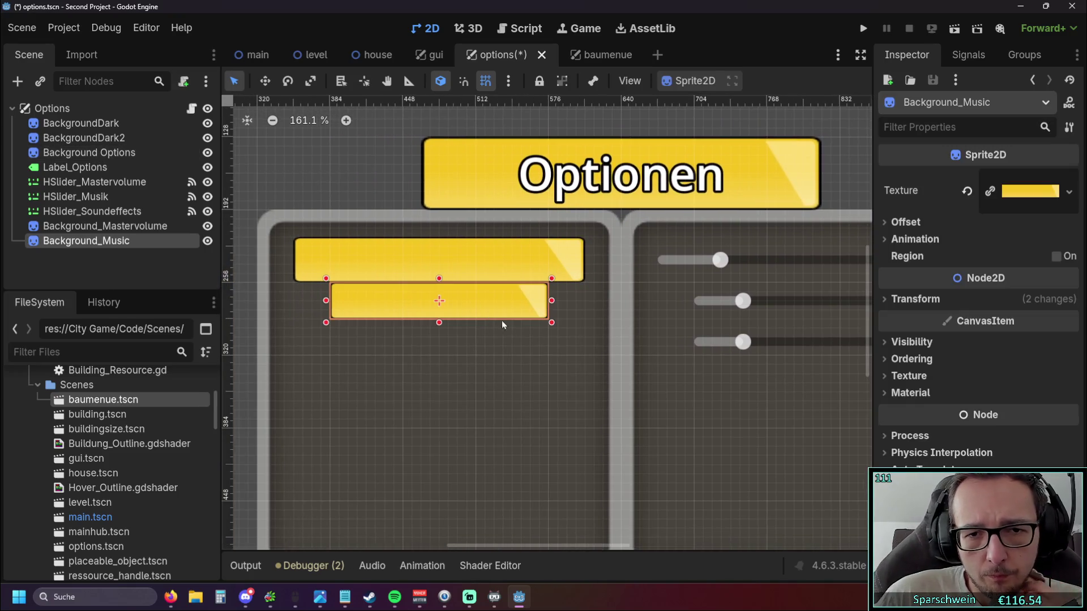
pyautogui.hscroll(2, 502, 321)
pyautogui.hscroll(2, 501, 335)
pyautogui.scroll(5, 459, 325)
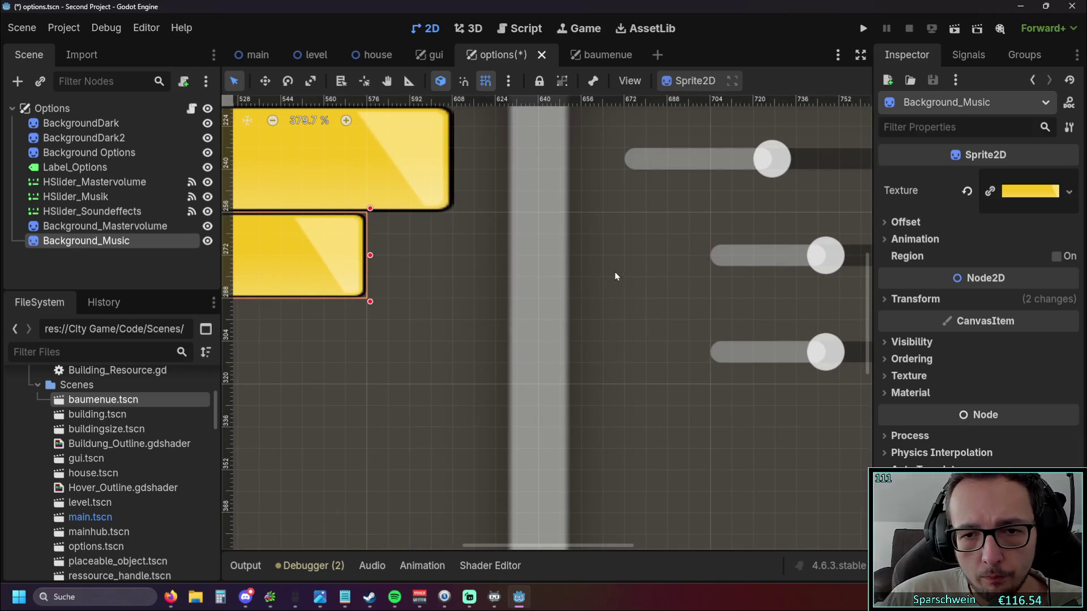
# Try making Background_Music taller, undo it and reselect the bar.
pyautogui.moveTo(477, 266)
pyautogui.mouseDown()
pyautogui.moveTo(544, 268)
pyautogui.moveTo(482, 271)
pyautogui.mouseUp()
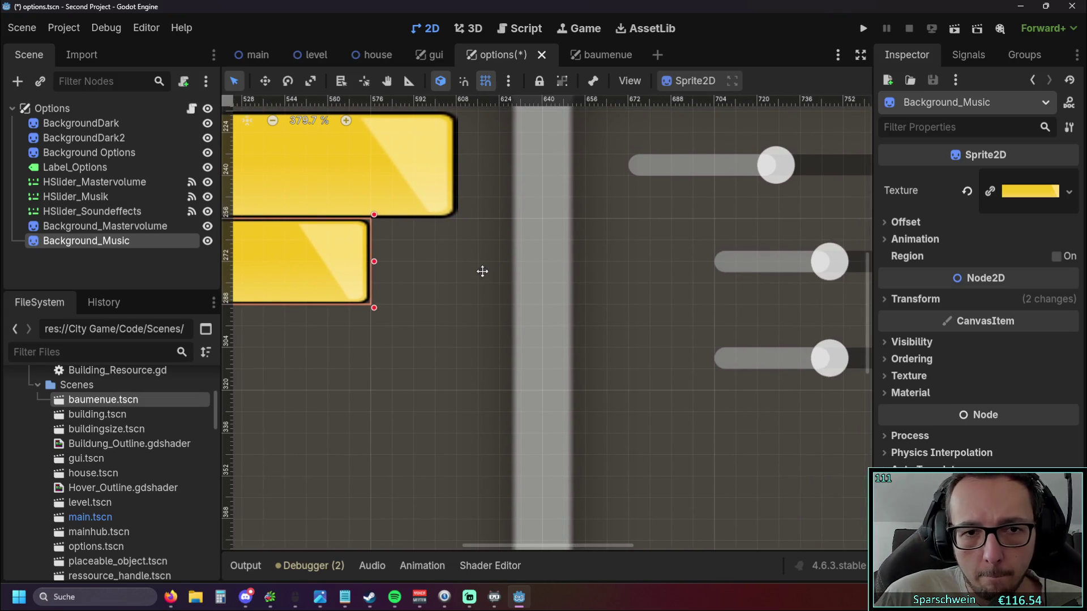
pyautogui.hscroll(-3, 482, 271)
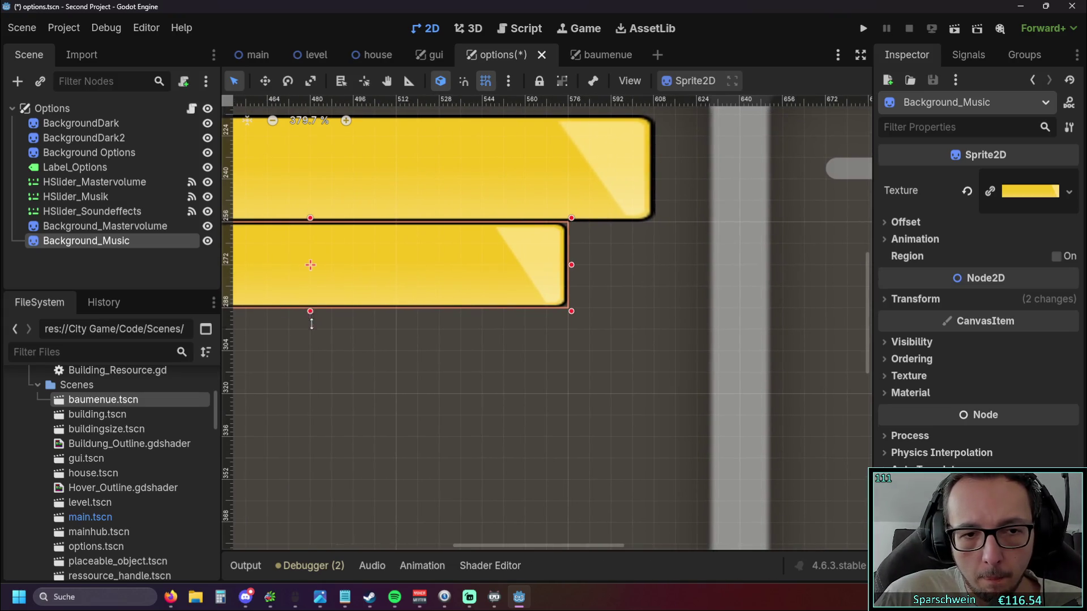
pyautogui.moveTo(310, 308); pyautogui.dragTo(311, 330)
pyautogui.hotkey('ctrl', 'z')
pyautogui.moveTo(332, 270); pyautogui.dragTo(337, 272)
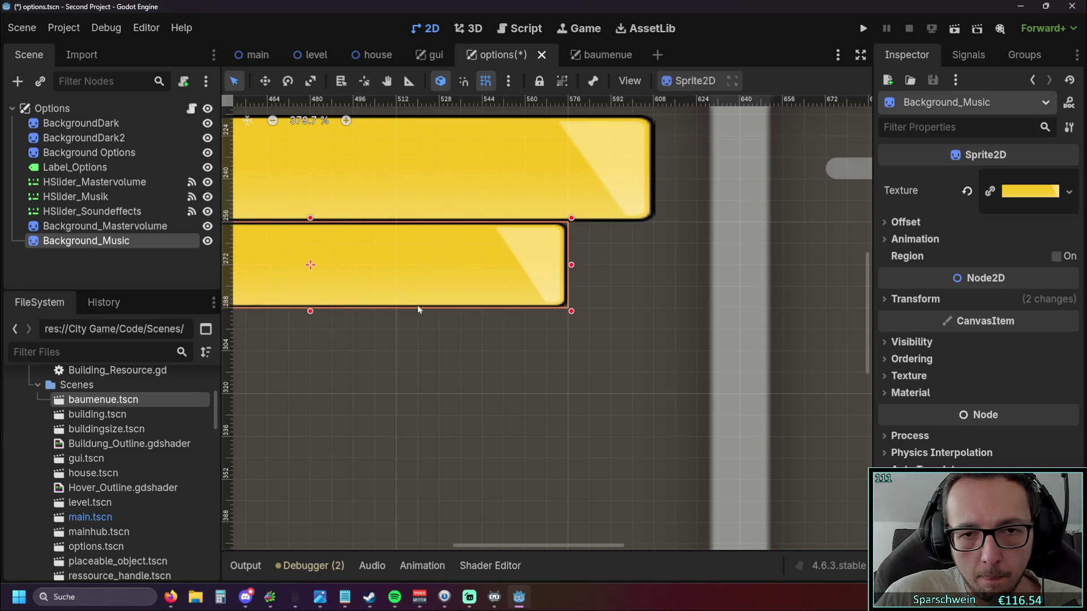
pyautogui.scroll(-2, 462, 330)
pyautogui.click(463, 329)
pyautogui.click(407, 267)
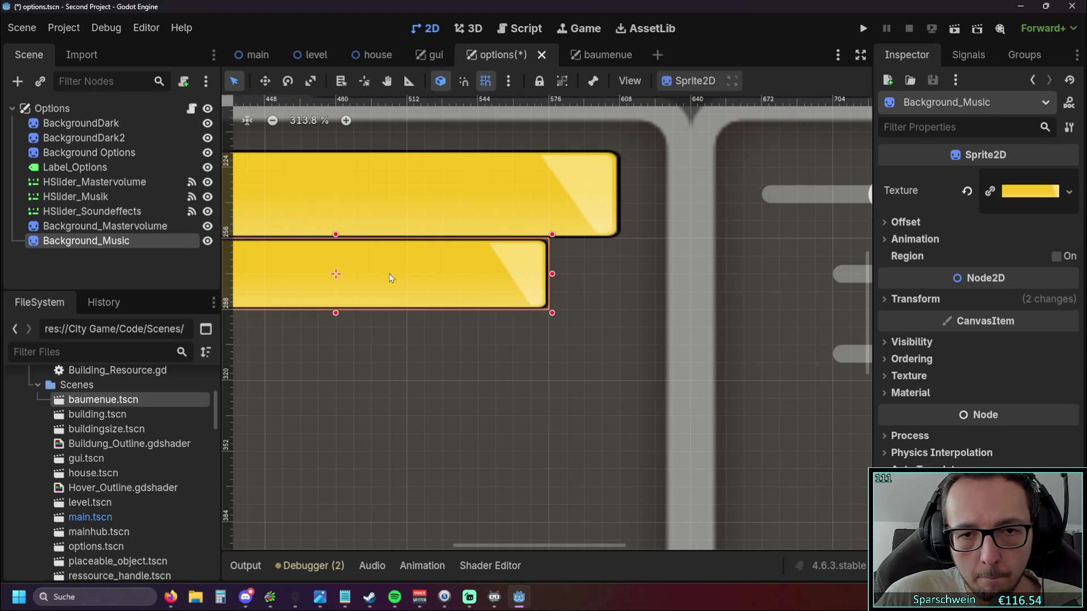
# Adjust Background_Music's top and bottom edges and nudge it down until it fits beneath the Mastervolume bar.
pyautogui.moveTo(334, 317); pyautogui.dragTo(336, 333)
pyautogui.moveTo(390, 297); pyautogui.dragTo(391, 293)
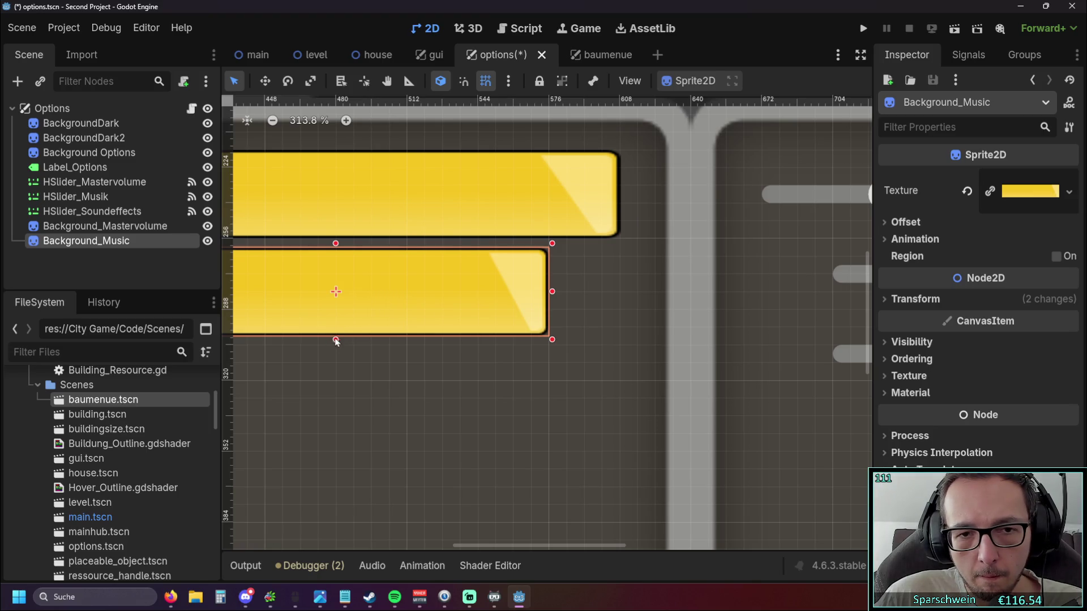
pyautogui.moveTo(336, 340)
pyautogui.mouseDown()
pyautogui.moveTo(341, 315)
pyautogui.moveTo(341, 326)
pyautogui.mouseUp()
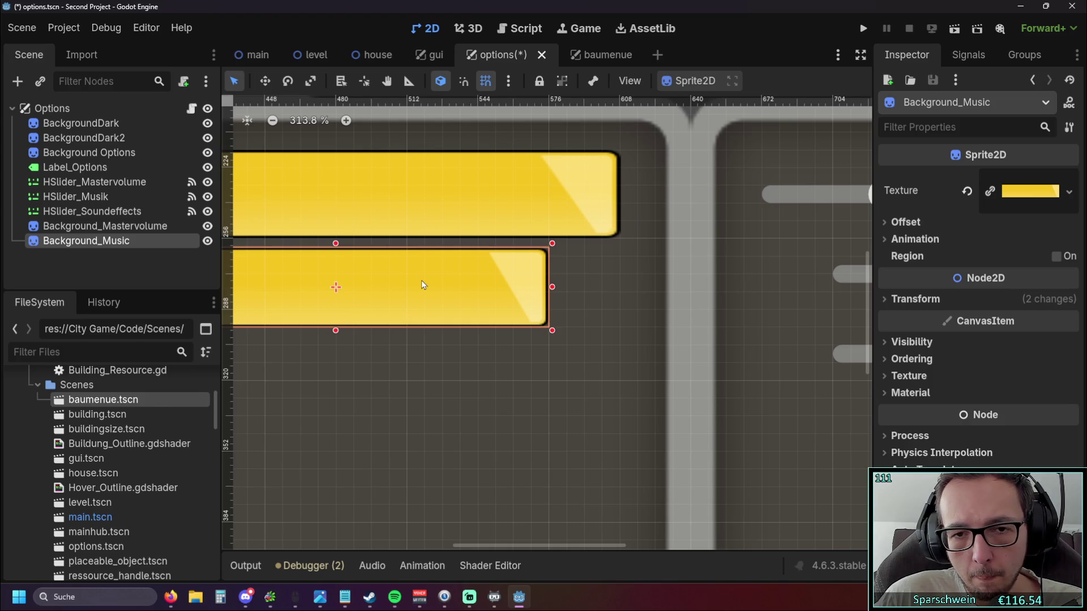
pyautogui.moveTo(421, 285); pyautogui.dragTo(364, 303)
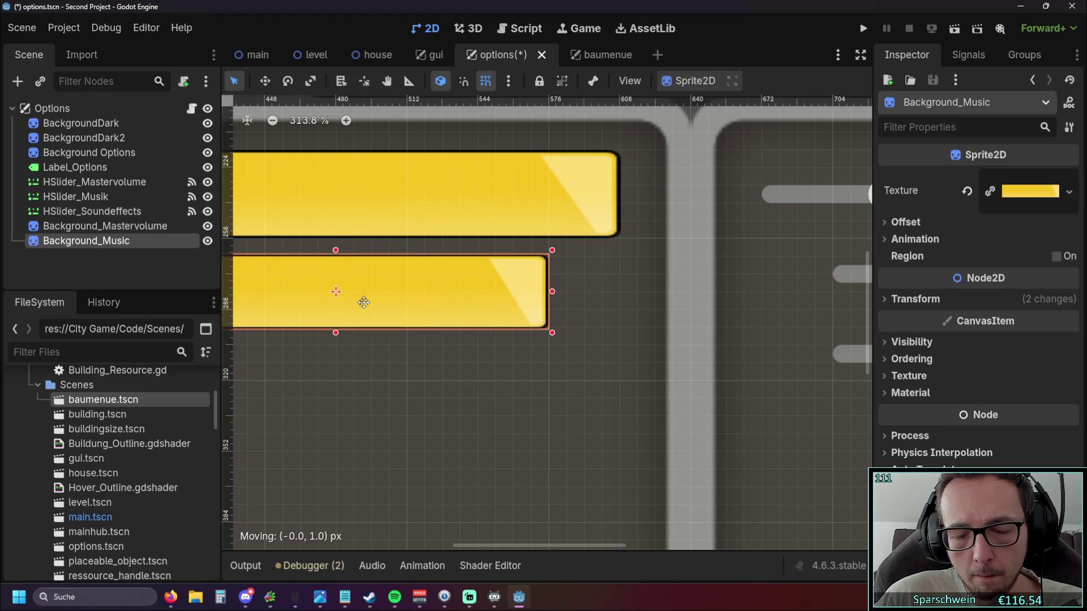
pyautogui.moveTo(335, 250); pyautogui.dragTo(336, 234)
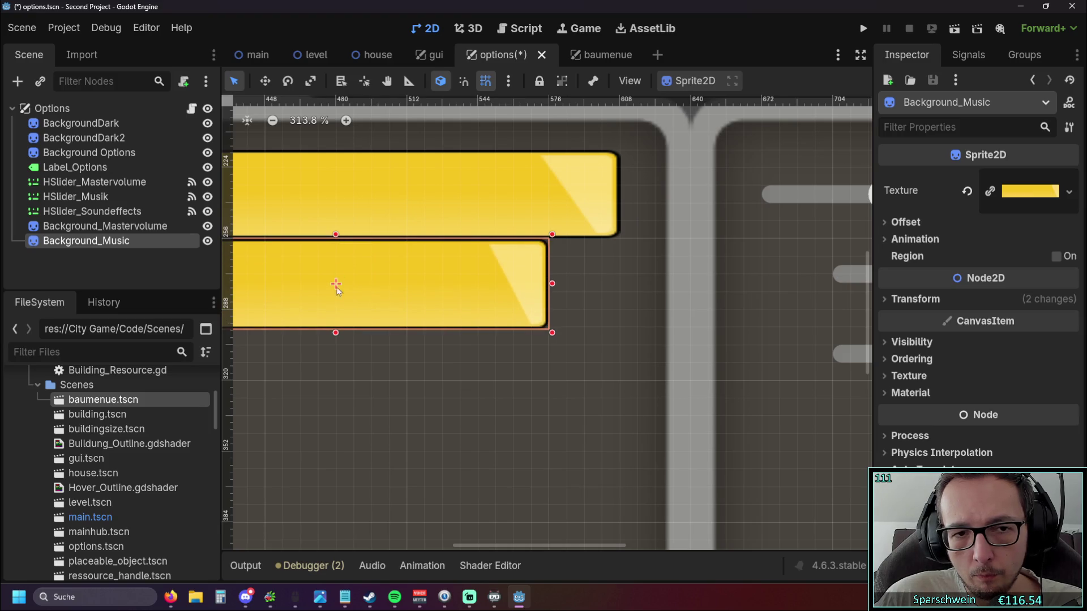
pyautogui.moveTo(335, 332); pyautogui.dragTo(337, 314)
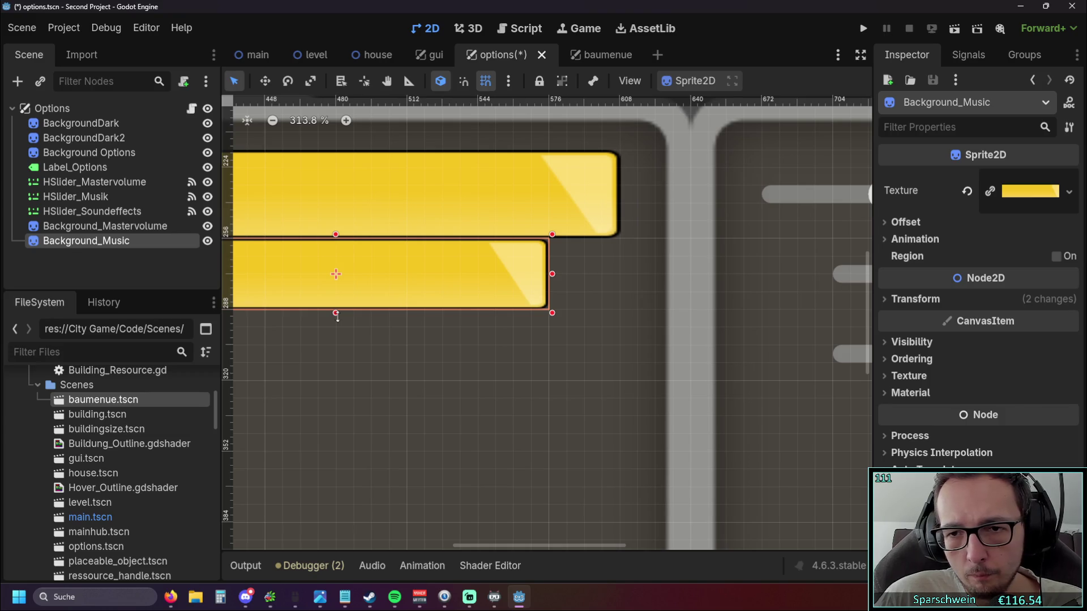
# Review the volume sliders and dark backgrounds on the right, then return to the left panel and deselect.
pyautogui.moveTo(580, 342); pyautogui.dragTo(382, 329)
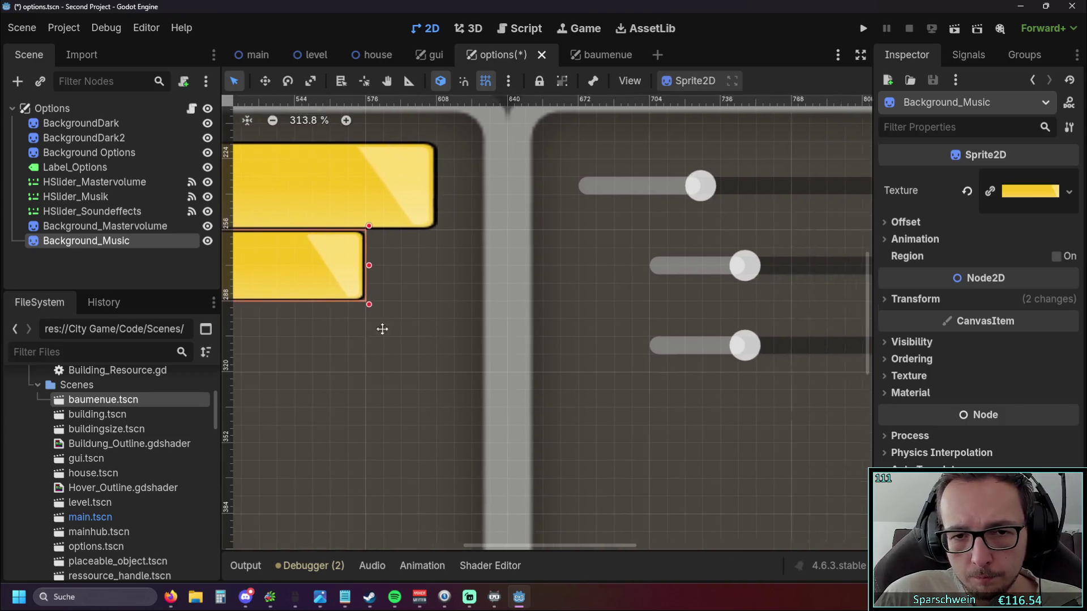
pyautogui.click(770, 431)
pyautogui.click(770, 367)
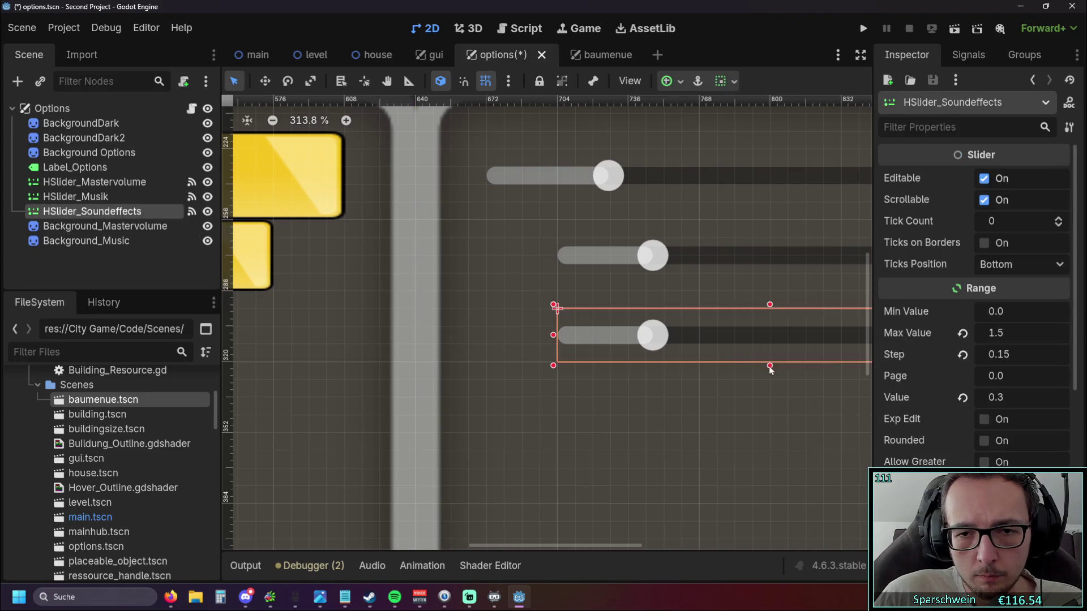
pyautogui.moveTo(769, 369)
pyautogui.mouseDown()
pyautogui.moveTo(598, 307)
pyautogui.moveTo(598, 278)
pyautogui.mouseUp()
pyautogui.click(597, 247)
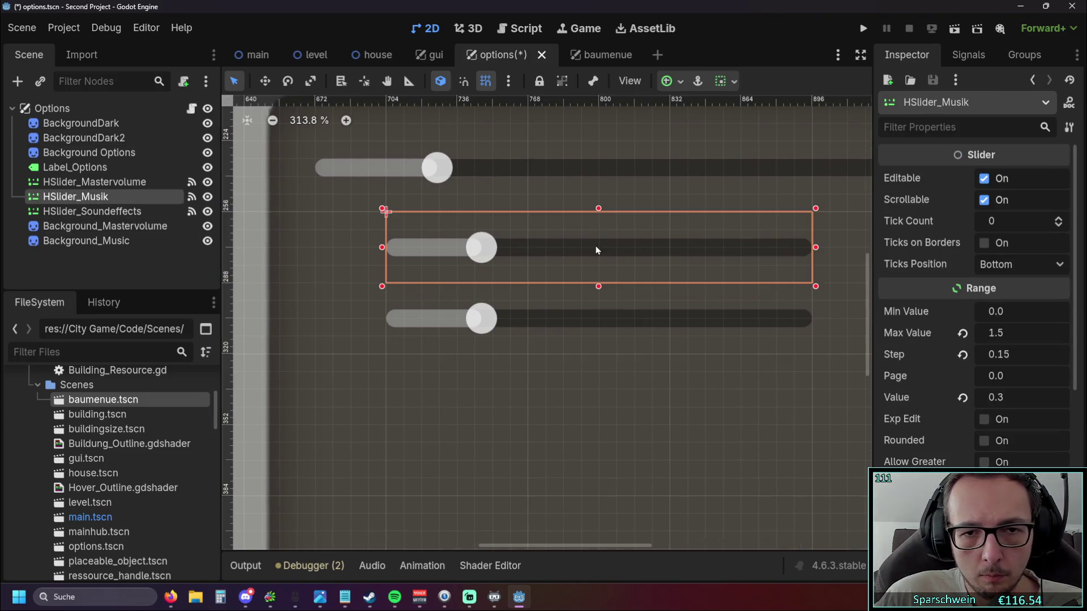
pyautogui.click(604, 317)
pyautogui.click(606, 249)
pyautogui.click(459, 393)
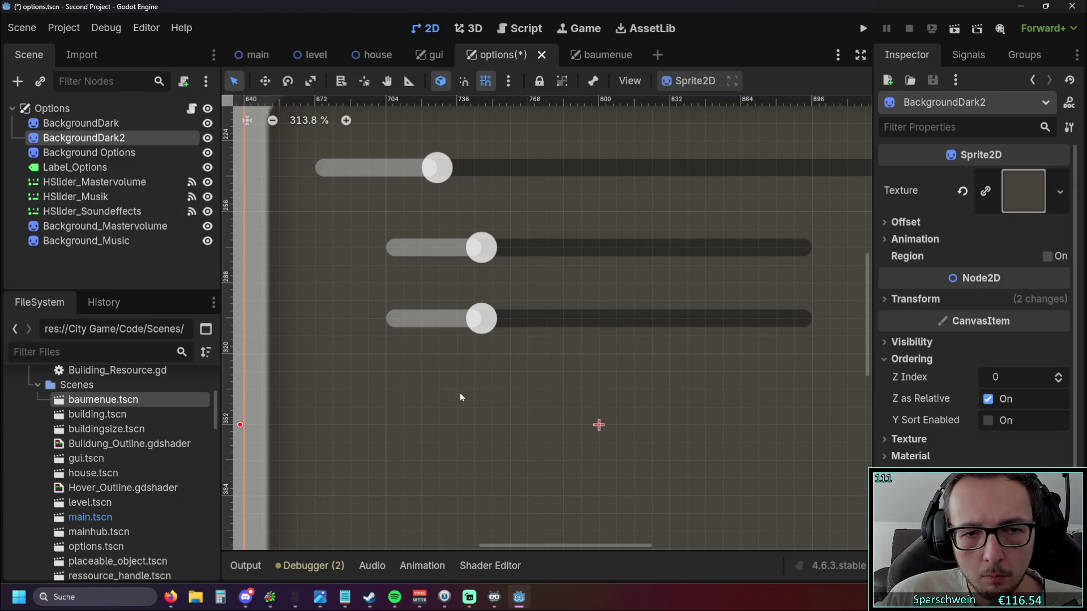
pyautogui.scroll(-2, 459, 393)
pyautogui.click(456, 286)
pyautogui.moveTo(456, 285); pyautogui.dragTo(579, 308)
pyautogui.click(456, 359)
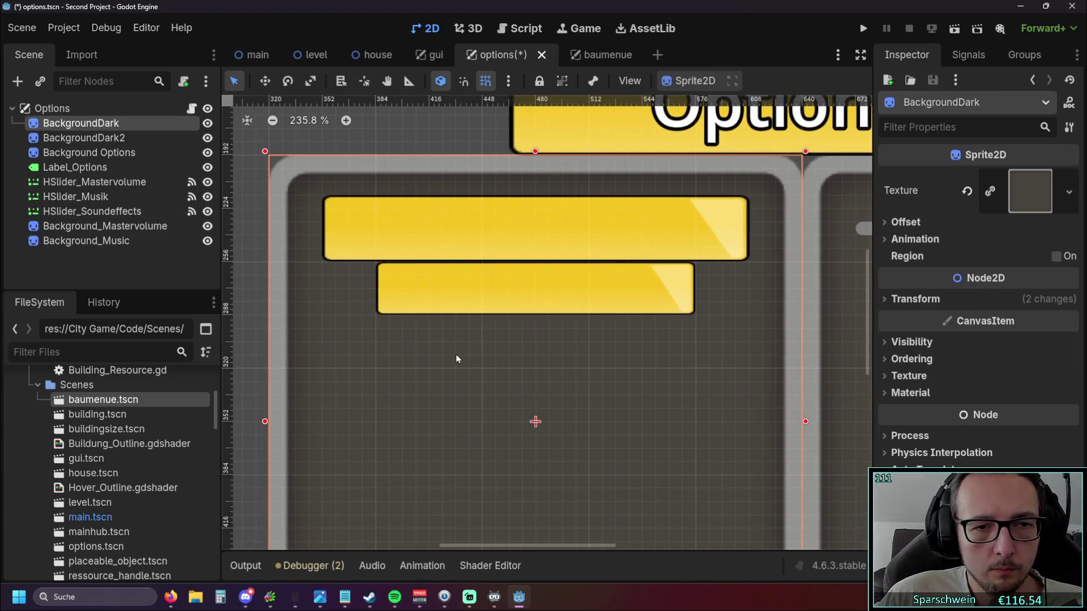
pyautogui.scroll(-2, 449, 315)
pyautogui.click(291, 299)
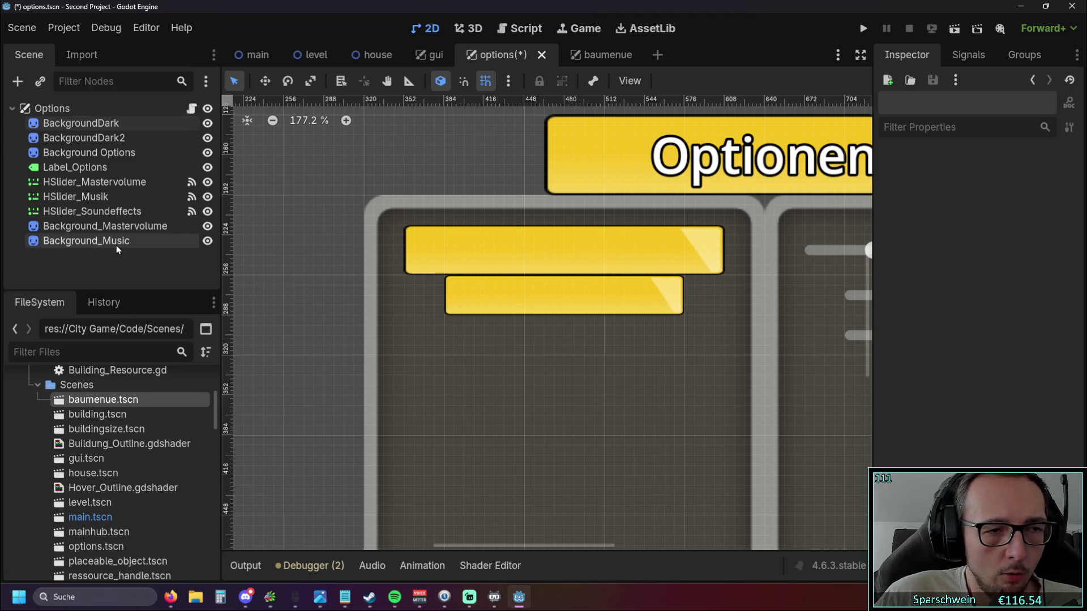
pyautogui.scroll(-5, 118, 408)
pyautogui.scroll(-5, 119, 427)
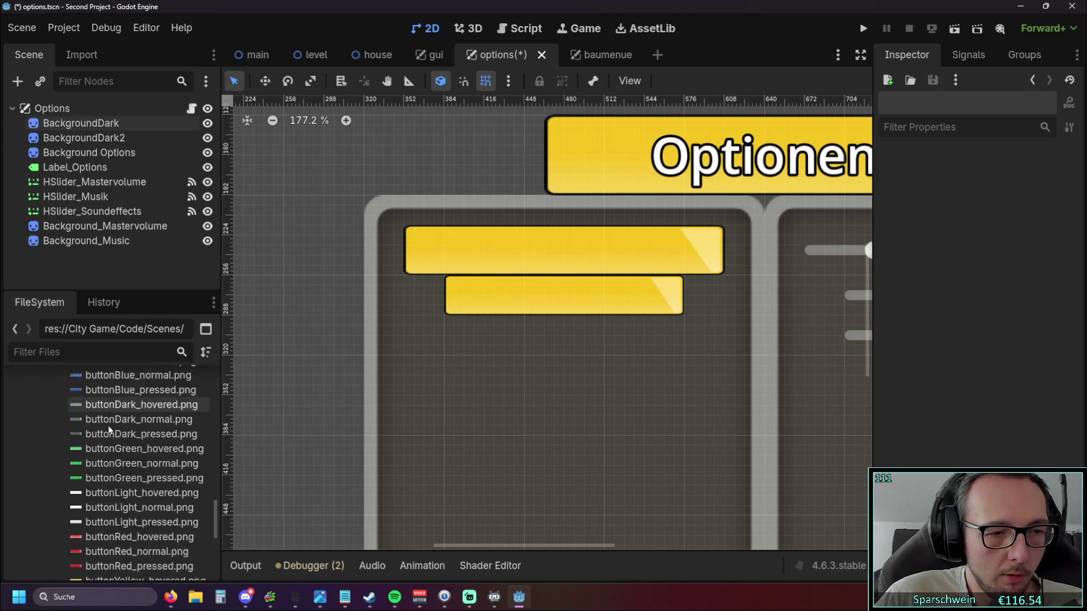
pyautogui.scroll(-2, 113, 489)
# Drop buttonYellow_normal.png below the Music bar and trim its height and both sides to match it.
pyautogui.moveTo(140, 548)
pyautogui.mouseDown()
pyautogui.moveTo(527, 377)
pyautogui.moveTo(570, 383)
pyautogui.mouseUp()
pyautogui.scroll(2, 586, 372)
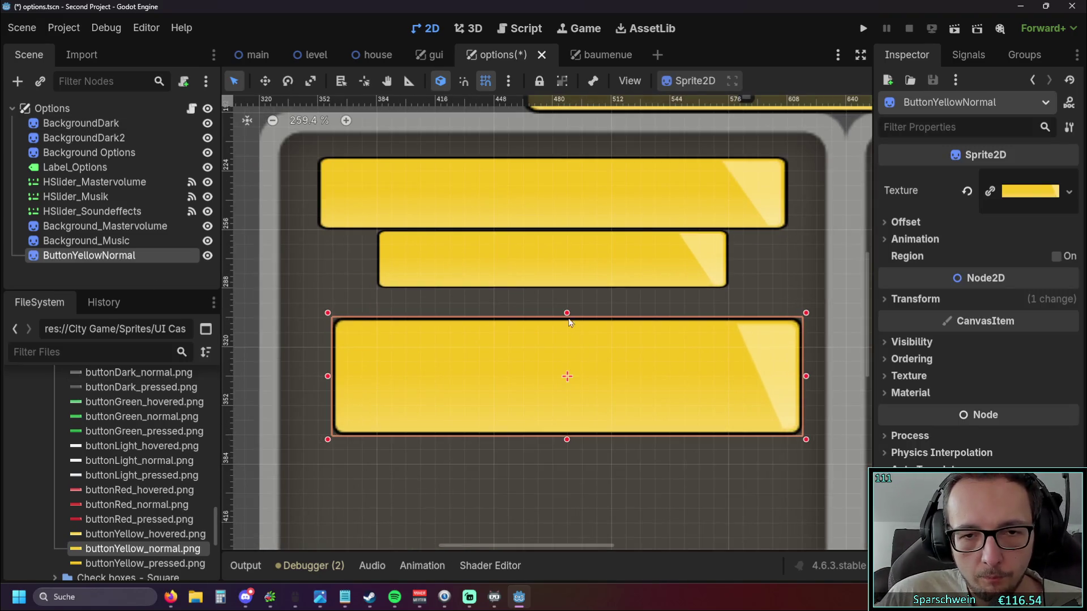
pyautogui.moveTo(568, 321)
pyautogui.mouseDown()
pyautogui.moveTo(571, 381)
pyautogui.moveTo(577, 321)
pyautogui.mouseUp()
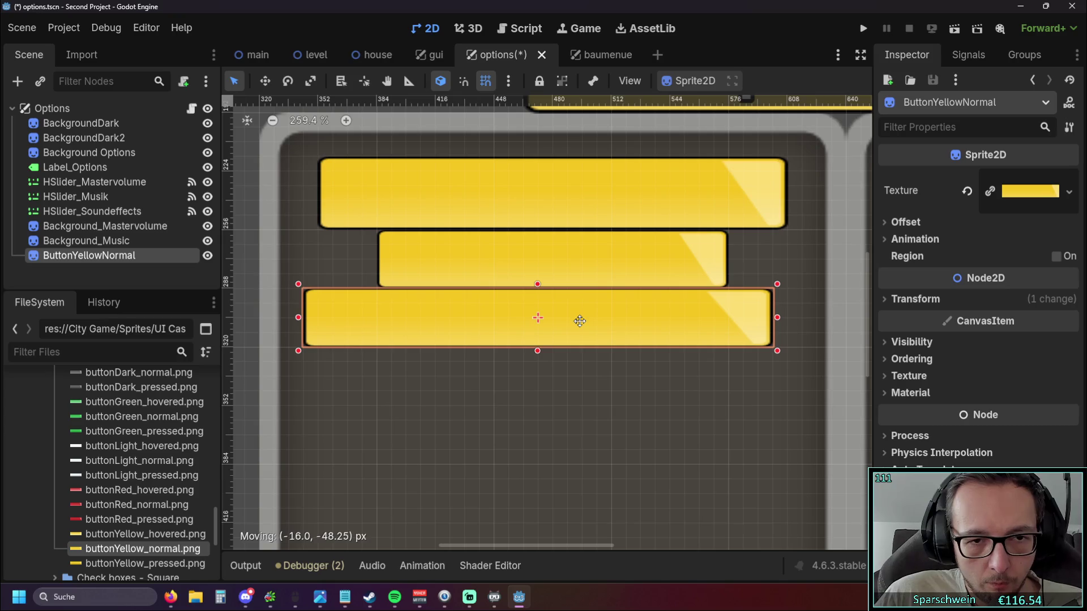
pyautogui.moveTo(297, 318); pyautogui.dragTo(373, 318)
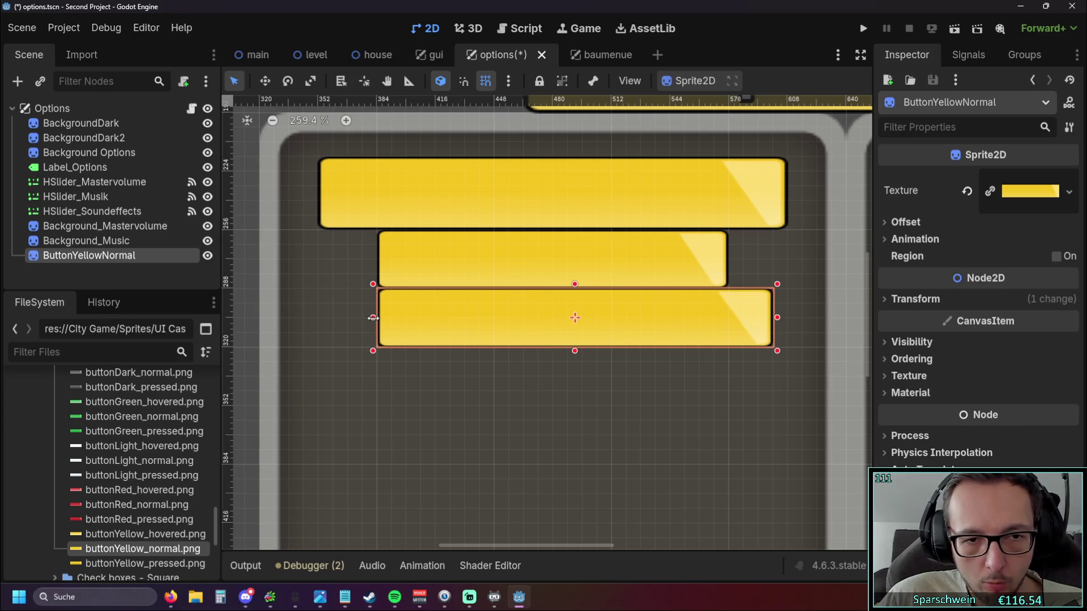
pyautogui.moveTo(777, 318); pyautogui.dragTo(727, 317)
pyautogui.click(708, 389)
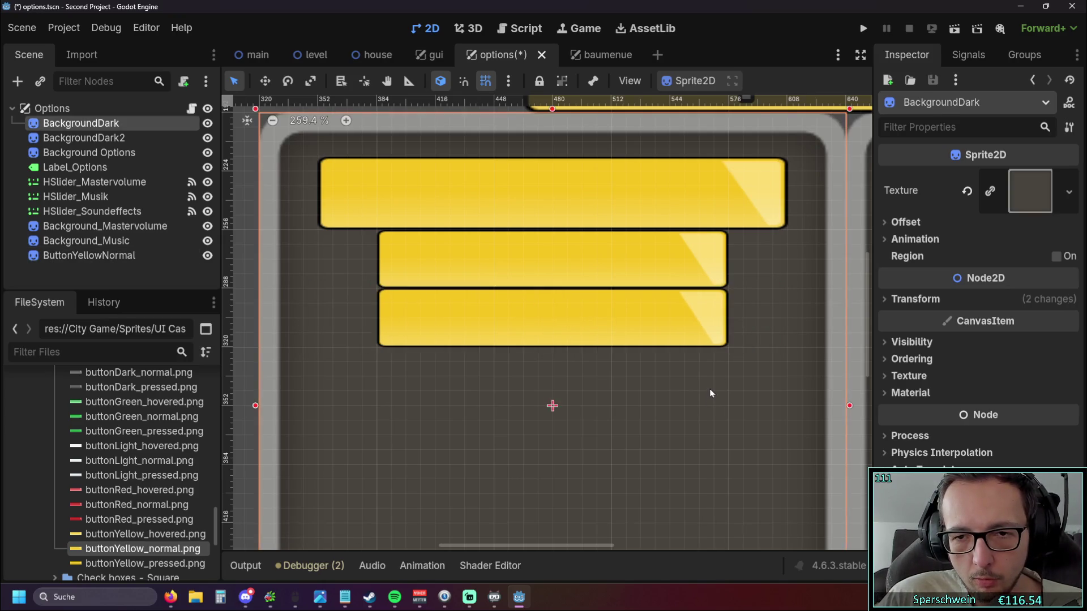
pyautogui.scroll(-2, 709, 388)
pyautogui.click(615, 358)
pyautogui.click(689, 396)
pyautogui.hscroll(5, 594, 383)
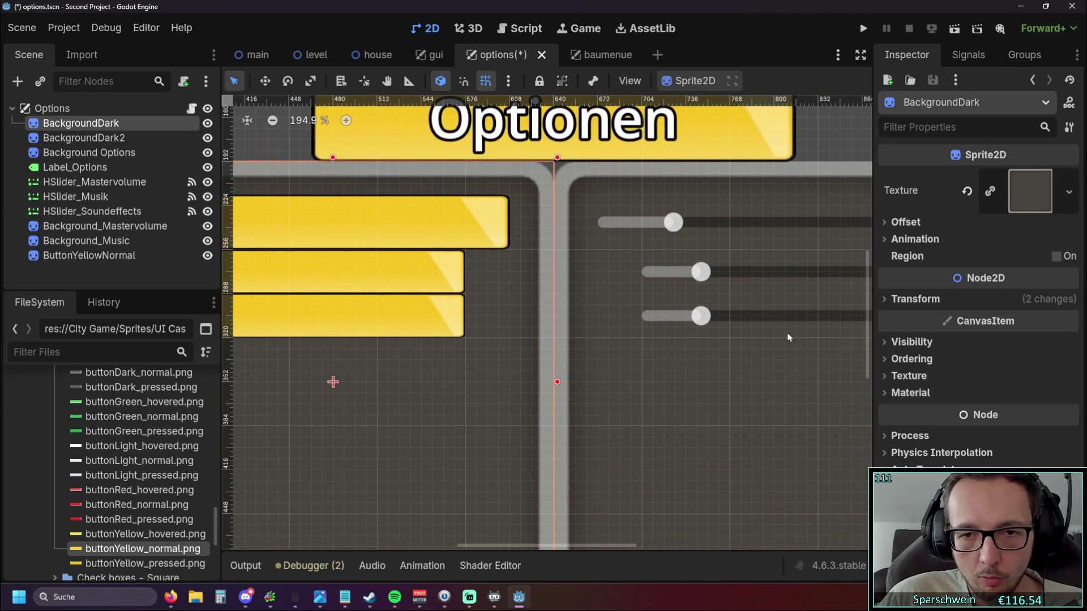
pyautogui.scroll(-3, 747, 343)
pyautogui.scroll(1, 679, 350)
pyautogui.scroll(-2, 625, 352)
pyautogui.click(772, 173)
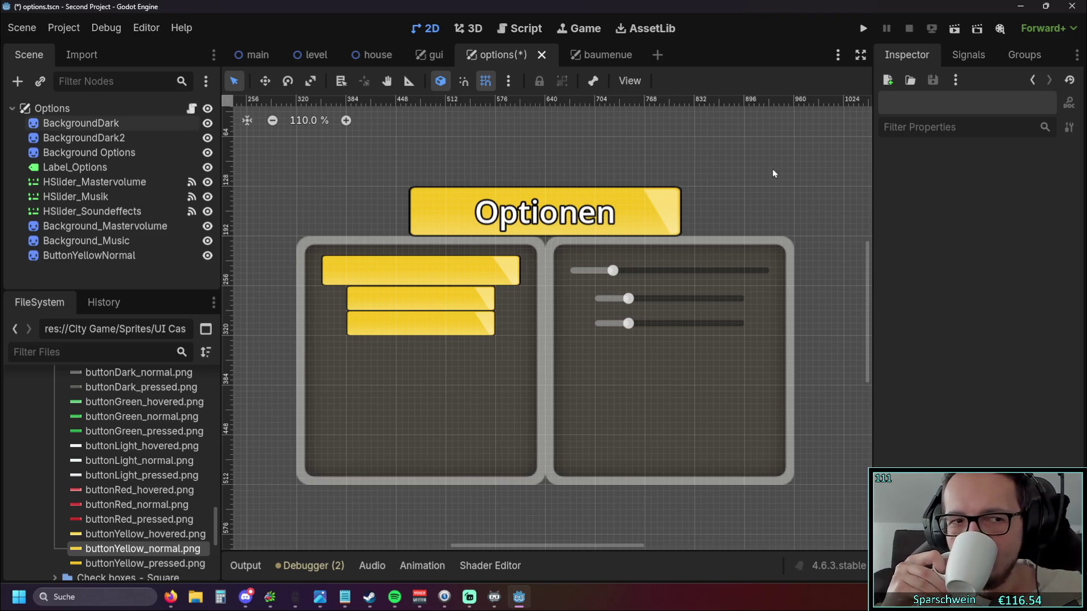
pyautogui.scroll(2, 768, 169)
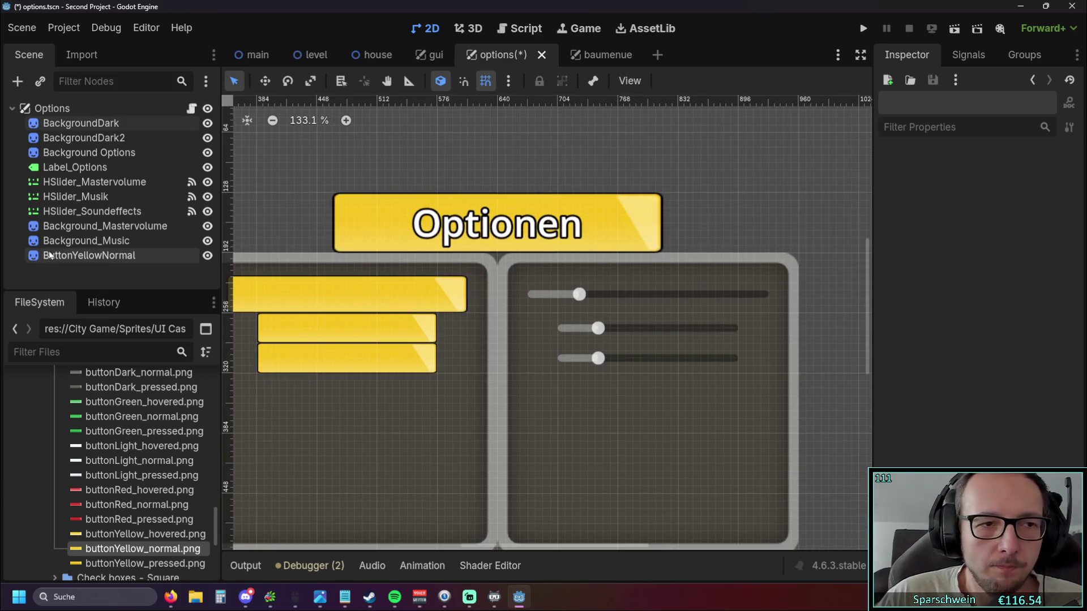
# Rename the new ButtonYellowNormal sprite to Background_Soundeffects and recentre the panel.
pyautogui.click(50, 255)
pyautogui.doubleClick(51, 255)
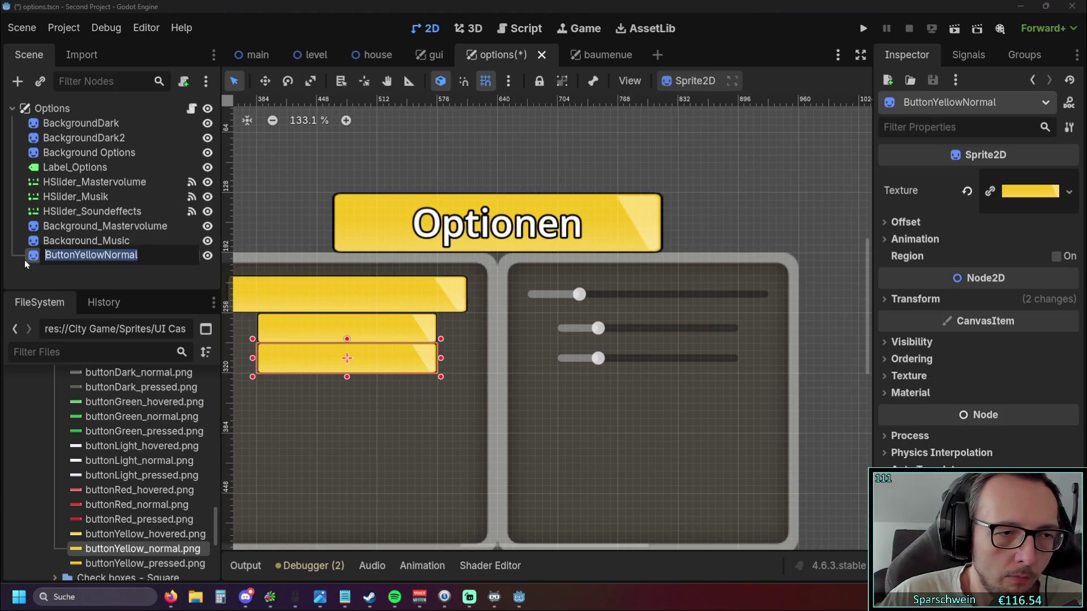
pyautogui.write('Background')
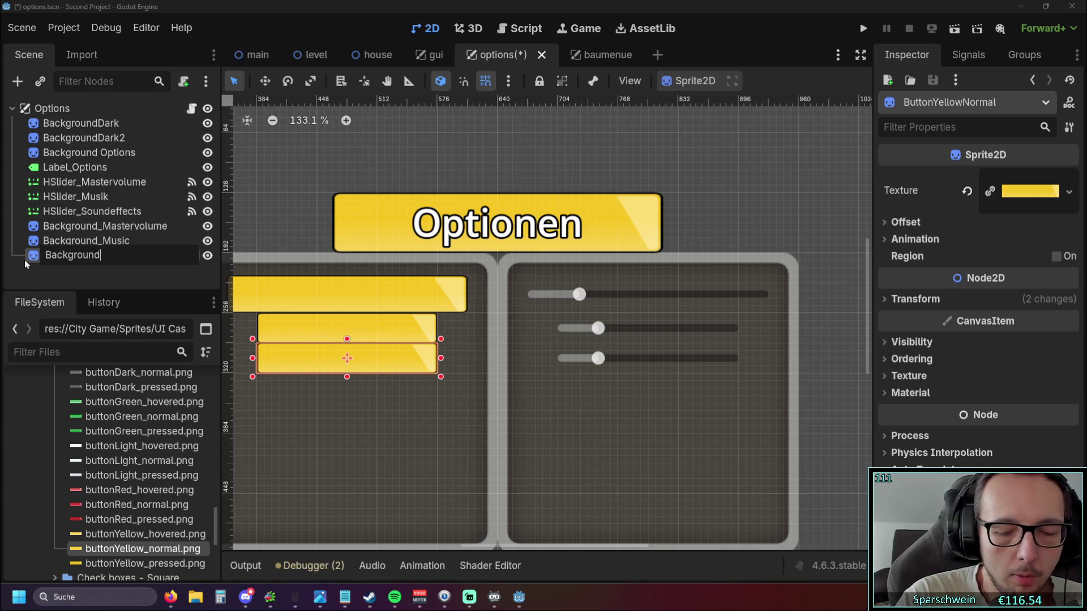
pyautogui.write('_S')
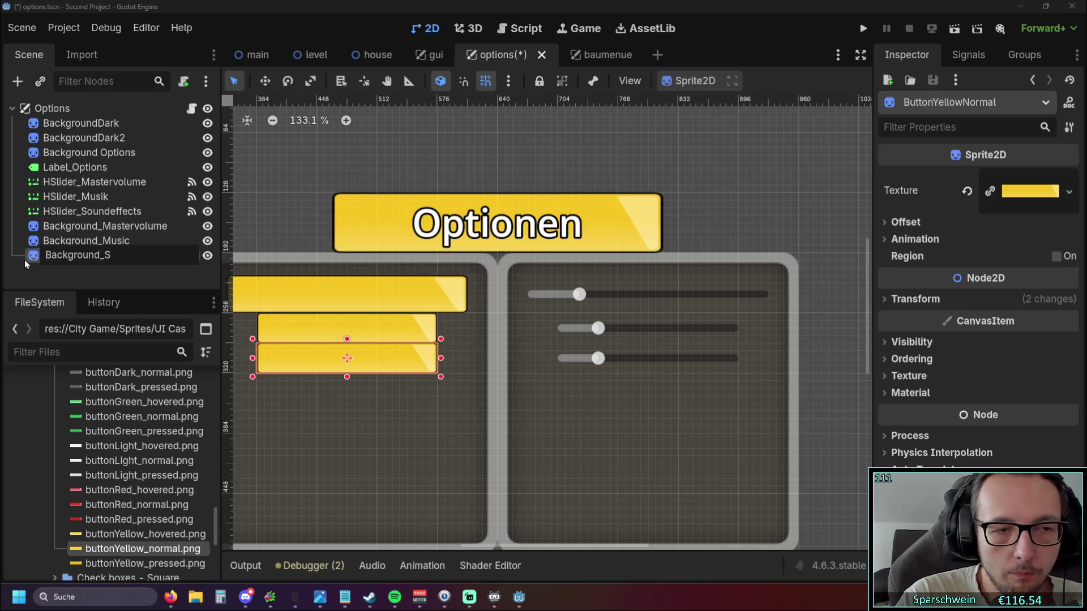
pyautogui.write('oundeffects')
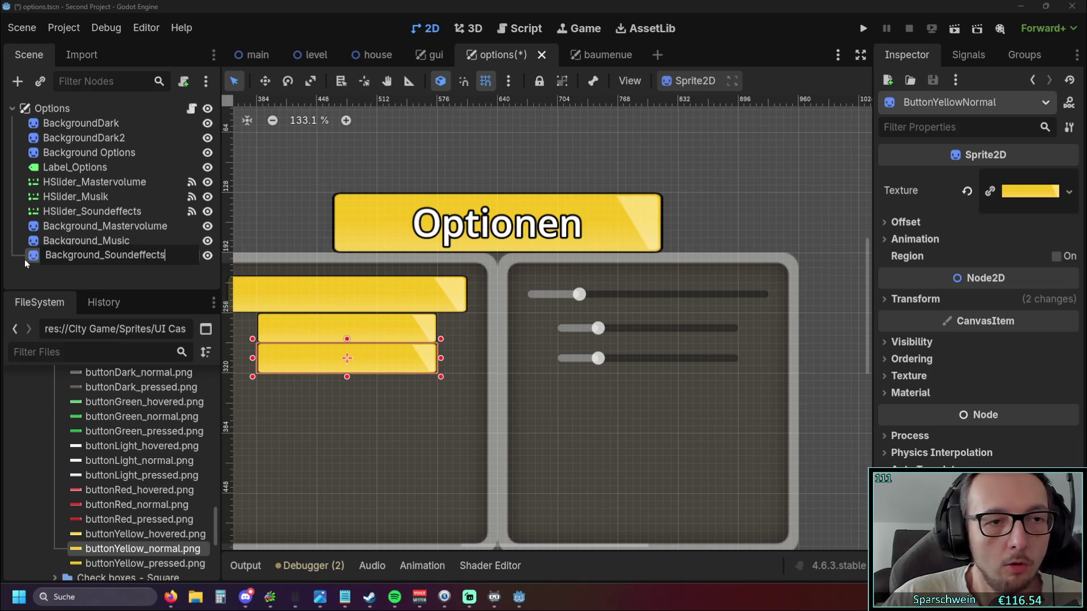
pyautogui.press('Return')
pyautogui.click(302, 179)
pyautogui.moveTo(301, 185); pyautogui.dragTo(339, 176)
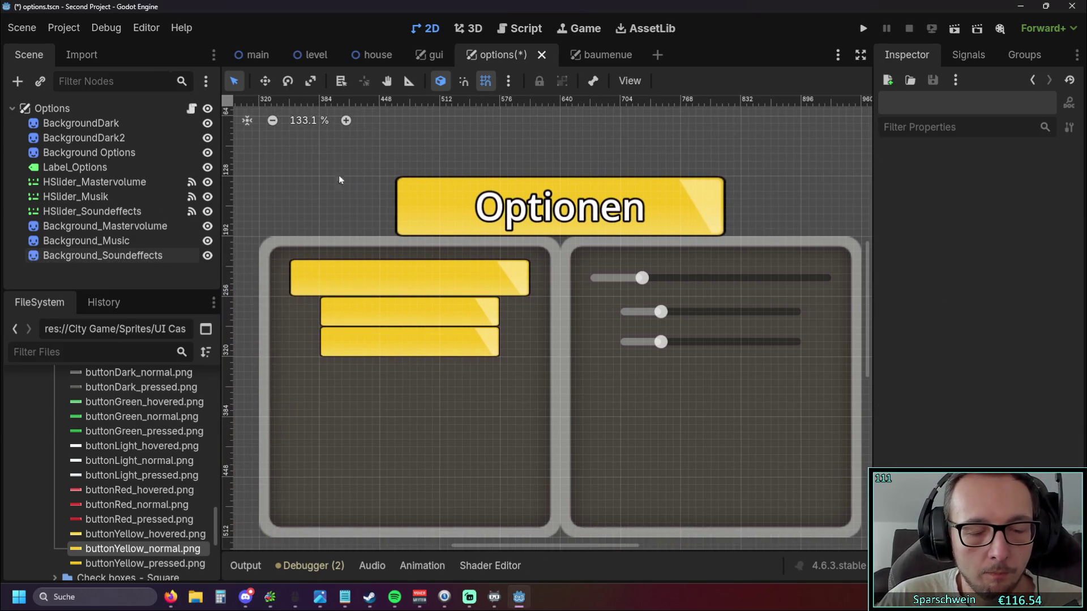
pyautogui.rightClick(110, 278)
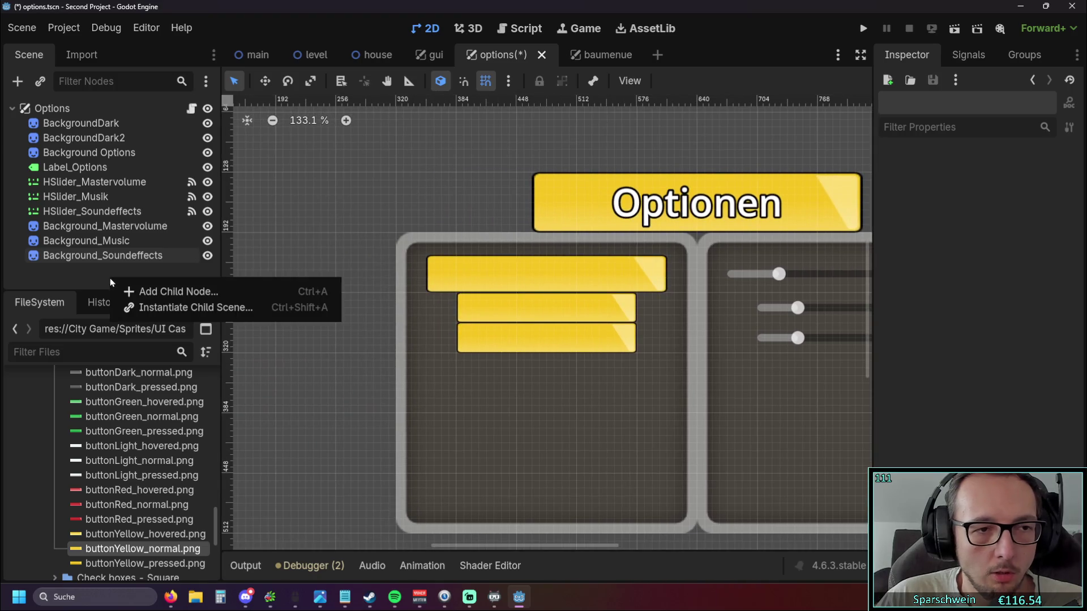
# Create a Label child, move it under Background_Mastervolume and name it Label_Mastervolume.
pyautogui.click(170, 292)
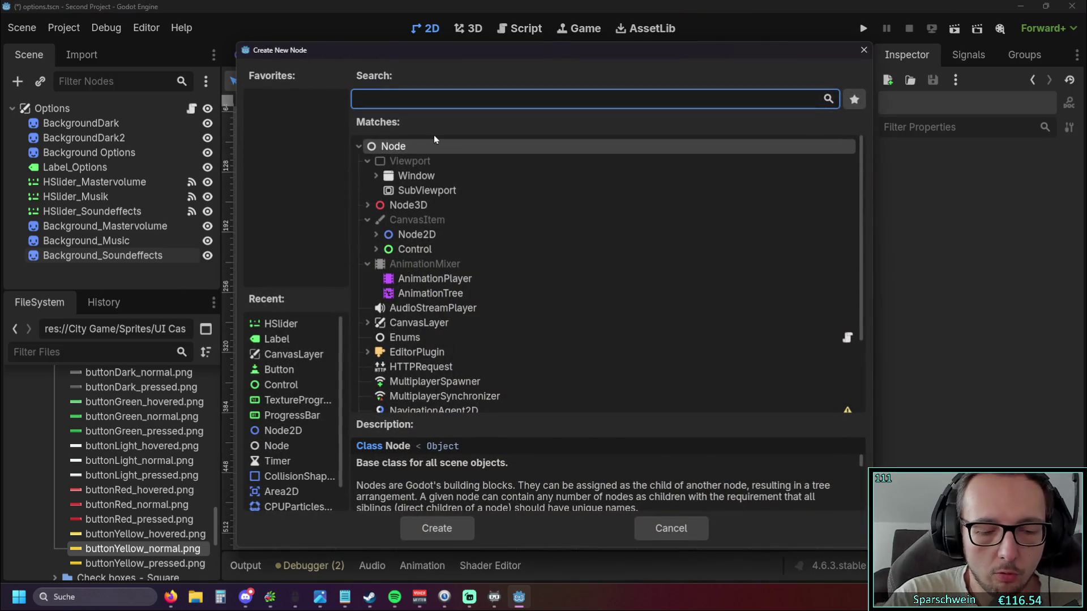
pyautogui.write('text')
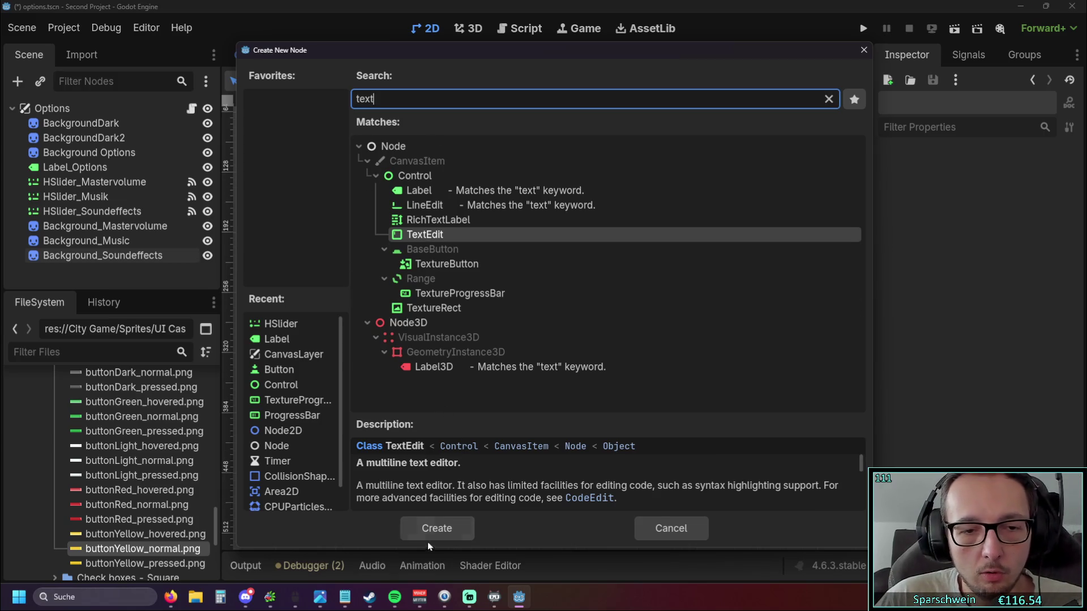
pyautogui.click(458, 193)
pyautogui.click(437, 529)
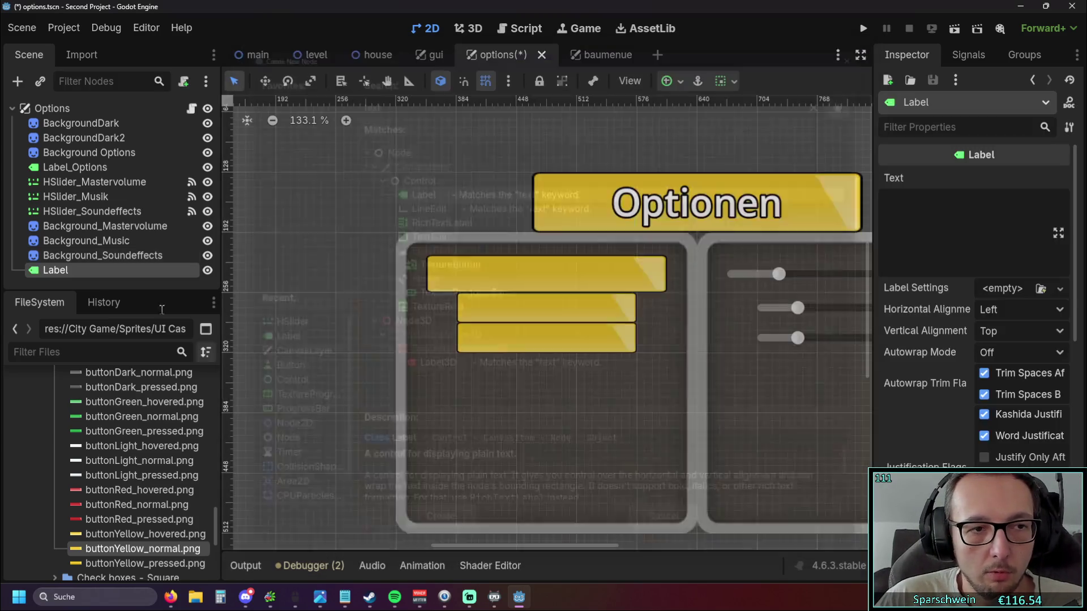
pyautogui.moveTo(70, 270); pyautogui.dragTo(83, 239)
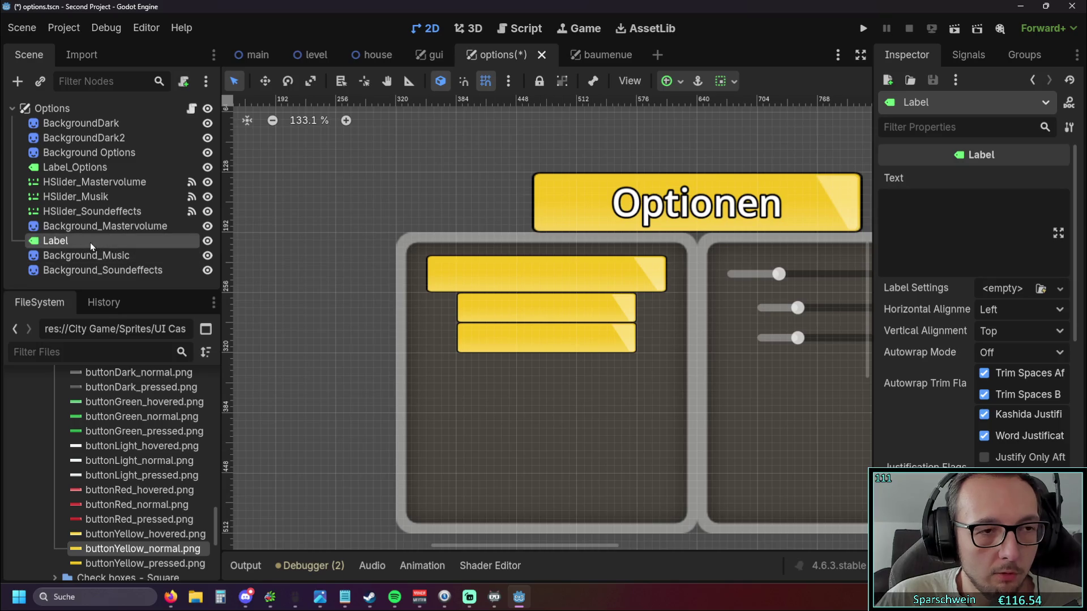
pyautogui.write('_Ma')
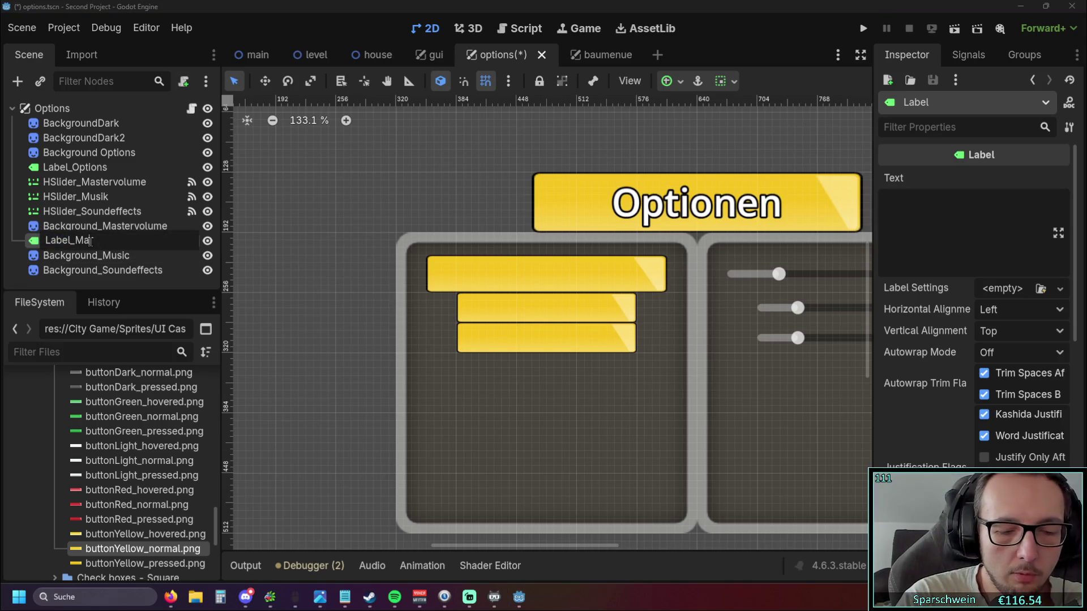
pyautogui.write('stervol')
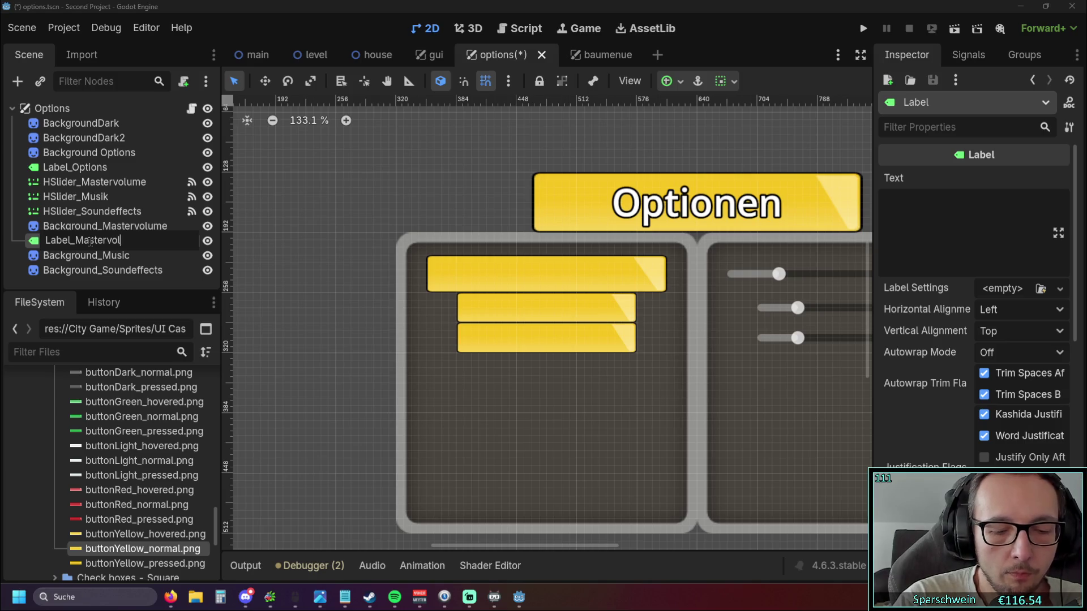
pyautogui.write('ume')
pyautogui.press('Return')
pyautogui.scroll(-5, 484, 284)
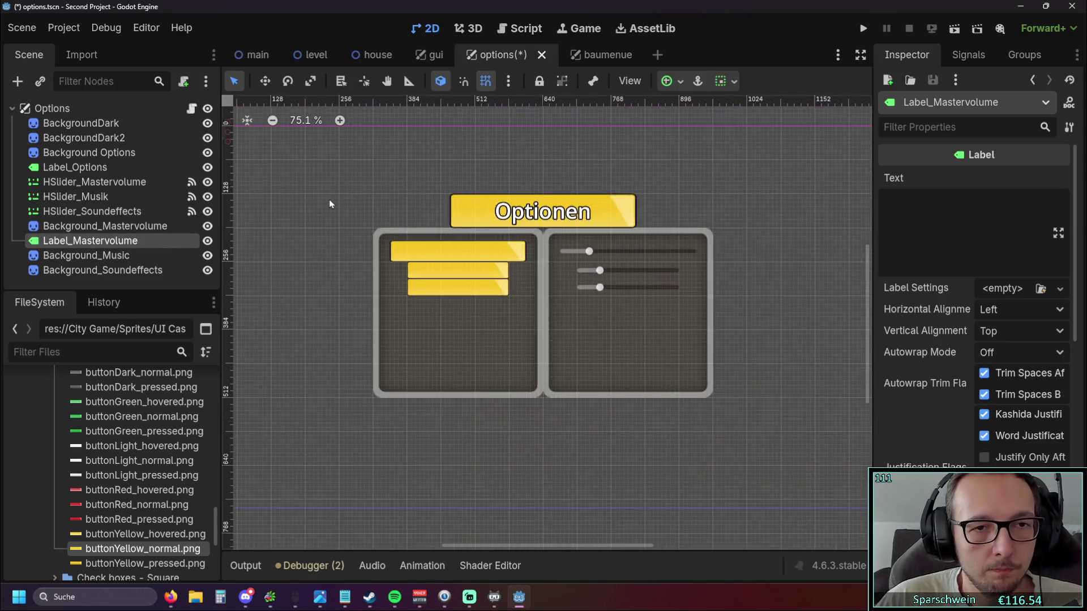
pyautogui.scroll(4, 386, 226)
# Move Label_Mastervolume onto the top yellow background bar.
pyautogui.moveTo(386, 225); pyautogui.dragTo(614, 322)
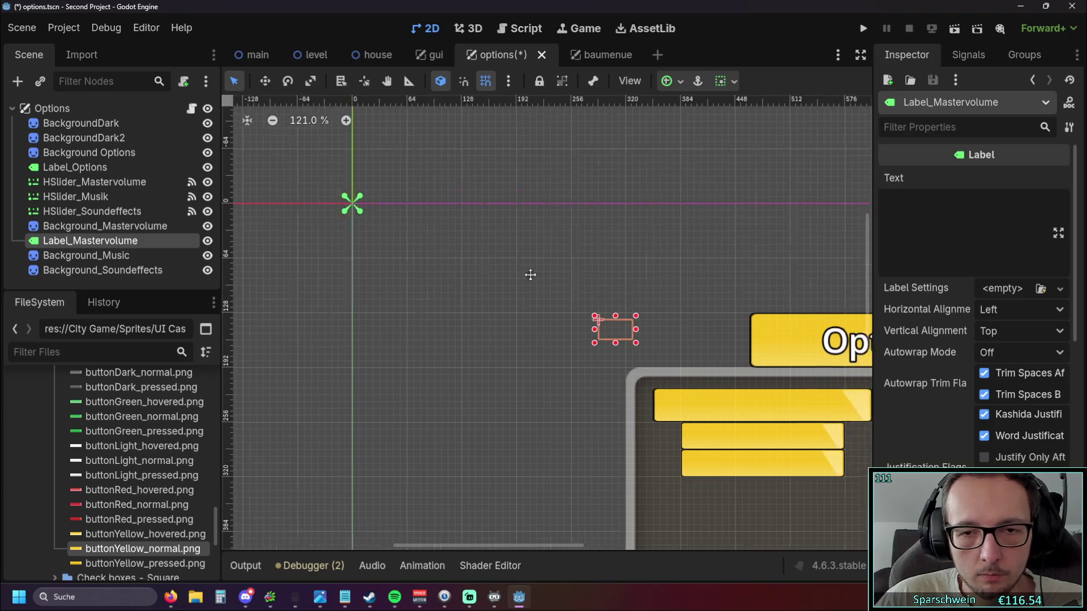
pyautogui.moveTo(334, 241); pyautogui.dragTo(470, 314)
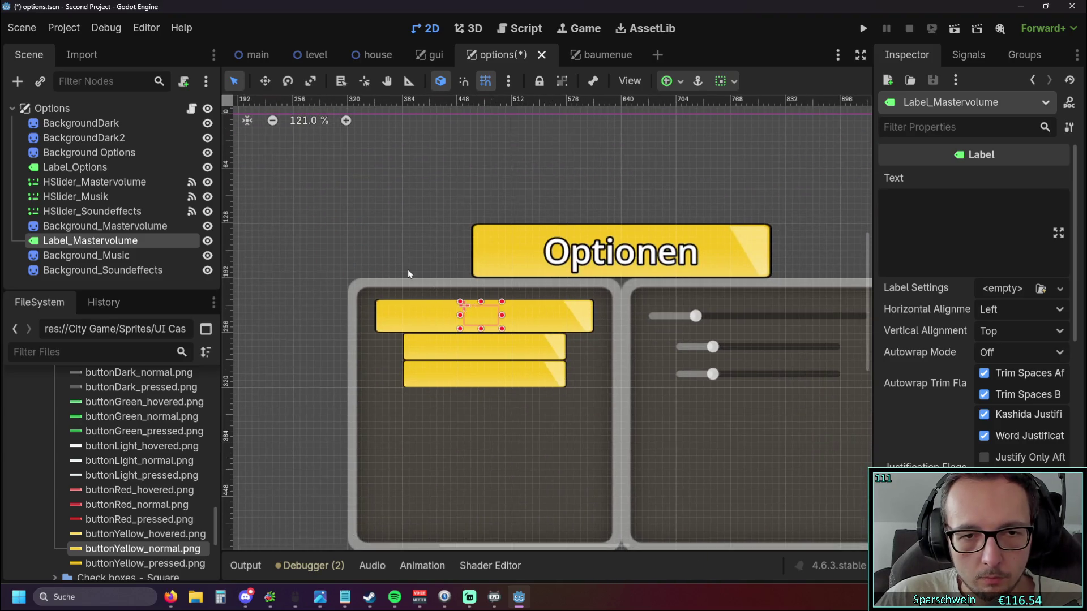
pyautogui.scroll(4, 419, 268)
pyautogui.scroll(2, 419, 267)
# Stretch the label's edges so it covers the whole top yellow bar.
pyautogui.moveTo(481, 316); pyautogui.dragTo(312, 317)
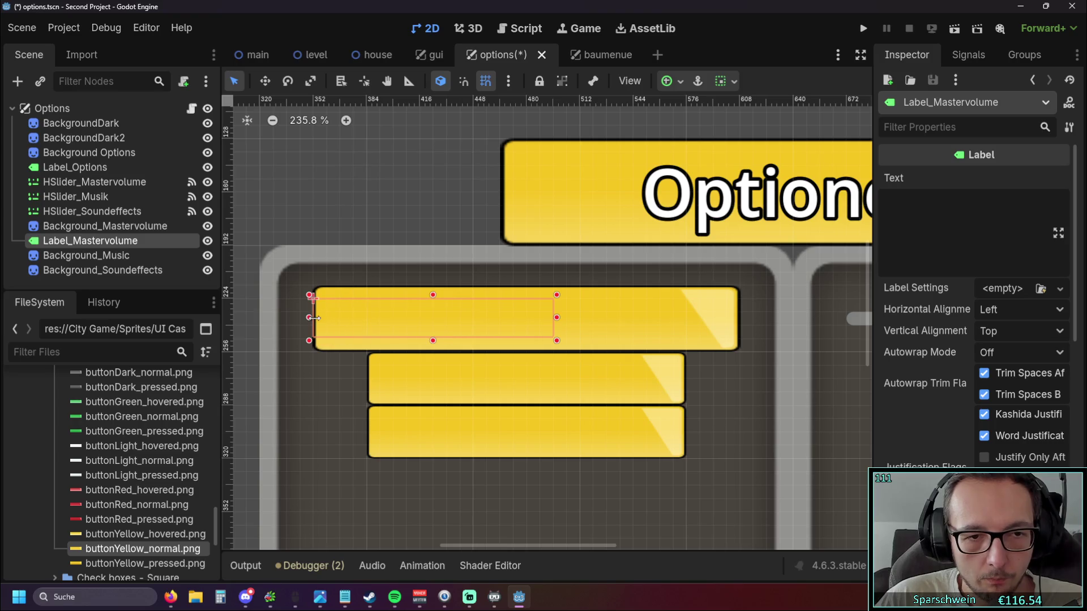
pyautogui.moveTo(557, 317); pyautogui.dragTo(745, 321)
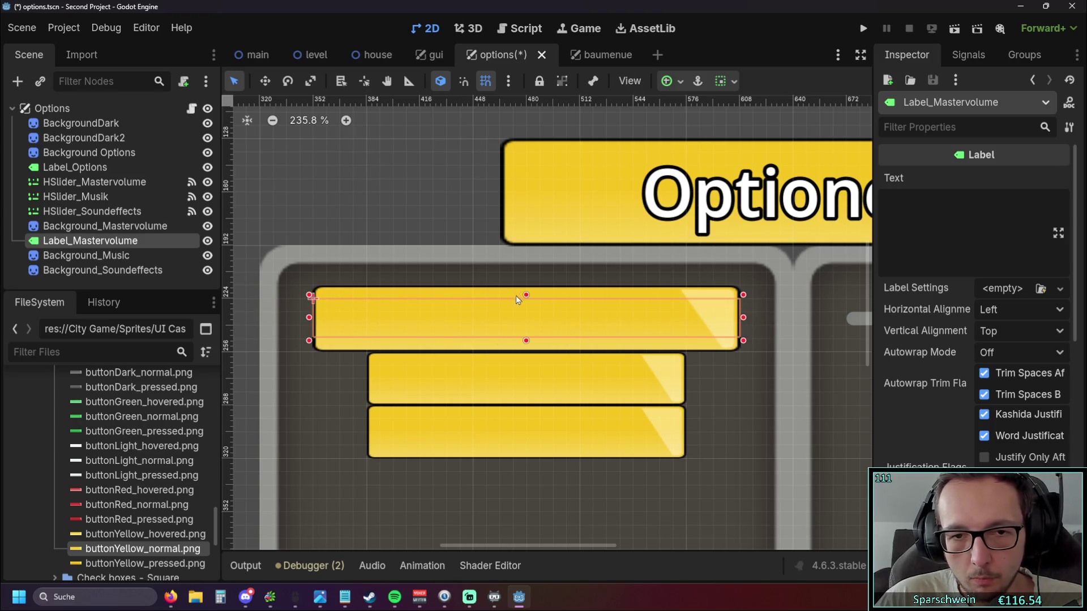
pyautogui.moveTo(526, 295); pyautogui.dragTo(526, 283)
pyautogui.moveTo(526, 342); pyautogui.dragTo(525, 356)
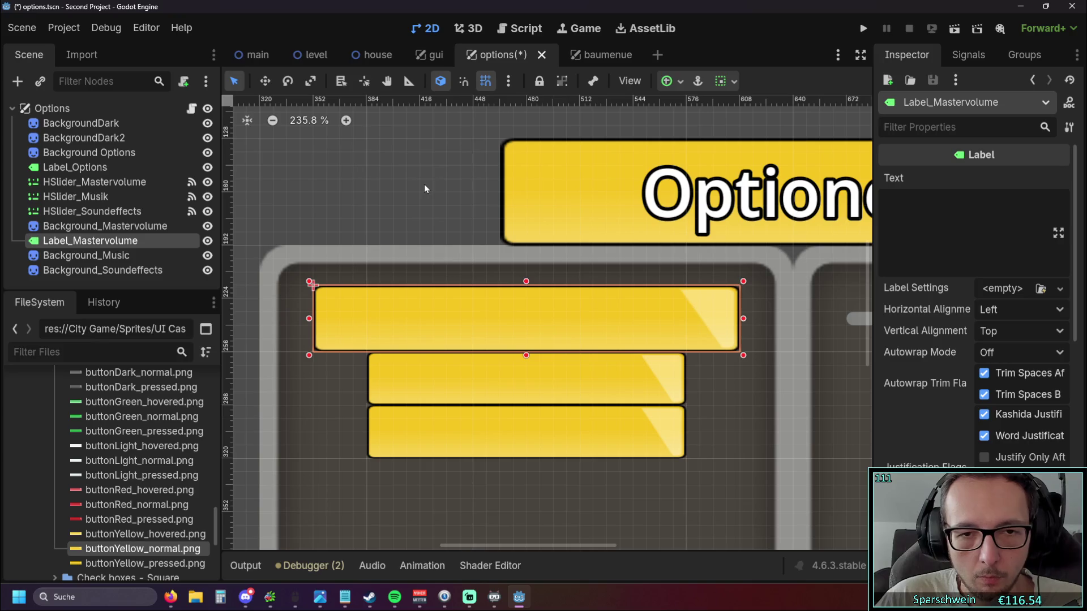
pyautogui.click(1051, 310)
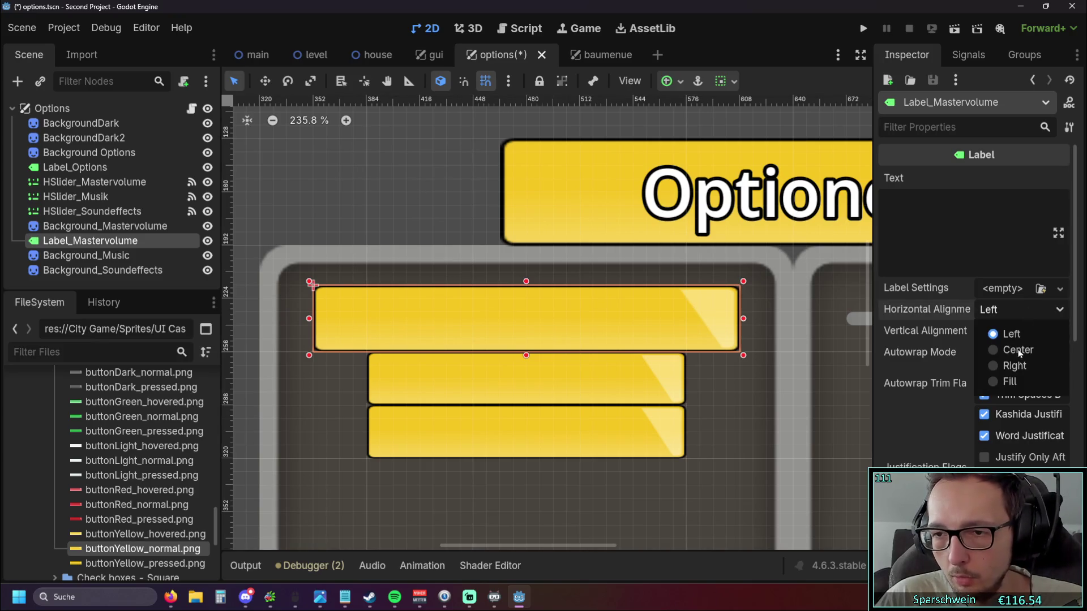
# Center the label horizontally and vertically and set its text to 'Mastervolume'.
pyautogui.click(1018, 350)
pyautogui.click(1019, 331)
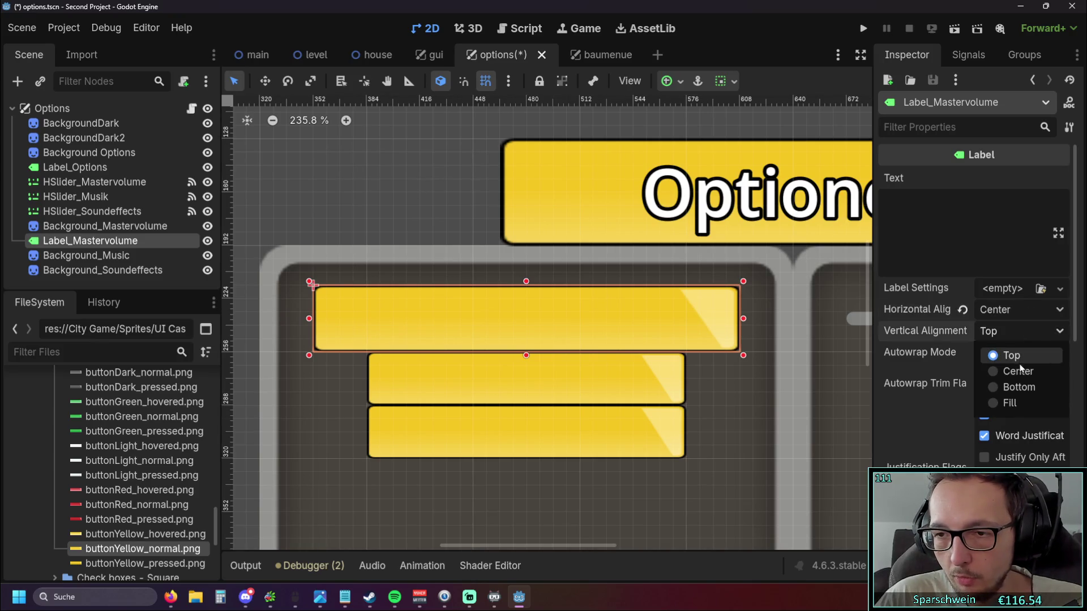
pyautogui.click(1020, 371)
pyautogui.scroll(-5, 949, 326)
pyautogui.scroll(-3, 934, 340)
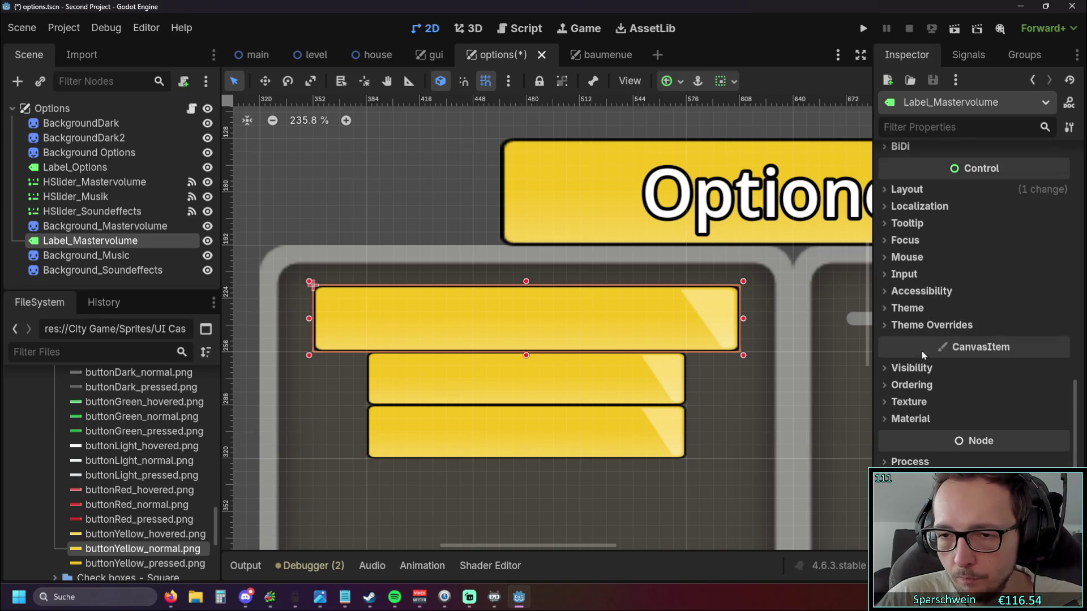
pyautogui.scroll(5, 972, 215)
pyautogui.scroll(3, 972, 215)
pyautogui.click(939, 211)
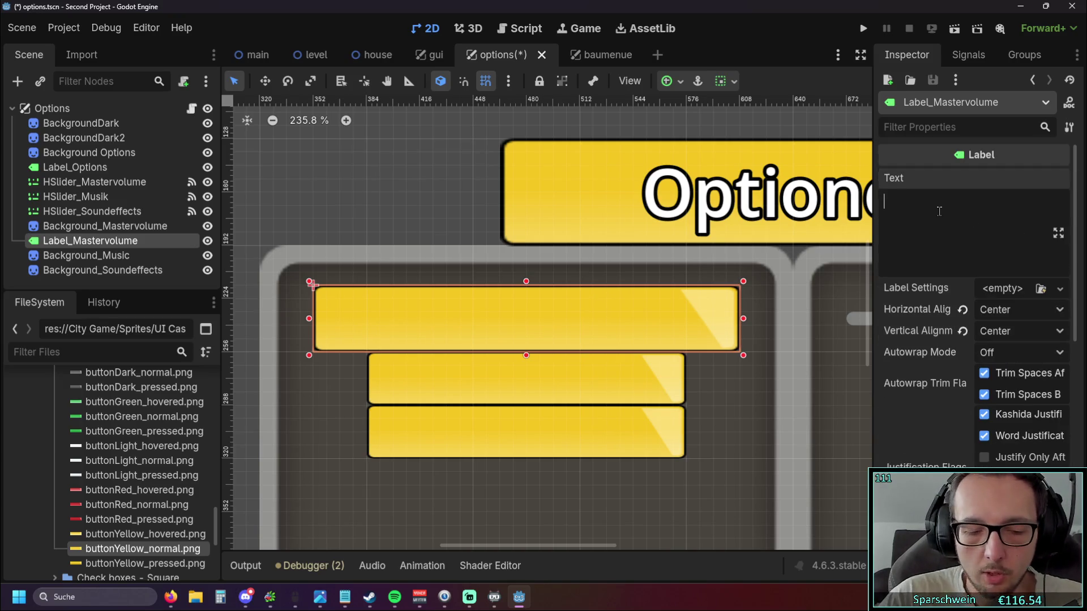
pyautogui.write('Mastervol')
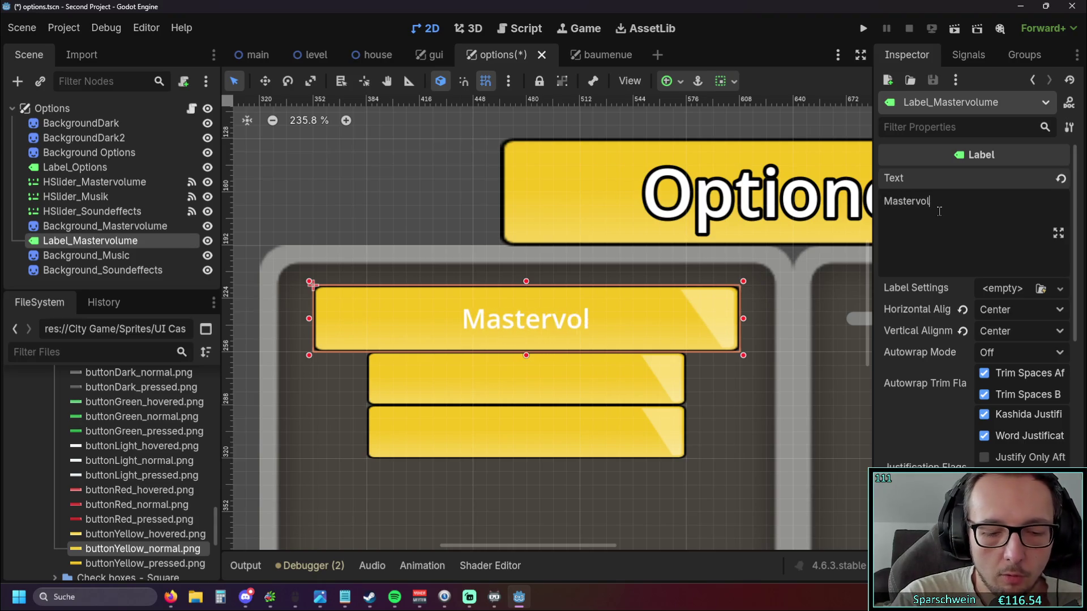
pyautogui.write('ume')
pyautogui.scroll(-5, 987, 258)
pyautogui.scroll(-3, 967, 330)
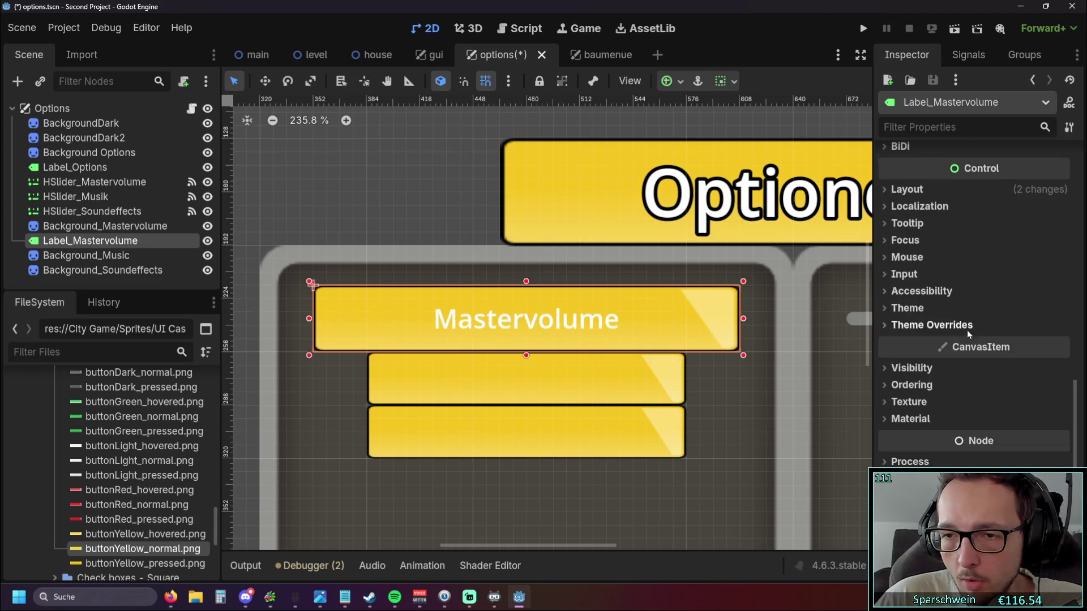
pyautogui.click(904, 309)
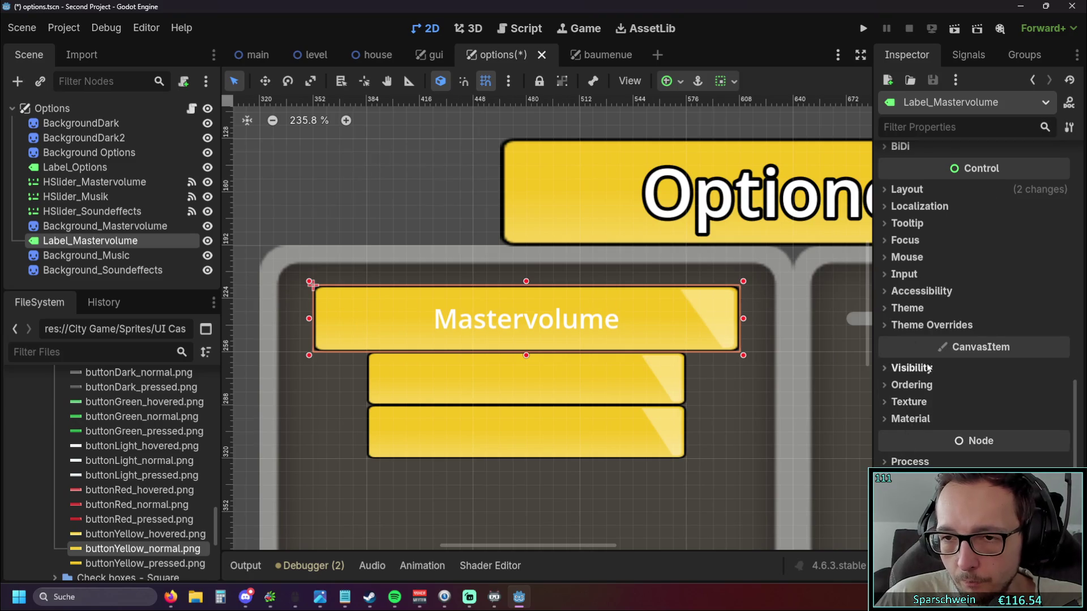
# Enable a Font Size theme override of 32 px on the Mastervolume label.
pyautogui.click(896, 309)
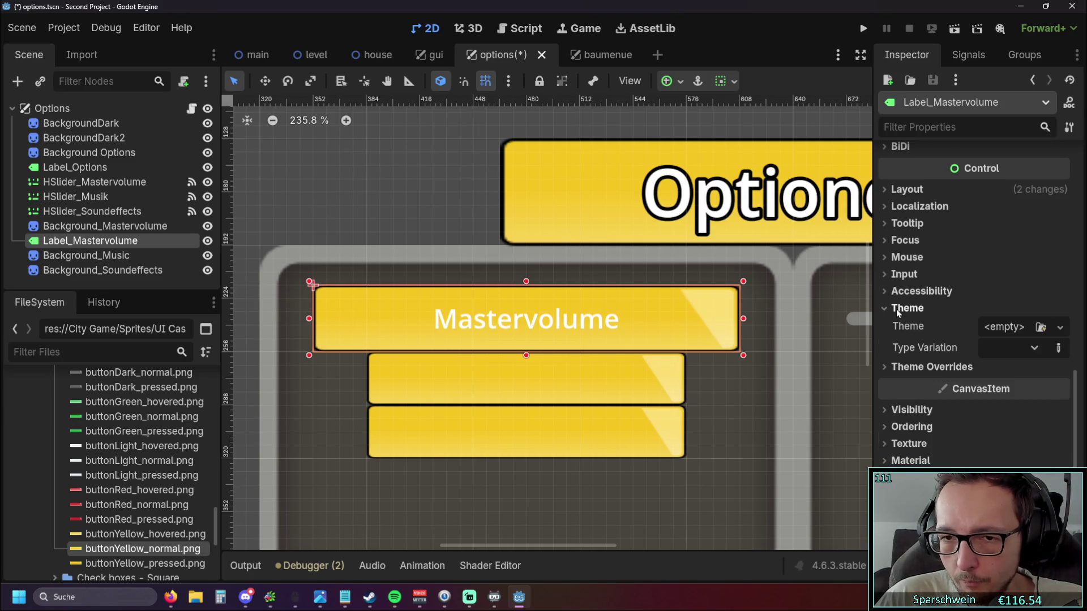
pyautogui.click(895, 308)
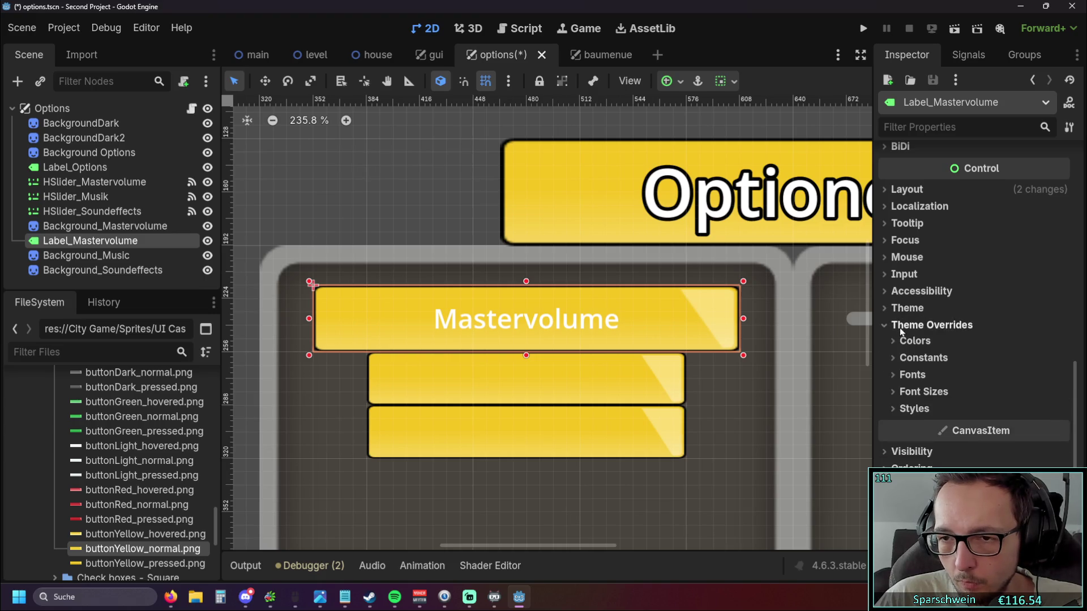
pyautogui.click(923, 391)
pyautogui.click(993, 392)
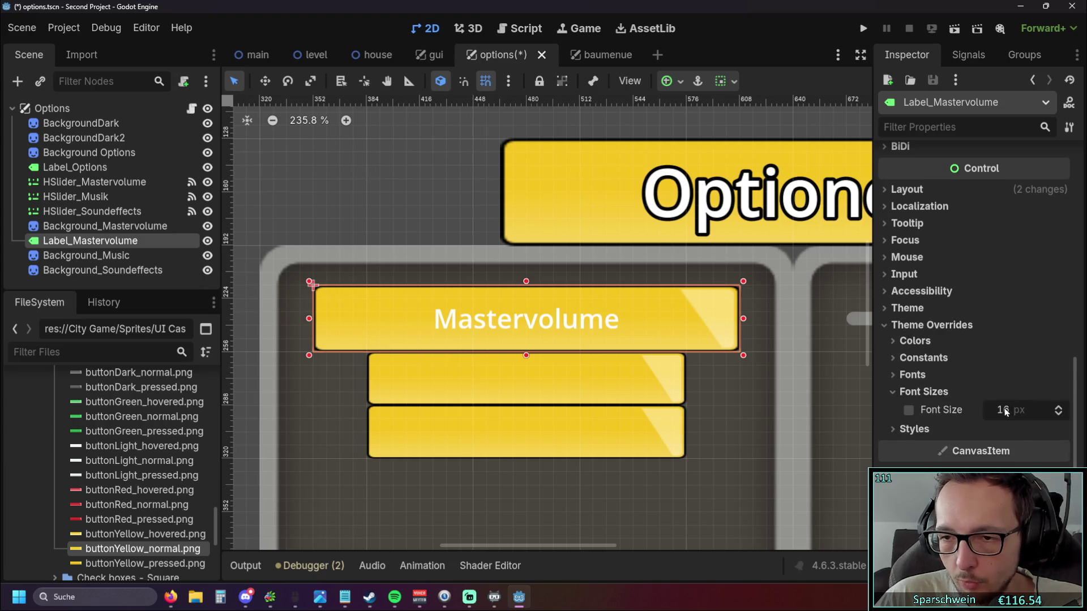
pyautogui.click(1005, 410)
pyautogui.write('32')
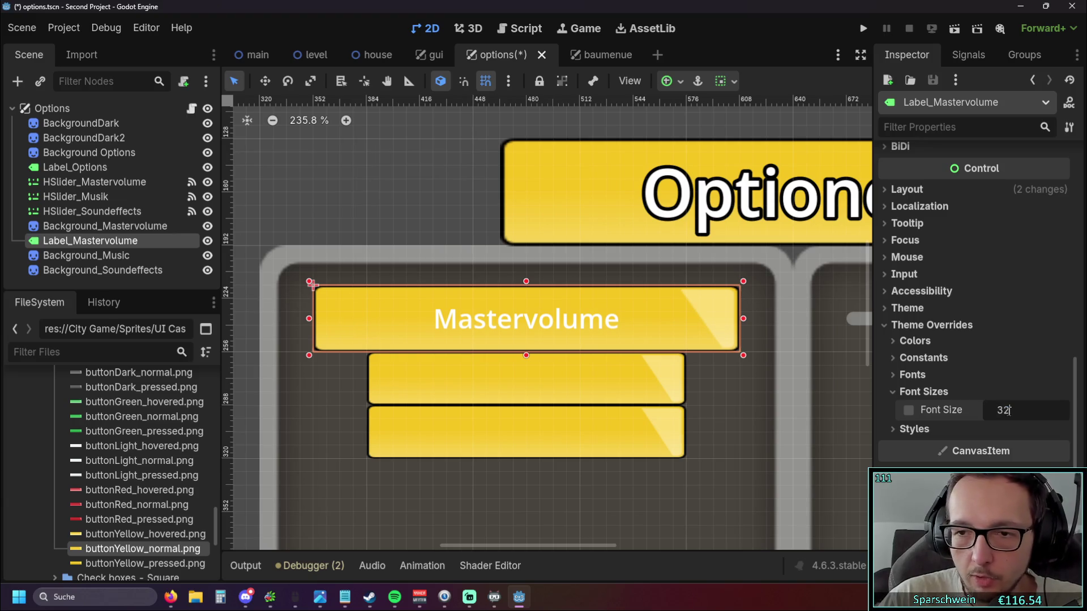
pyautogui.click(1027, 375)
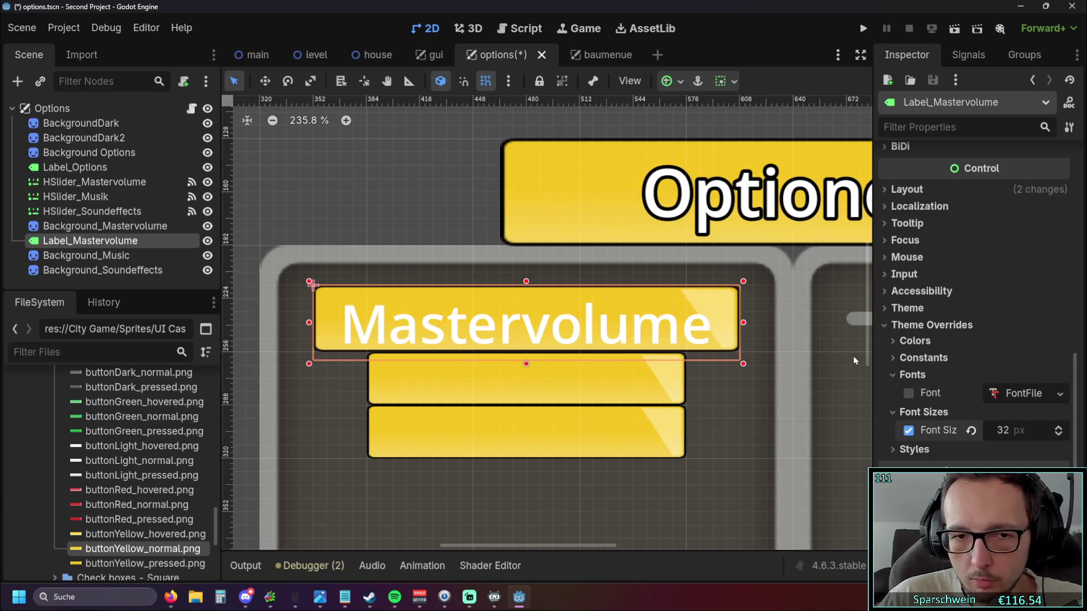
# Reduce the label's font size override to 28 px.
pyautogui.click(1014, 430)
pyautogui.write('28')
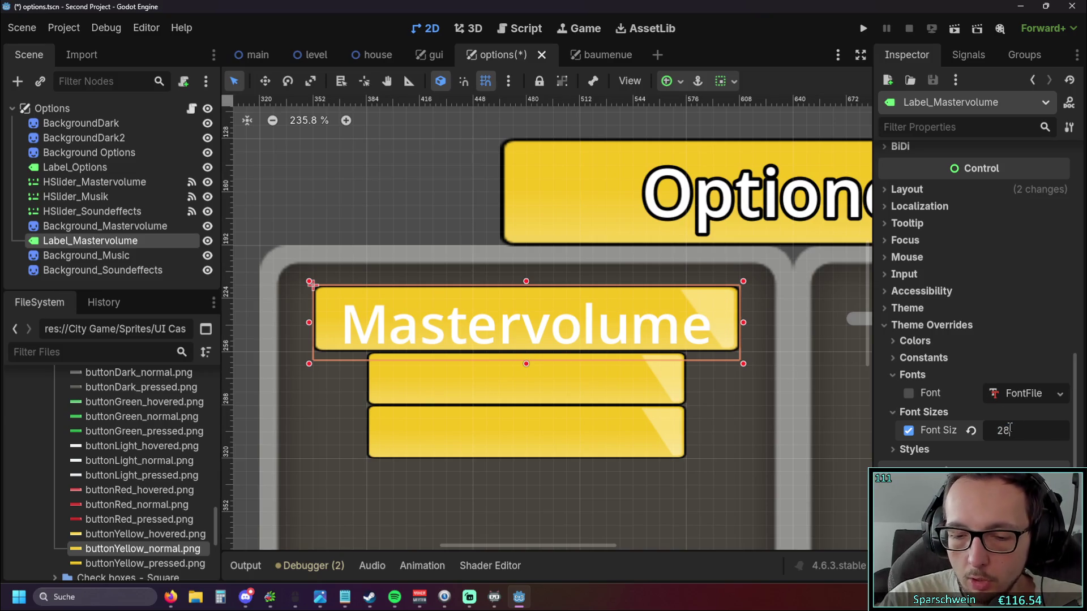
pyautogui.press('Return')
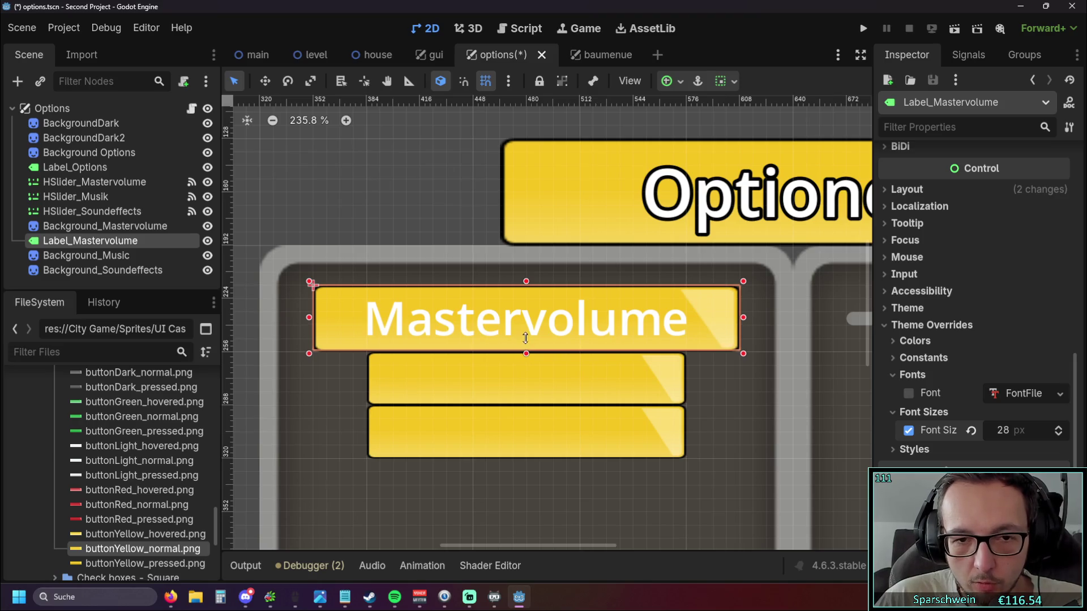
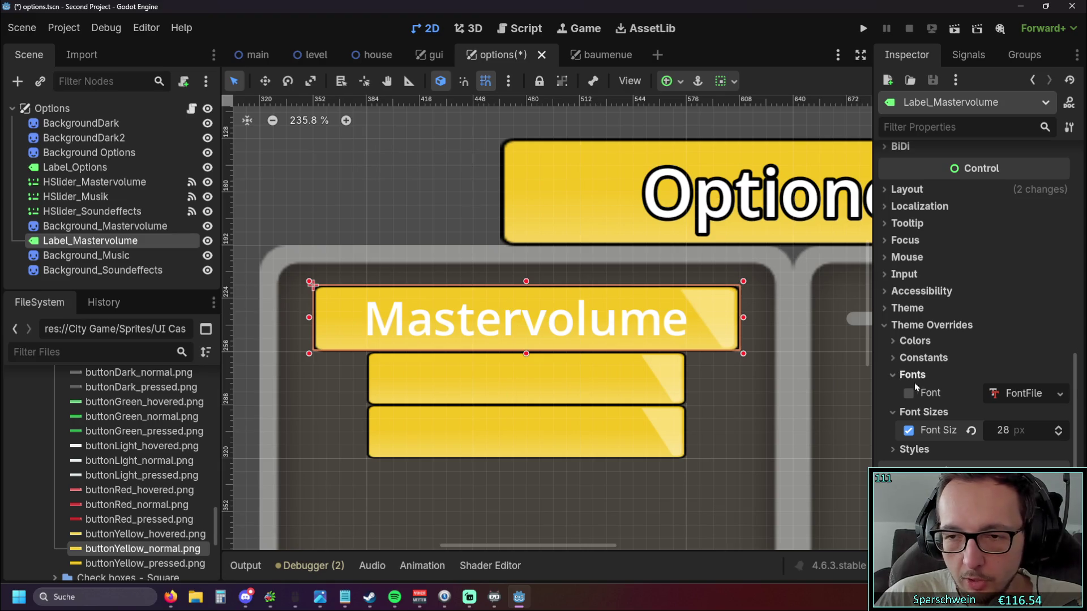
# Set the Mastervolume label's font size to 26 and extend its bottom edge slightly.
pyautogui.click(1003, 429)
pyautogui.write('24')
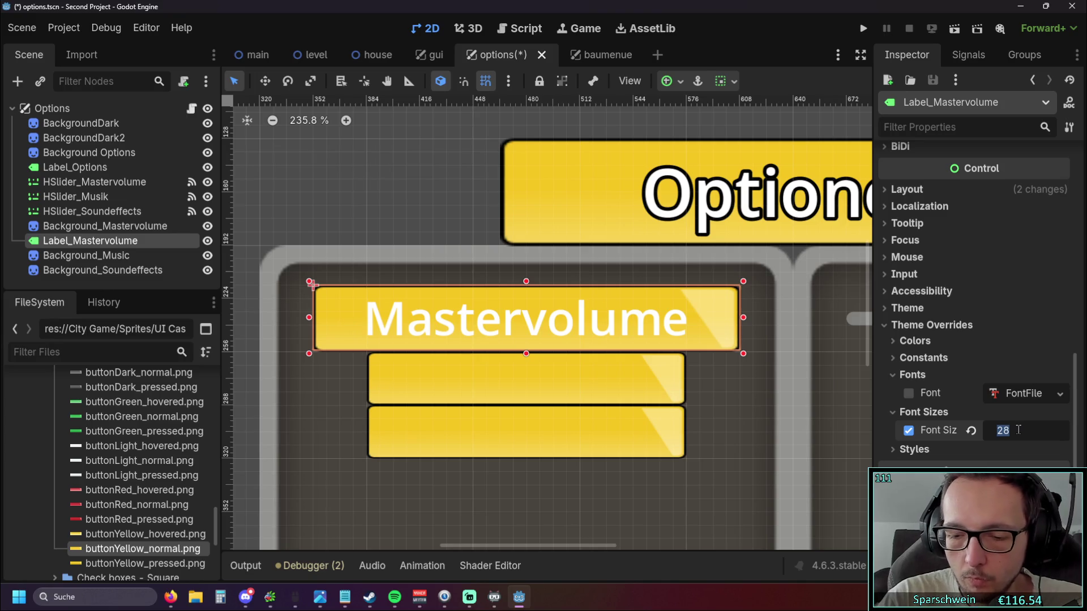
pyautogui.press('Return')
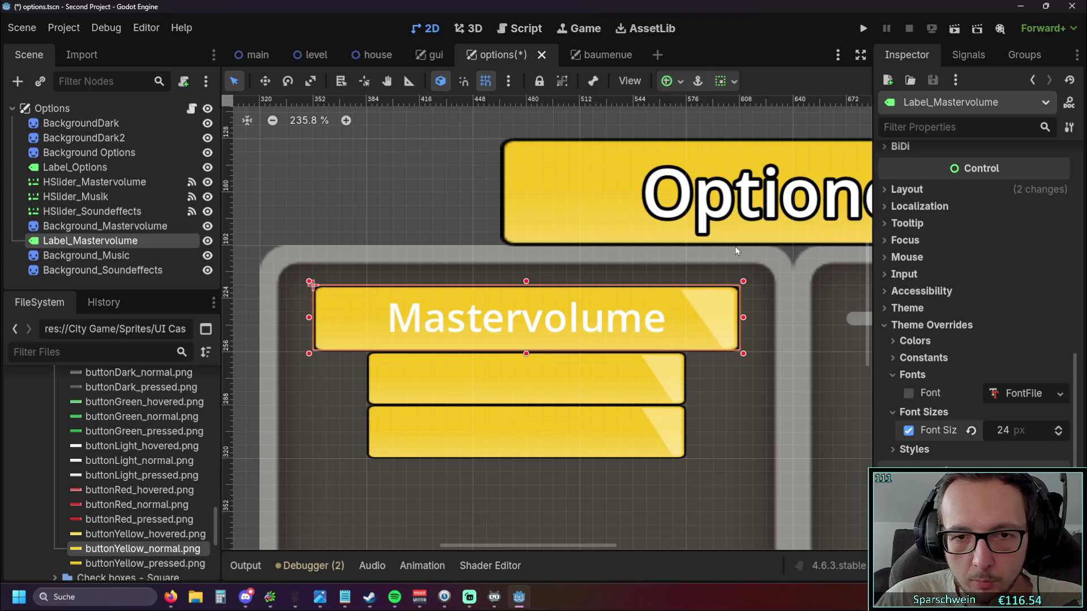
pyautogui.click(992, 431)
pyautogui.write('26')
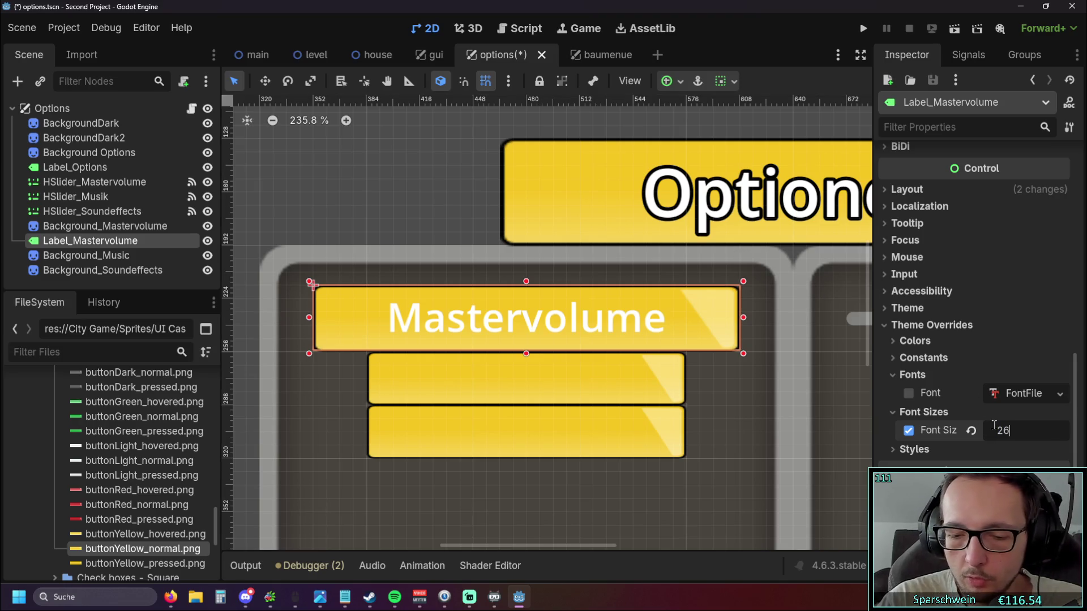
pyautogui.press('Return')
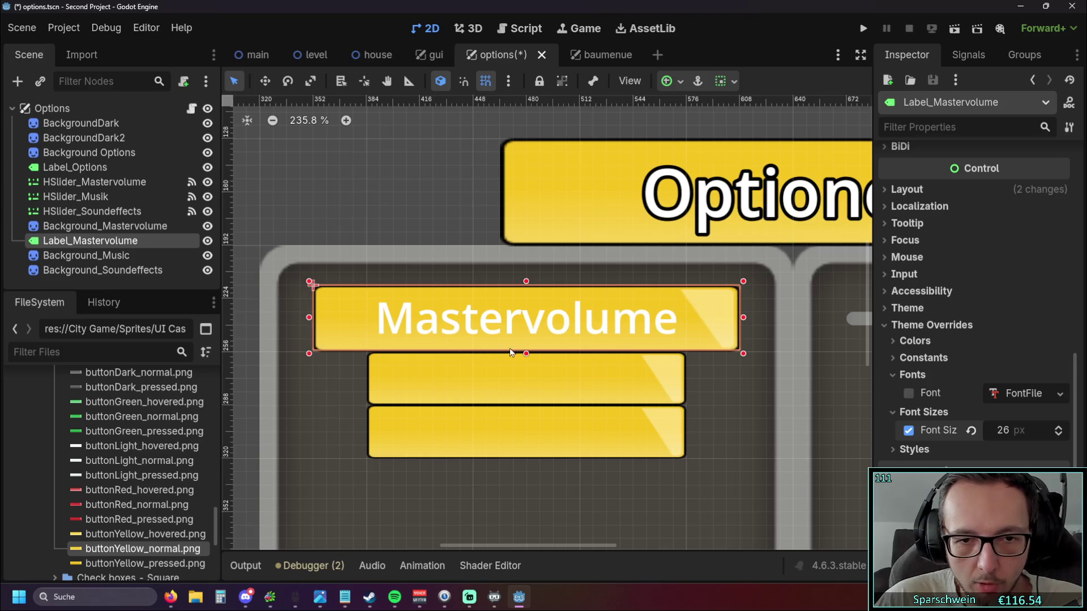
pyautogui.moveTo(525, 354); pyautogui.dragTo(527, 357)
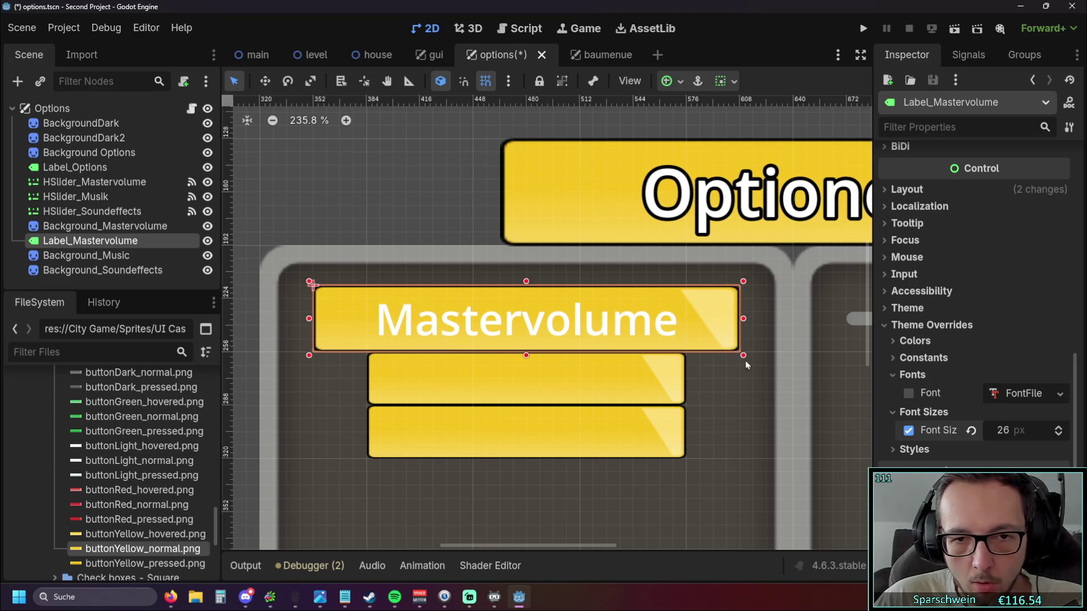
# Thicken the Mastervolume text outline to 7 via the constant overrides.
pyautogui.click(913, 359)
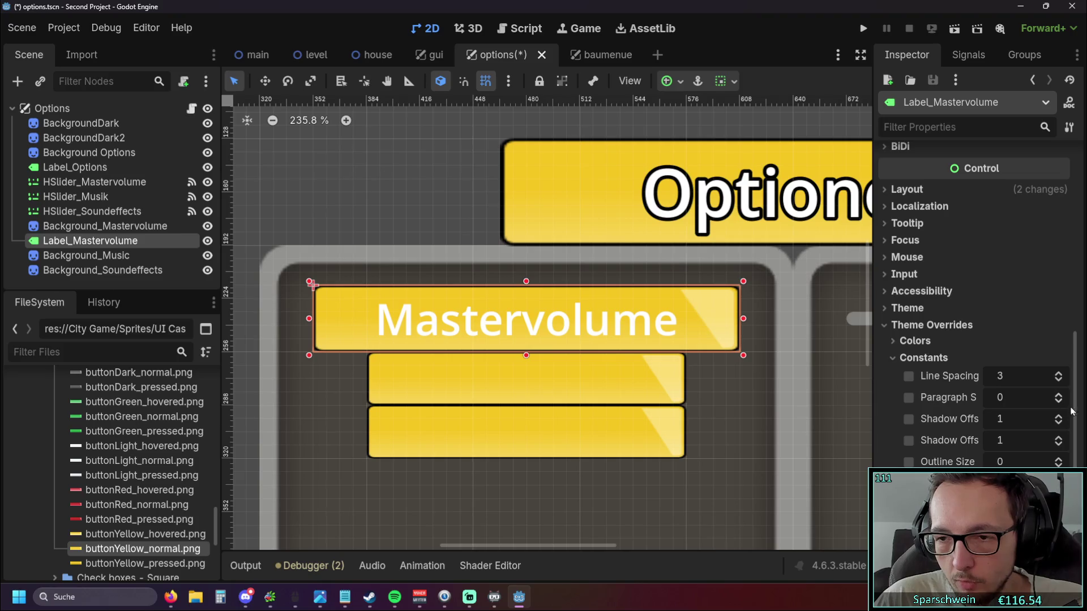
pyautogui.moveTo(1060, 461); pyautogui.dragTo(1060, 442)
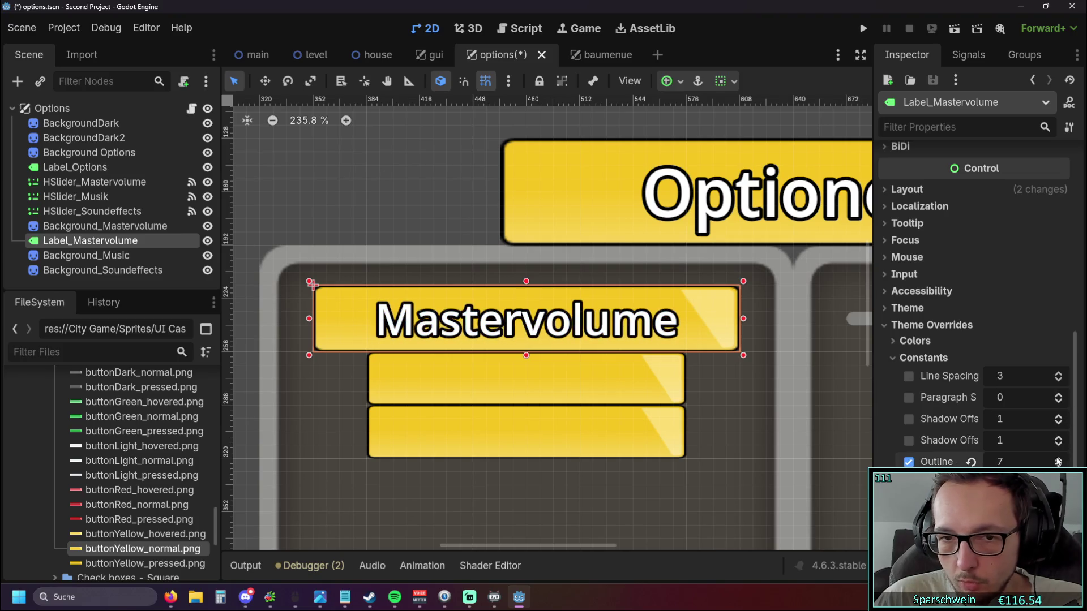
pyautogui.click(391, 175)
pyautogui.scroll(-2, 418, 174)
pyautogui.scroll(-2, 412, 178)
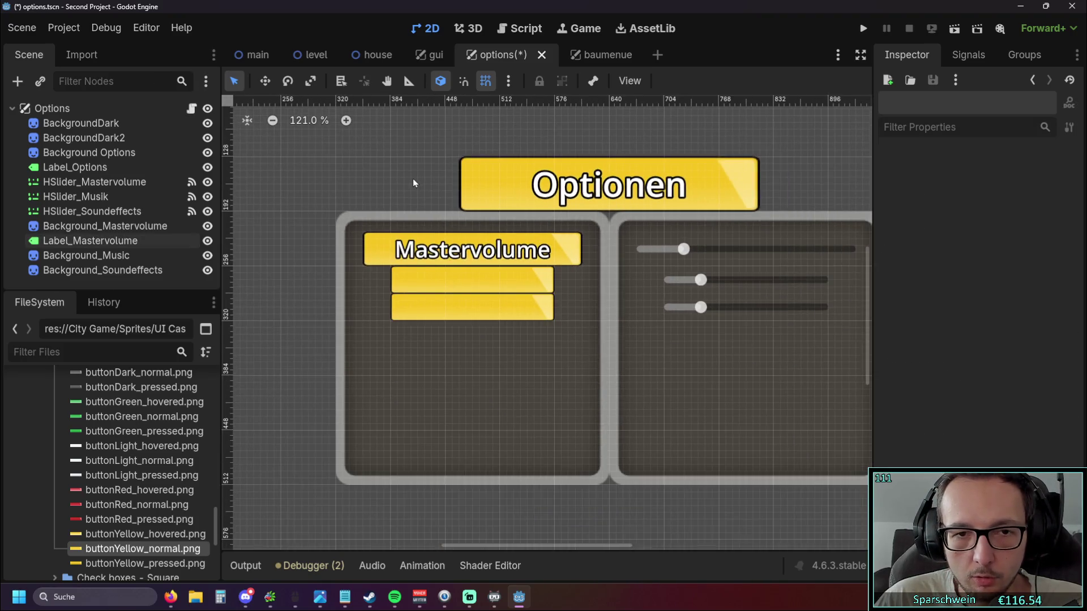
pyautogui.moveTo(414, 178)
pyautogui.mouseDown()
pyautogui.moveTo(340, 199)
pyautogui.moveTo(420, 207)
pyautogui.moveTo(338, 148)
pyautogui.mouseUp()
pyautogui.scroll(2, 431, 206)
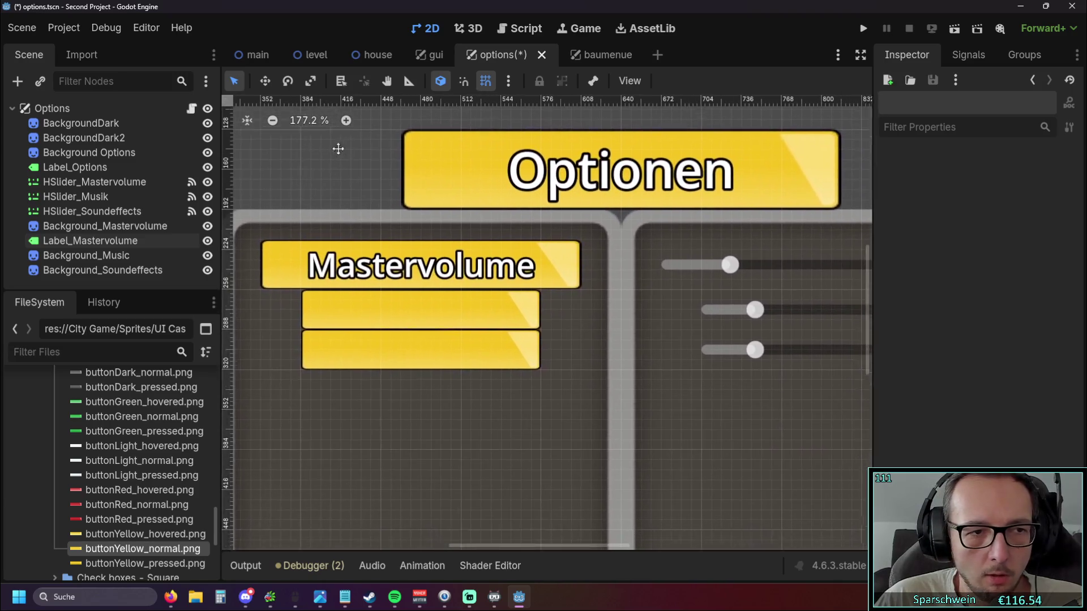
pyautogui.moveTo(286, 264); pyautogui.dragTo(397, 247)
# Create a Label child of Options above Background_Soundeffects and name it Label_Music.
pyautogui.rightClick(147, 286)
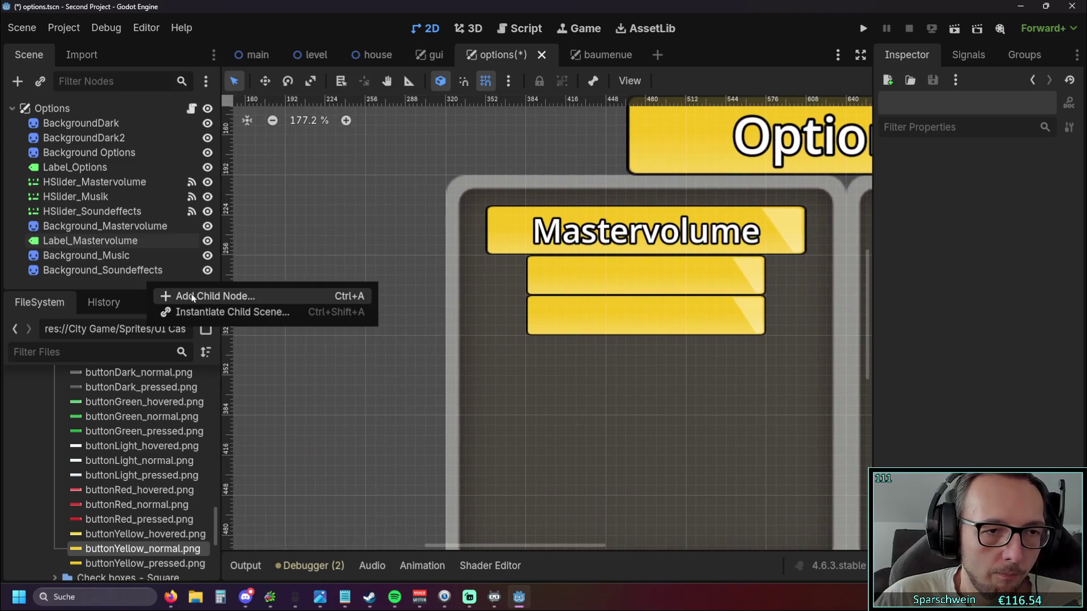
pyautogui.click(214, 295)
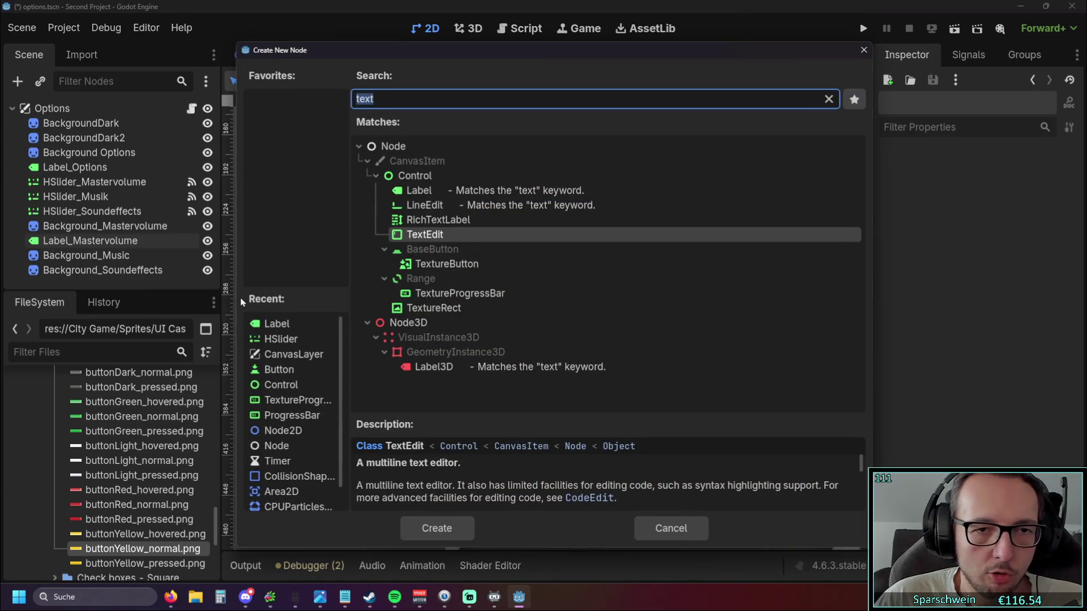
pyautogui.click(421, 190)
pyautogui.click(452, 531)
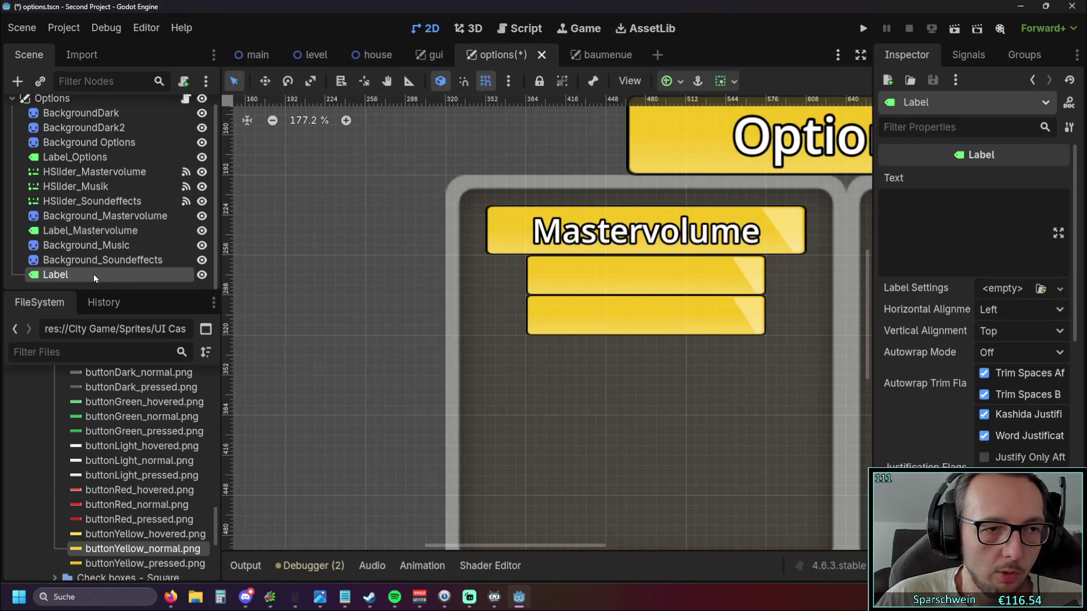
pyautogui.moveTo(84, 270); pyautogui.dragTo(78, 263)
pyautogui.doubleClick(80, 259)
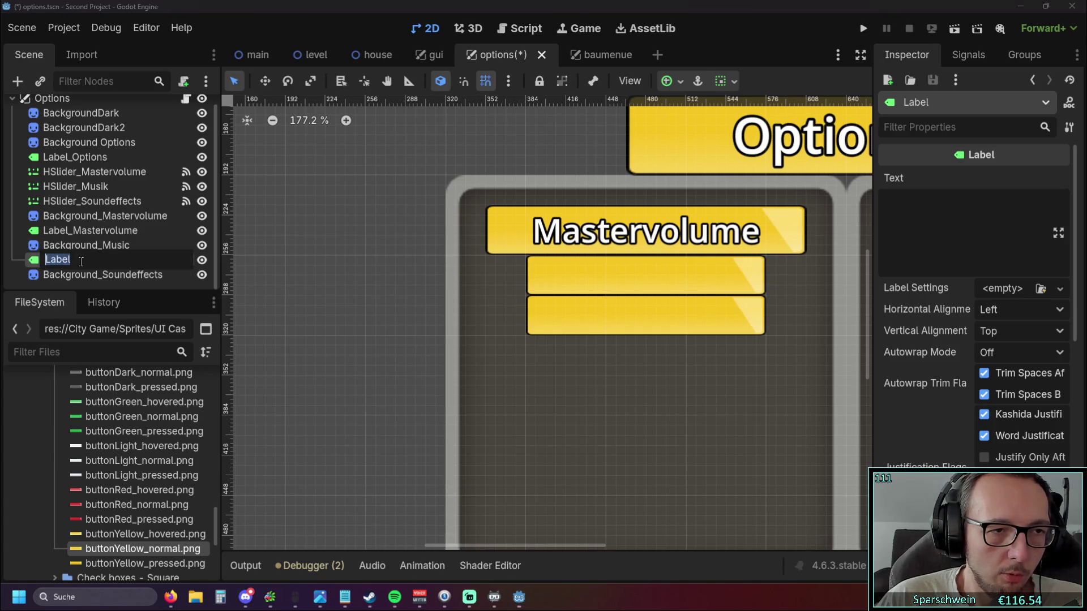
pyautogui.press('End')
pyautogui.write('_music')
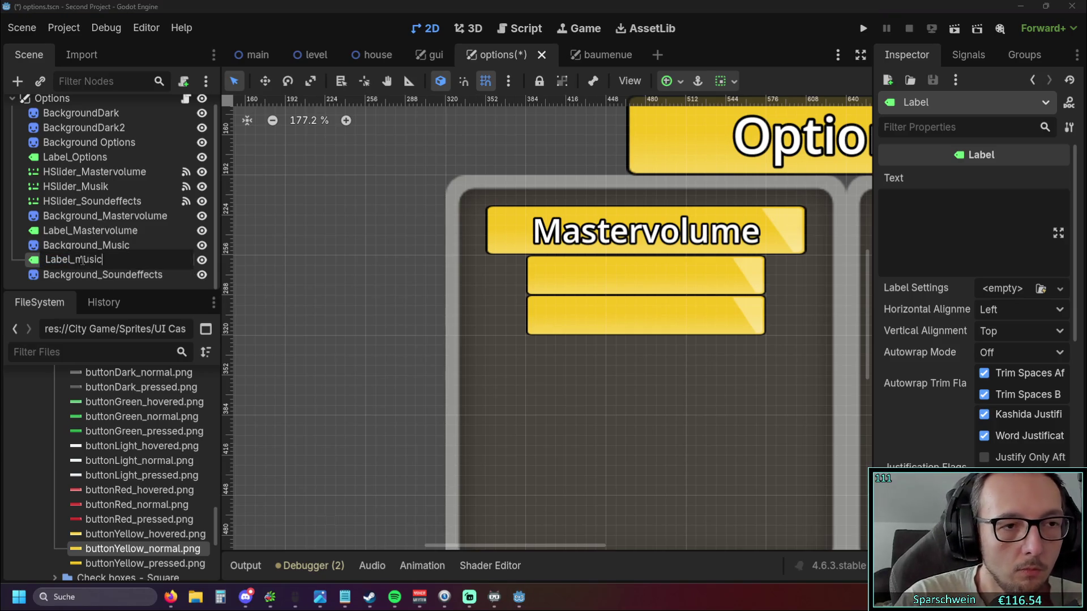
pyautogui.press('BackSpace')
pyautogui.press('BackSpace')
pyautogui.press('BackSpace')
pyautogui.write('Music')
pyautogui.press('Return')
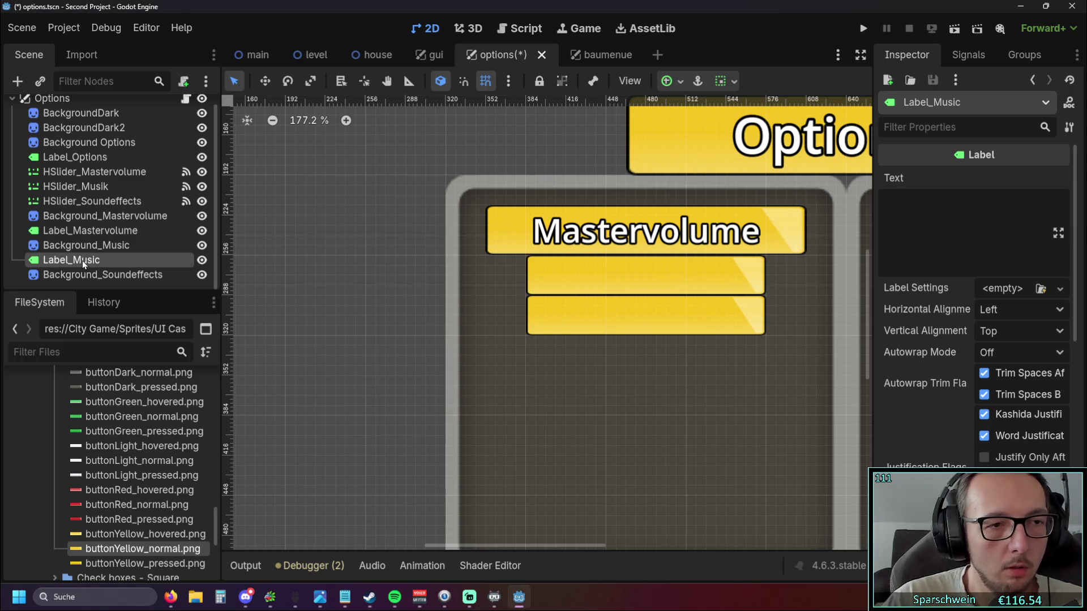
pyautogui.click(286, 256)
pyautogui.hscroll(3, 287, 255)
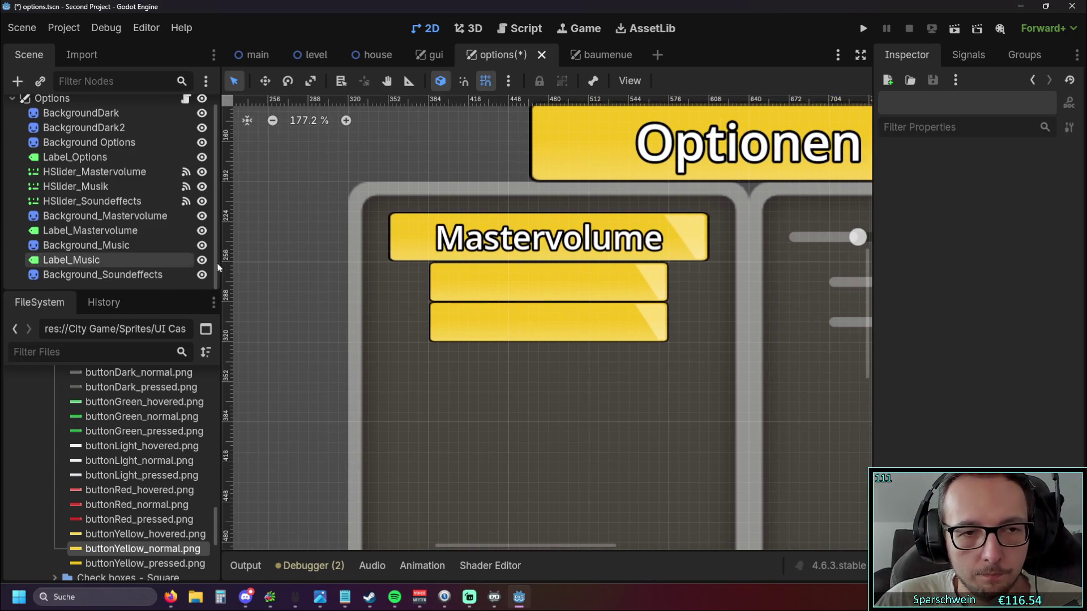
pyautogui.scroll(1, 306, 270)
pyautogui.scroll(1, 281, 267)
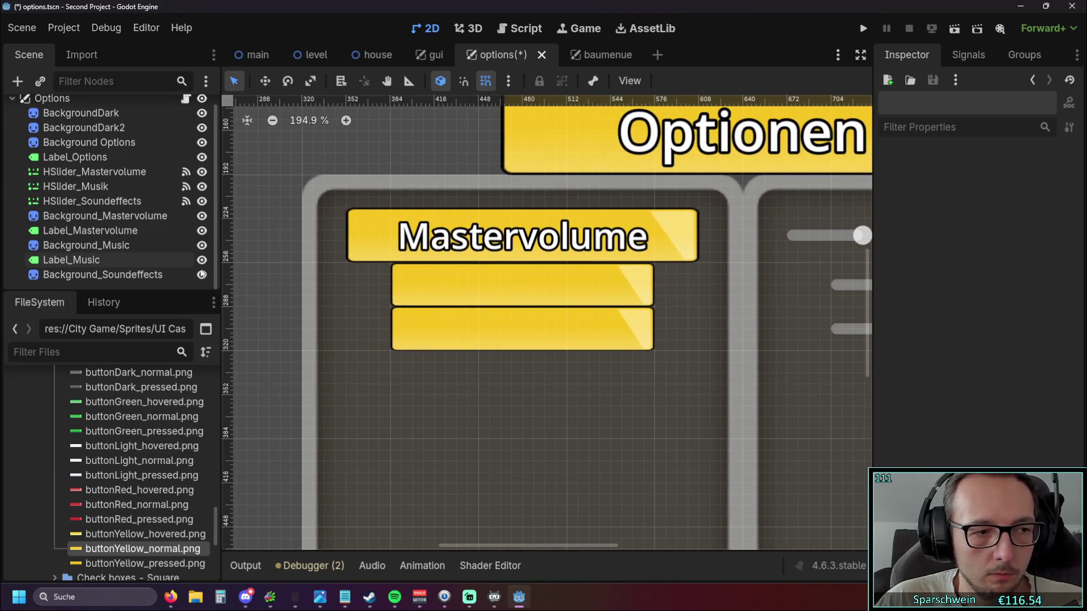
pyautogui.scroll(-1, 330, 254)
pyautogui.scroll(-3, 288, 250)
pyautogui.scroll(-2, 242, 247)
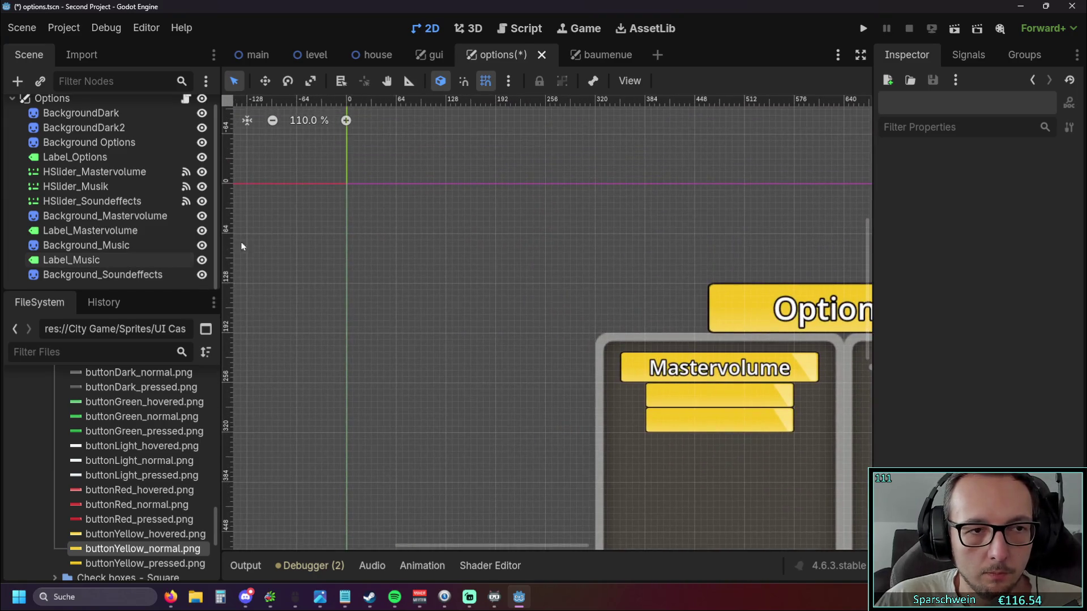
# Place Label_Music on the first bar under Mastervolume with text centered both ways.
pyautogui.click(71, 260)
pyautogui.moveTo(357, 192); pyautogui.dragTo(713, 394)
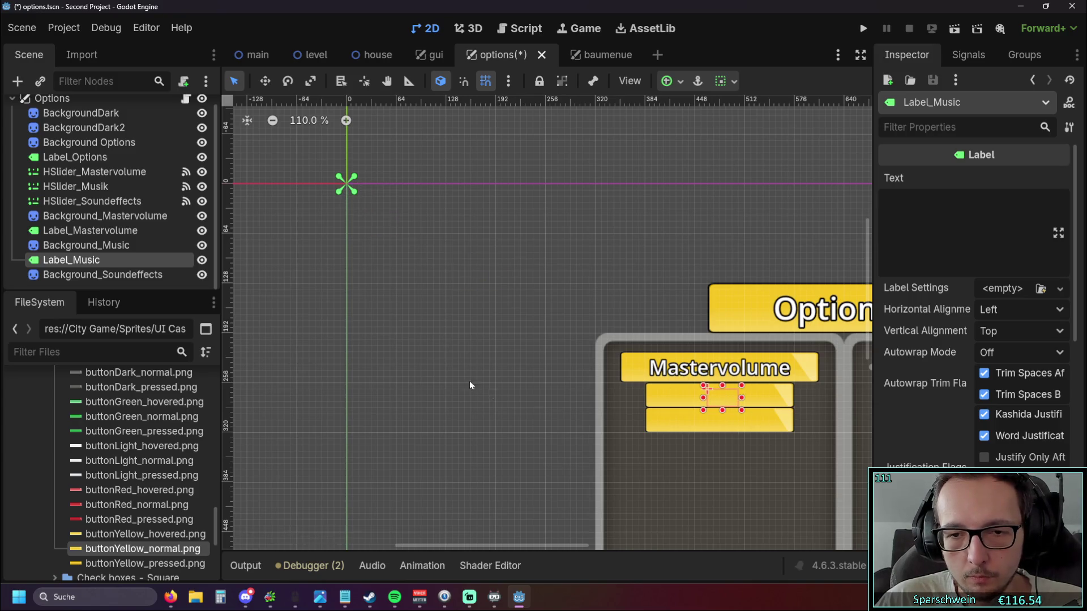
pyautogui.scroll(3, 469, 386)
pyautogui.scroll(3, 752, 417)
pyautogui.scroll(-5, 981, 438)
pyautogui.scroll(4, 996, 429)
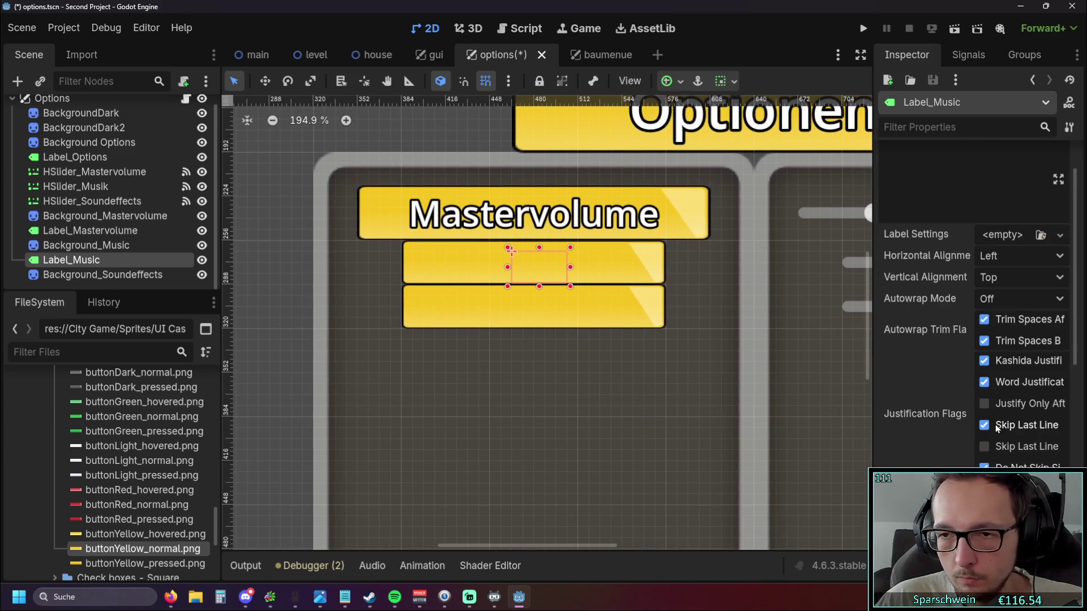
pyautogui.click(1019, 256)
pyautogui.click(1019, 295)
pyautogui.click(1021, 280)
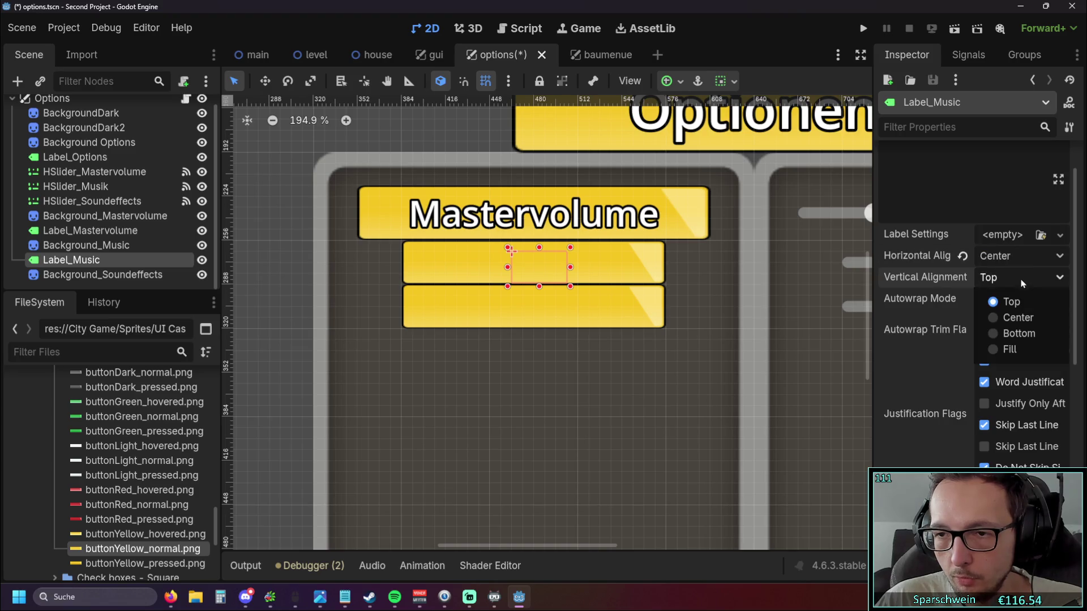
pyautogui.click(1011, 317)
pyautogui.scroll(-5, 977, 349)
pyautogui.scroll(-2, 979, 330)
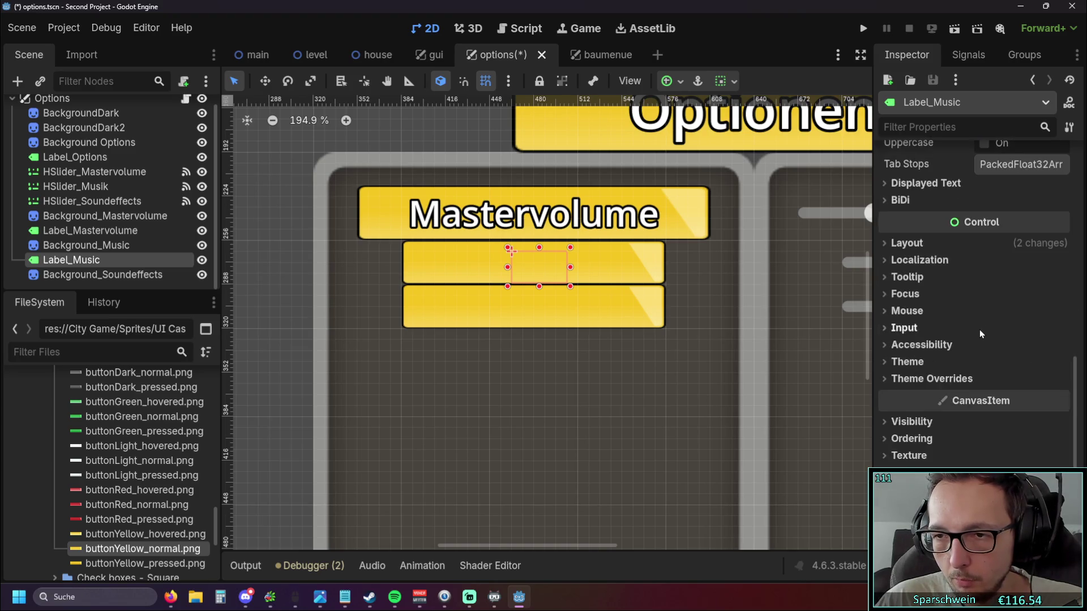
pyautogui.scroll(-1, 980, 330)
# Give Label_Music an outline of 3 and a 22 px font size, comparing with Label_Mastervolume.
pyautogui.click(908, 325)
pyautogui.click(905, 358)
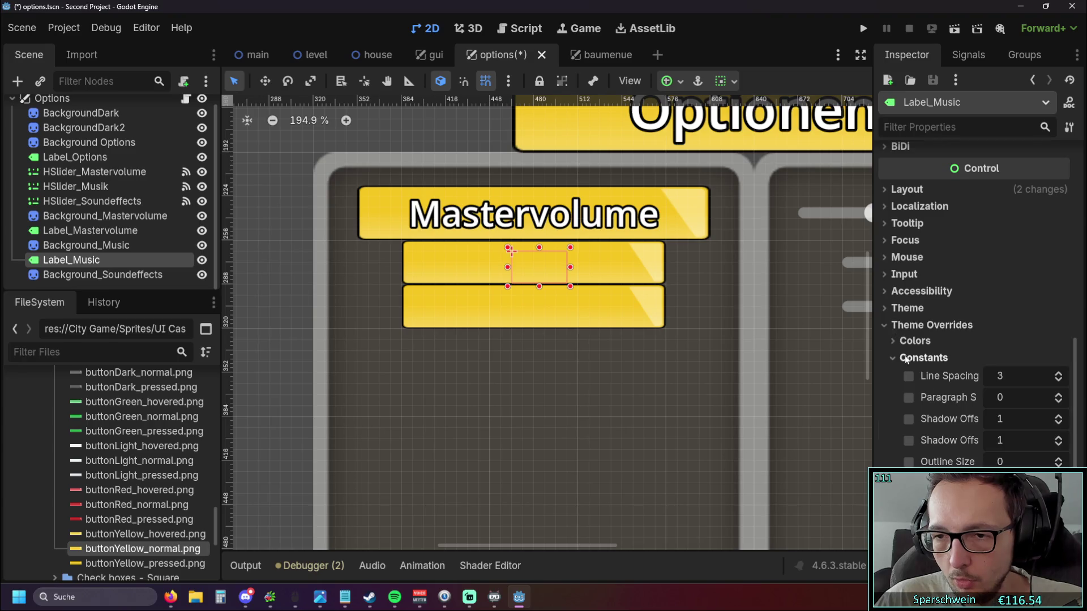
pyautogui.tripleClick(1059, 461)
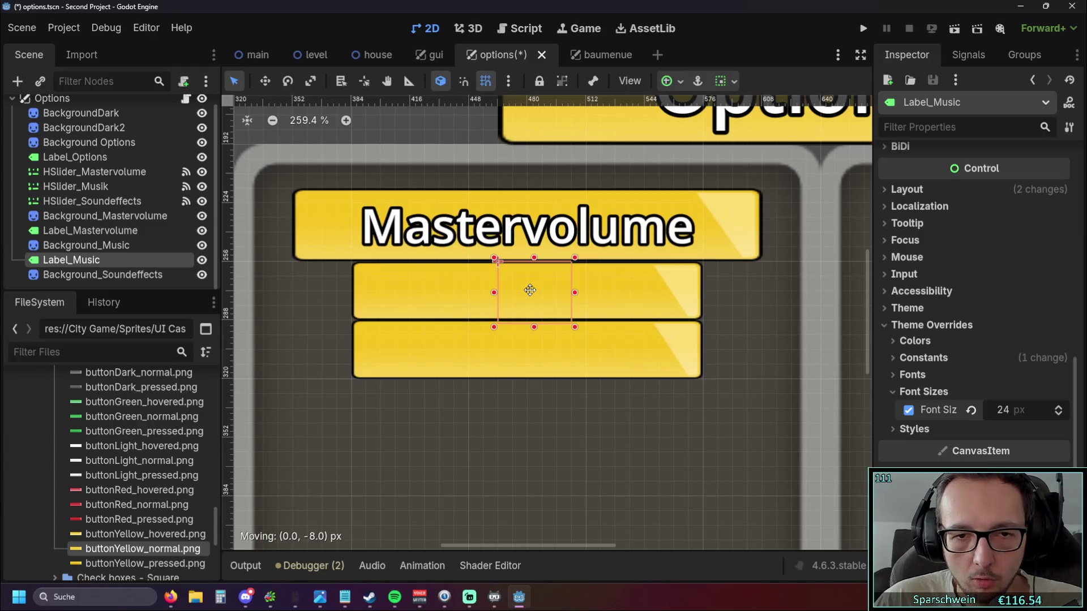
pyautogui.scroll(2, 522, 294)
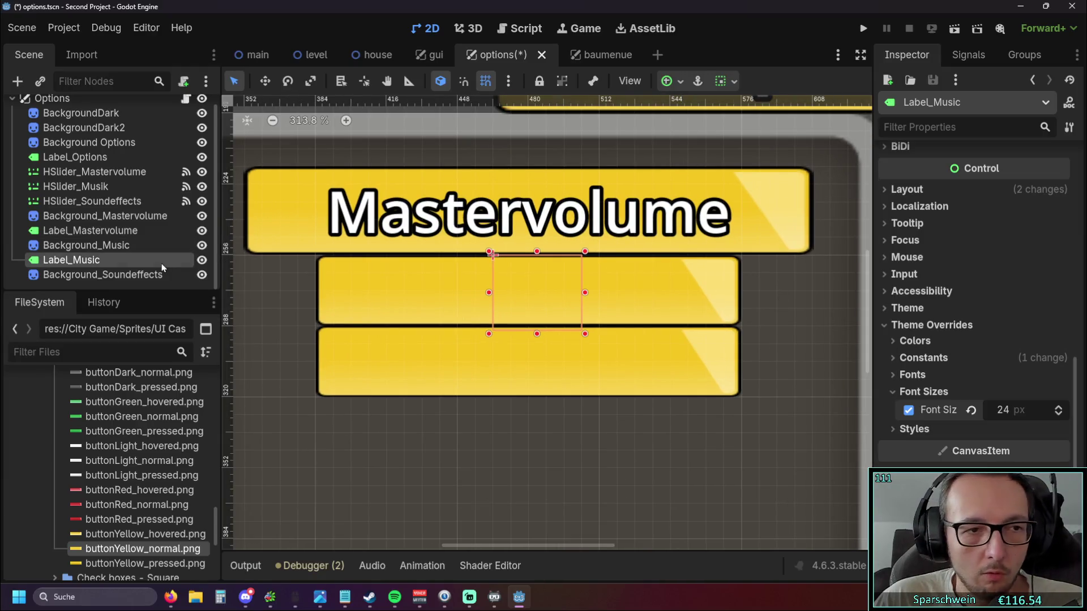
pyautogui.click(90, 230)
pyautogui.scroll(-3, 966, 370)
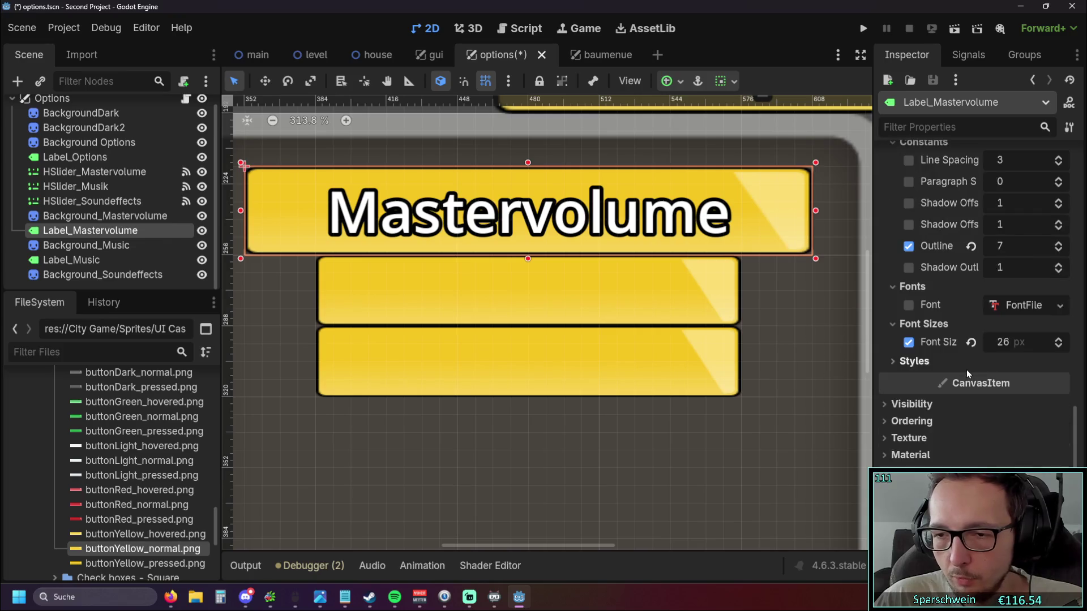
pyautogui.click(84, 260)
pyautogui.click(1007, 409)
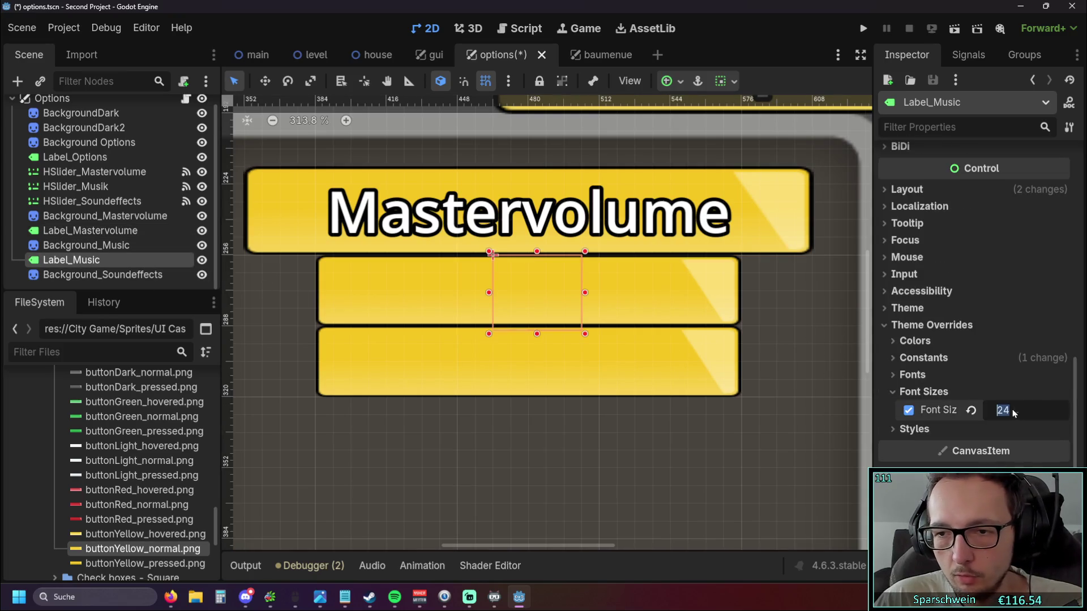
pyautogui.write('22')
pyautogui.press('Return')
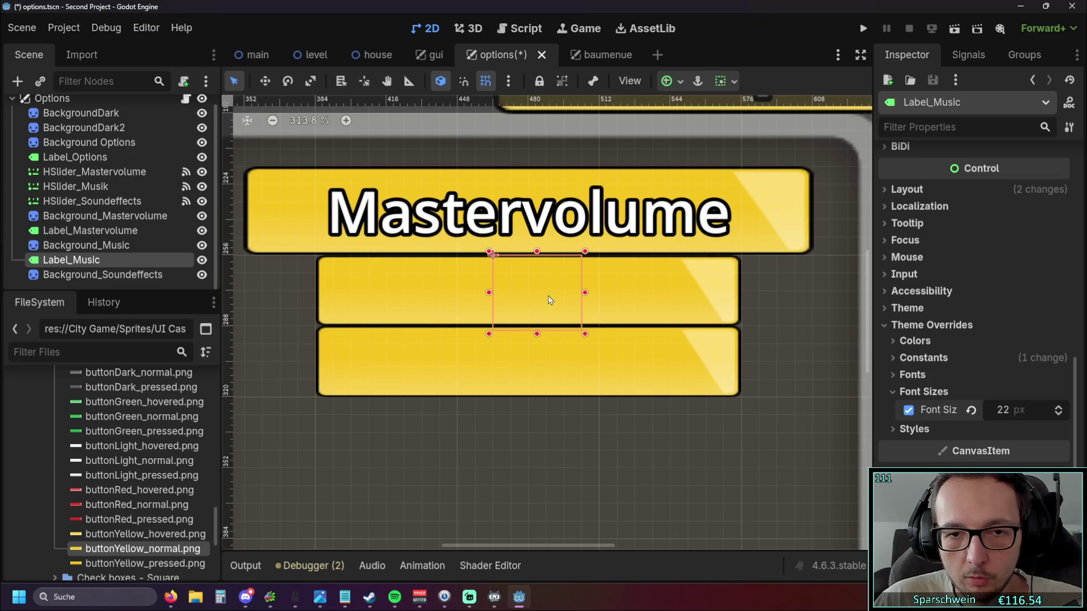
# Reduce Label_Music's font size to 20 and stretch it across the yellow button.
pyautogui.click(548, 304)
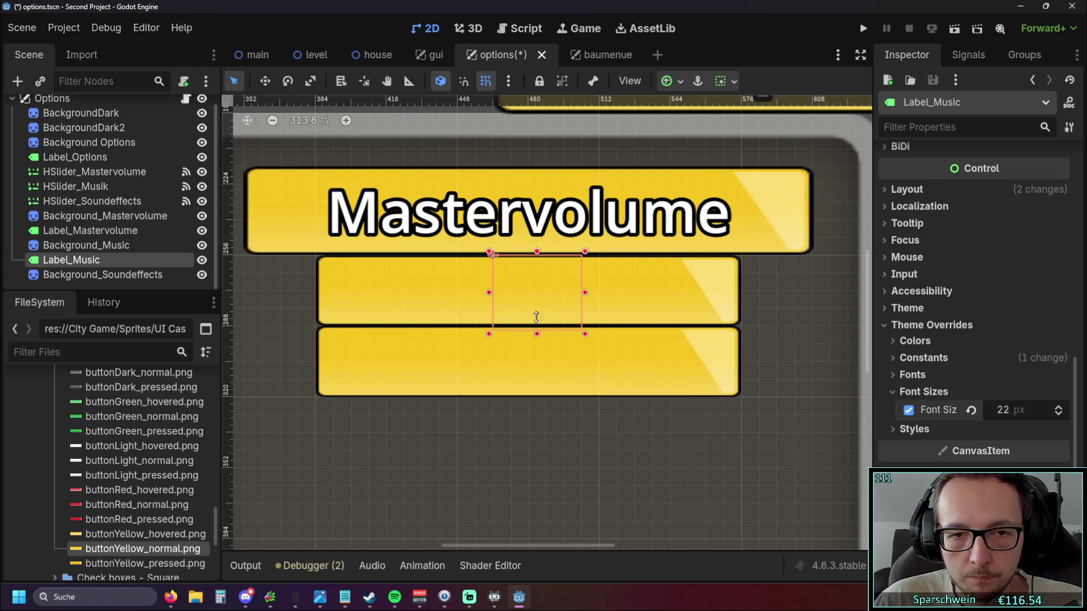
pyautogui.moveTo(538, 287); pyautogui.dragTo(544, 464)
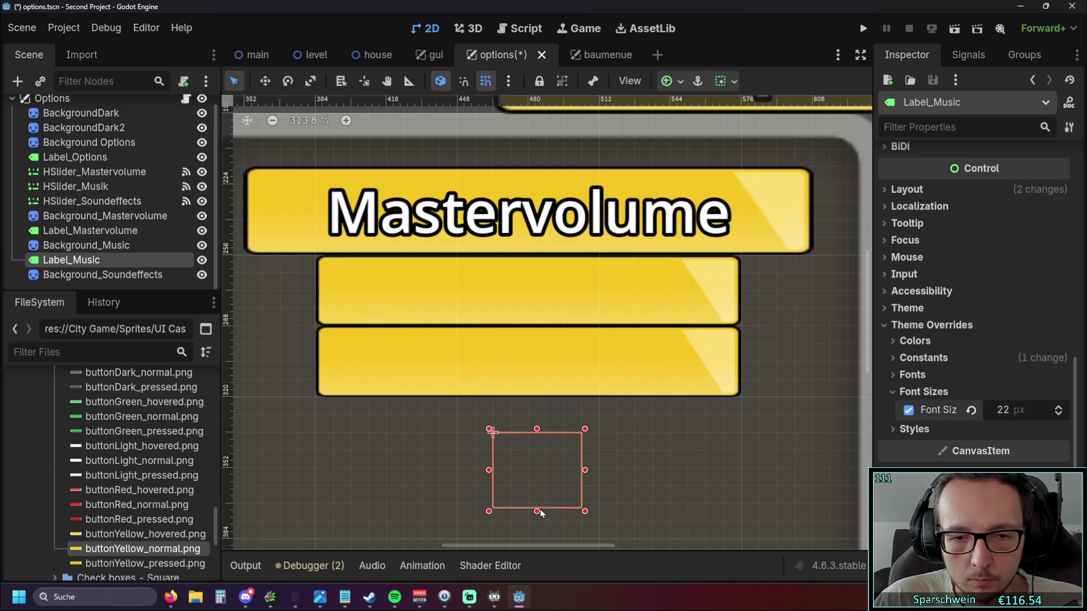
pyautogui.moveTo(1002, 410); pyautogui.dragTo(977, 409)
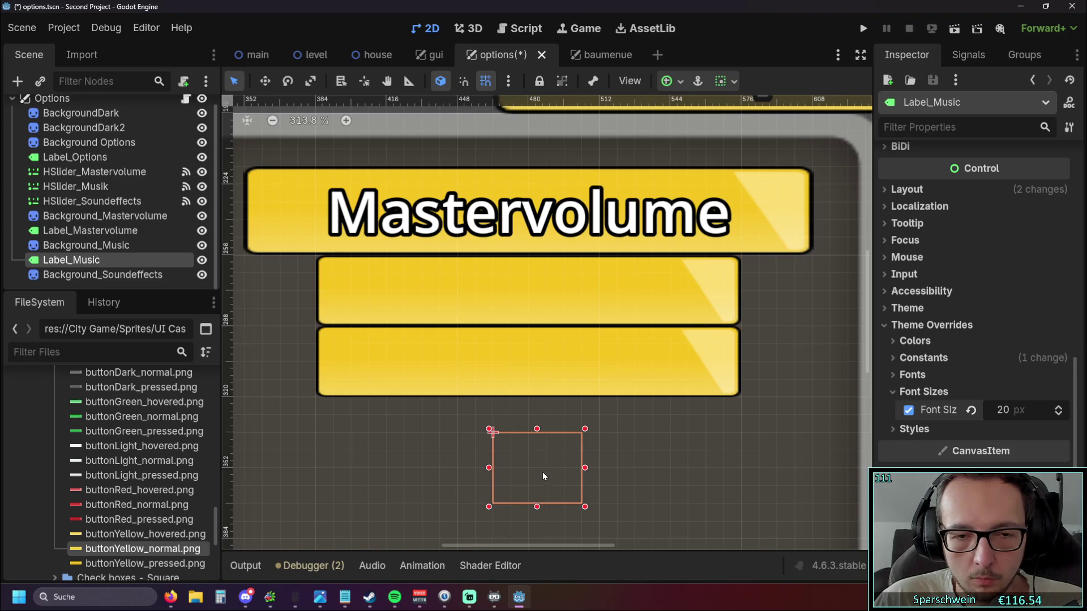
pyautogui.moveTo(544, 476)
pyautogui.mouseDown()
pyautogui.moveTo(537, 297)
pyautogui.moveTo(311, 291)
pyautogui.mouseUp()
pyautogui.moveTo(584, 293); pyautogui.dragTo(738, 292)
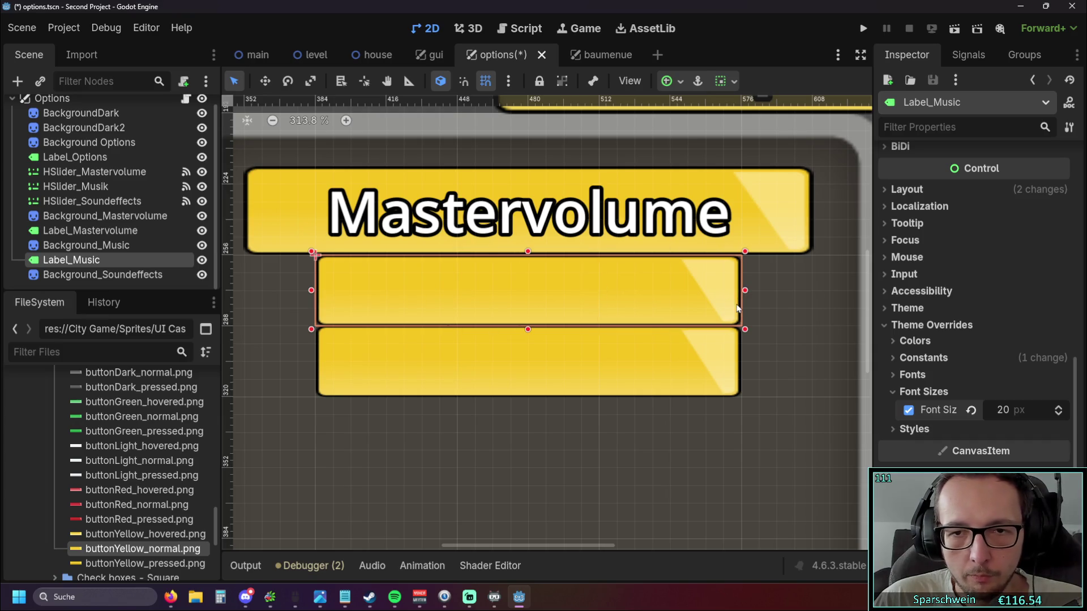
pyautogui.click(104, 231)
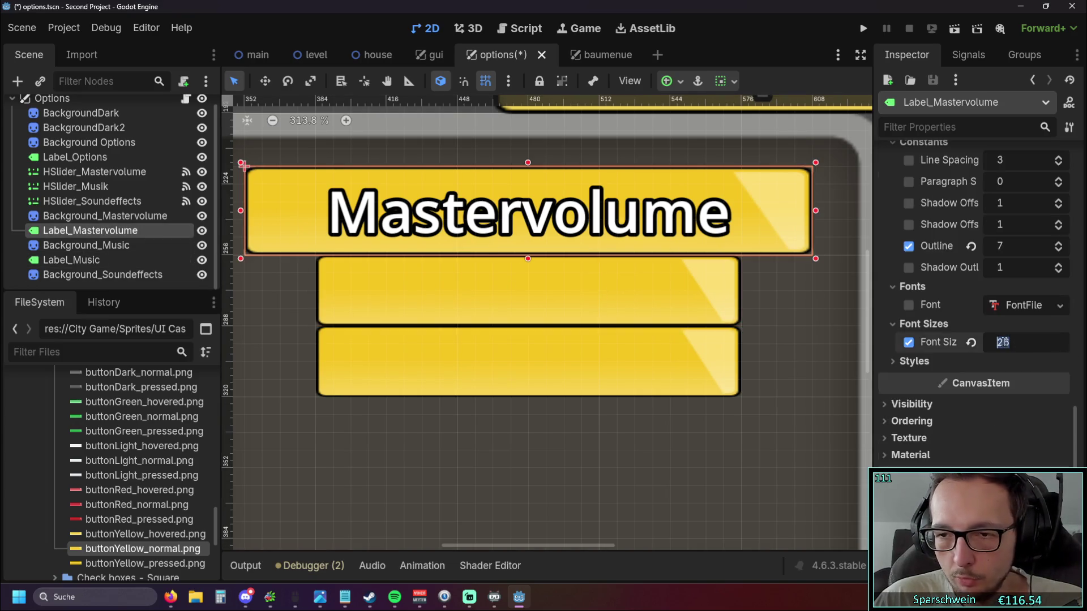
# Reduce the Mastervolume heading's font size to 24.
pyautogui.click(1002, 342)
pyautogui.write('24')
pyautogui.press('Return')
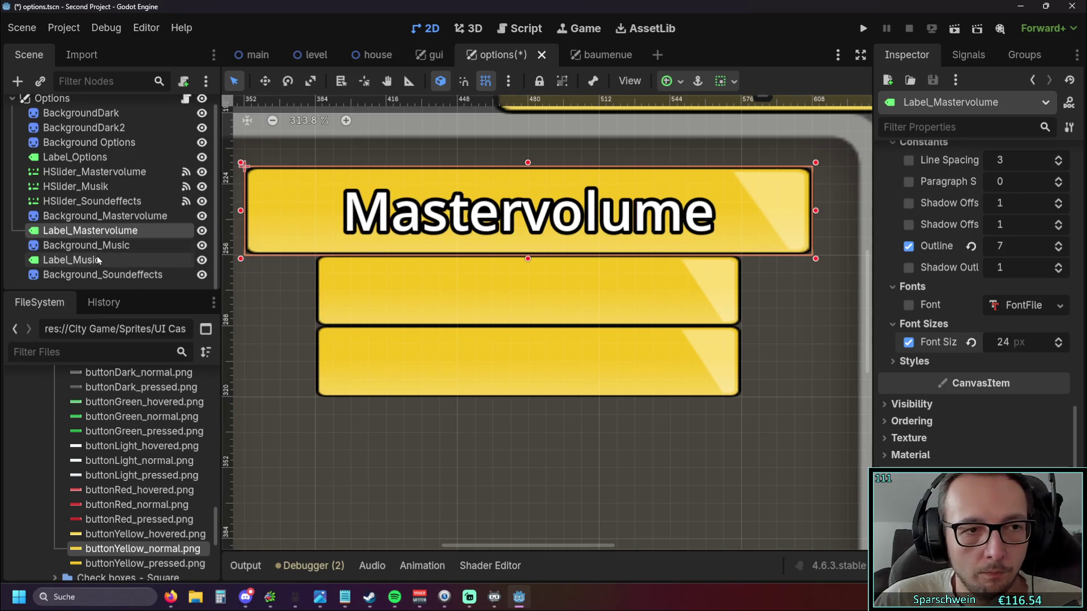
pyautogui.click(71, 260)
pyautogui.click(583, 365)
pyautogui.click(572, 310)
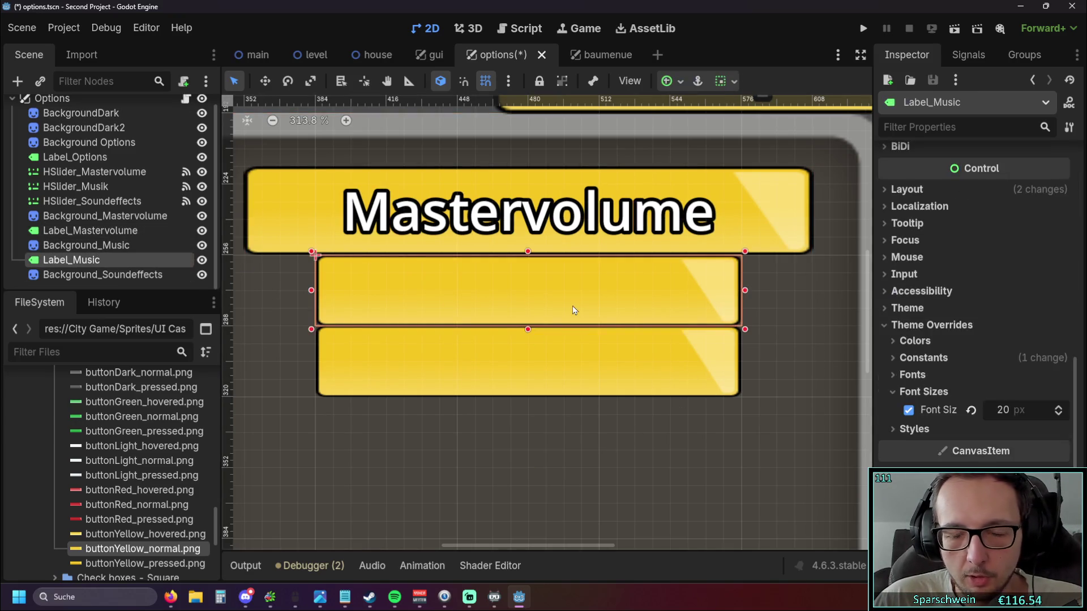
pyautogui.scroll(10, 1003, 350)
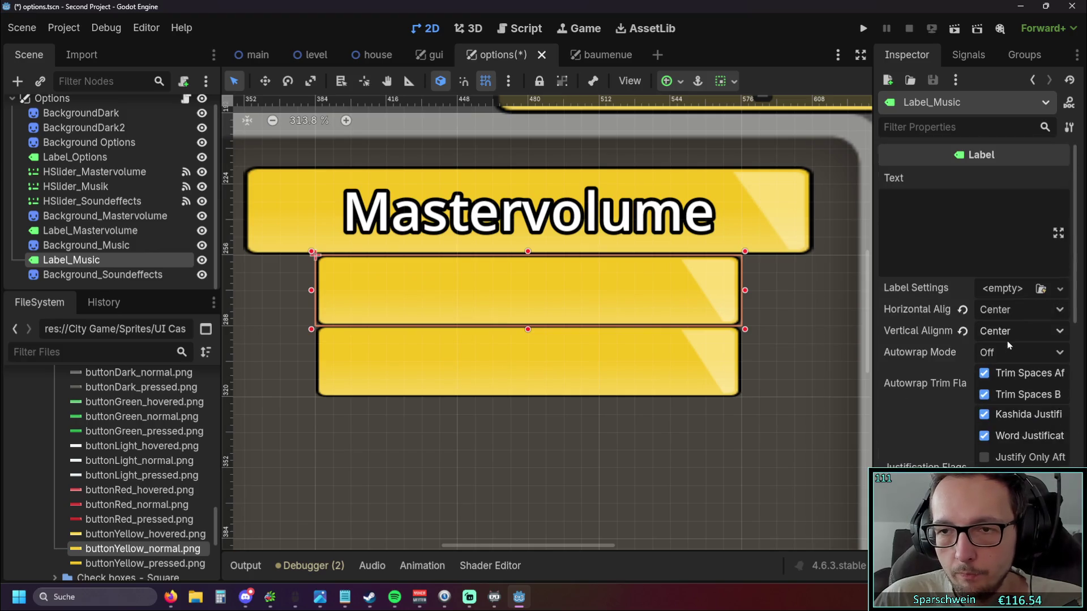
# Set the Music label's text to Music.
pyautogui.click(936, 213)
pyautogui.write('Music')
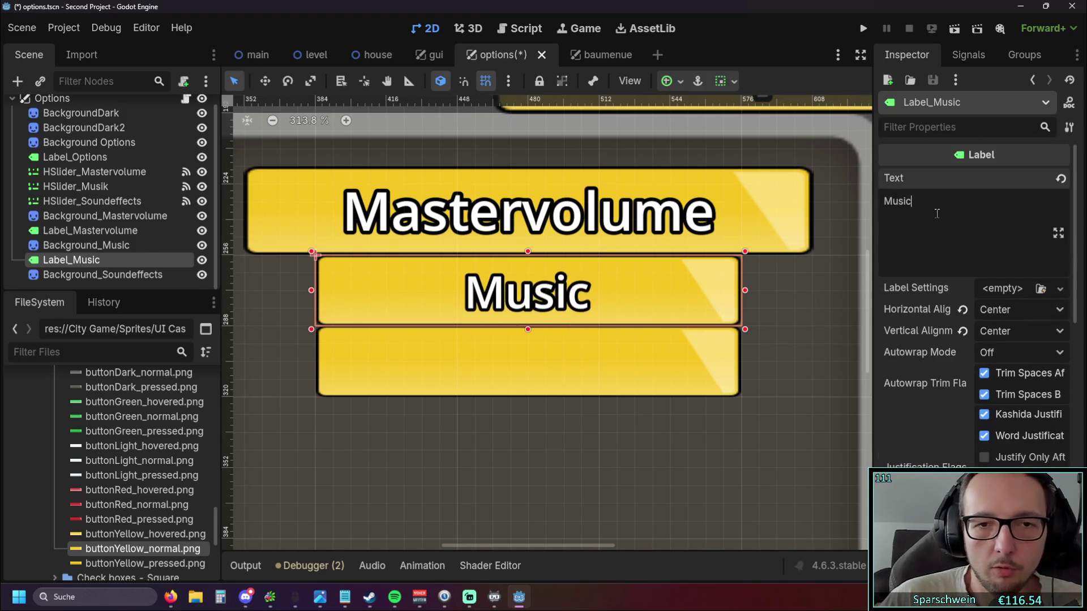
pyautogui.click(662, 493)
pyautogui.click(573, 323)
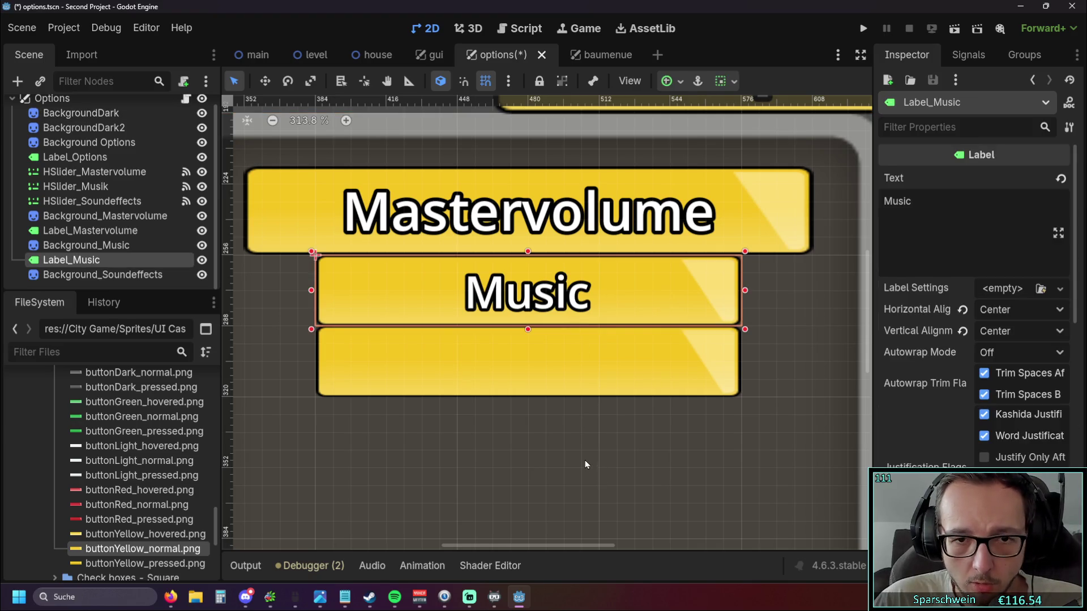
pyautogui.click(584, 464)
pyautogui.scroll(-3, 585, 450)
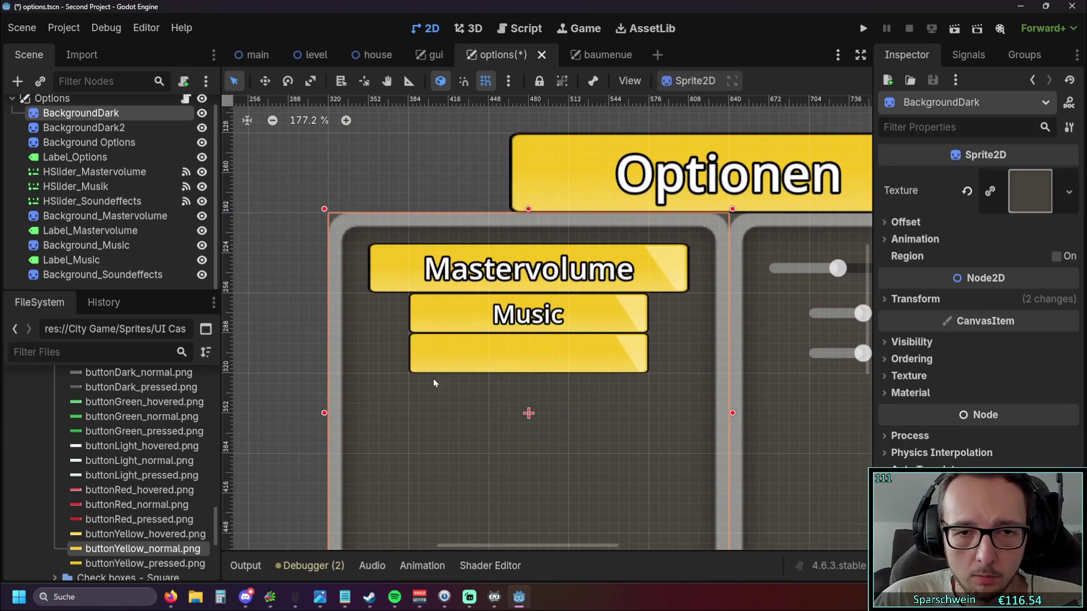
pyautogui.click(274, 296)
pyautogui.scroll(-2, 277, 294)
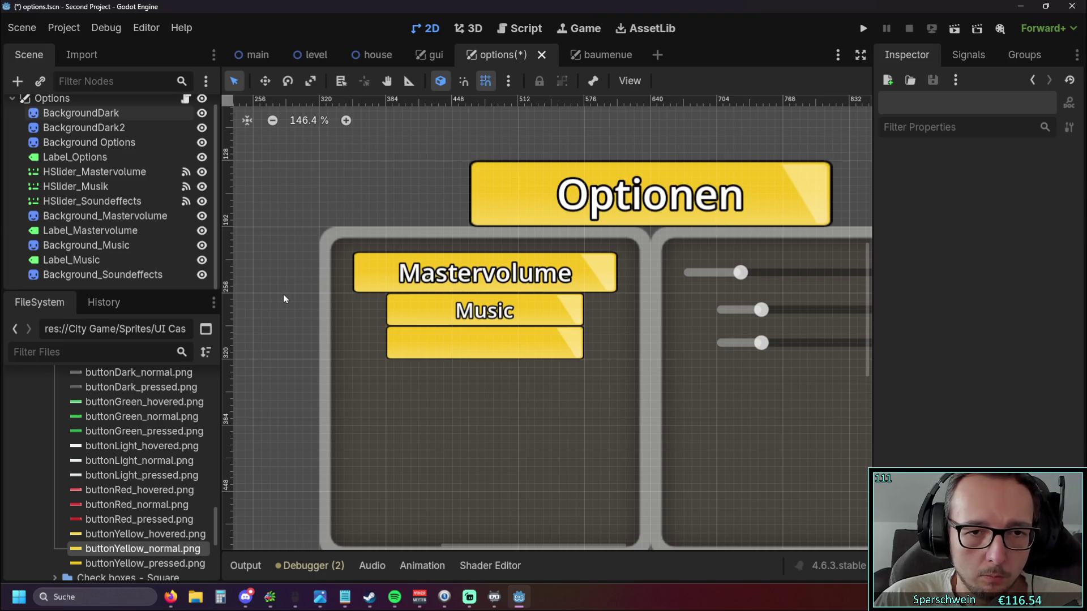
pyautogui.moveTo(284, 299); pyautogui.dragTo(406, 332)
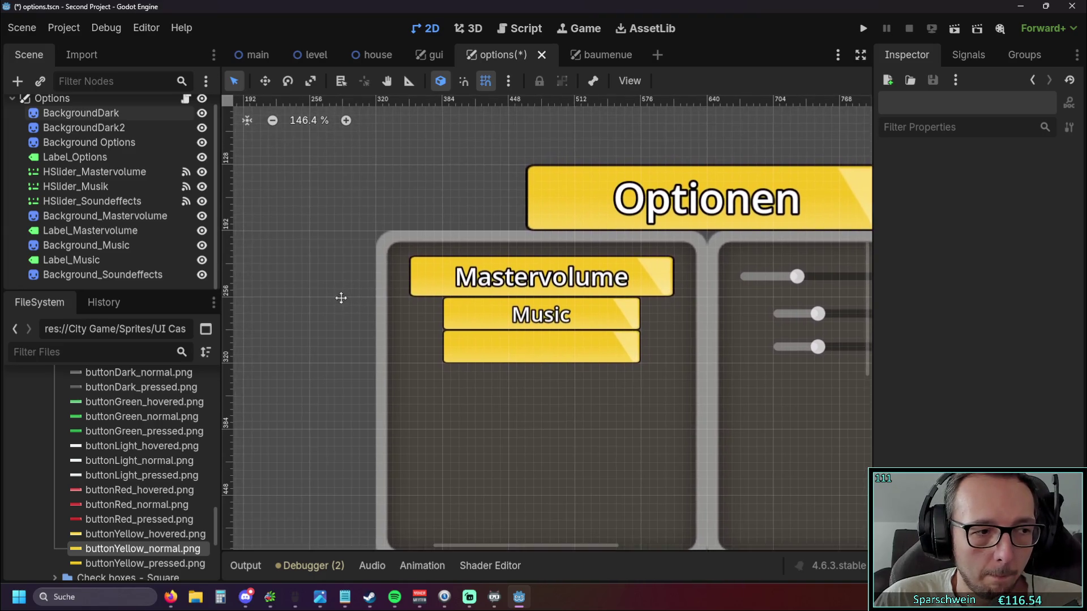
pyautogui.rightClick(114, 286)
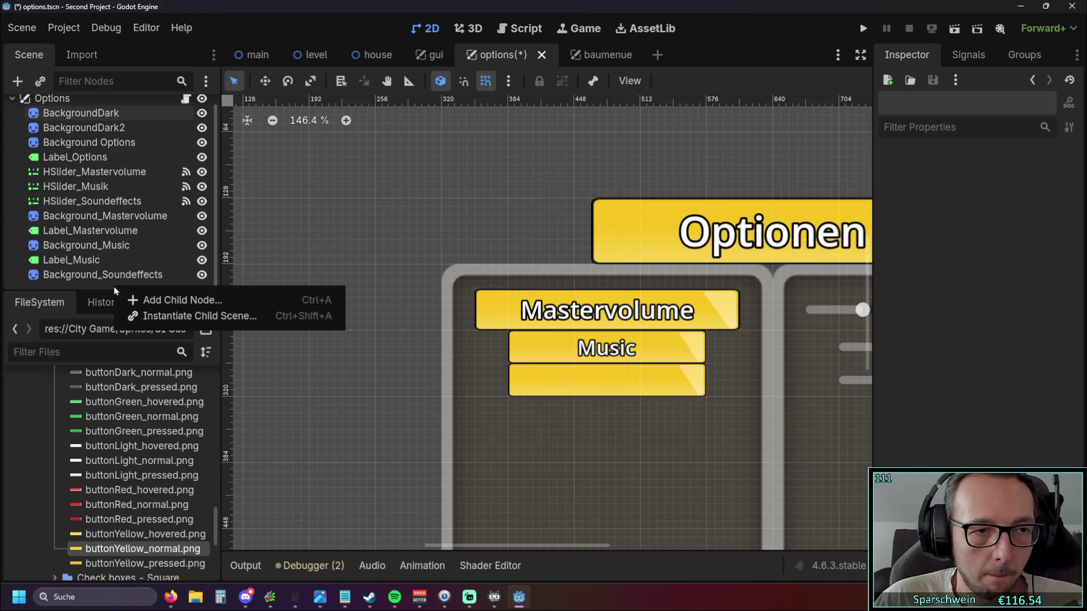
# Add a new Label child node and name it Label_Soundeffects.
pyautogui.click(165, 301)
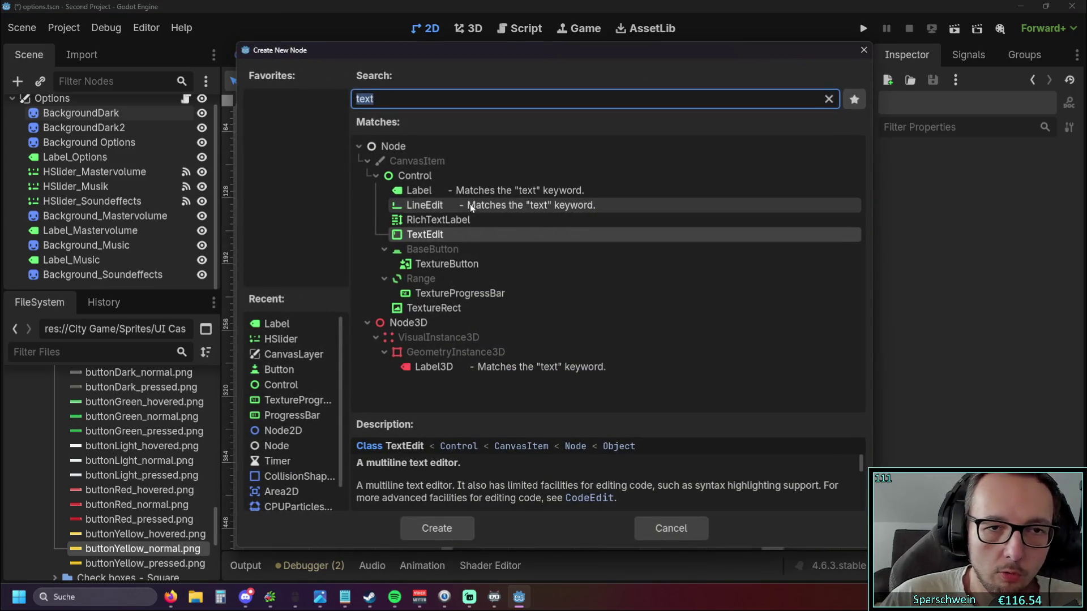
pyautogui.doubleClick(469, 192)
pyautogui.click(95, 266)
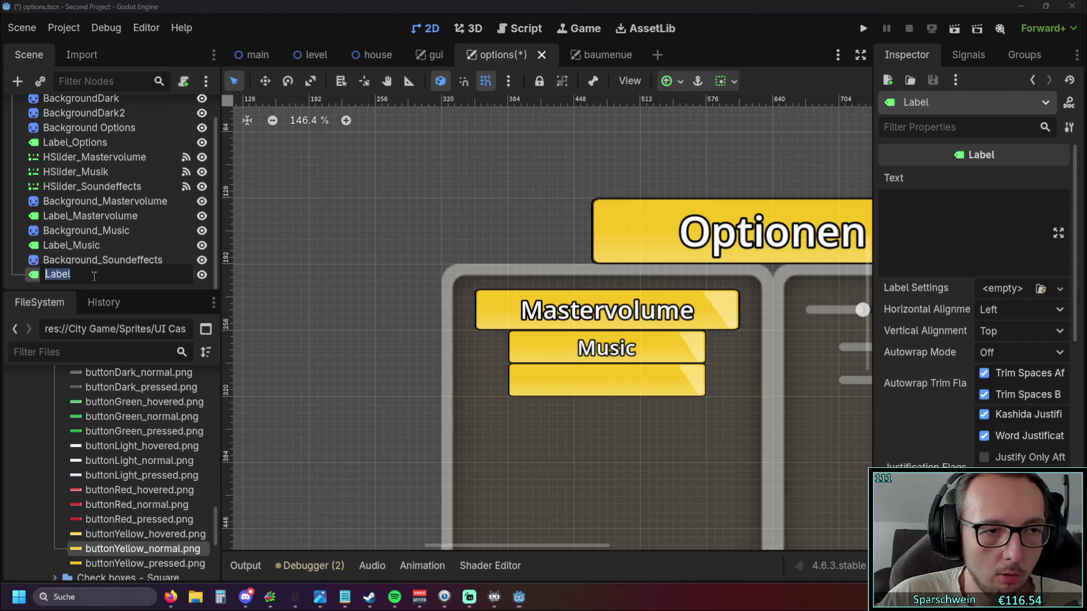
pyautogui.click(94, 276)
pyautogui.write('_Soundeffects')
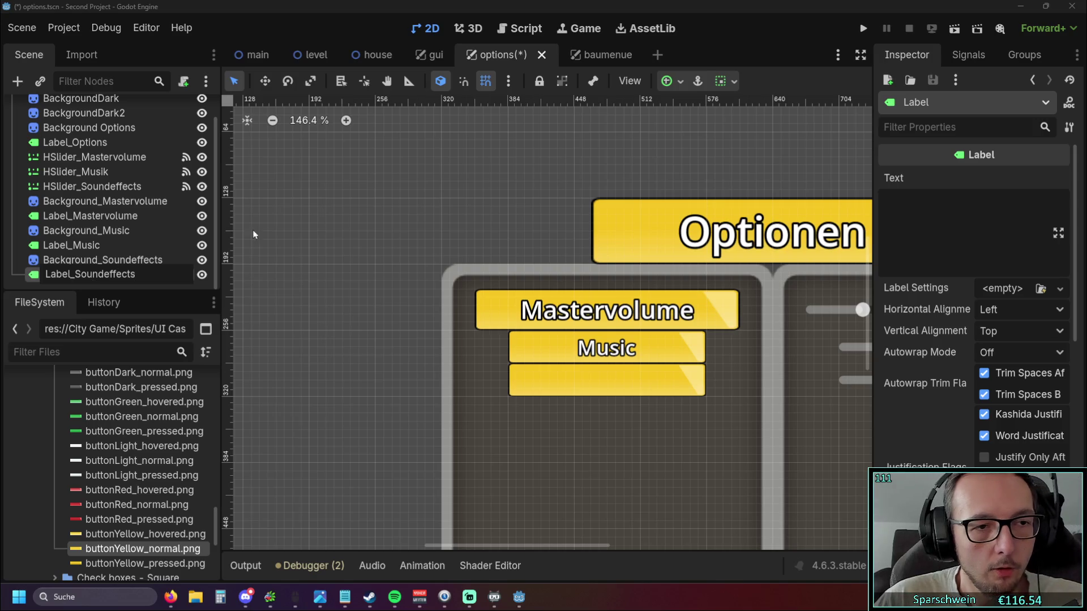
pyautogui.press('Return')
# Change the Music label's text to Musik.
pyautogui.click(610, 336)
pyautogui.click(939, 205)
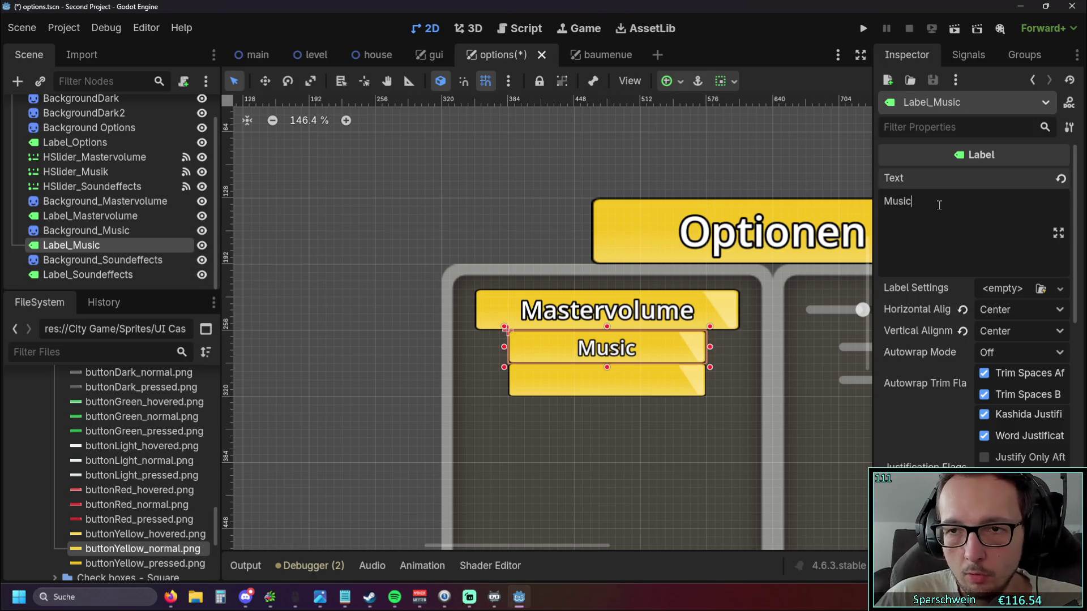
pyautogui.press('BackSpace')
pyautogui.write('K')
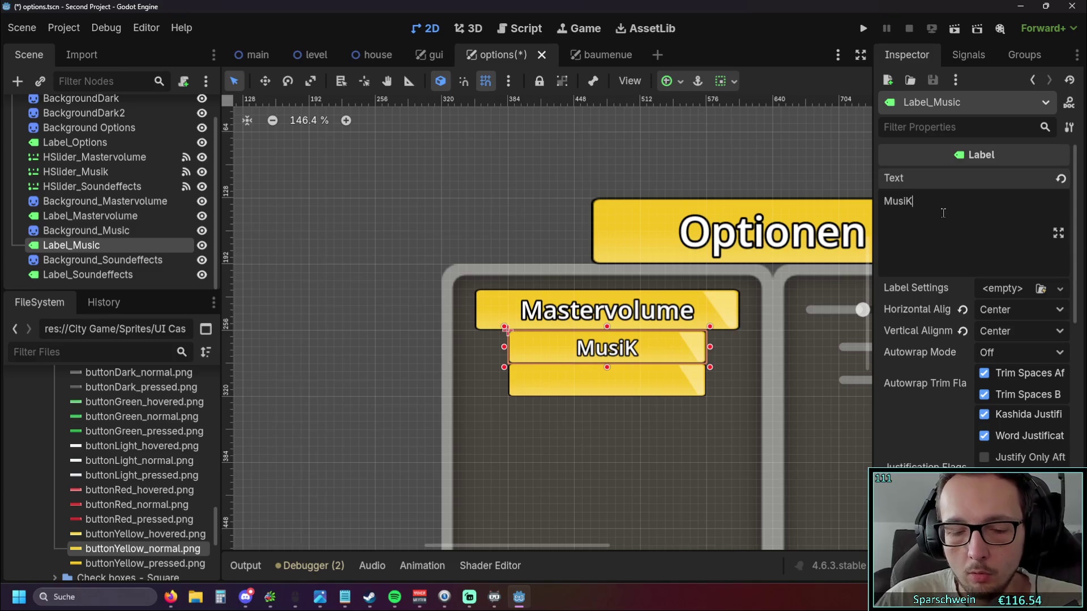
pyautogui.press('BackSpace')
pyautogui.write('k')
pyautogui.press('Return')
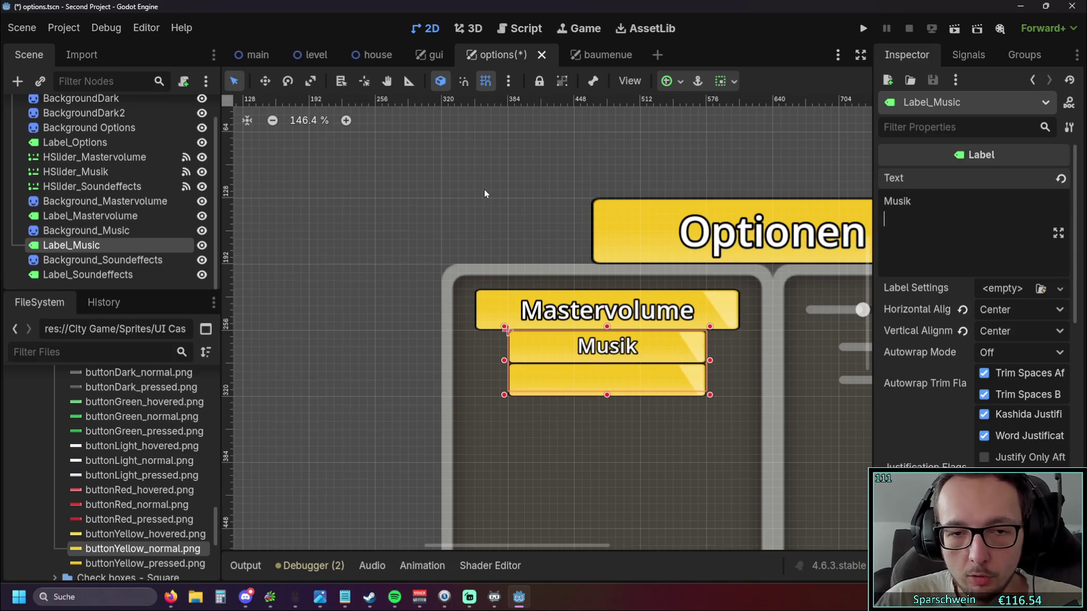
pyautogui.click(523, 237)
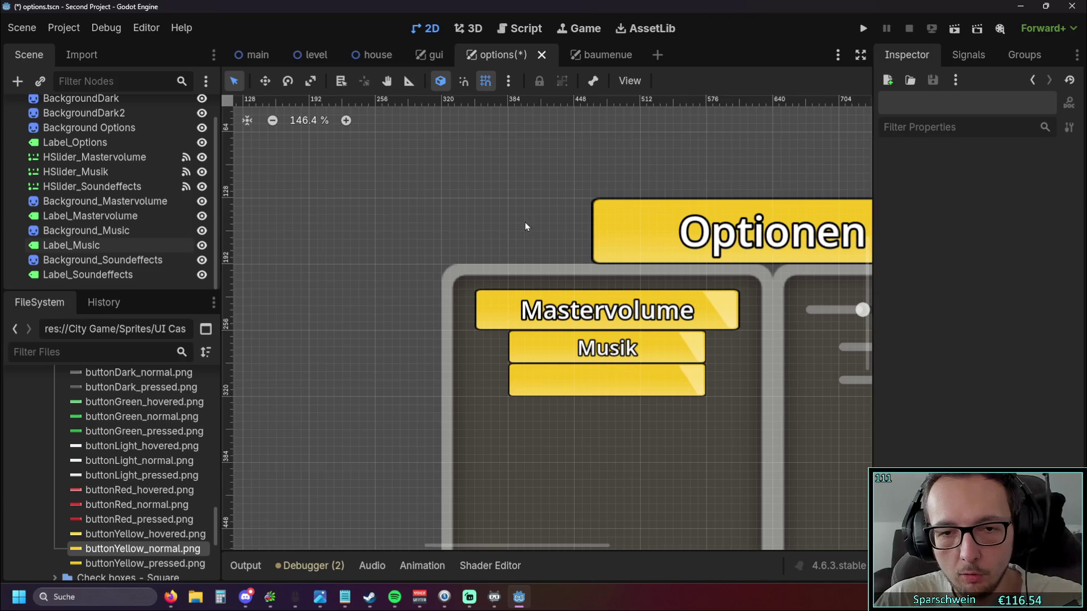
pyautogui.scroll(2, 544, 287)
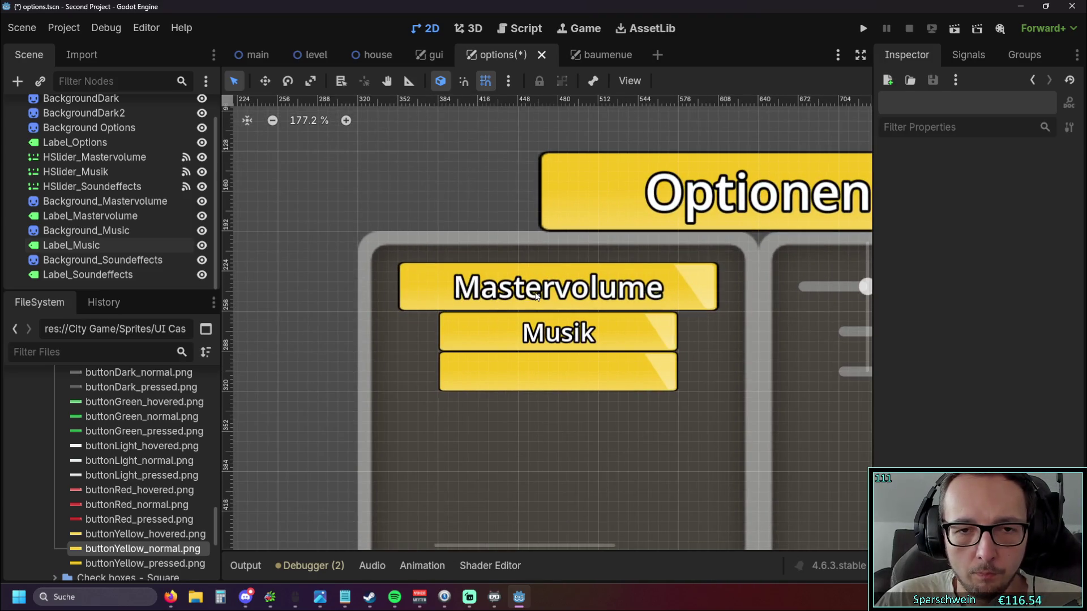
pyautogui.click(537, 294)
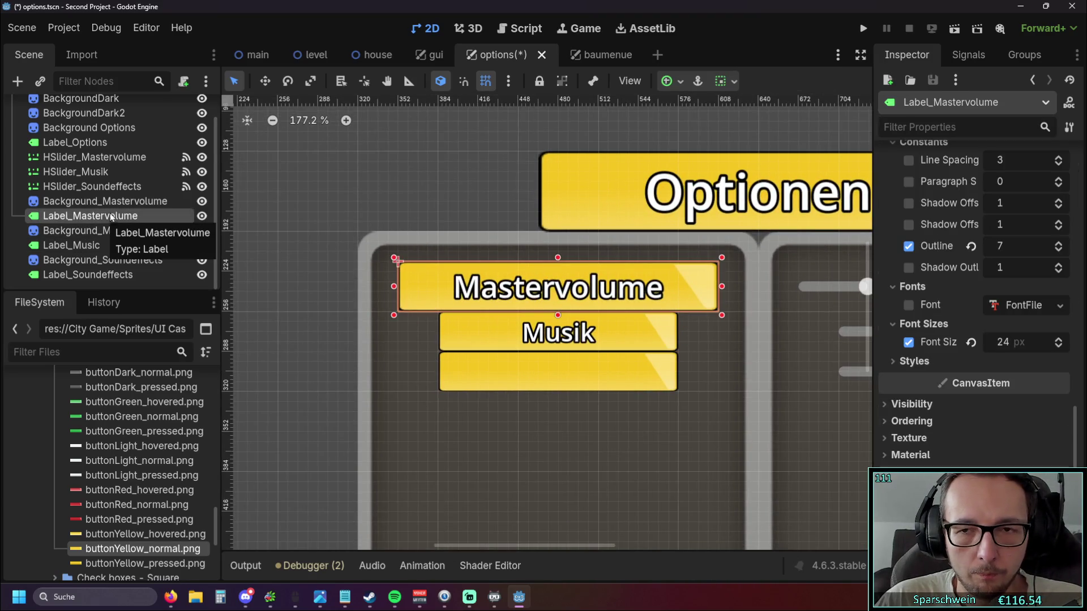
pyautogui.scroll(3, 951, 286)
pyautogui.scroll(3, 951, 286)
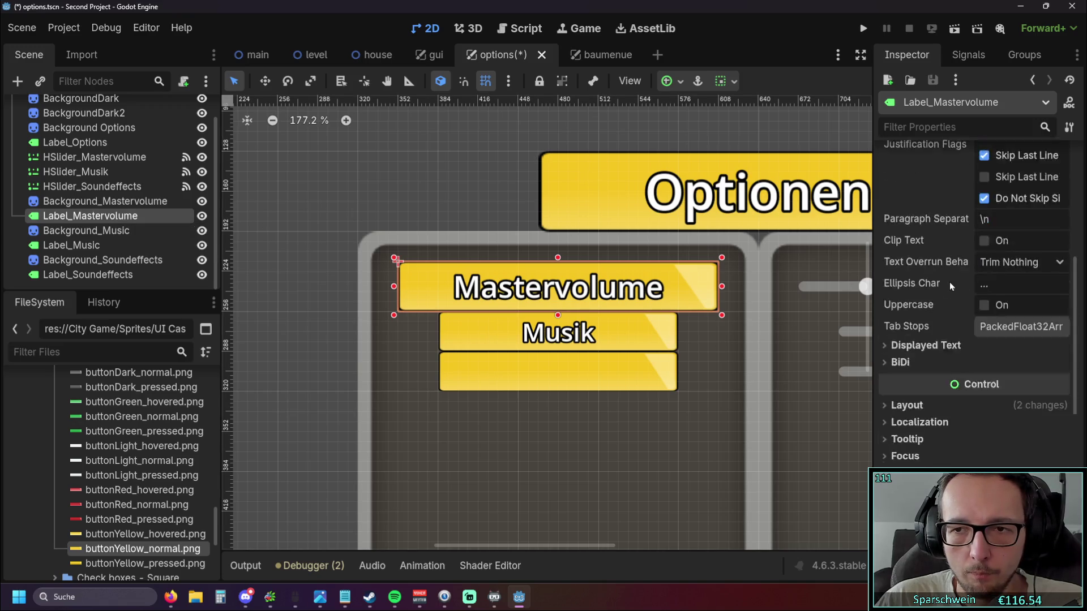
pyautogui.scroll(-4, 952, 287)
pyautogui.click(75, 245)
pyautogui.click(97, 219)
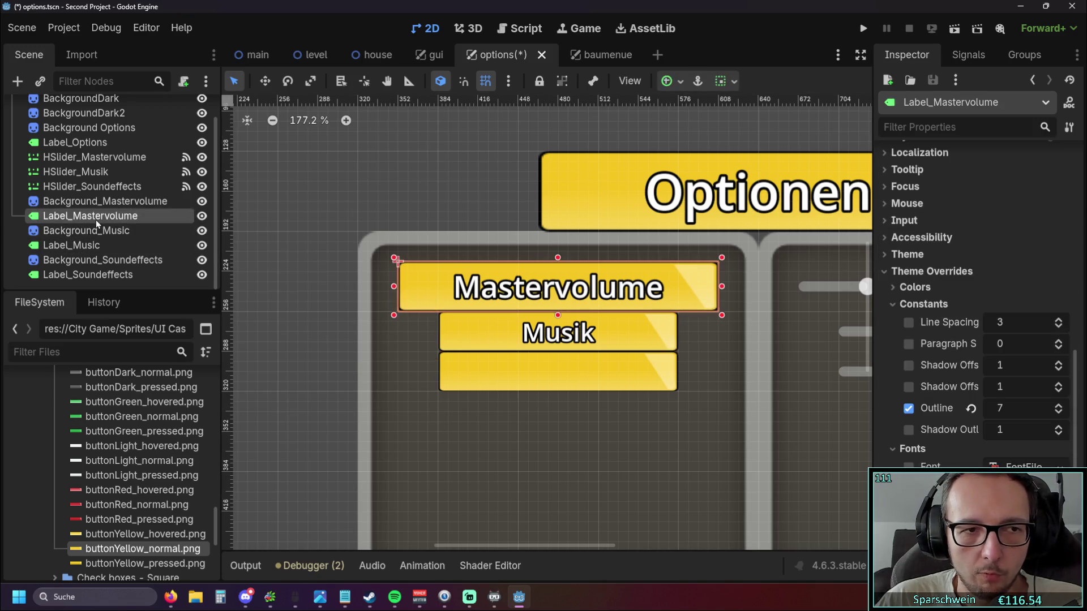
pyautogui.click(441, 203)
pyautogui.scroll(2, 414, 196)
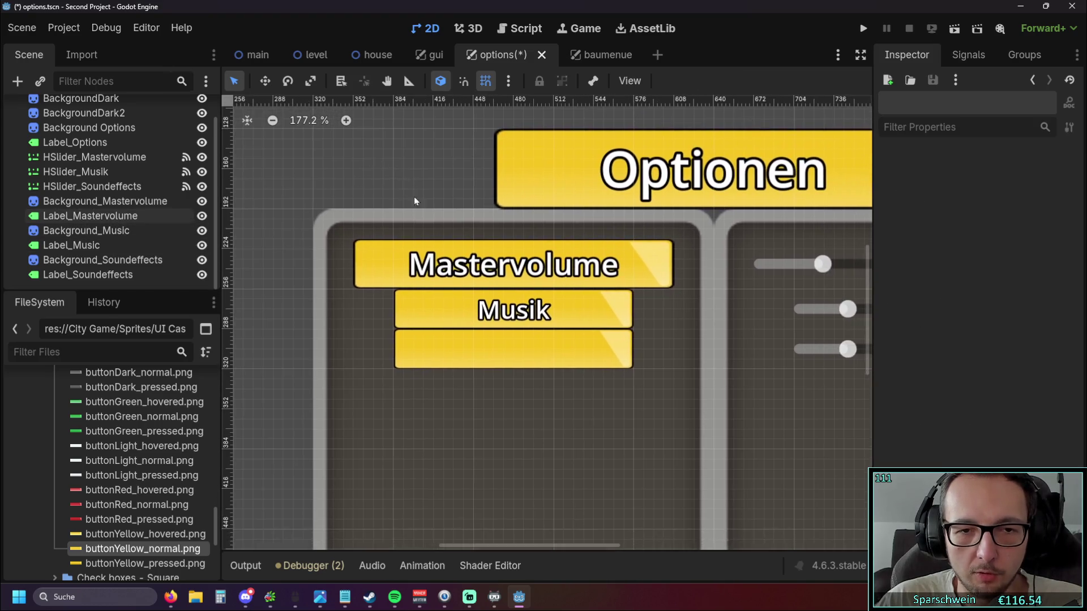
pyautogui.scroll(1, 463, 259)
pyautogui.moveTo(463, 260)
pyautogui.mouseDown()
pyautogui.moveTo(460, 201)
pyautogui.moveTo(491, 202)
pyautogui.mouseUp()
pyautogui.click(96, 275)
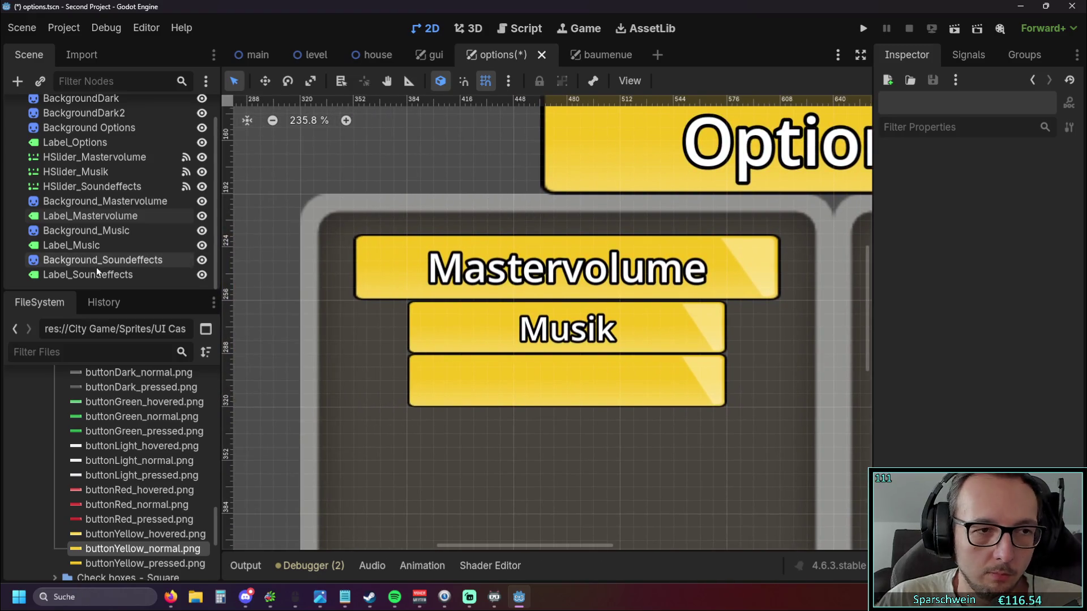
# Enter Soundeffekte as the label's text, place it on the third yellow button and center it.
pyautogui.click(941, 229)
pyautogui.write('S')
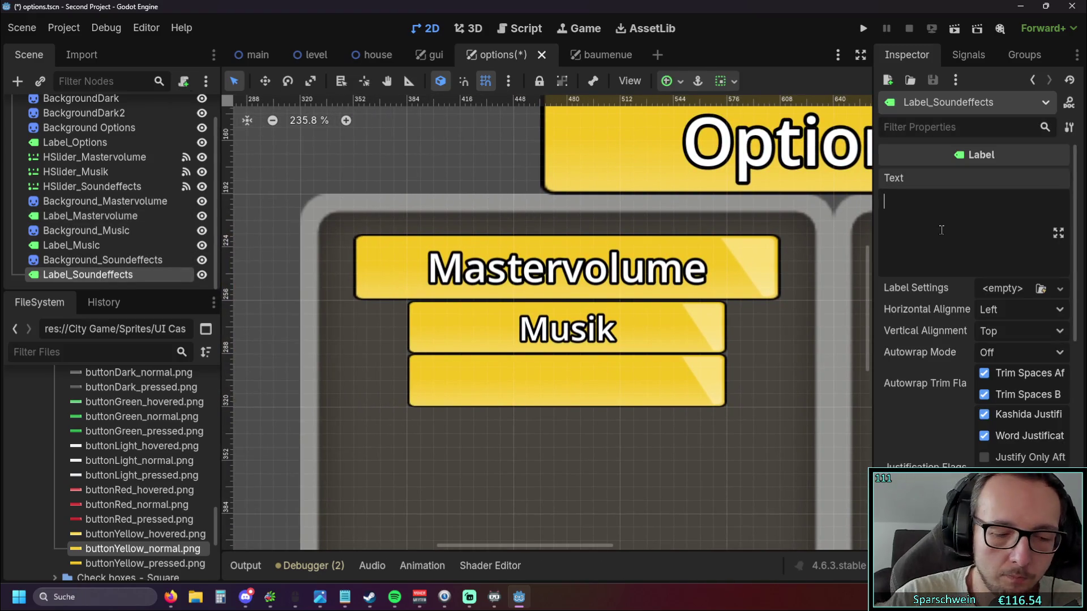
pyautogui.write('oundeffe')
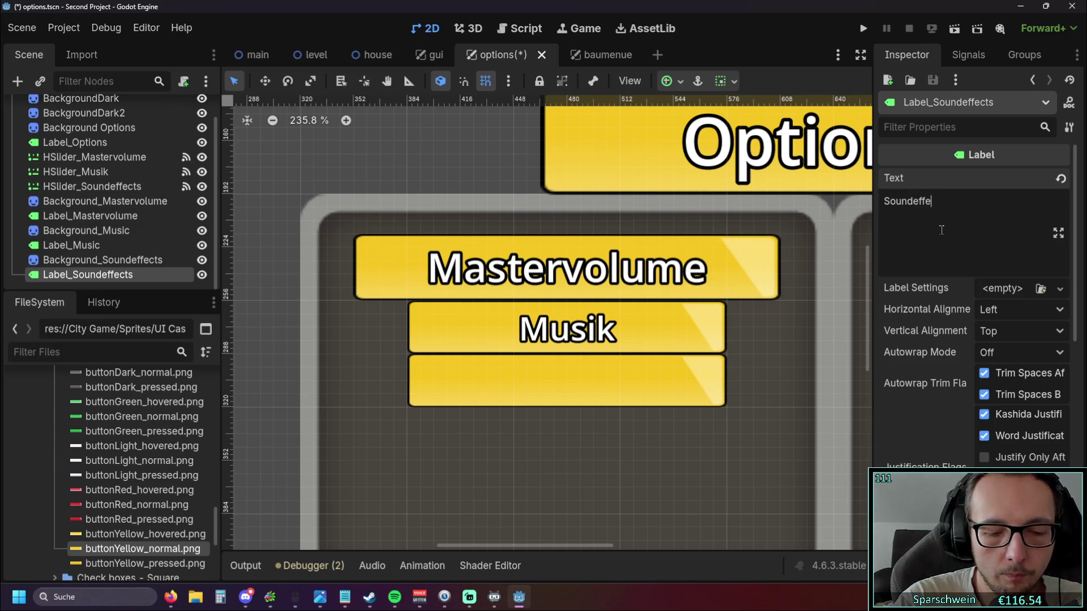
pyautogui.write('kte')
pyautogui.scroll(-3, 633, 214)
pyautogui.scroll(-1, 424, 165)
pyautogui.scroll(-1, 387, 212)
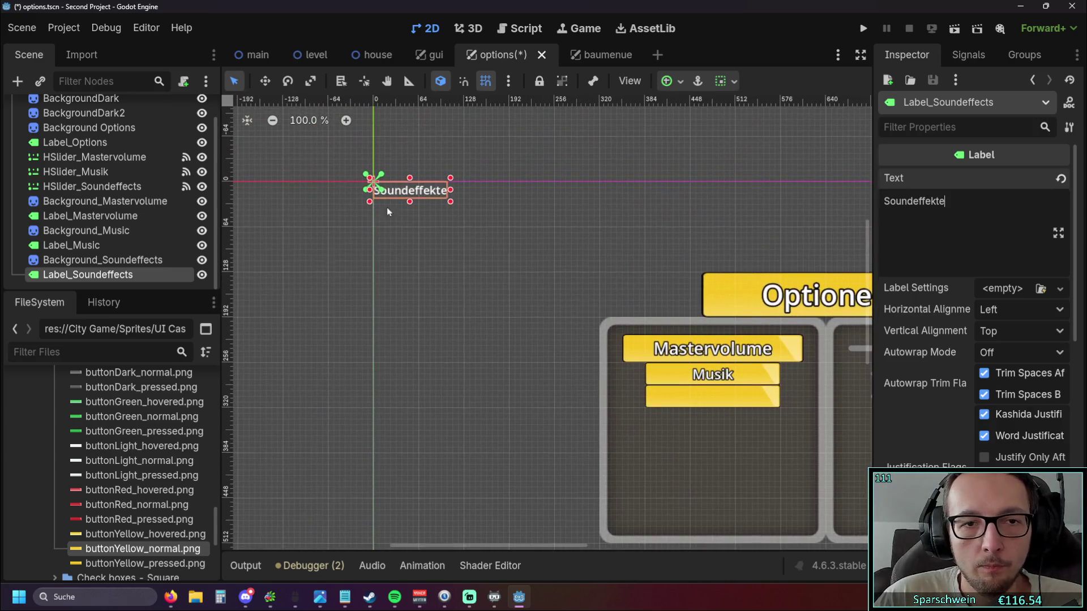
pyautogui.moveTo(387, 195); pyautogui.dragTo(662, 391)
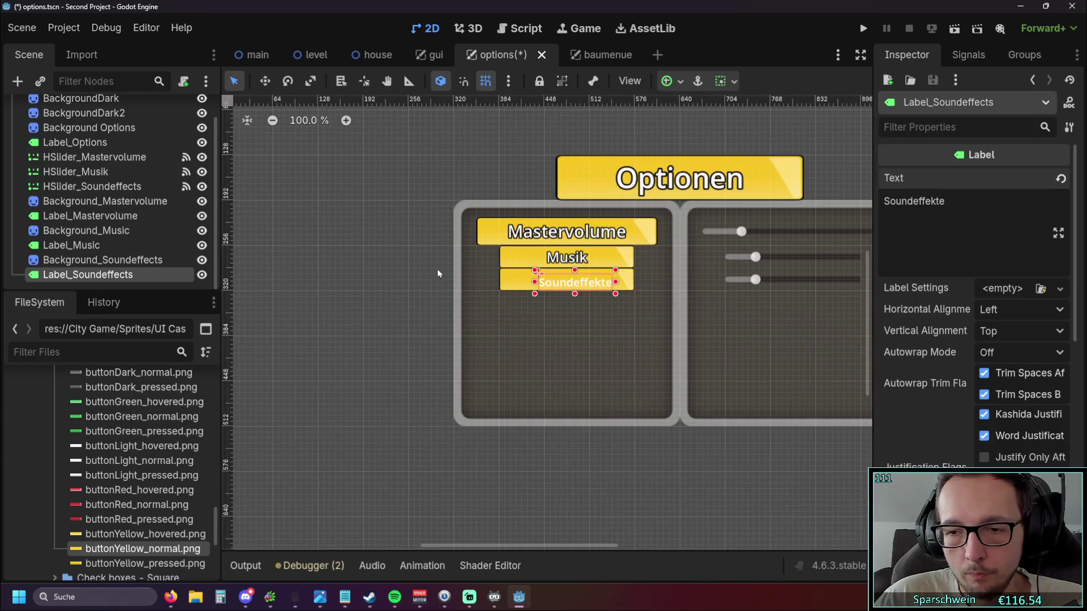
pyautogui.click(1011, 309)
pyautogui.click(1011, 348)
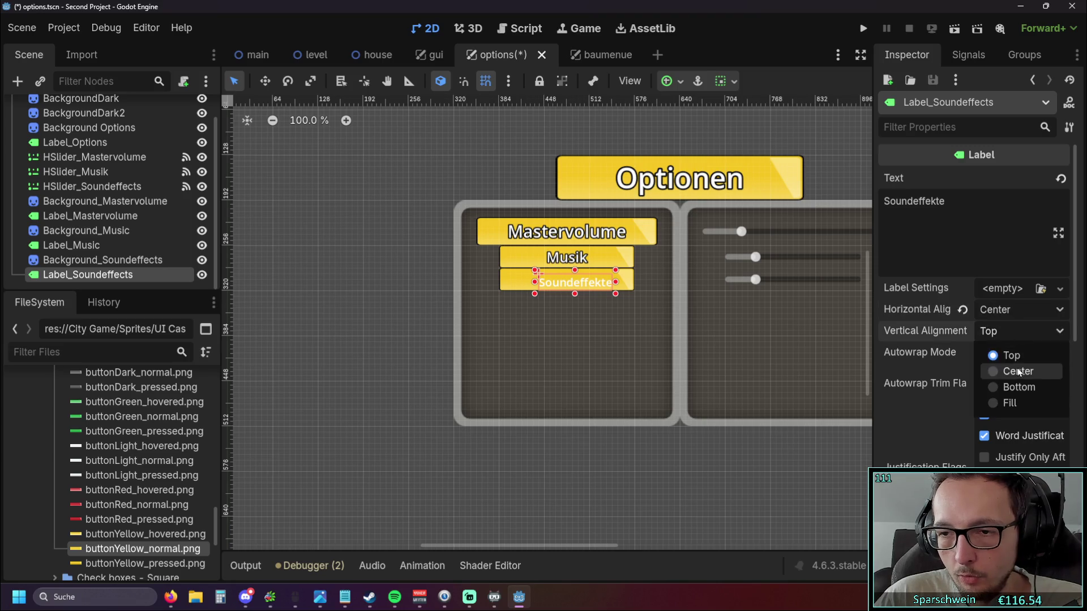
pyautogui.click(1010, 368)
pyautogui.scroll(-5, 973, 364)
pyautogui.scroll(-3, 973, 364)
# Give the Soundeffekte text a thicker outline and a 20 px font size.
pyautogui.click(904, 434)
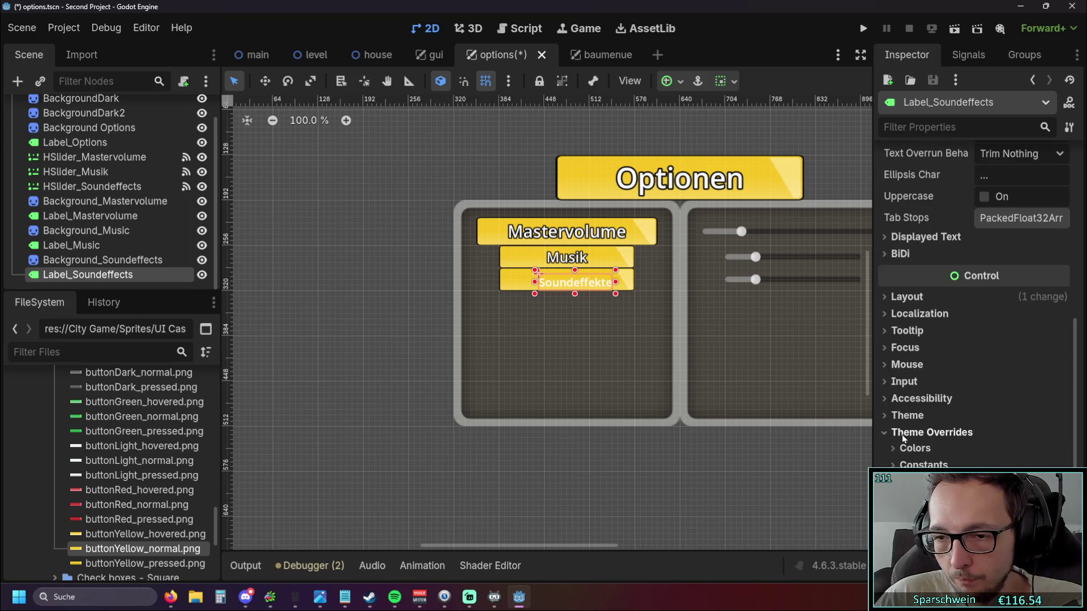
pyautogui.click(923, 465)
pyautogui.scroll(-3, 976, 382)
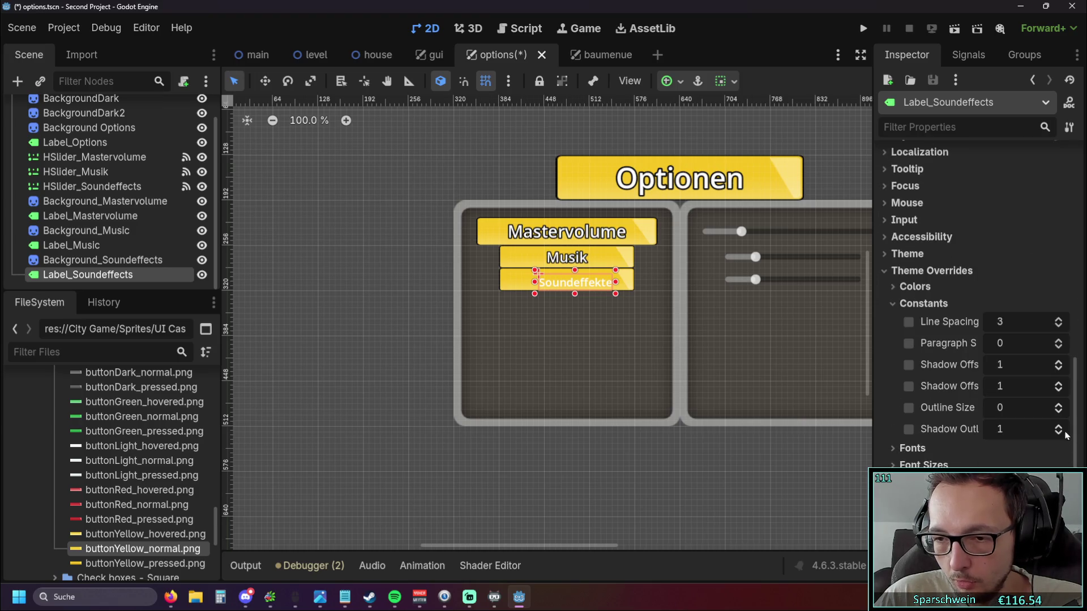
pyautogui.click(1058, 404)
pyautogui.click(1059, 405)
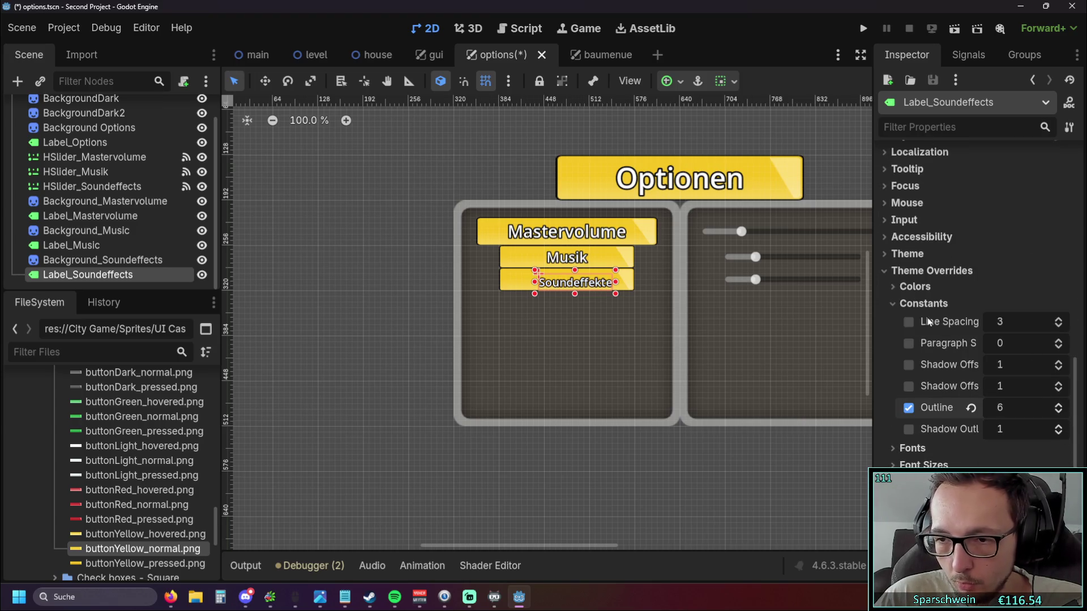
pyautogui.click(923, 303)
pyautogui.click(901, 337)
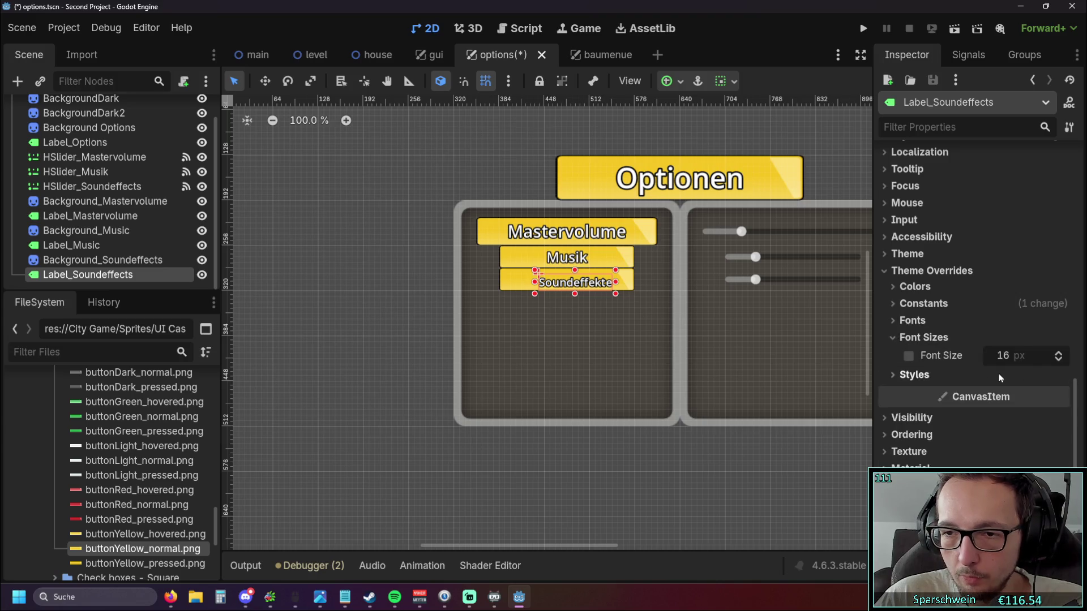
pyautogui.click(1014, 355)
pyautogui.press('Return')
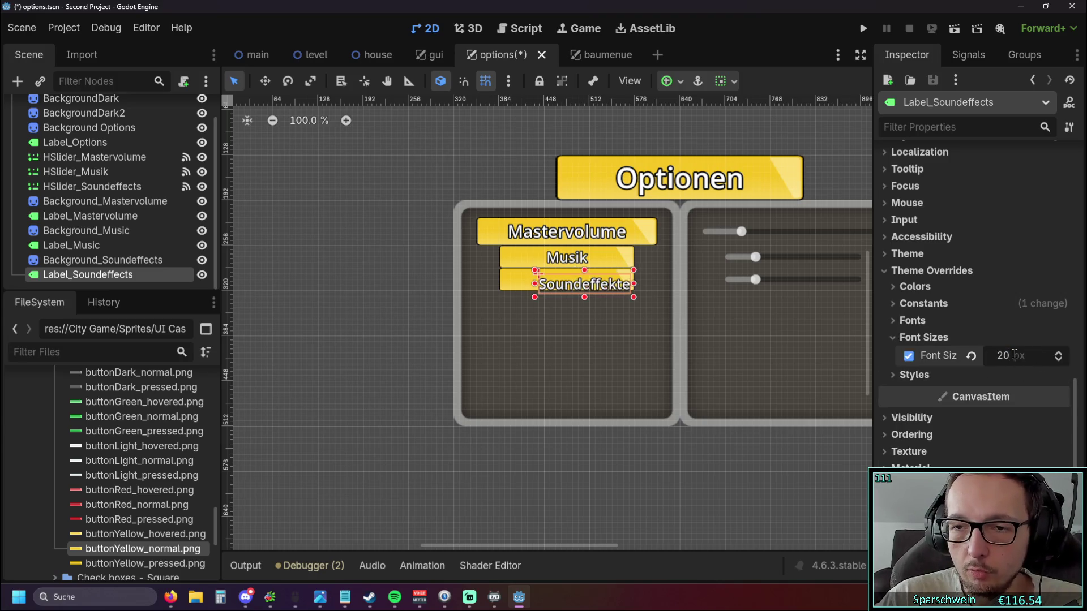
pyautogui.scroll(3, 549, 301)
pyautogui.scroll(1, 549, 301)
# Widen the Soundeffekte label to match Musik, then save and run the game.
pyautogui.moveTo(649, 268); pyautogui.dragTo(600, 252)
pyautogui.scroll(2, 595, 272)
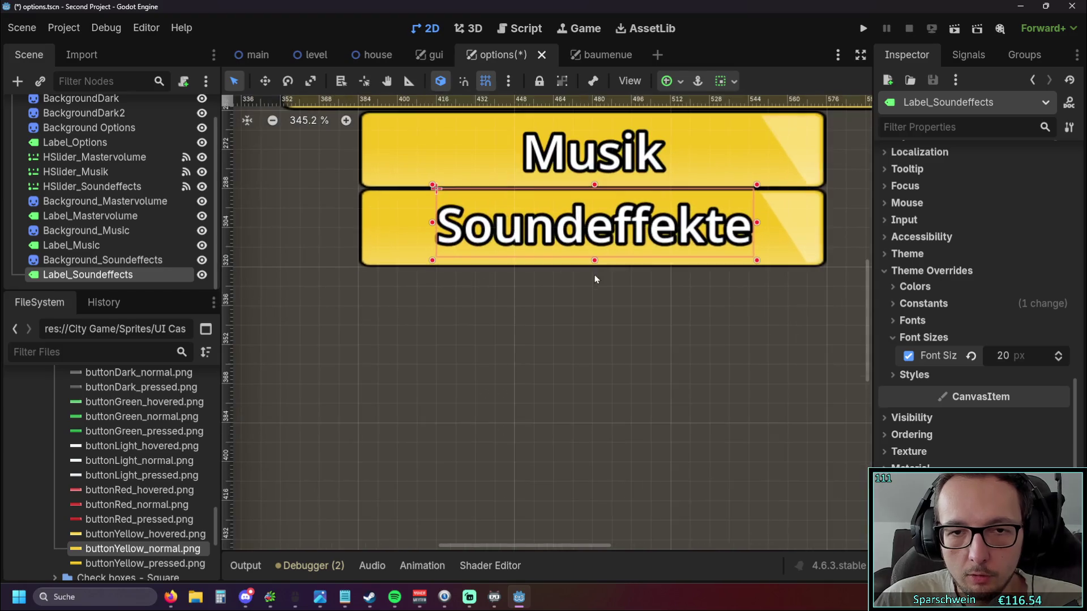
pyautogui.moveTo(434, 235); pyautogui.dragTo(357, 227)
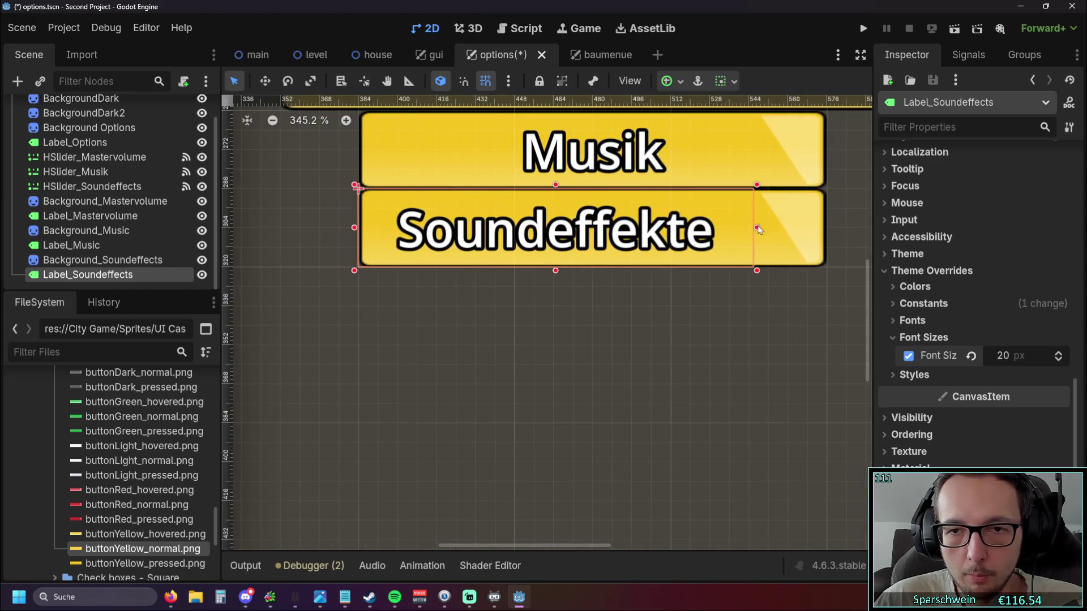
pyautogui.moveTo(758, 229); pyautogui.dragTo(824, 228)
pyautogui.click(746, 364)
pyautogui.scroll(-5, 727, 352)
pyautogui.scroll(-1, 521, 303)
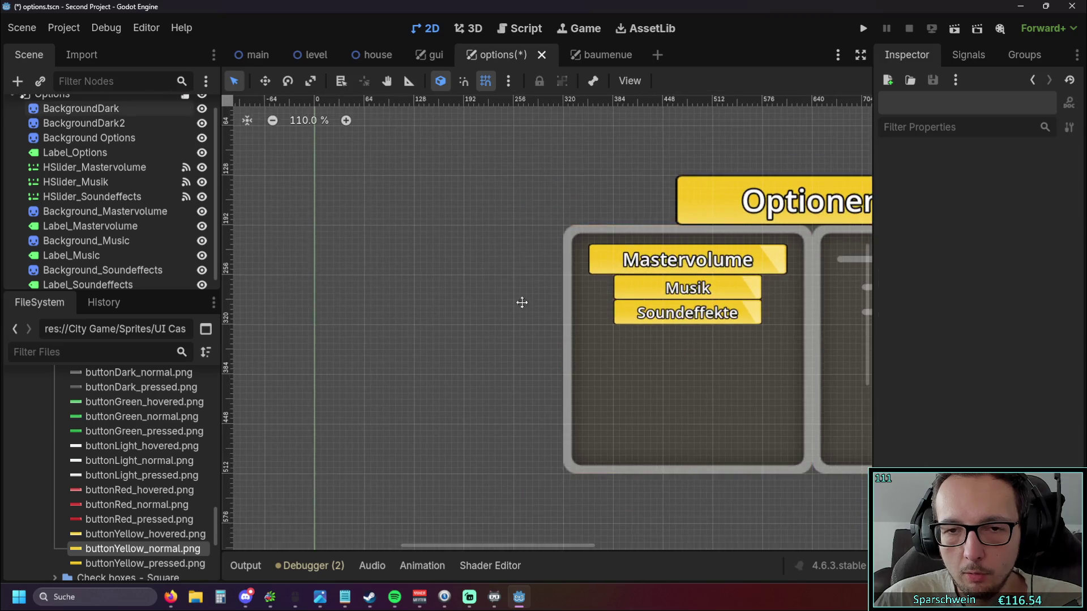
pyautogui.scroll(-1, 791, 186)
pyautogui.click(864, 28)
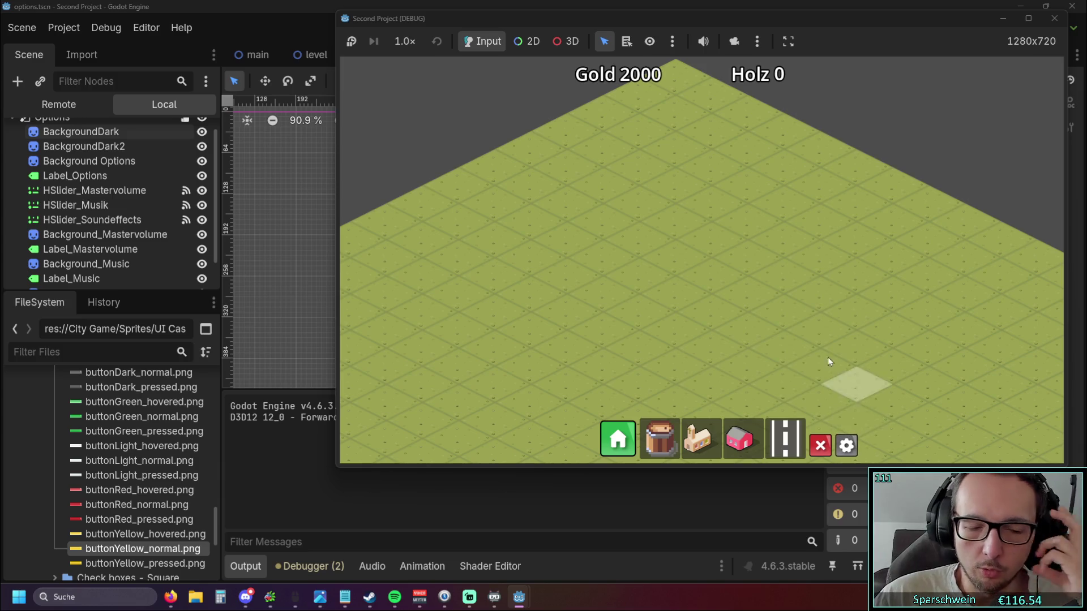
# Open the in-game options menu, lower the Mastervolume and Musik sliders, then close the game.
pyautogui.press('Escape')
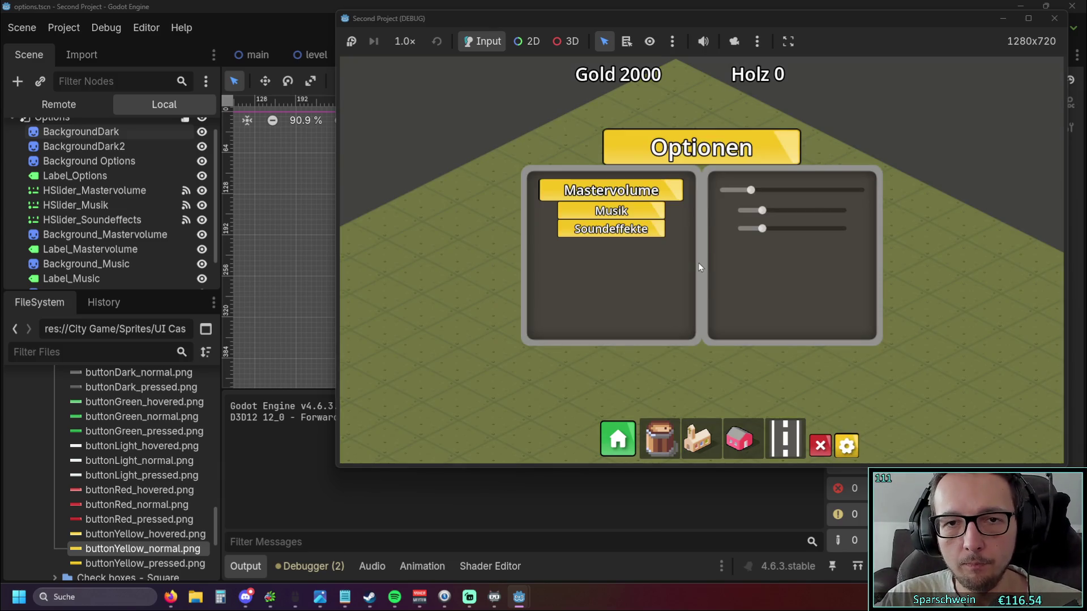
pyautogui.scroll(1, 949, 235)
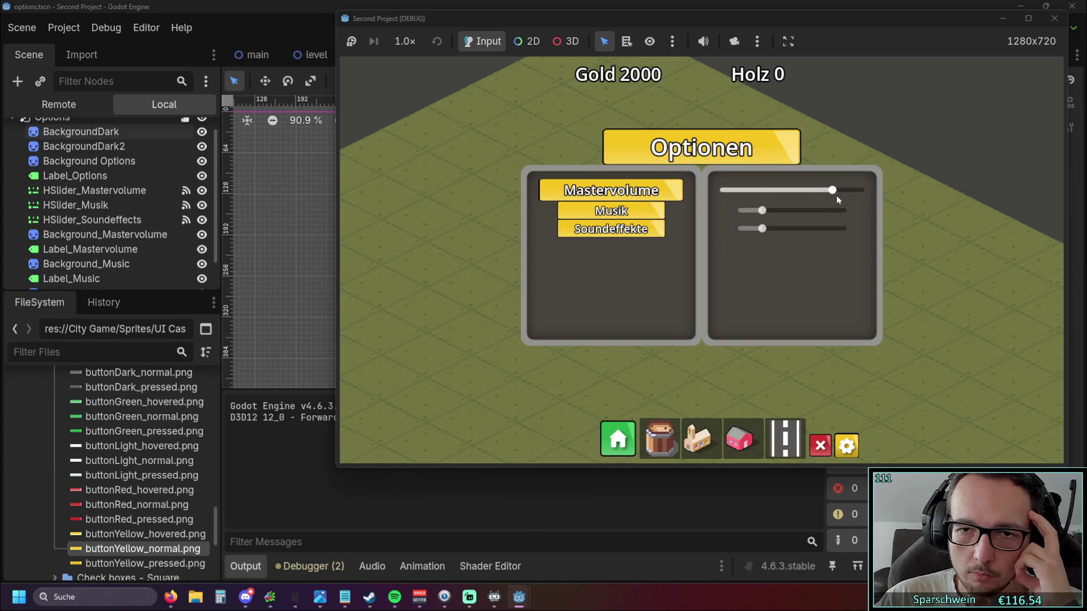
pyautogui.moveTo(860, 194); pyautogui.dragTo(760, 203)
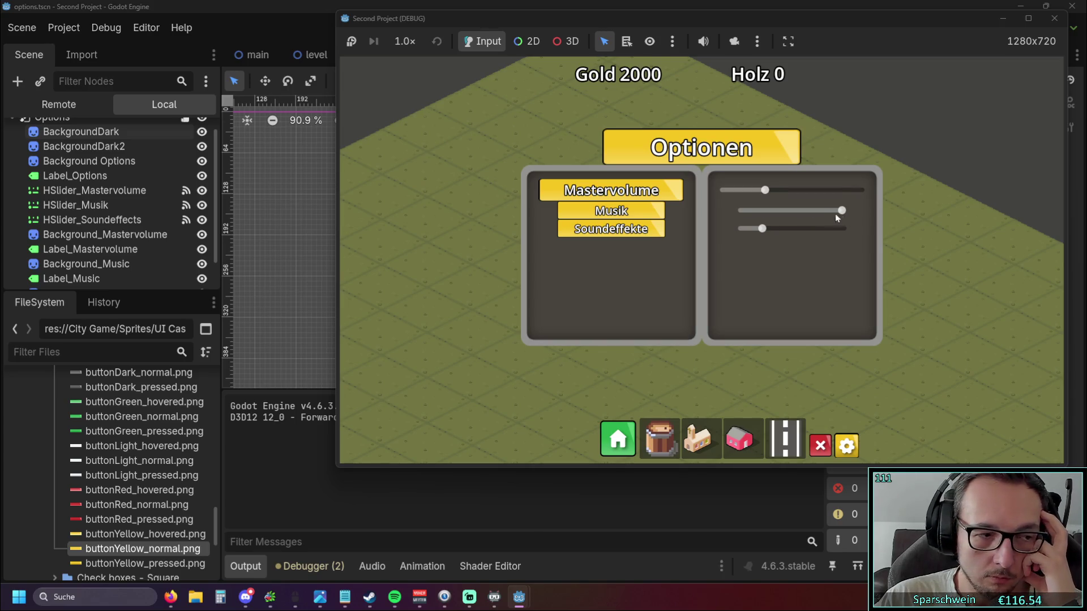
pyautogui.moveTo(835, 213); pyautogui.dragTo(768, 216)
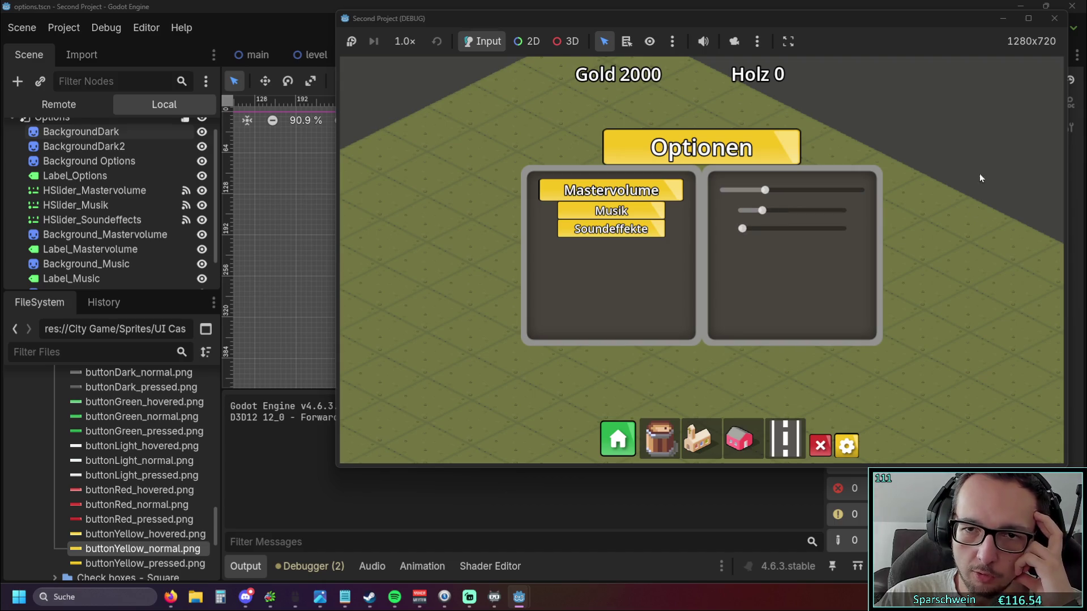
pyautogui.click(1060, 12)
pyautogui.scroll(3, 533, 318)
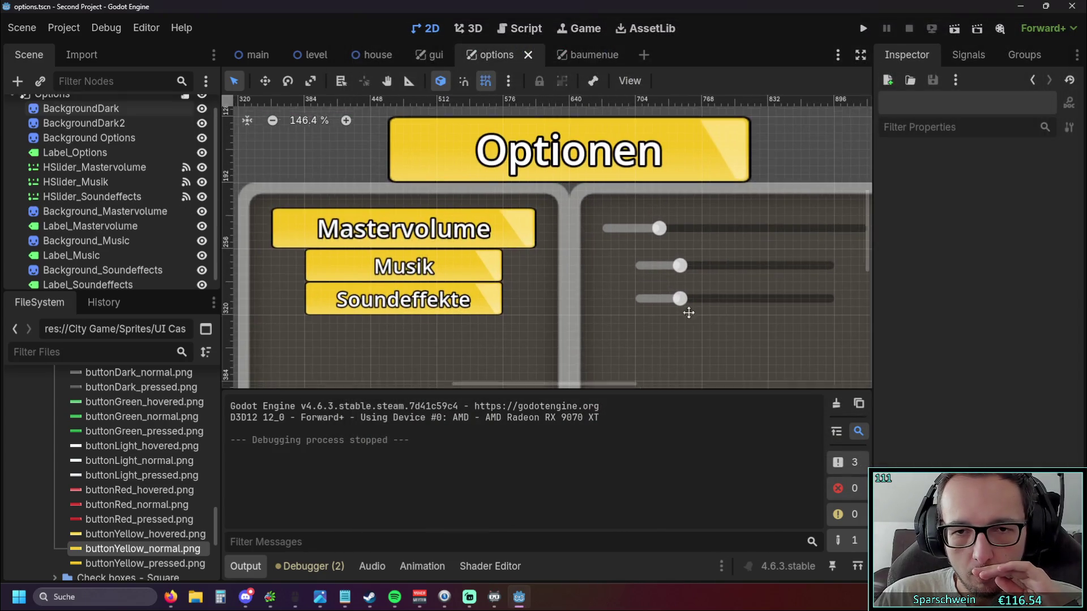
pyautogui.scroll(2, 671, 297)
# Move the sound effects and music sliders down for even row spacing.
pyautogui.click(608, 259)
pyautogui.moveTo(609, 261); pyautogui.dragTo(611, 283)
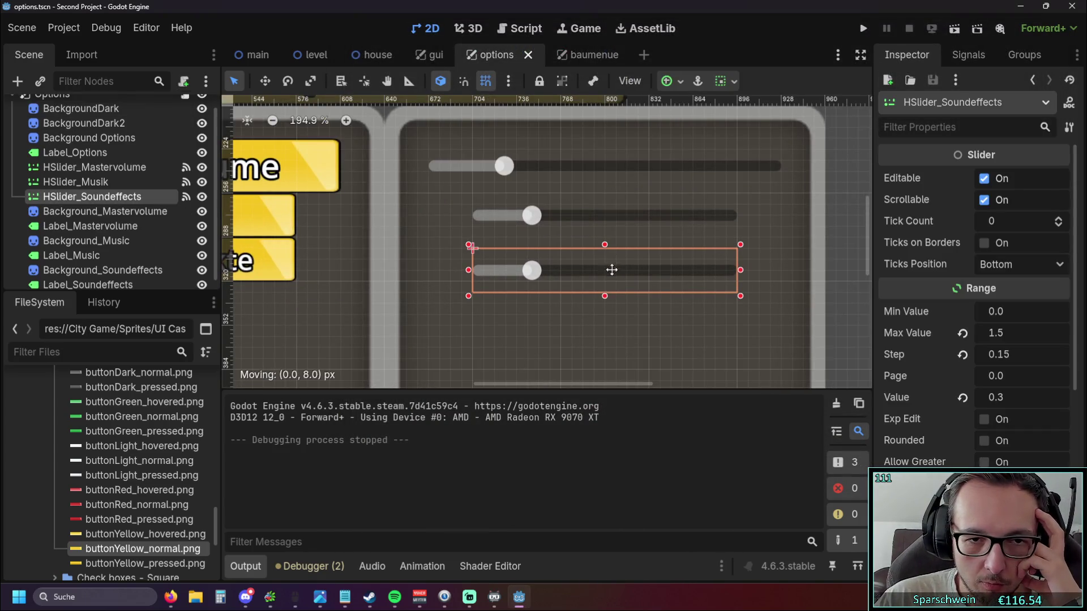
pyautogui.click(614, 220)
pyautogui.moveTo(611, 221); pyautogui.dragTo(612, 231)
pyautogui.hscroll(-5, 611, 232)
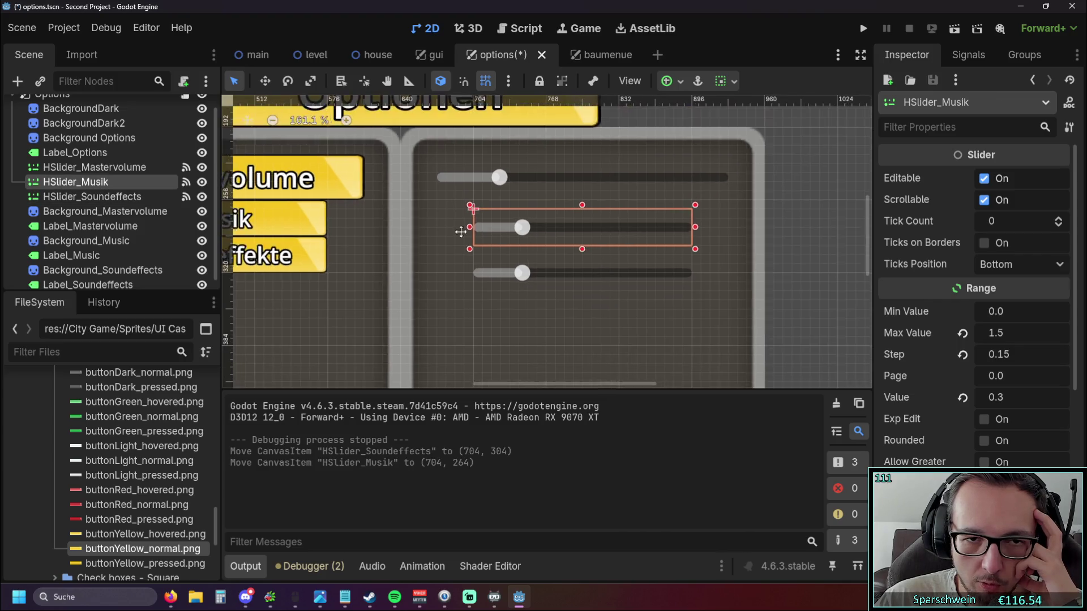
pyautogui.hscroll(-5, 613, 255)
# Move the Soundeffekte and Musik labels down to match, then run the game.
pyautogui.click(616, 268)
pyautogui.moveTo(614, 270); pyautogui.dragTo(614, 282)
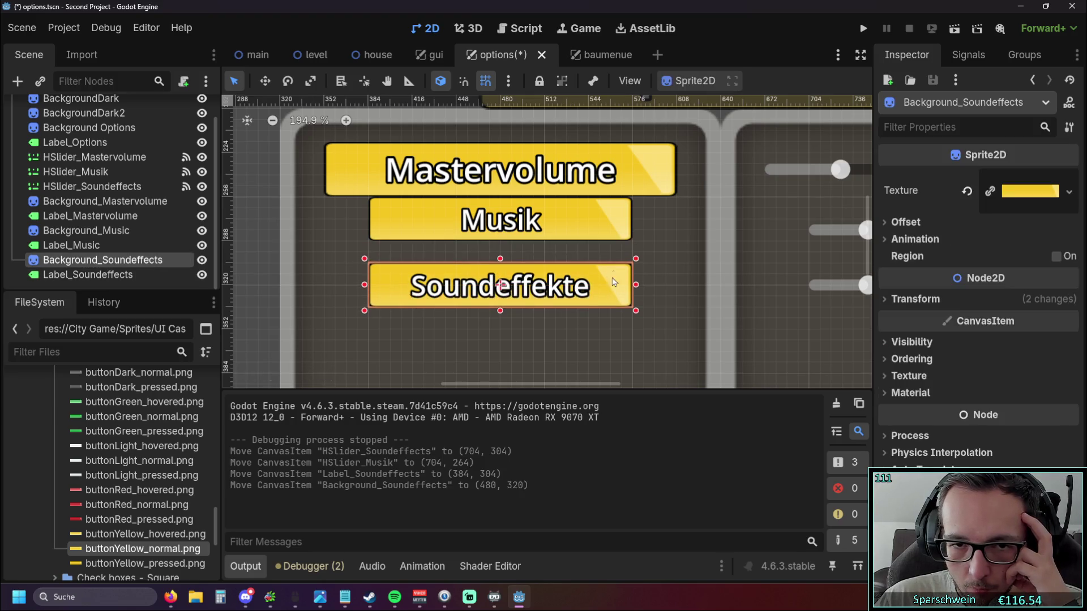
pyautogui.click(625, 218)
pyautogui.moveTo(625, 217); pyautogui.dragTo(610, 218)
pyautogui.click(610, 210)
pyautogui.scroll(-3, 352, 190)
pyautogui.click(351, 190)
pyautogui.hscroll(2, 583, 219)
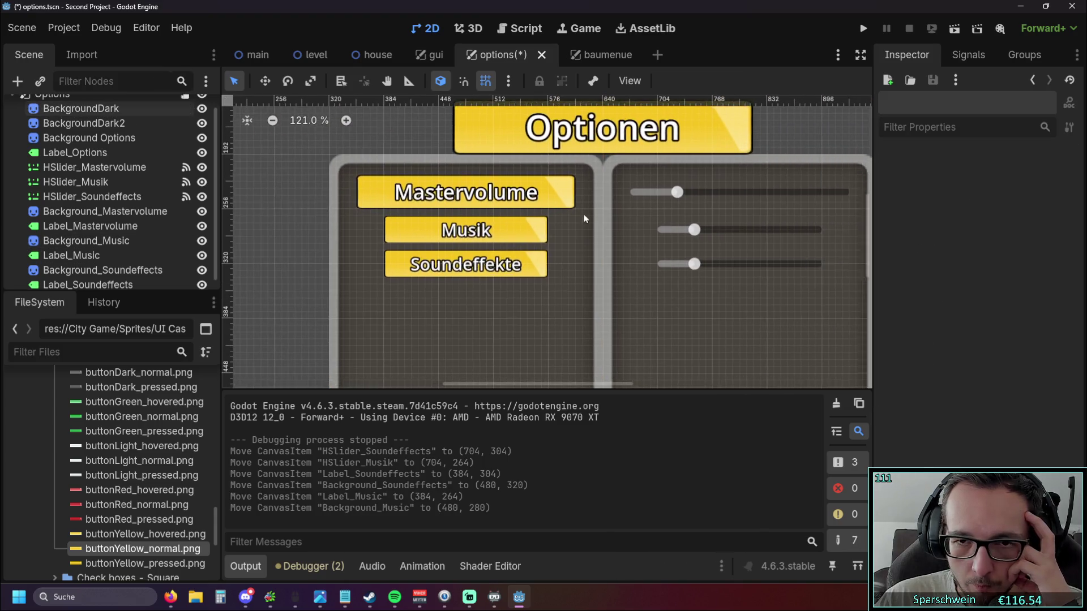
pyautogui.scroll(-3, 582, 217)
pyautogui.hscroll(2, 766, 183)
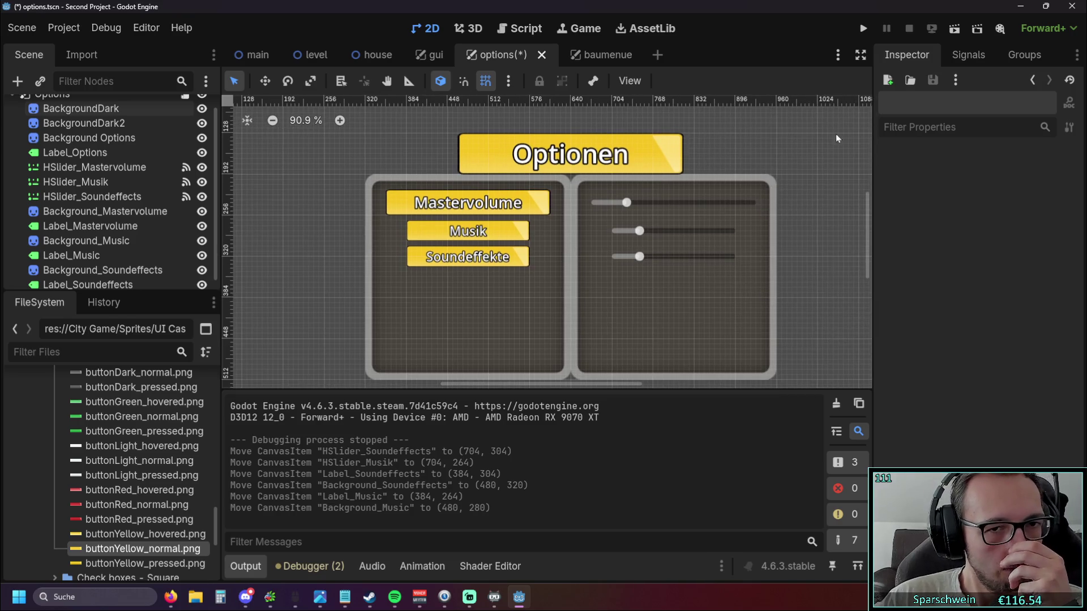
pyautogui.click(863, 31)
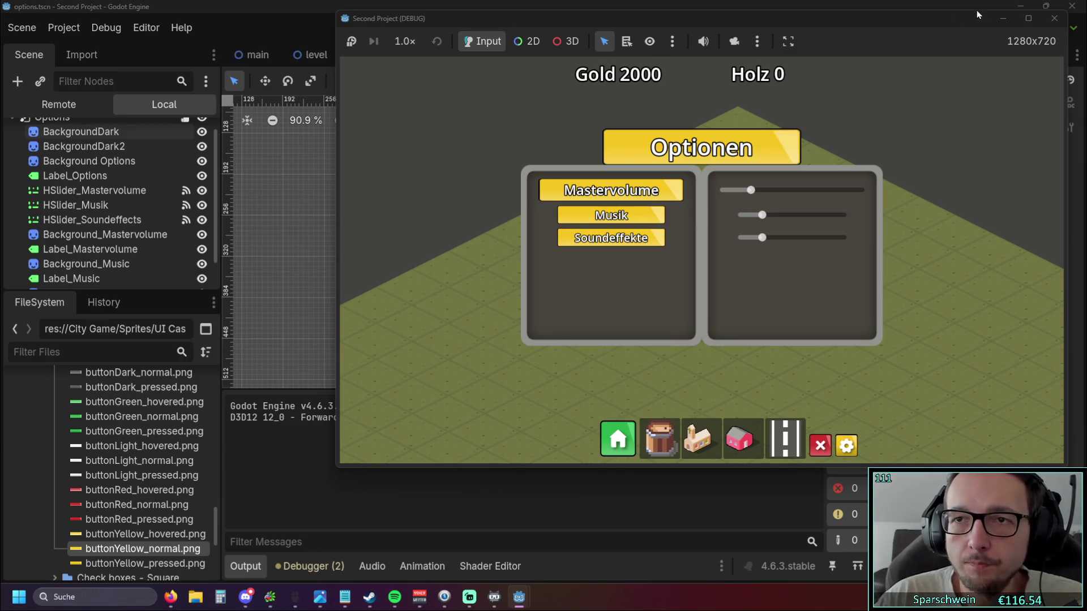
# Close the running game after checking the respaced options menu.
pyautogui.click(1053, 18)
pyautogui.scroll(2, 692, 231)
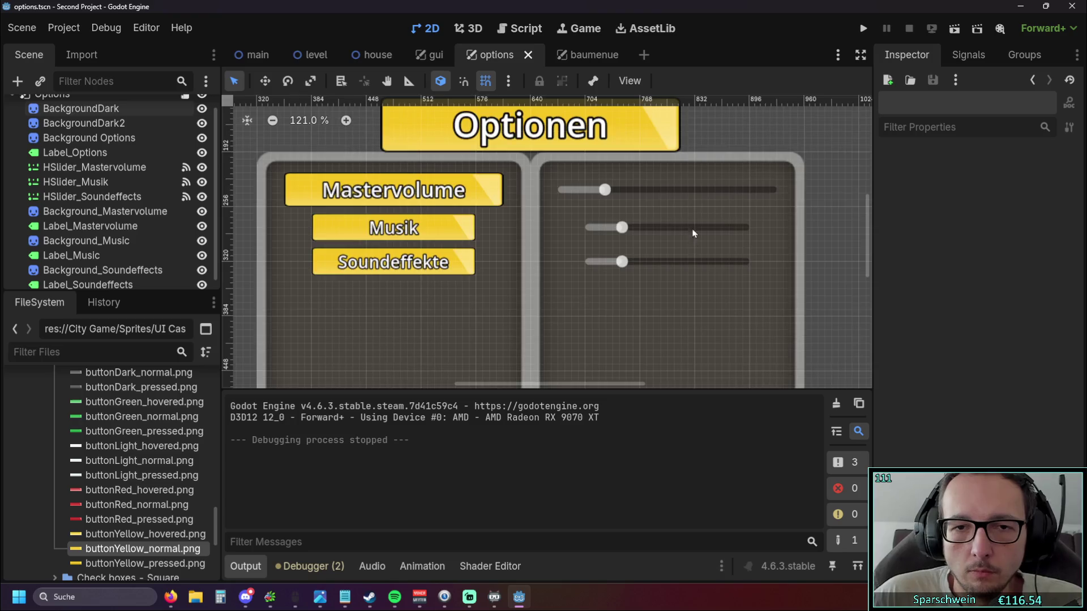
pyautogui.scroll(3, 674, 206)
# Shorten the master volume slider from the left and shift the music and sound effects sliders right.
pyautogui.click(608, 204)
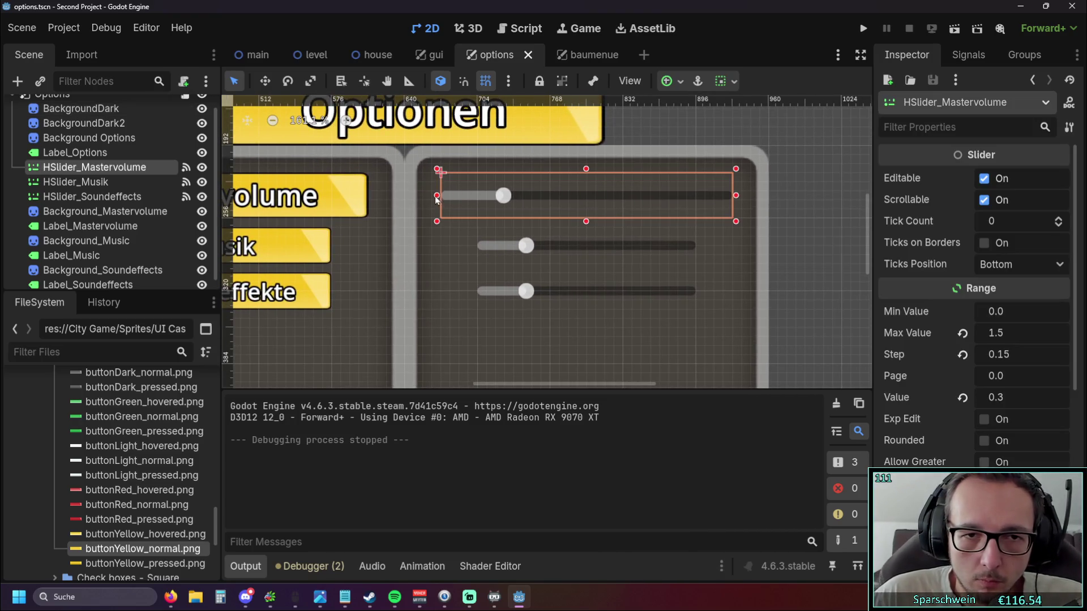
pyautogui.moveTo(437, 195); pyautogui.dragTo(474, 196)
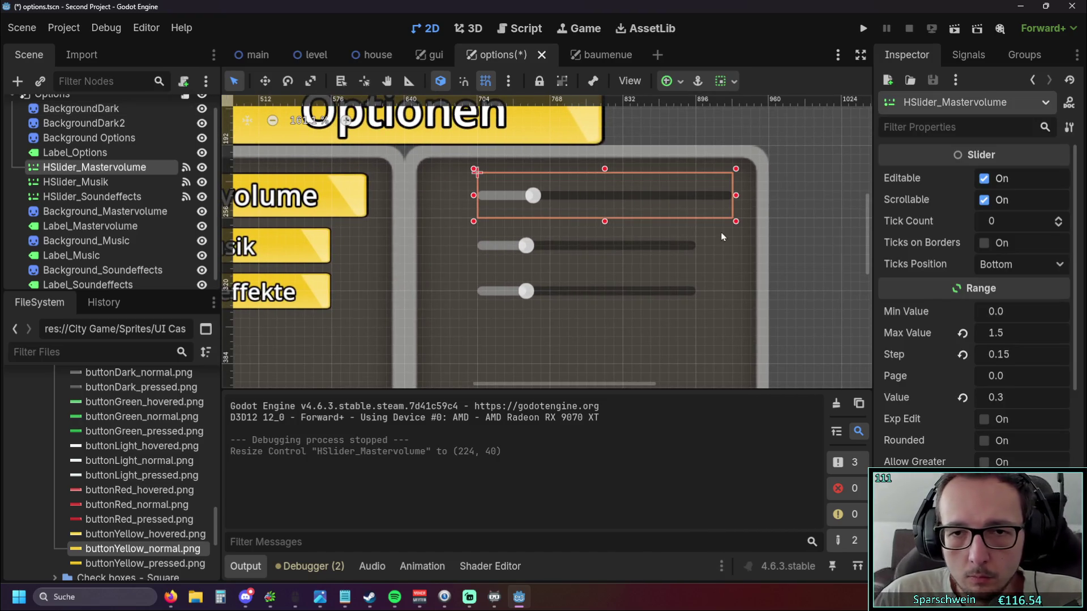
pyautogui.click(679, 249)
pyautogui.click(789, 219)
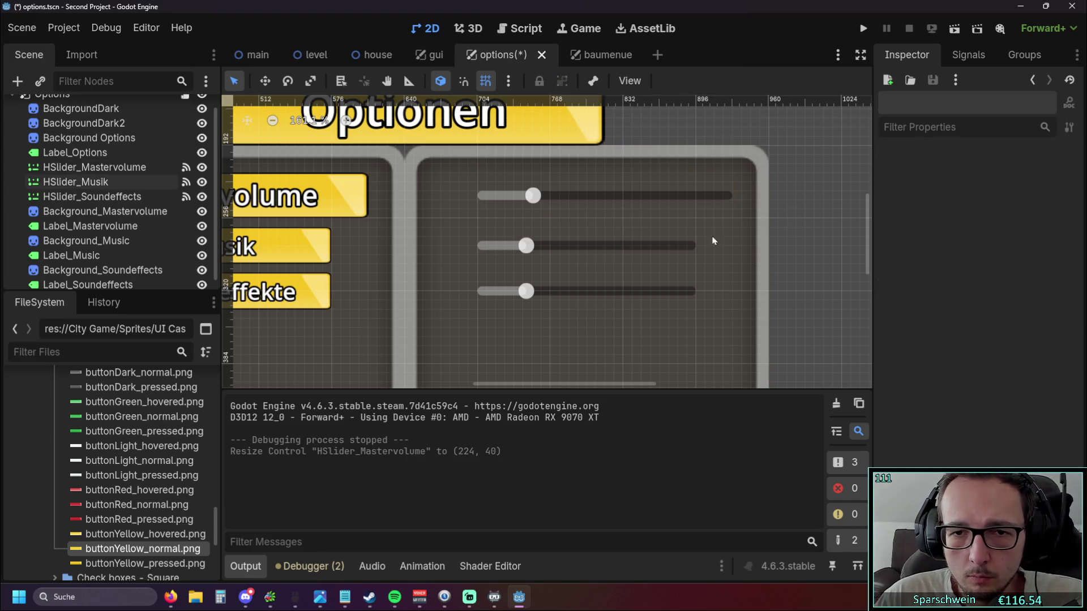
pyautogui.moveTo(620, 244); pyautogui.dragTo(629, 243)
pyautogui.moveTo(599, 284); pyautogui.dragTo(612, 286)
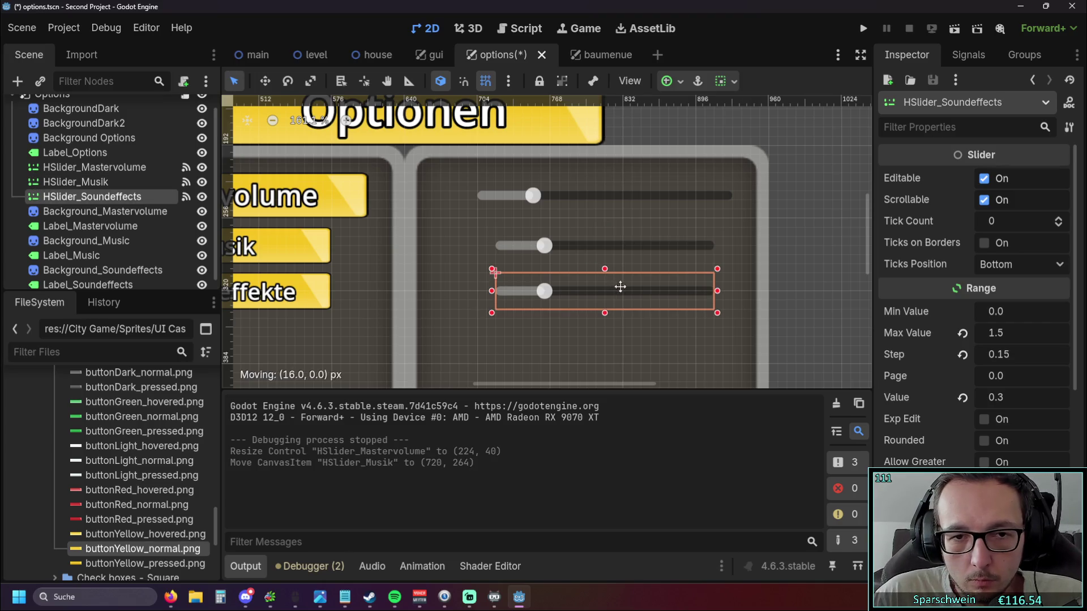
pyautogui.scroll(1, 731, 255)
pyautogui.scroll(1, 672, 233)
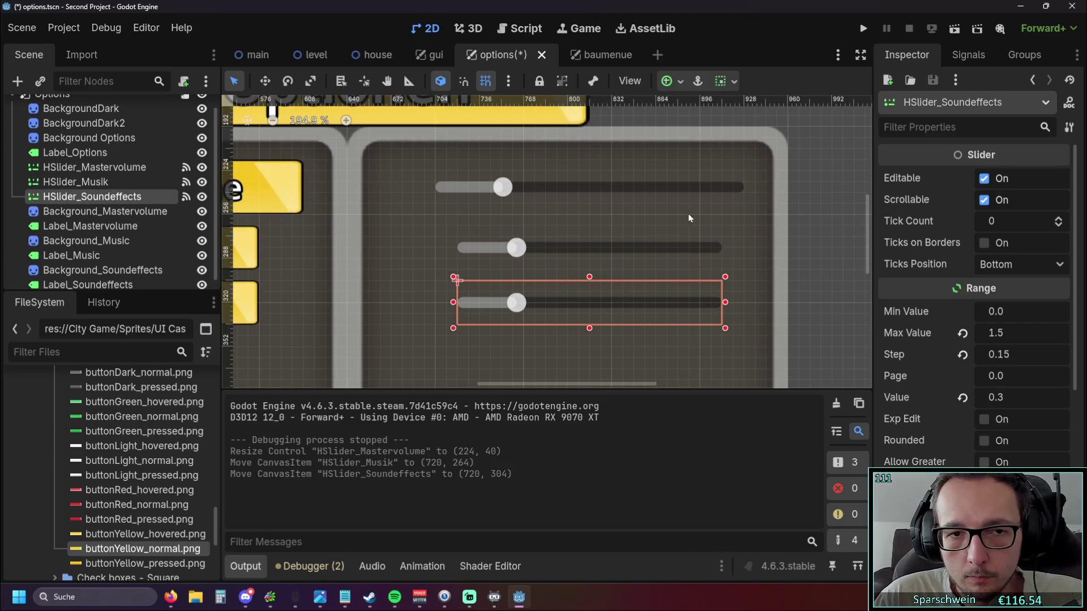
# Trim the master slider's left end and shorten the music and sound effects sliders from both sides.
pyautogui.click(621, 187)
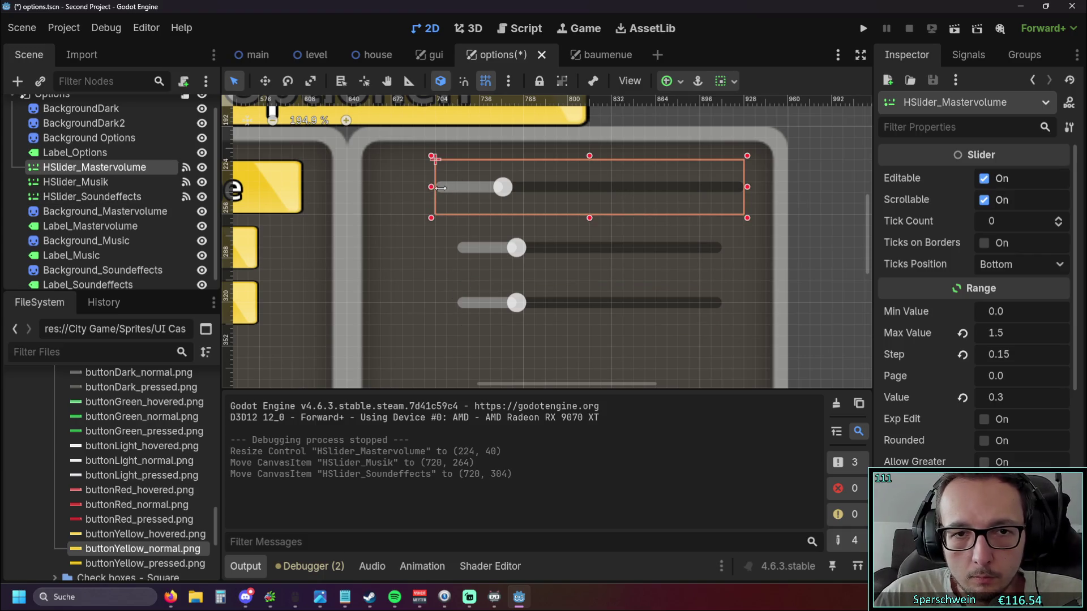
pyautogui.moveTo(434, 187); pyautogui.dragTo(445, 187)
pyautogui.click(463, 253)
pyautogui.moveTo(455, 248); pyautogui.dragTo(470, 249)
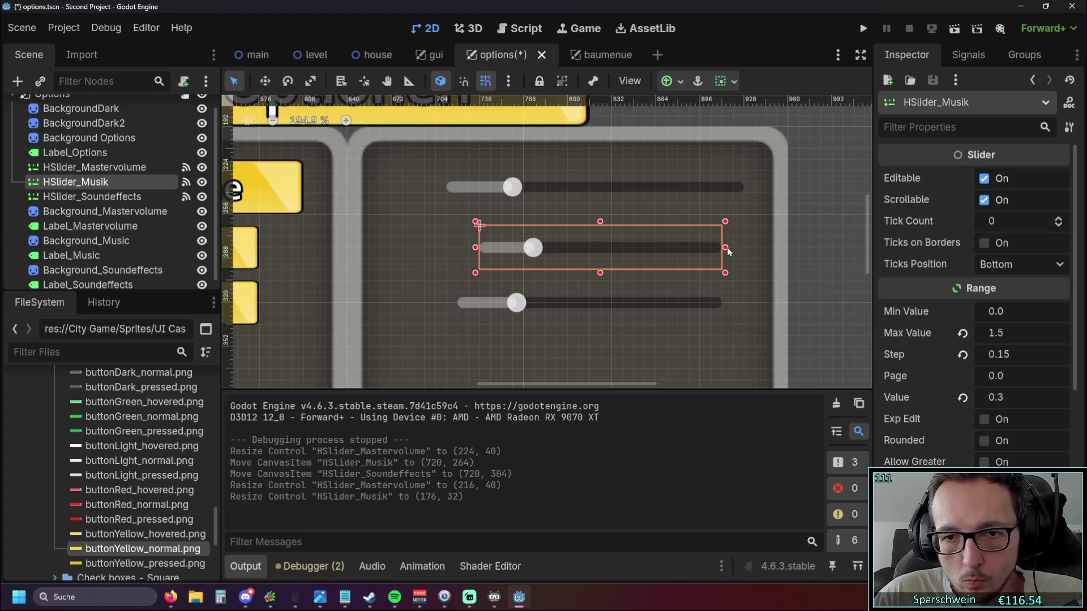
pyautogui.moveTo(725, 247); pyautogui.dragTo(714, 247)
pyautogui.click(489, 308)
pyautogui.moveTo(457, 303)
pyautogui.mouseDown()
pyautogui.moveTo(487, 303)
pyautogui.moveTo(476, 304)
pyautogui.mouseUp()
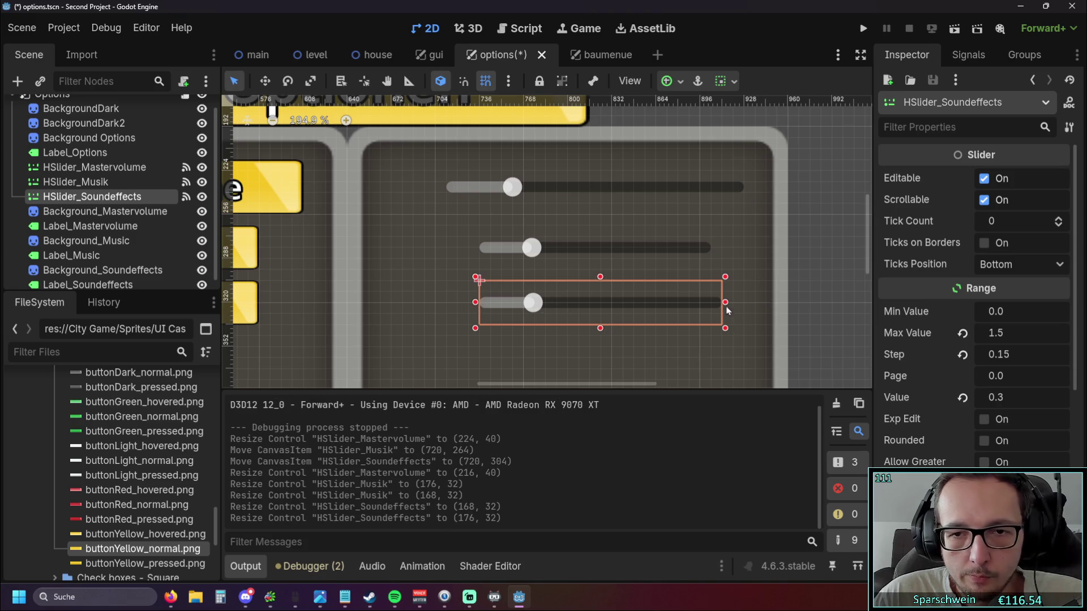
pyautogui.moveTo(725, 302); pyautogui.dragTo(710, 302)
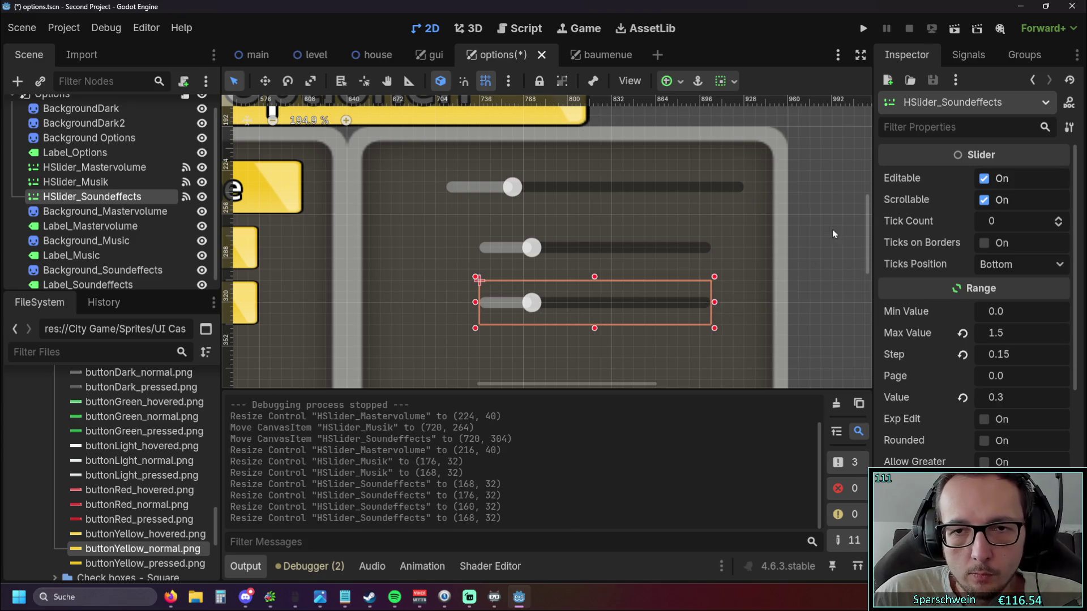
# Nudge the master volume slider right, then cancel the move with Esc.
pyautogui.click(730, 246)
pyautogui.click(619, 186)
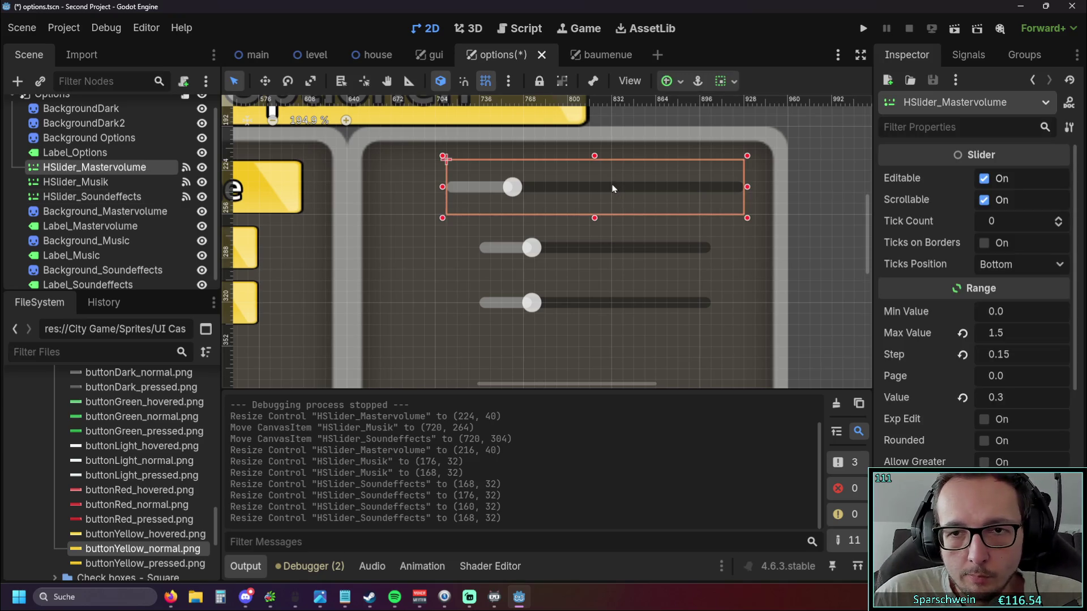
pyautogui.moveTo(612, 189); pyautogui.dragTo(623, 184)
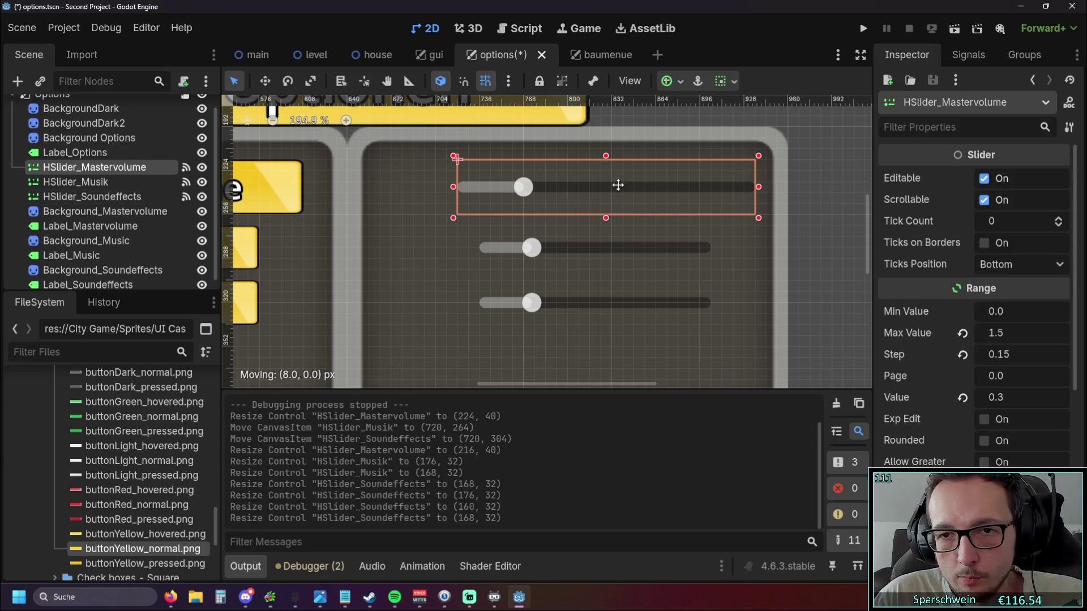
pyautogui.press('Escape')
pyautogui.click(827, 195)
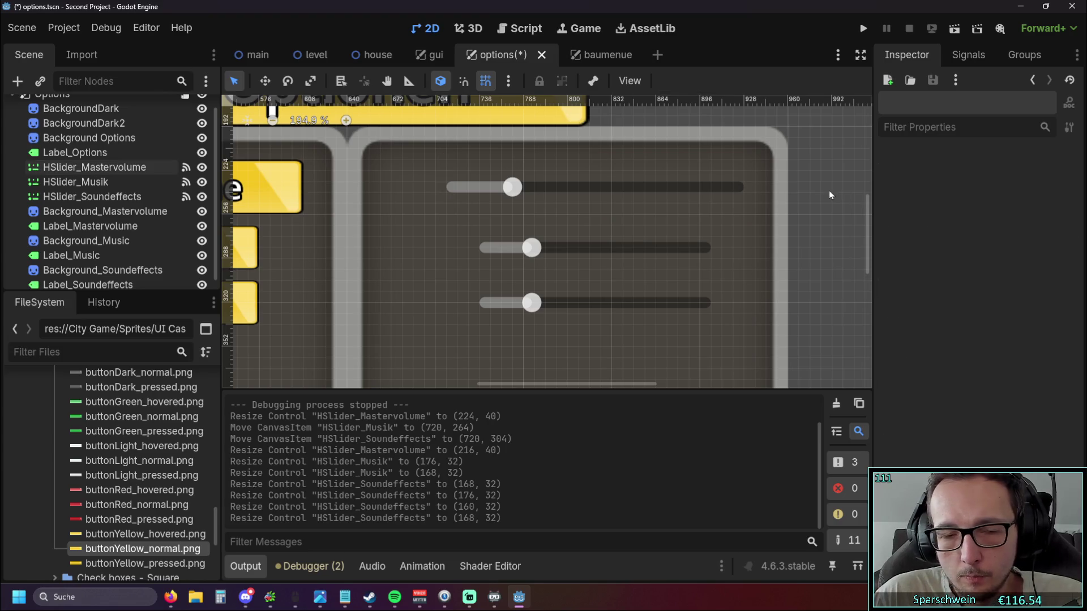
pyautogui.hscroll(-3, 594, 221)
pyautogui.hscroll(-3, 456, 242)
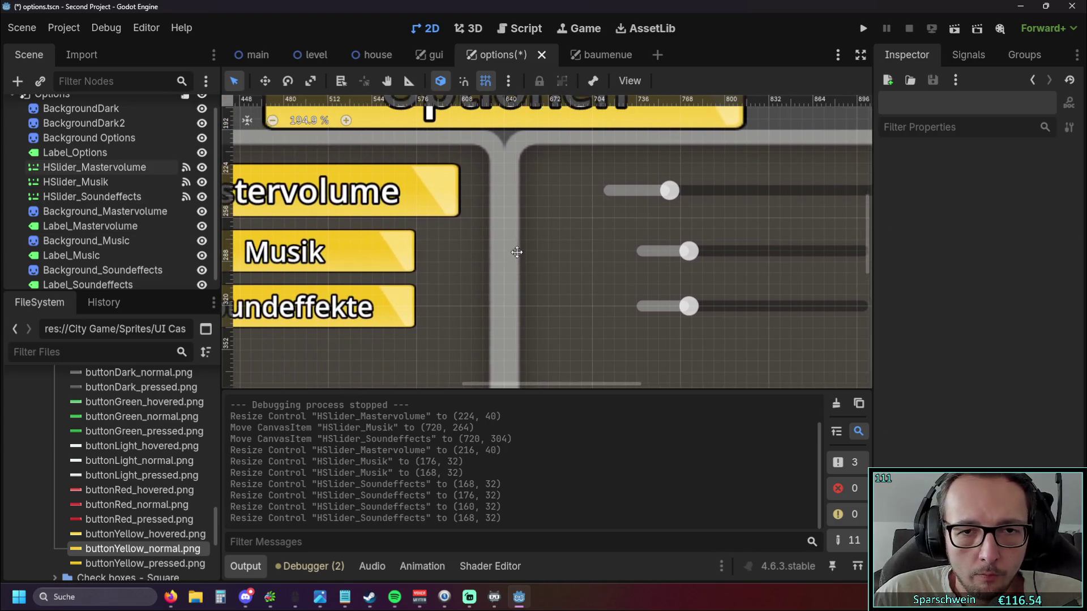
pyautogui.scroll(1, 456, 241)
pyautogui.scroll(-2, 153, 431)
pyautogui.scroll(-4, 152, 432)
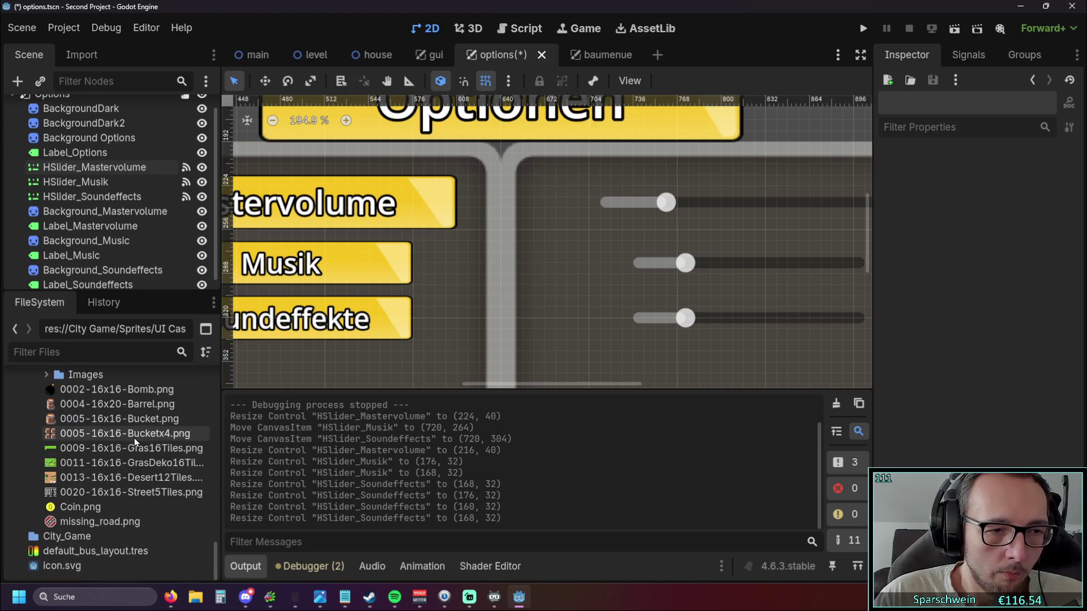
pyautogui.scroll(4, 134, 438)
pyautogui.scroll(2, 128, 437)
pyautogui.scroll(2, 128, 438)
pyautogui.scroll(3, 129, 438)
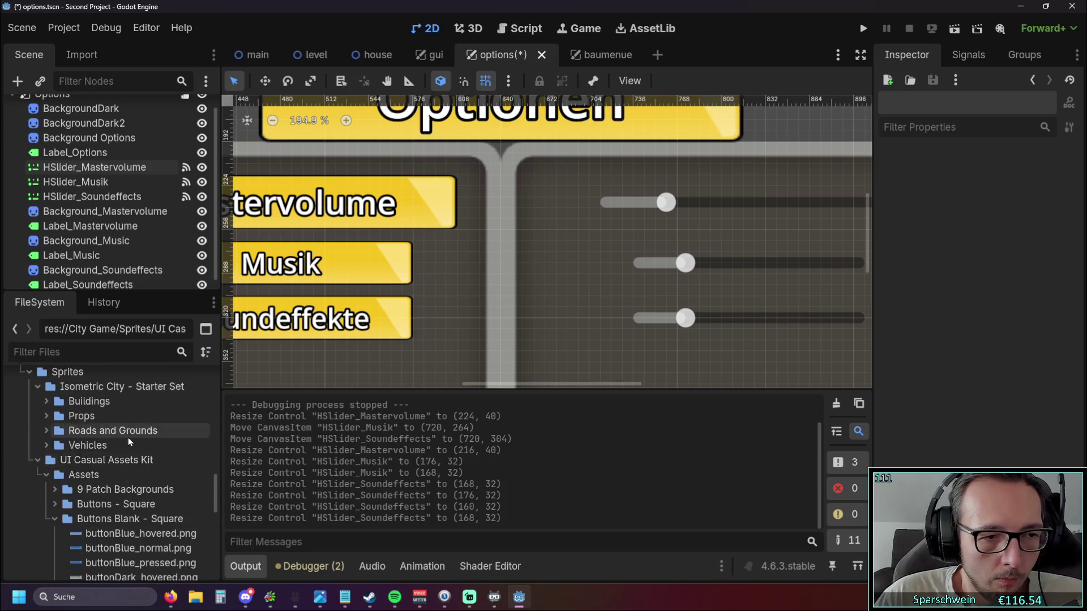
pyautogui.scroll(-3, 128, 438)
# Expand Assets > 9 Patch Backgrounds and drop background_Light.png into the options scene.
pyautogui.click(55, 394)
pyautogui.scroll(2, 51, 406)
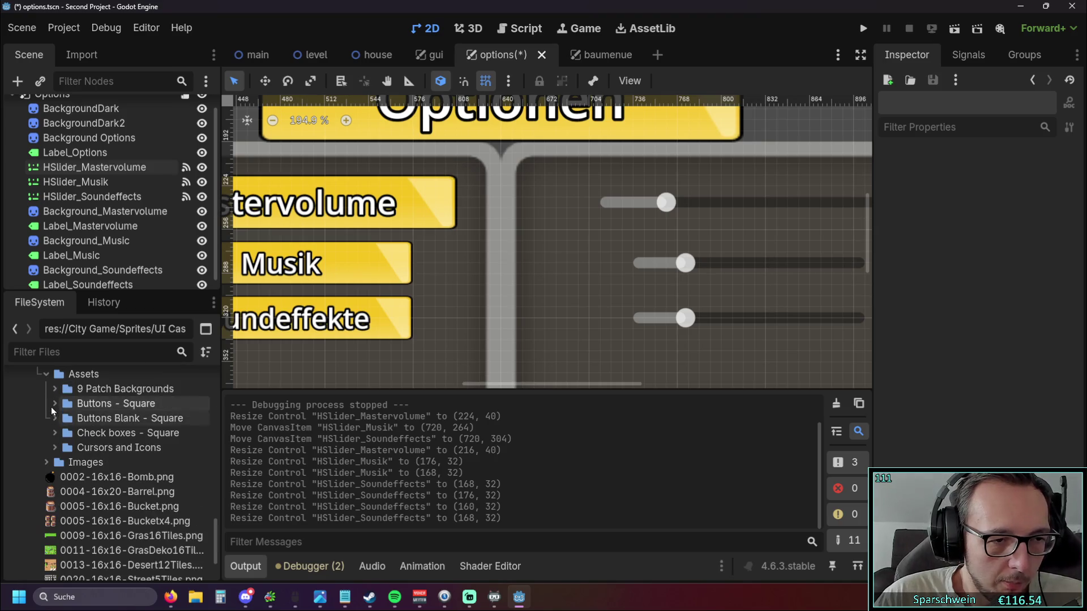
pyautogui.click(54, 407)
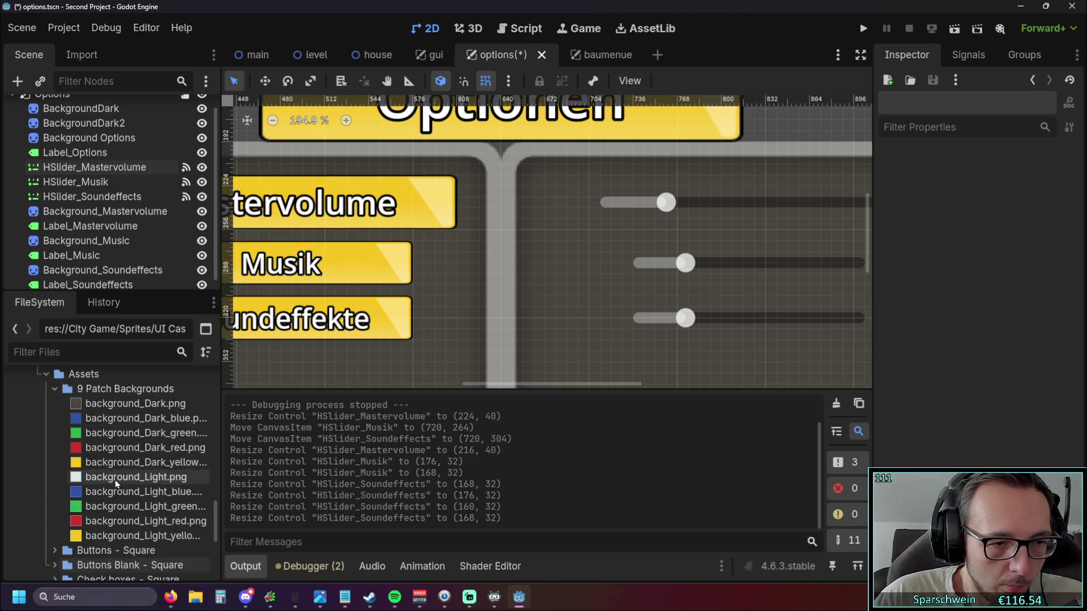
pyautogui.scroll(-4, 407, 356)
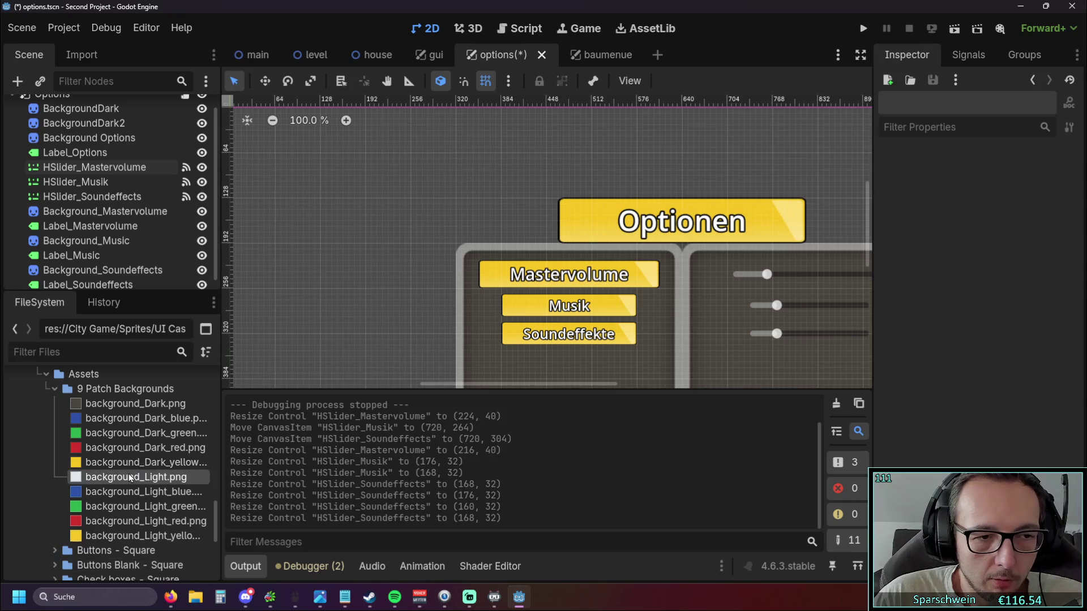
pyautogui.moveTo(136, 477); pyautogui.dragTo(332, 212)
# Scale the BackgroundLight sprite to about 0.16 × 0.09 and sit it at the left end of the Mastervolume slider.
pyautogui.moveTo(495, 326); pyautogui.dragTo(331, 164)
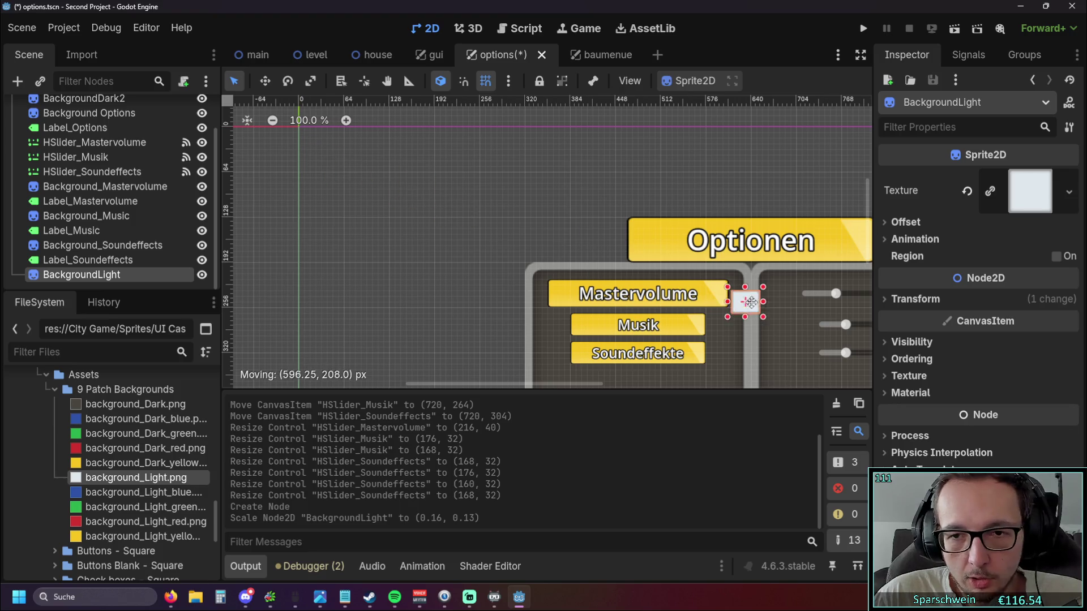
pyautogui.moveTo(331, 164); pyautogui.dragTo(789, 300)
pyautogui.scroll(5, 790, 322)
pyautogui.scroll(2, 651, 315)
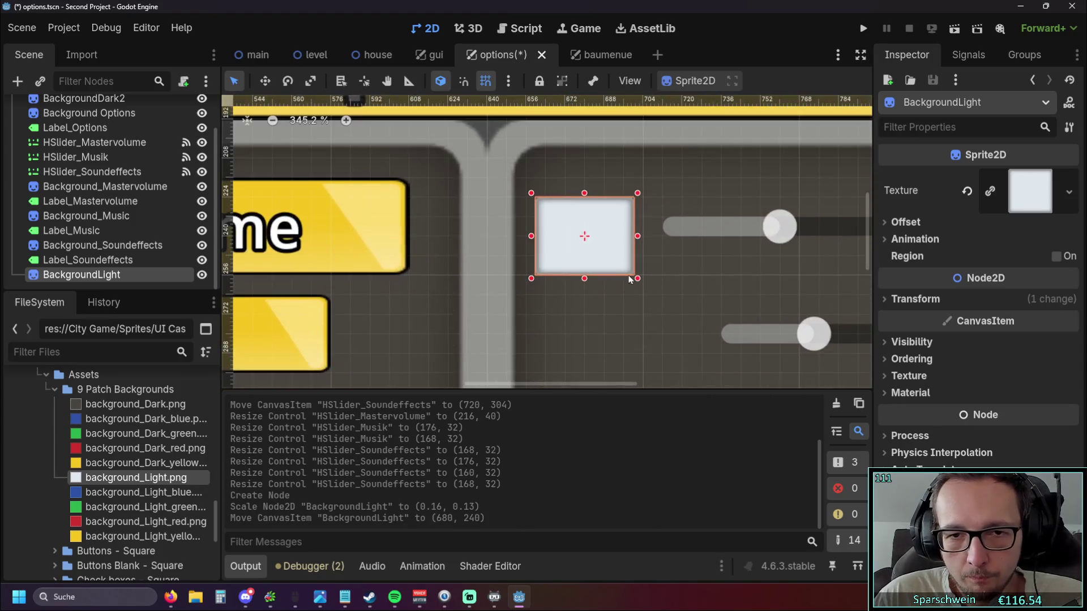
pyautogui.scroll(1, 631, 279)
pyautogui.scroll(1, 531, 312)
pyautogui.moveTo(507, 280); pyautogui.dragTo(507, 282)
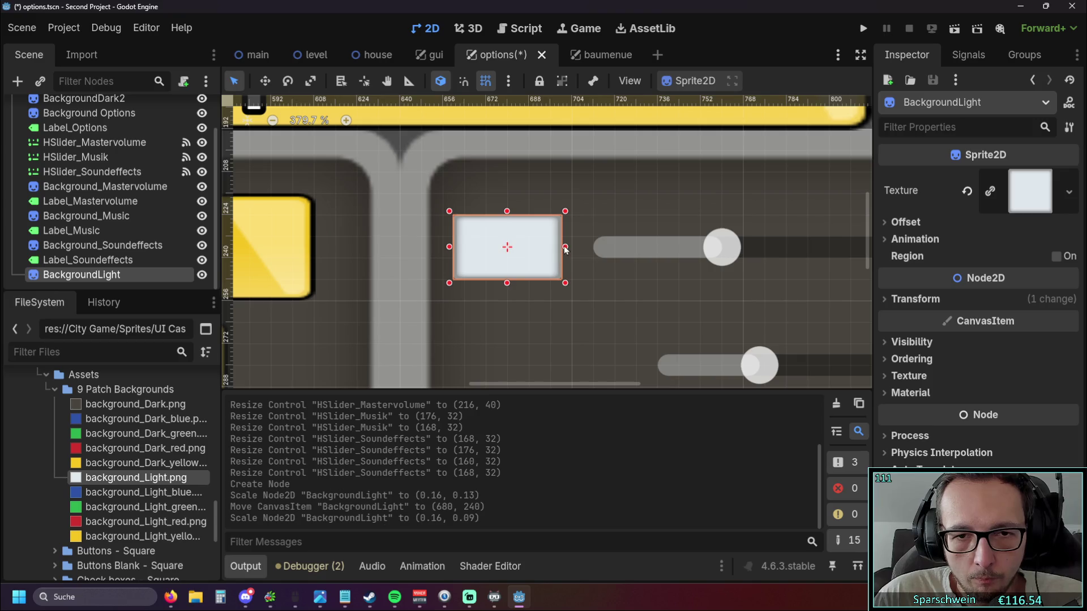
pyautogui.moveTo(564, 246); pyautogui.dragTo(575, 246)
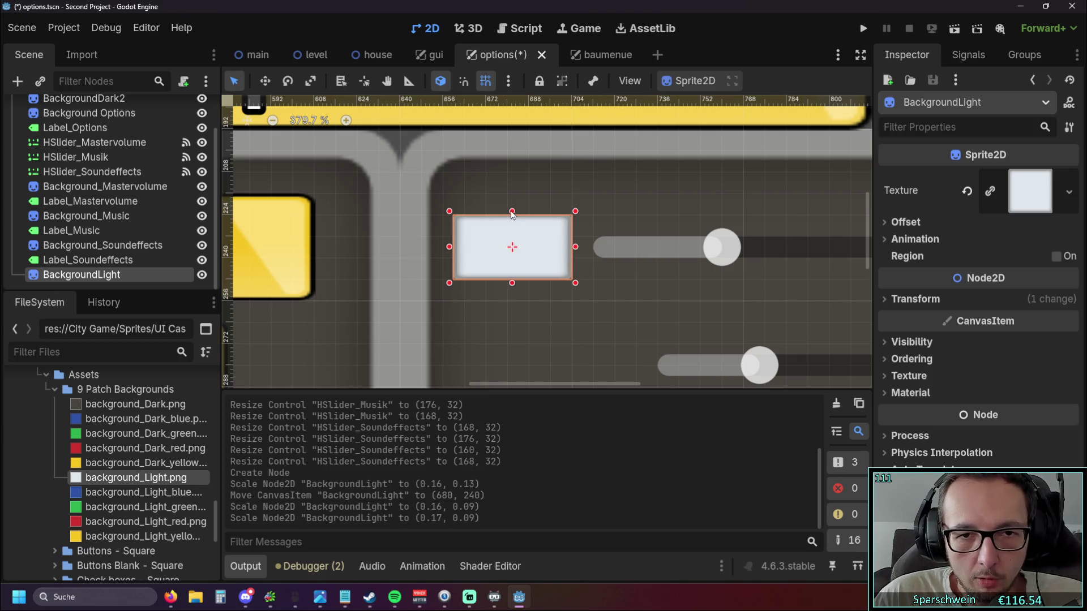
pyautogui.click(459, 245)
pyautogui.click(519, 253)
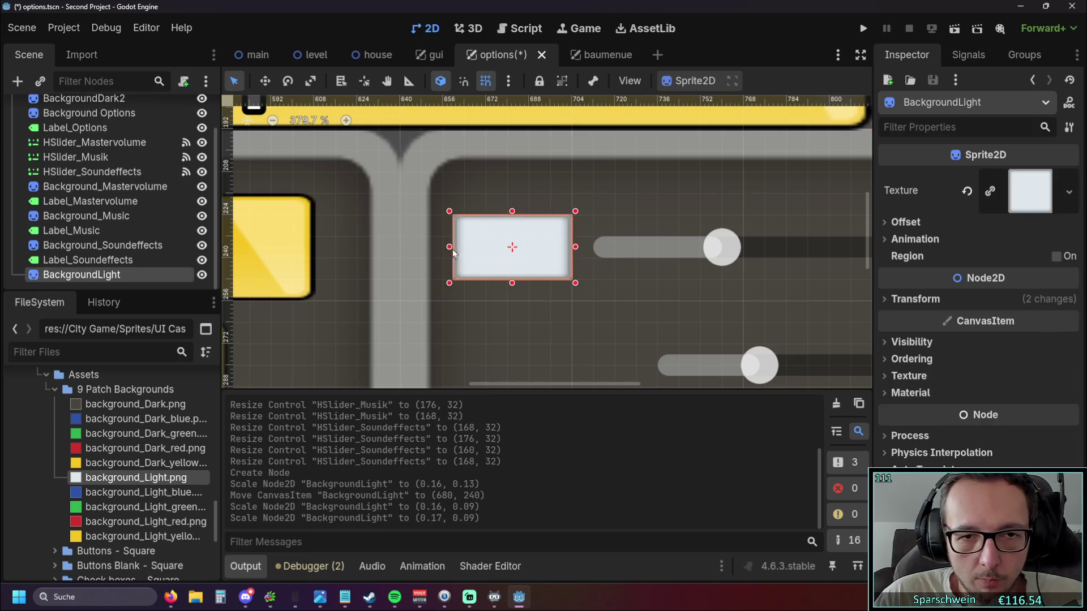
pyautogui.moveTo(453, 249); pyautogui.dragTo(463, 249)
pyautogui.scroll(-5, 514, 312)
pyautogui.scroll(-1, 514, 312)
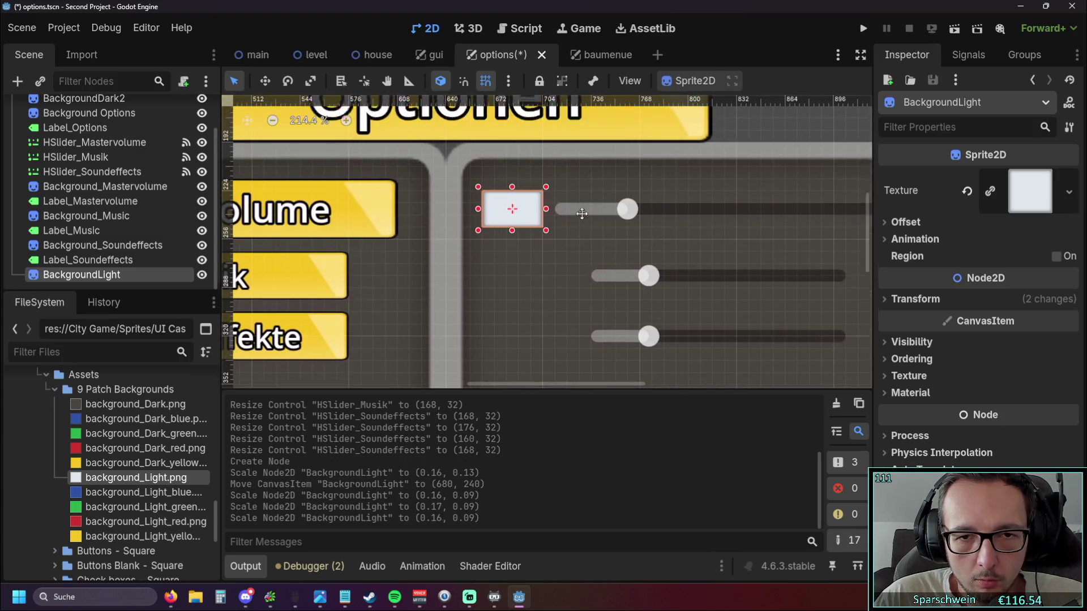
pyautogui.scroll(-1, 545, 257)
pyautogui.scroll(1, 489, 251)
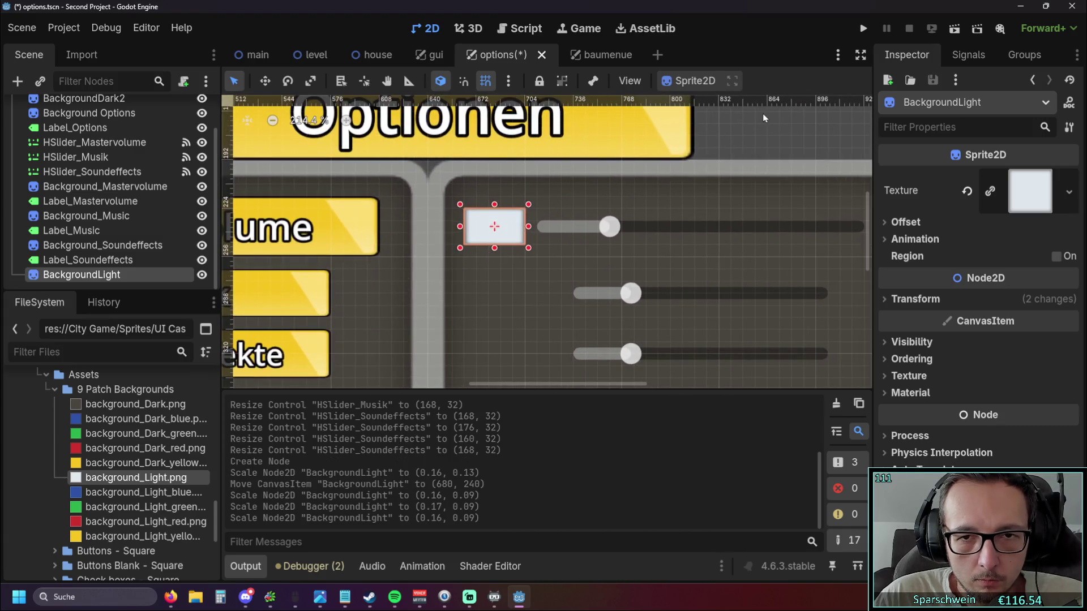
pyautogui.click(647, 225)
pyautogui.scroll(1, 558, 243)
pyautogui.click(531, 233)
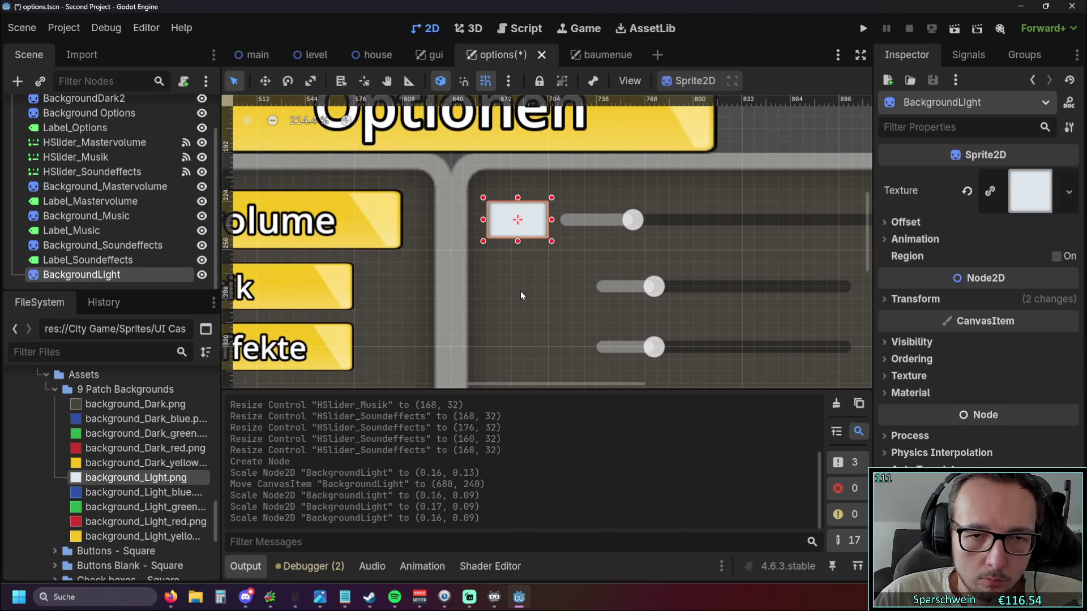
pyautogui.scroll(-1, 521, 291)
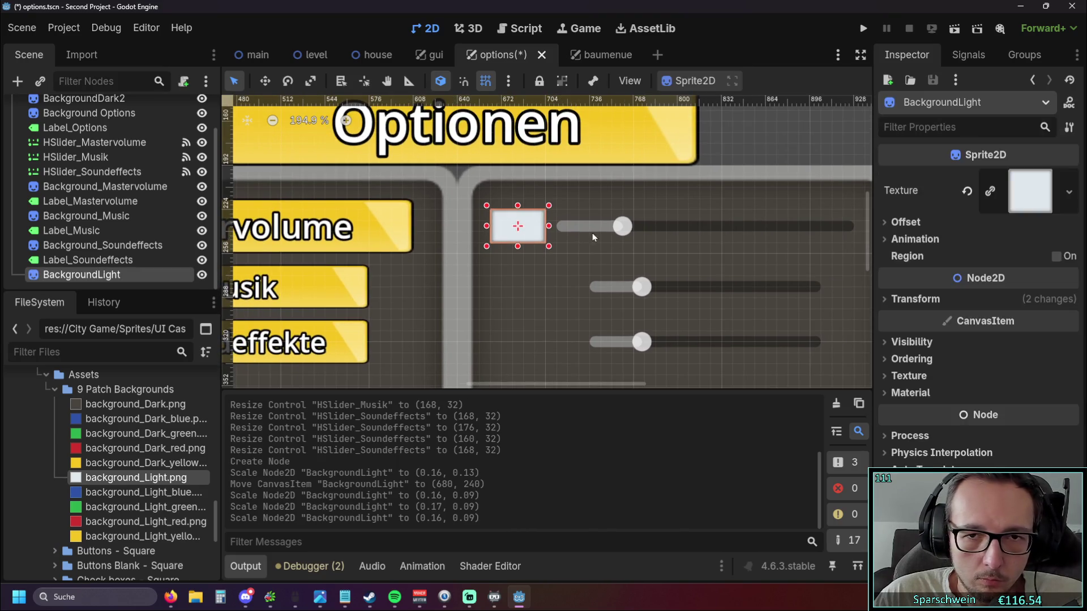
pyautogui.click(750, 136)
pyautogui.scroll(-4, 564, 227)
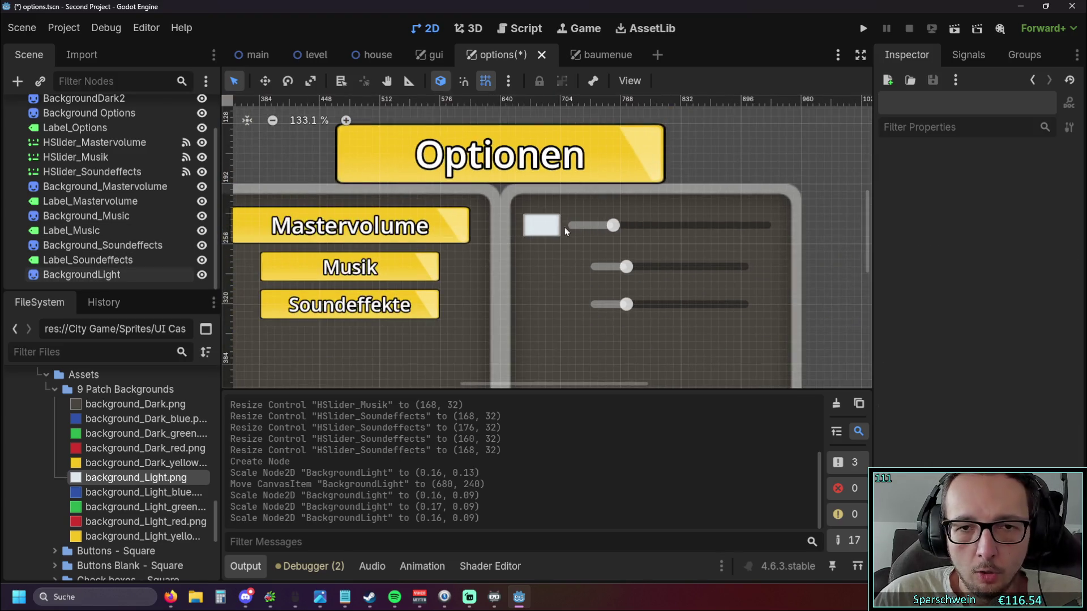
pyautogui.scroll(-1, 565, 227)
pyautogui.scroll(-1, 515, 240)
pyautogui.click(441, 231)
pyautogui.scroll(-5, 934, 289)
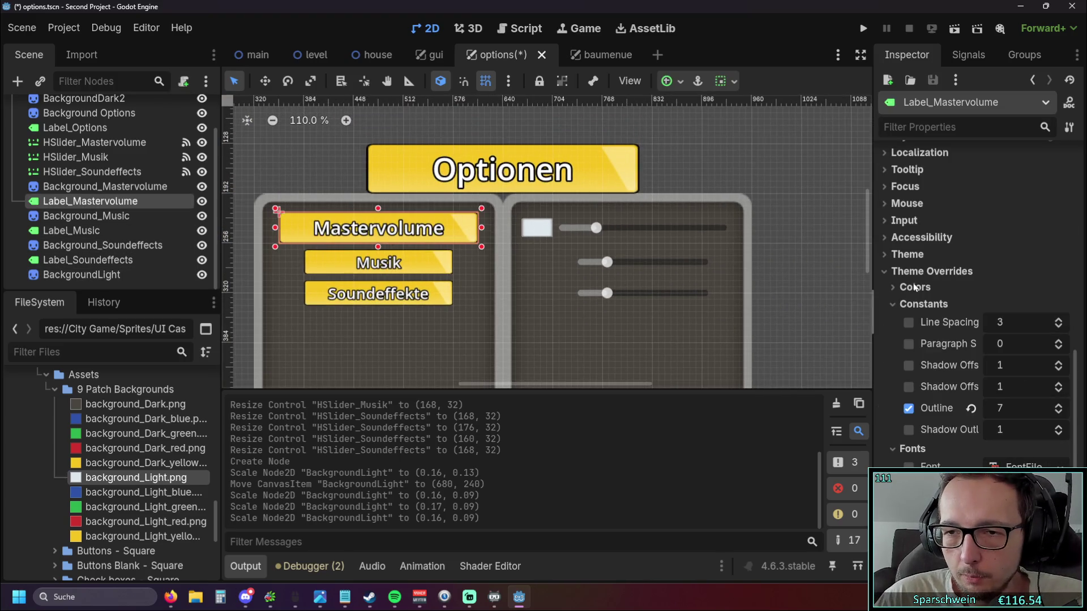
pyautogui.scroll(3, 914, 289)
pyautogui.scroll(2, 915, 289)
pyautogui.click(390, 265)
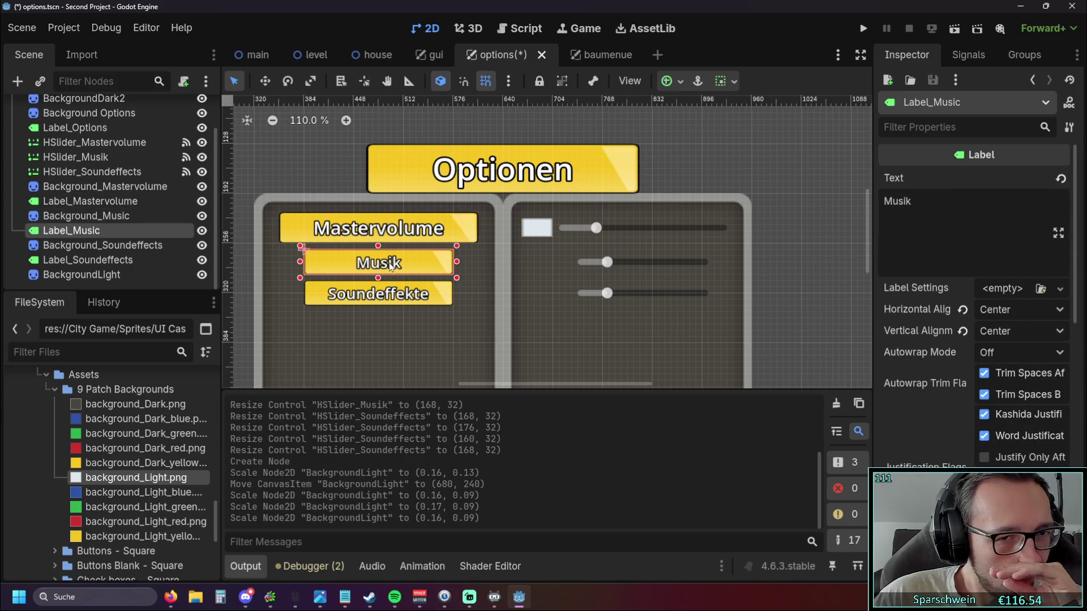
pyautogui.click(383, 295)
pyautogui.click(599, 253)
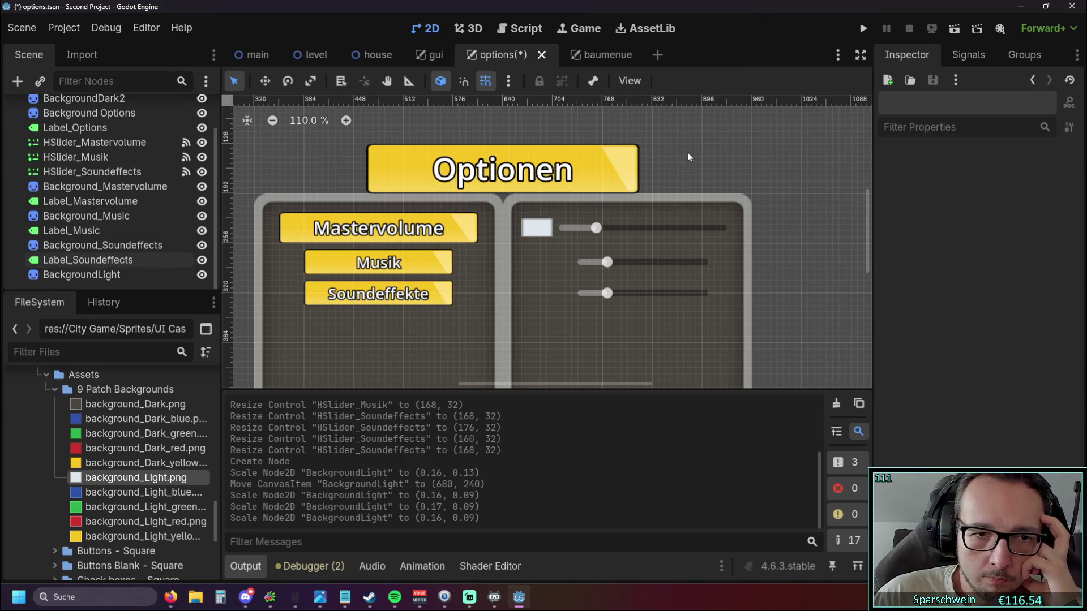
pyautogui.scroll(1, 121, 197)
pyautogui.scroll(1, 121, 196)
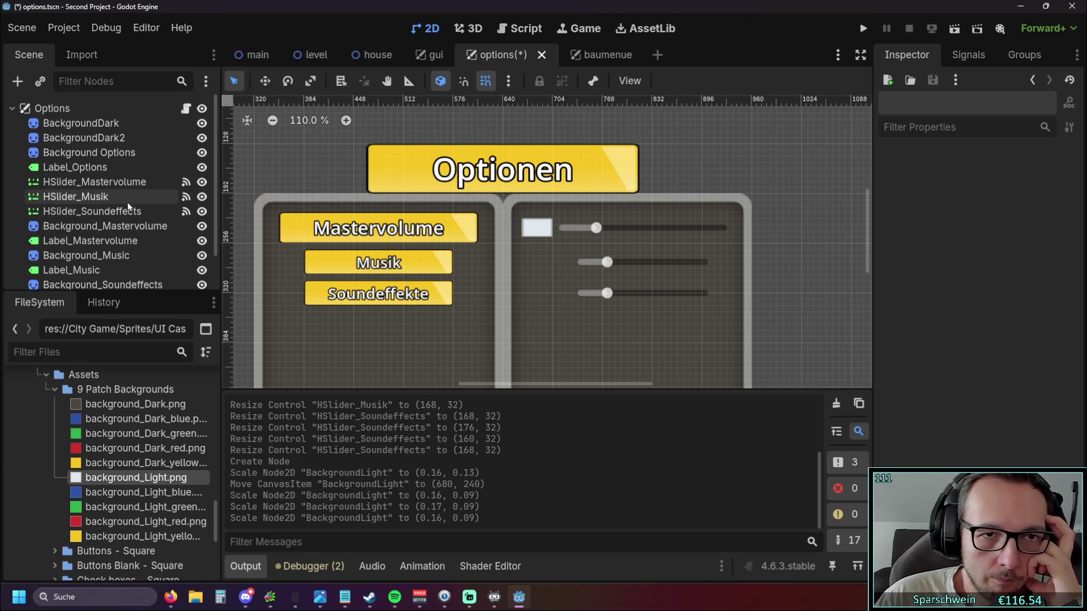
pyautogui.scroll(2, 539, 251)
pyautogui.scroll(2, 539, 250)
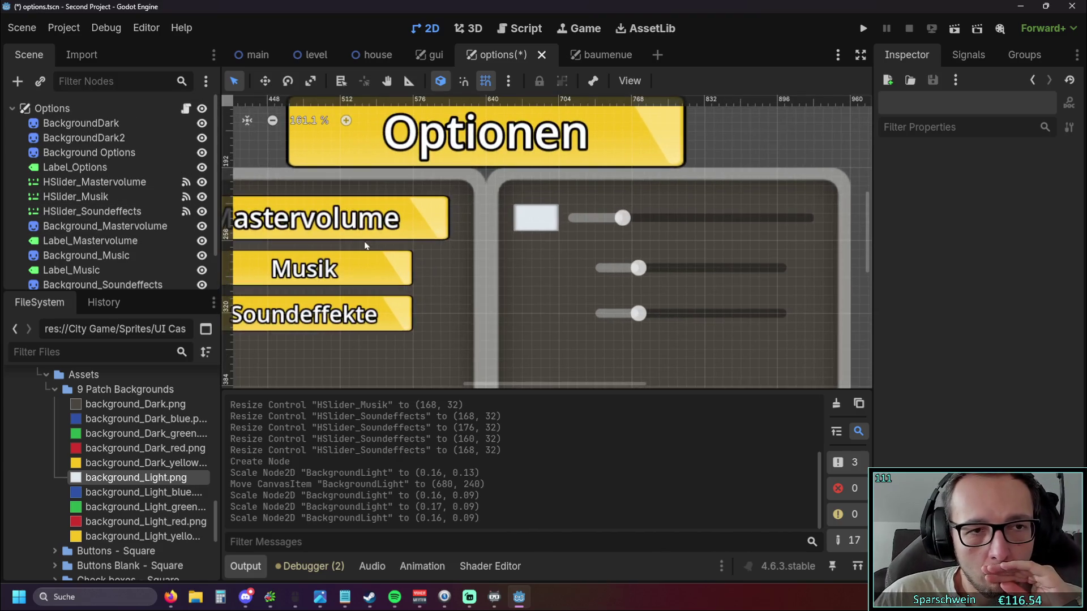
pyautogui.click(661, 230)
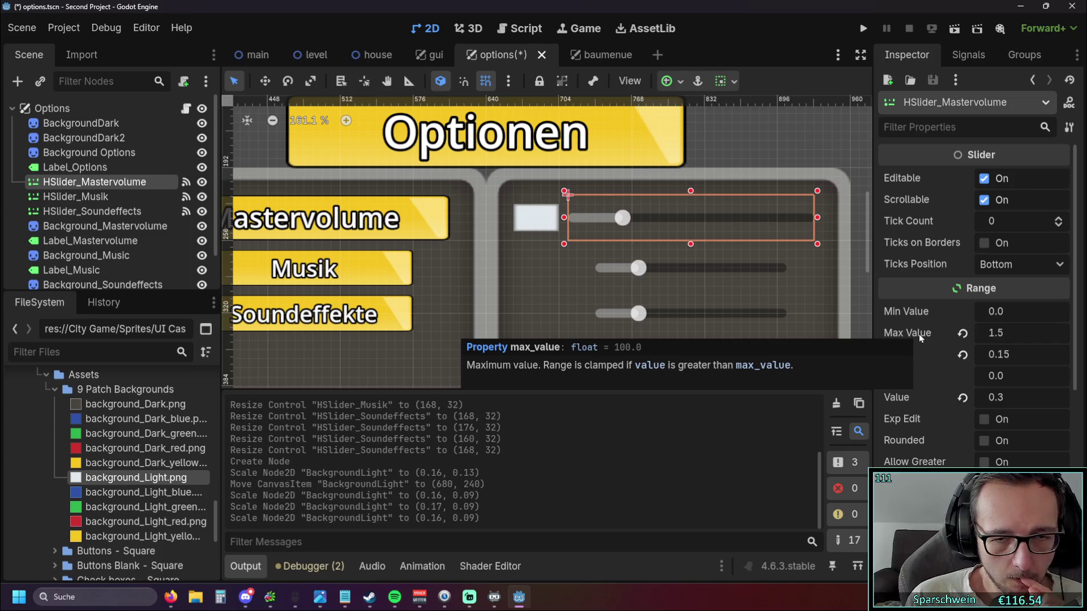
pyautogui.scroll(-2, 722, 170)
# Nudge HSlider_Mastervolume into place at (720, 216).
pyautogui.click(738, 146)
pyautogui.scroll(-1, 748, 178)
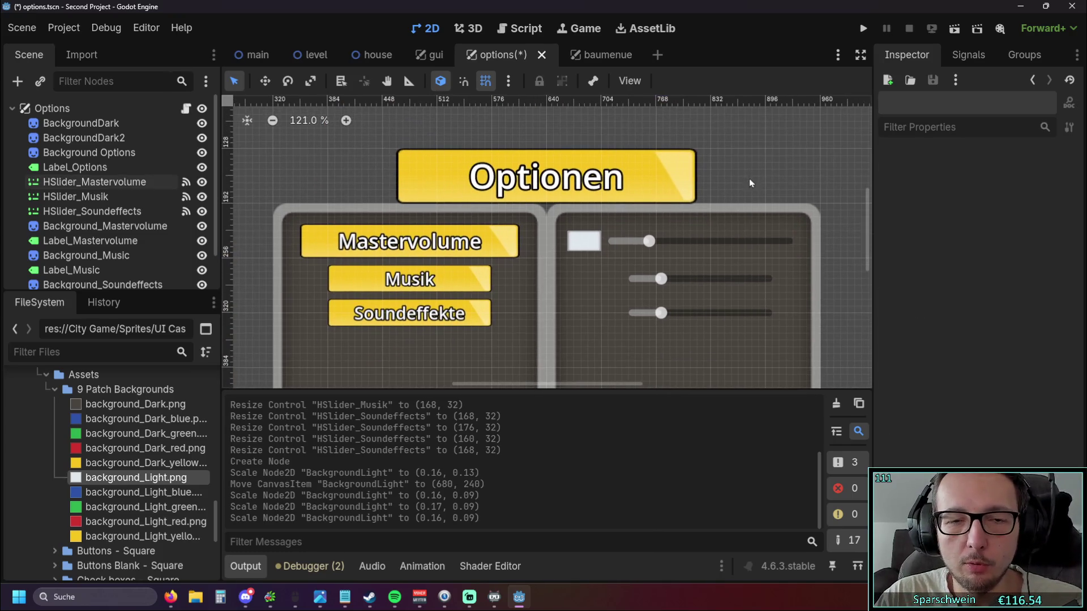
pyautogui.click(582, 240)
pyautogui.scroll(3, 841, 148)
pyautogui.click(840, 148)
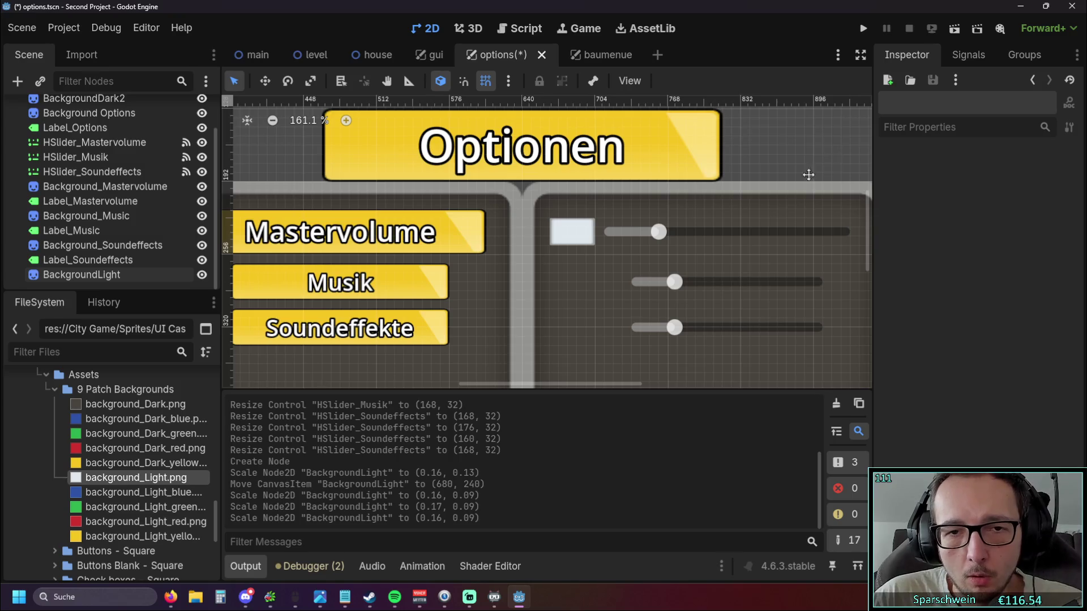
pyautogui.moveTo(809, 175); pyautogui.dragTo(596, 156)
pyautogui.moveTo(542, 221); pyautogui.dragTo(550, 221)
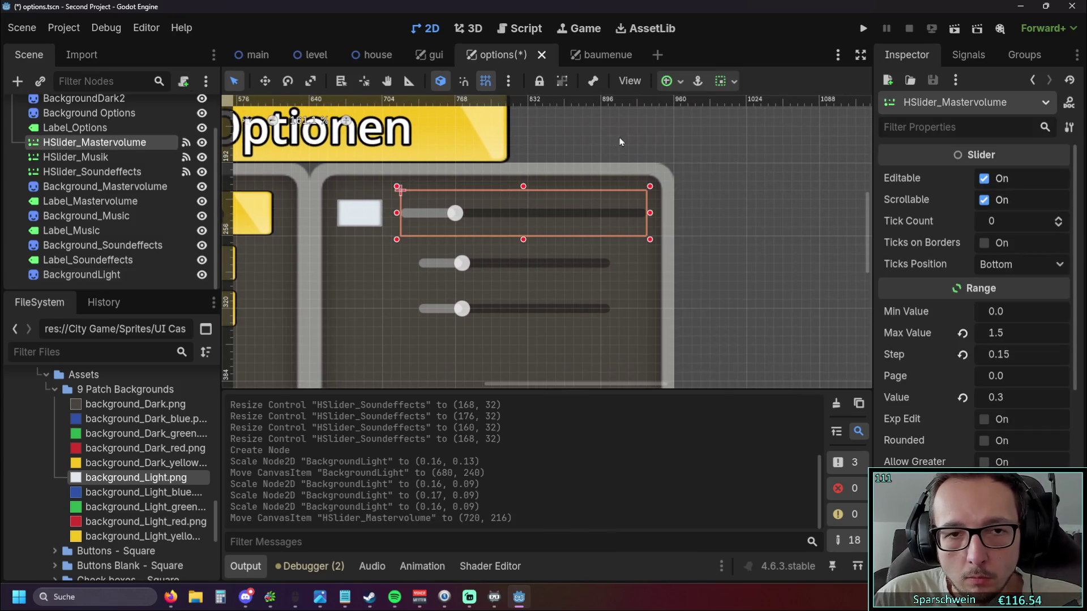
pyautogui.click(415, 167)
pyautogui.scroll(4, 414, 166)
# Shift HSlider_Musik and HSlider_Soundeffects right to x 744 (y 264 and 304), then review the background panels.
pyautogui.moveTo(550, 297); pyautogui.dragTo(564, 300)
pyautogui.moveTo(576, 369); pyautogui.dragTo(587, 370)
pyautogui.click(675, 134)
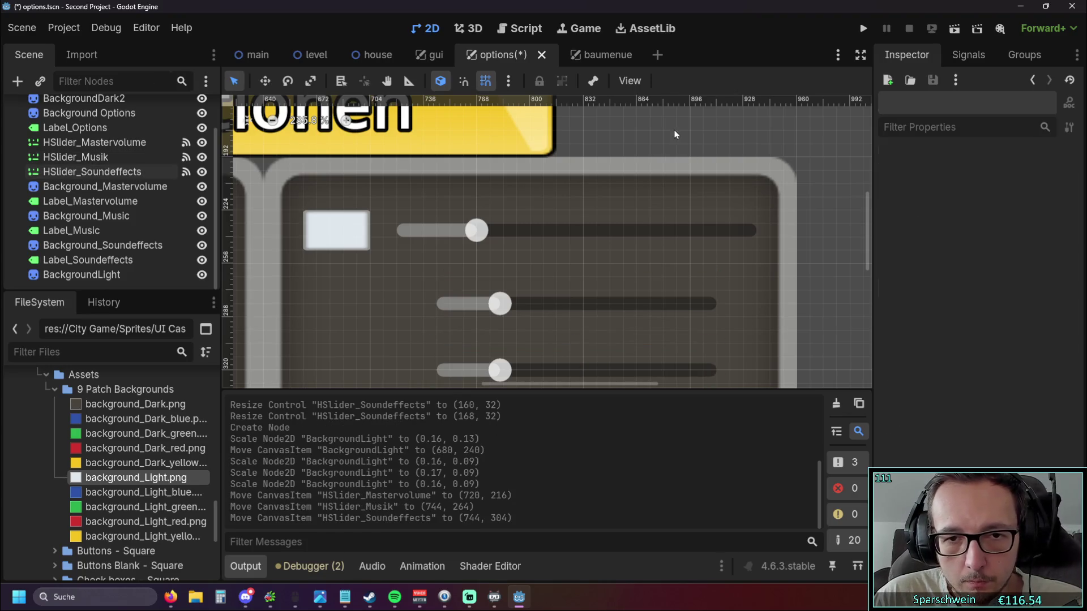
pyautogui.scroll(-3, 645, 162)
pyautogui.scroll(4, 530, 237)
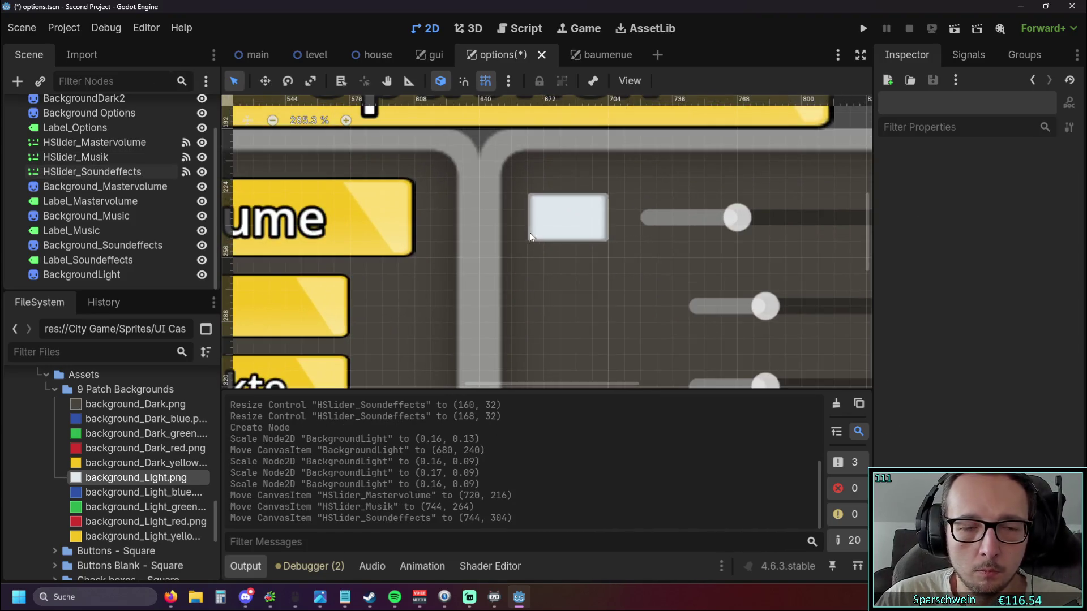
pyautogui.moveTo(531, 236); pyautogui.dragTo(472, 226)
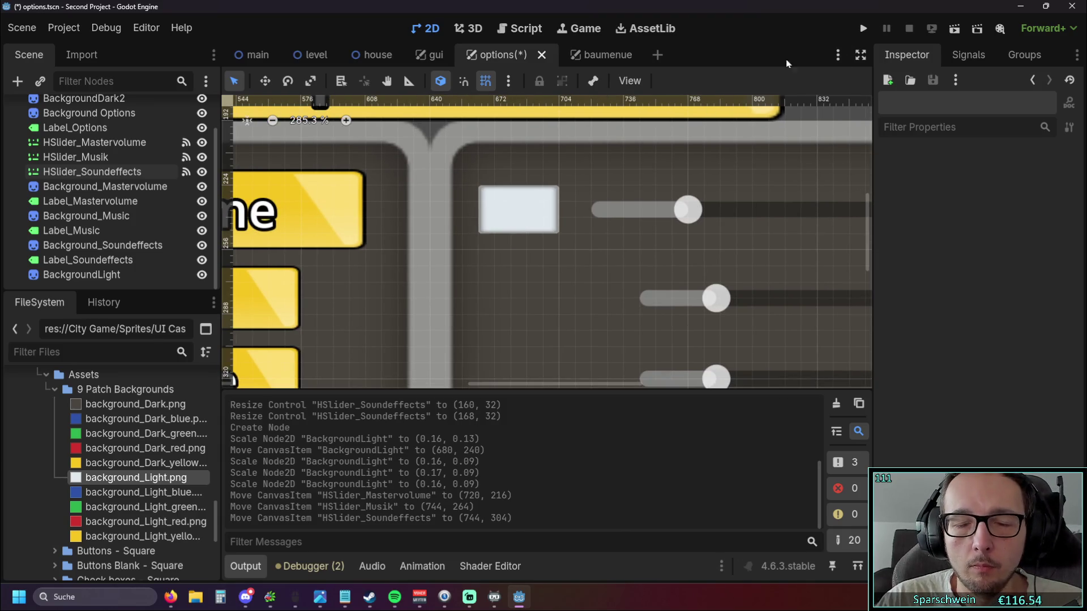
pyautogui.click(514, 219)
pyautogui.click(498, 286)
pyautogui.scroll(-2, 578, 253)
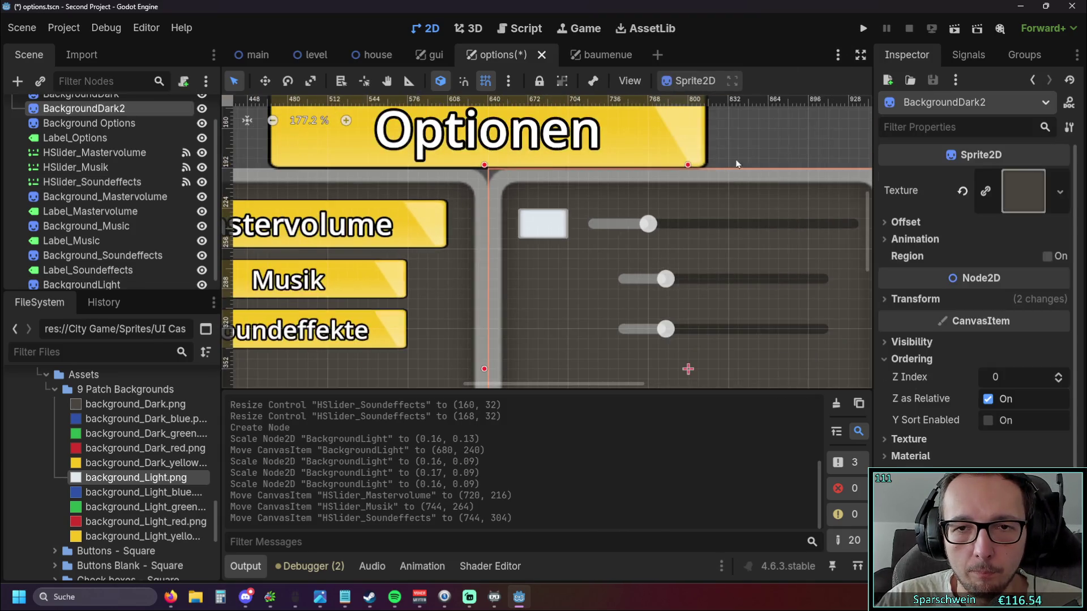
pyautogui.click(749, 149)
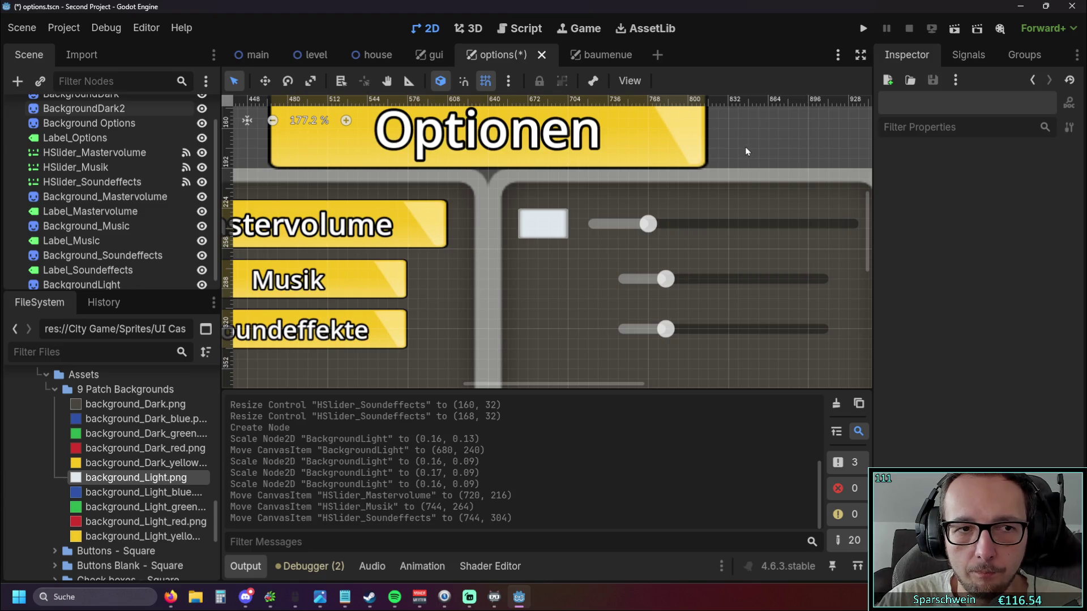
pyautogui.click(561, 335)
pyautogui.scroll(-2, 586, 340)
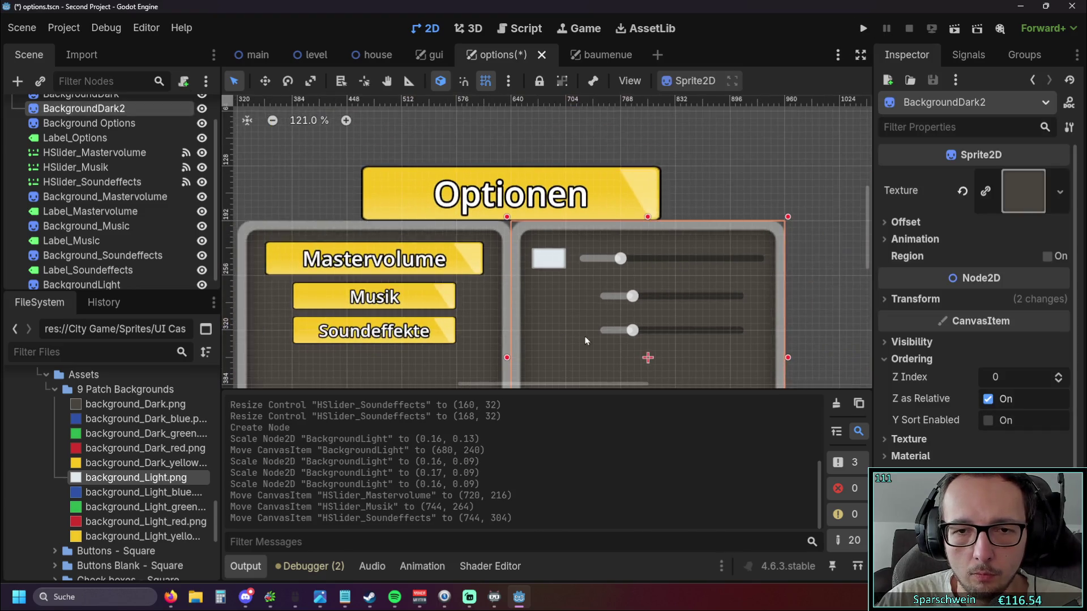
pyautogui.click(685, 160)
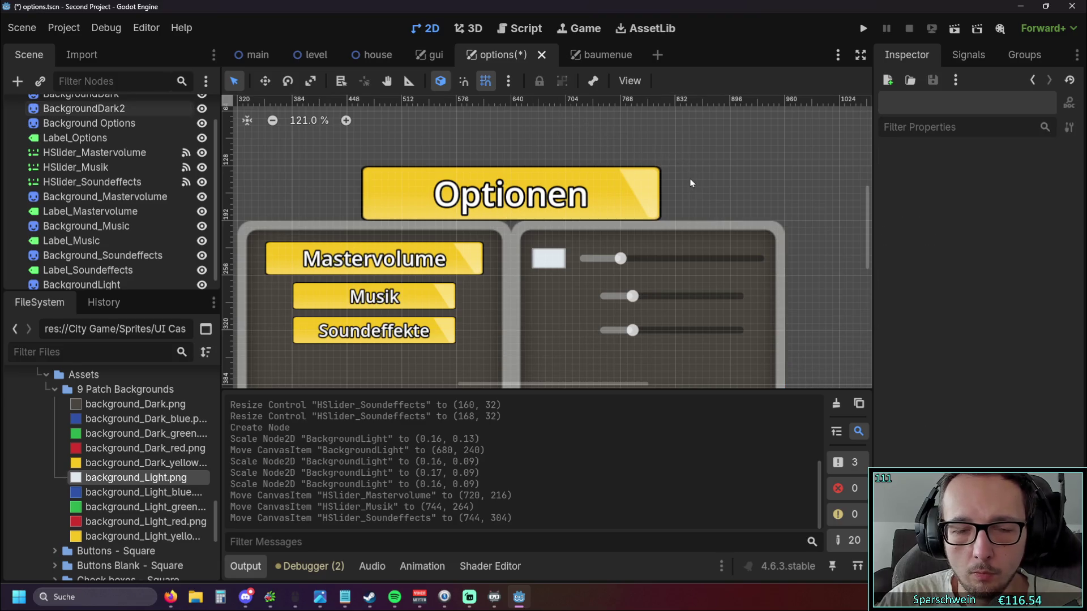
pyautogui.scroll(1, 690, 183)
pyautogui.scroll(1, 581, 228)
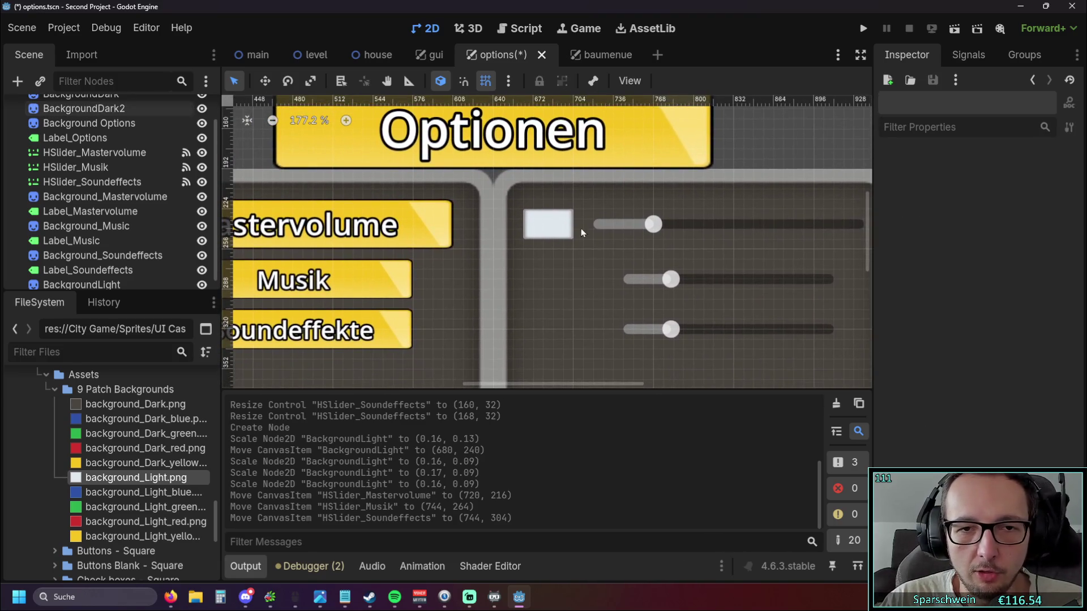
# Rename BackgroundLight to Background_Percent_Mastervolume, replacing the rejected % character with 'Percent'.
pyautogui.click(545, 228)
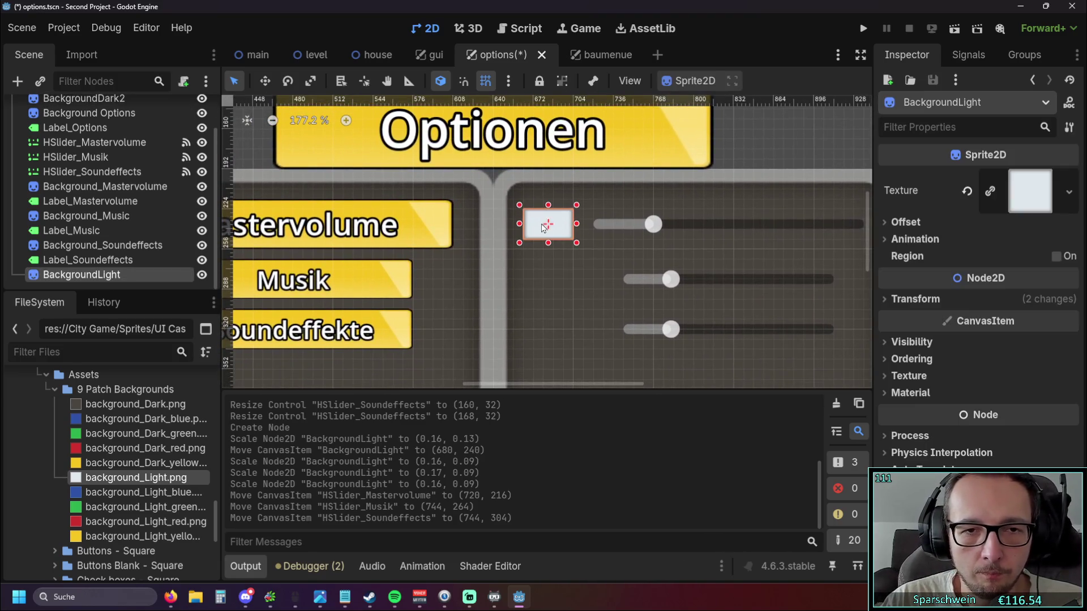
pyautogui.doubleClick(118, 279)
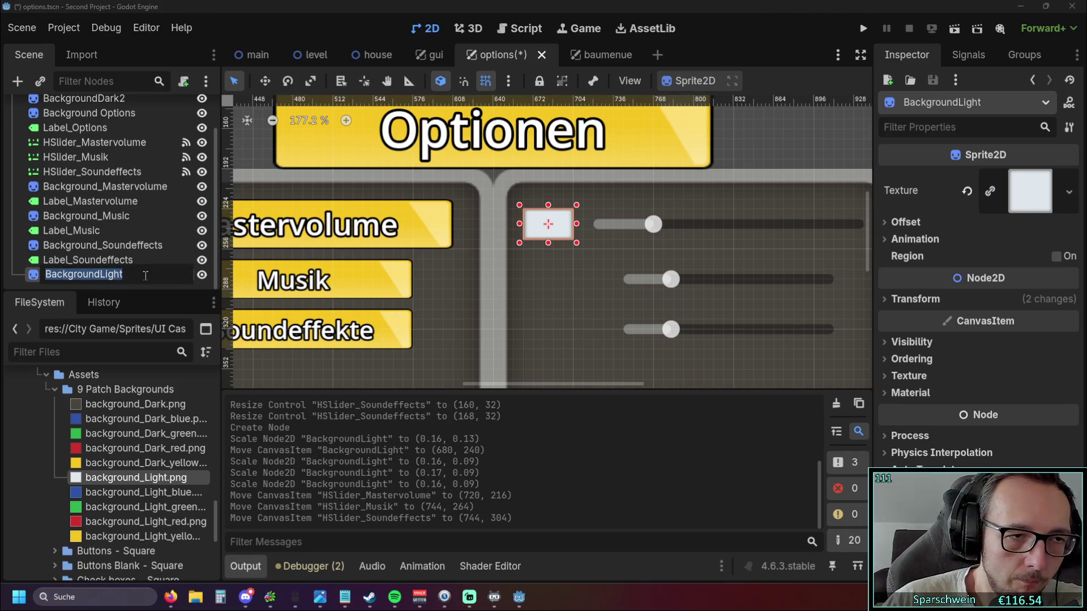
pyautogui.write('Ba')
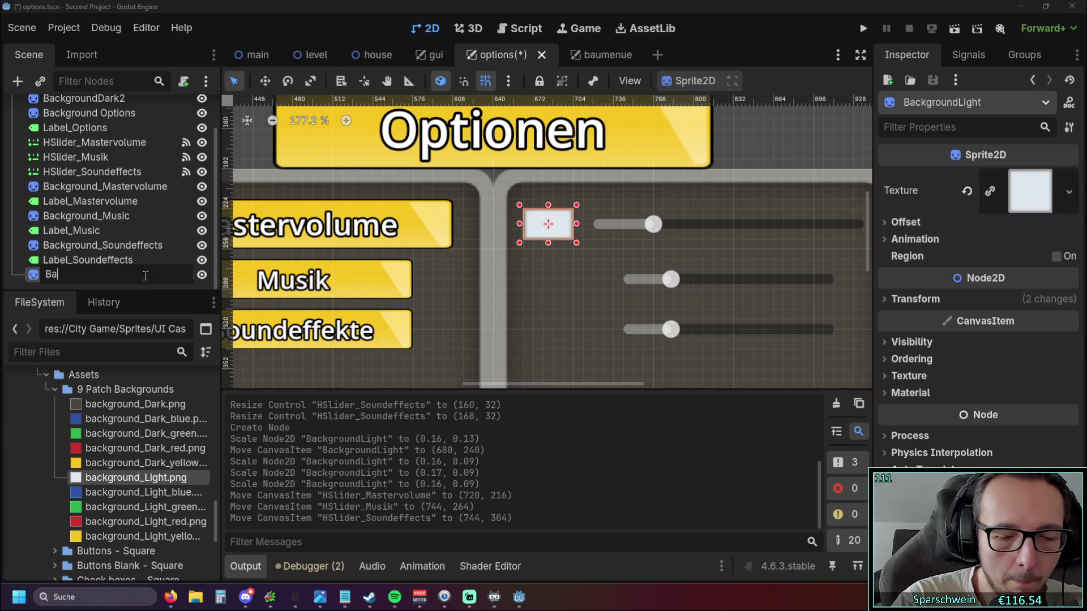
pyautogui.write('ckground_%')
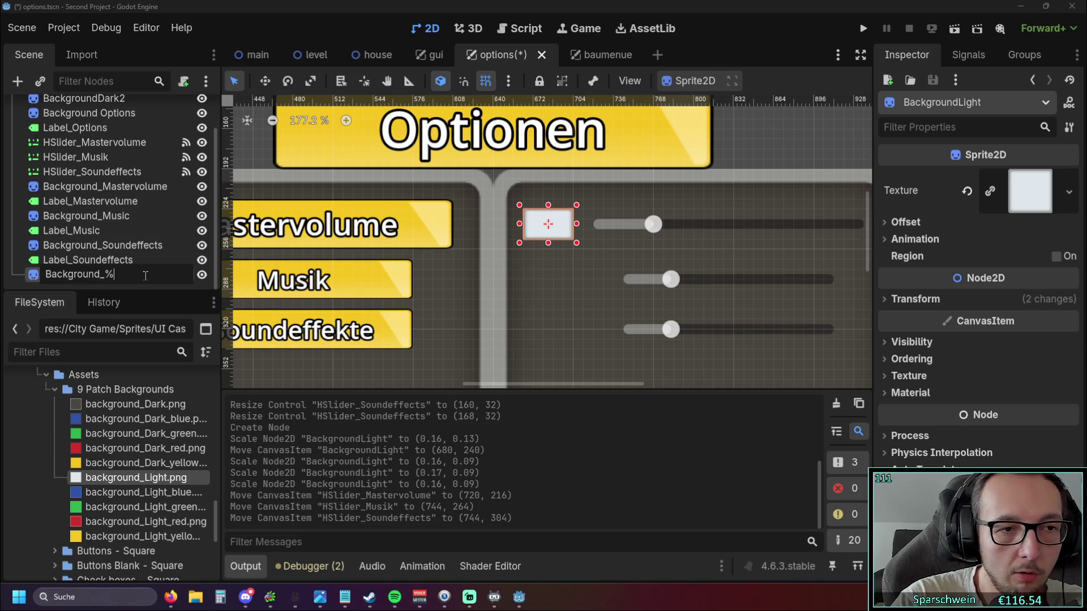
pyautogui.write('_Master')
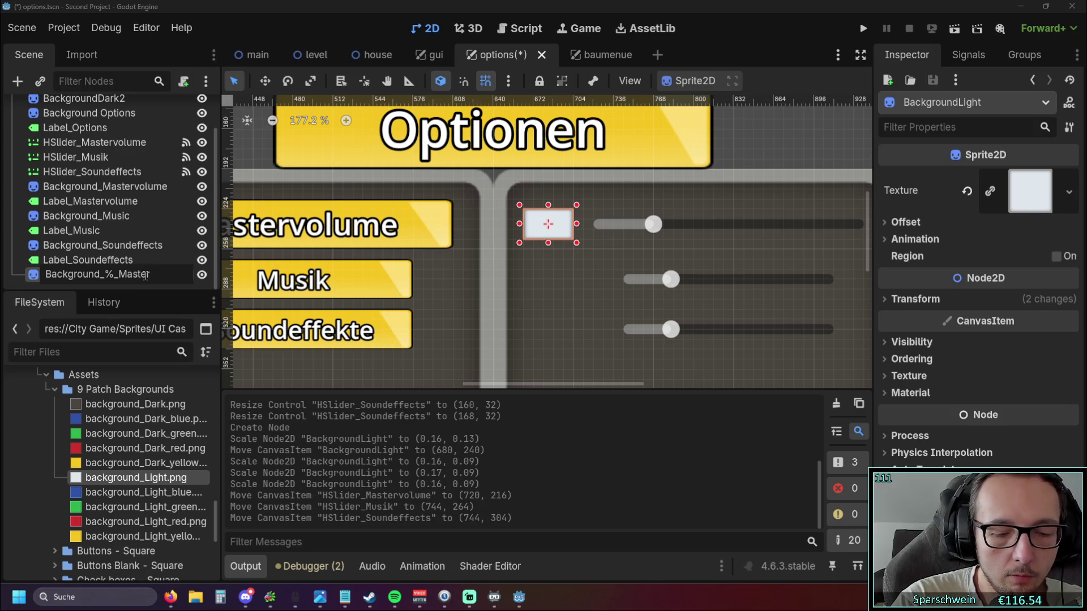
pyautogui.write('volume')
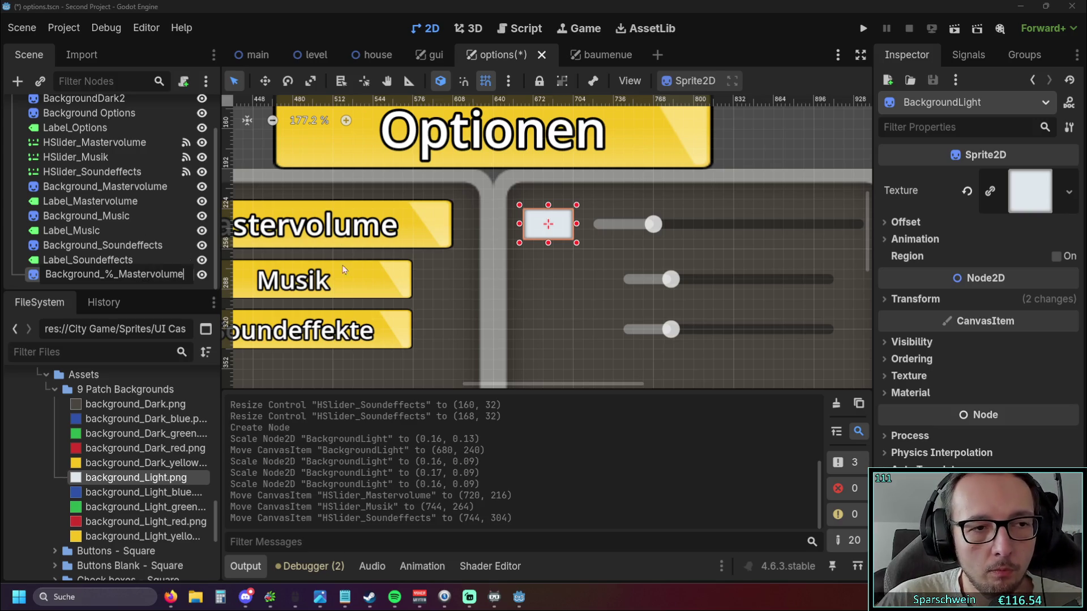
pyautogui.press('Return')
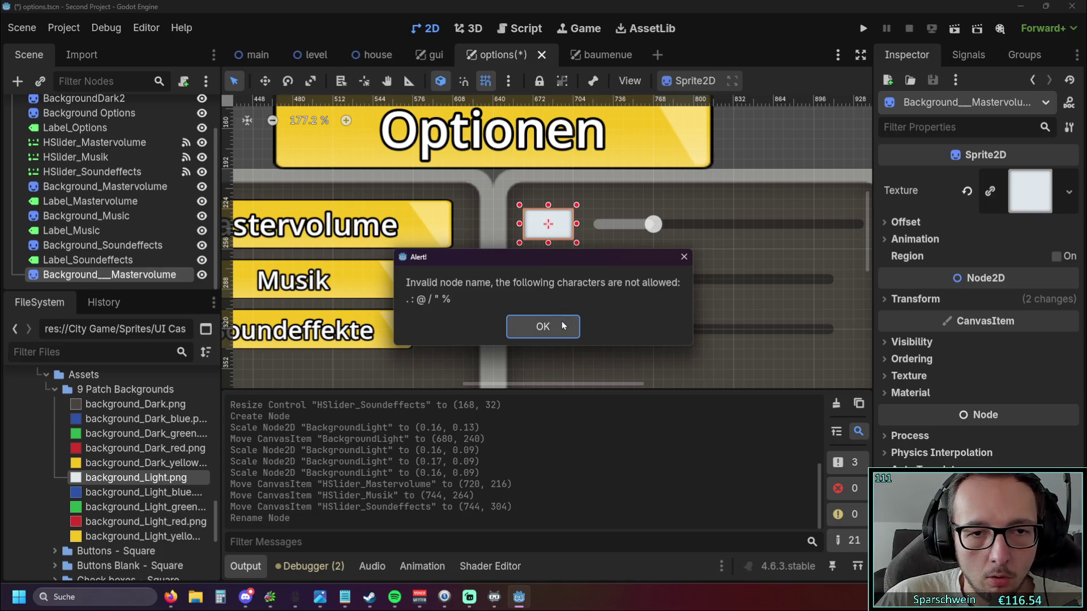
pyautogui.click(683, 256)
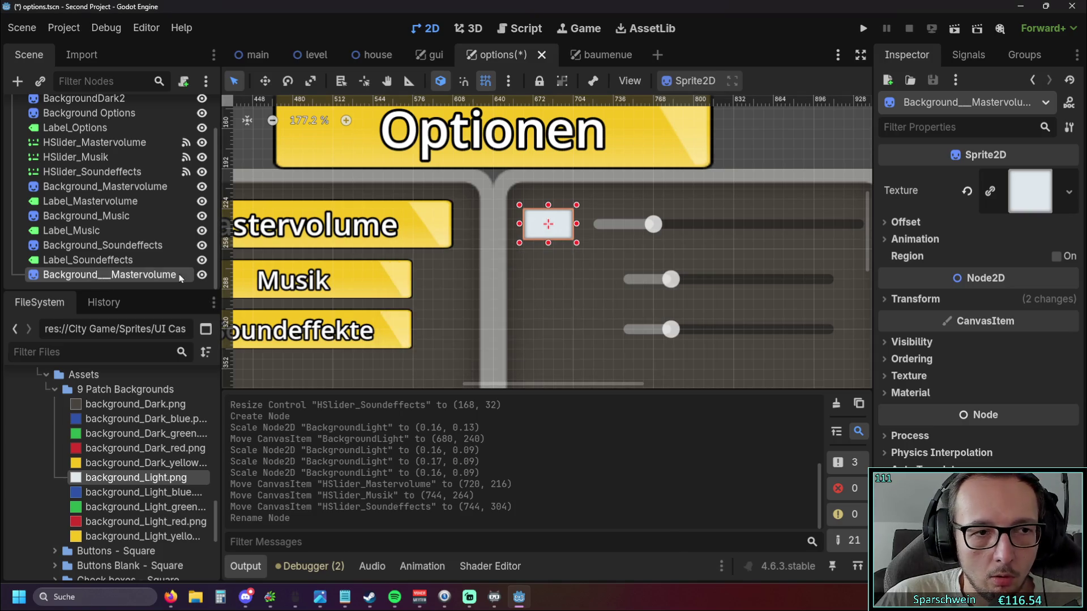
pyautogui.doubleClick(113, 274)
pyautogui.click(109, 274)
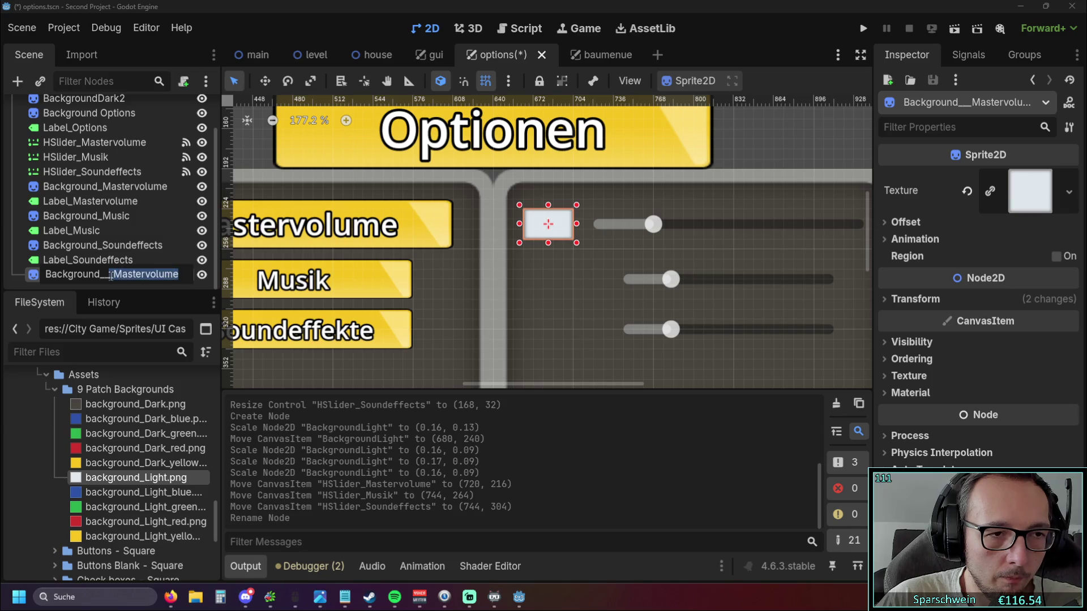
pyautogui.press('BackSpace')
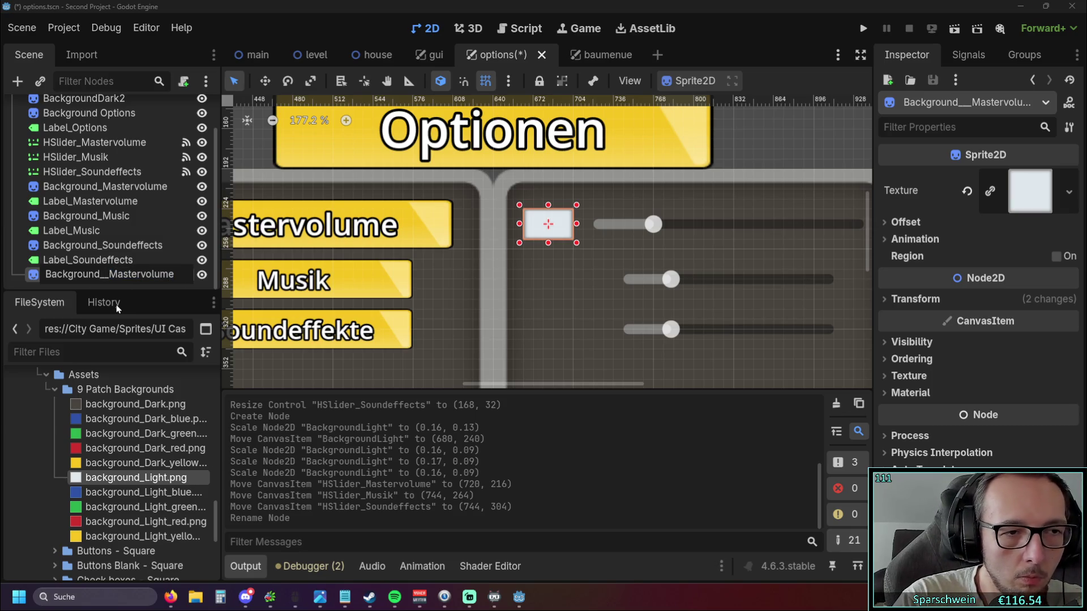
pyautogui.write('Percen_Mast')
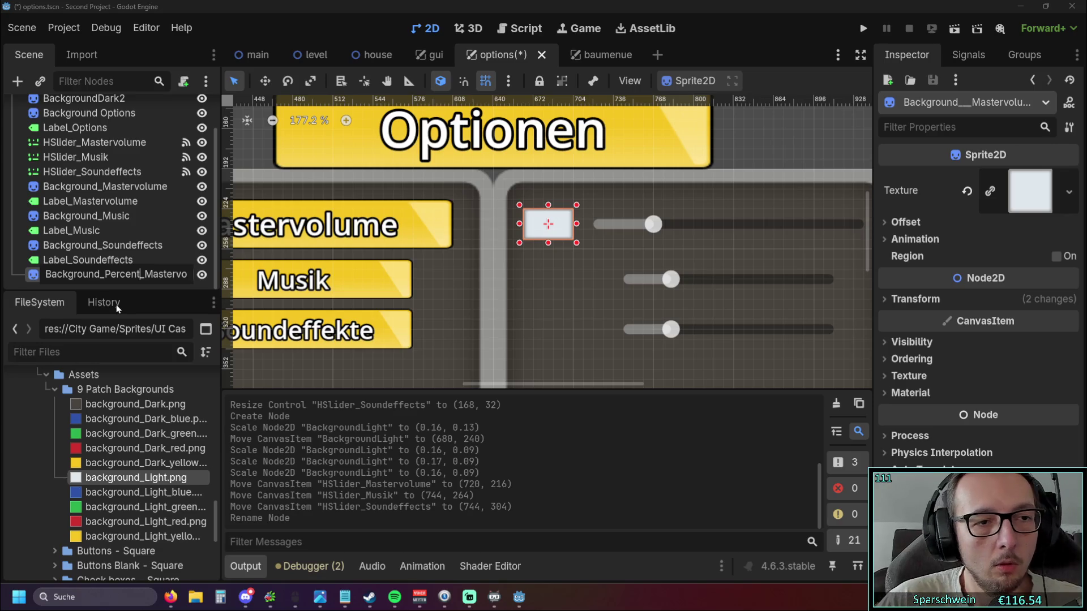
pyautogui.press('Return')
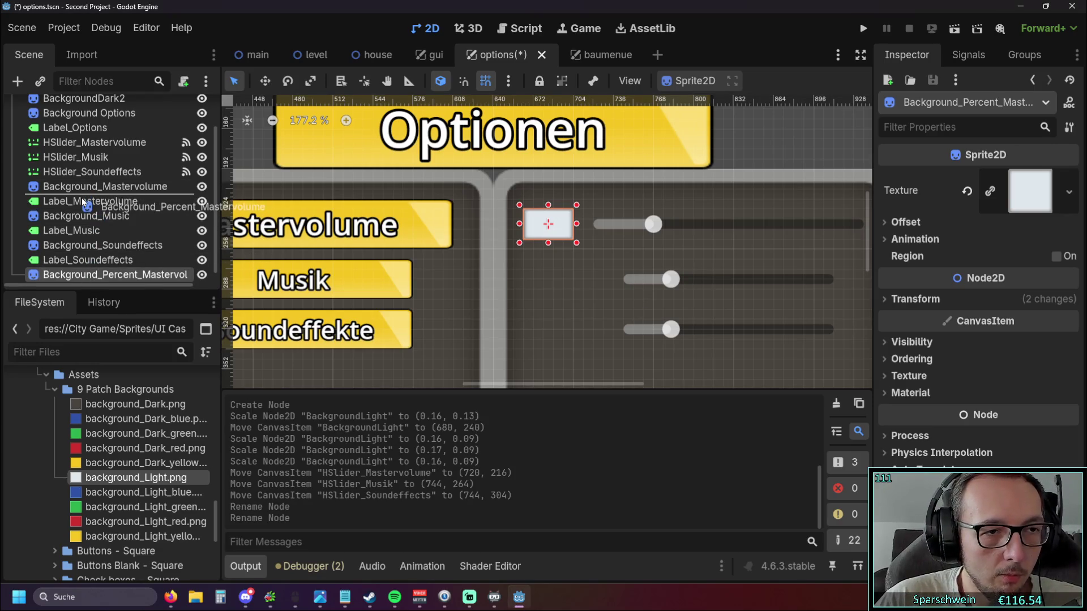
# Move Background_Percent_Mastervolume directly below Background_Mastervolume in the scene tree.
pyautogui.moveTo(88, 274); pyautogui.dragTo(98, 189)
pyautogui.click(523, 275)
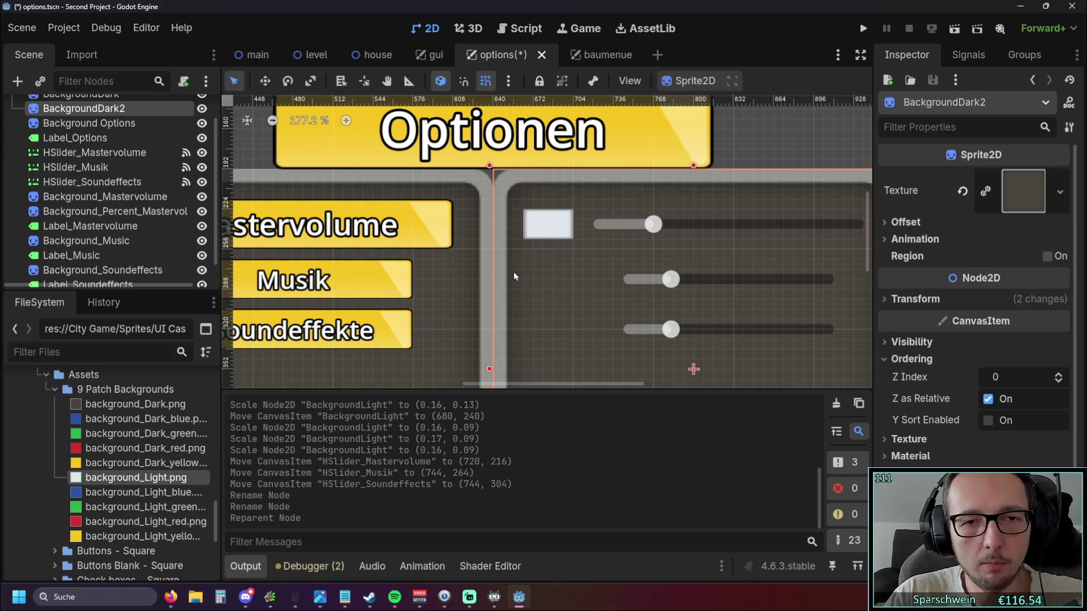
pyautogui.click(833, 138)
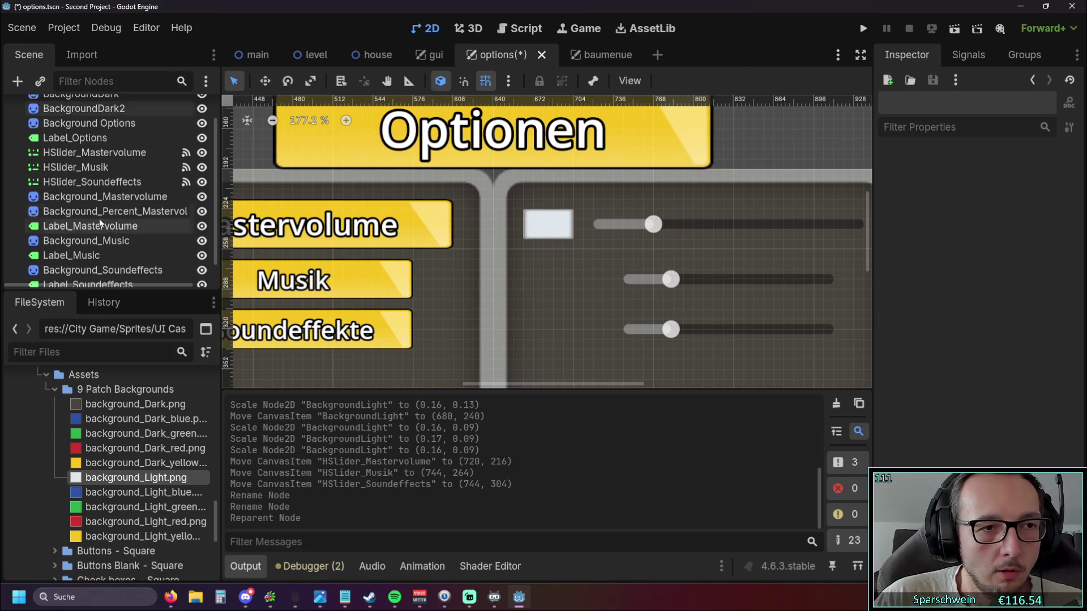
pyautogui.moveTo(764, 147)
pyautogui.mouseDown()
pyautogui.moveTo(703, 143)
pyautogui.moveTo(748, 158)
pyautogui.mouseUp()
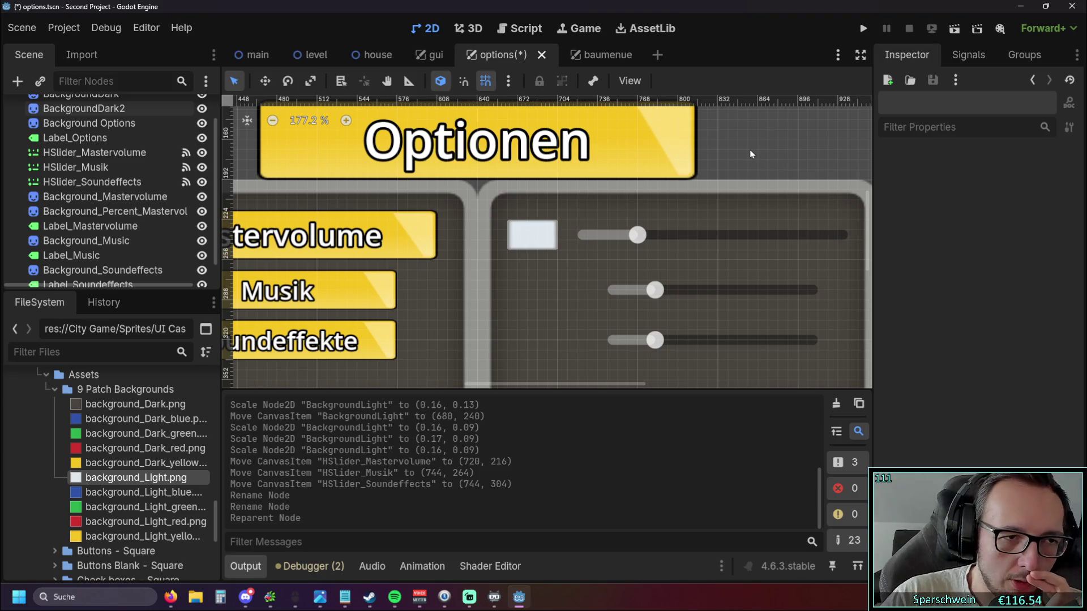
pyautogui.scroll(2, 101, 185)
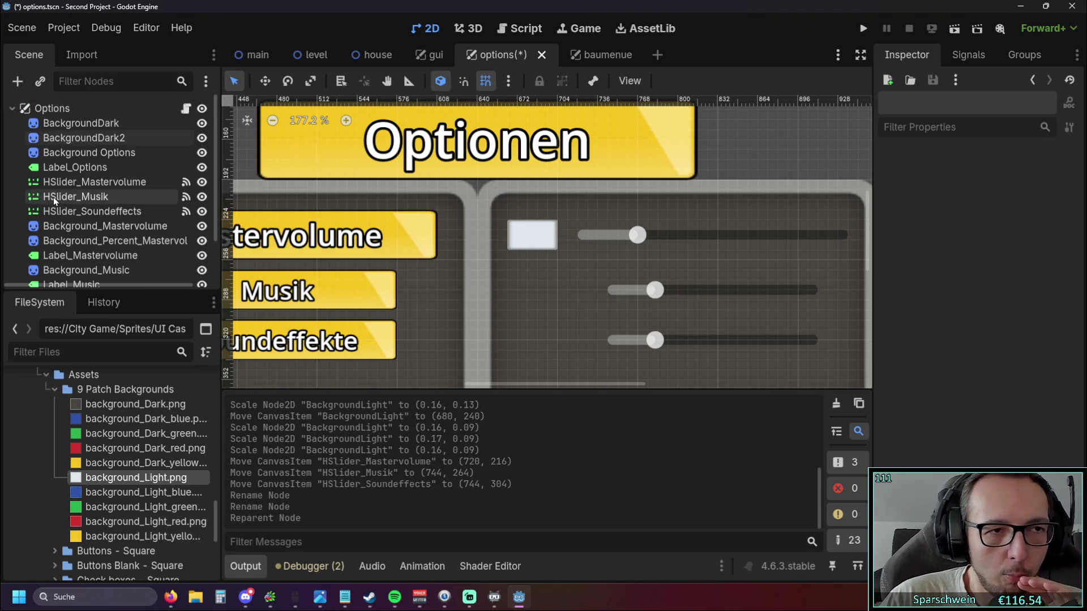
pyautogui.click(435, 55)
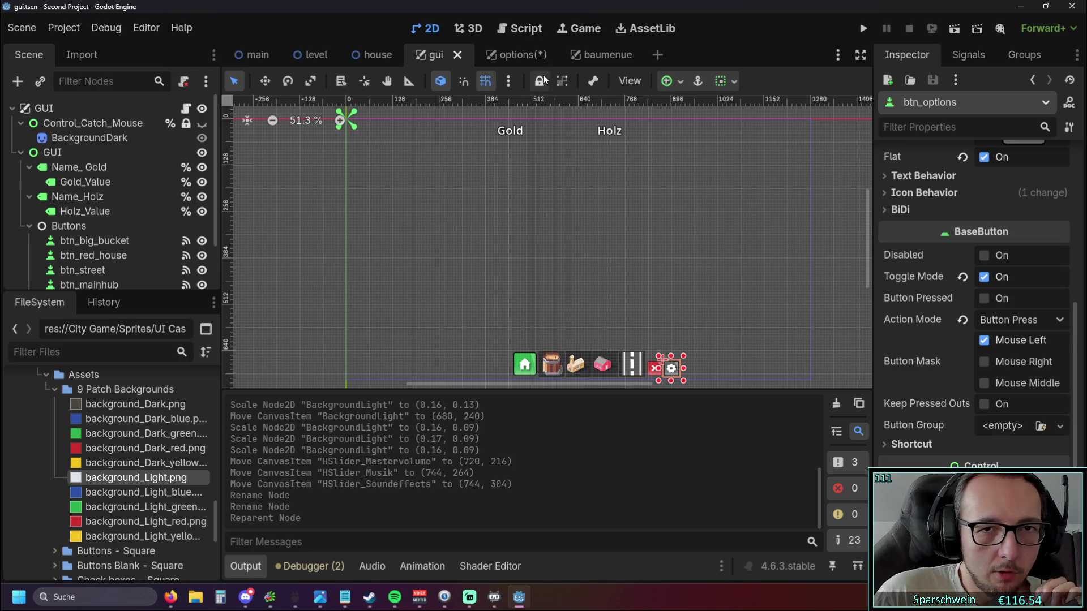
pyautogui.click(494, 54)
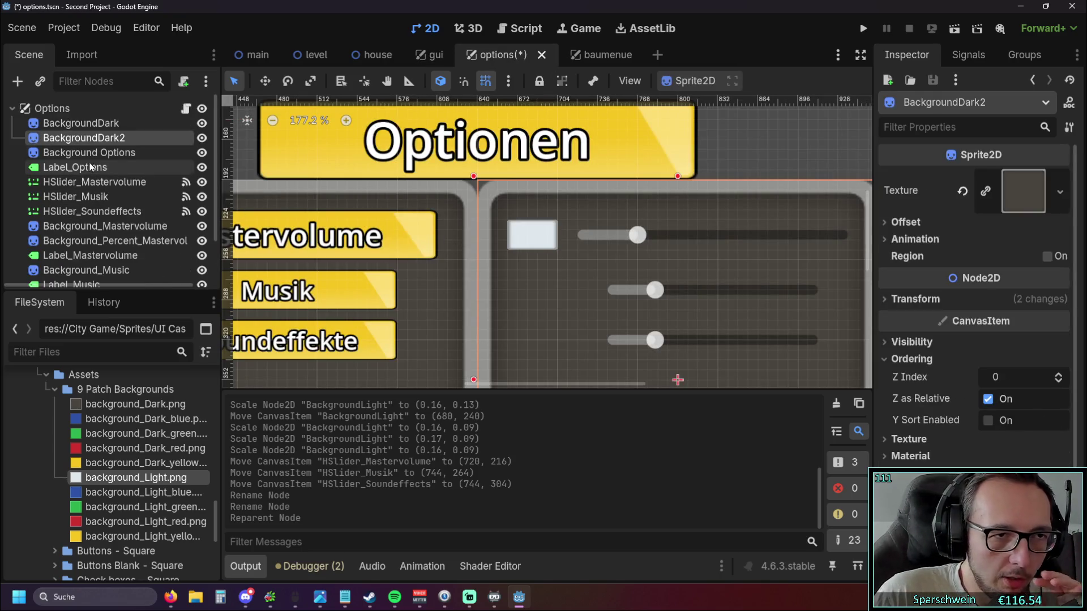
pyautogui.click(598, 55)
pyautogui.scroll(3, 111, 170)
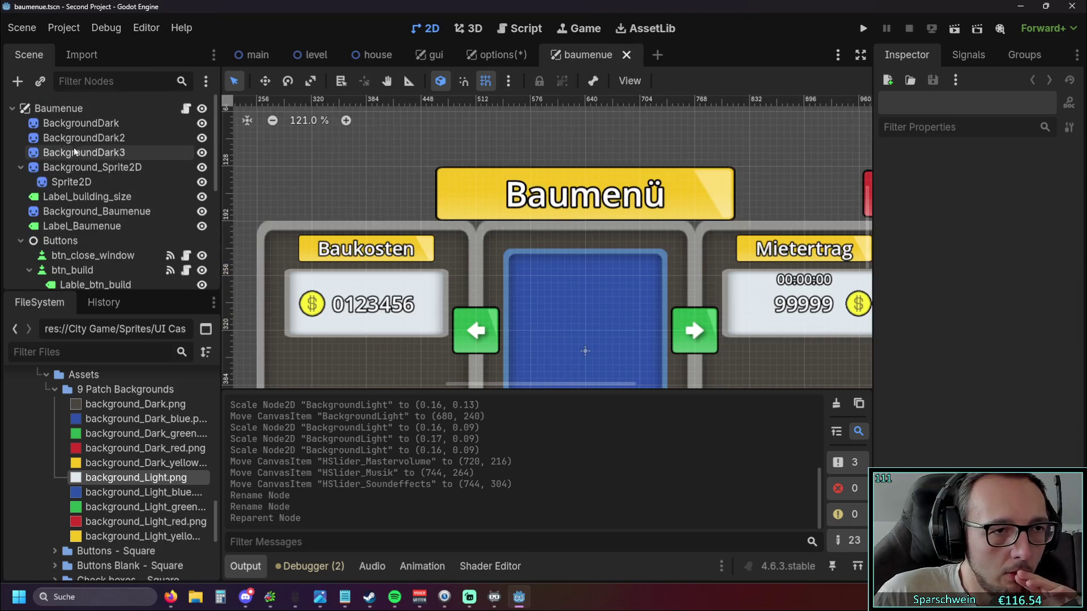
pyautogui.scroll(-2, 110, 170)
pyautogui.click(536, 57)
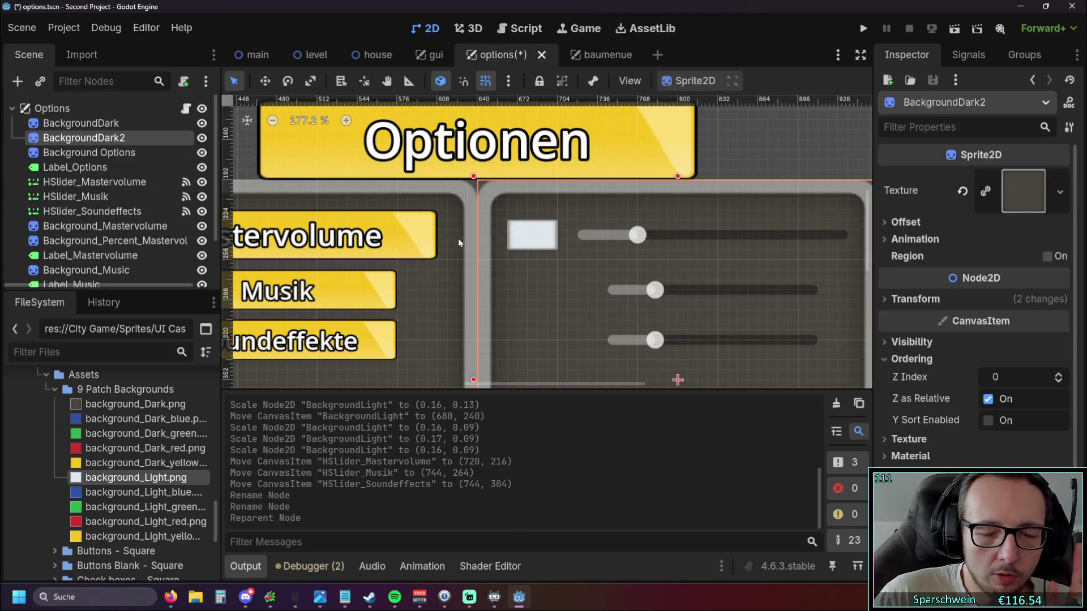
pyautogui.scroll(1, 457, 239)
pyautogui.scroll(2, 645, 187)
pyautogui.scroll(1, 587, 218)
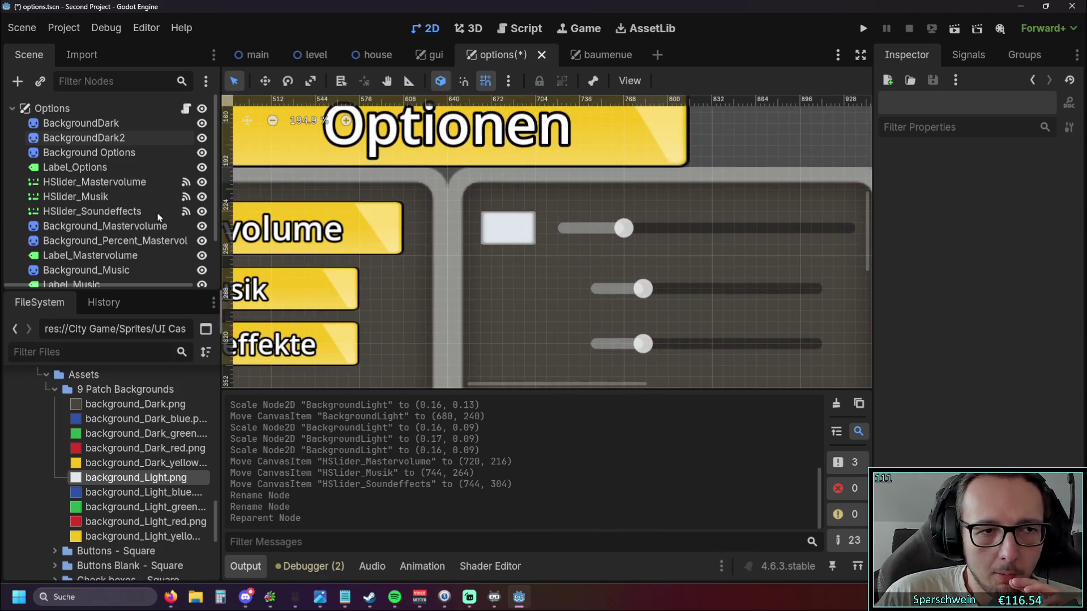
pyautogui.scroll(1, 584, 260)
pyautogui.scroll(1, 584, 260)
pyautogui.hscroll(-3, 510, 238)
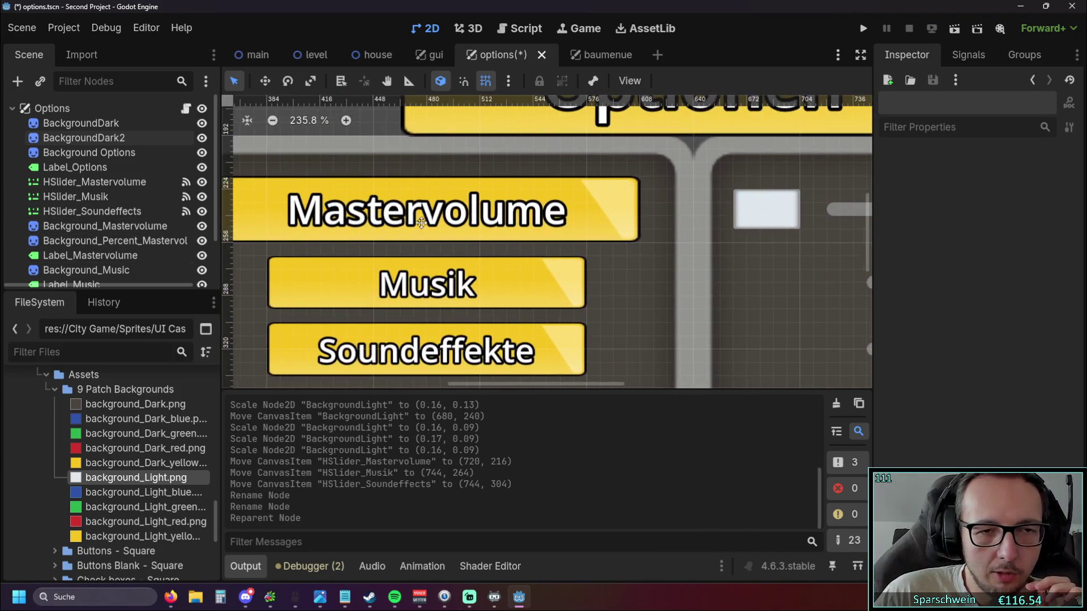
pyautogui.scroll(1, 459, 218)
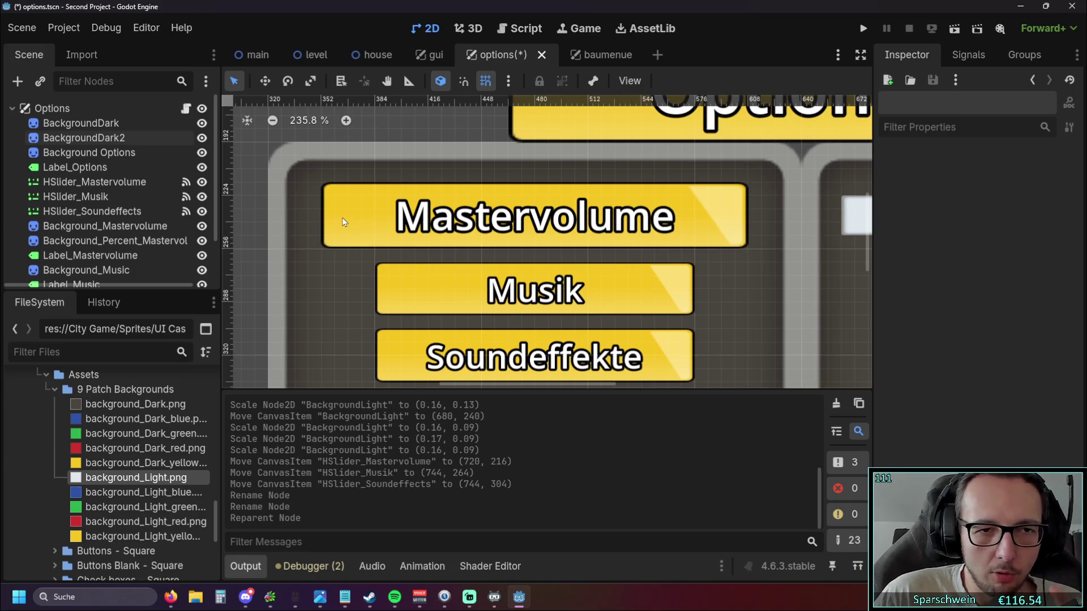
pyautogui.hscroll(3, 356, 238)
pyautogui.hscroll(5, 430, 269)
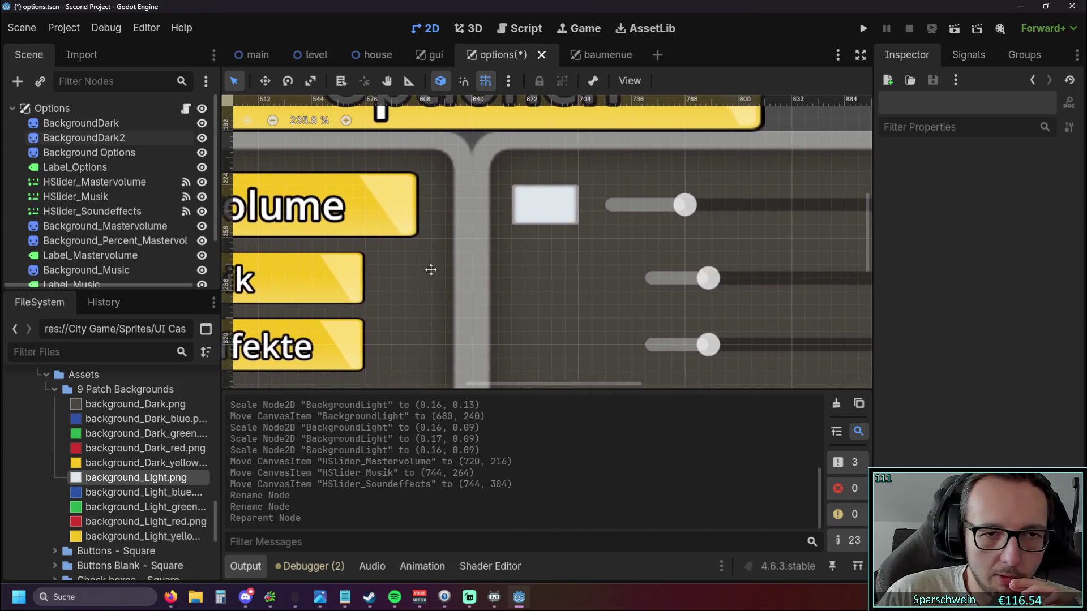
pyautogui.hscroll(2, 431, 269)
pyautogui.scroll(-2, 102, 218)
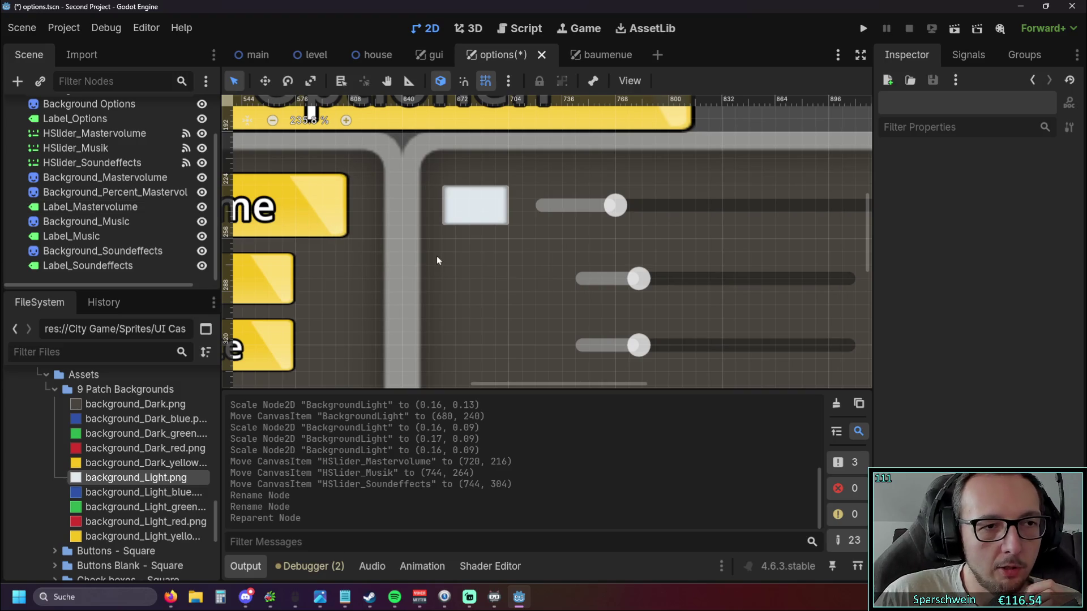
pyautogui.scroll(2, 458, 270)
pyautogui.scroll(-1, 479, 275)
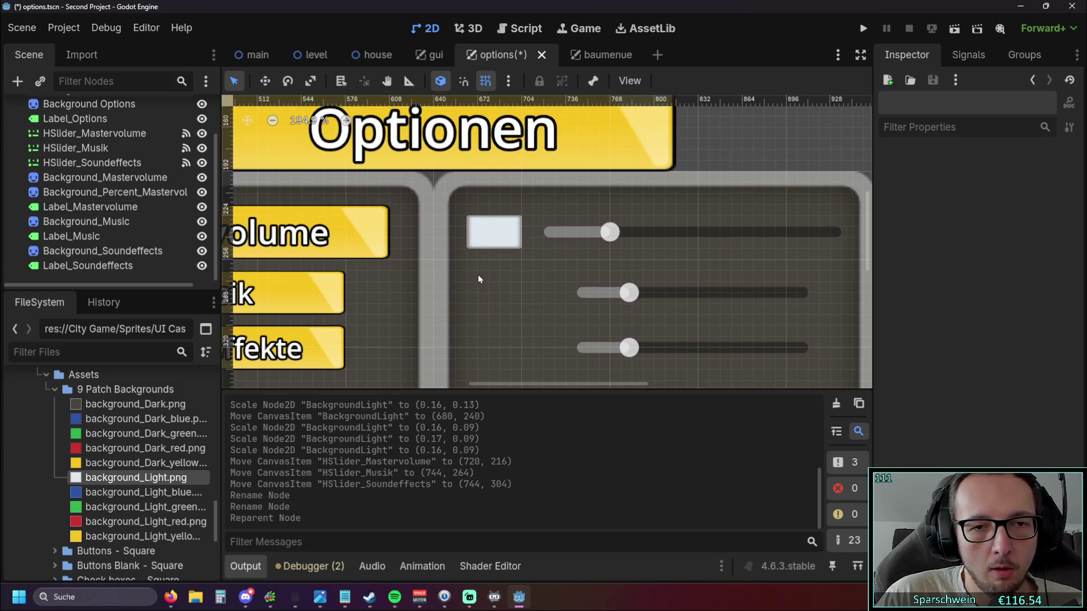
pyautogui.scroll(-2, 478, 280)
pyautogui.hscroll(-3, 425, 255)
pyautogui.scroll(1, 365, 213)
# Add a new Label node to the options scene via Add Child Node.
pyautogui.rightClick(340, 187)
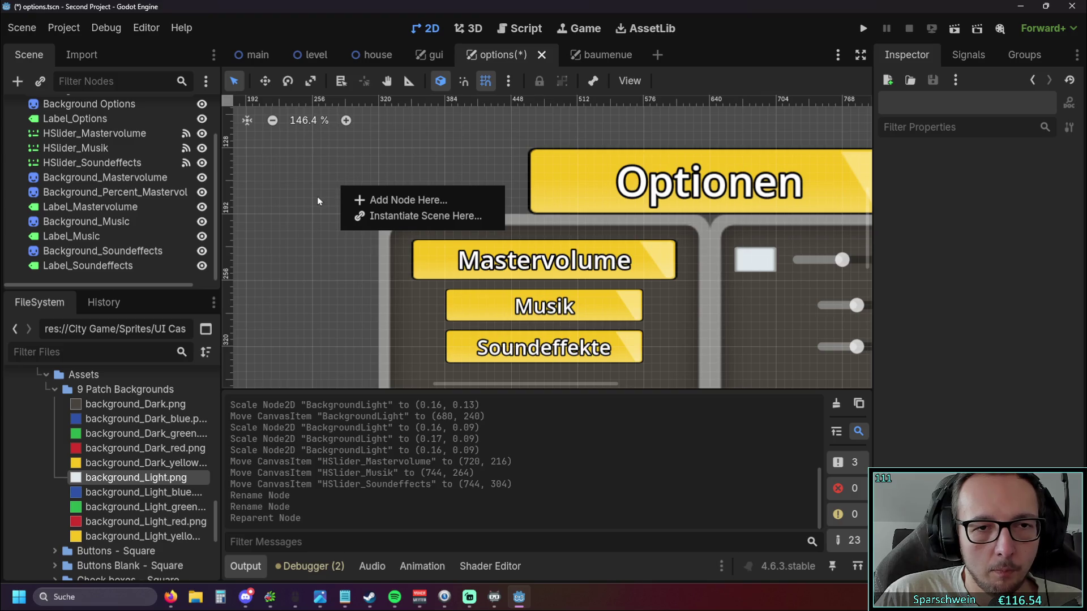
pyautogui.click(318, 200)
pyautogui.rightClick(88, 266)
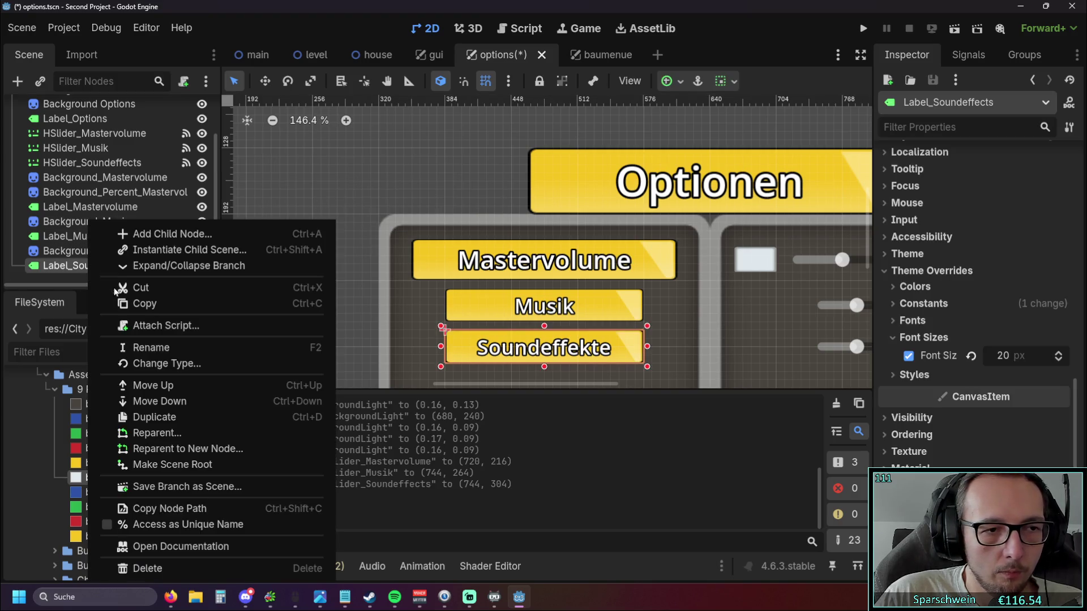
pyautogui.click(76, 278)
pyautogui.rightClick(104, 293)
pyautogui.click(109, 291)
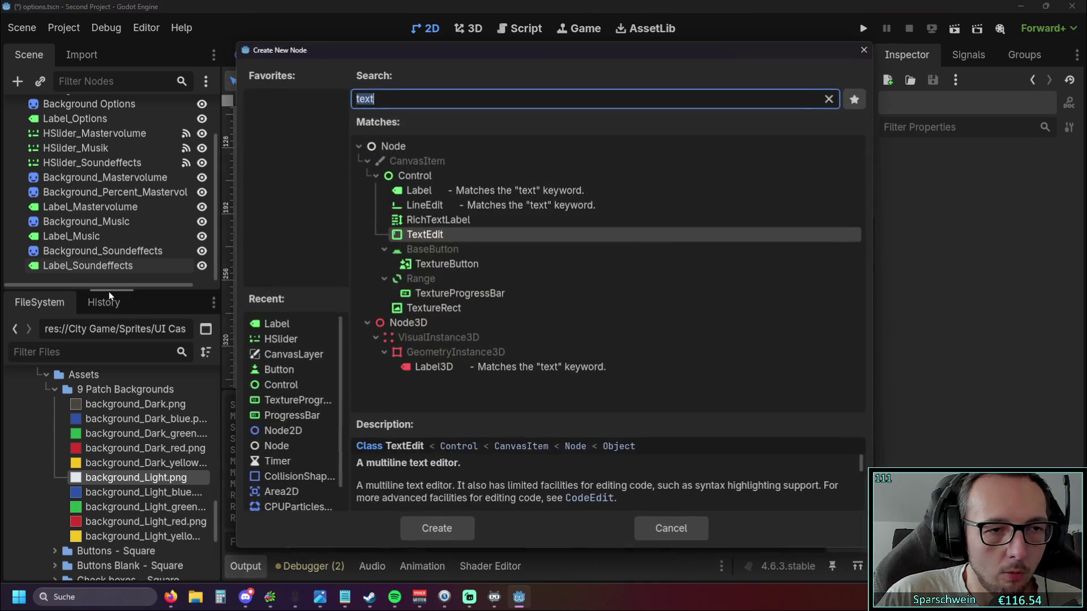
pyautogui.doubleClick(424, 193)
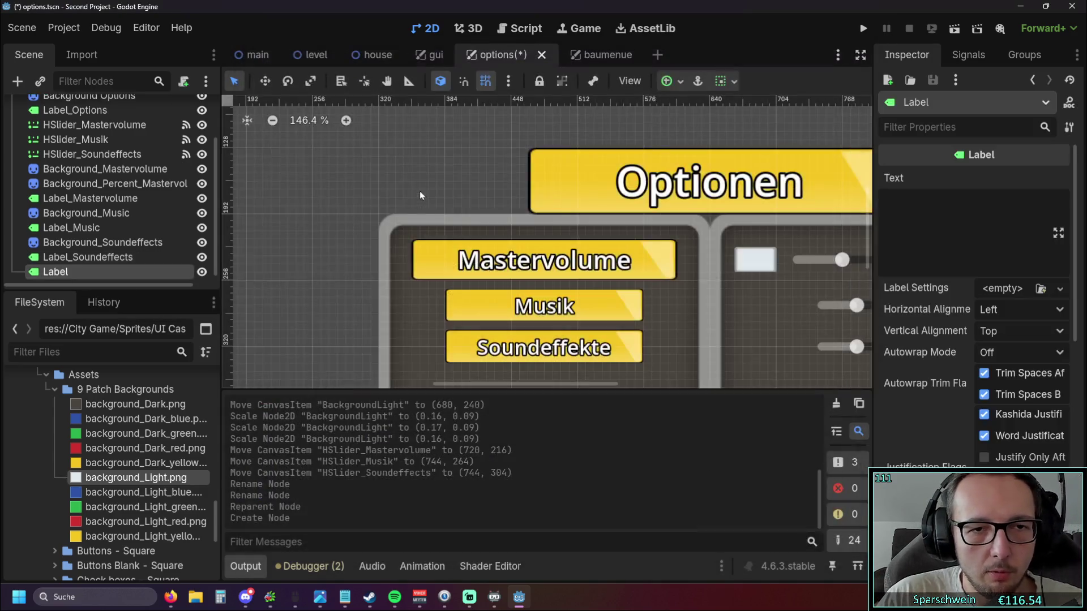
# Name the label Label_percent_mastervolume and move it right after Background_Percent_Mastervolume.
pyautogui.click(78, 271)
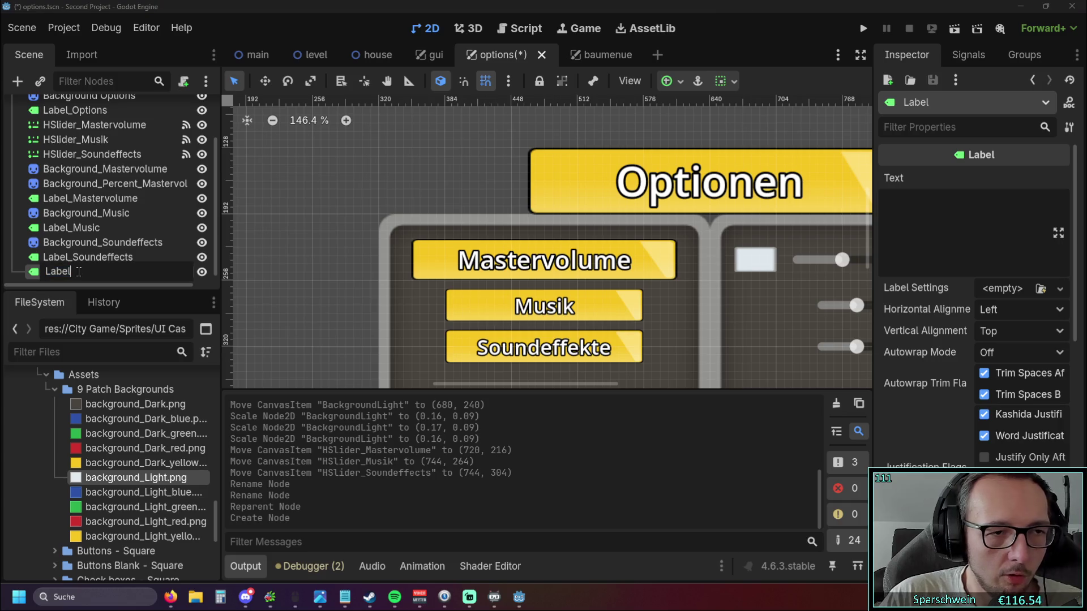
pyautogui.write('_Percent_master')
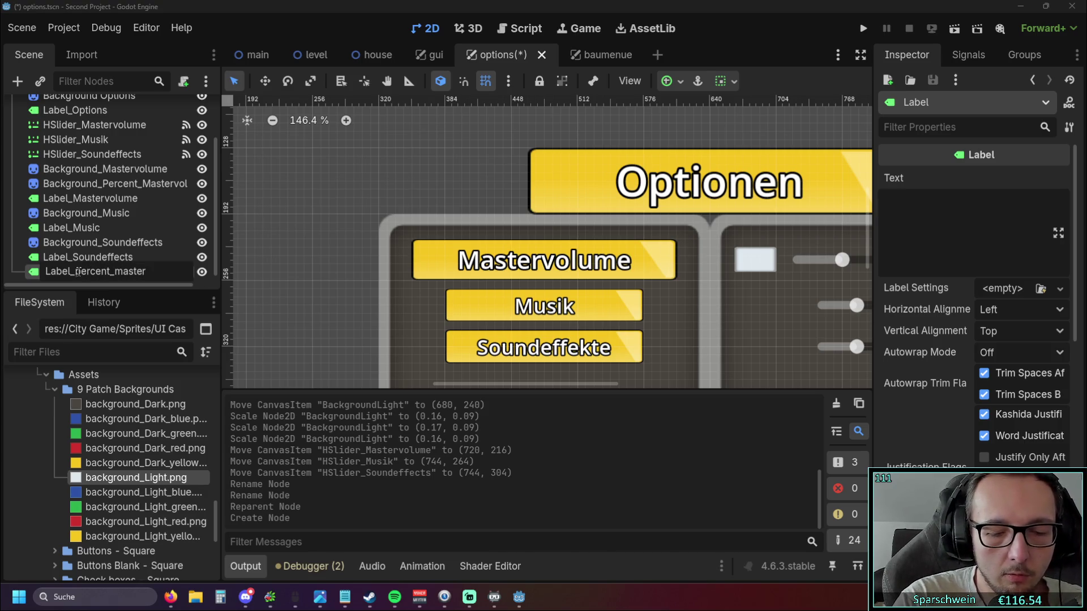
pyautogui.press('BackSpace')
pyautogui.press('BackSpace')
pyautogui.press('BackSpace')
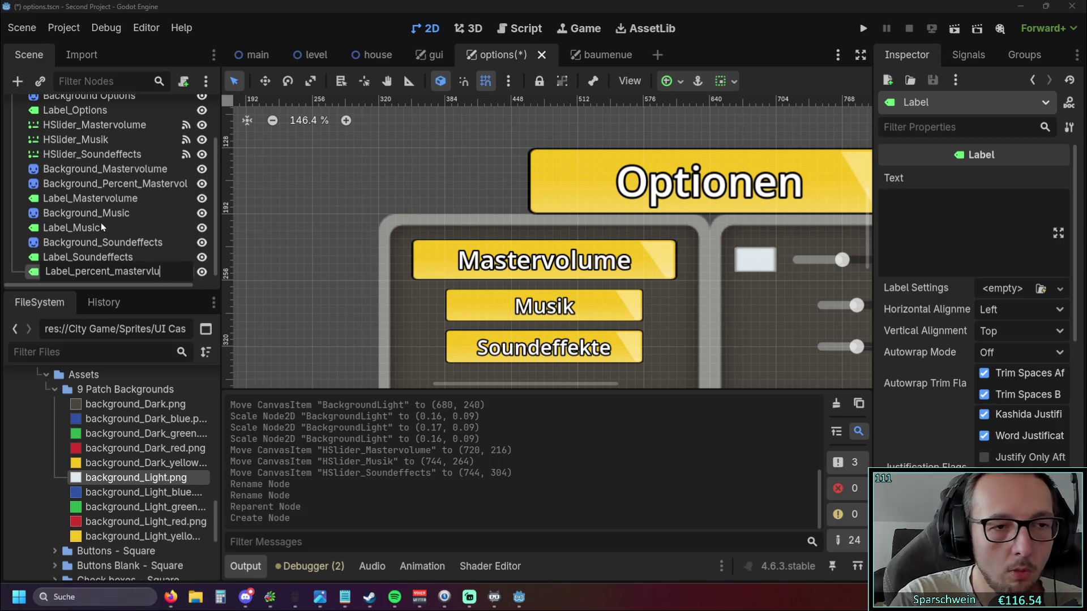
pyautogui.press('BackSpace')
pyautogui.press('BackSpace')
pyautogui.write('volu')
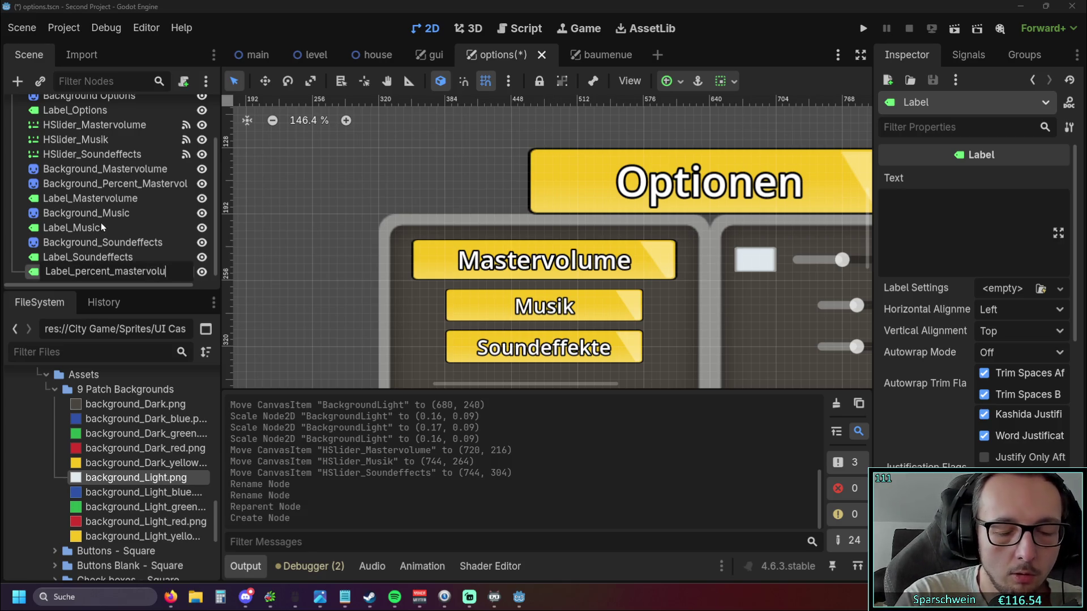
pyautogui.write('me')
pyautogui.press('Return')
pyautogui.moveTo(97, 273); pyautogui.dragTo(90, 190)
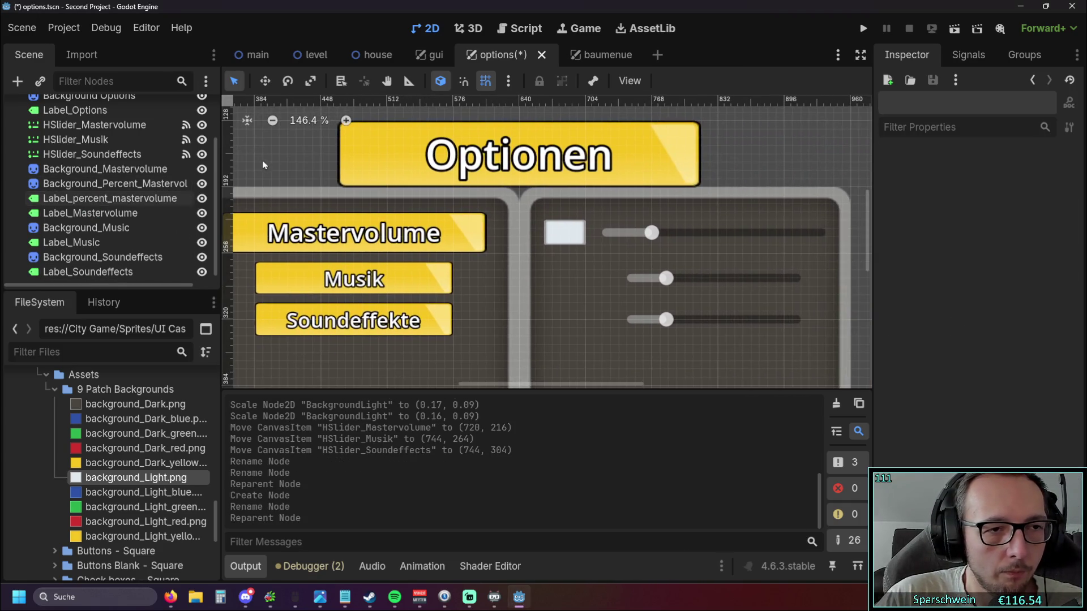
# Drag the new label from the origin onto the light background beside the Mastervolume slider and resize its box.
pyautogui.moveTo(373, 195); pyautogui.dragTo(629, 306)
pyautogui.click(110, 198)
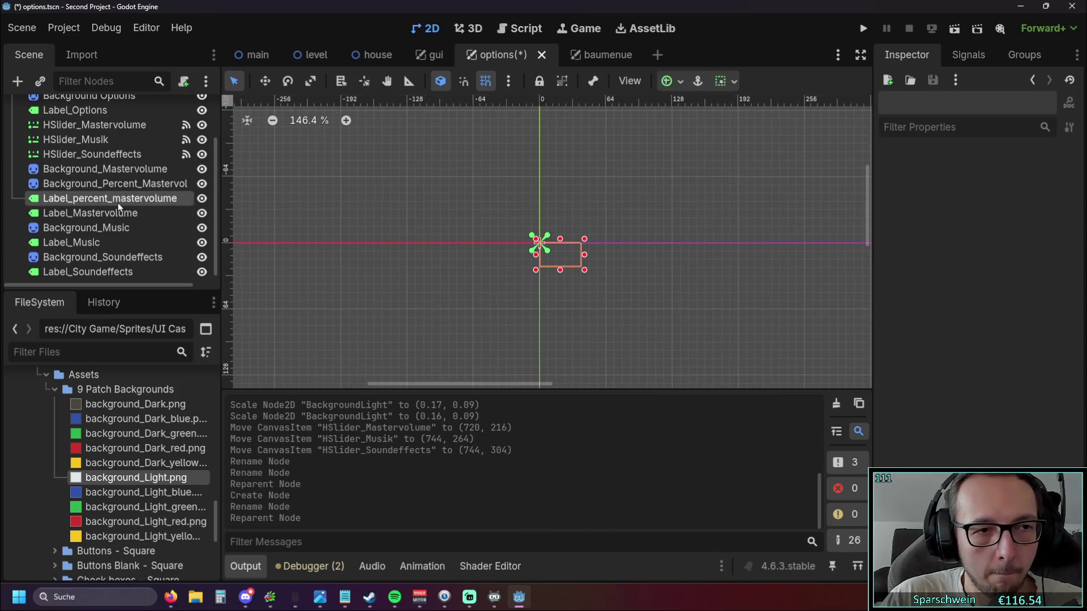
pyautogui.moveTo(541, 243); pyautogui.dragTo(759, 341)
pyautogui.moveTo(798, 305); pyautogui.dragTo(374, 126)
pyautogui.moveTo(353, 163); pyautogui.dragTo(840, 302)
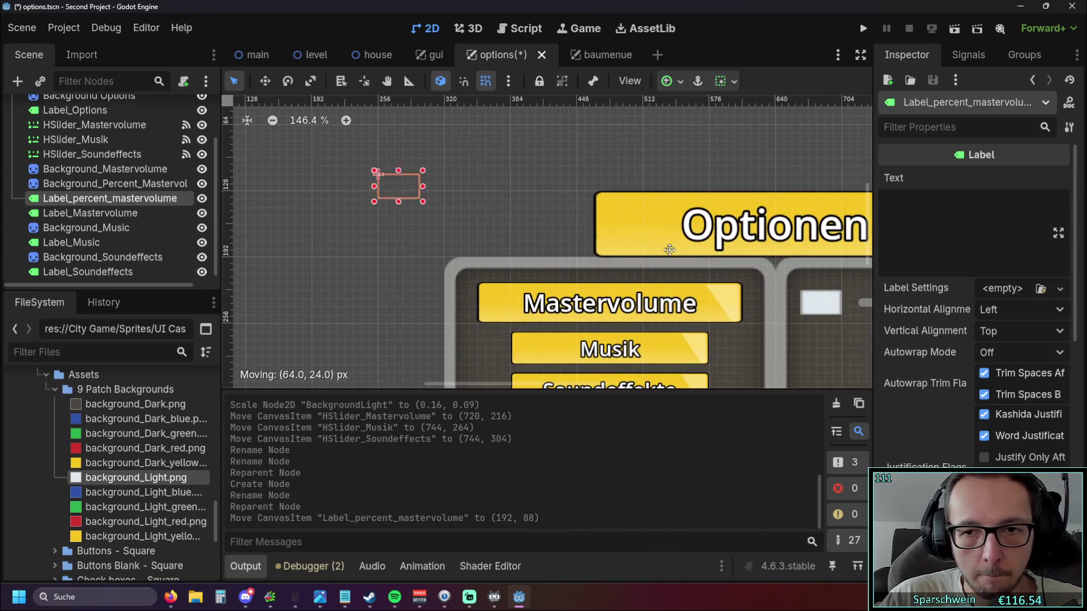
pyautogui.scroll(2, 692, 294)
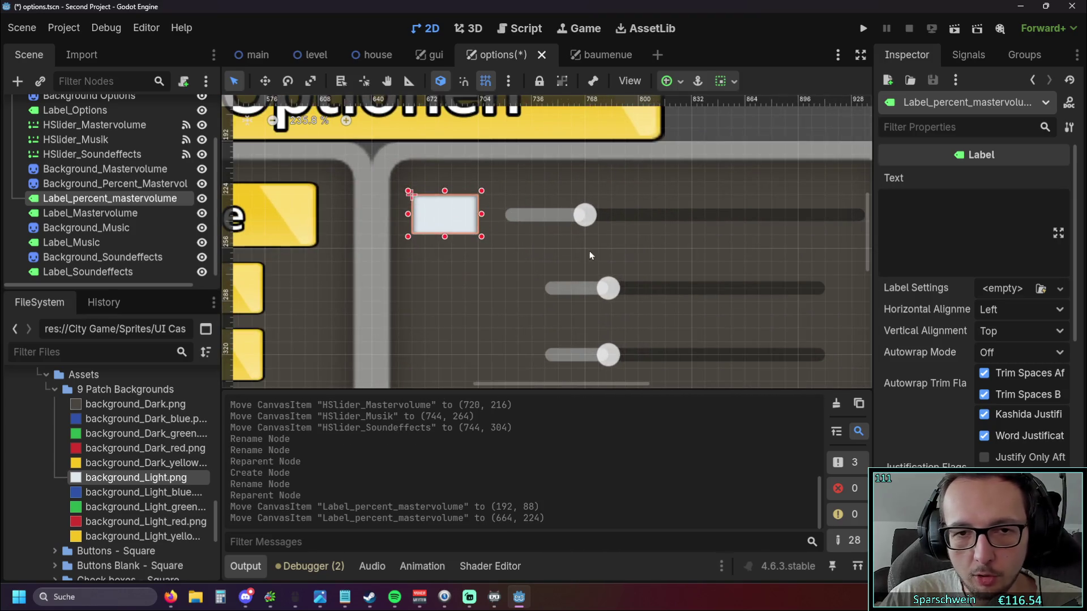
pyautogui.scroll(2, 492, 286)
pyautogui.click(491, 287)
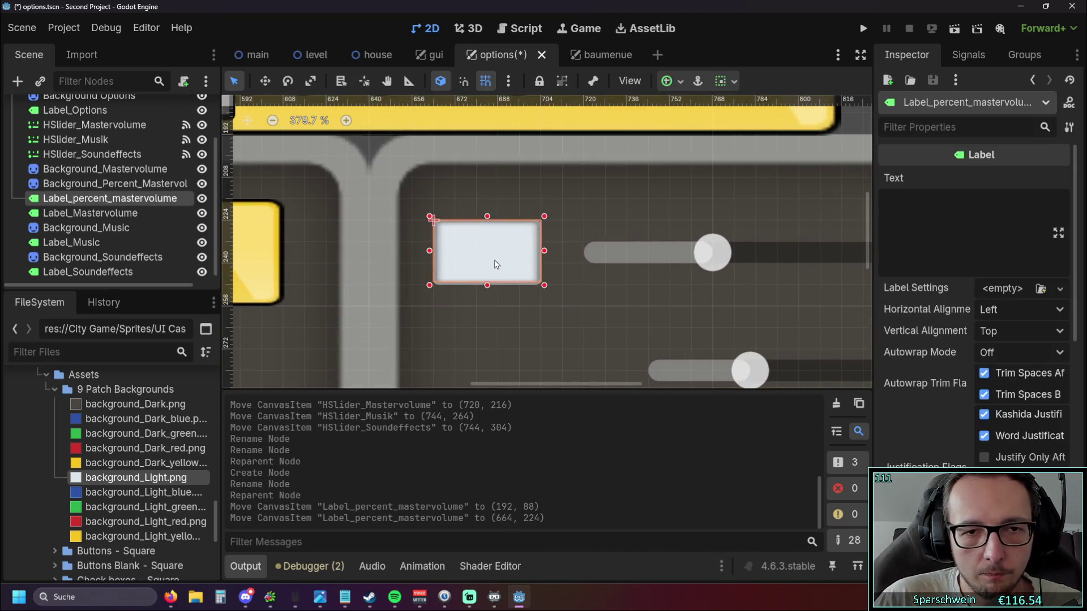
pyautogui.moveTo(487, 290); pyautogui.dragTo(486, 236)
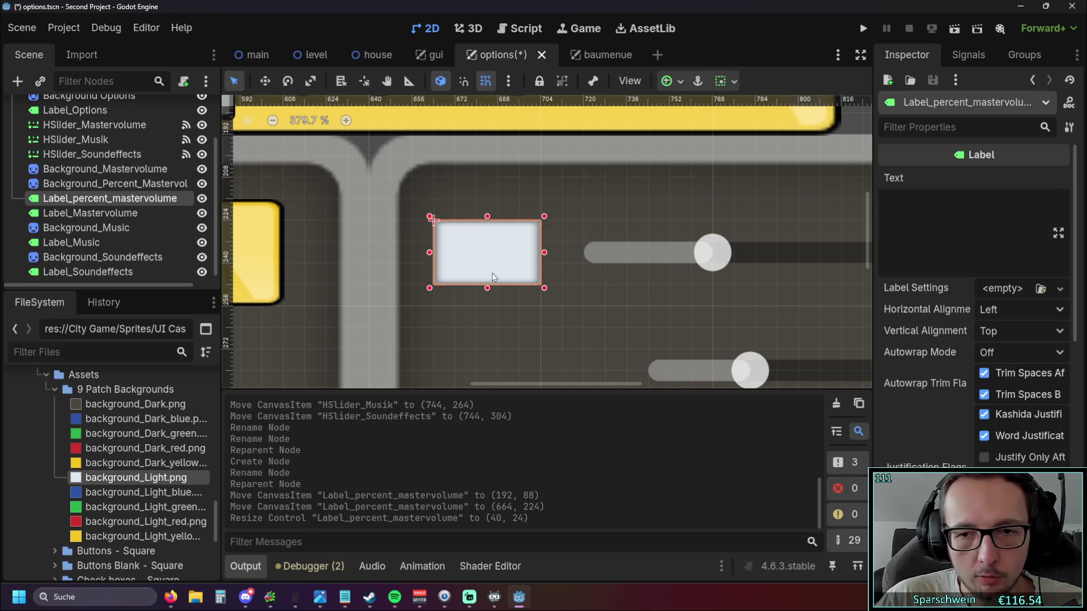
# Set the label text to 33% with horizontal and vertical alignment centered.
pyautogui.click(954, 227)
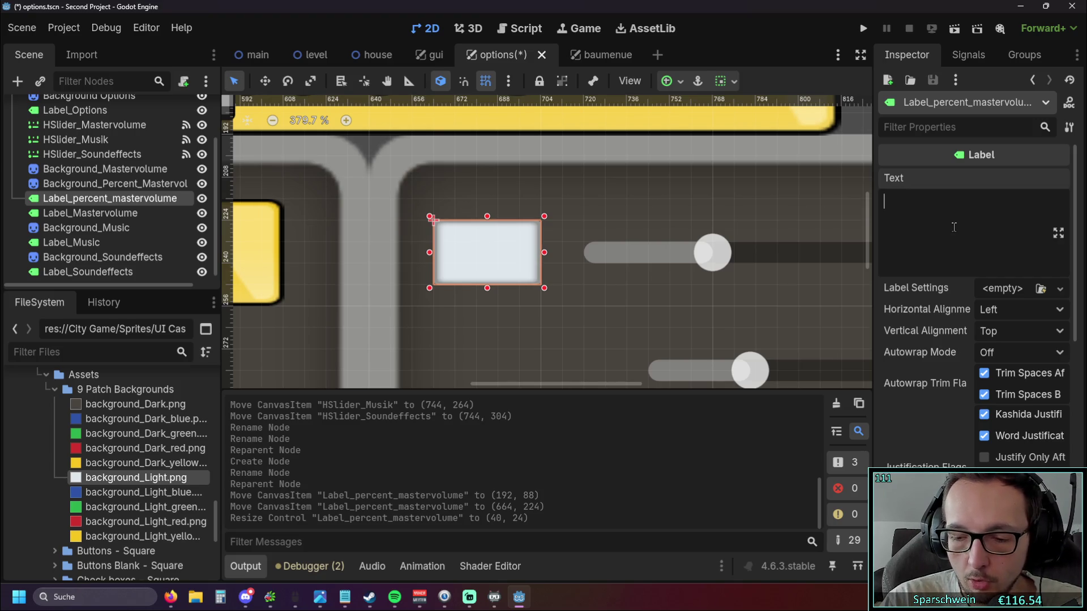
pyautogui.write('33')
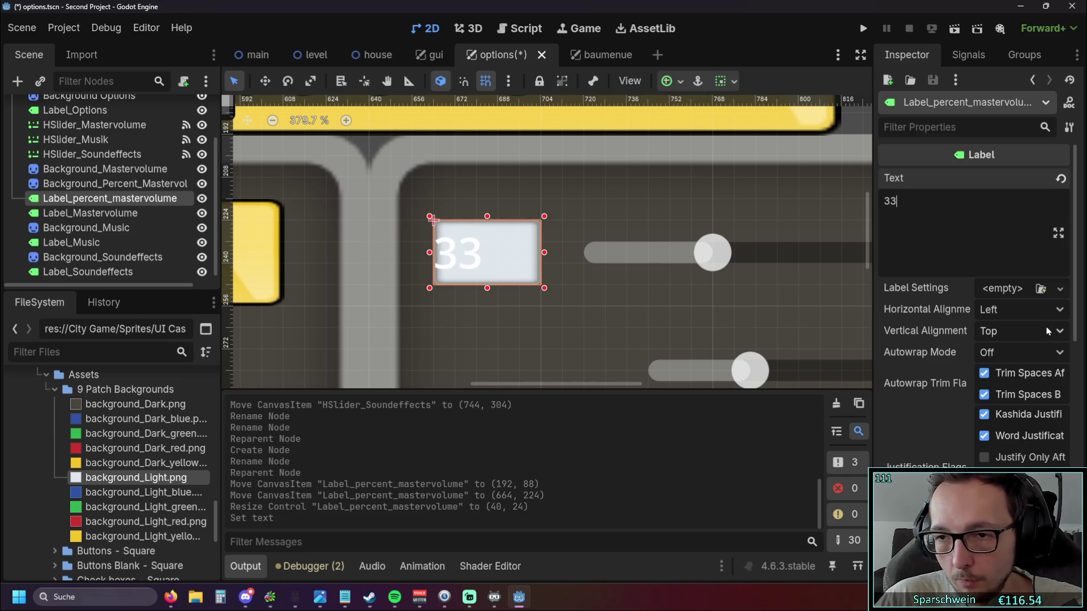
pyautogui.click(1019, 310)
pyautogui.click(1010, 348)
pyautogui.click(1019, 331)
pyautogui.click(1019, 374)
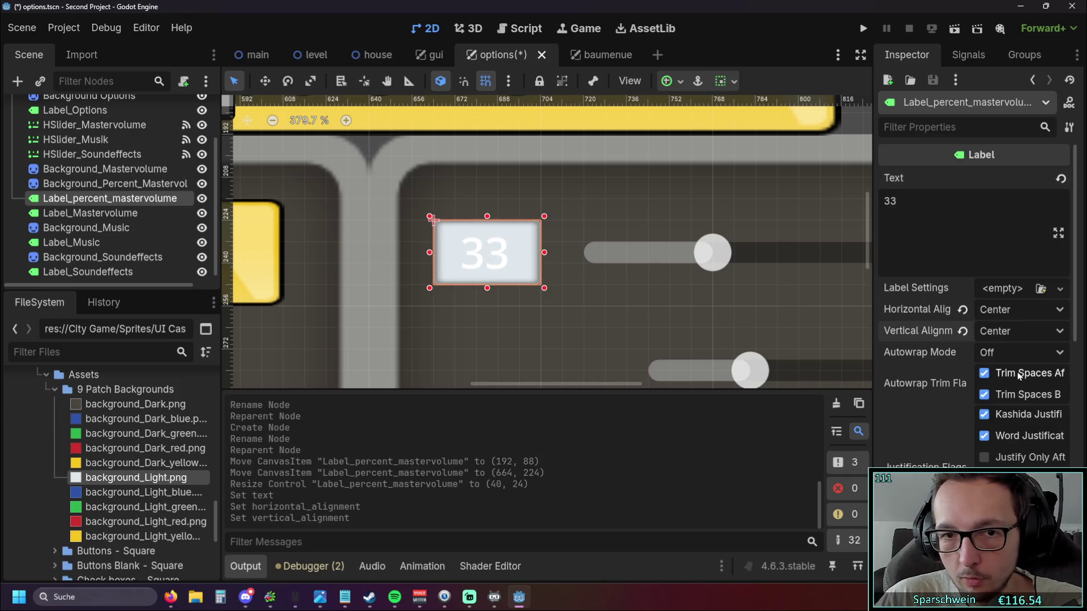
pyautogui.scroll(-5, 953, 388)
pyautogui.scroll(-3, 954, 388)
# Give the 33% text a thick outline via Theme Overrides > Constants > Outline Size and preview it.
pyautogui.click(904, 325)
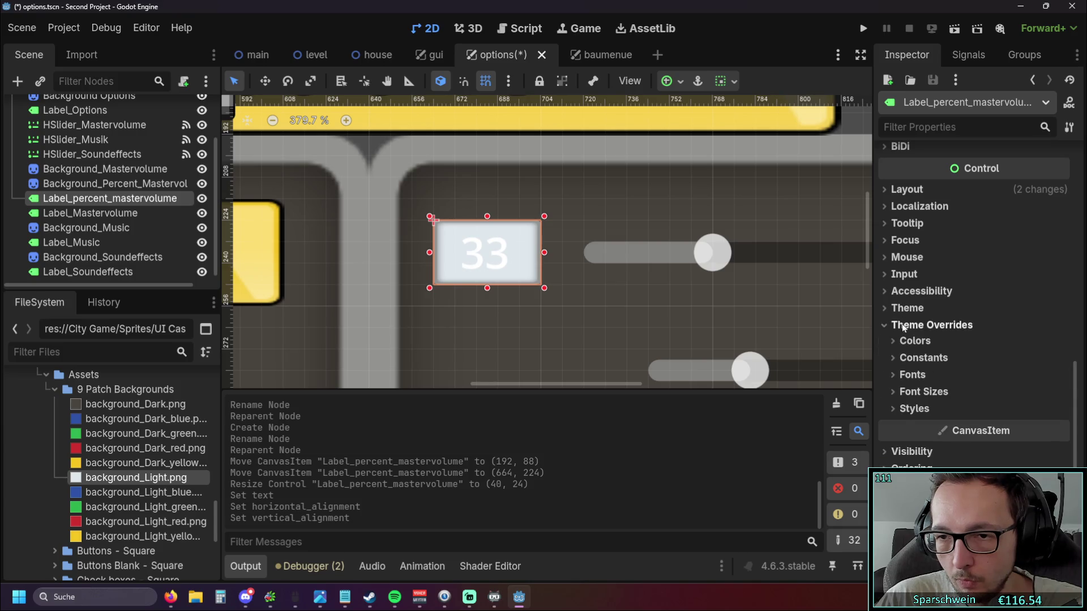
pyautogui.click(907, 375)
pyautogui.click(920, 357)
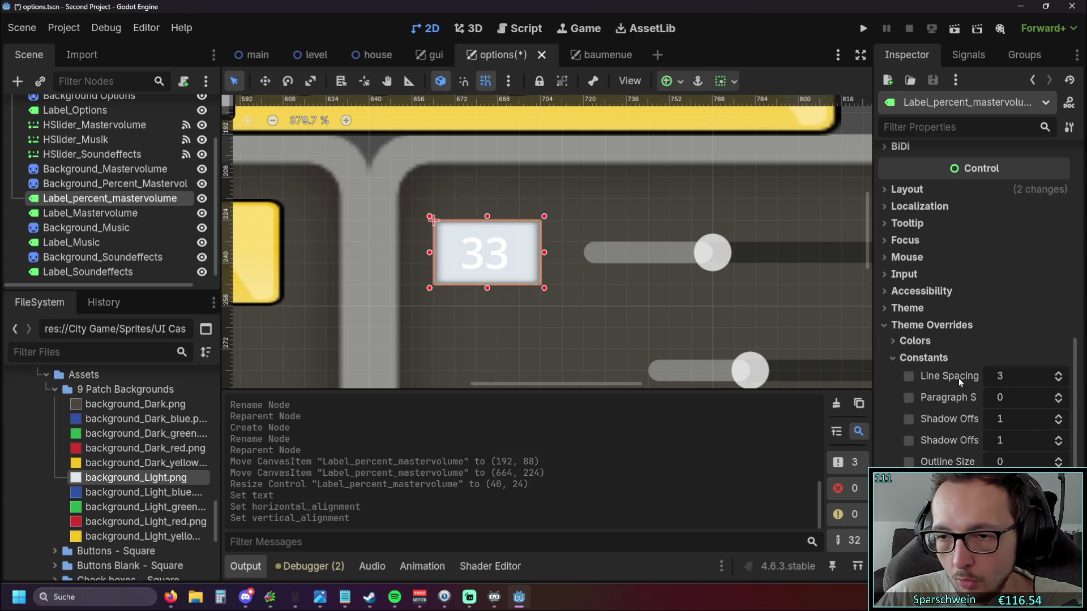
pyautogui.click(1058, 459)
pyautogui.click(1058, 459)
pyautogui.click(1058, 459)
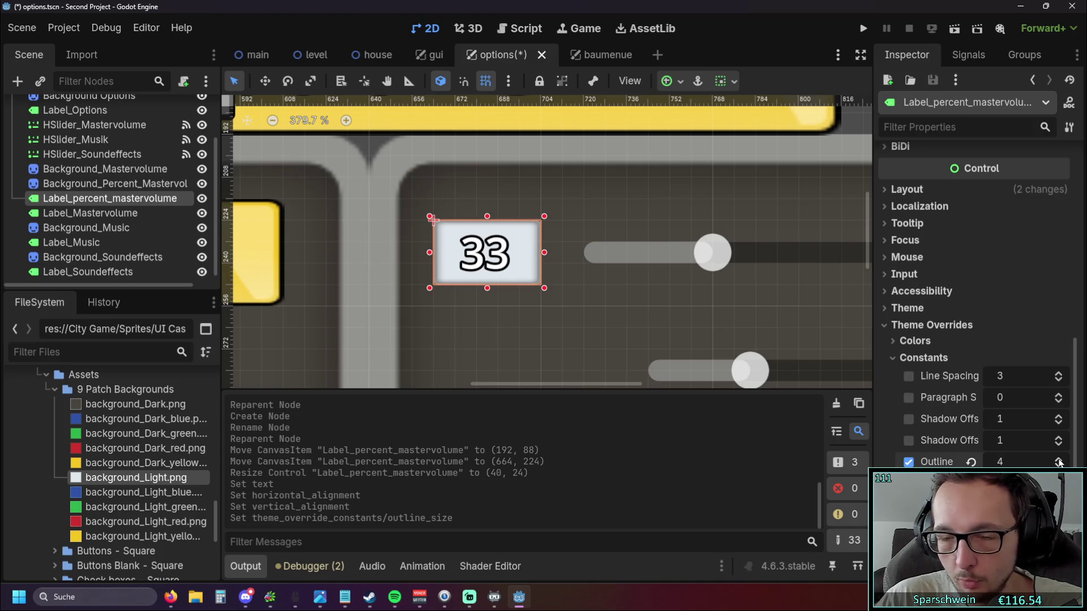
pyautogui.click(592, 307)
pyautogui.scroll(-5, 591, 307)
pyautogui.click(549, 286)
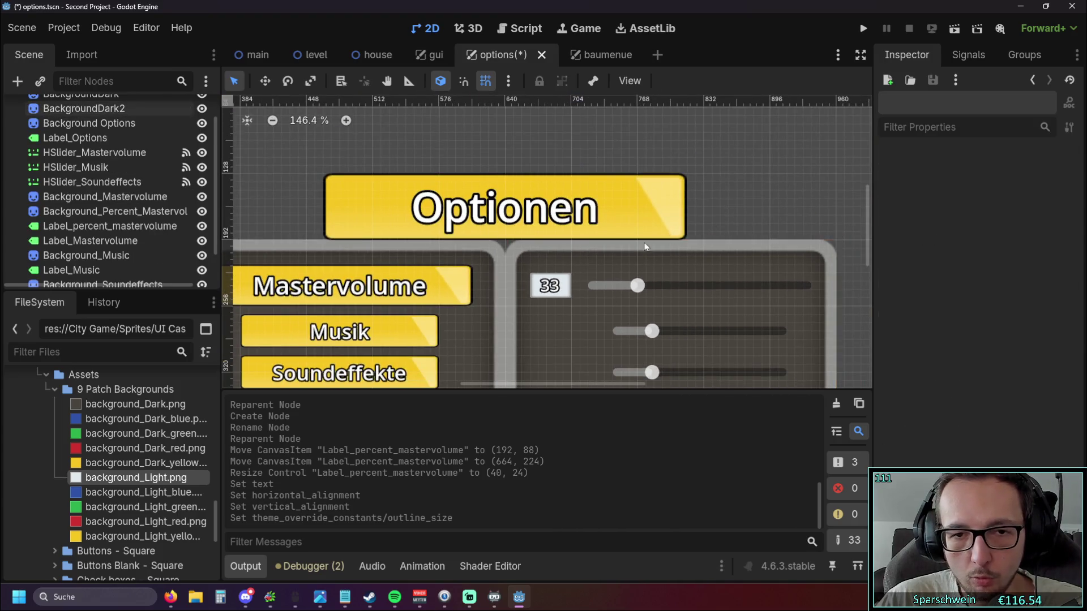
pyautogui.scroll(3, 587, 272)
pyautogui.scroll(10, 955, 246)
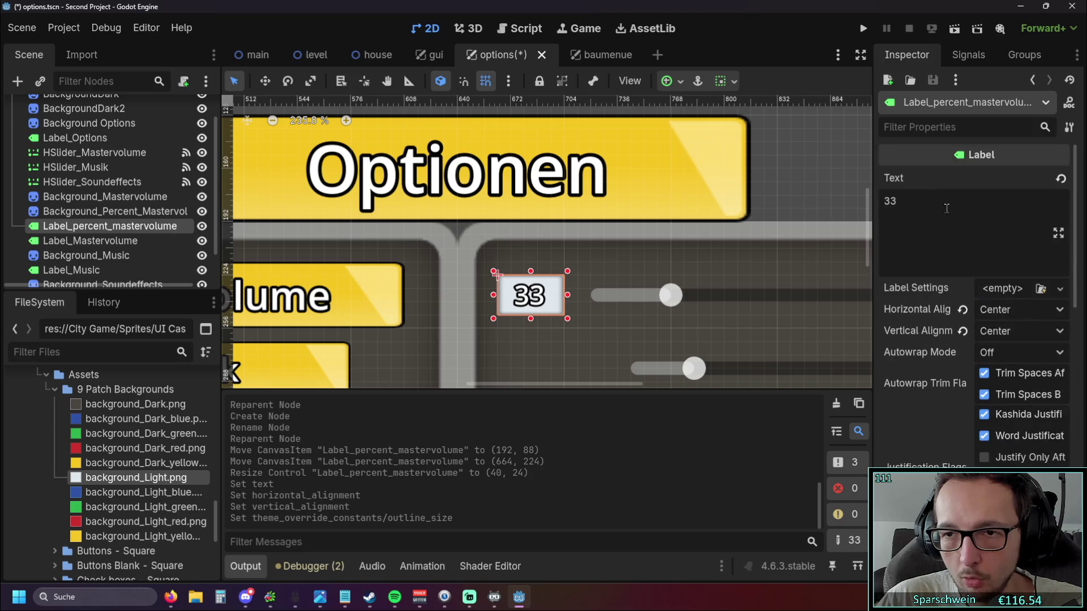
pyautogui.click(930, 210)
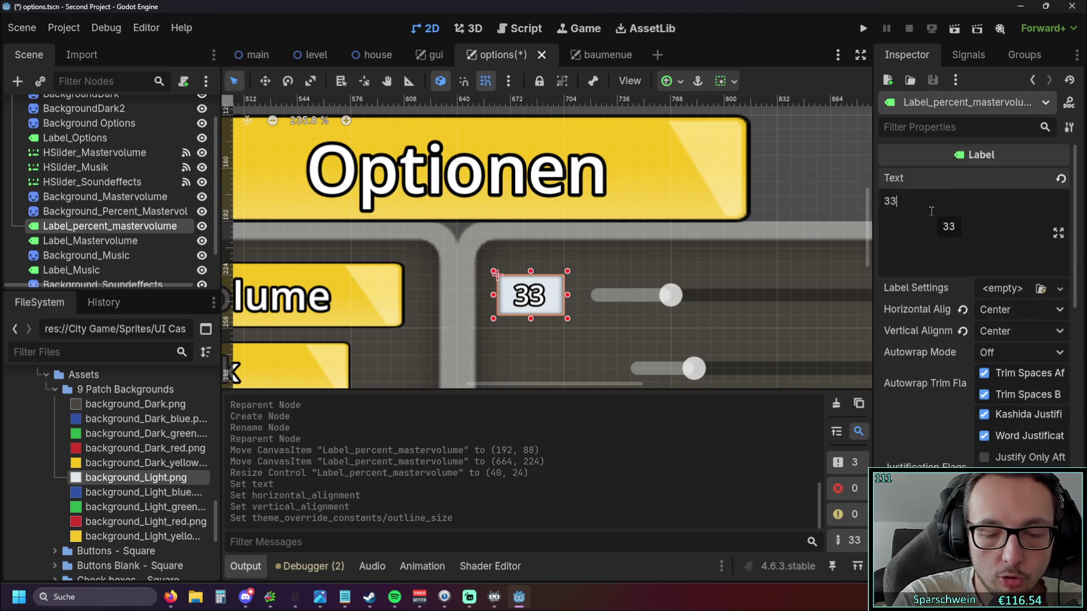
pyautogui.write('%')
pyautogui.scroll(3, 551, 302)
pyautogui.click(551, 300)
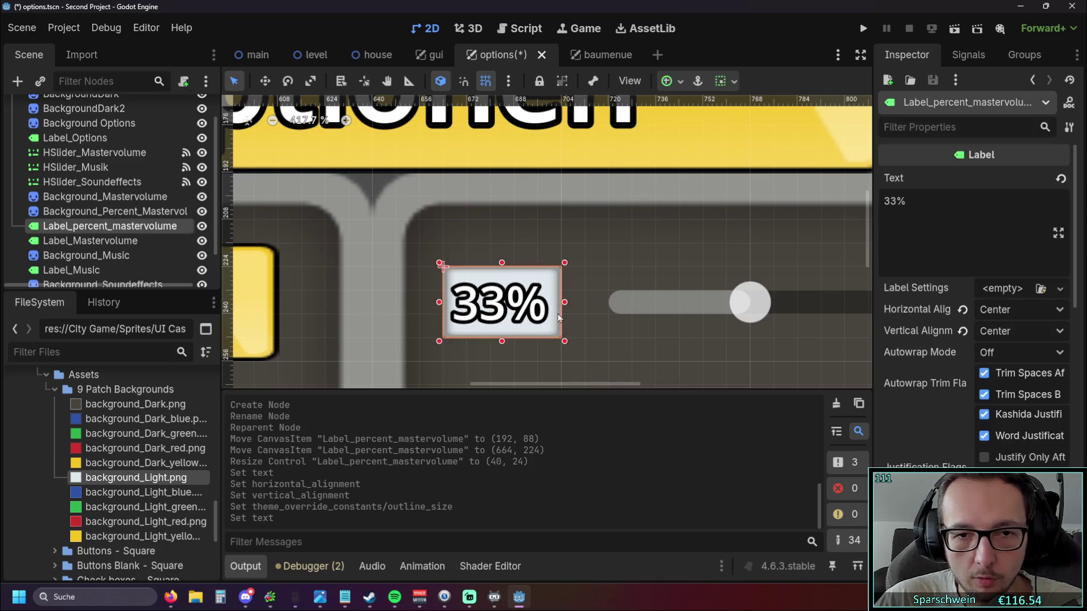
# Widen Label_percent_mastervolume to 48 × 24, comparing against the Mastervolume slider and label settings.
pyautogui.moveTo(561, 302); pyautogui.dragTo(588, 302)
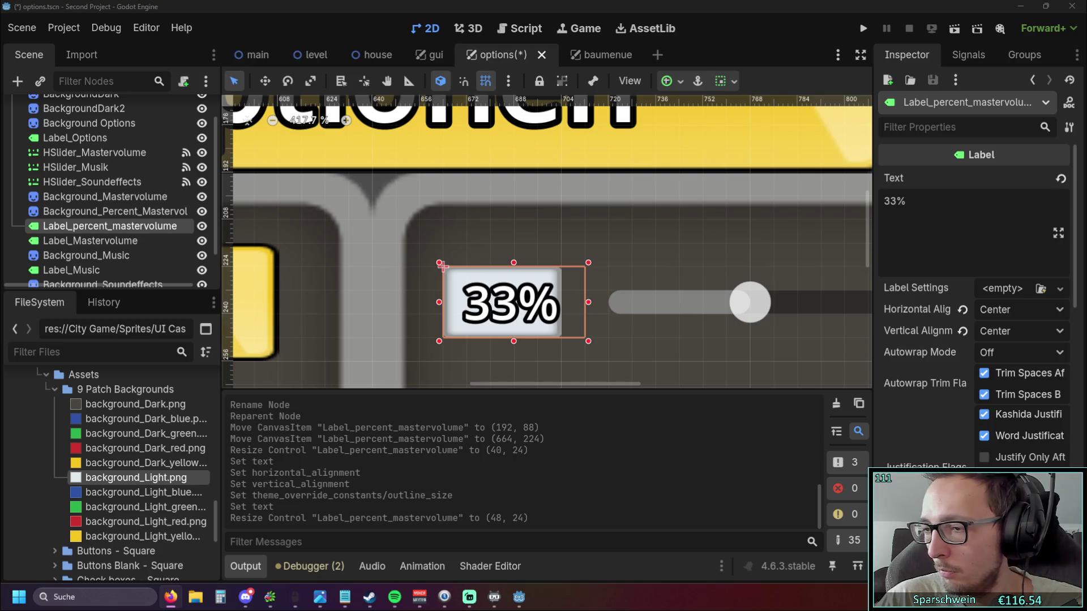
pyautogui.click(678, 357)
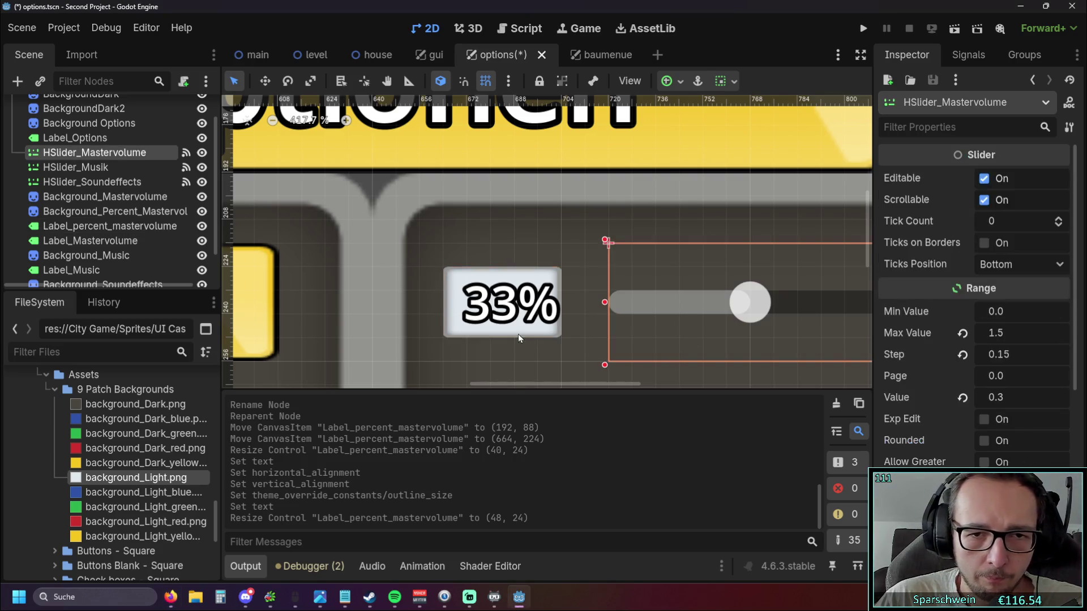
pyautogui.click(516, 333)
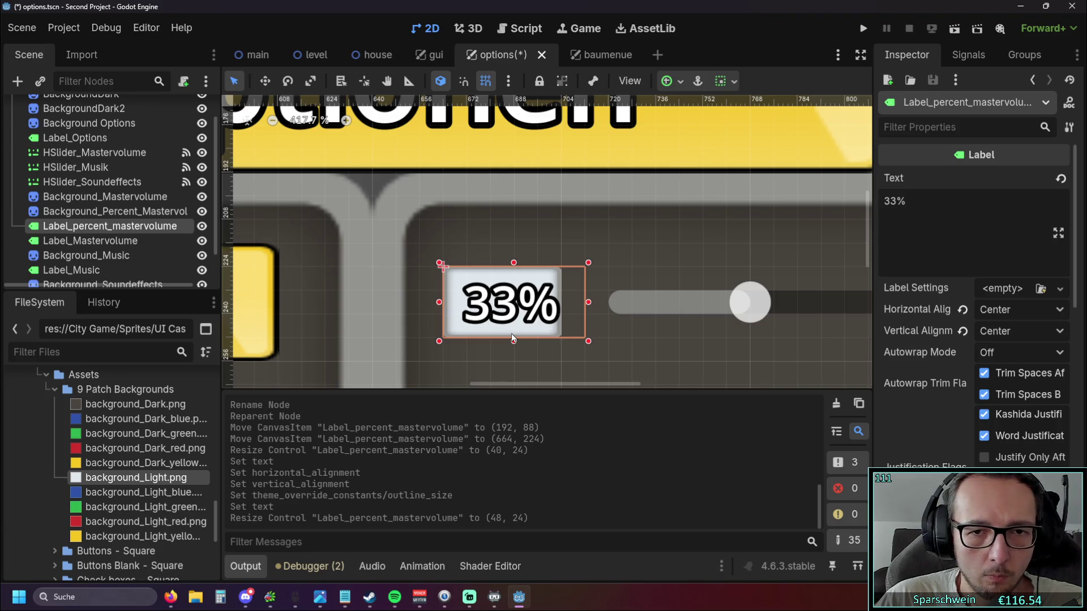
pyautogui.click(112, 244)
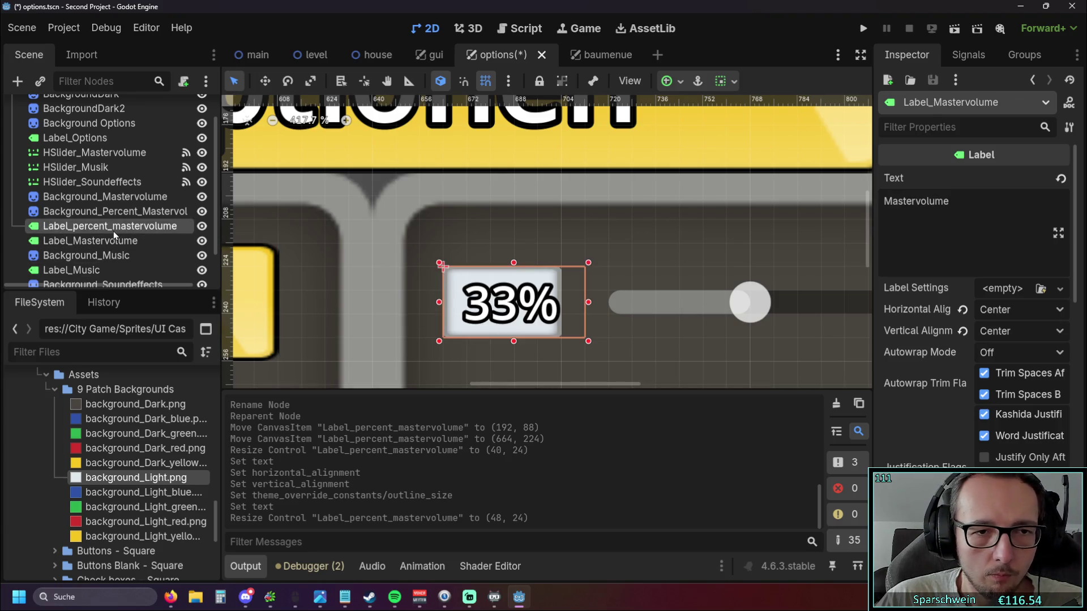
pyautogui.click(116, 254)
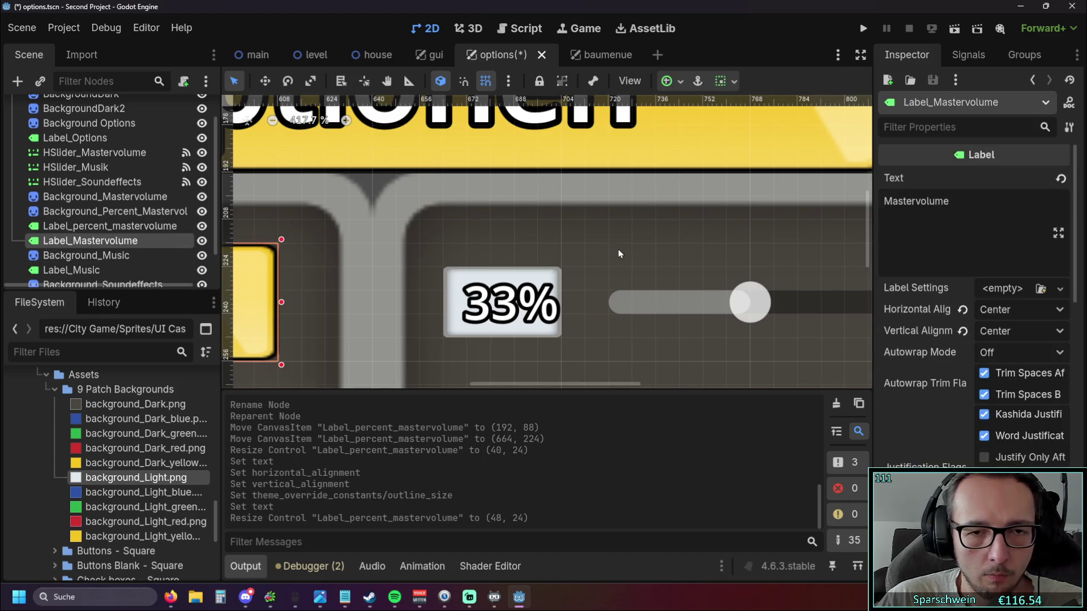
pyautogui.scroll(-1, 618, 250)
pyautogui.click(531, 289)
pyautogui.click(721, 293)
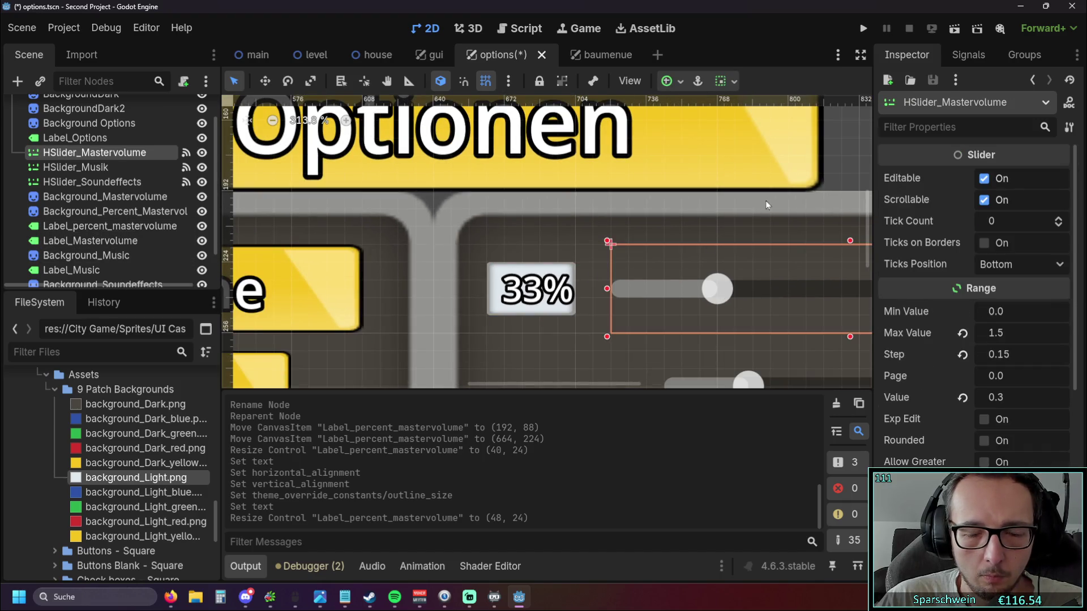
pyautogui.click(857, 151)
pyautogui.scroll(1, 628, 268)
# Nudge the 33% label down to (664, 240).
pyautogui.moveTo(625, 268)
pyautogui.mouseDown()
pyautogui.moveTo(370, 211)
pyautogui.moveTo(625, 241)
pyautogui.mouseUp()
pyautogui.scroll(-1, 111, 243)
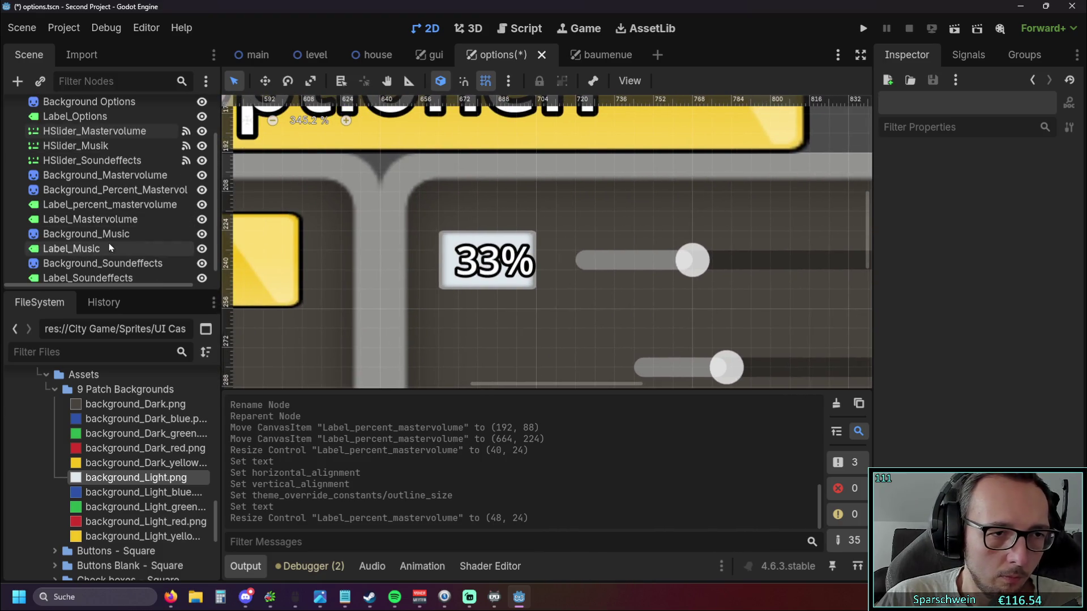
pyautogui.click(108, 236)
pyautogui.click(115, 206)
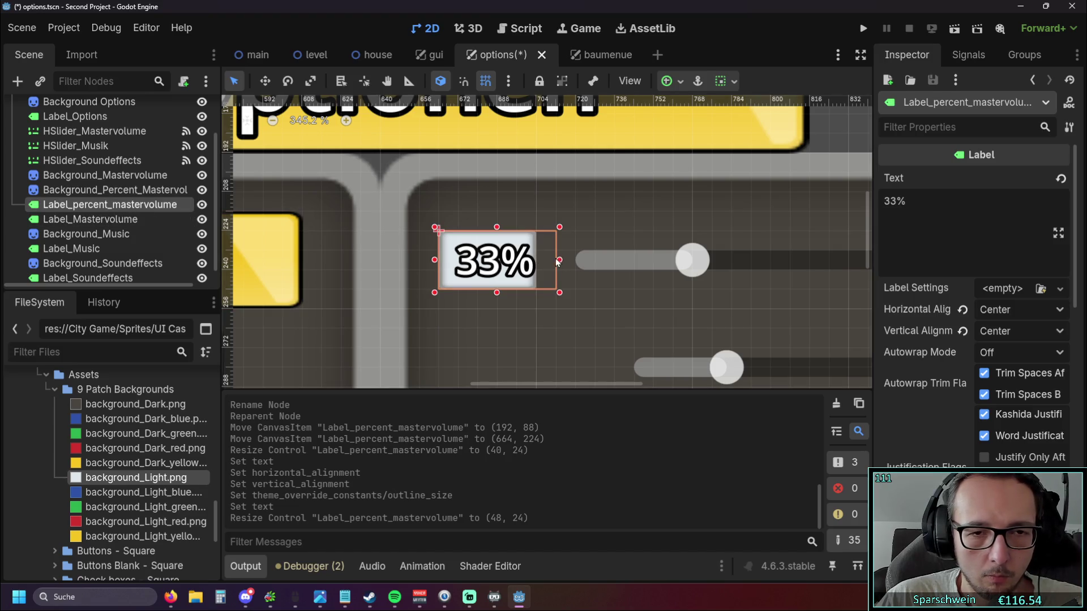
pyautogui.moveTo(537, 266); pyautogui.dragTo(533, 328)
# Widen the percent background to 0.19 × 0.09, seat the 33% label on it at (664, 224), and run the game.
pyautogui.click(515, 254)
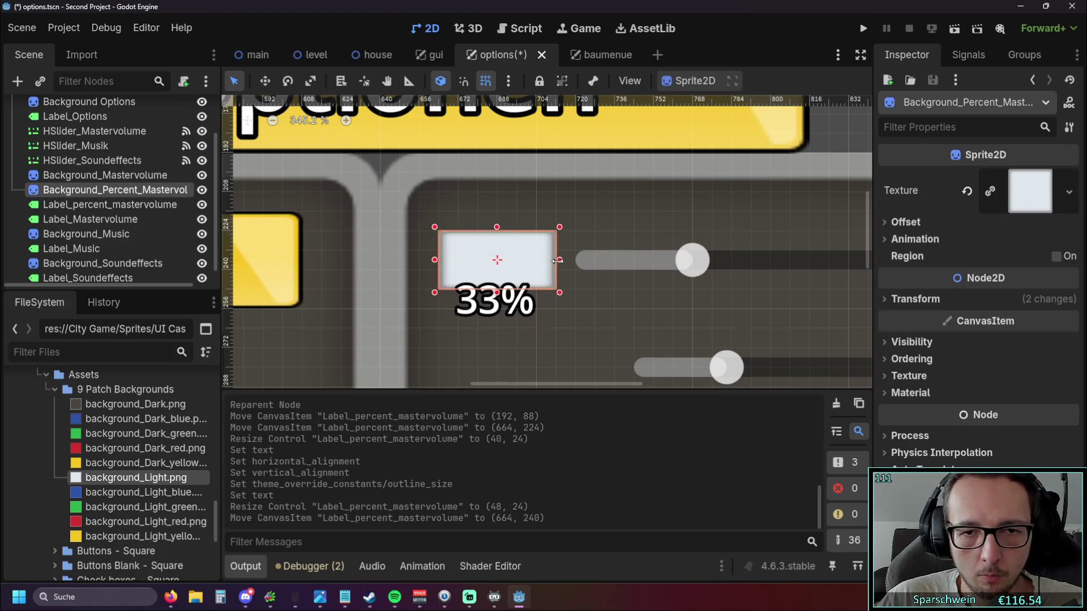
pyautogui.click(559, 260)
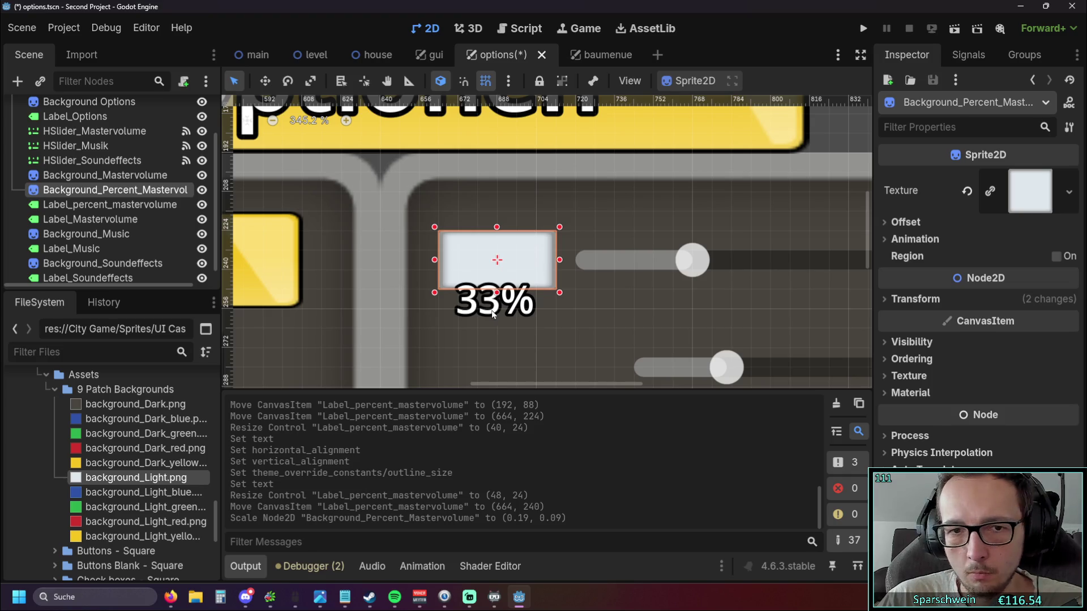
pyautogui.moveTo(500, 302); pyautogui.dragTo(501, 267)
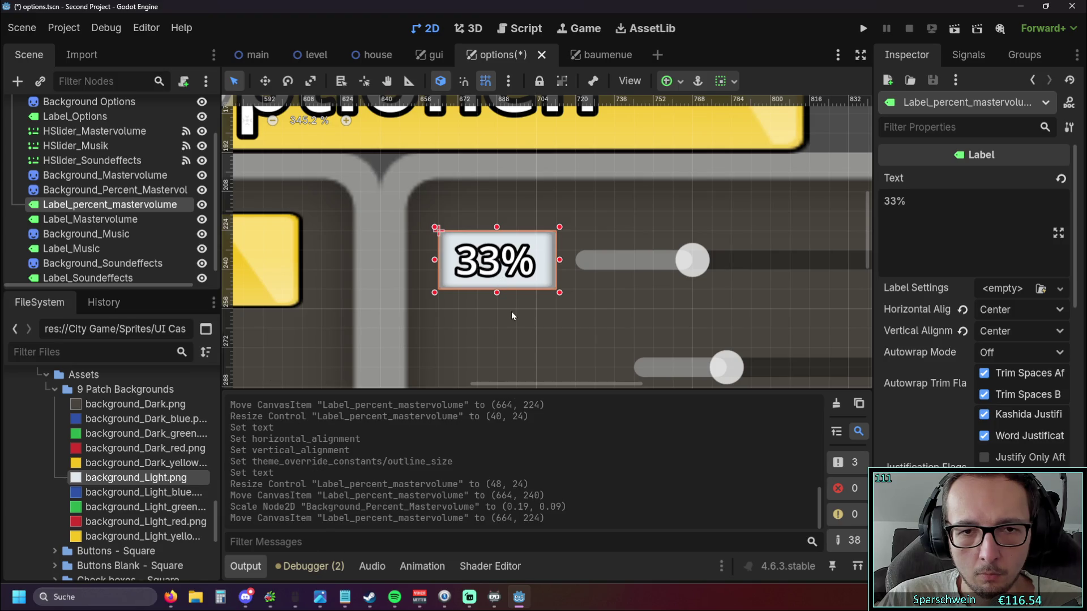
pyautogui.click(546, 272)
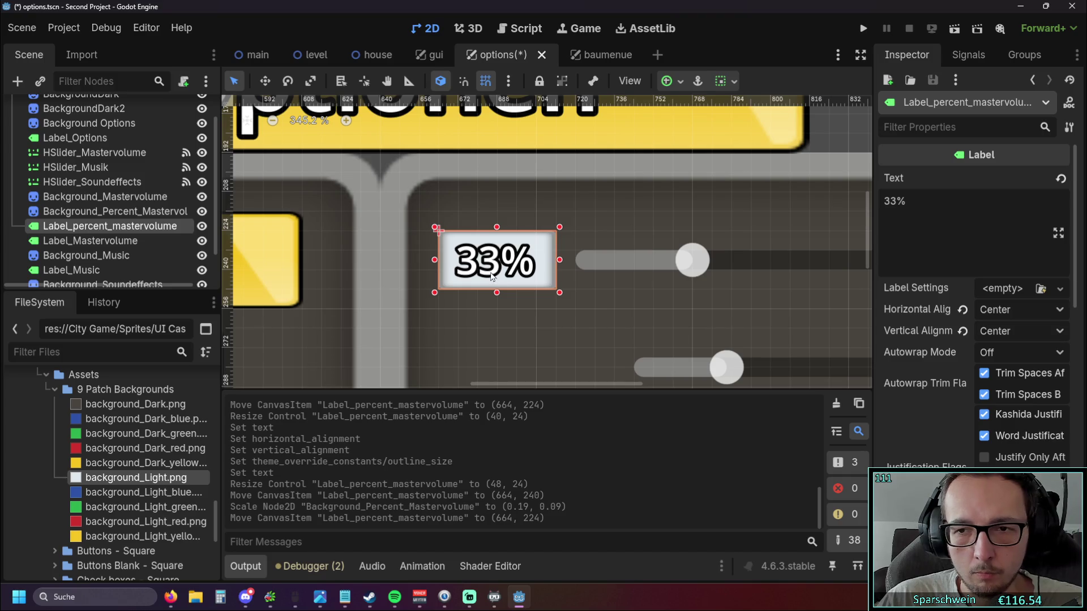
pyautogui.moveTo(559, 260)
pyautogui.mouseDown()
pyautogui.moveTo(575, 259)
pyautogui.moveTo(556, 260)
pyautogui.mouseUp()
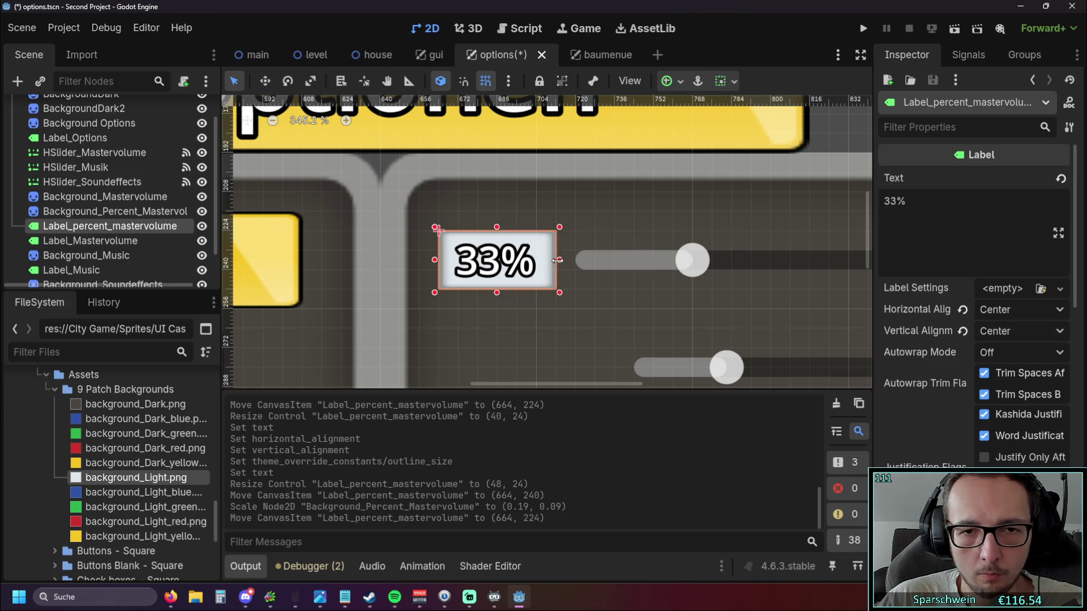
pyautogui.click(516, 324)
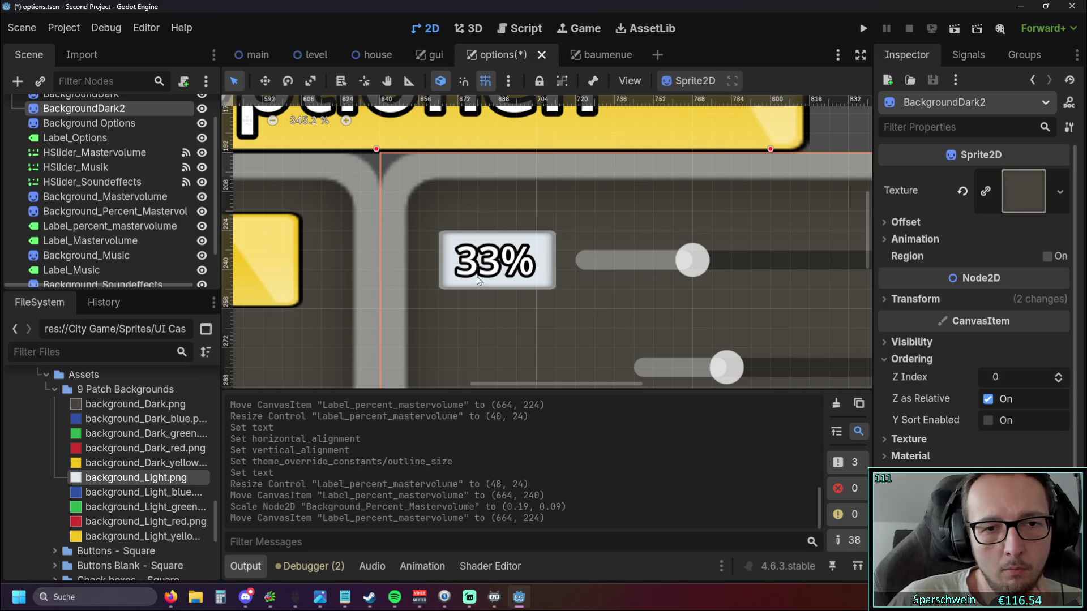
pyautogui.click(479, 300)
pyautogui.scroll(-4, 482, 305)
pyautogui.click(753, 182)
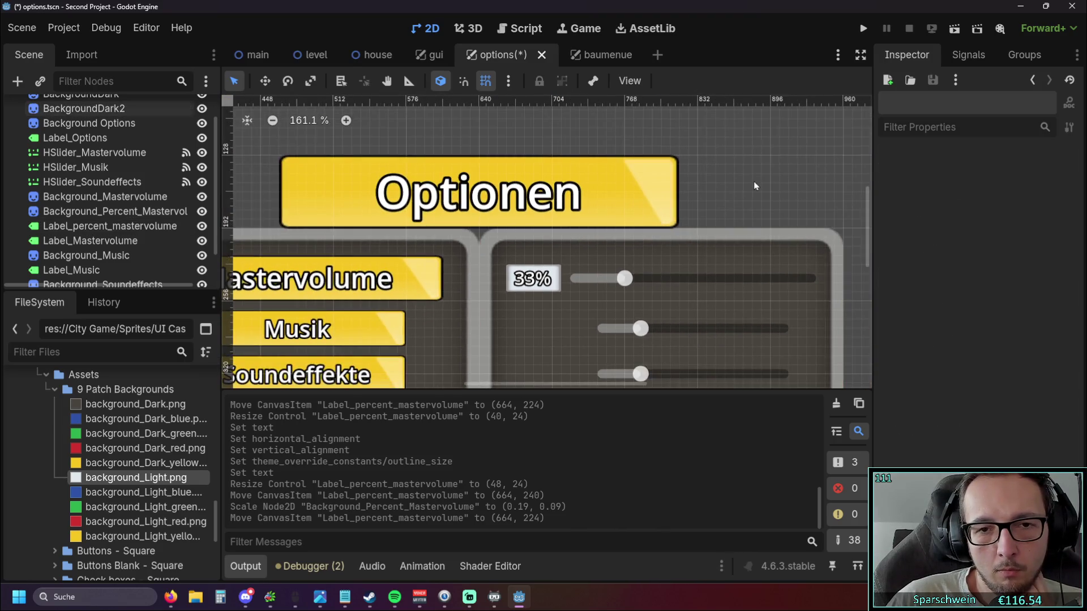
pyautogui.scroll(3, 547, 301)
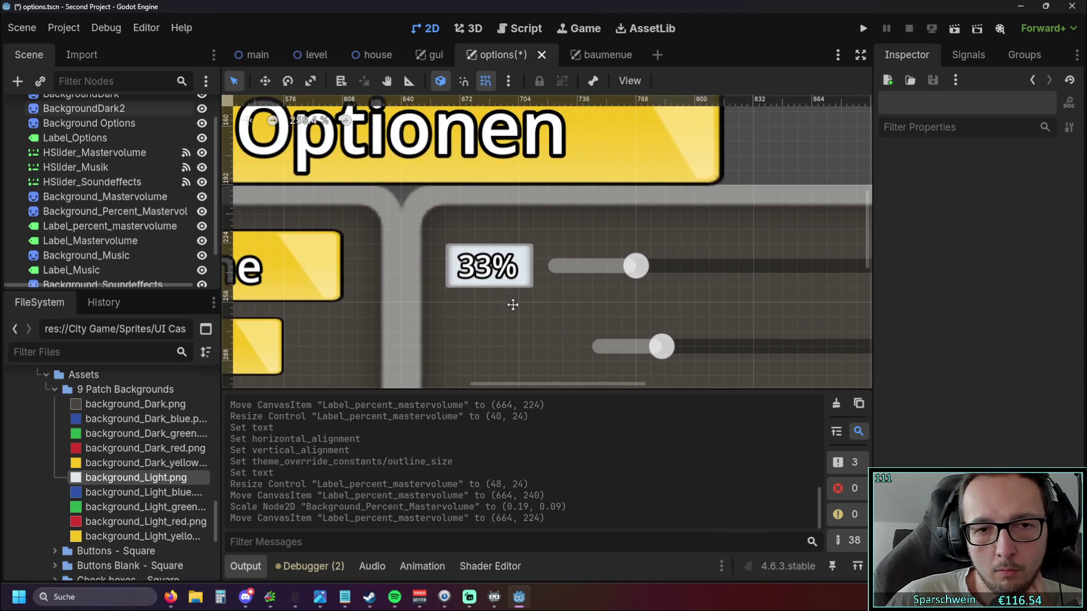
pyautogui.scroll(1, 511, 305)
pyautogui.scroll(1, 510, 305)
pyautogui.scroll(-2, 509, 302)
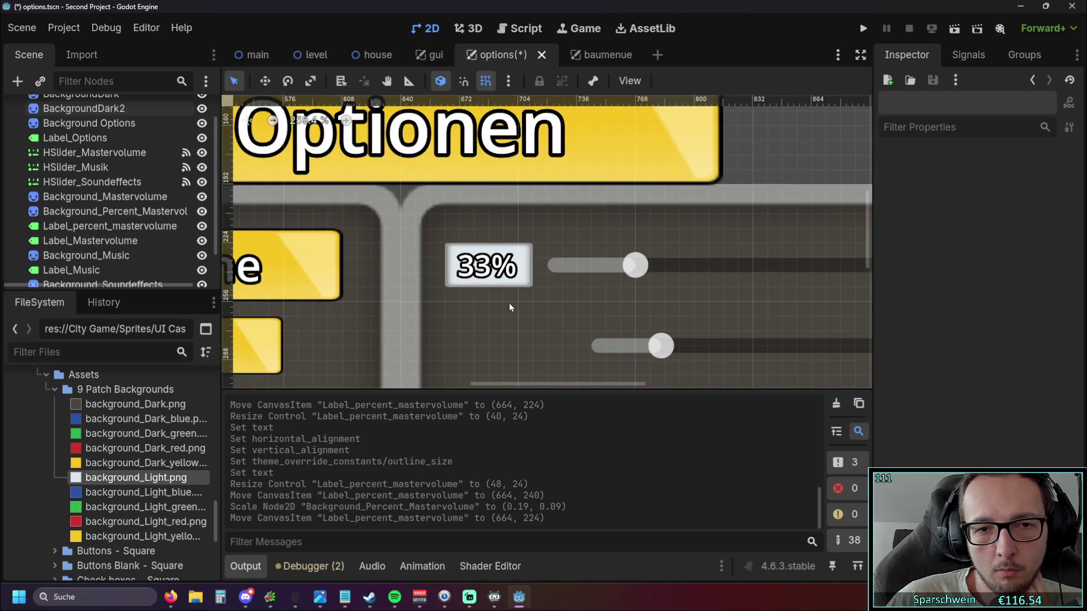
pyautogui.scroll(-3, 509, 303)
pyautogui.scroll(-3, 508, 303)
pyautogui.scroll(2, 503, 302)
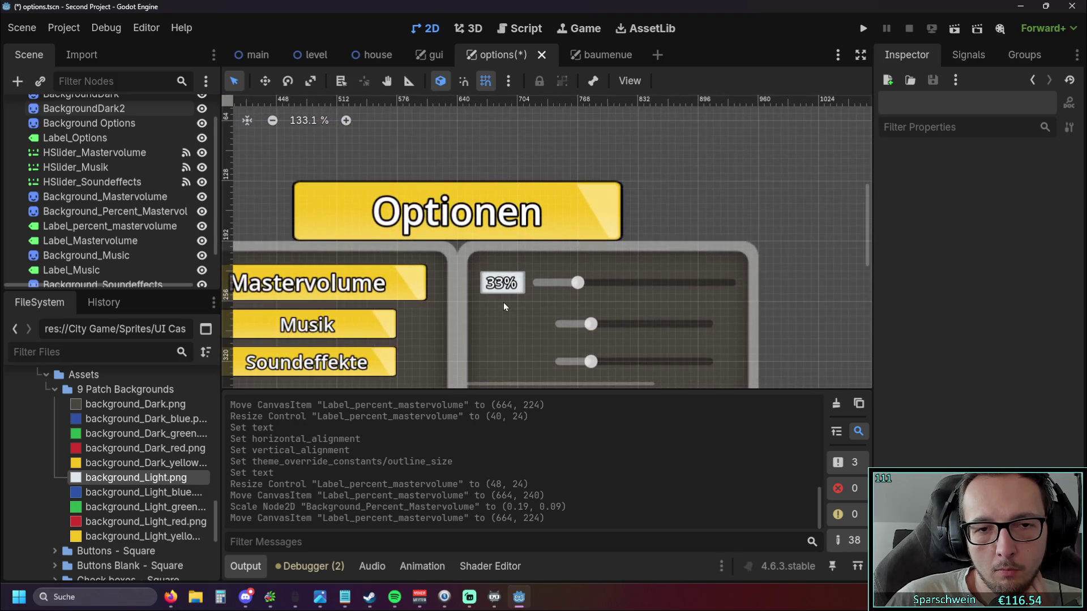
pyautogui.click(864, 28)
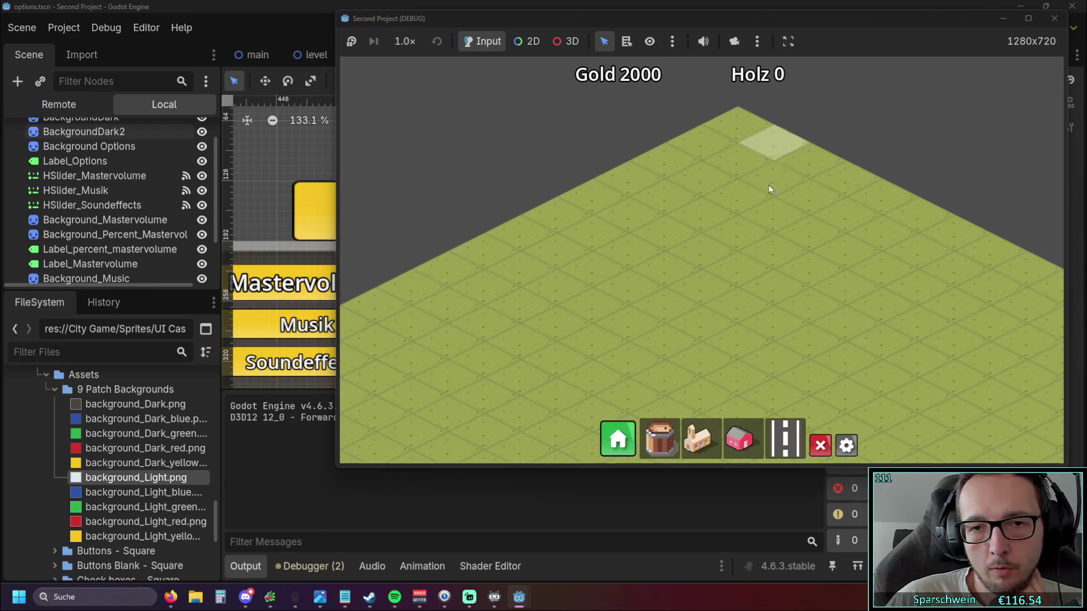
# Check the Optionen panel in-game, then change the percent label text from 33% to 100% and relaunch.
pyautogui.click(849, 443)
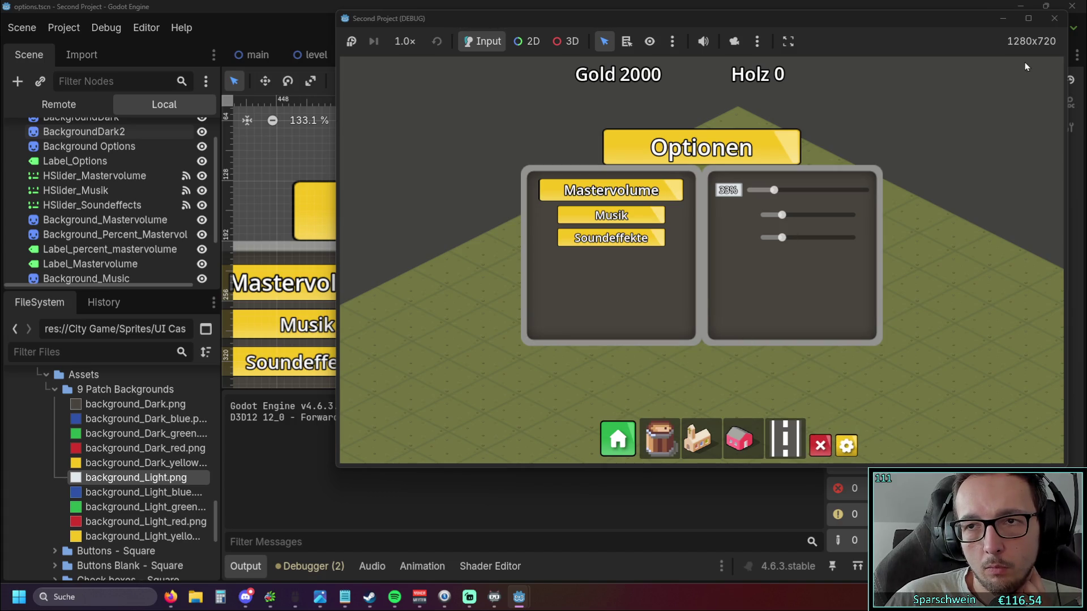
pyautogui.click(1054, 18)
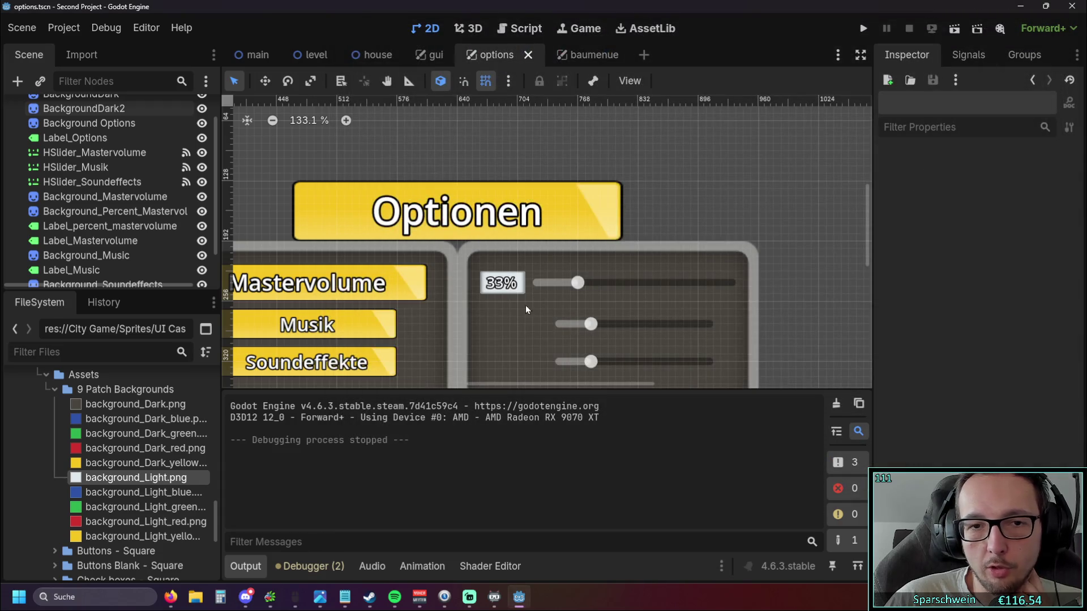
pyautogui.click(513, 294)
pyautogui.moveTo(884, 201); pyautogui.dragTo(894, 202)
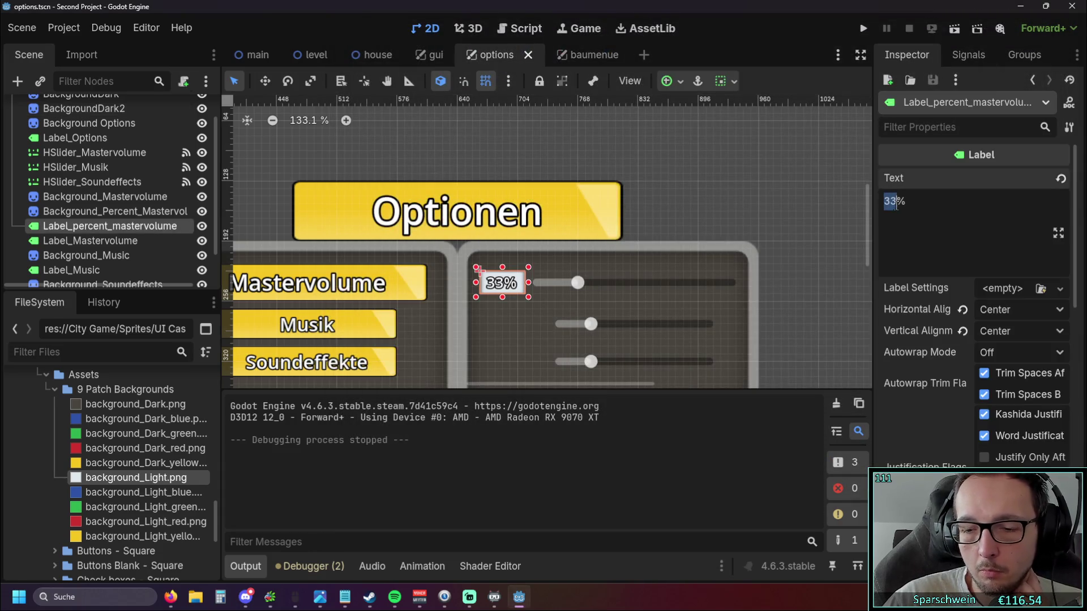
pyautogui.write('100')
pyautogui.click(733, 184)
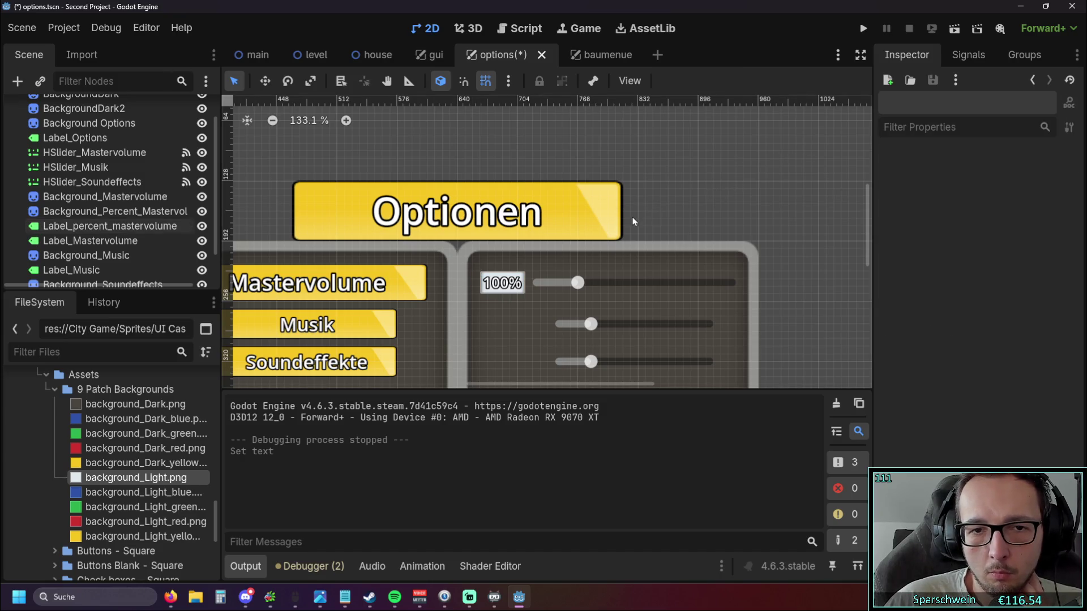
pyautogui.scroll(2, 693, 205)
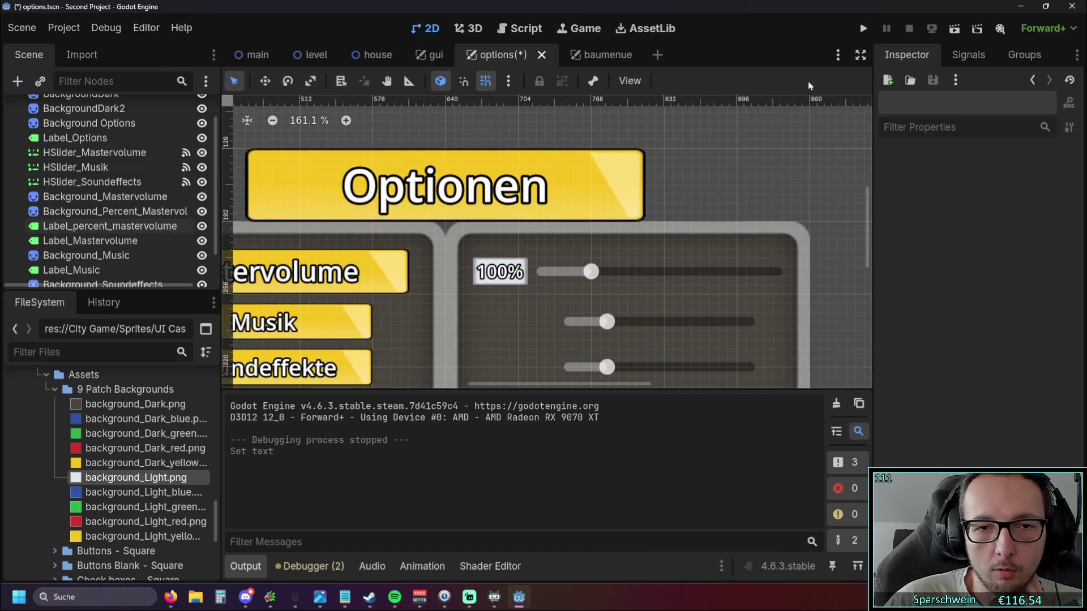
pyautogui.click(863, 27)
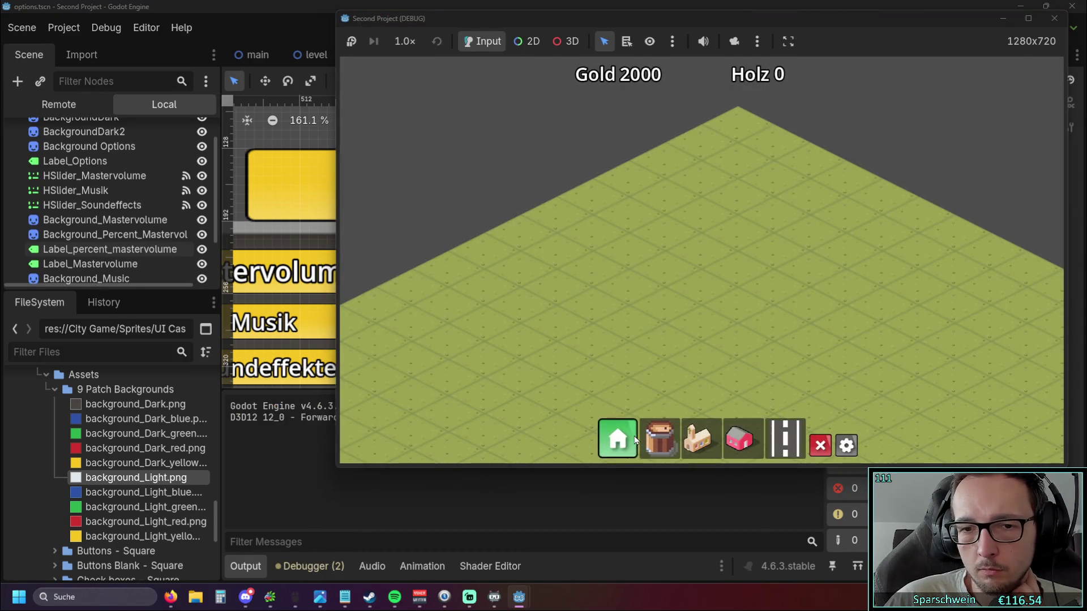
# Open the build and options menus in the running game to verify the 100% label, then stop the game.
pyautogui.click(659, 439)
pyautogui.click(821, 445)
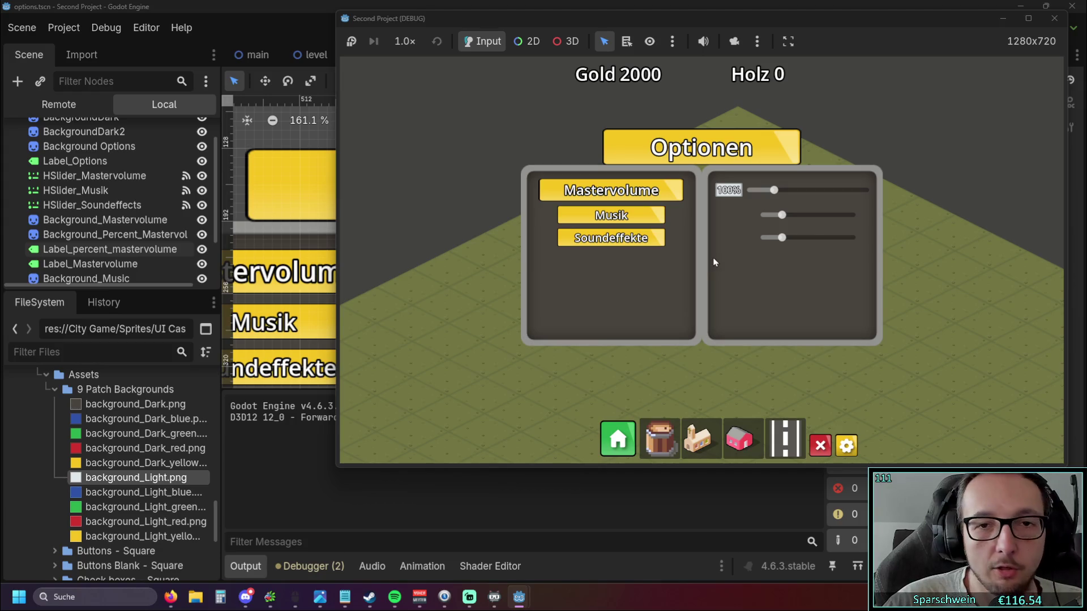
pyautogui.click(1055, 18)
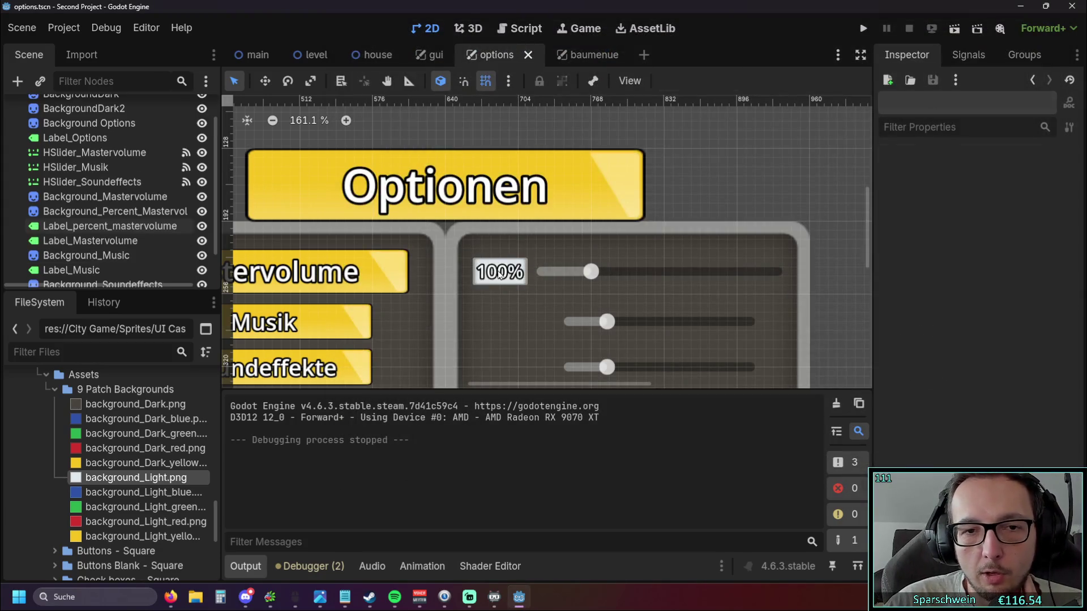
pyautogui.scroll(-5, 931, 414)
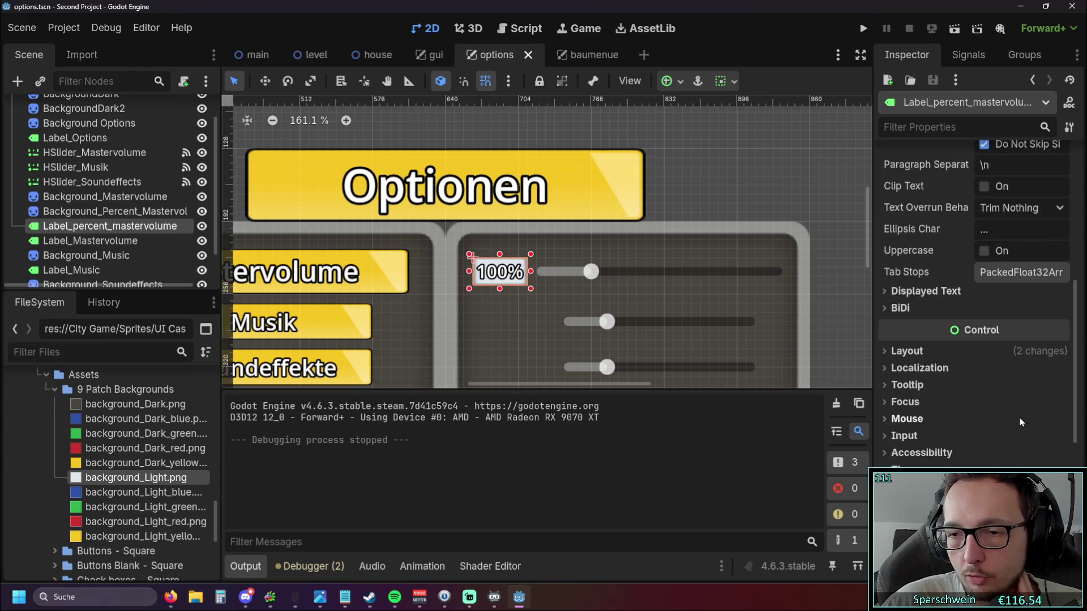
pyautogui.scroll(-5, 977, 425)
pyautogui.scroll(-5, 1024, 432)
# Enable the label's Outline Size constant at 6 and run the project to check it.
pyautogui.click(1058, 354)
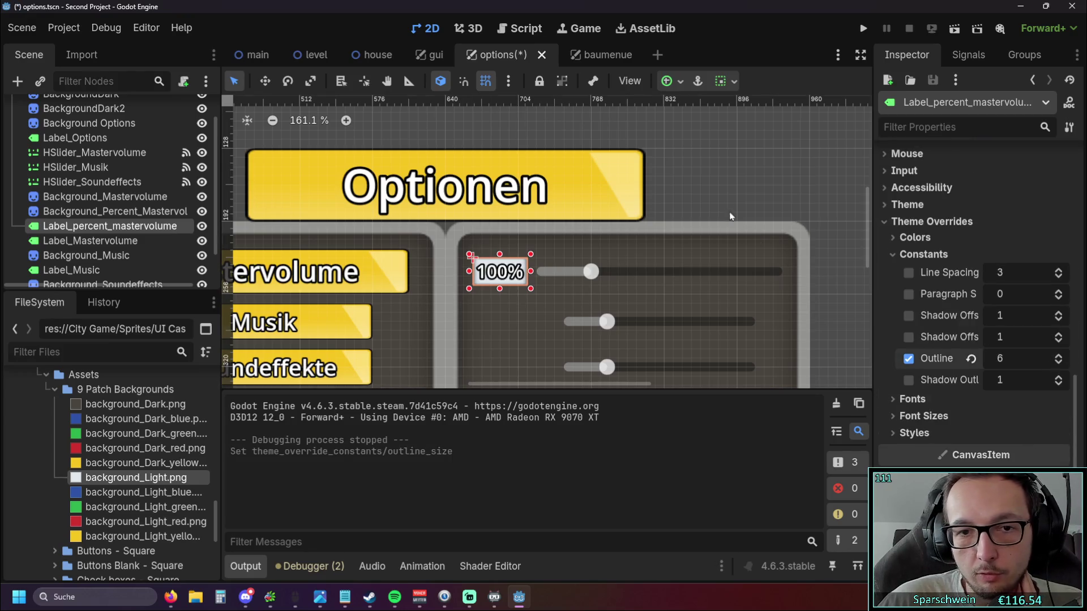
pyautogui.click(747, 200)
pyautogui.click(862, 28)
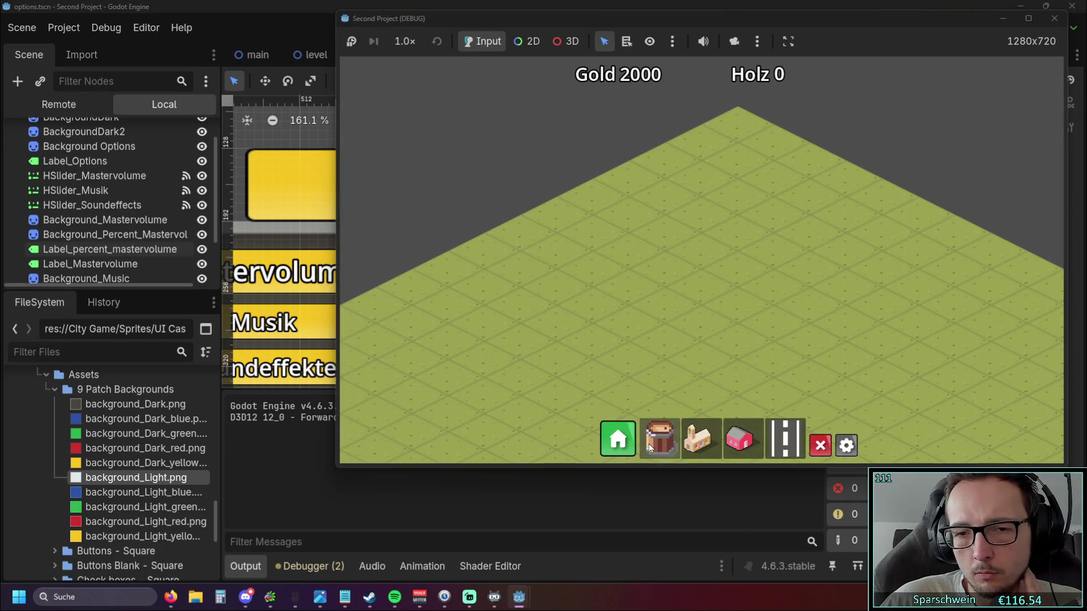
# View the in-game Optionen panel with the outlined 100% label, then stop the game with F8.
pyautogui.click(852, 448)
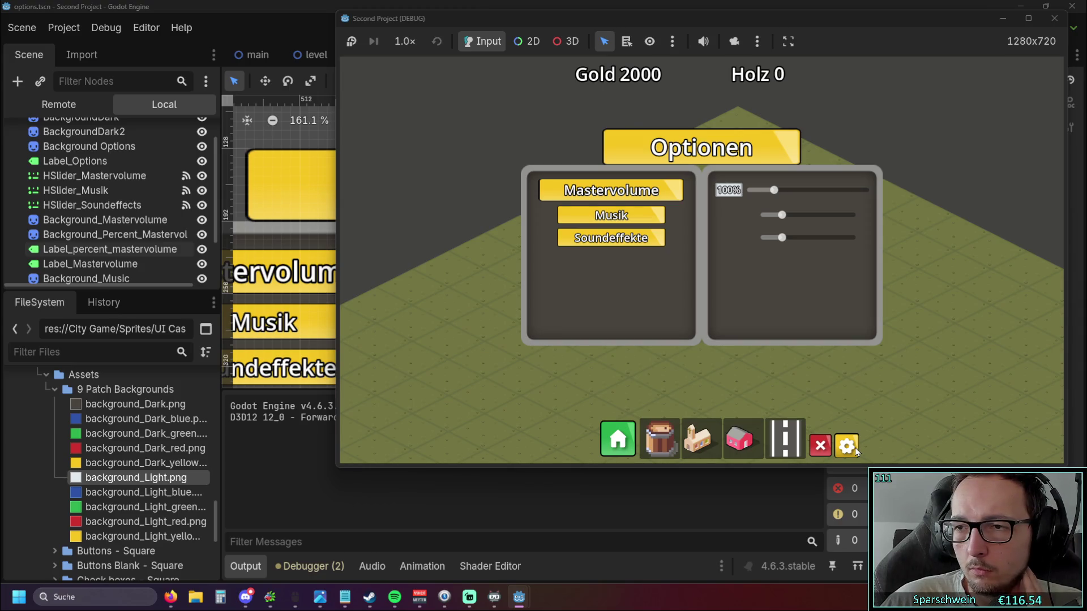
pyautogui.click(852, 448)
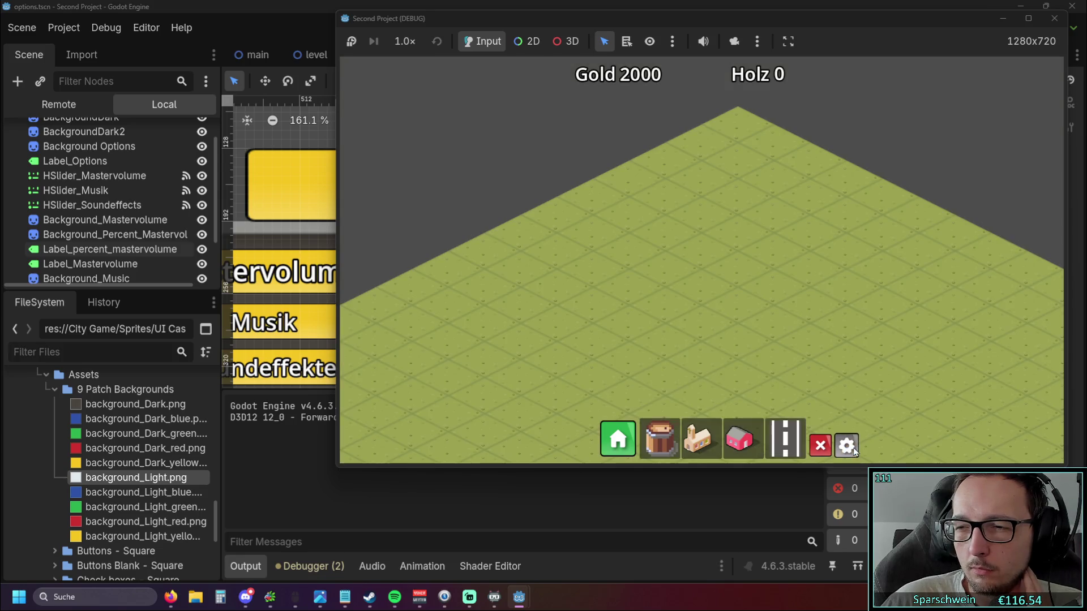
pyautogui.press('F8')
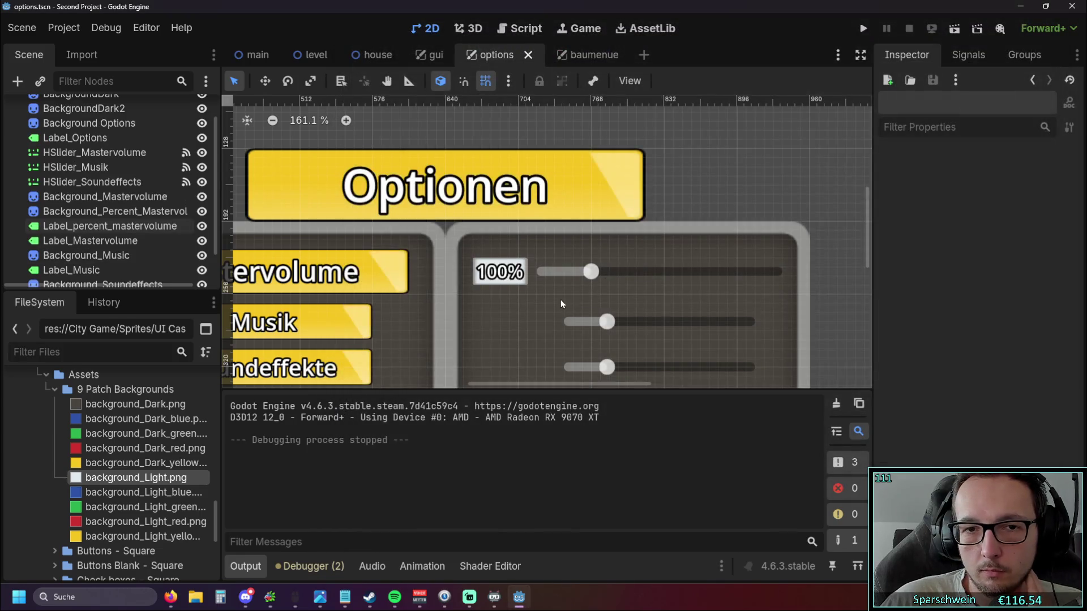
pyautogui.scroll(3, 631, 226)
pyautogui.scroll(-2, 631, 226)
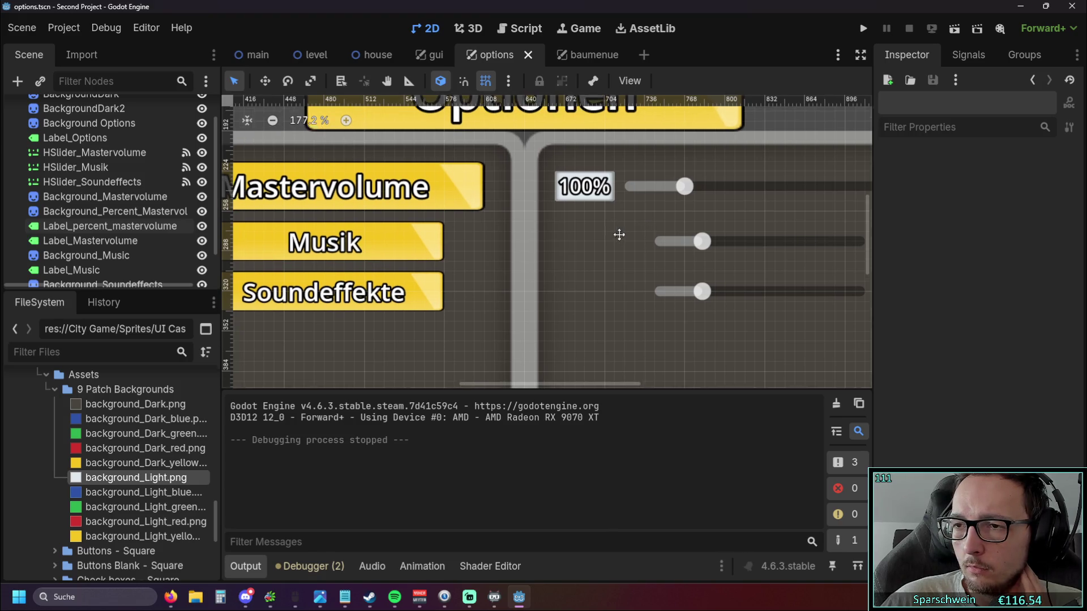
pyautogui.scroll(2, 617, 234)
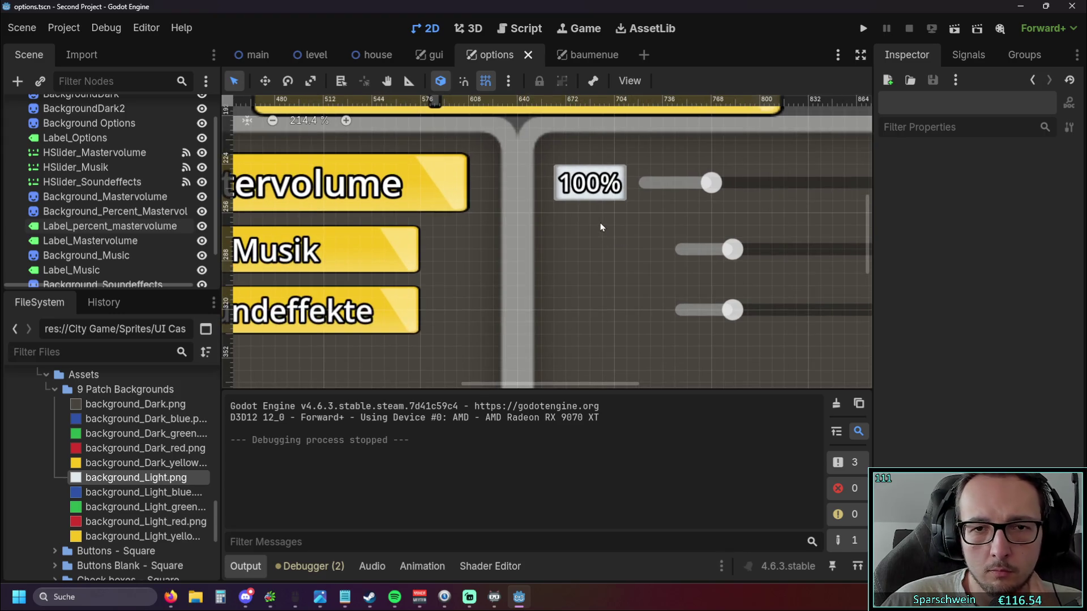
pyautogui.scroll(-2, 157, 228)
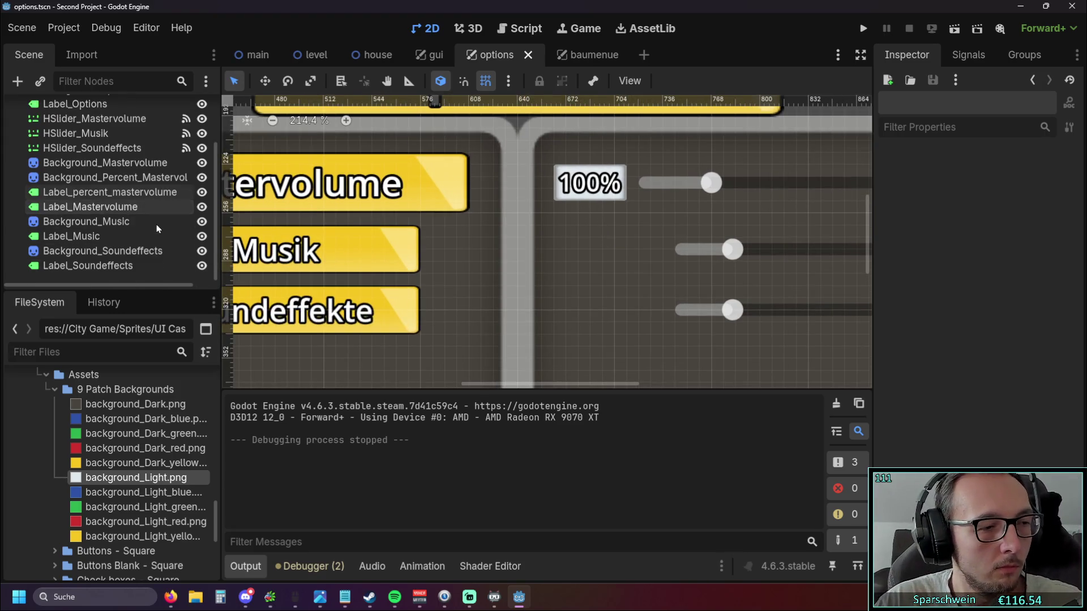
# Set Label_percent_mastervolume to Access as Unique Name and verify it in the node menu.
pyautogui.click(610, 257)
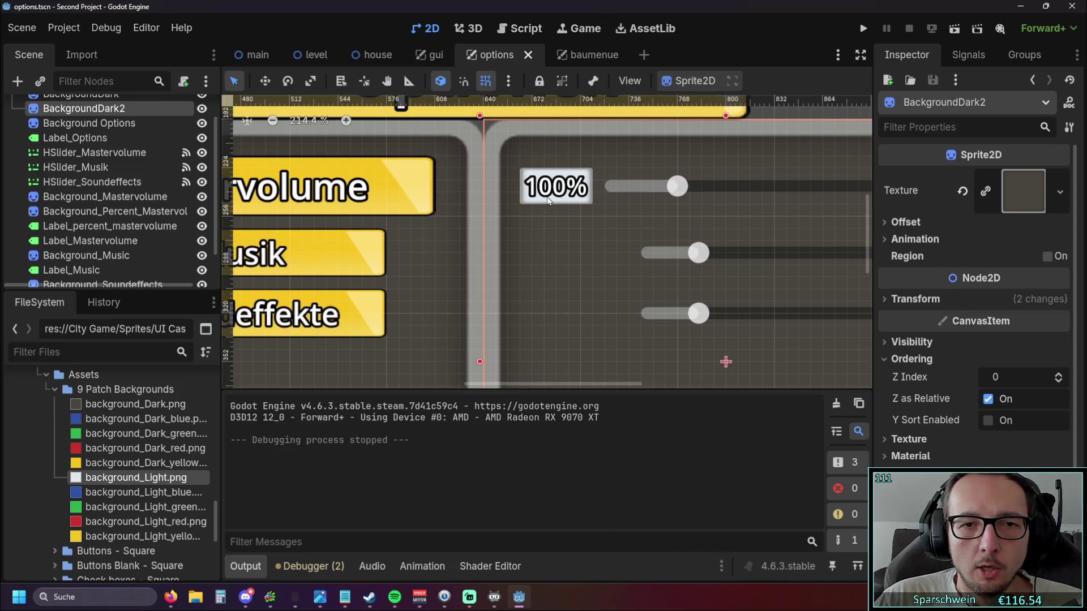
pyautogui.click(549, 200)
pyautogui.rightClick(106, 229)
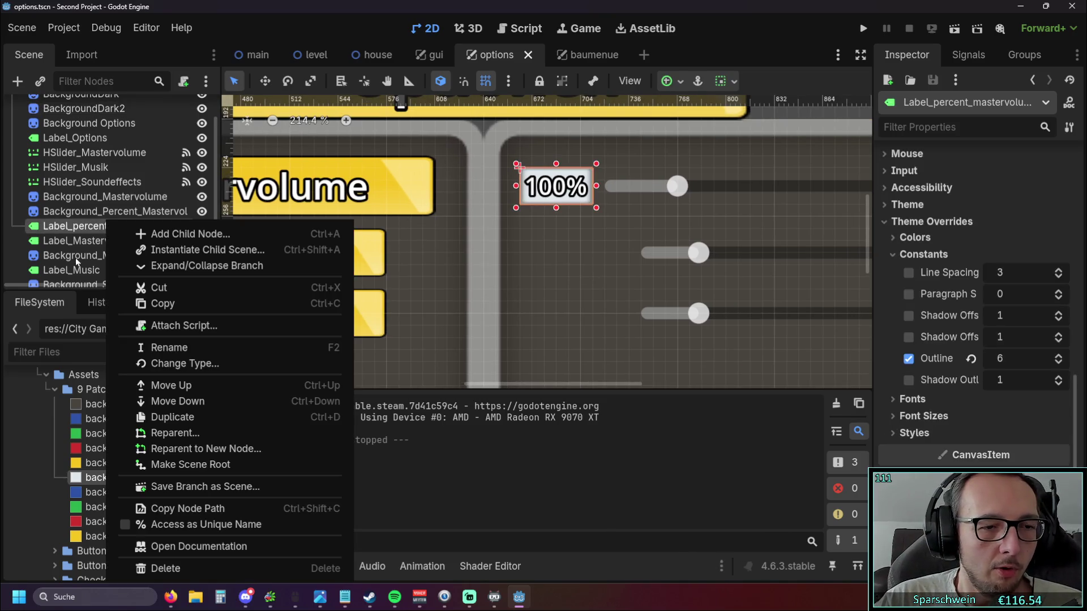
pyautogui.click(206, 524)
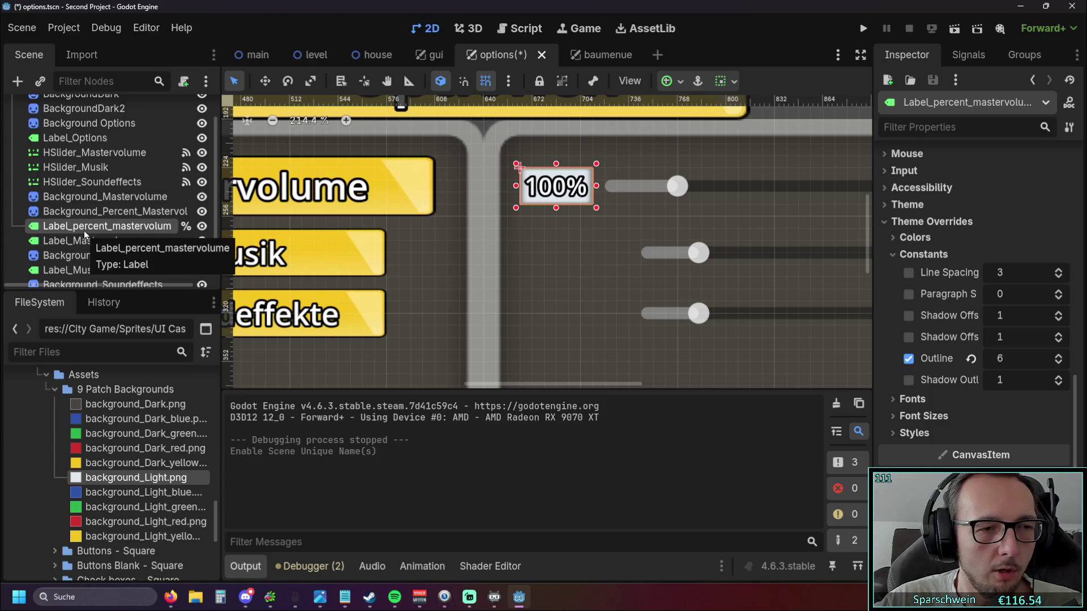
pyautogui.scroll(-1, 88, 232)
pyautogui.scroll(2, 88, 232)
pyautogui.scroll(-2, 88, 232)
pyautogui.scroll(1, 89, 232)
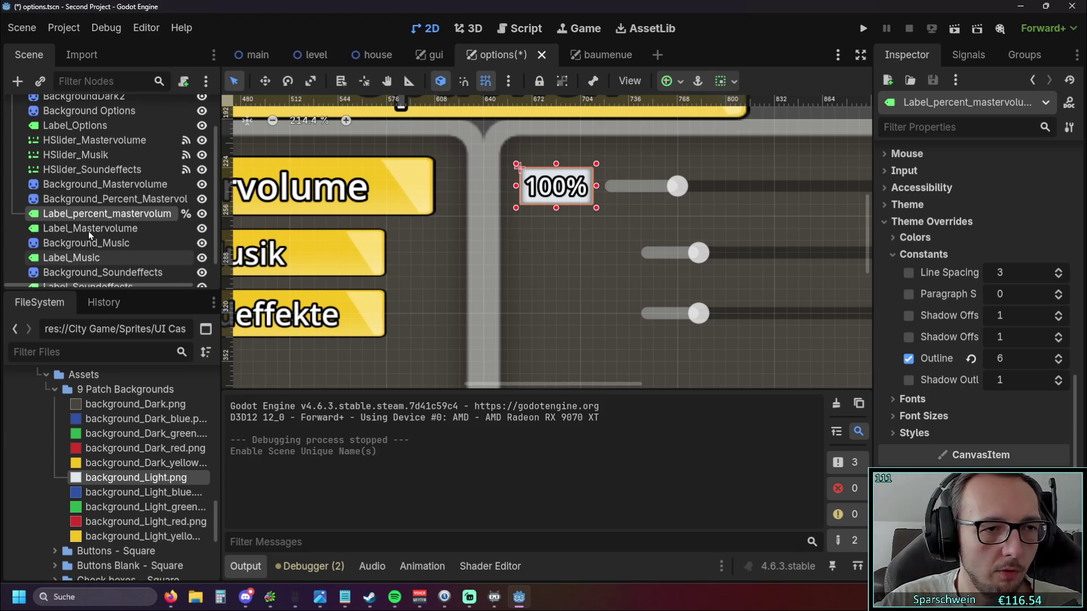
pyautogui.scroll(-2, 544, 251)
pyautogui.scroll(1, 460, 246)
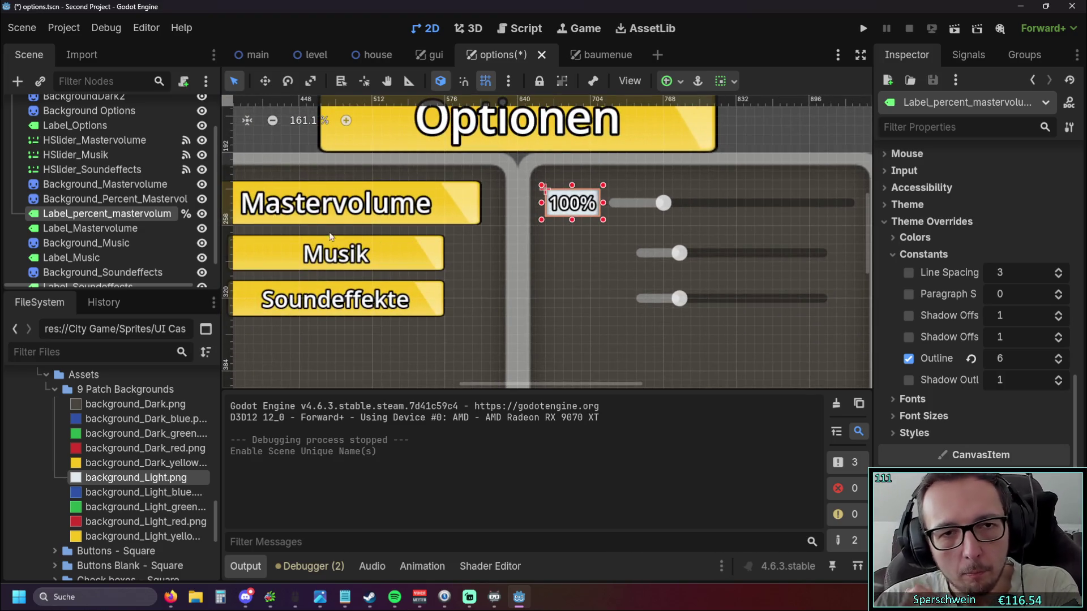
pyautogui.rightClick(118, 216)
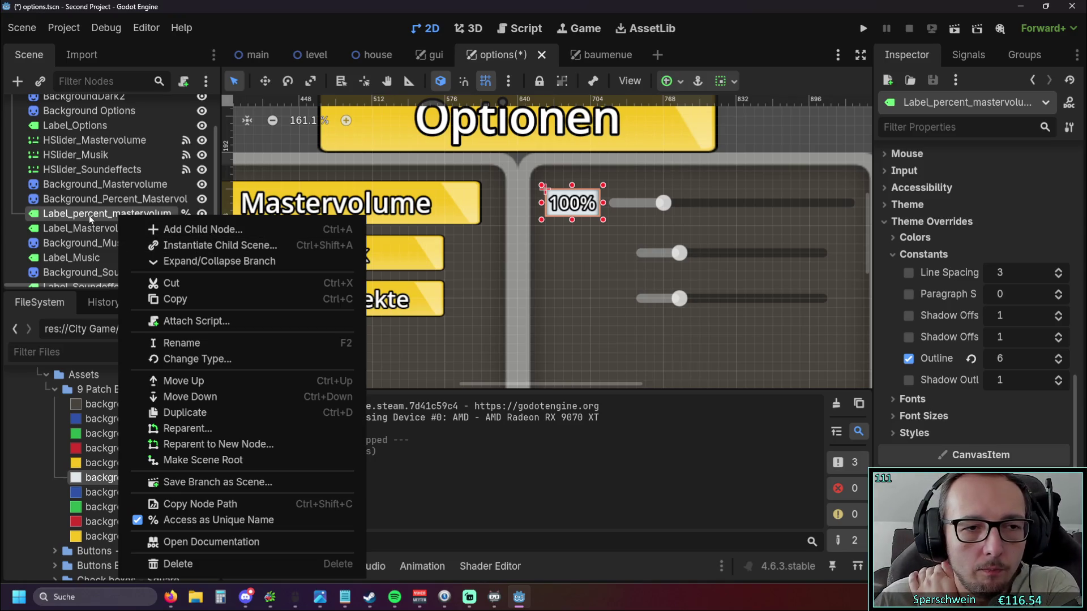
pyautogui.press('Escape')
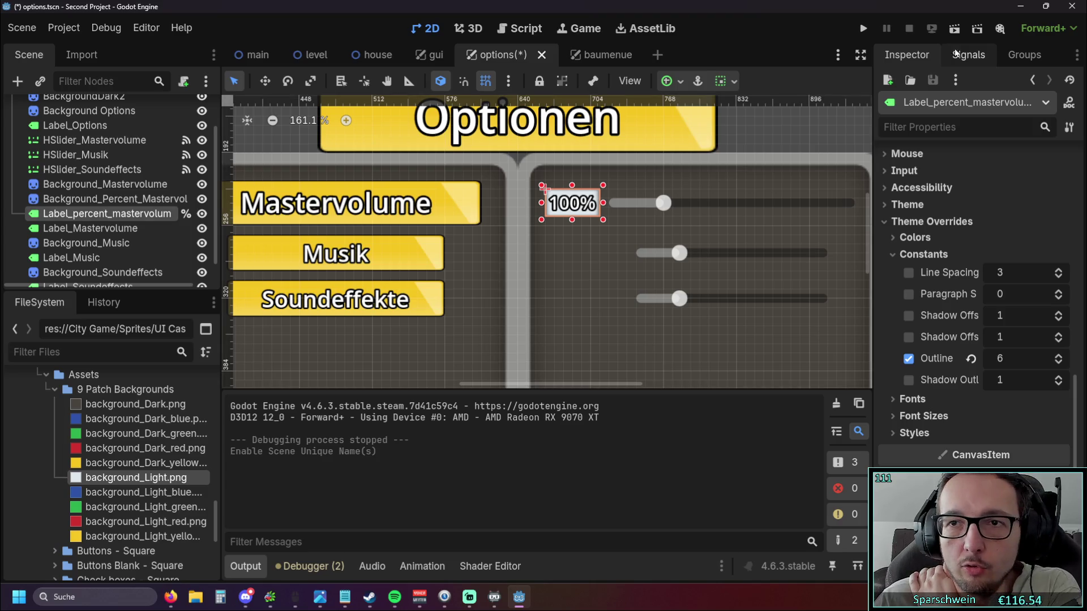
# Show the Signals dock for the reselected master volume percent label.
pyautogui.click(967, 55)
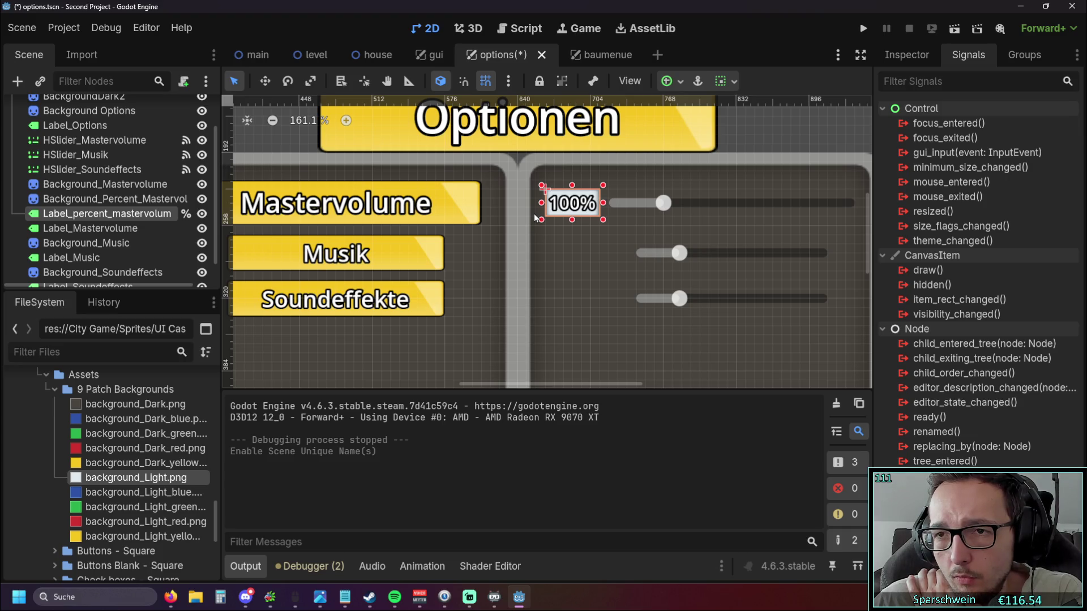
pyautogui.click(573, 241)
pyautogui.click(157, 226)
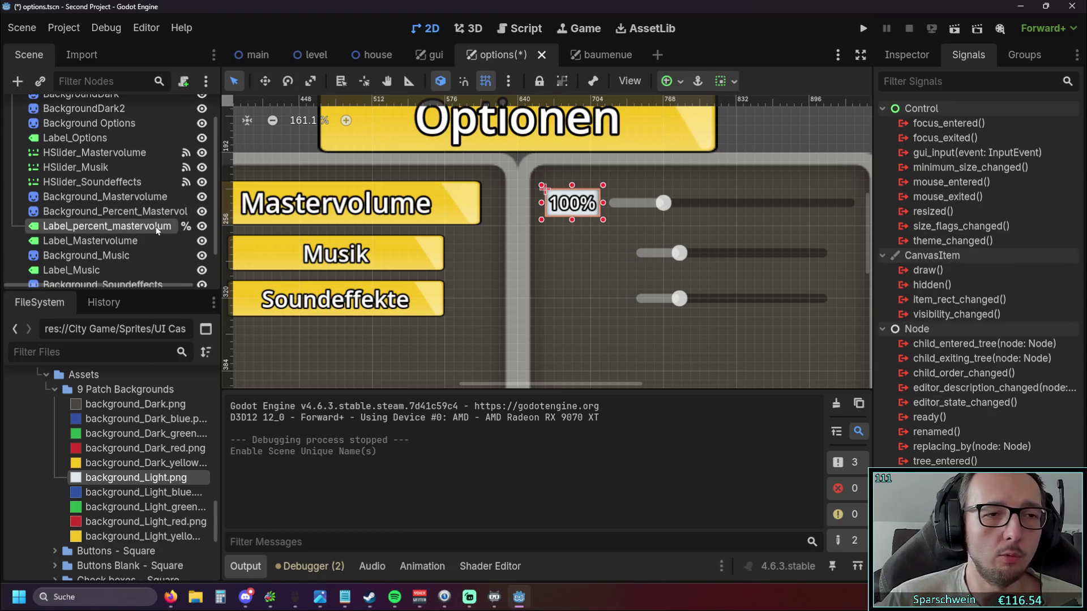
pyautogui.rightClick(157, 228)
pyautogui.click(547, 291)
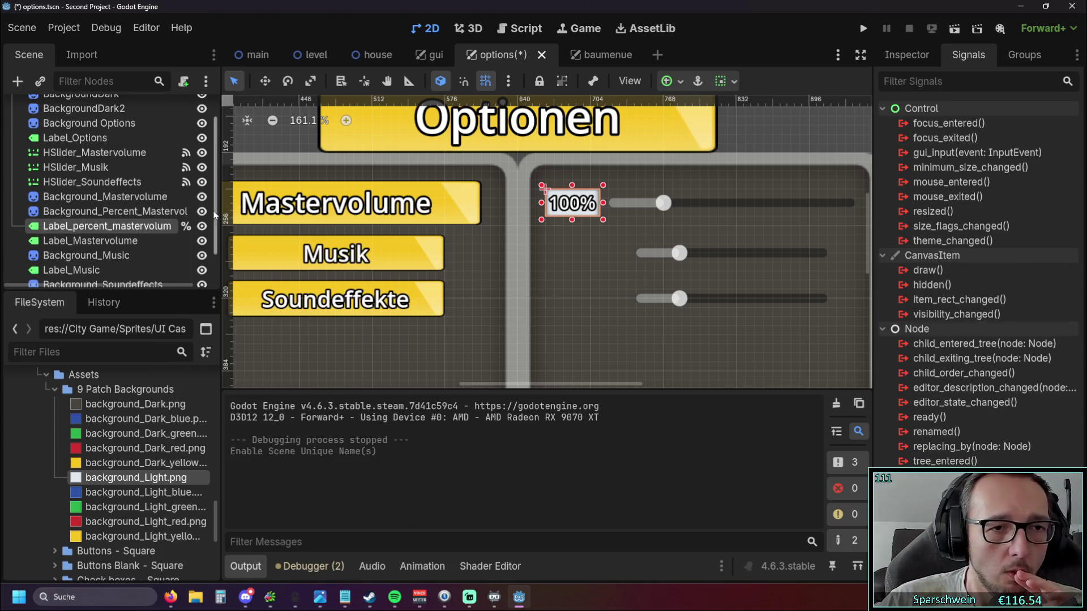
# Widen the scene and file docks and move to the script editor workspace.
pyautogui.moveTo(216, 217)
pyautogui.mouseDown()
pyautogui.moveTo(303, 221)
pyautogui.moveTo(288, 219)
pyautogui.mouseUp()
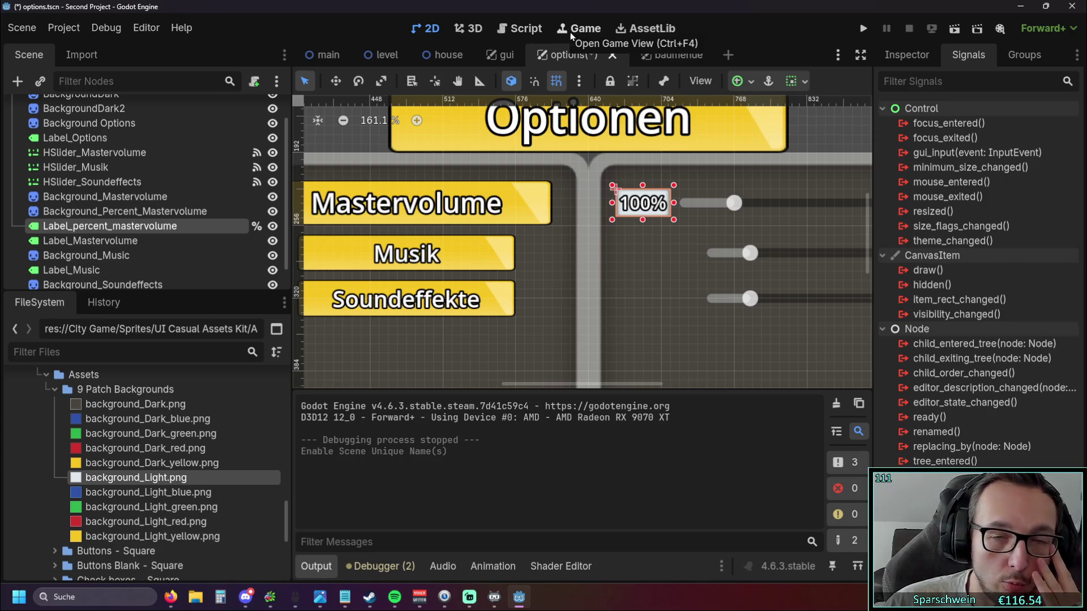
pyautogui.click(578, 29)
pyautogui.click(514, 29)
# Show the script editor with the Output panel collapsed and the code area widened.
pyautogui.click(580, 28)
pyautogui.click(527, 29)
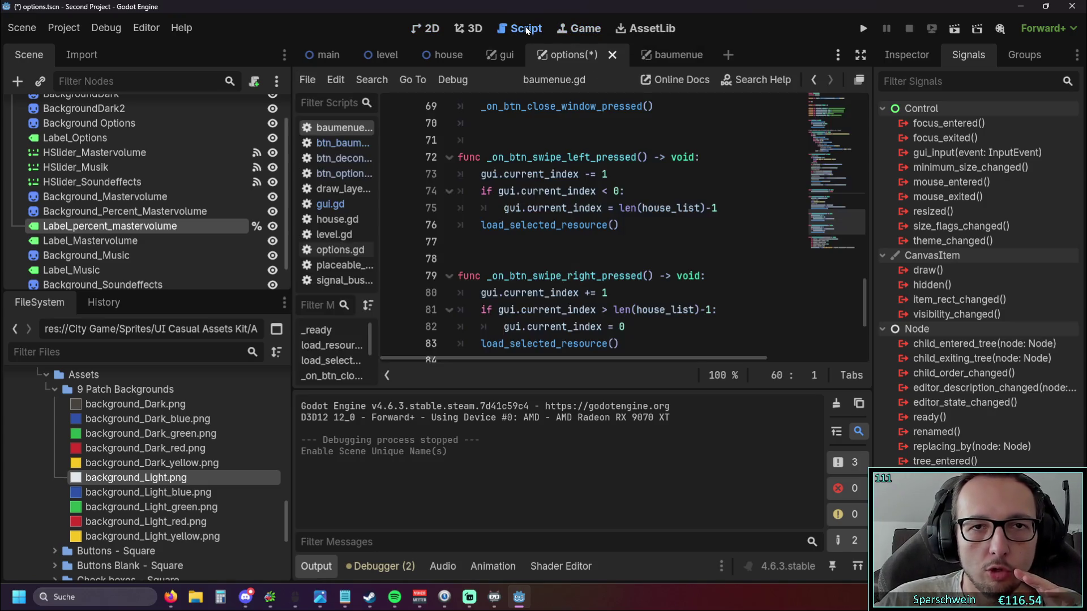
pyautogui.scroll(5, 534, 102)
pyautogui.scroll(-8, 435, 315)
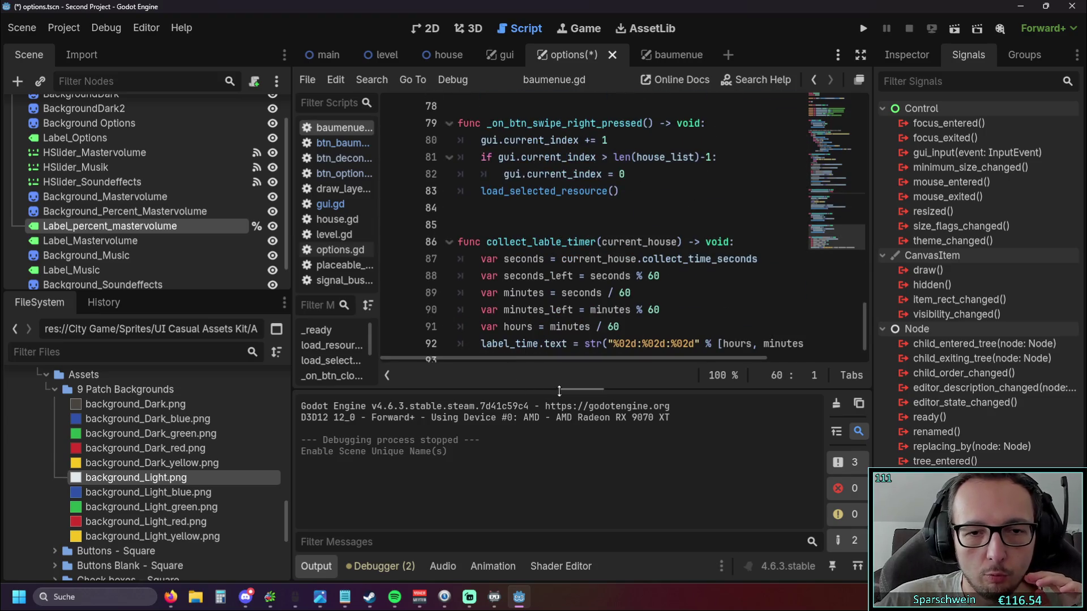
pyautogui.click(315, 566)
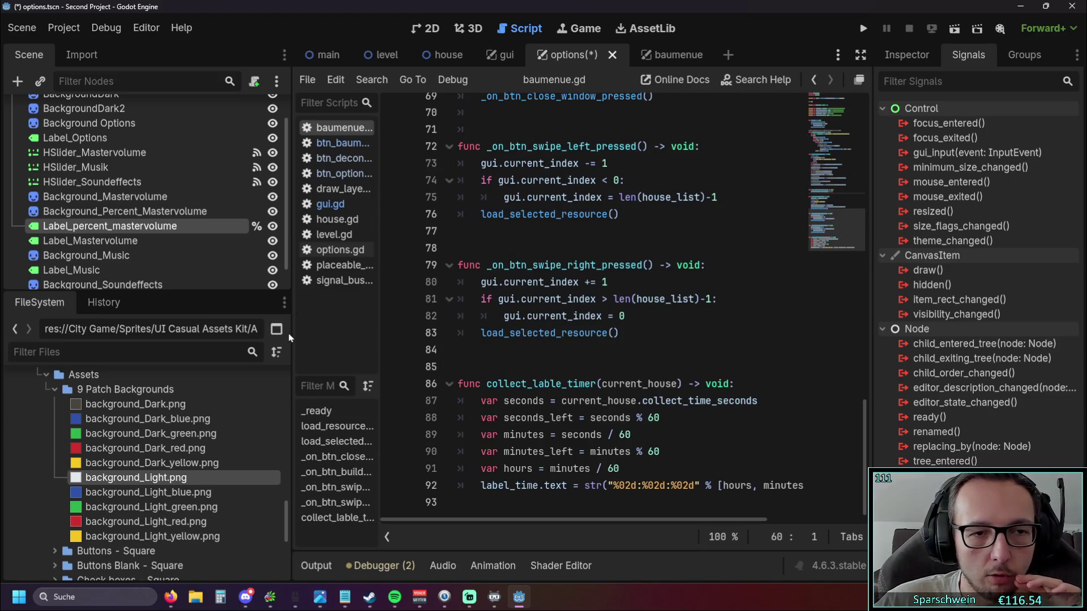
pyautogui.moveTo(293, 330); pyautogui.dragTo(252, 330)
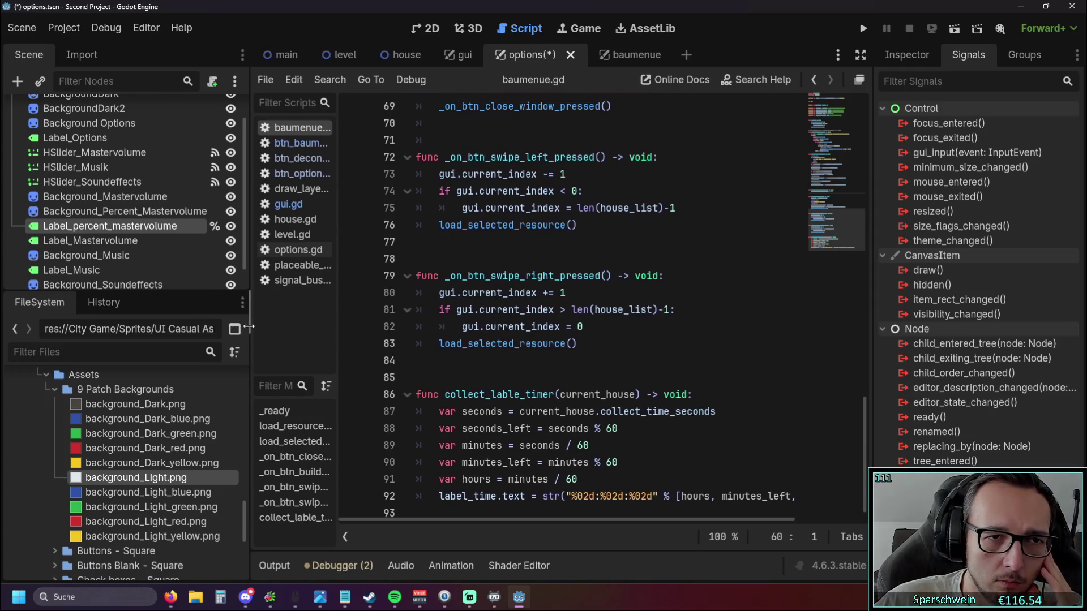
# Bring up btn_baumenue.gd then btn_options.gd, widening the script list for full names.
pyautogui.click(300, 143)
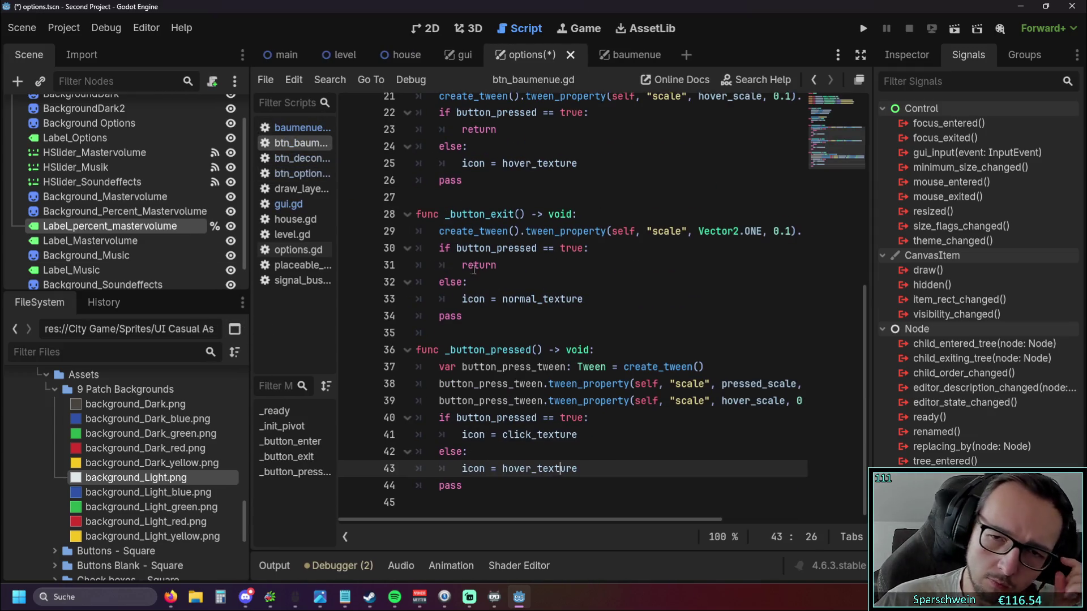
pyautogui.scroll(7, 470, 268)
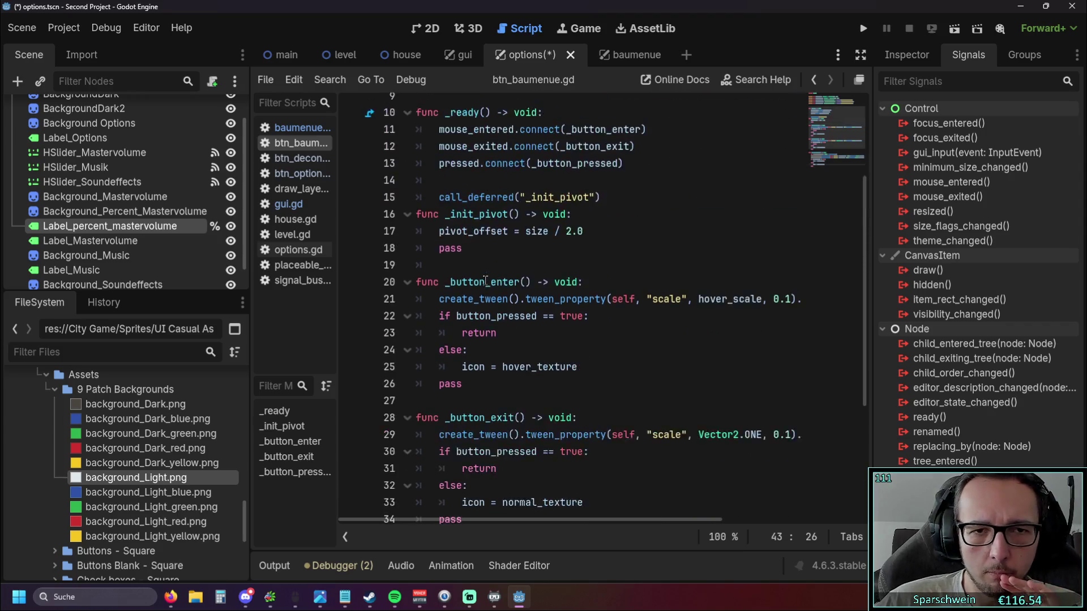
pyautogui.scroll(-7, 486, 280)
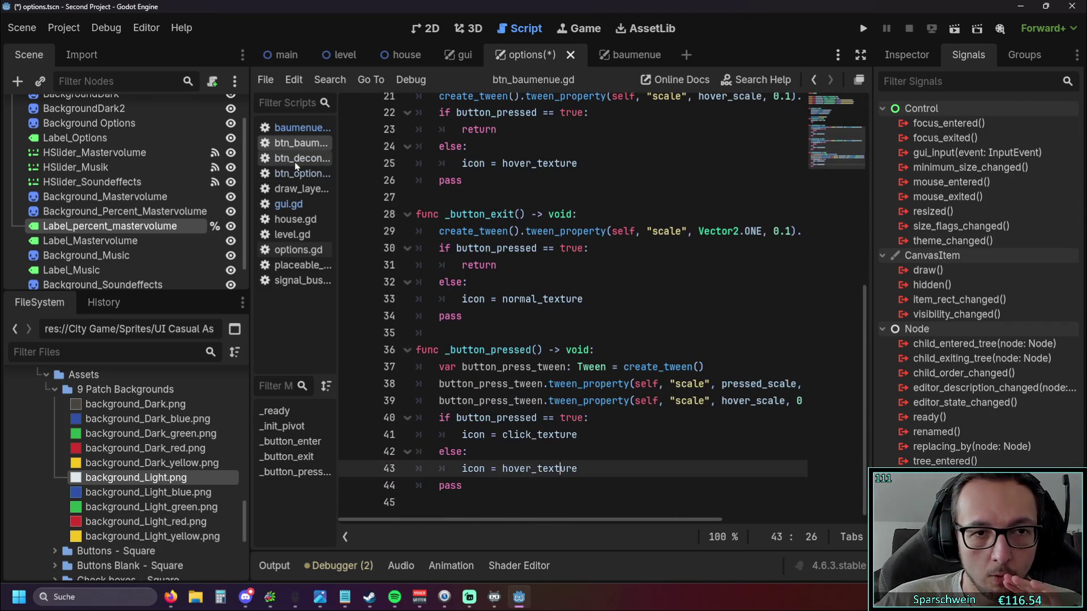
pyautogui.click(301, 173)
pyautogui.scroll(-7, 544, 320)
pyautogui.scroll(2, 544, 316)
pyautogui.scroll(4, 543, 314)
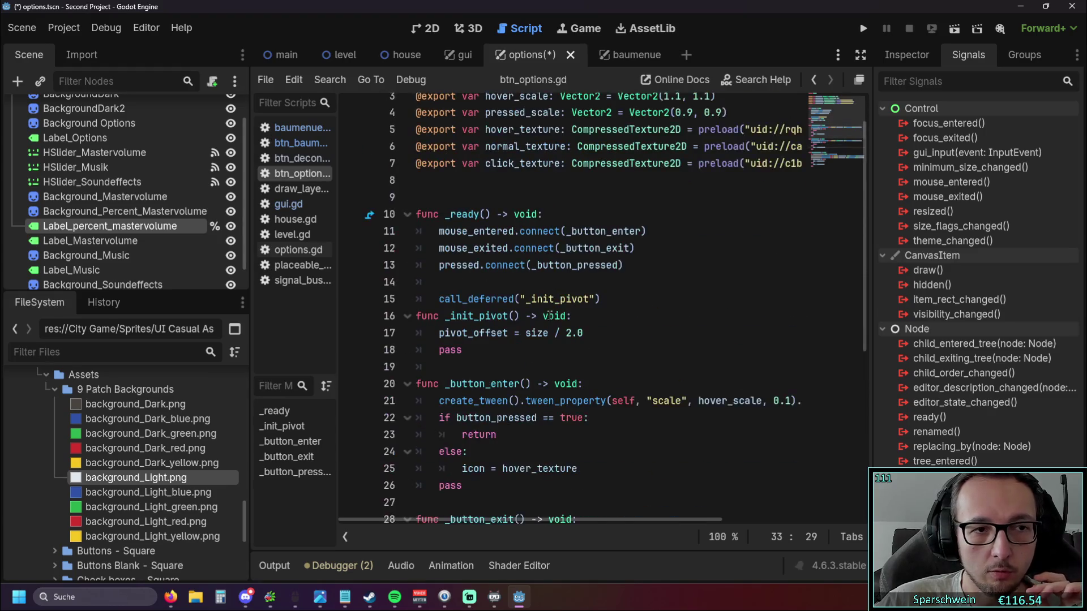
pyautogui.scroll(1, 541, 312)
pyautogui.scroll(-5, 539, 311)
pyautogui.scroll(-2, 542, 308)
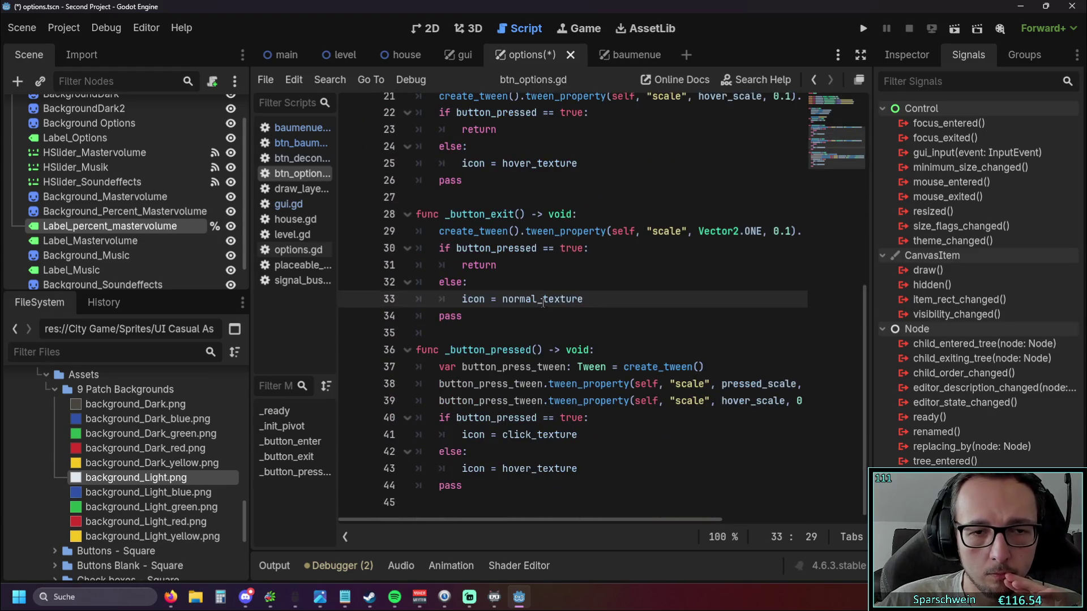
pyautogui.scroll(5, 542, 302)
pyautogui.scroll(1, 543, 303)
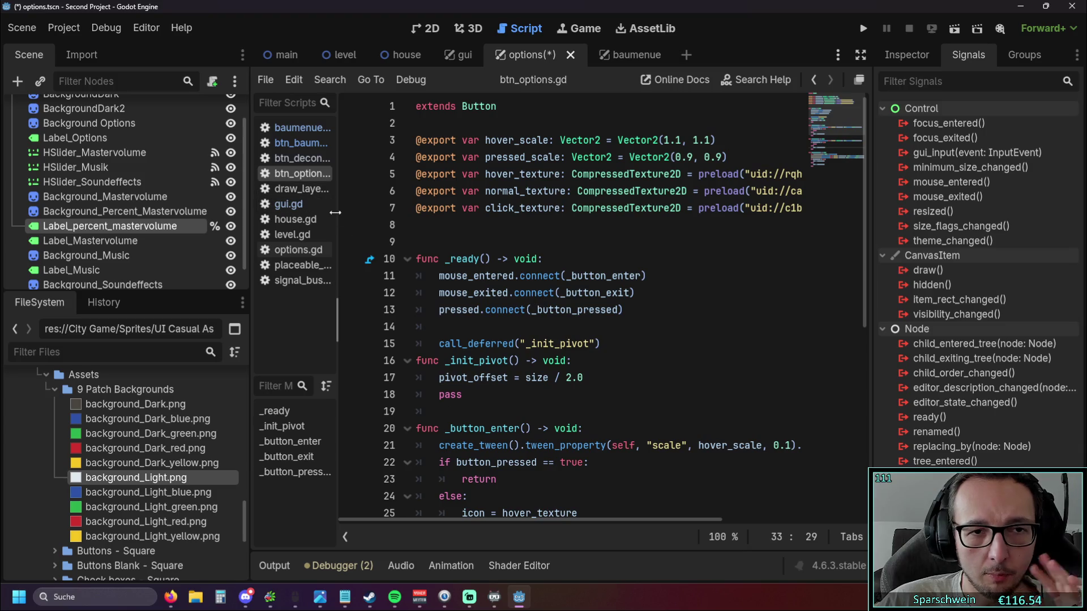
pyautogui.moveTo(338, 314); pyautogui.dragTo(397, 320)
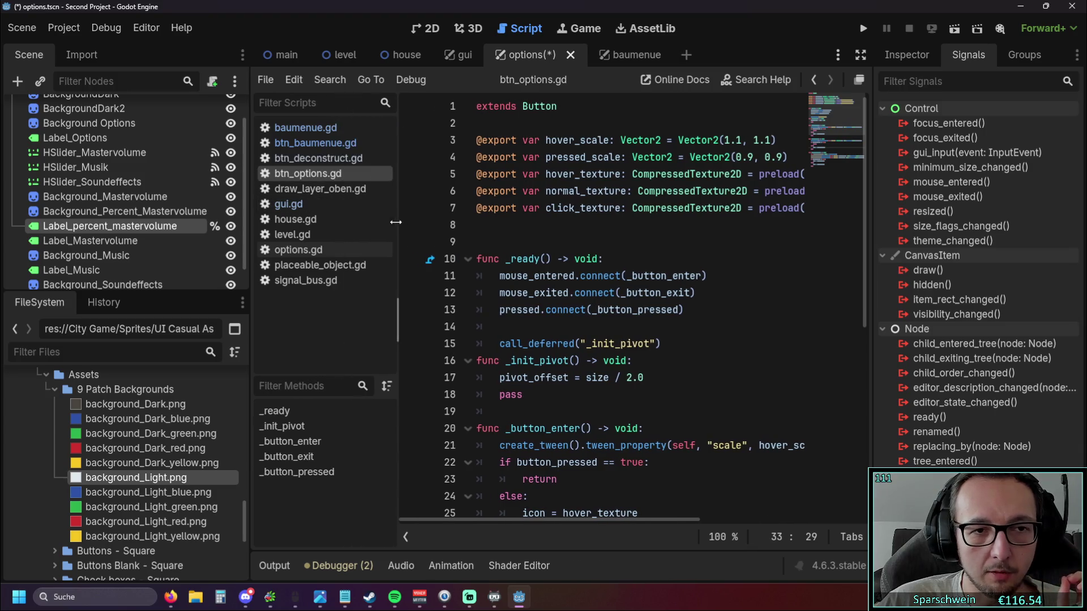
# Save btn_options.gd, then close it and btn_deconstruct.gd from the script list.
pyautogui.hotkey('ctrl', 's')
pyautogui.rightClick(321, 178)
pyautogui.click(360, 219)
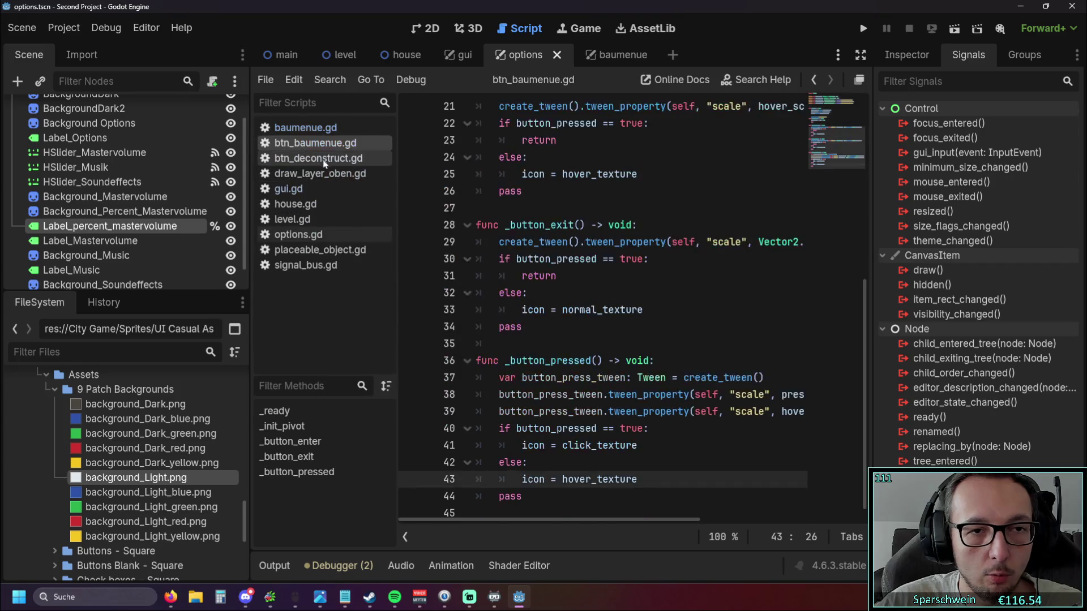
pyautogui.rightClick(323, 163)
pyautogui.click(351, 208)
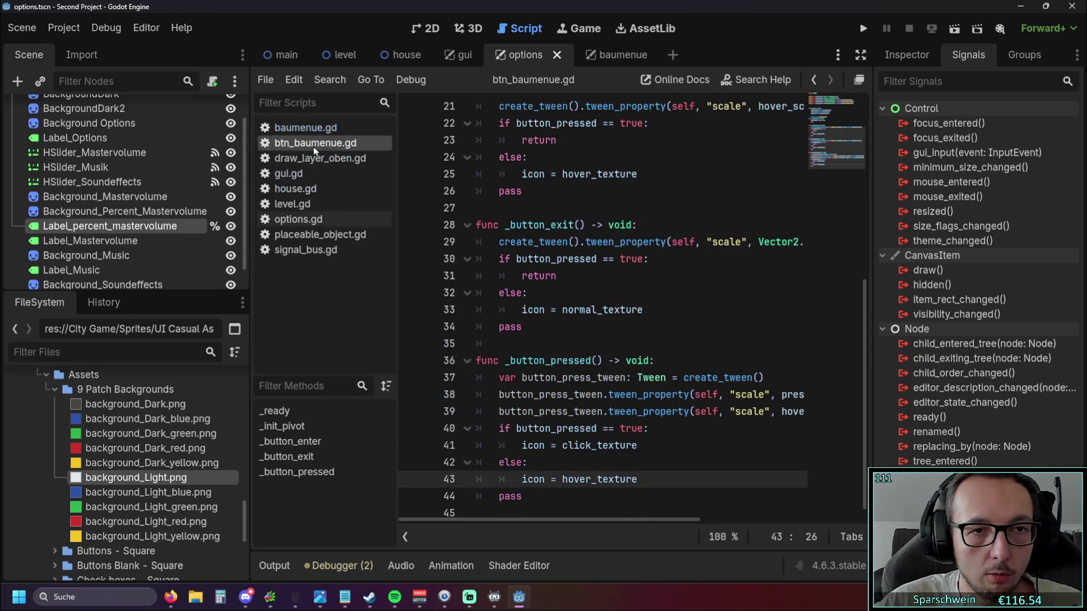
# Close btn_baumenue.gd as well and bring up the options.gd script.
pyautogui.rightClick(316, 142)
pyautogui.click(360, 188)
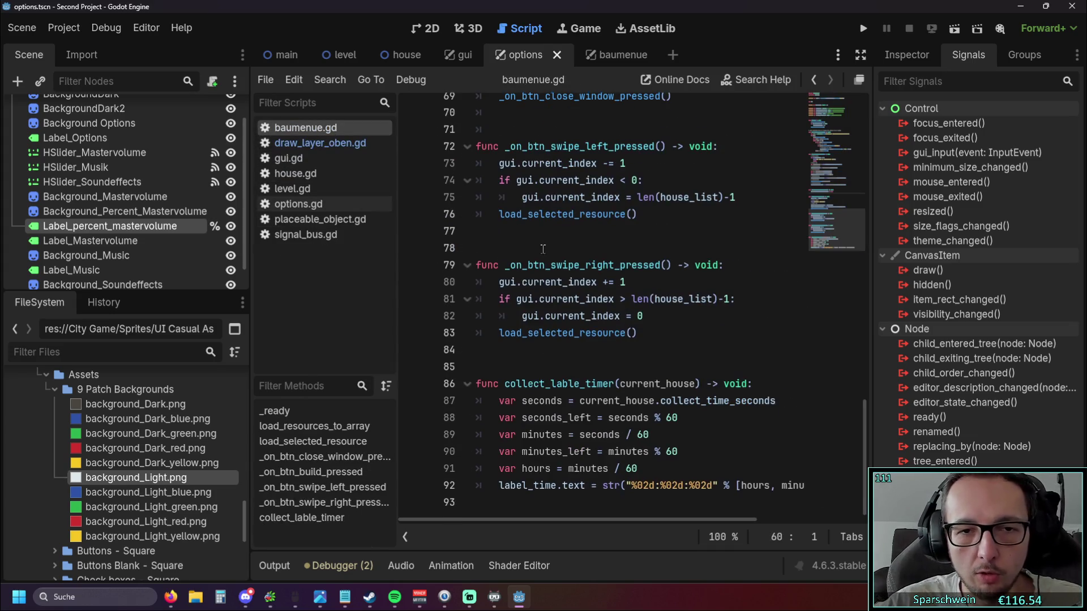
pyautogui.scroll(5, 536, 243)
pyautogui.scroll(4, 536, 244)
pyautogui.scroll(3, 536, 244)
pyautogui.scroll(7, 536, 243)
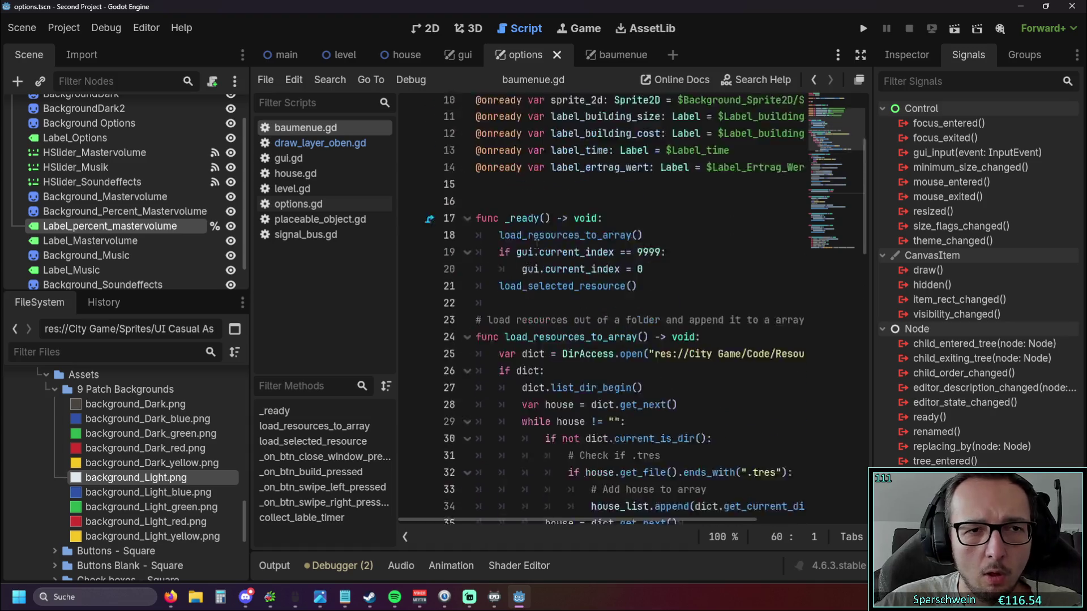
pyautogui.scroll(4, 535, 244)
pyautogui.scroll(-4, 536, 242)
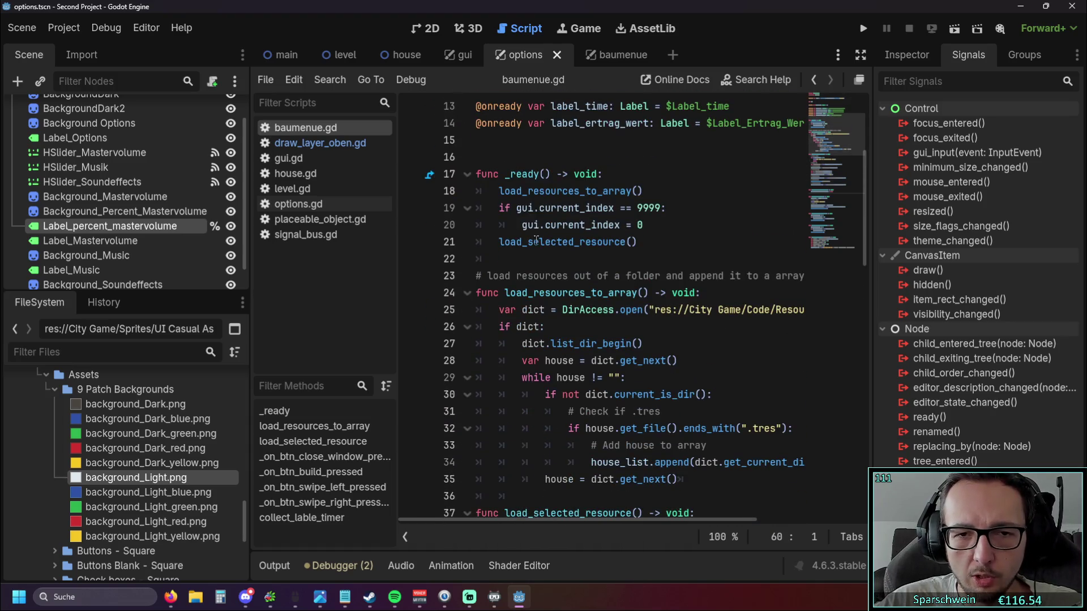
pyautogui.scroll(-2, 536, 241)
pyautogui.scroll(-2, 594, 247)
pyautogui.scroll(-2, 658, 249)
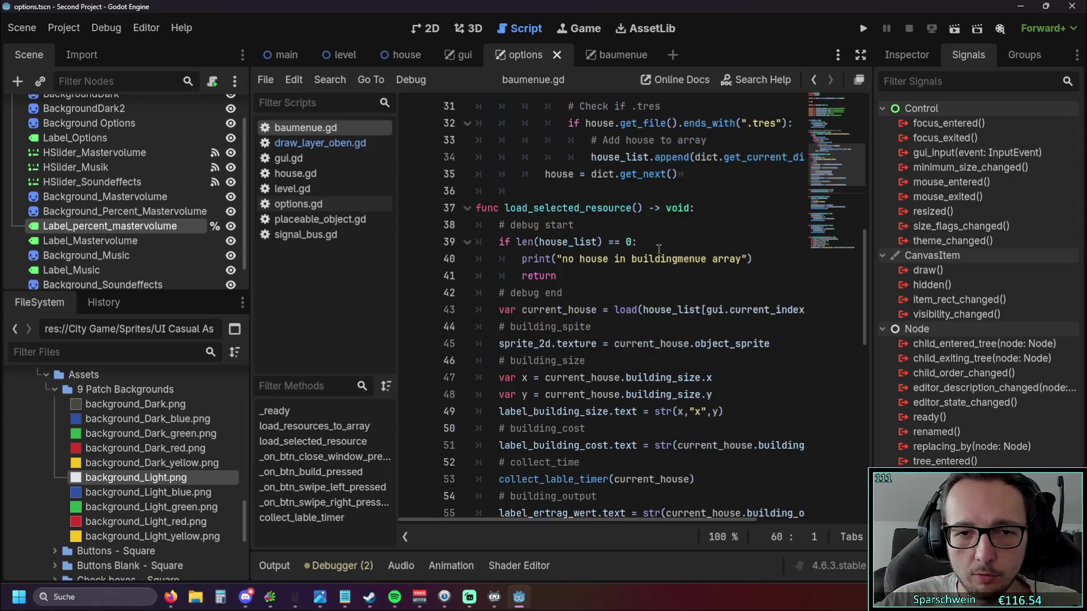
pyautogui.scroll(-2, 461, 209)
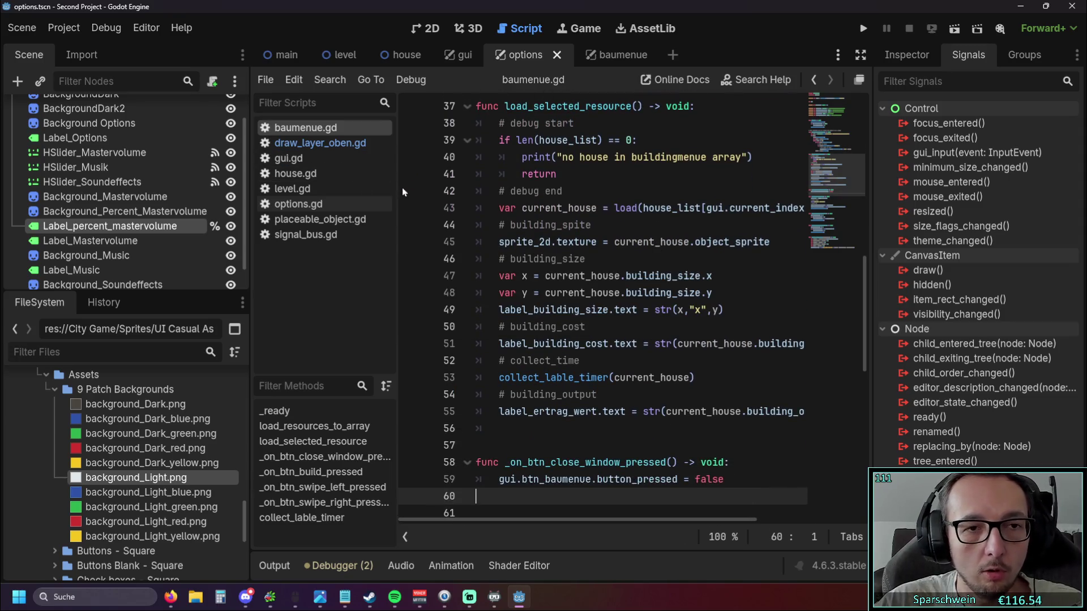
pyautogui.click(298, 204)
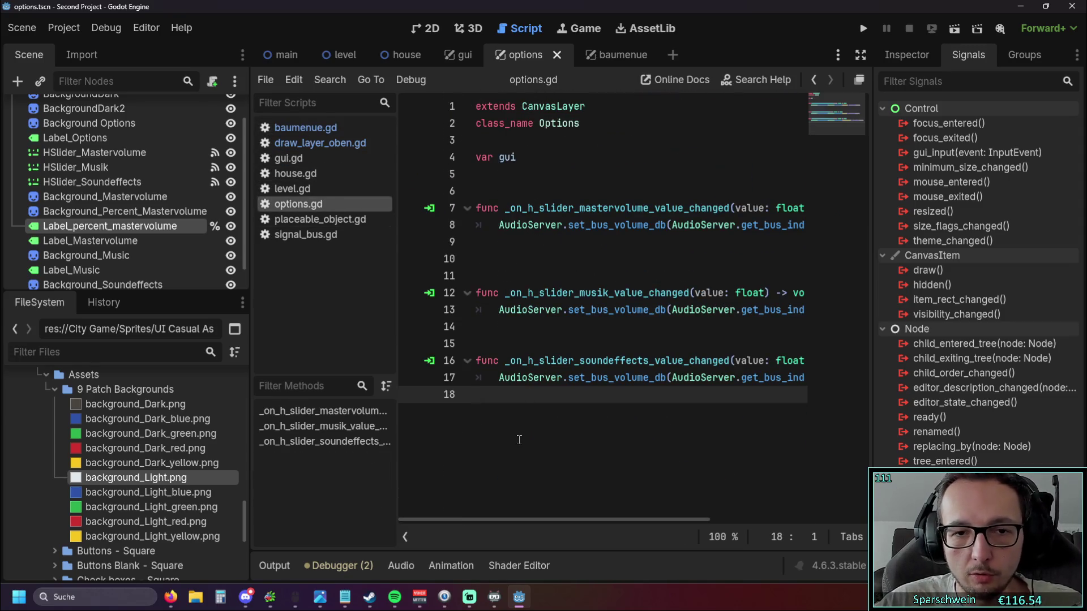
# Delete the surplus blank lines between the slider volume functions in options.gd.
pyautogui.click(505, 344)
pyautogui.press('BackSpace')
pyautogui.click(491, 275)
pyautogui.press('BackSpace')
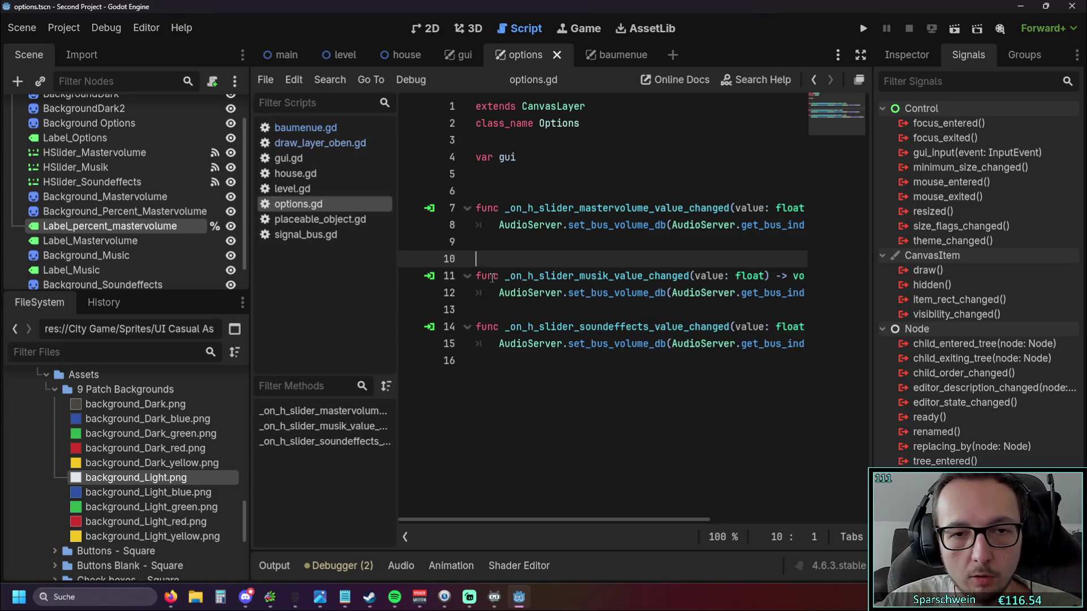
pyautogui.press('BackSpace')
# Resize the script list and signals panels and add an empty line at the script's end.
pyautogui.click(537, 400)
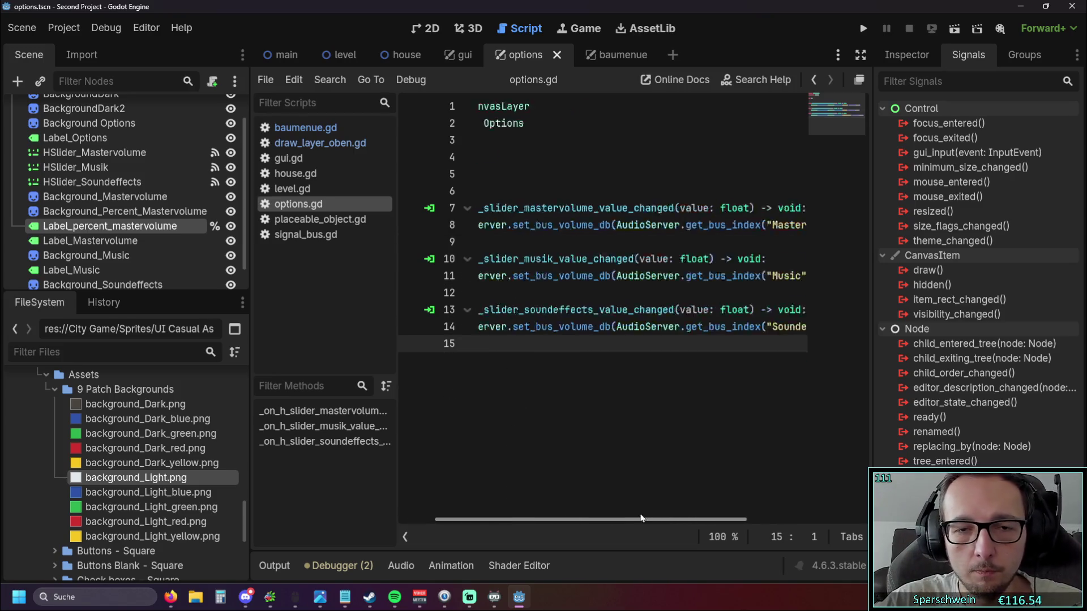
pyautogui.moveTo(509, 518); pyautogui.dragTo(476, 519)
pyautogui.moveTo(398, 340); pyautogui.dragTo(254, 318)
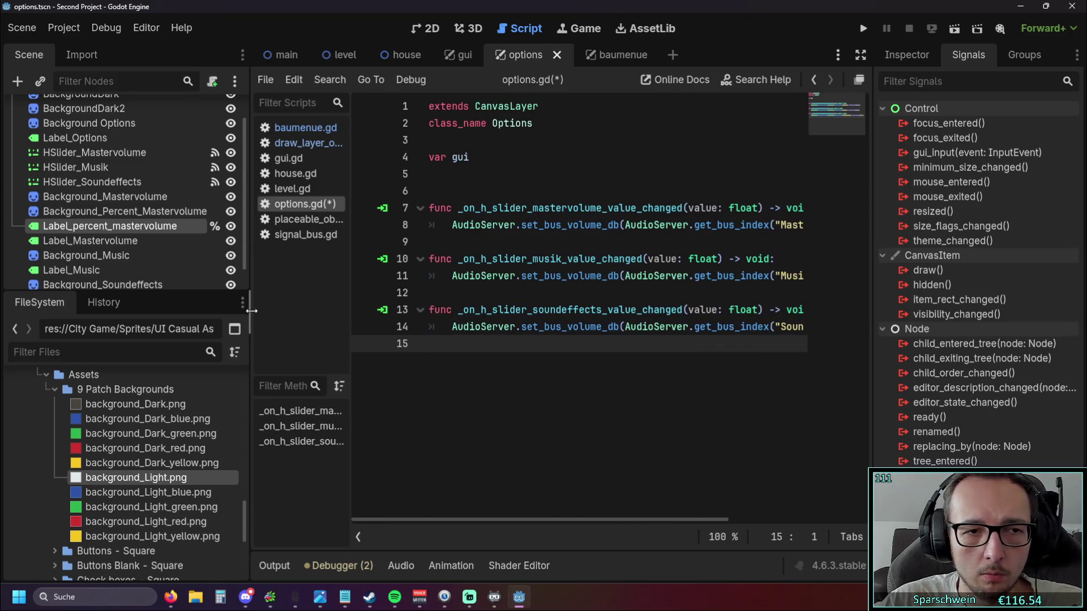
pyautogui.moveTo(352, 323); pyautogui.dragTo(421, 329)
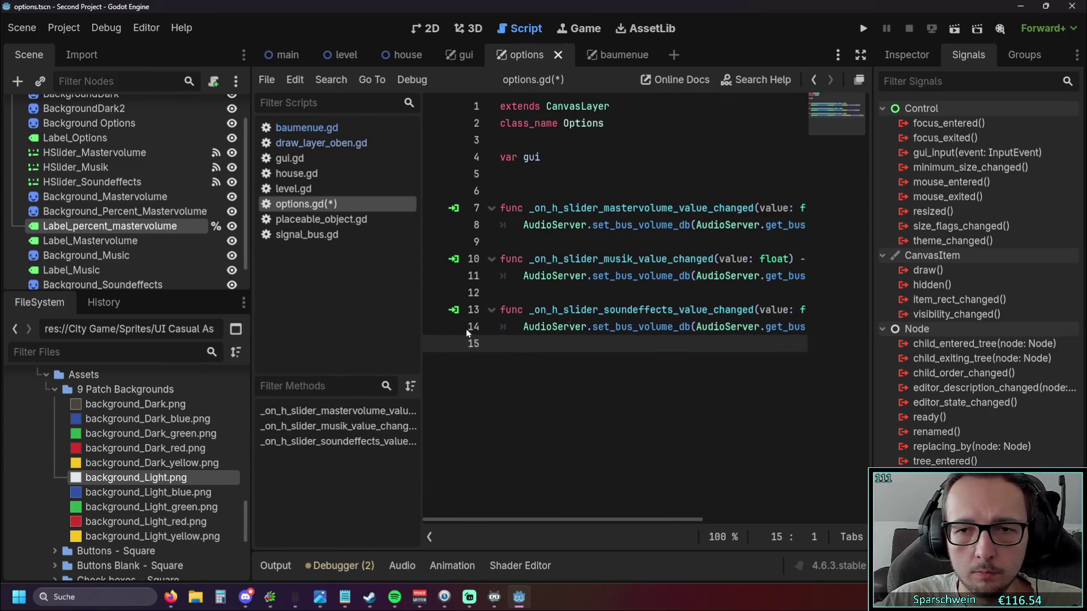
pyautogui.moveTo(873, 323); pyautogui.dragTo(959, 300)
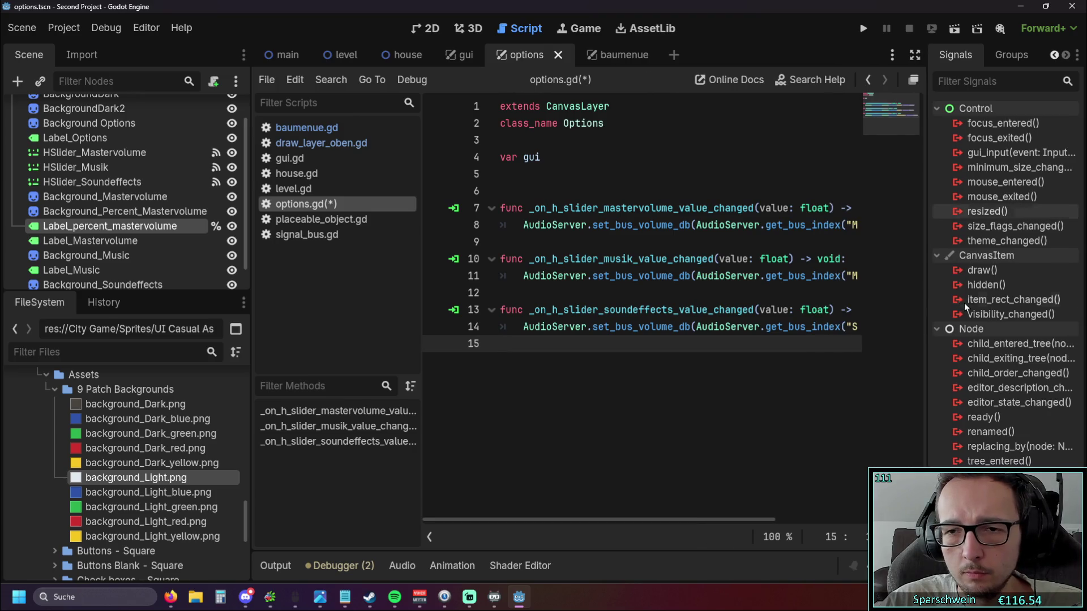
pyautogui.press('Return')
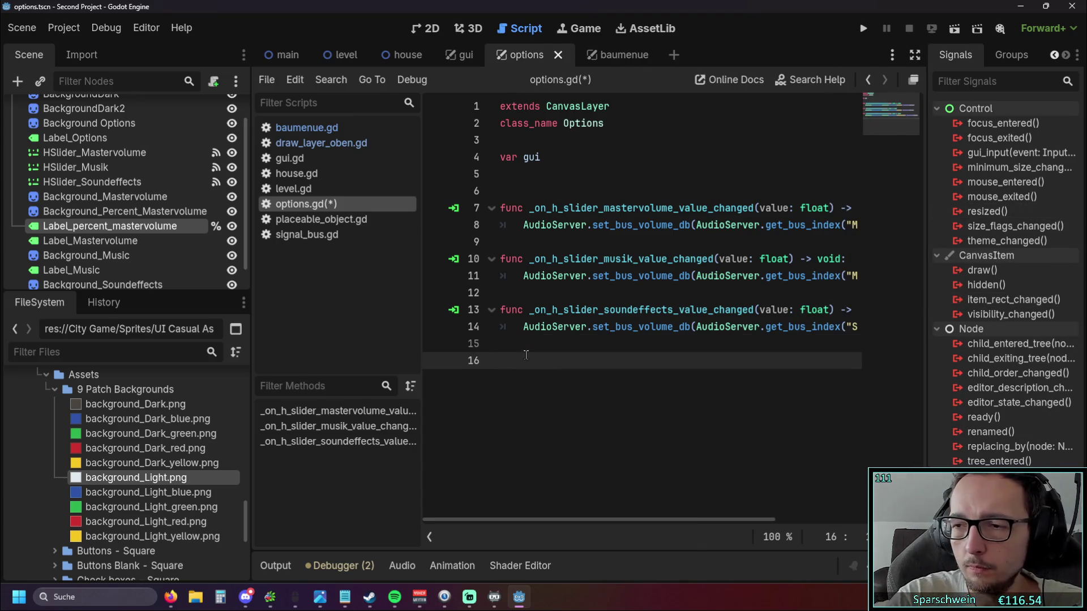
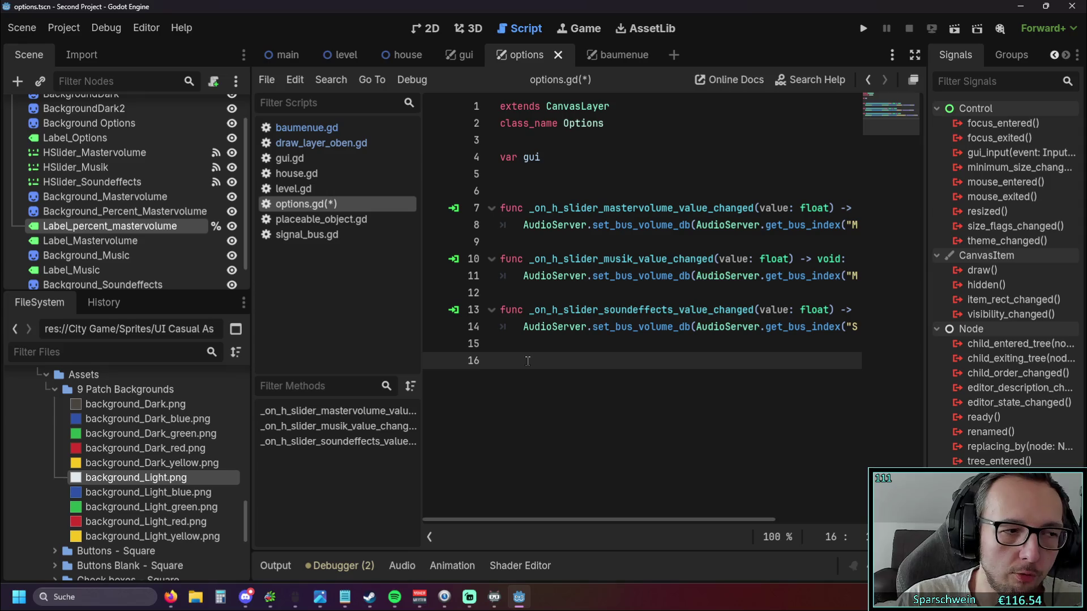
# Insert a _process function from autocomplete on a new line below the gui variable.
pyautogui.click(557, 171)
pyautogui.press('Return')
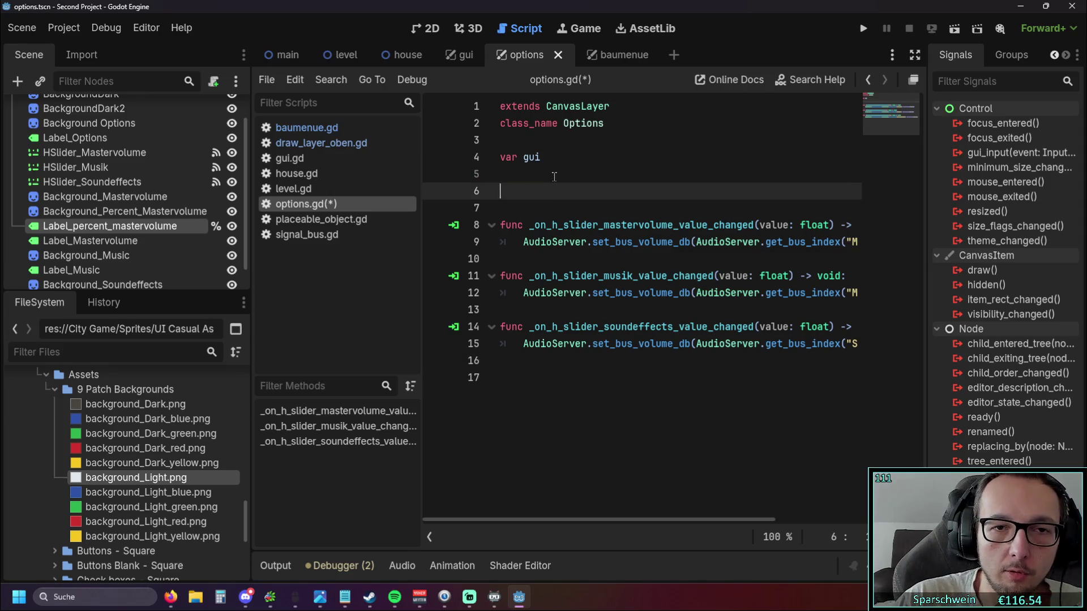
pyautogui.write('pro')
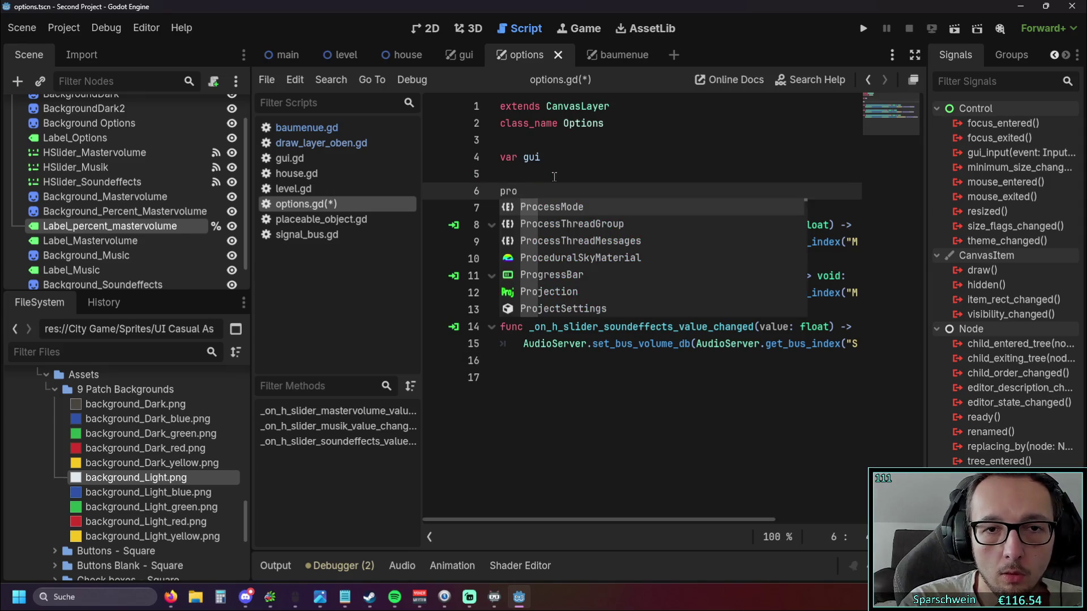
pyautogui.press('BackSpace')
pyautogui.press('BackSpace')
pyautogui.write('fu')
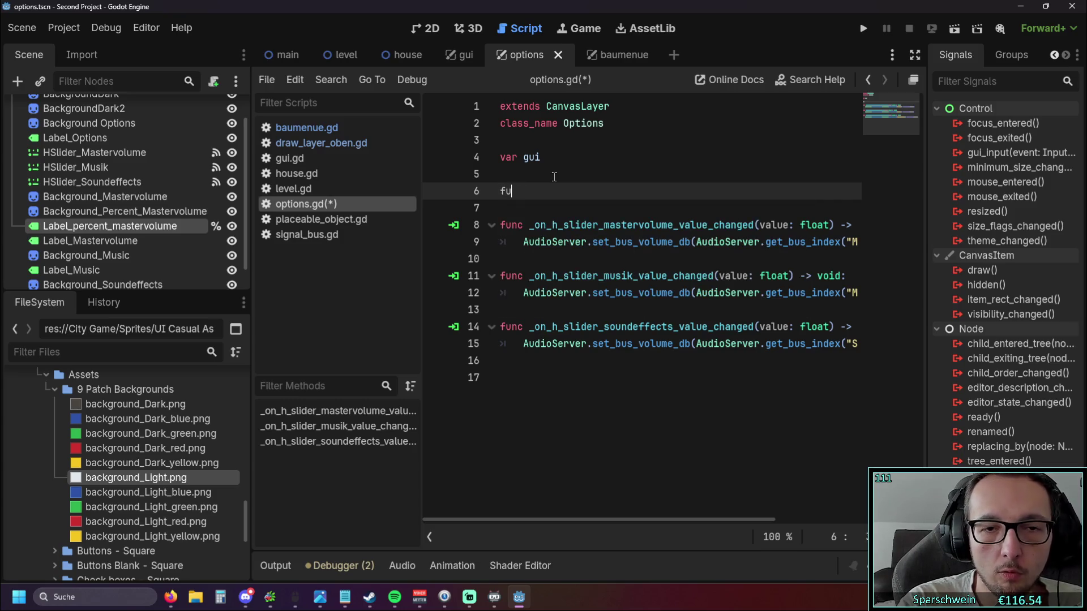
pyautogui.write('nc pro')
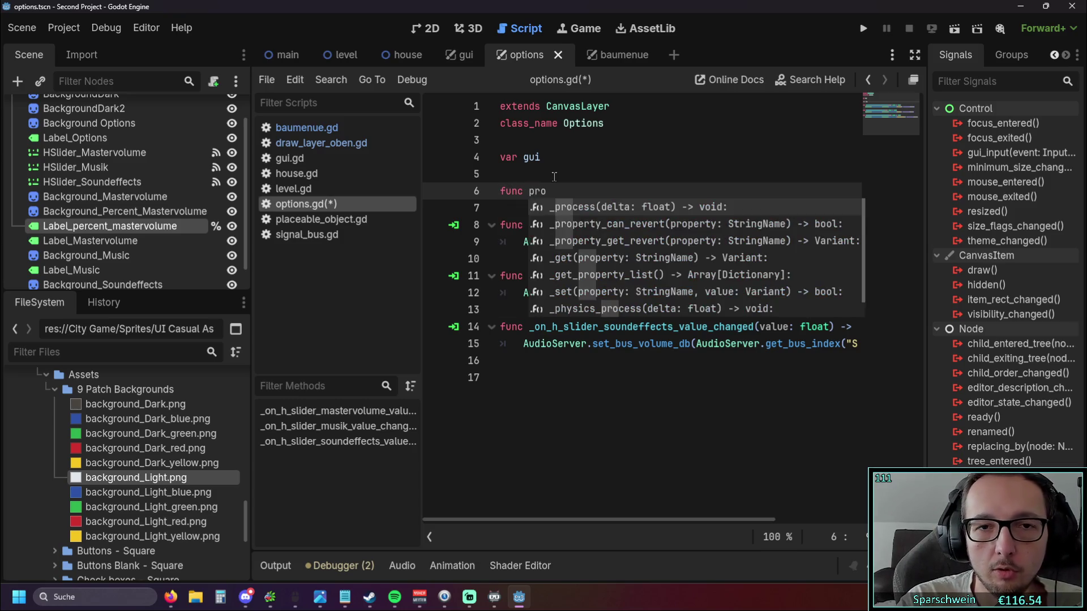
pyautogui.press('Return')
# Underscore the delta parameter, give _process a pass body, and move to the script end.
pyautogui.click(580, 191)
pyautogui.write('_')
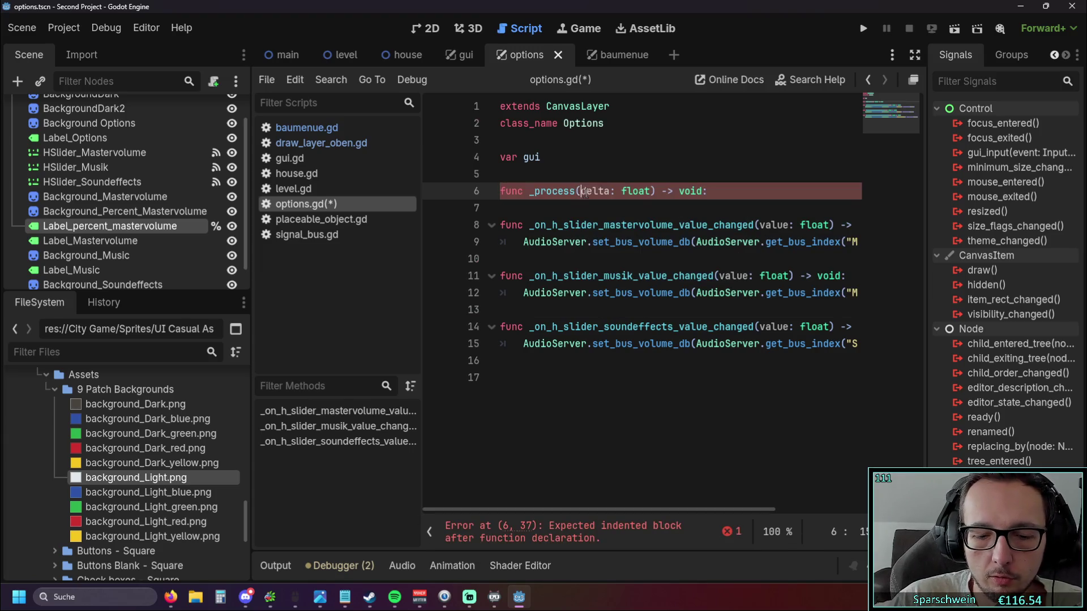
pyautogui.press('End')
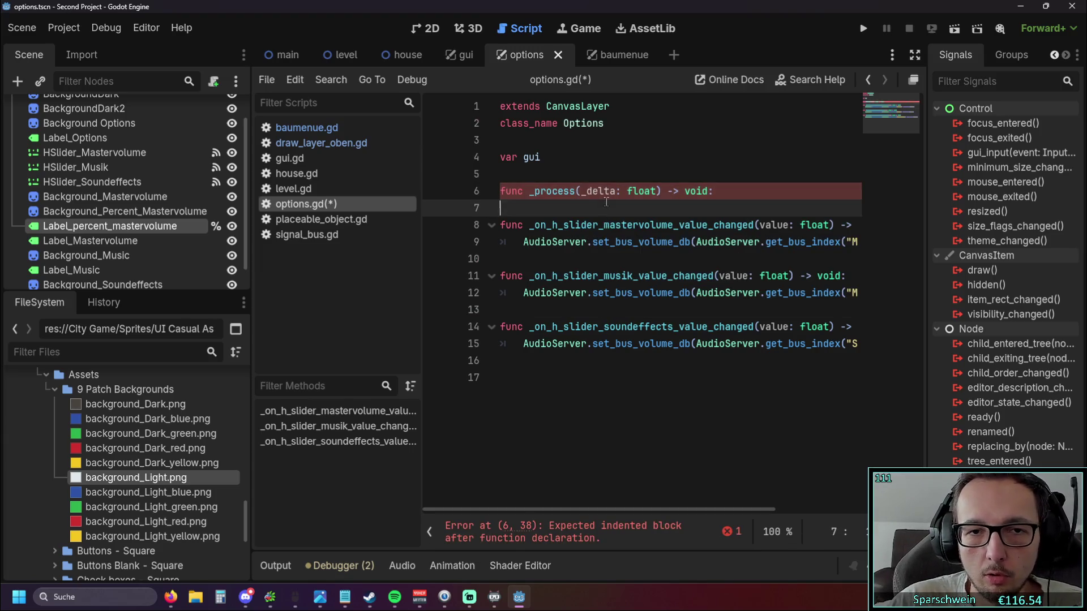
pyautogui.press('Return')
pyautogui.write('pass')
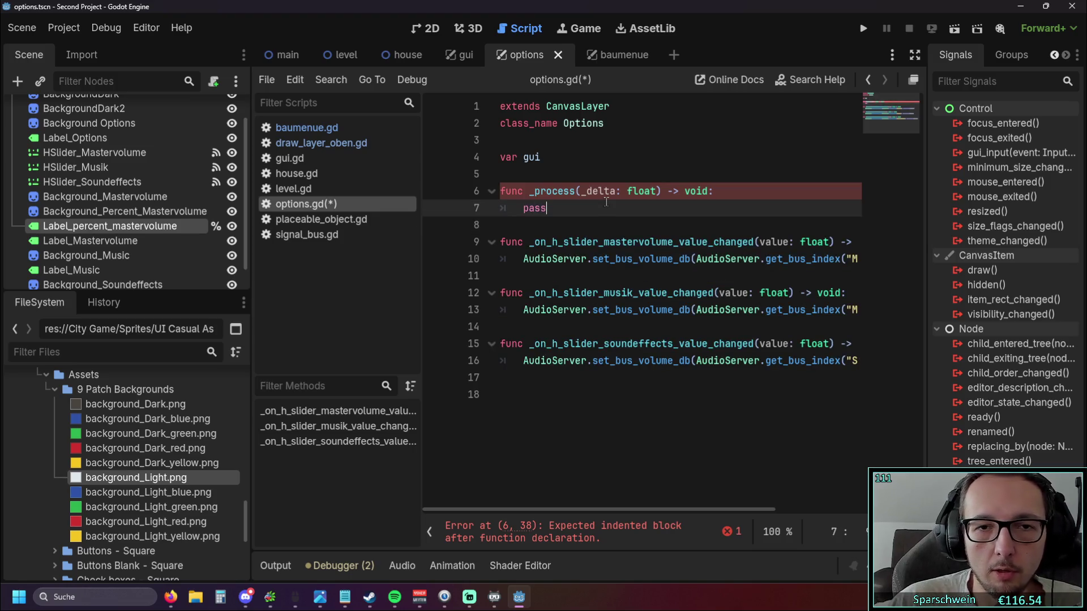
pyautogui.click(582, 390)
pyautogui.write('func ')
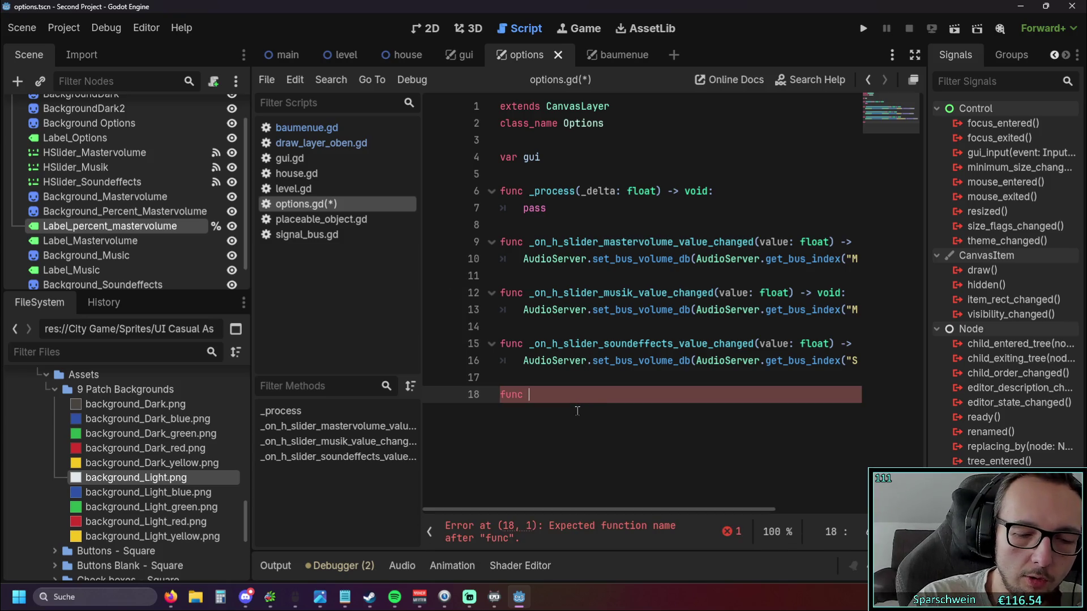
pyautogui.write('rename')
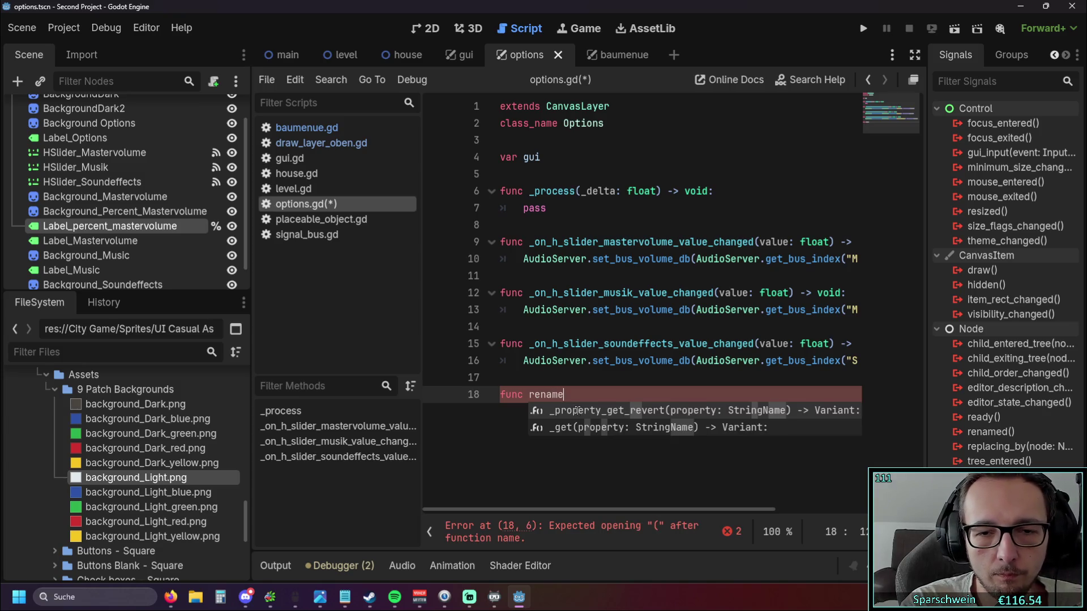
# Write func revalue_mastervolume_percent() -> void: with a pass body and an empty line inside.
pyautogui.press('BackSpace')
pyautogui.press('BackSpace')
pyautogui.press('BackSpace')
pyautogui.press('BackSpace')
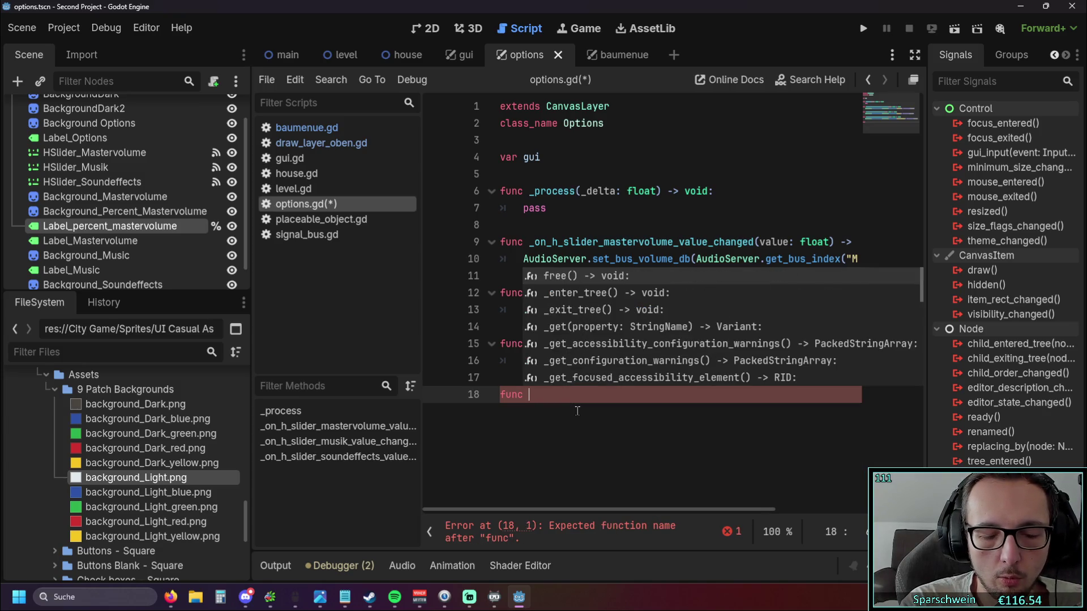
pyautogui.write('revalue')
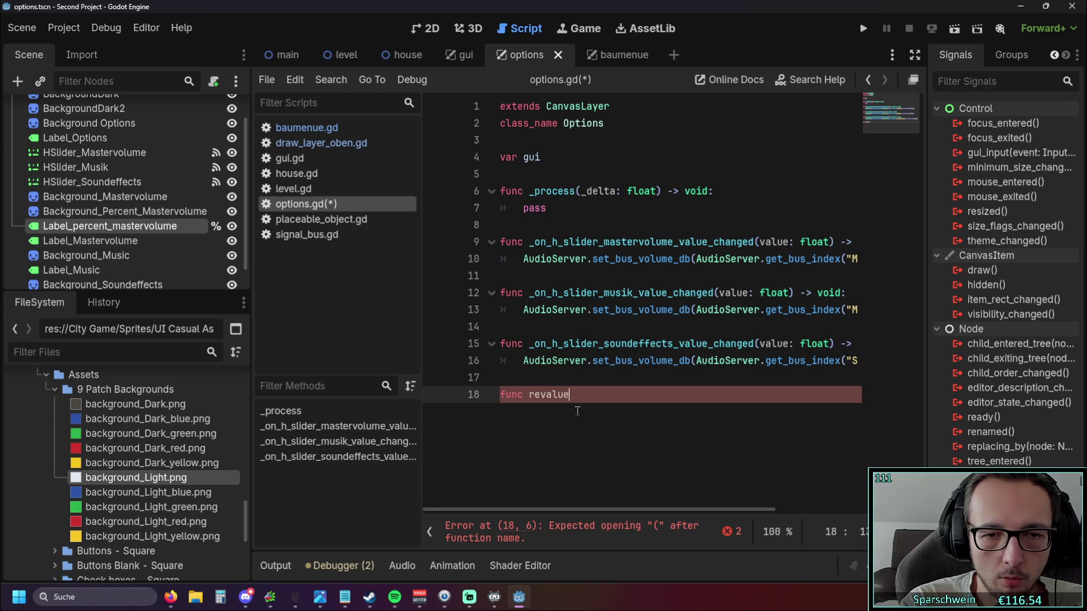
pyautogui.write('_')
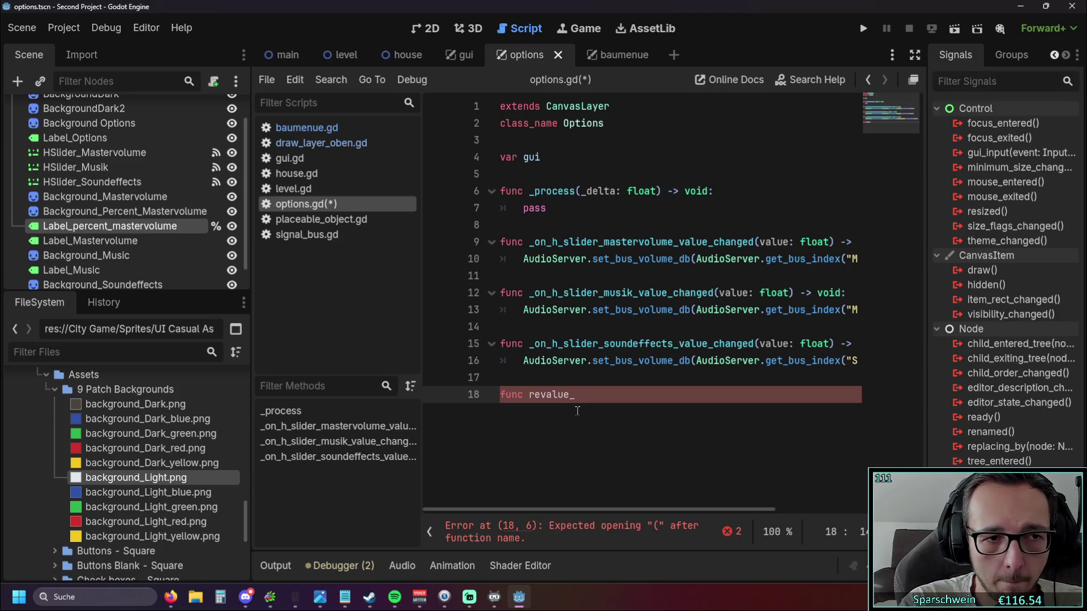
pyautogui.write('mast')
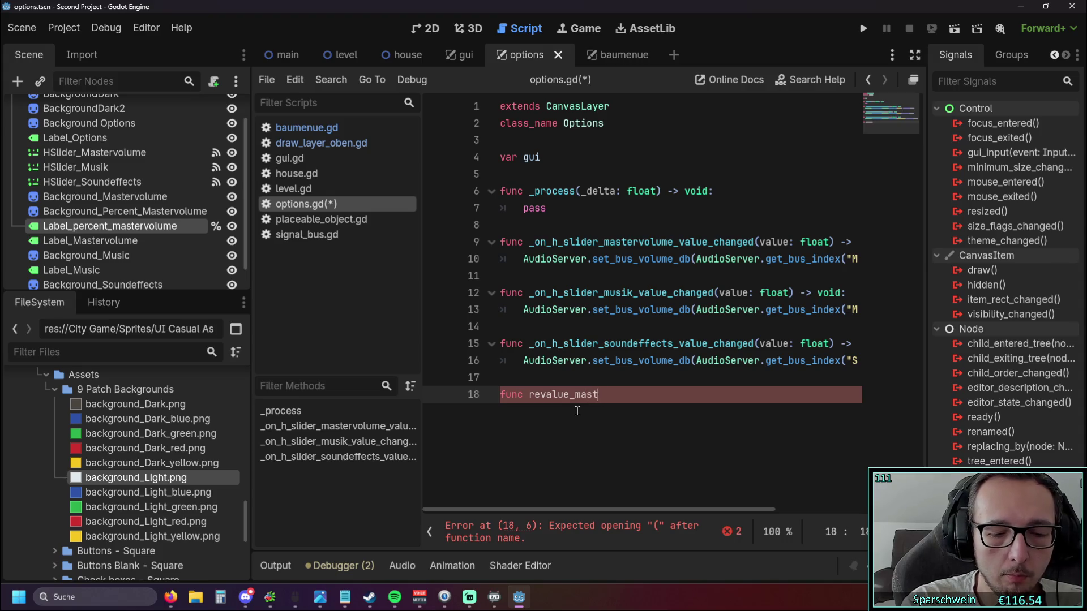
pyautogui.write('ervolume')
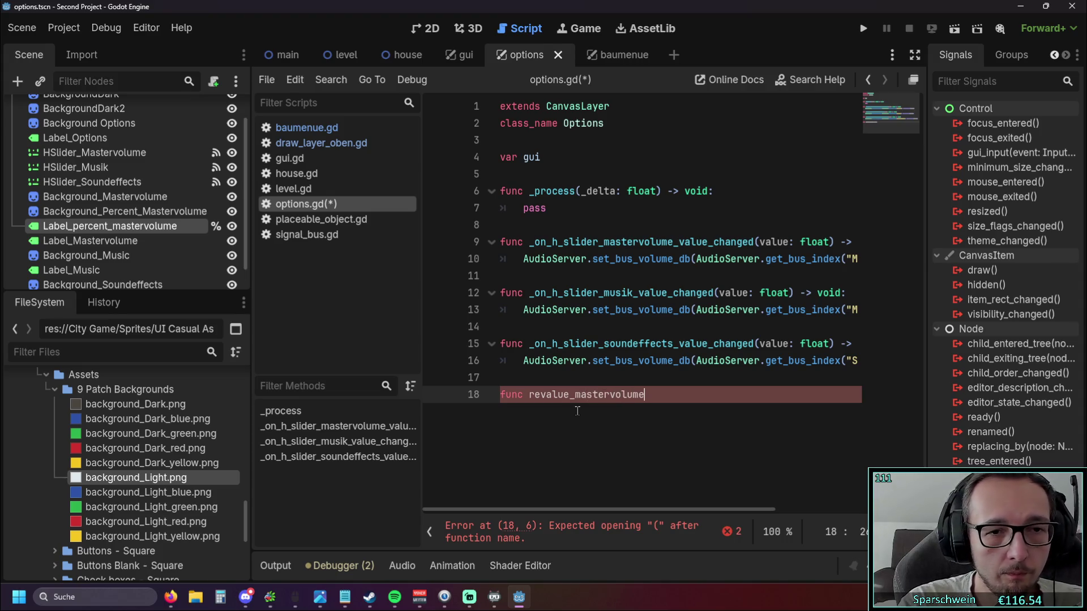
pyautogui.write('_perc')
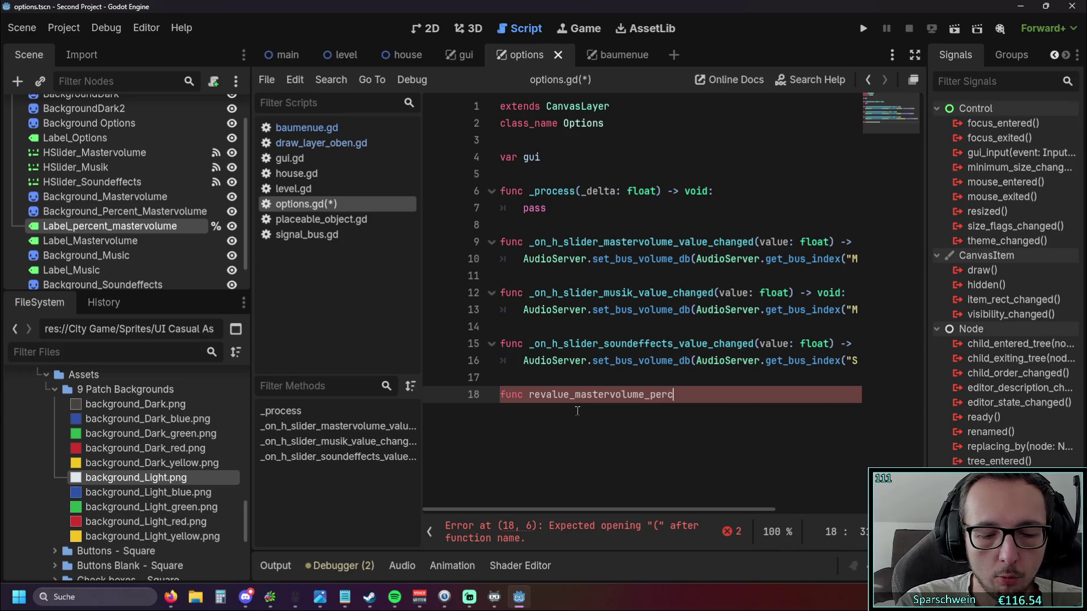
pyautogui.write('ent()) ')
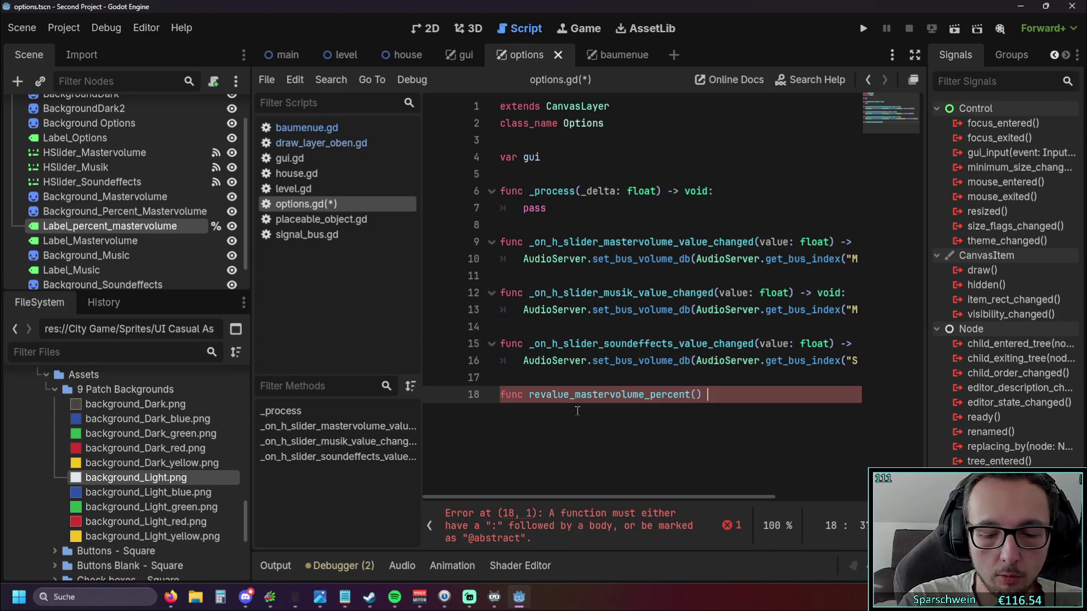
pyautogui.write('void')
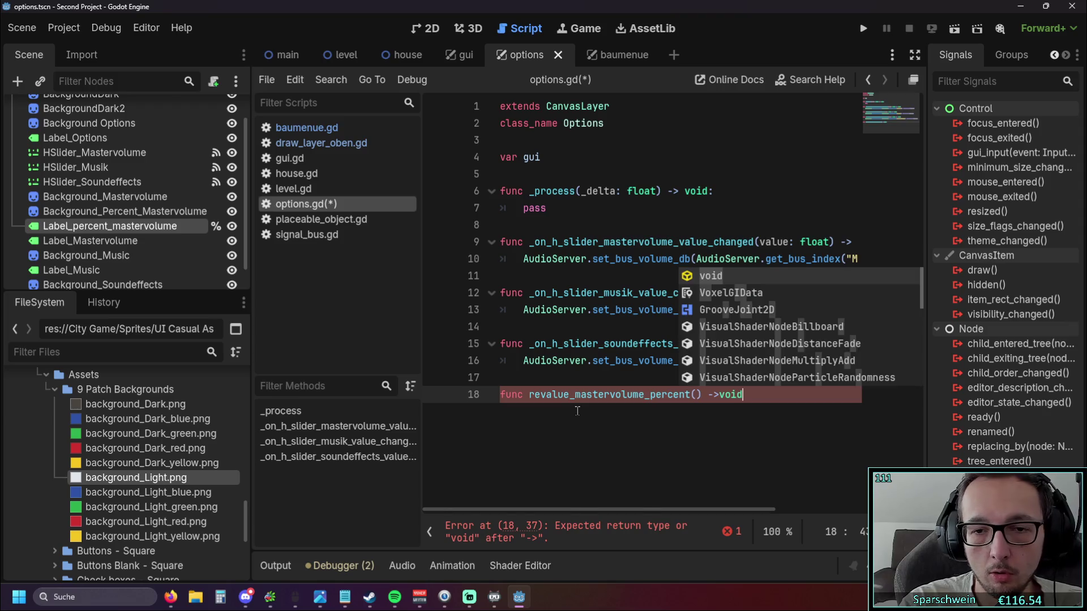
pyautogui.press('BackSpace')
pyautogui.press('BackSpace')
pyautogui.press('BackSpace')
pyautogui.press('BackSpace')
pyautogui.write(' vou')
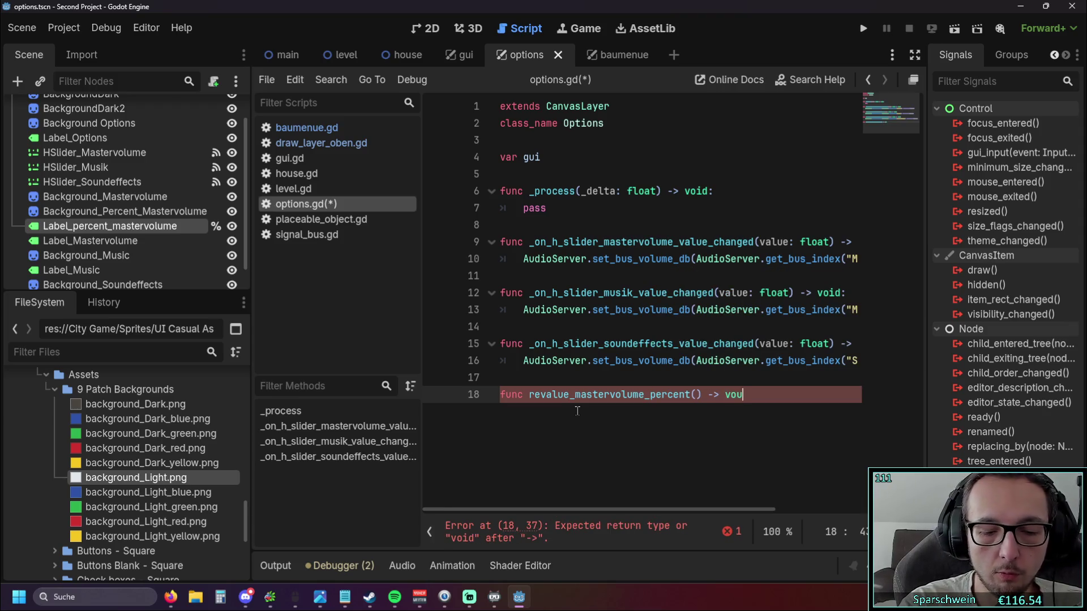
pyautogui.press('BackSpace')
pyautogui.write('id:')
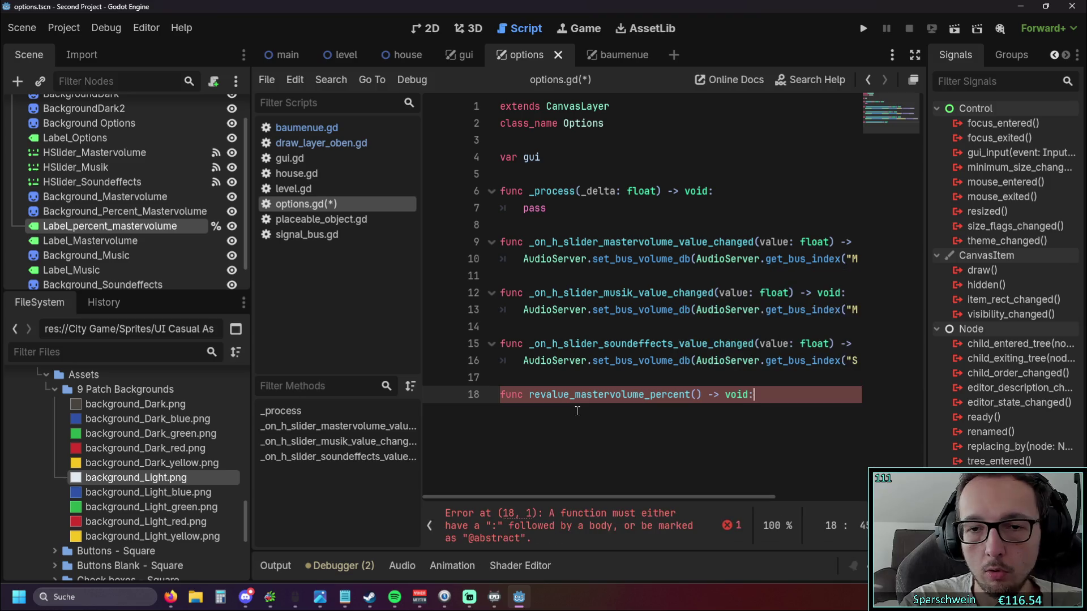
pyautogui.press('Return')
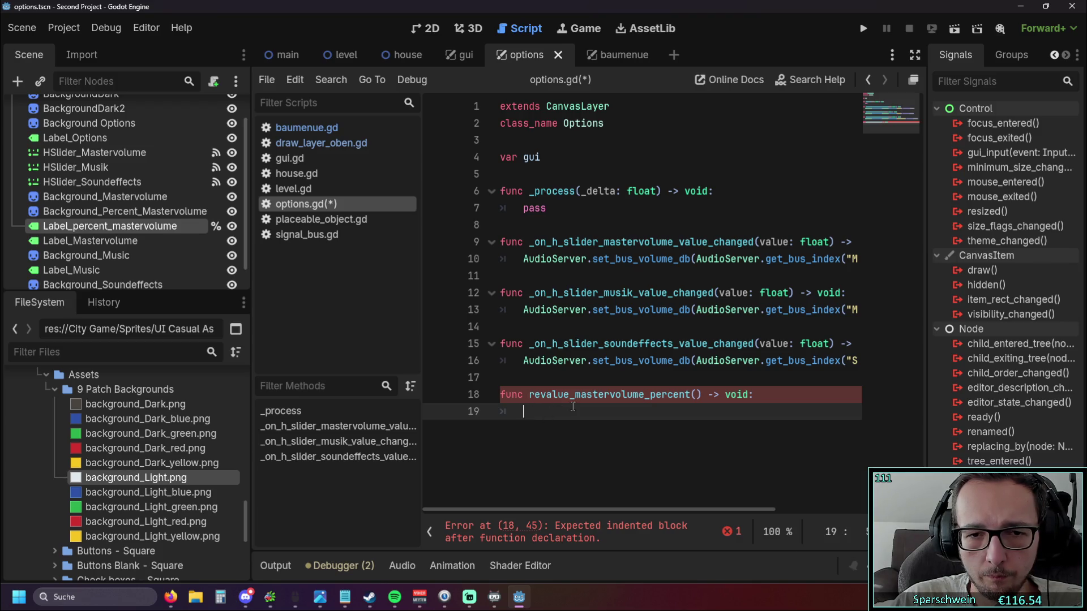
pyautogui.write('pass')
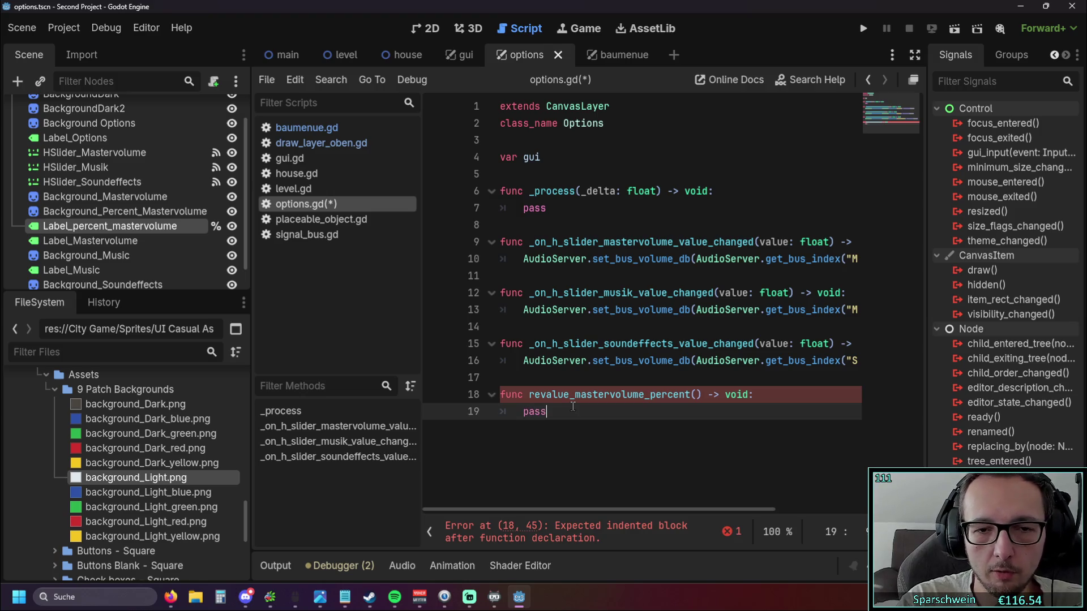
pyautogui.click(753, 394)
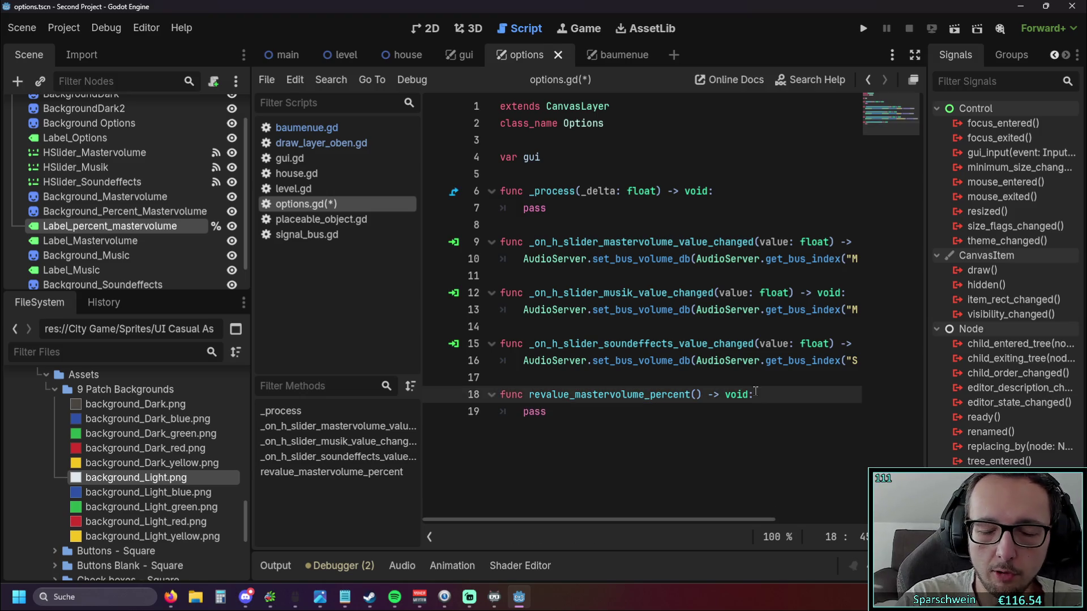
pyautogui.press('Return')
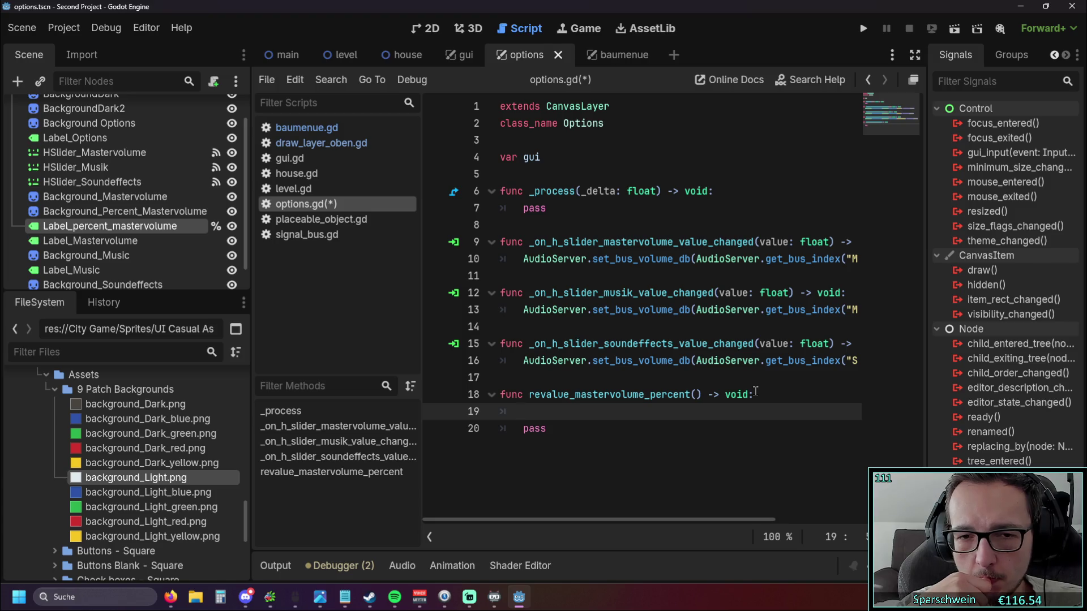
# Append _text to the function name and return to the empty body line.
pyautogui.click(696, 395)
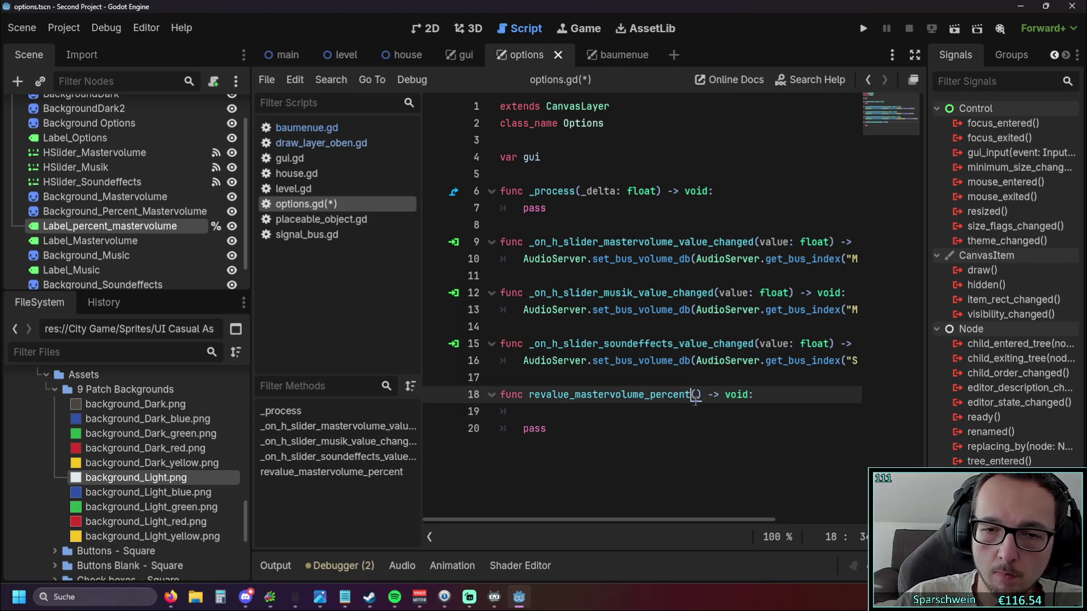
pyautogui.write('_text')
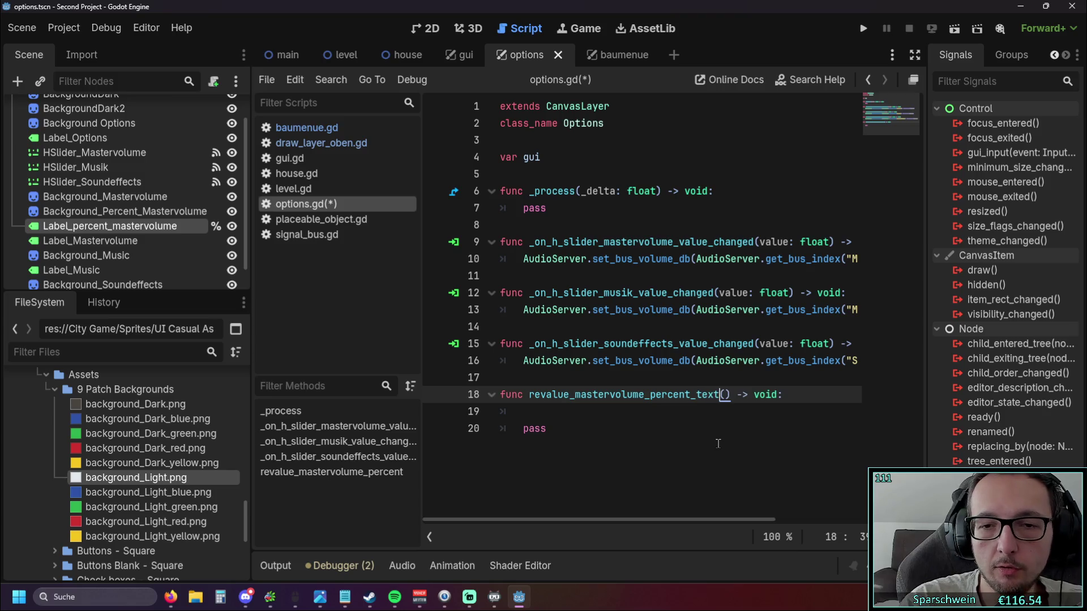
pyautogui.click(643, 413)
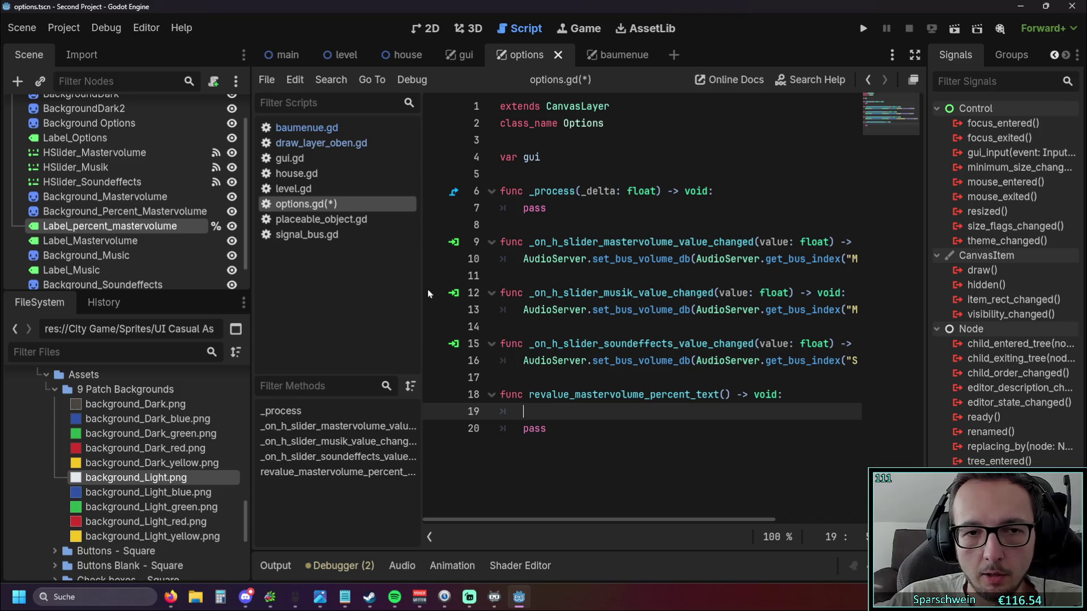
# Widen the code area and paste the Master volume setter call from line 10 into the new function.
pyautogui.moveTo(422, 293); pyautogui.dragTo(297, 301)
pyautogui.moveTo(252, 331); pyautogui.dragTo(150, 331)
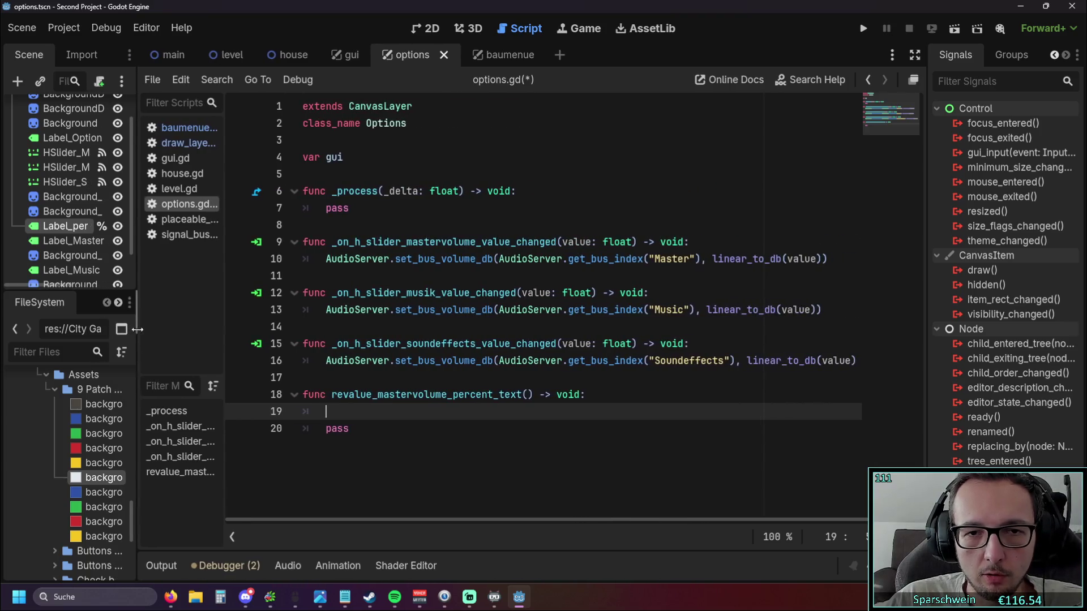
pyautogui.write('get')
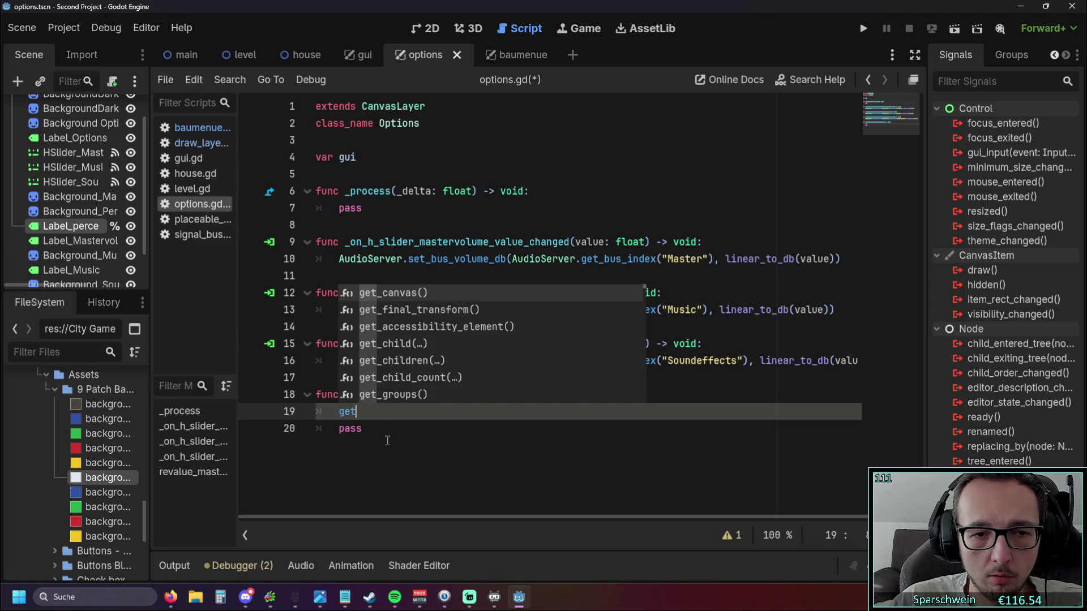
pyautogui.press('BackSpace')
pyautogui.press('BackSpace')
pyautogui.press('BackSpace')
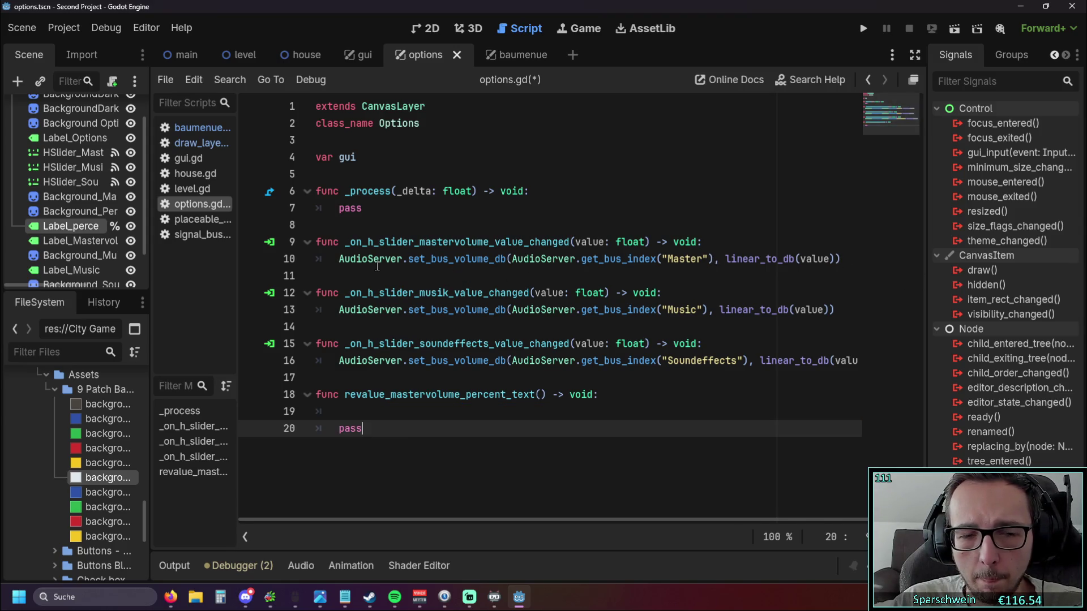
pyautogui.click(422, 263)
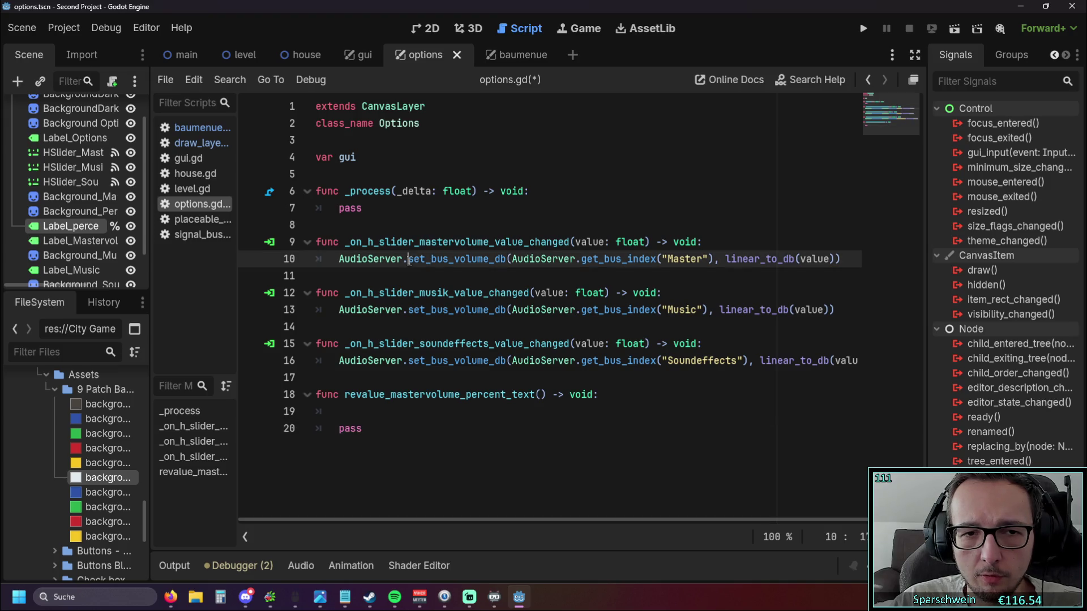
pyautogui.click(449, 292)
pyautogui.click(369, 414)
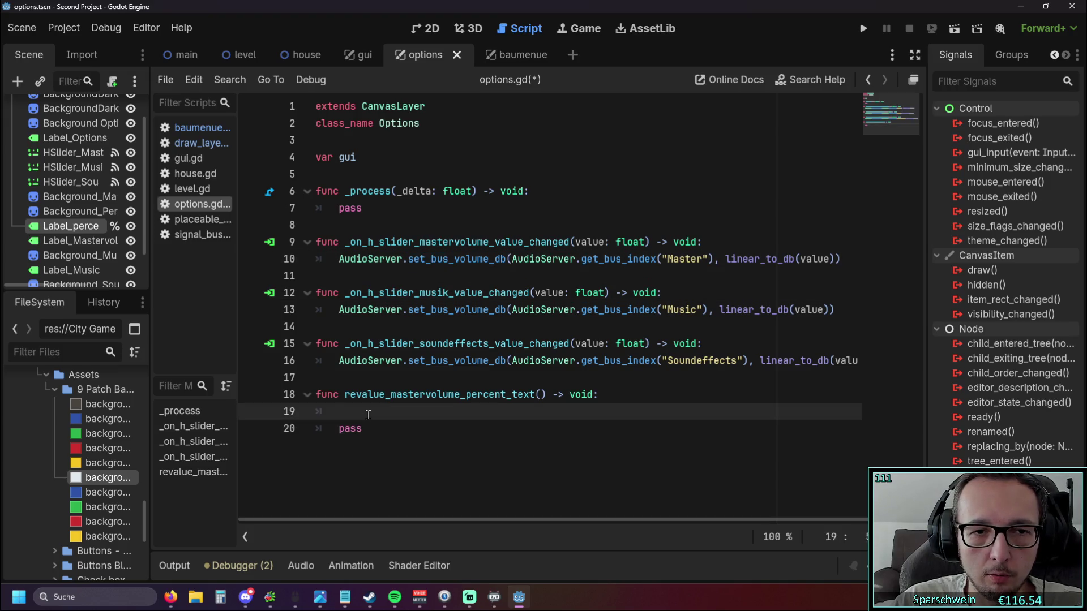
pyautogui.moveTo(339, 258); pyautogui.dragTo(840, 258)
pyautogui.hotkey('ctrl', 'c')
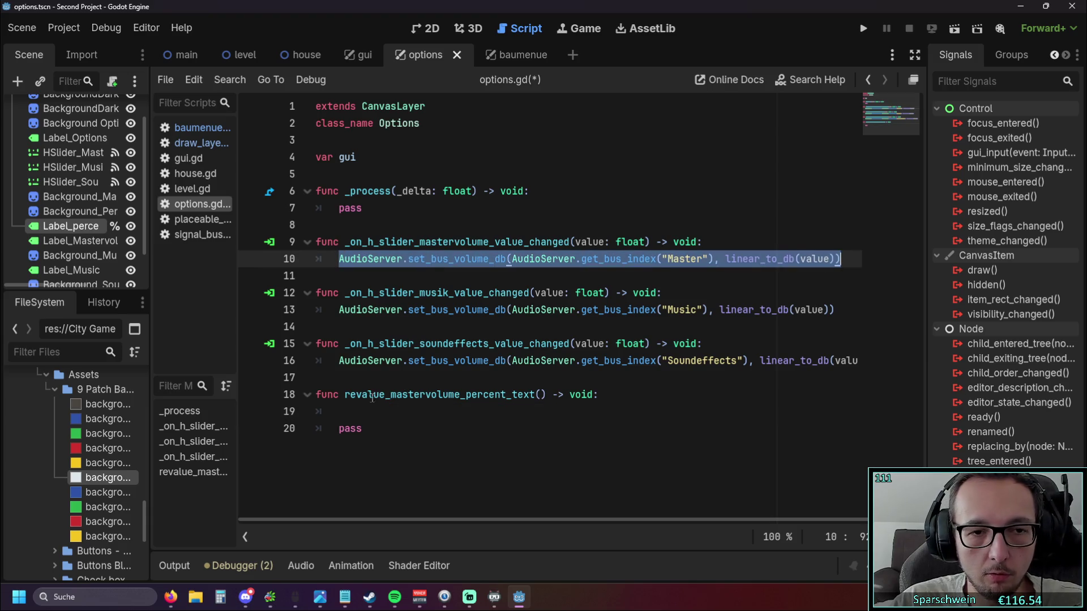
pyautogui.click(372, 415)
pyautogui.hotkey('ctrl', 'v')
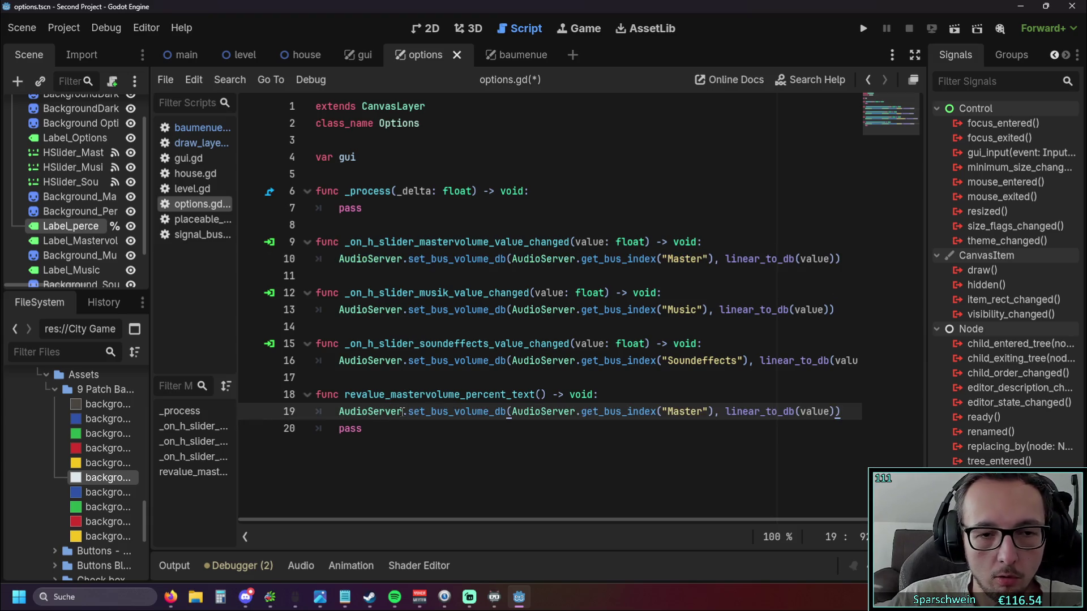
# Change the call to get_bus_volume_db and remove the stray parenthesis and linear_to_db(value) argument.
pyautogui.doubleClick(418, 412)
pyautogui.write('ge')
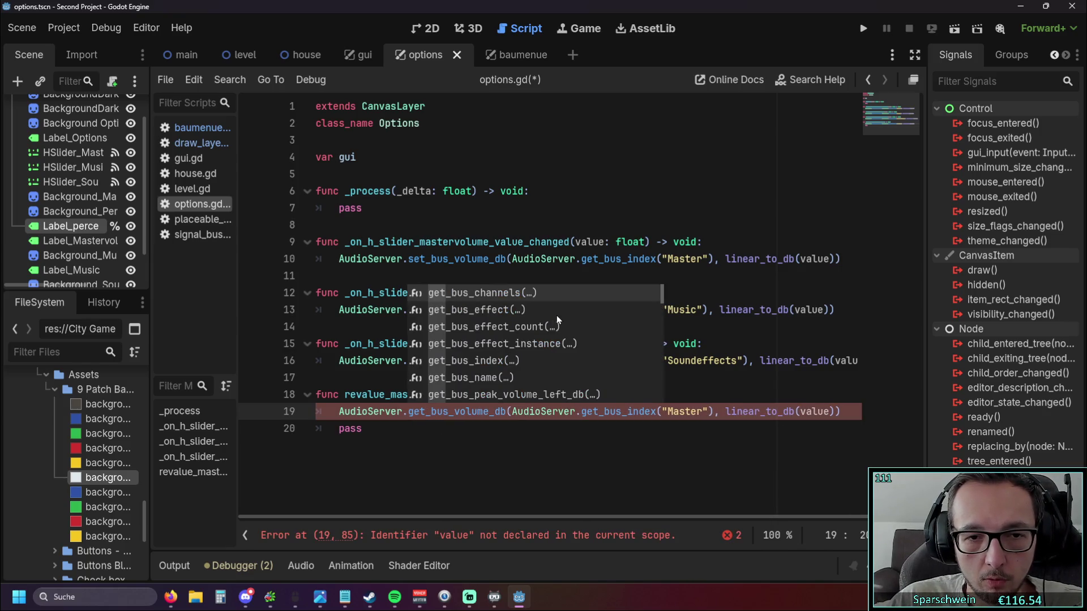
pyautogui.scroll(-2, 556, 314)
pyautogui.scroll(-3, 559, 318)
pyautogui.scroll(-3, 559, 320)
pyautogui.scroll(-3, 560, 320)
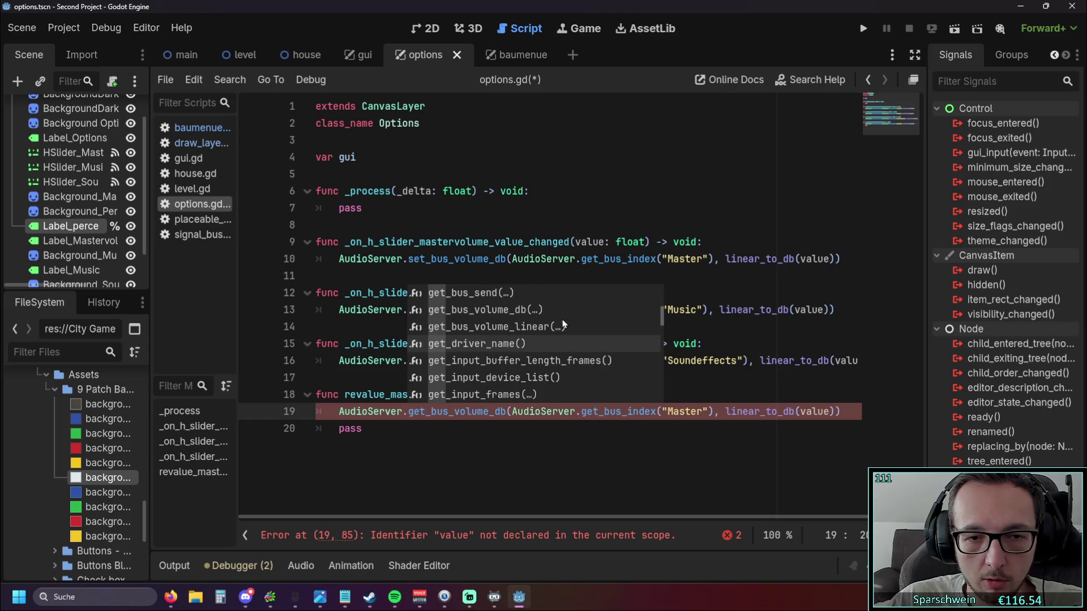
pyautogui.scroll(-1, 562, 319)
pyautogui.scroll(-3, 565, 318)
pyautogui.scroll(-4, 567, 317)
pyautogui.scroll(2, 567, 317)
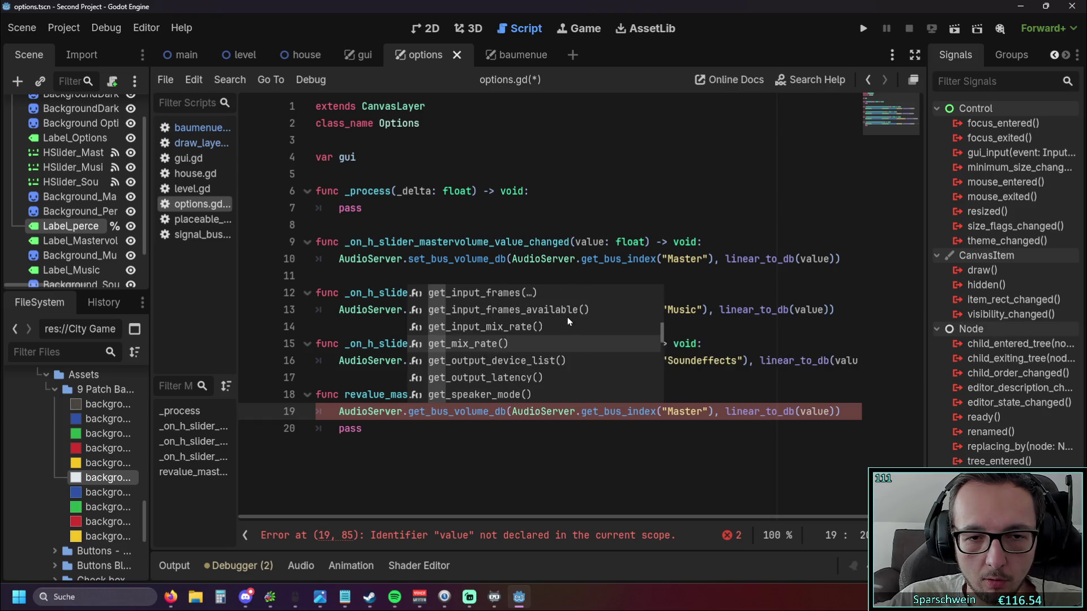
pyautogui.scroll(-3, 567, 317)
pyautogui.scroll(-2, 567, 317)
pyautogui.scroll(-3, 567, 317)
pyautogui.scroll(2, 568, 319)
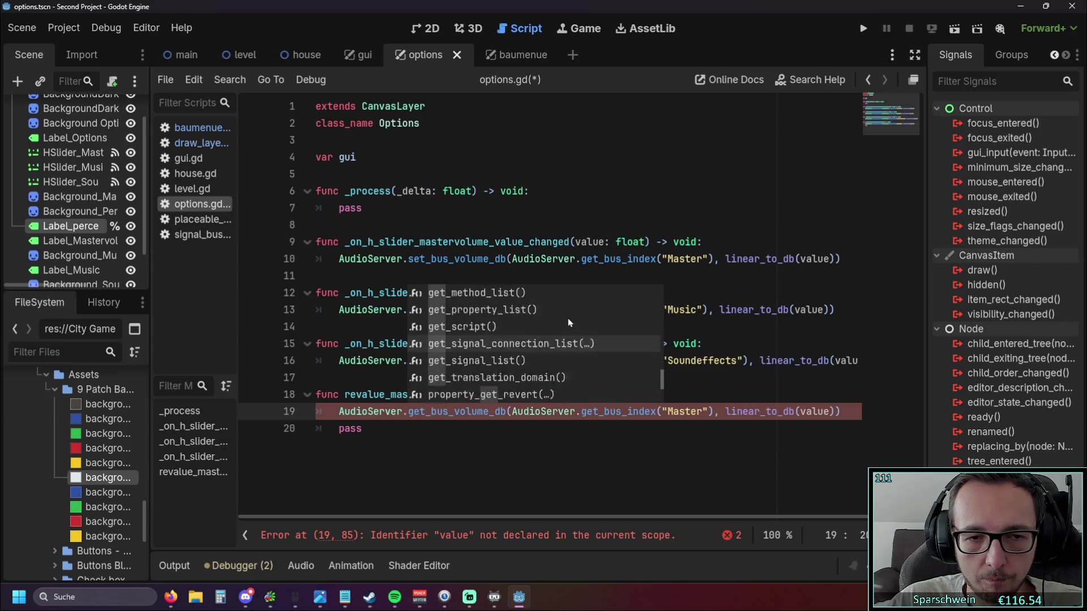
pyautogui.scroll(3, 568, 318)
pyautogui.scroll(1, 568, 318)
pyautogui.scroll(1, 568, 319)
pyautogui.scroll(2, 568, 319)
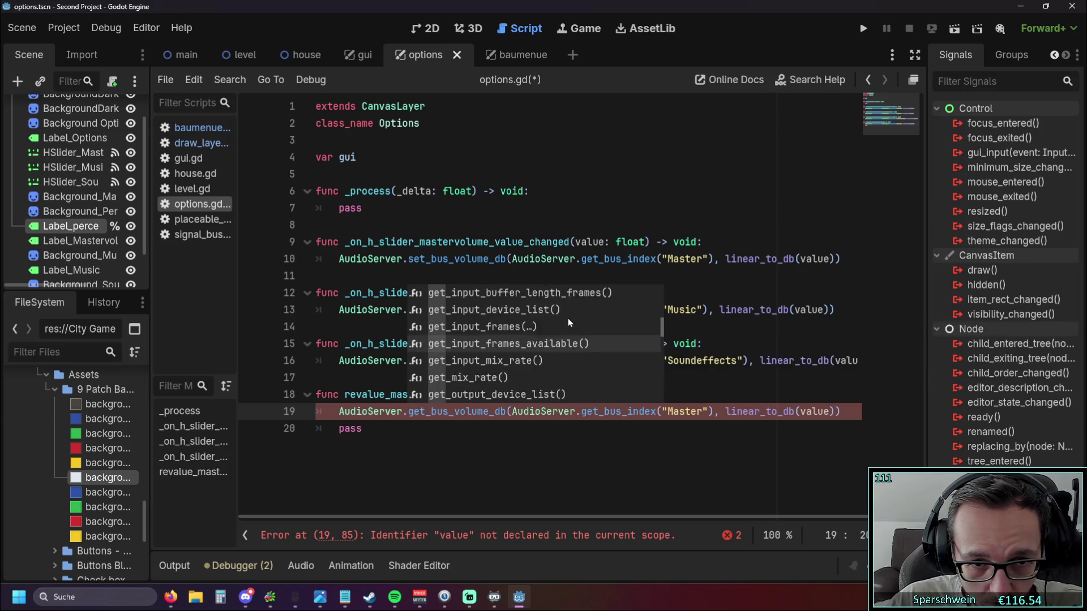
pyautogui.scroll(4, 568, 319)
pyautogui.scroll(3, 568, 319)
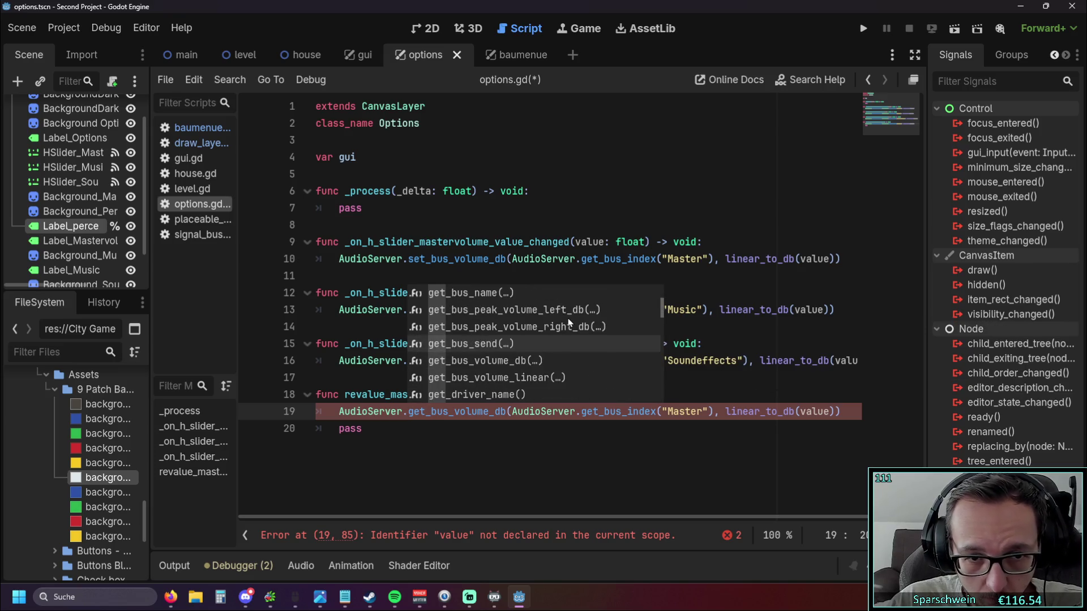
pyautogui.click(543, 361)
pyautogui.click(511, 460)
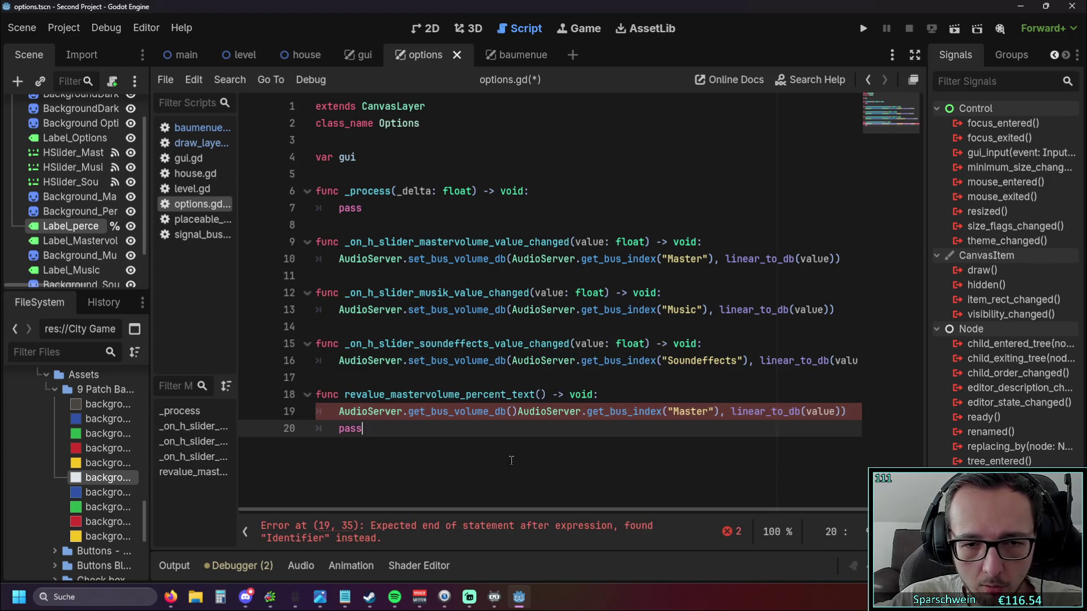
pyautogui.click(513, 413)
pyautogui.press('Delete')
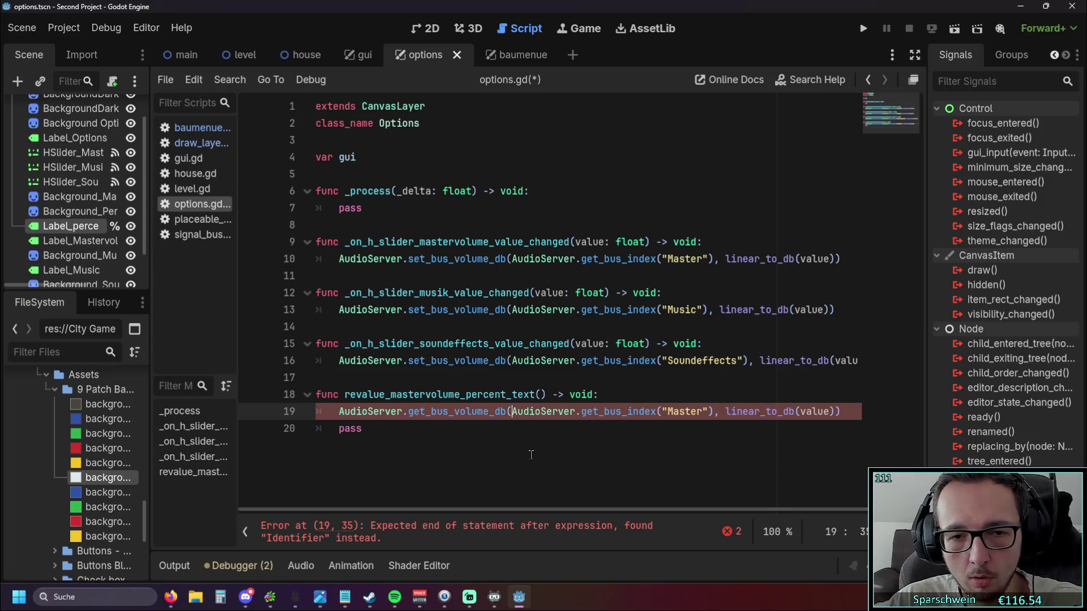
pyautogui.click(528, 456)
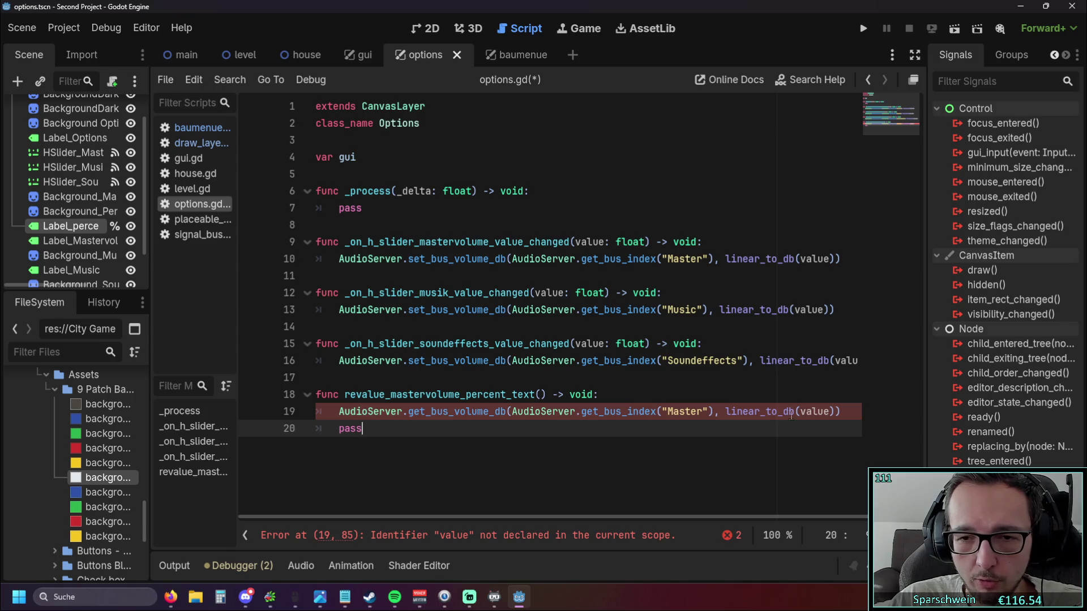
pyautogui.moveTo(839, 411); pyautogui.dragTo(713, 412)
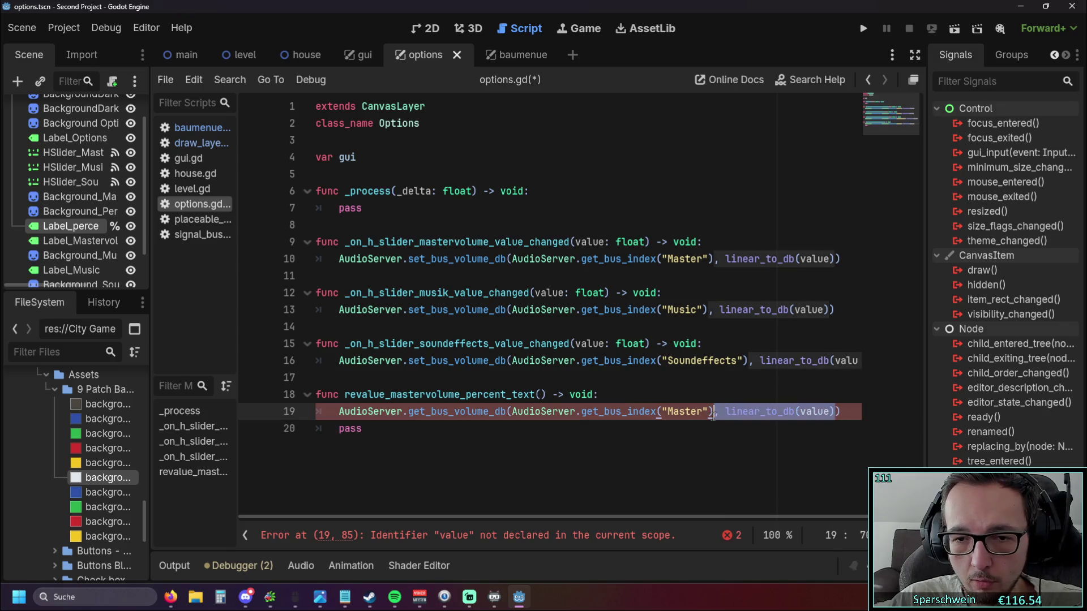
pyautogui.press('BackSpace')
pyautogui.write(')')
pyautogui.press('Home')
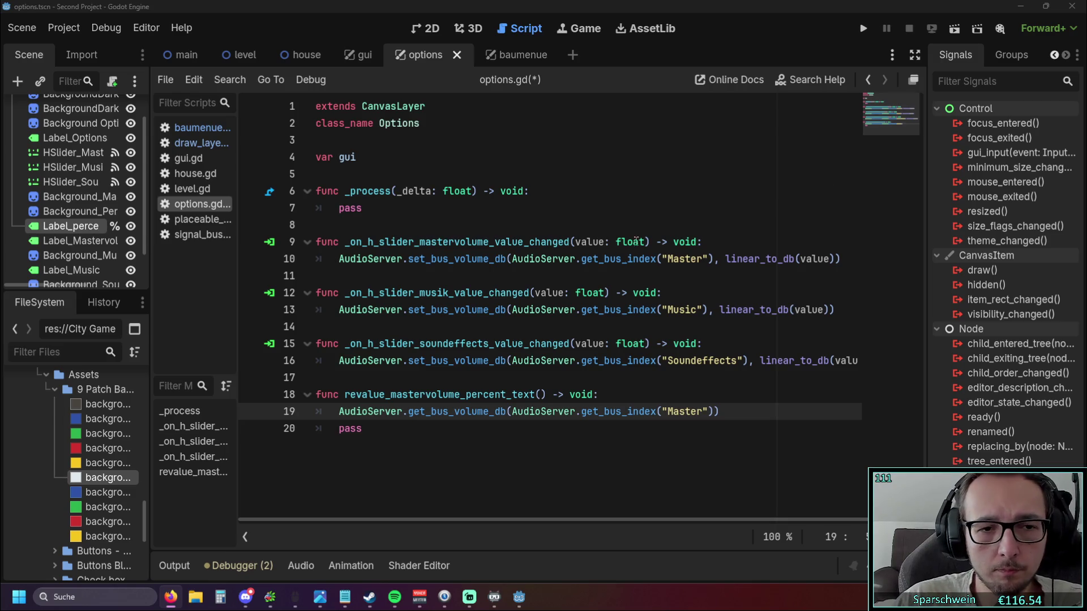
pyautogui.write('cur')
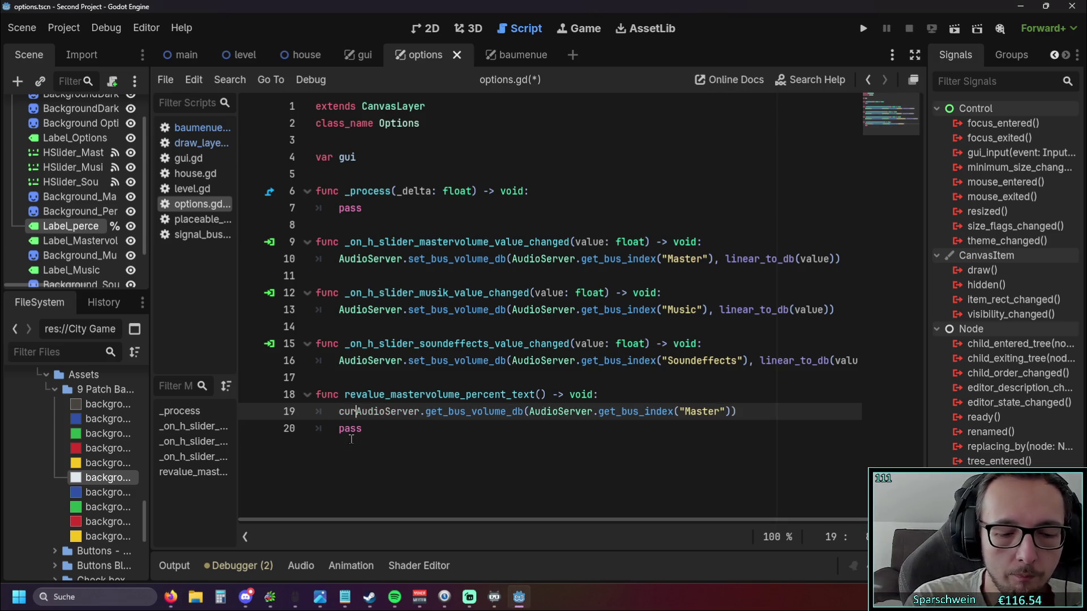
pyautogui.write('rent')
# Store the call result in var current_volume and add print(current_volume) below it.
pyautogui.press('BackSpace')
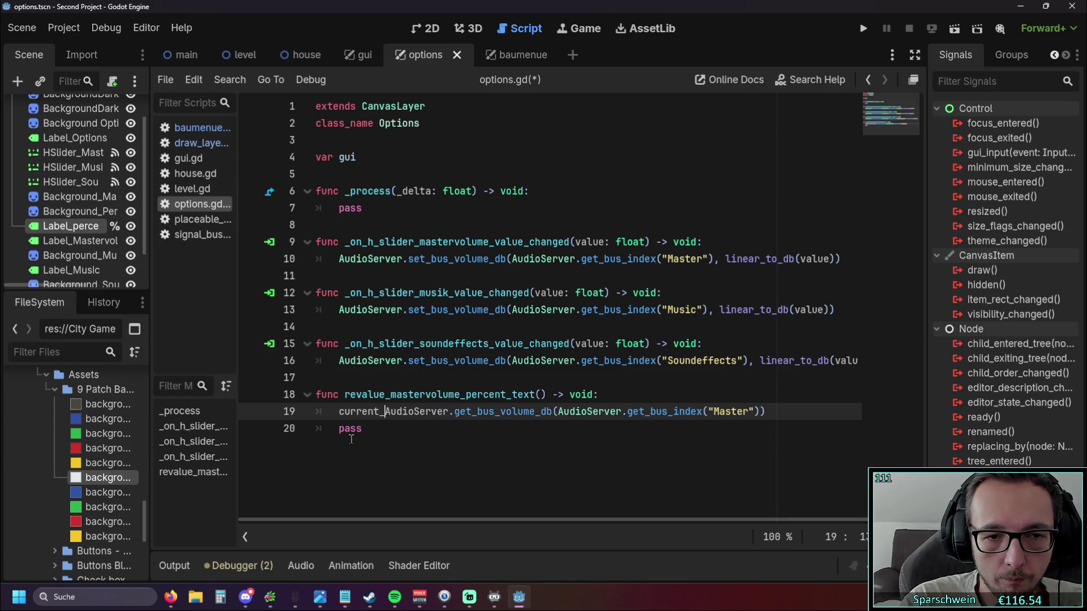
pyautogui.press('BackSpace')
pyautogui.press('BackSpace')
pyautogui.press('BackSpace')
pyautogui.press('BackSpace')
pyautogui.press('BackSpace')
pyautogui.press('BackSpace')
pyautogui.write('var')
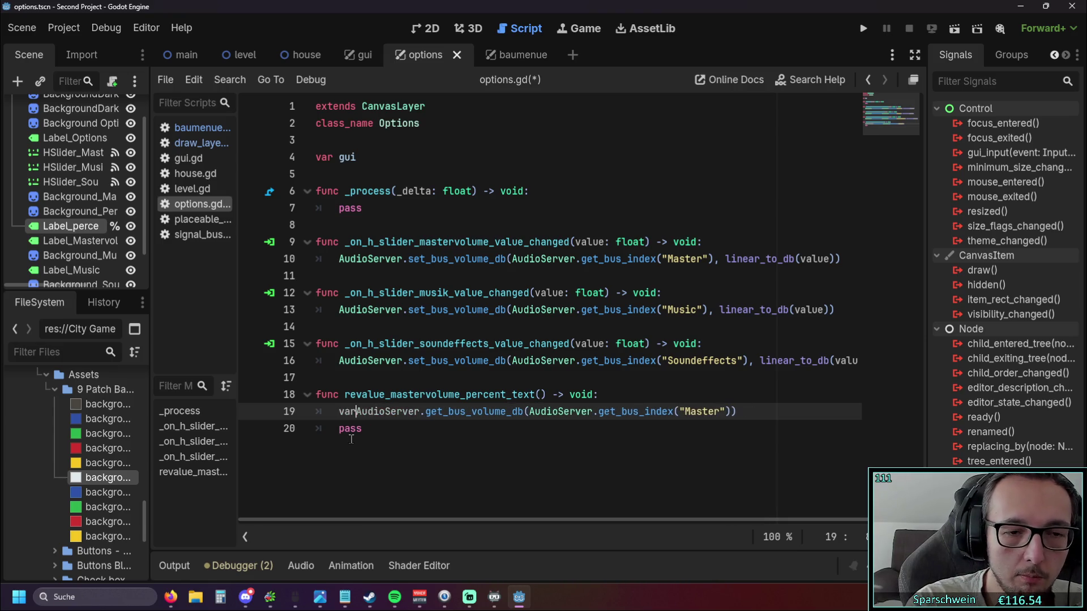
pyautogui.write(' current')
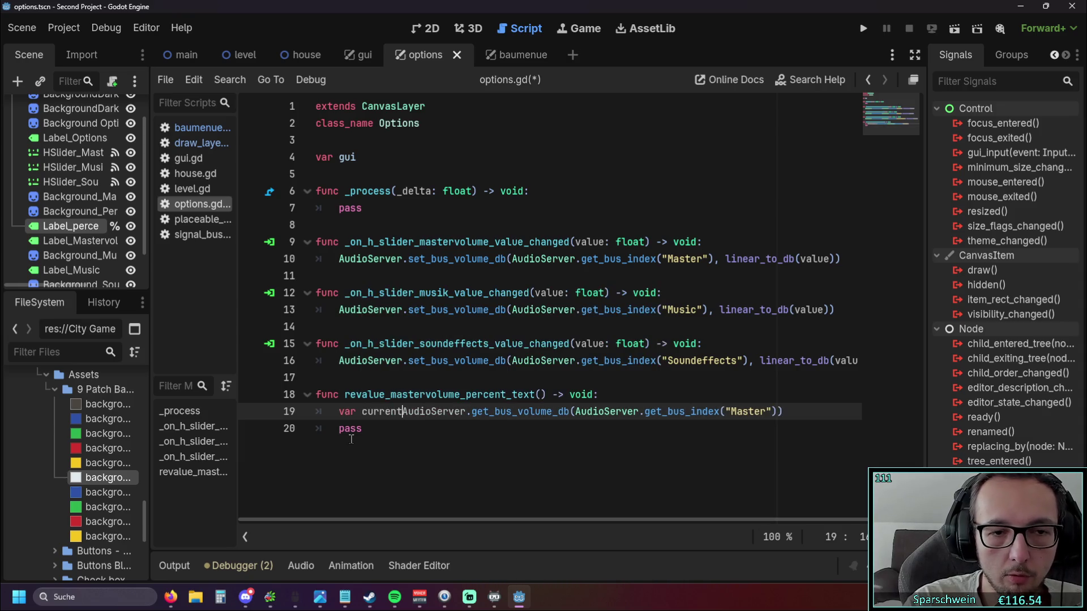
pyautogui.write('_')
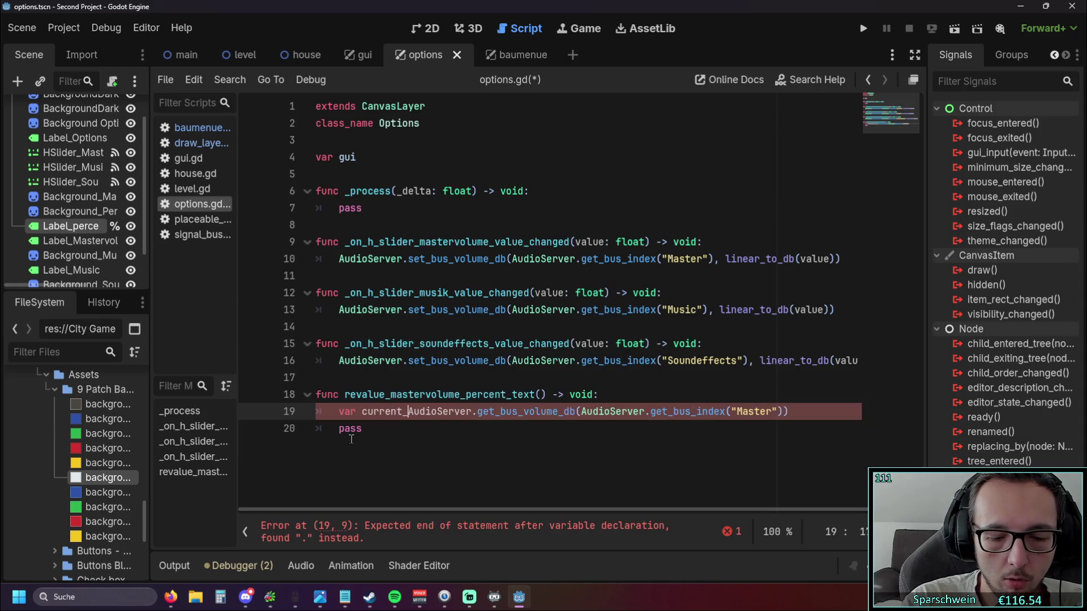
pyautogui.write('volume')
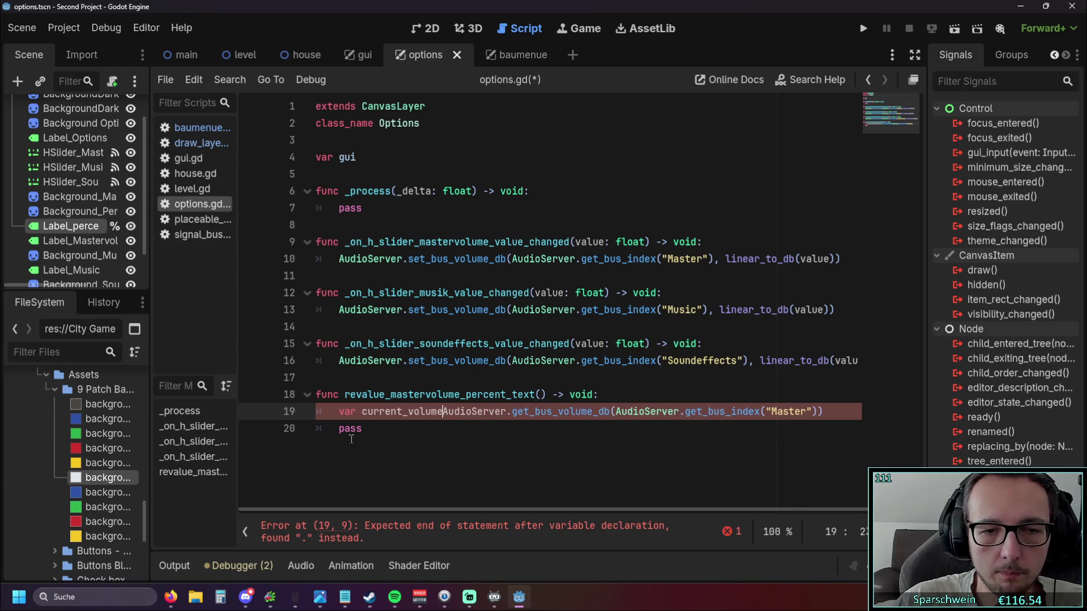
pyautogui.write(' =')
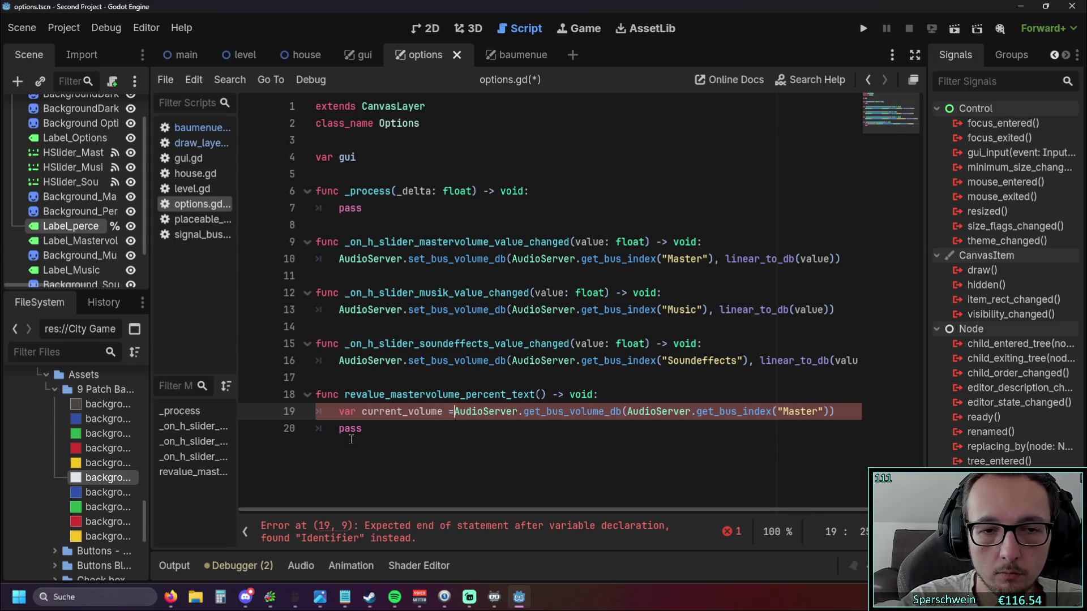
pyautogui.click(401, 428)
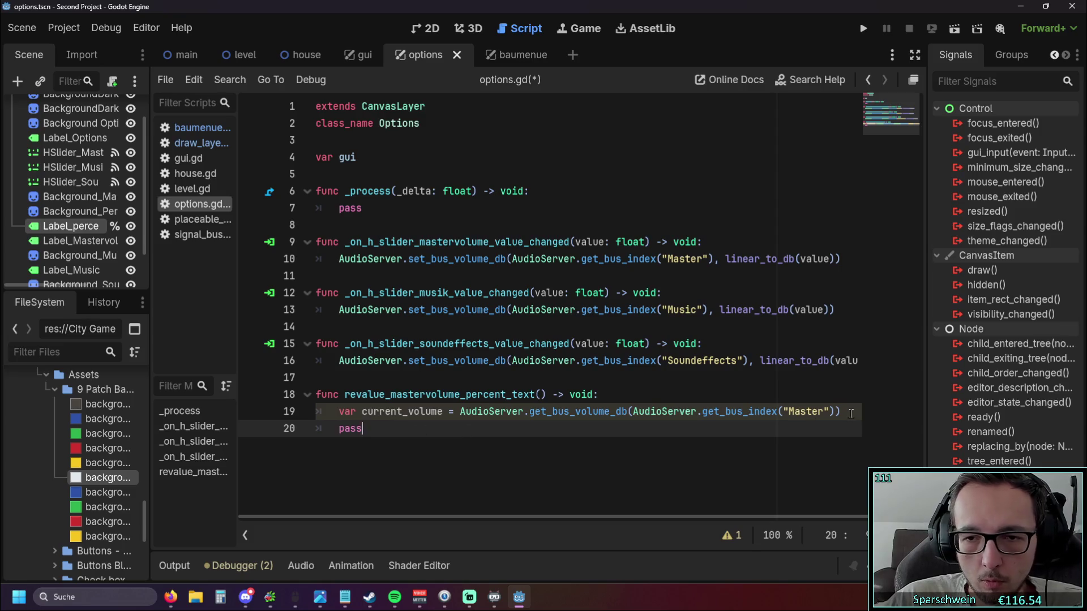
pyautogui.press('Up')
pyautogui.press('Return')
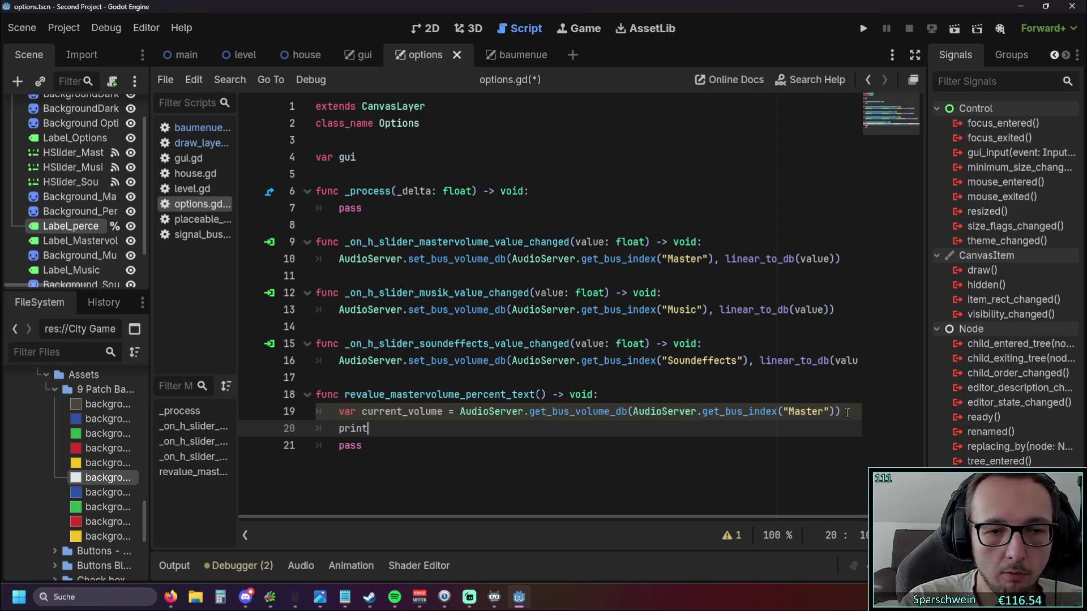
pyautogui.write('(curr')
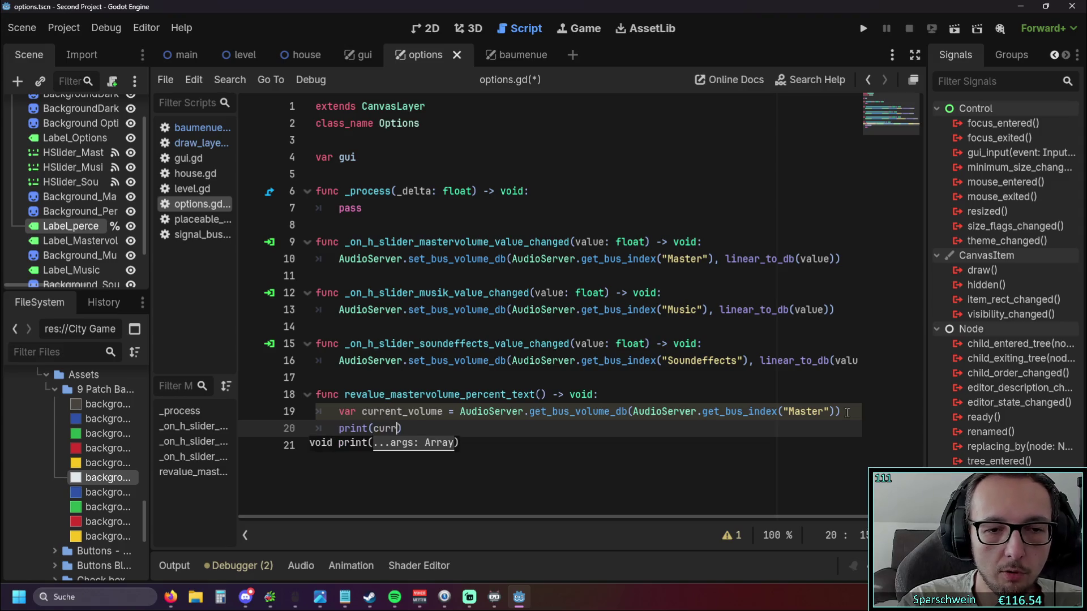
pyautogui.press('Return')
pyautogui.press('Down')
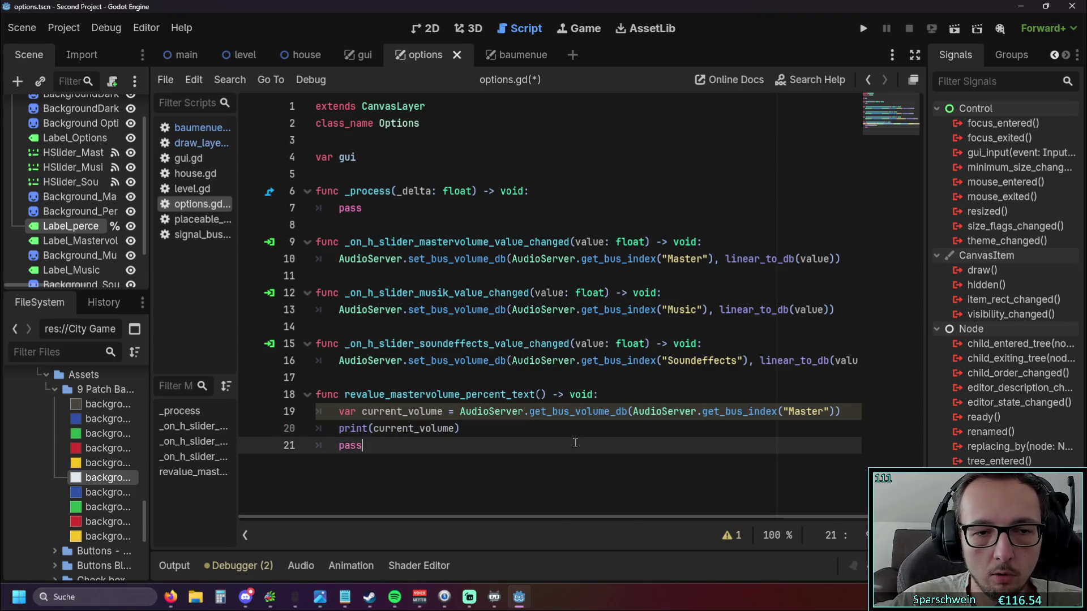
# Run the game, toggle the options menu, then close the game window.
pyautogui.click(863, 29)
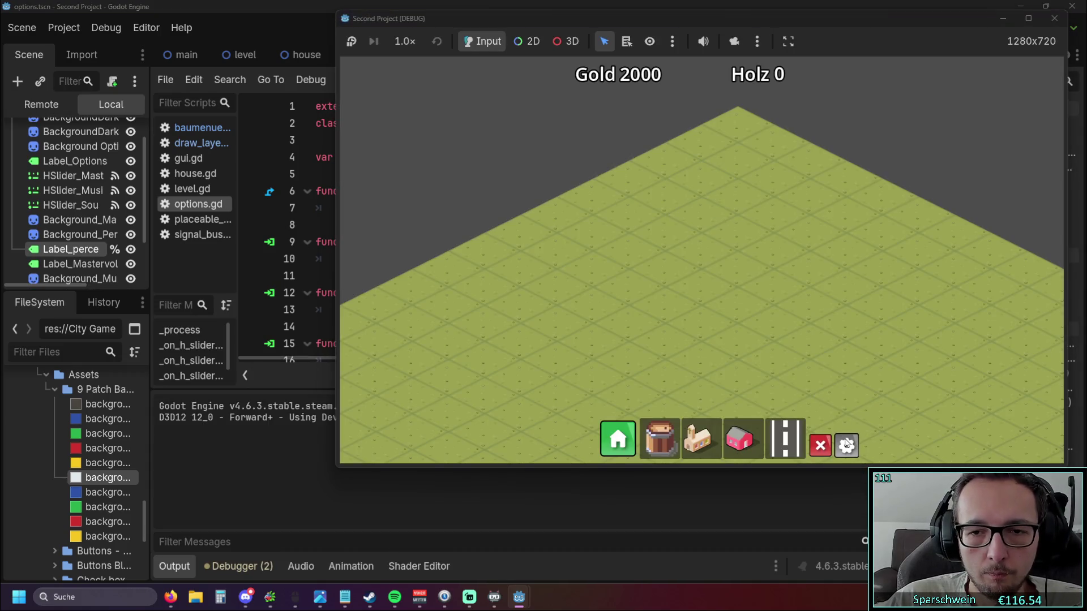
pyautogui.click(846, 446)
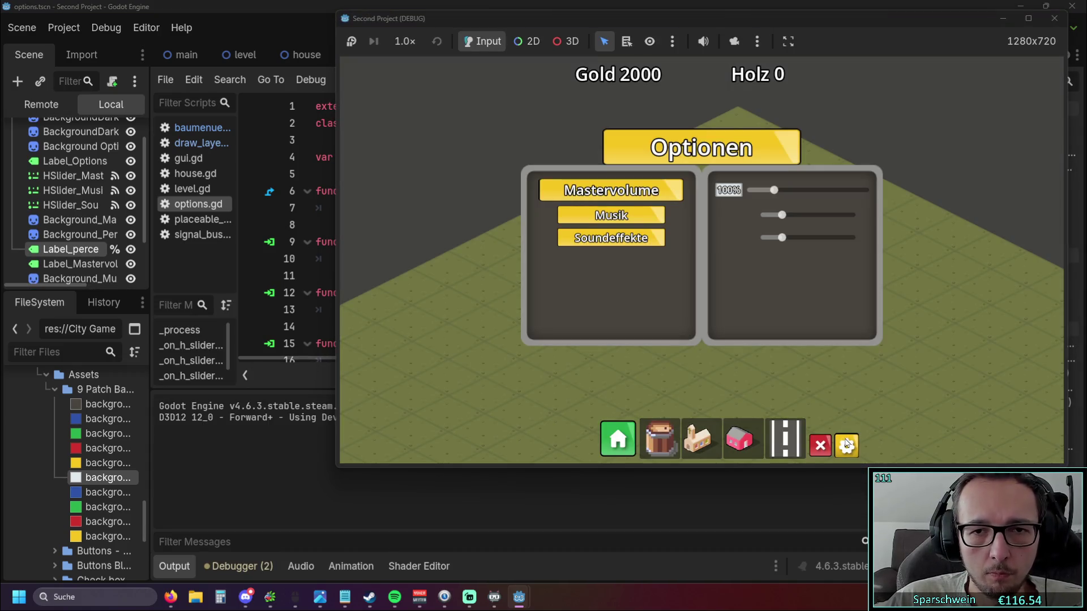
pyautogui.click(847, 446)
pyautogui.click(846, 446)
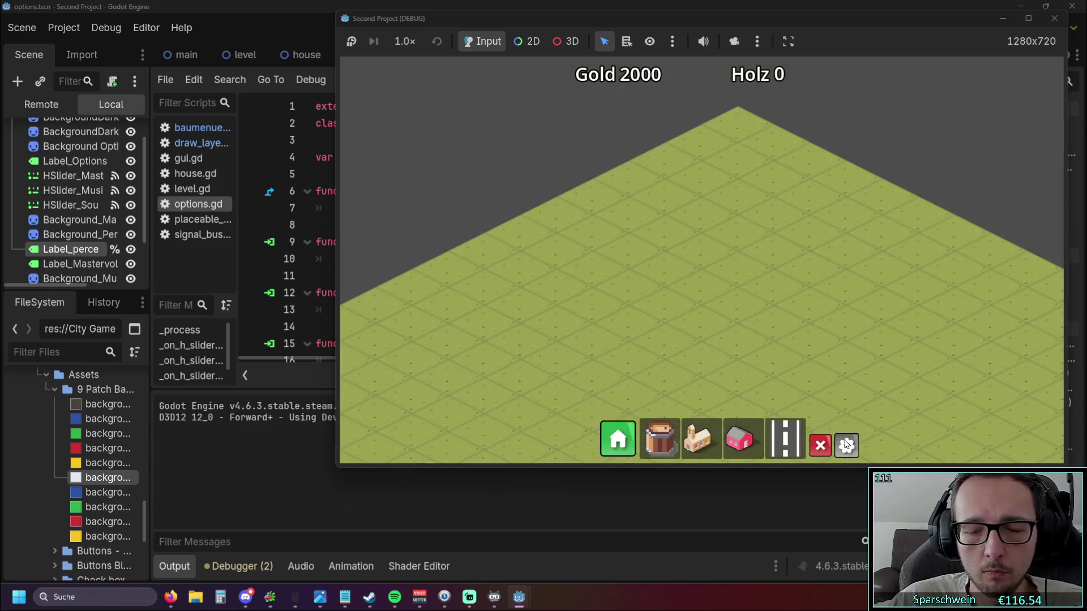
pyautogui.click(1054, 17)
pyautogui.scroll(-3, 389, 294)
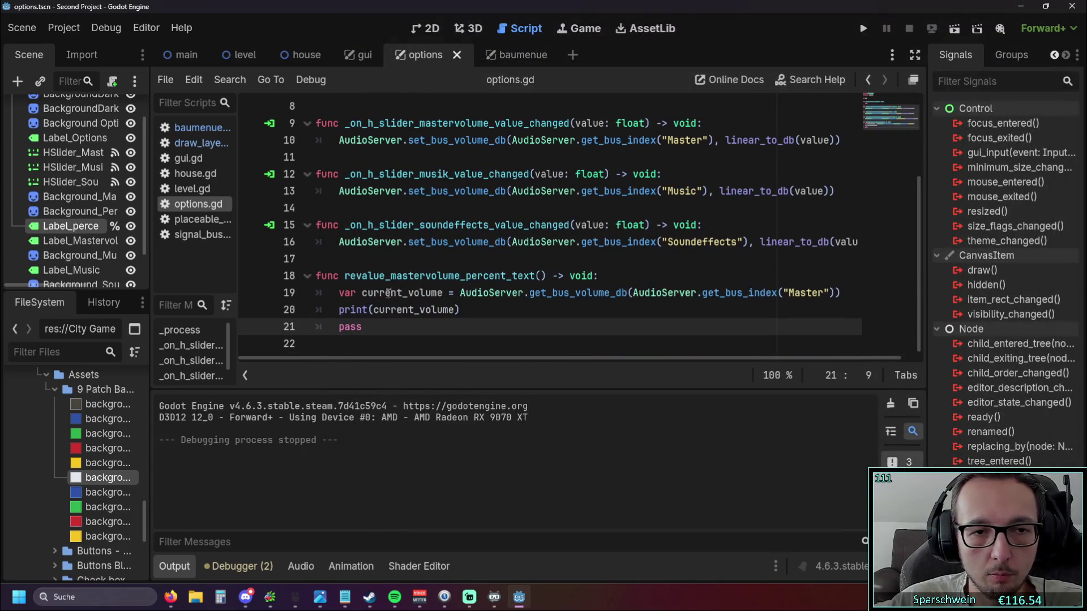
# Paste a revalue_mastervolume_percent_text() call on a new line inside _process above pass.
pyautogui.moveTo(344, 276); pyautogui.dragTo(549, 277)
pyautogui.hotkey('ctrl', 'c')
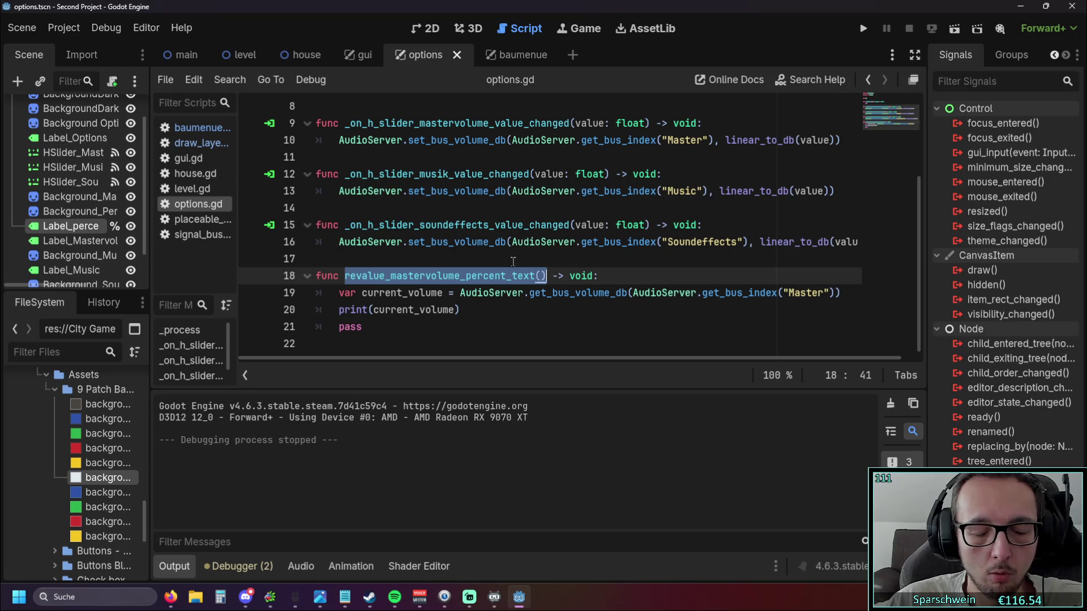
pyautogui.scroll(3, 513, 261)
pyautogui.click(358, 208)
pyautogui.moveTo(523, 192); pyautogui.dragTo(538, 191)
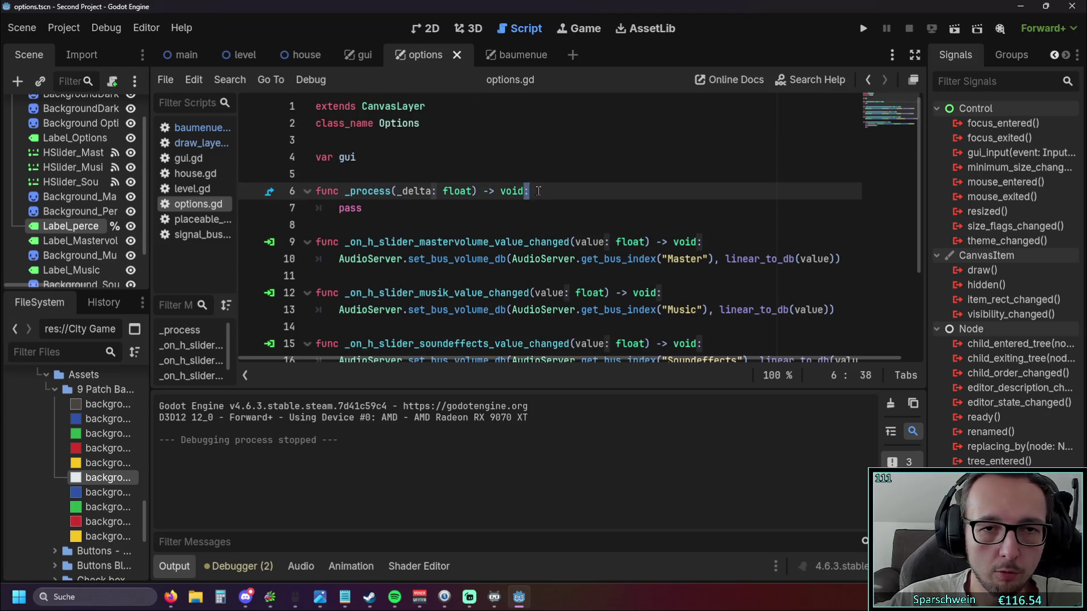
pyautogui.click(528, 191)
pyautogui.press('Return')
pyautogui.hotkey('ctrl', 'v')
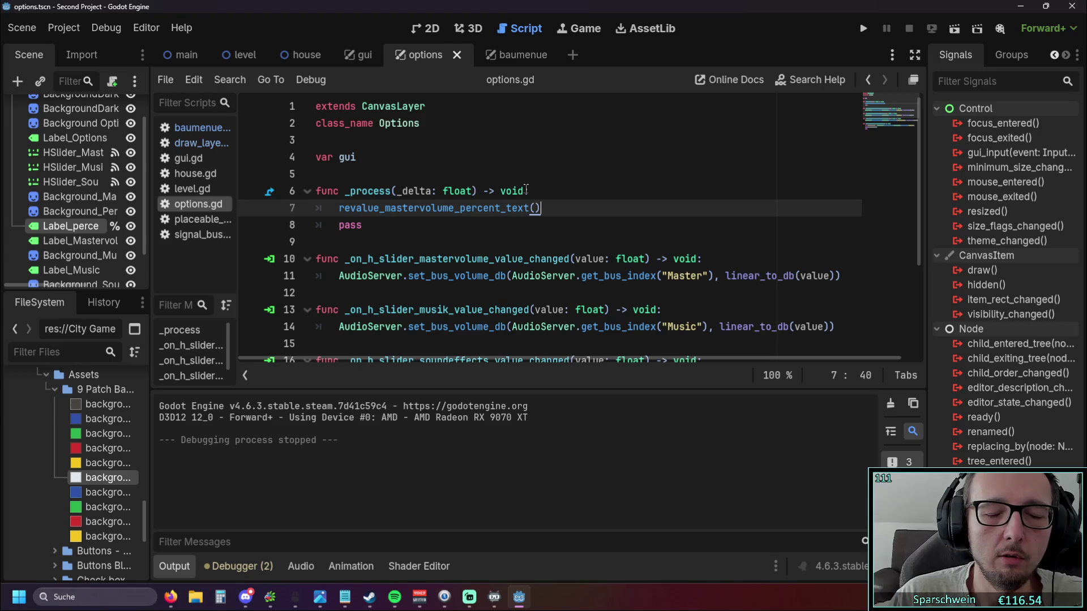
pyautogui.scroll(-3, 527, 191)
pyautogui.click(527, 191)
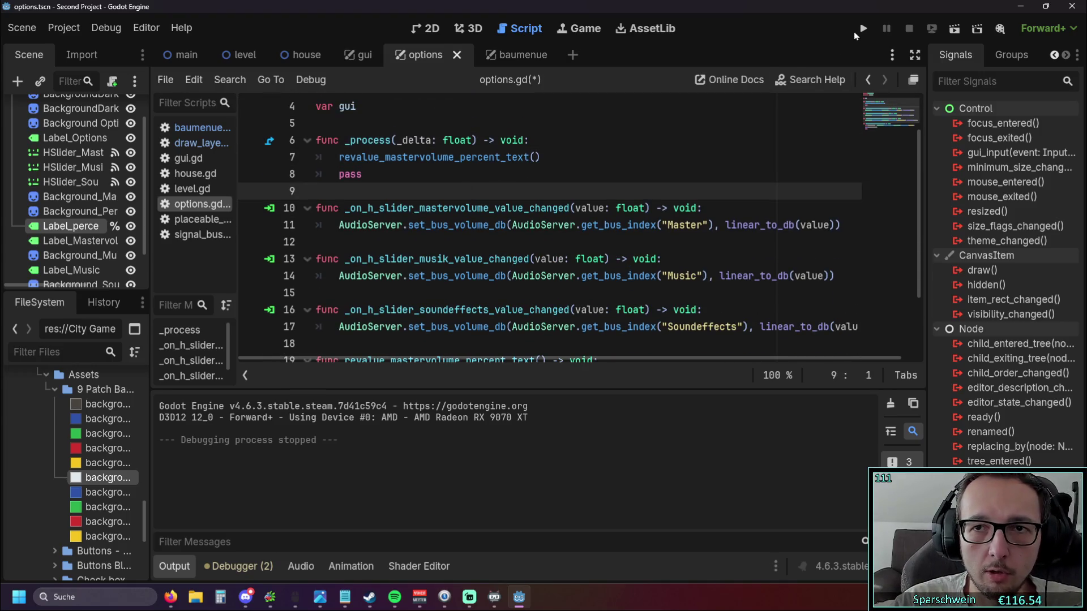
# Run the game and open the Optionen menu with the gear button.
pyautogui.click(862, 28)
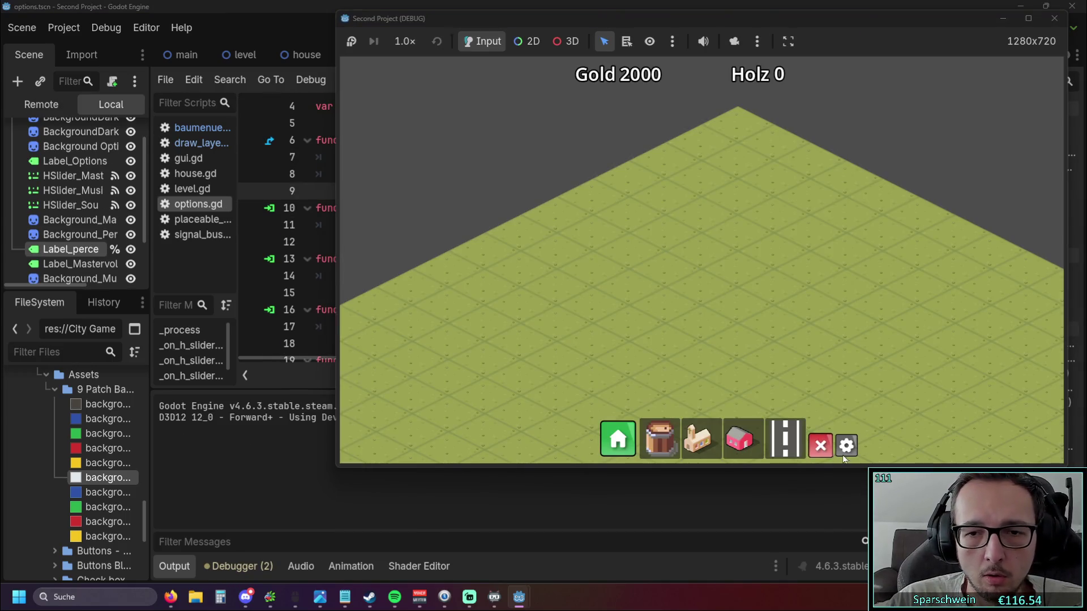
pyautogui.click(846, 446)
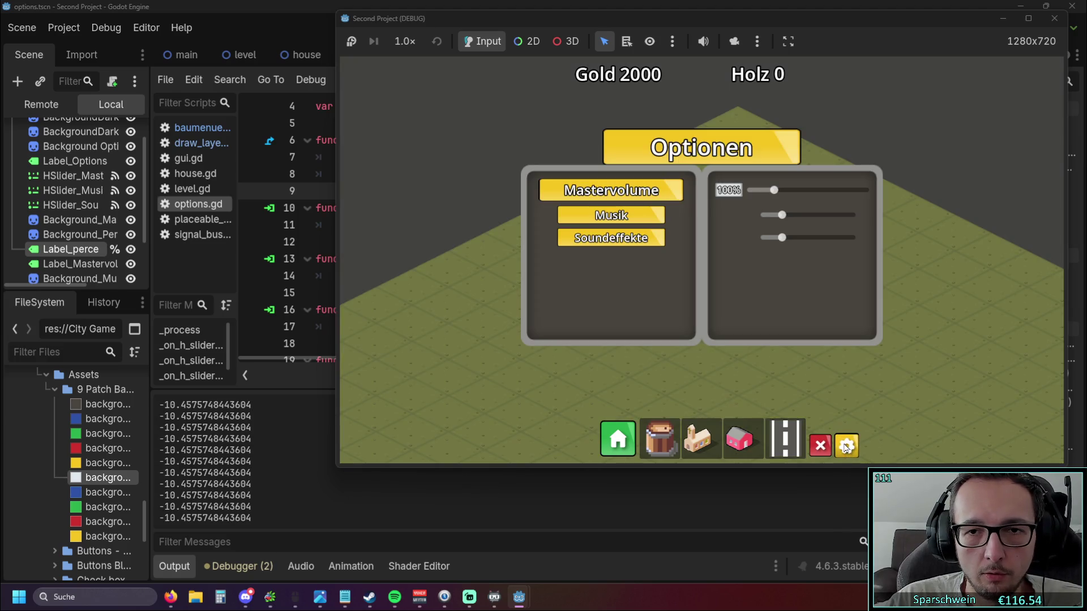
pyautogui.click(847, 446)
pyautogui.click(847, 446)
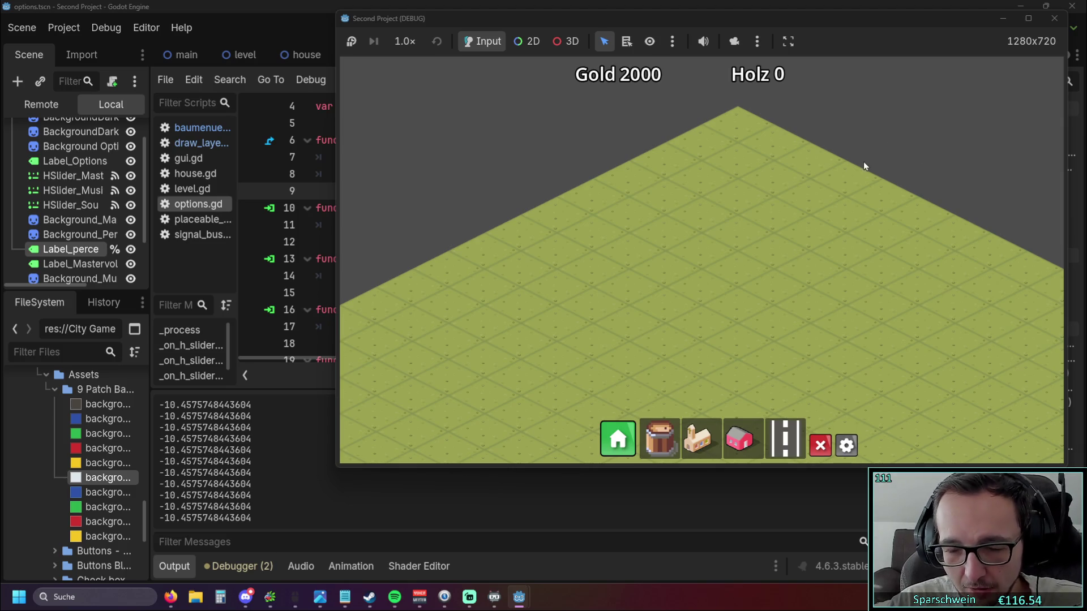
pyautogui.click(847, 445)
# Drag the Mastervolume and Musik sliders up and down to watch printed dB values, then close the game.
pyautogui.moveTo(769, 183)
pyautogui.mouseDown()
pyautogui.moveTo(788, 194)
pyautogui.moveTo(867, 193)
pyautogui.moveTo(690, 201)
pyautogui.moveTo(904, 198)
pyautogui.moveTo(773, 204)
pyautogui.mouseUp()
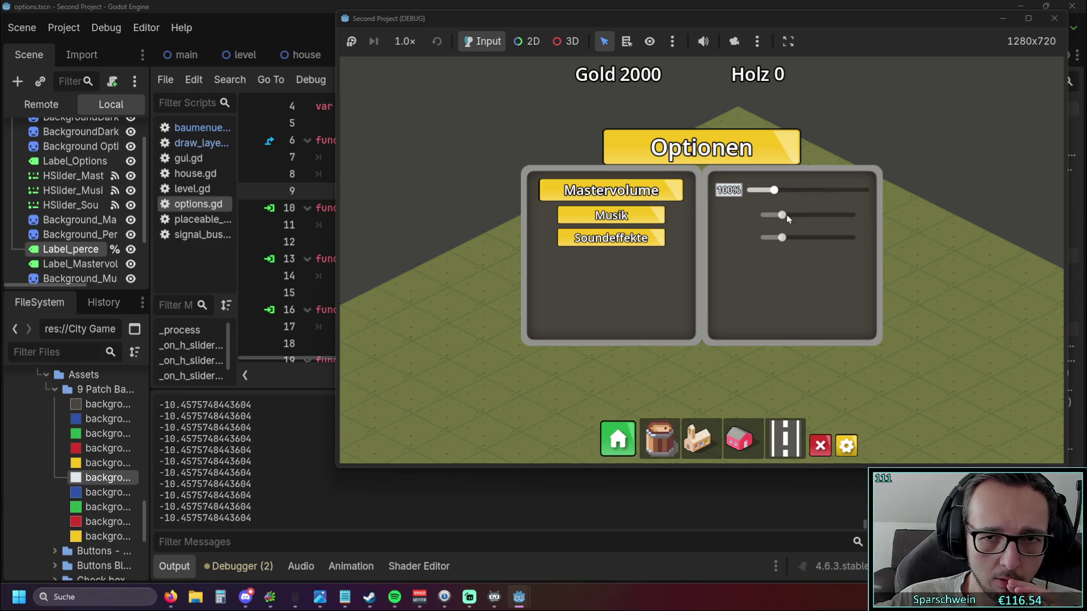
pyautogui.moveTo(792, 215); pyautogui.dragTo(892, 219)
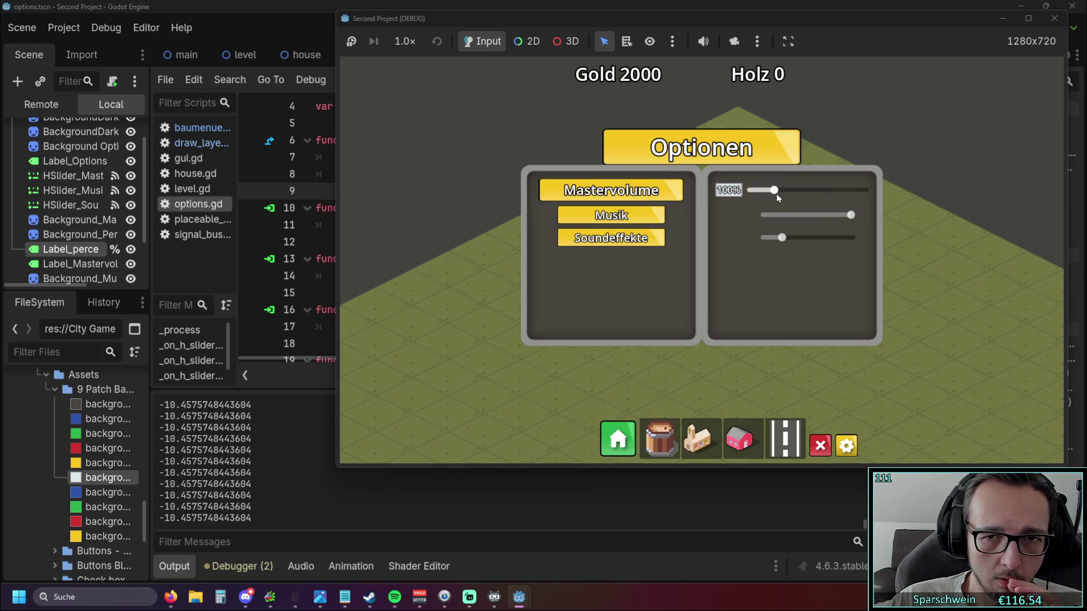
pyautogui.moveTo(776, 194); pyautogui.dragTo(896, 194)
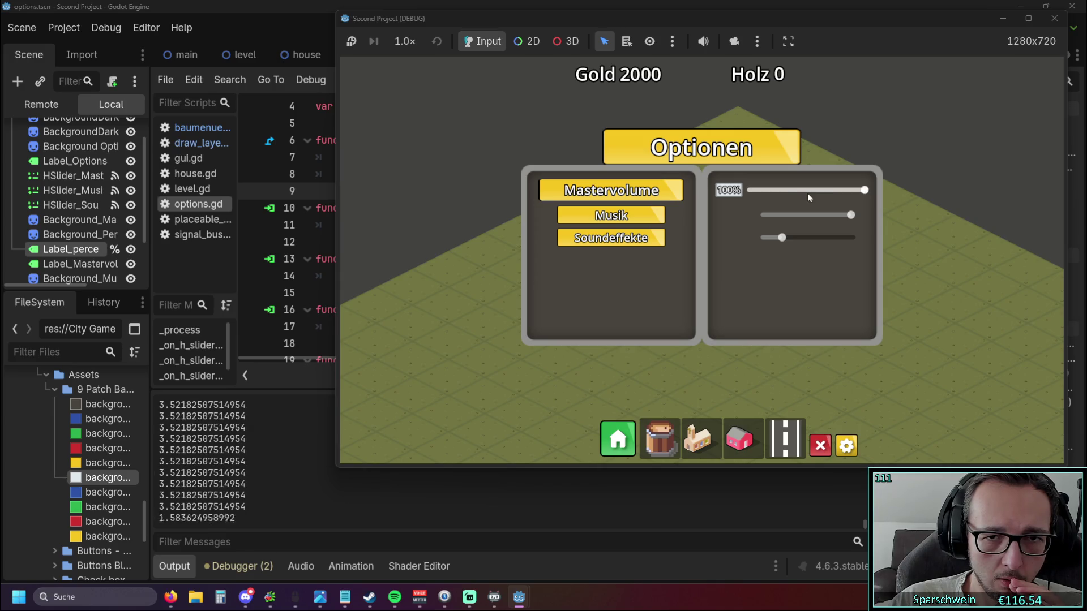
pyautogui.moveTo(808, 197); pyautogui.dragTo(773, 195)
pyautogui.moveTo(850, 216)
pyautogui.mouseDown()
pyautogui.moveTo(781, 217)
pyautogui.moveTo(767, 191)
pyautogui.mouseUp()
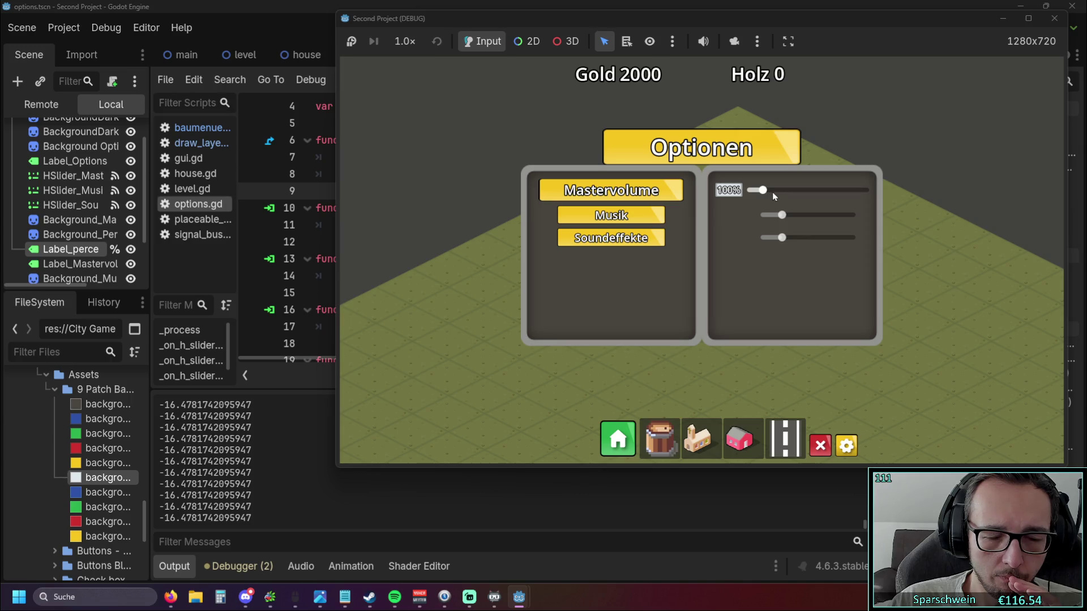
pyautogui.moveTo(776, 15); pyautogui.dragTo(732, 20)
pyautogui.click(1010, 23)
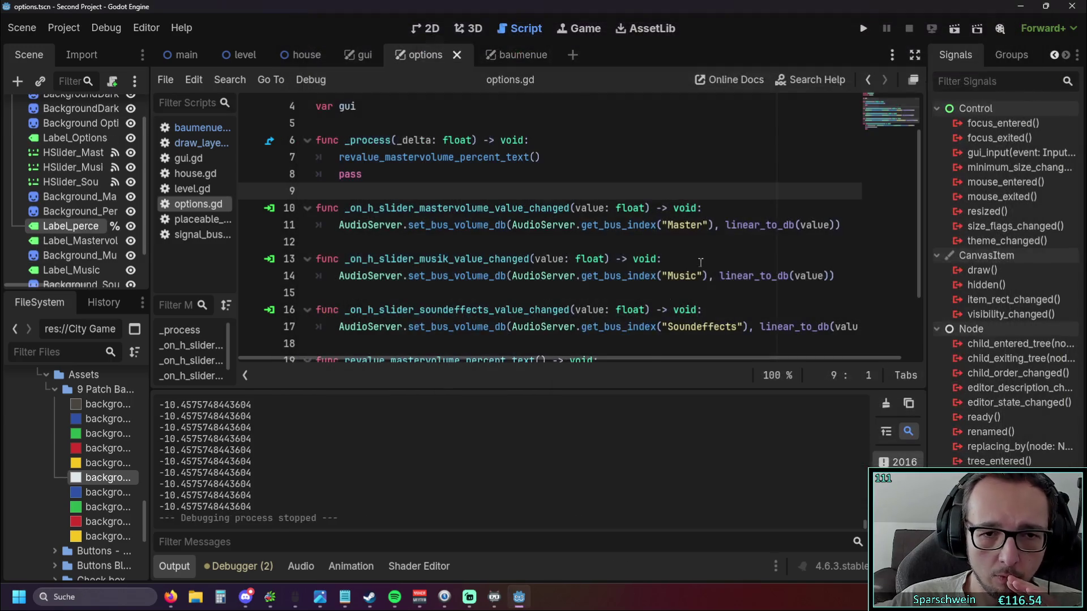
# Replace get_bus_volume_db with get_bus_volume_linear on line 20 and run the game again.
pyautogui.click(520, 310)
pyautogui.scroll(-2, 580, 307)
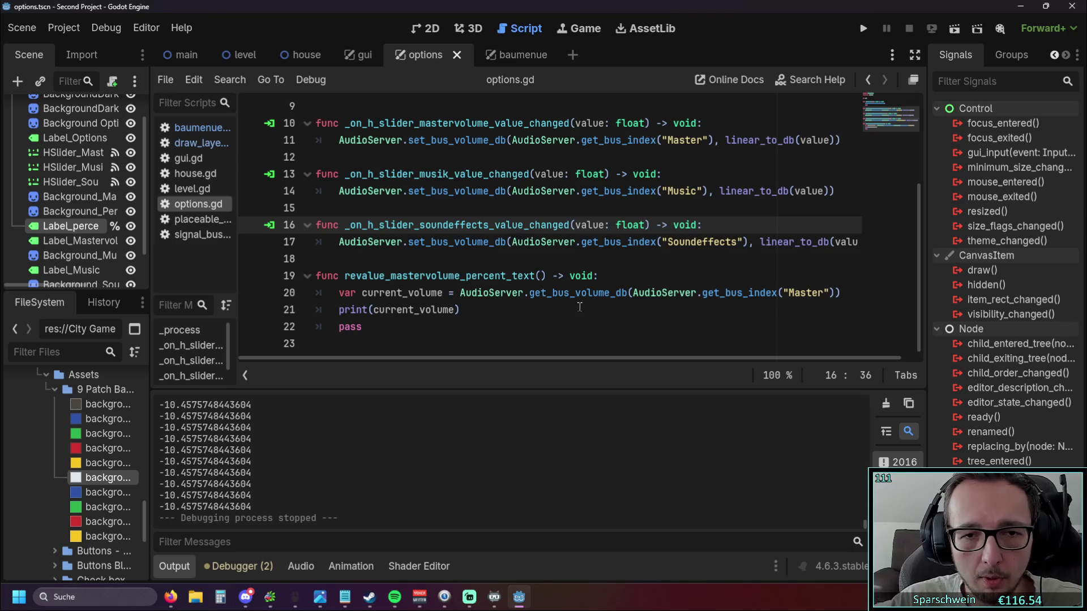
pyautogui.click(611, 295)
pyautogui.moveTo(629, 293); pyautogui.dragTo(530, 293)
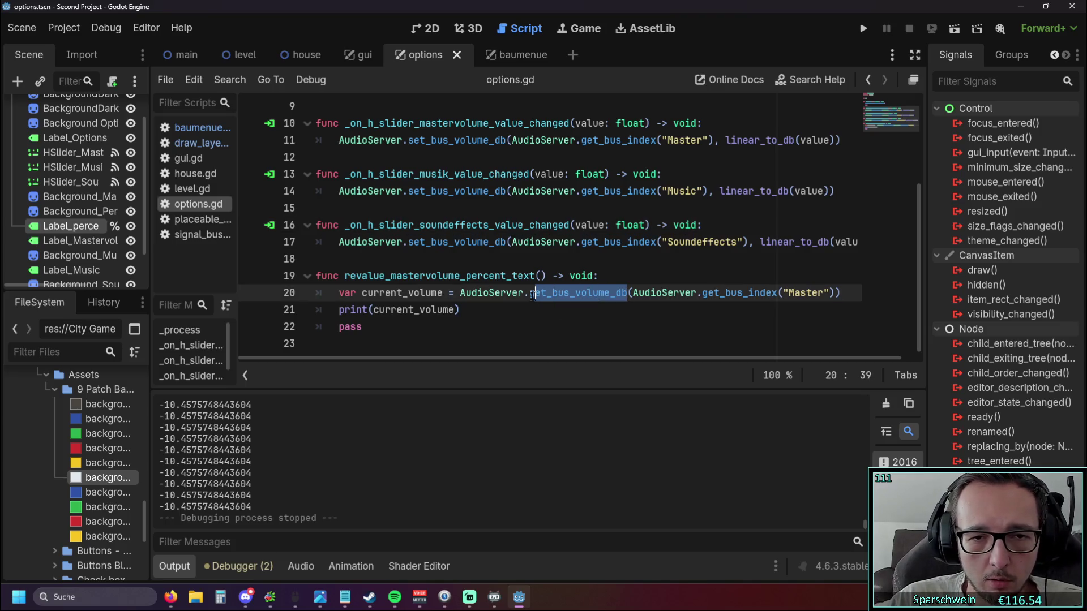
pyautogui.press('BackSpace')
pyautogui.write('get')
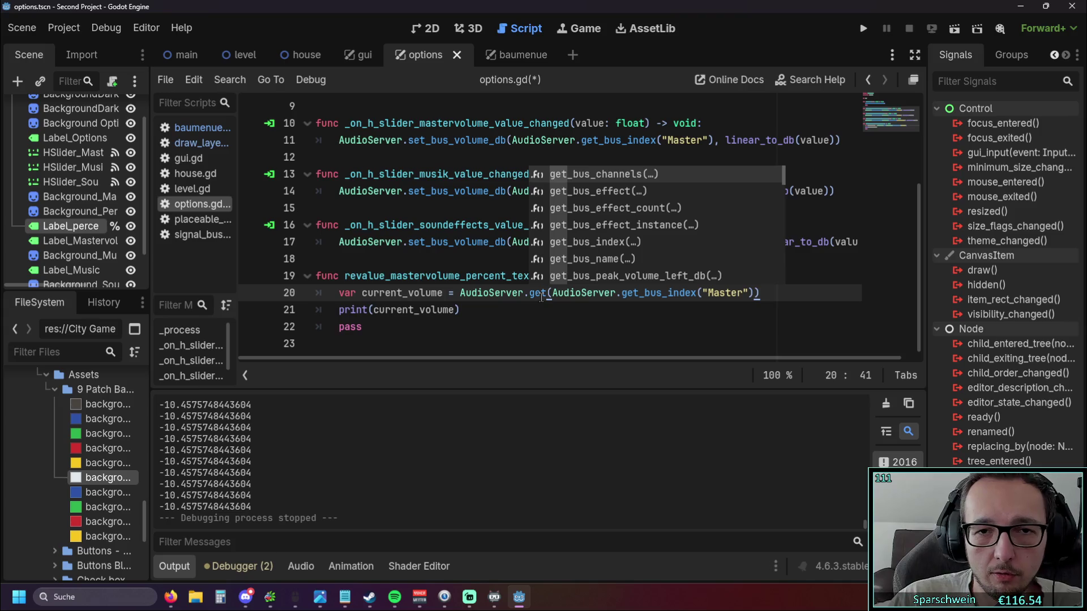
pyautogui.scroll(-3, 654, 210)
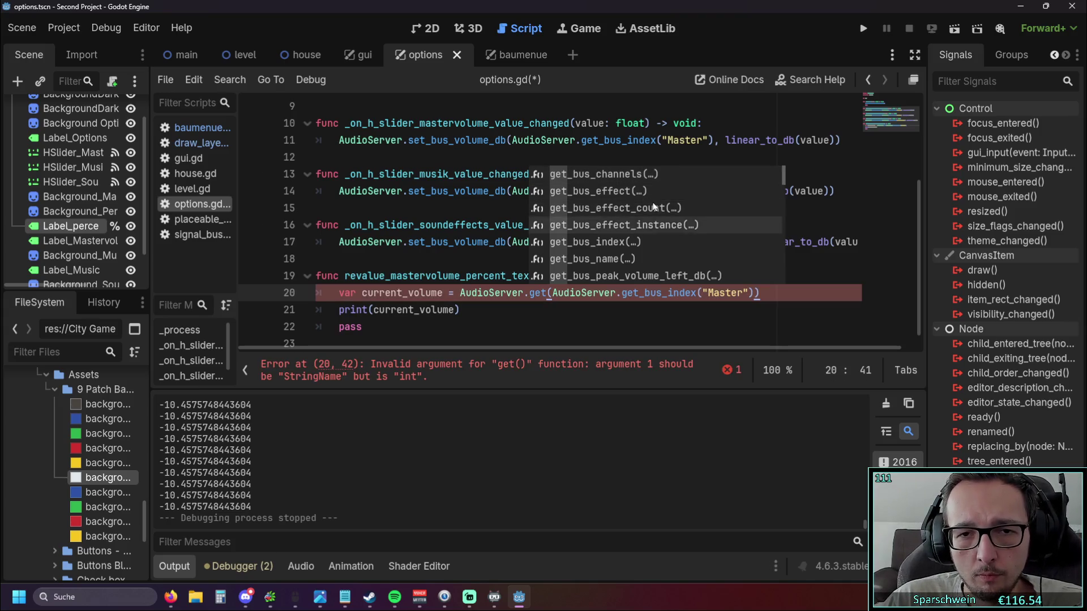
pyautogui.scroll(-3, 655, 210)
pyautogui.scroll(-1, 655, 208)
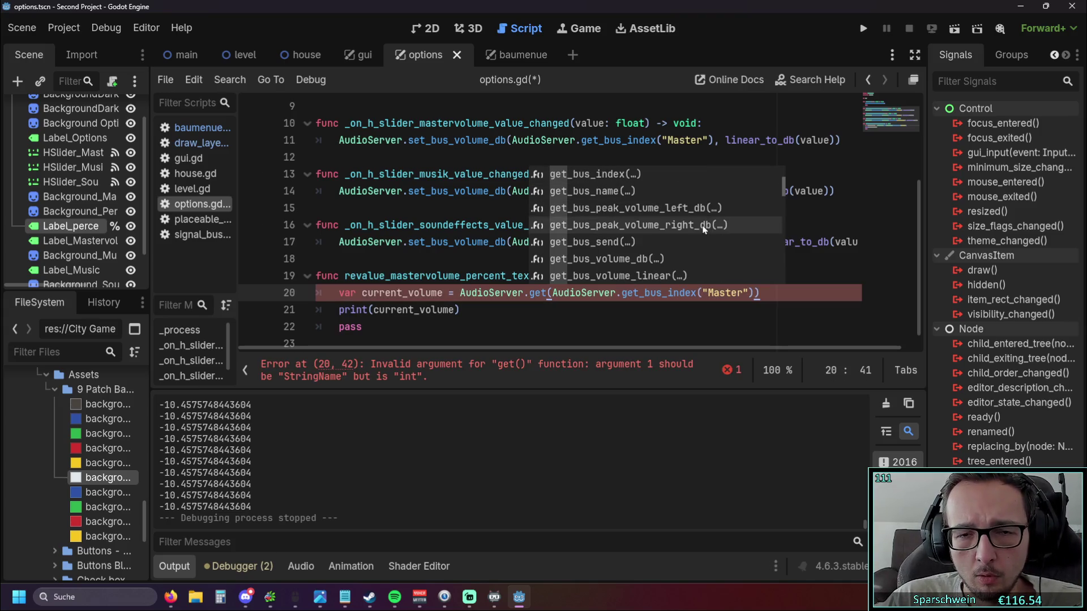
pyautogui.scroll(-1, 703, 230)
pyautogui.scroll(-1, 701, 231)
pyautogui.scroll(-1, 675, 244)
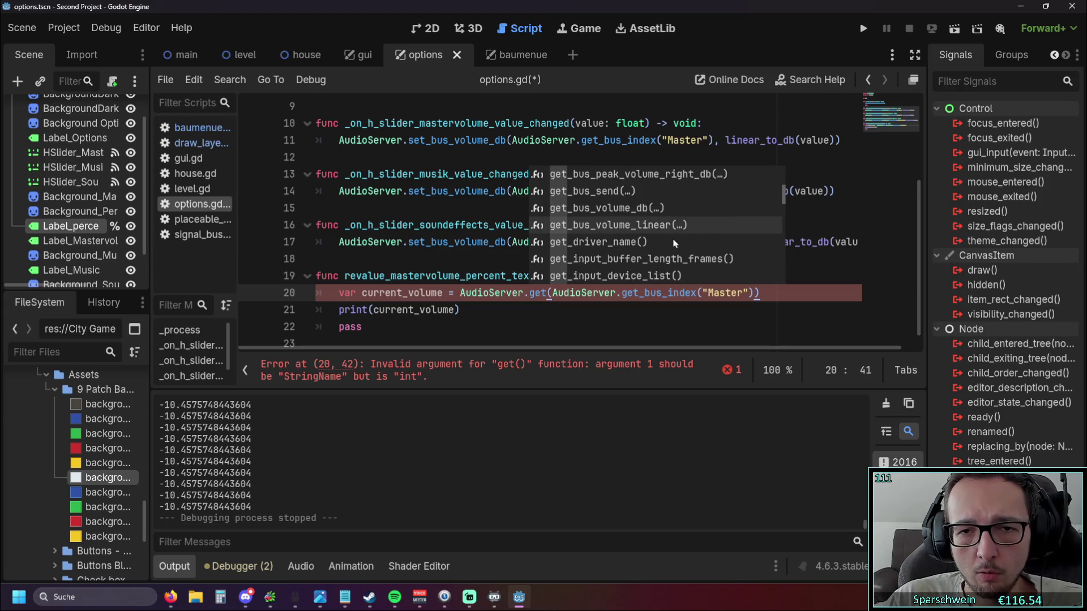
pyautogui.click(656, 225)
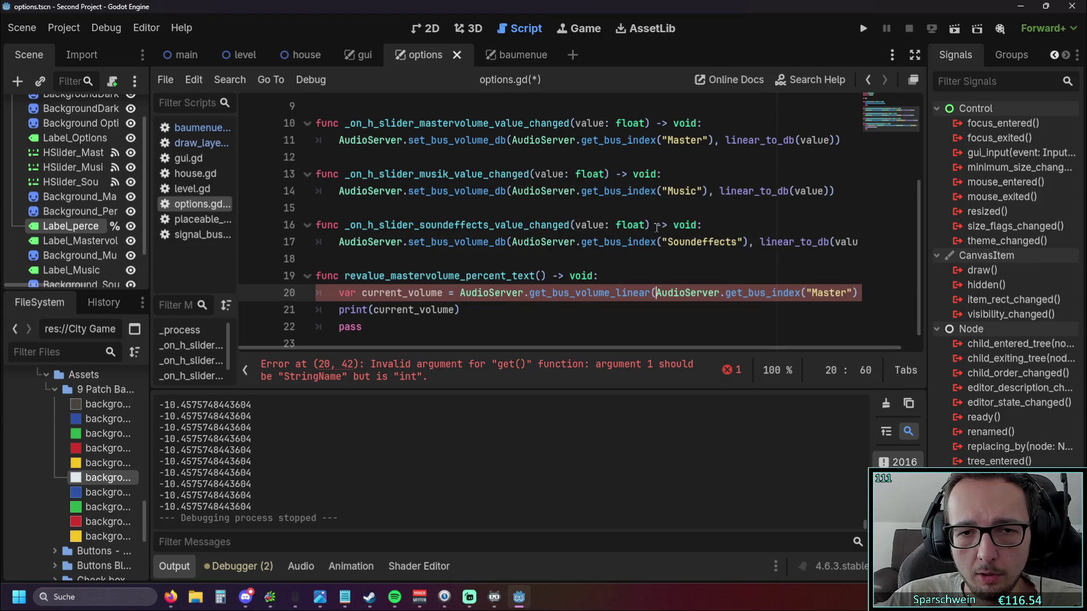
pyautogui.click(652, 313)
pyautogui.click(859, 32)
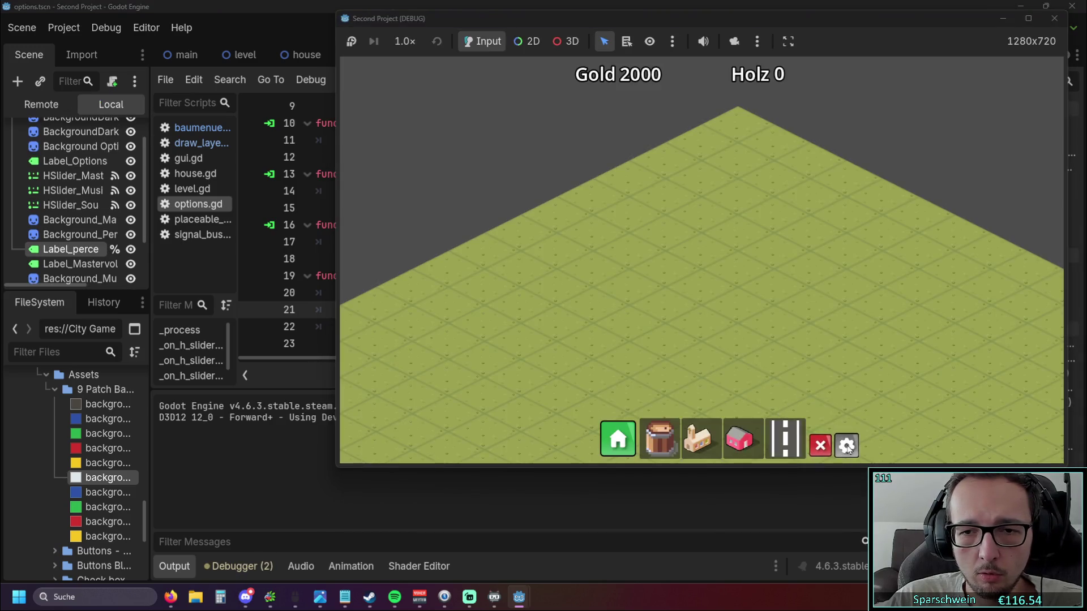
# Open Optionen, sweep the Mastervolume slider to see linear values printed, then close the game.
pyautogui.click(846, 446)
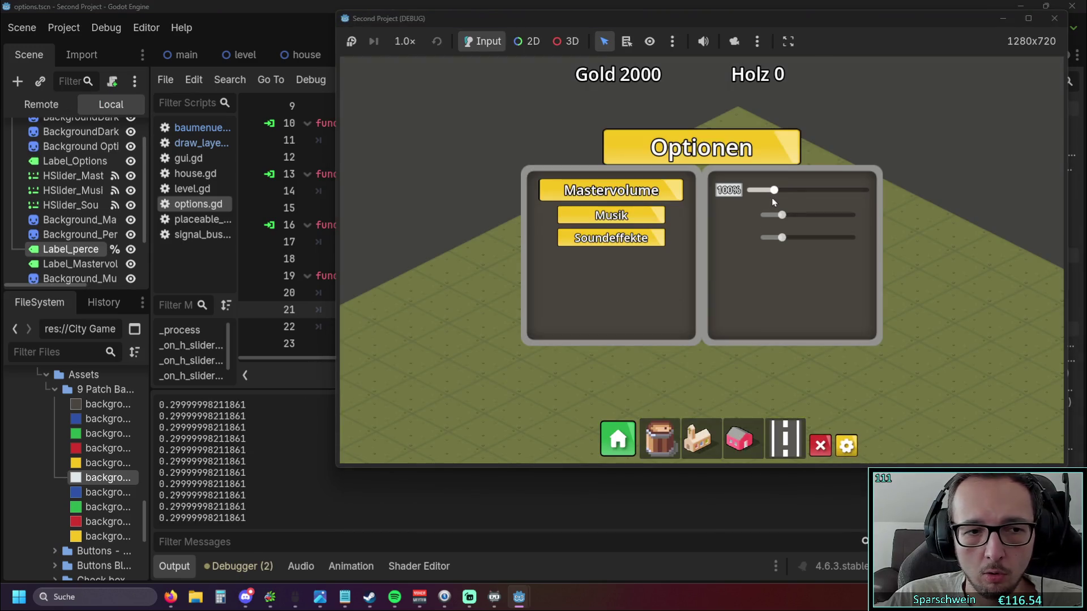
pyautogui.moveTo(773, 190)
pyautogui.mouseDown()
pyautogui.moveTo(753, 192)
pyautogui.moveTo(830, 191)
pyautogui.mouseUp()
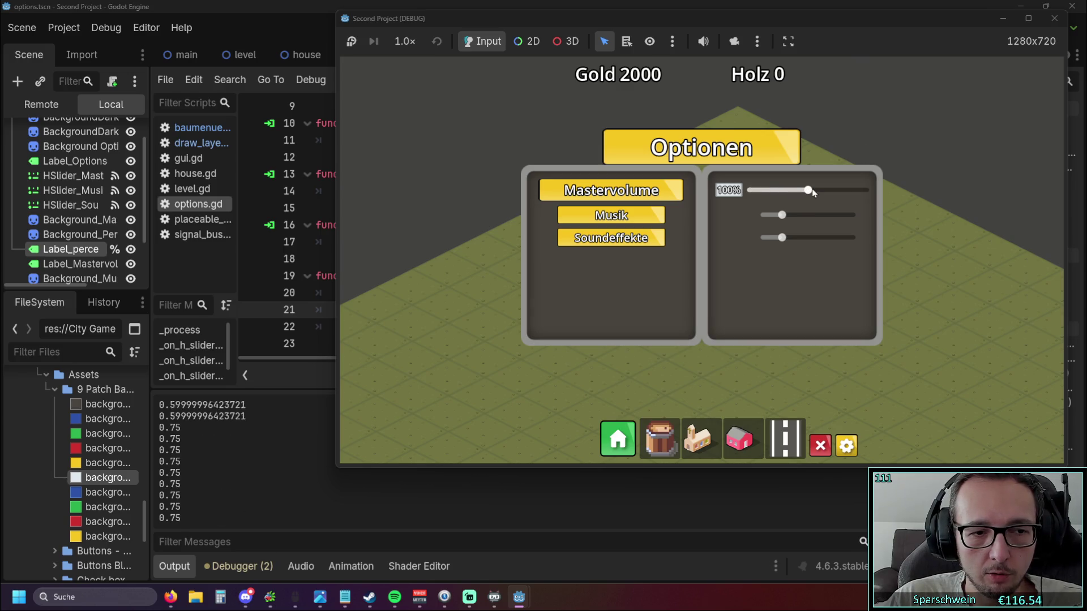
pyautogui.moveTo(831, 192)
pyautogui.mouseDown()
pyautogui.moveTo(869, 190)
pyautogui.moveTo(772, 195)
pyautogui.moveTo(886, 196)
pyautogui.moveTo(770, 199)
pyautogui.mouseUp()
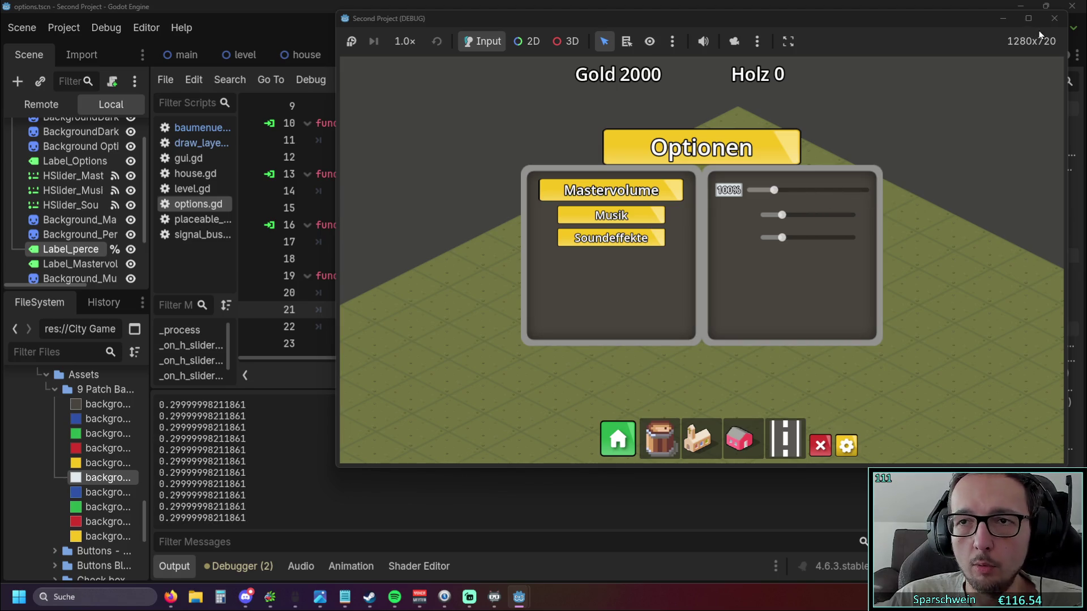
pyautogui.click(1054, 18)
pyautogui.click(486, 329)
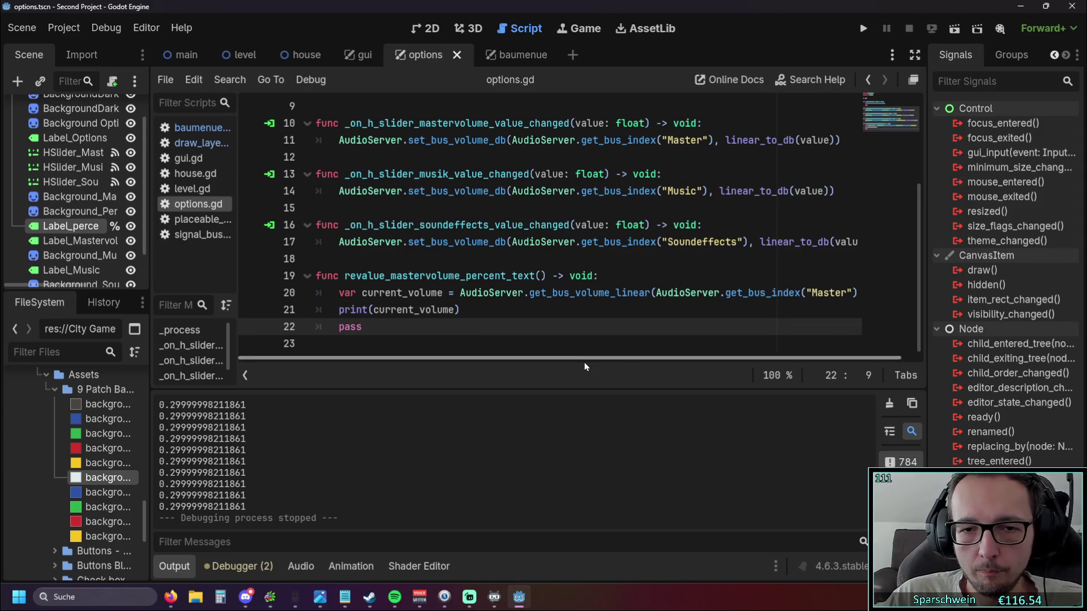
pyautogui.scroll(-1, 584, 362)
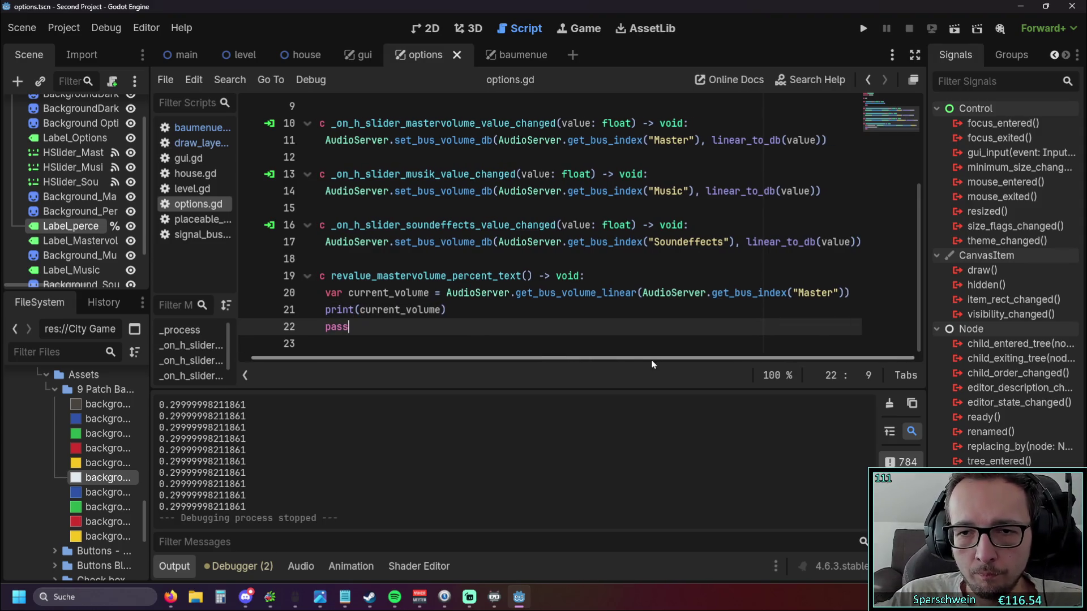
pyautogui.click(850, 293)
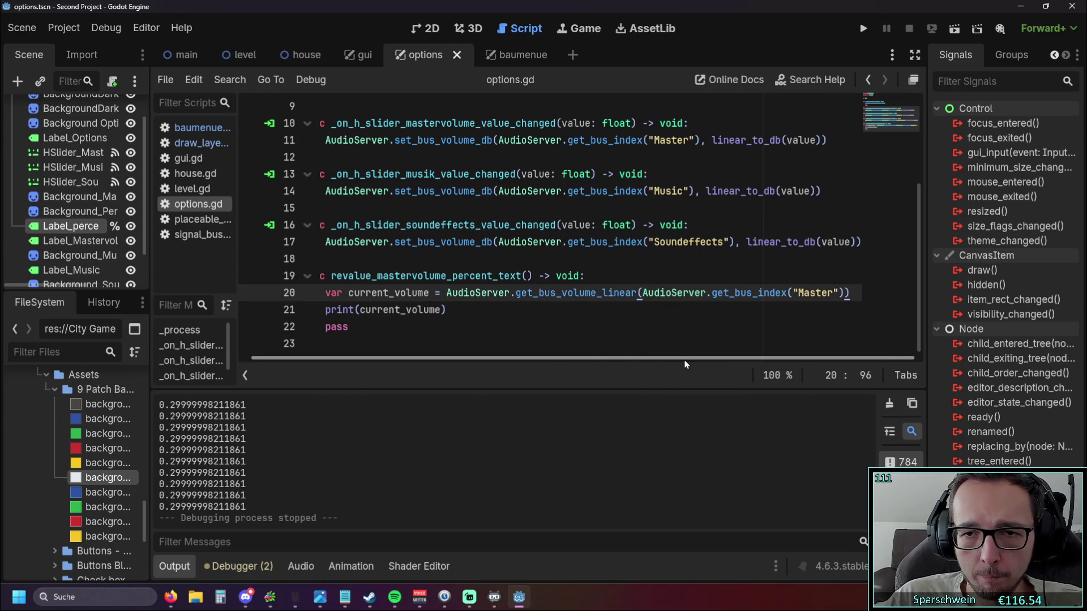
pyautogui.scroll(1, 599, 363)
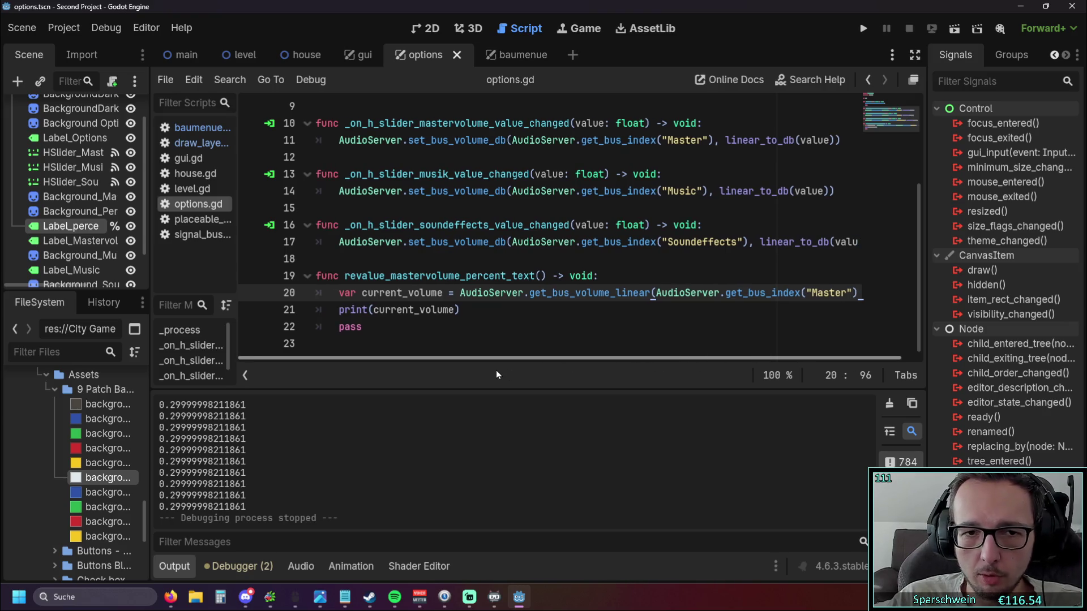
pyautogui.press('Return')
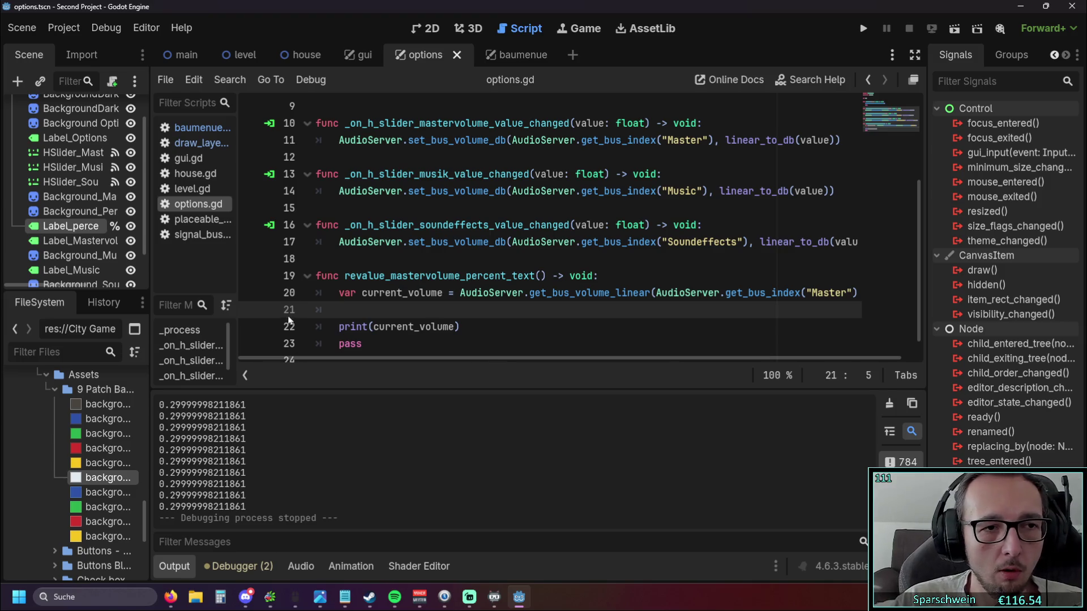
pyautogui.scroll(-1, 365, 297)
pyautogui.click(367, 243)
pyautogui.press('Return')
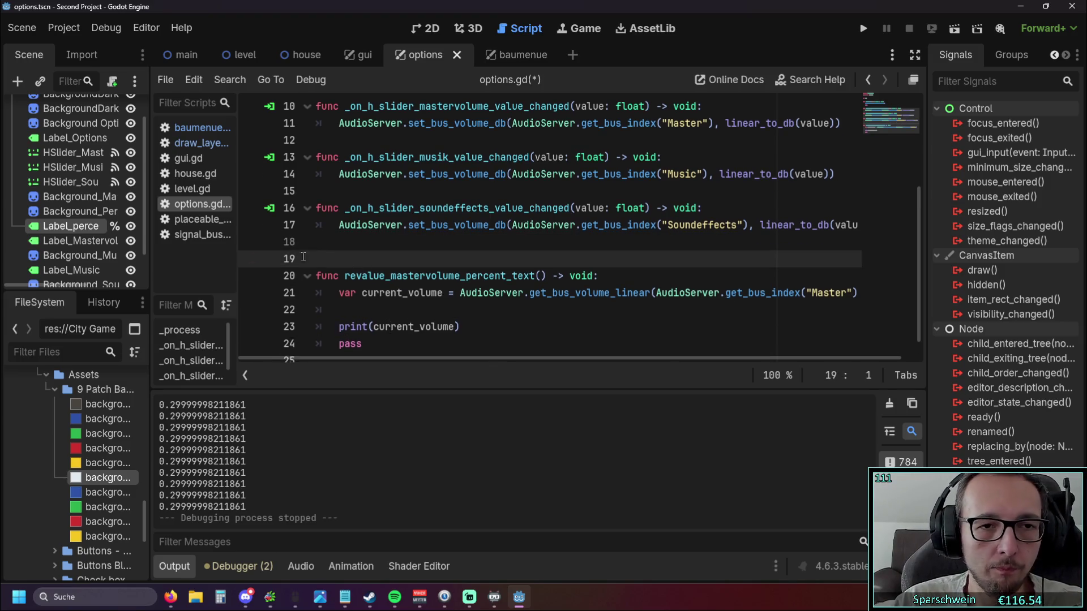
pyautogui.moveTo(78, 232); pyautogui.dragTo(348, 260)
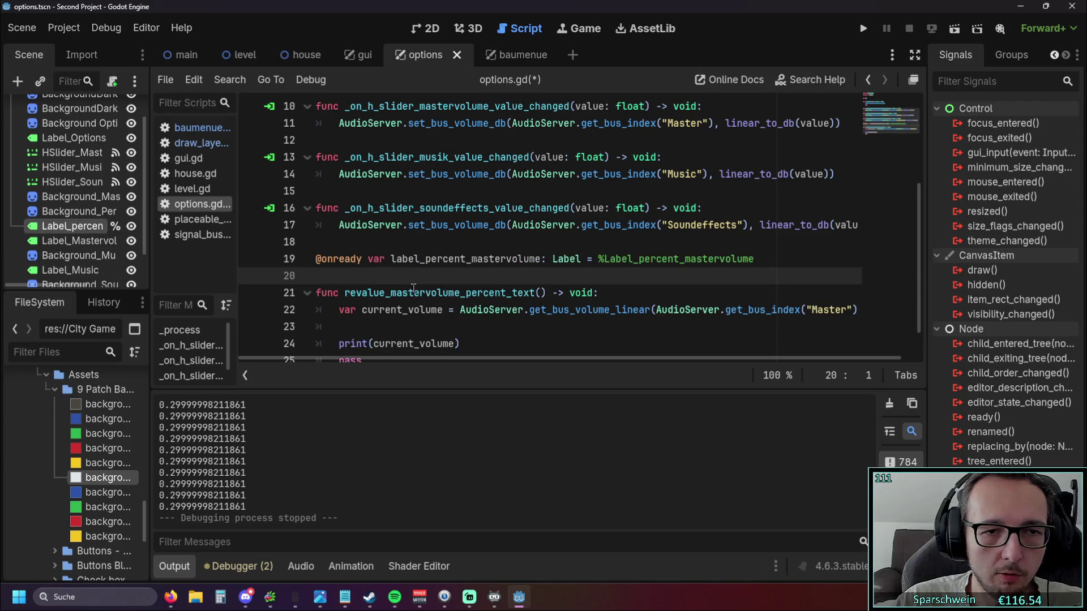
pyautogui.press('Delete')
# Review the label_percent_mastervolume name and %Label_percent_mastervolume path, then return to the empty function line.
pyautogui.click(383, 309)
pyautogui.scroll(-1, 432, 257)
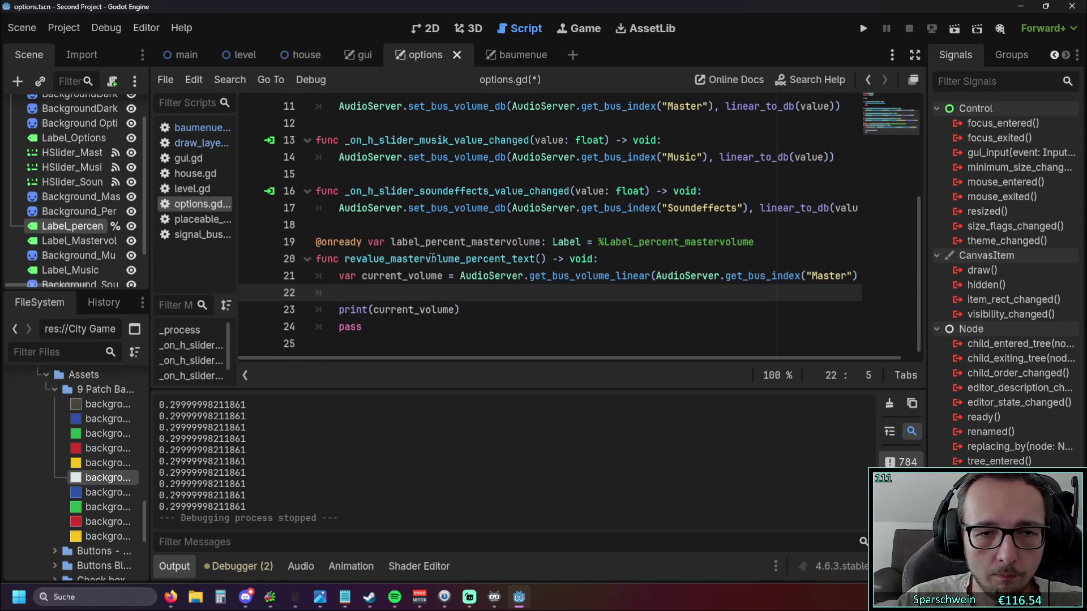
pyautogui.moveTo(392, 243); pyautogui.dragTo(544, 243)
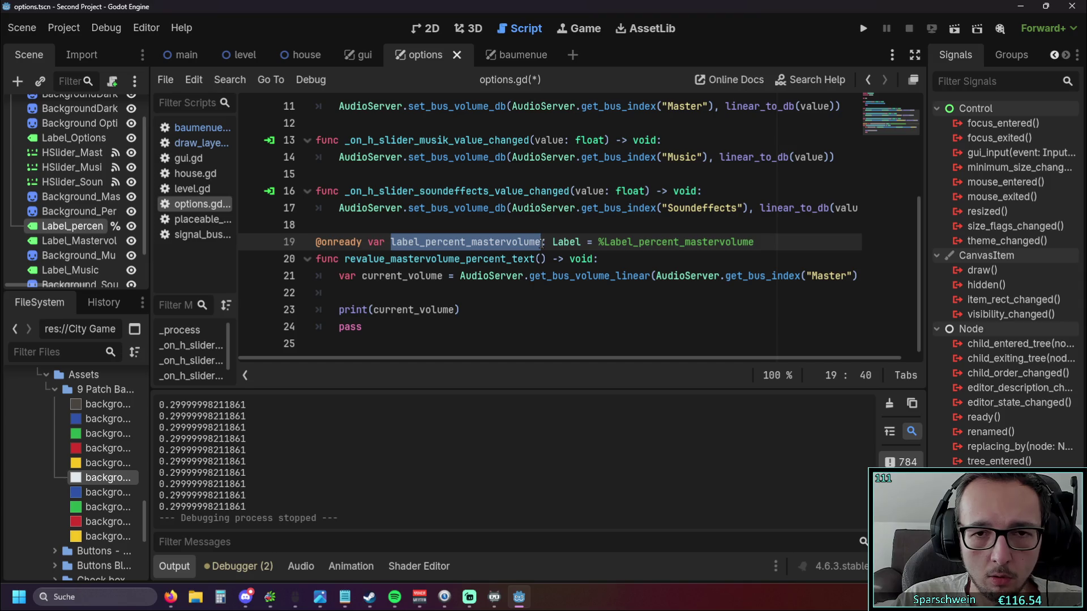
pyautogui.moveTo(598, 241); pyautogui.dragTo(757, 242)
pyautogui.hotkey('ctrl', 'c')
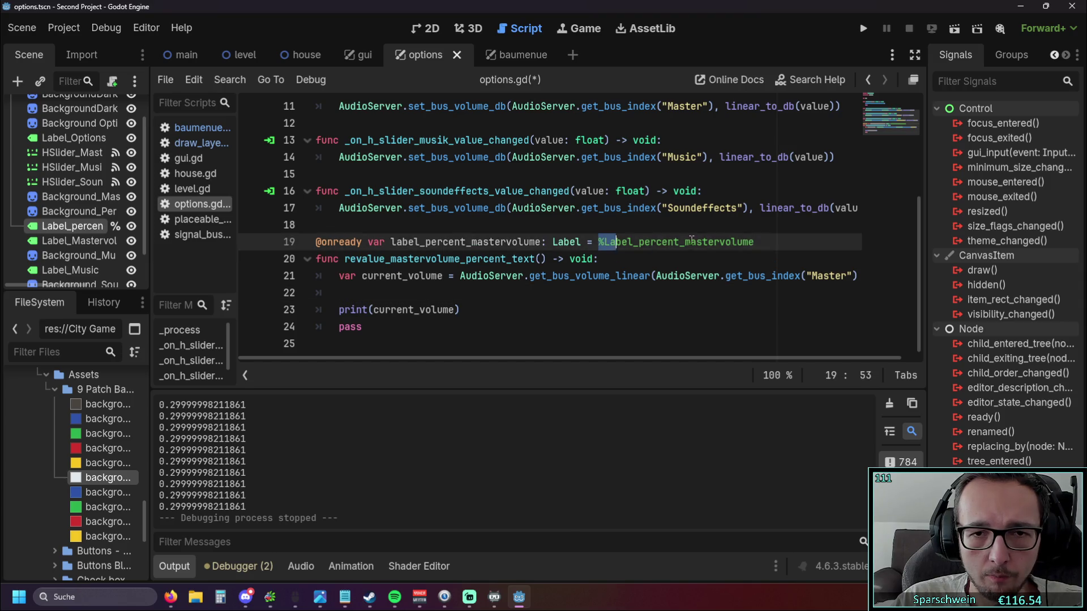
pyautogui.click(363, 293)
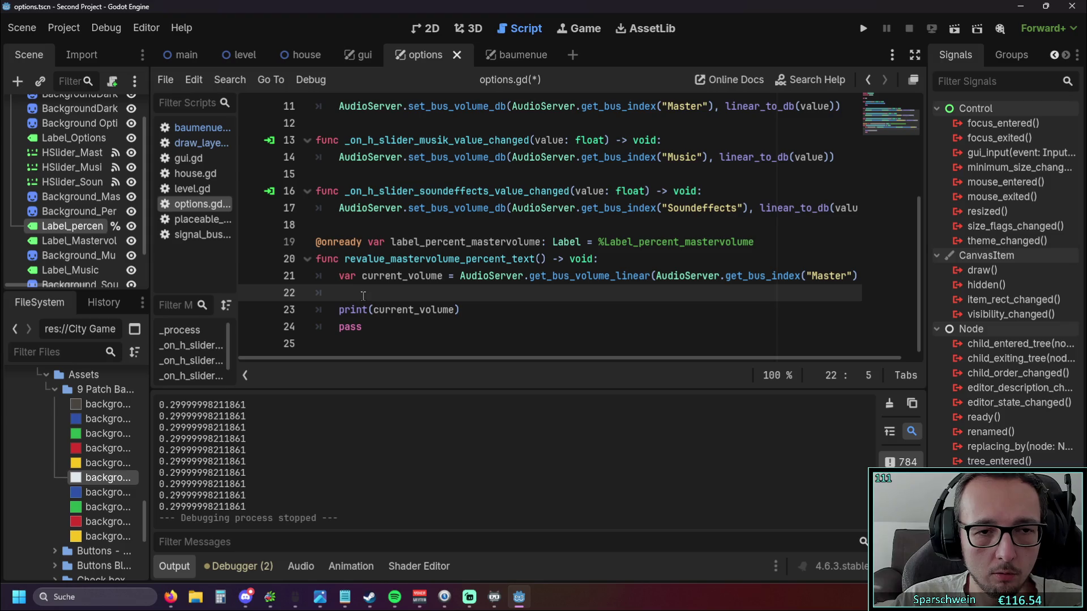
# Paste the %Label_percent_mastervolume node path onto line 22 and add '.text = str()' after it.
pyautogui.hotkey('ctrl', 'v')
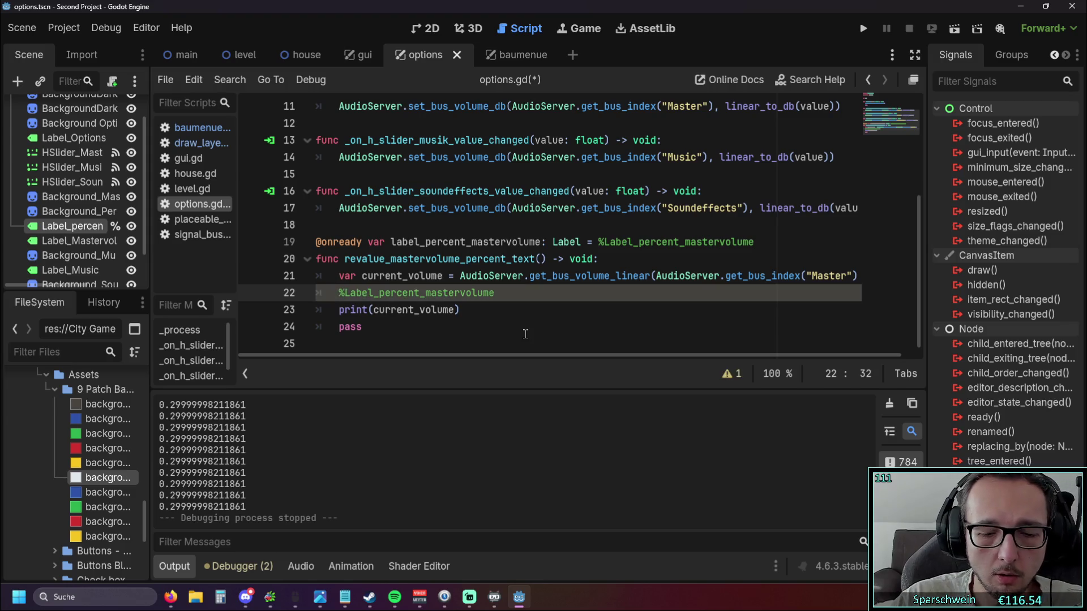
pyautogui.write('.text')
pyautogui.click(526, 333)
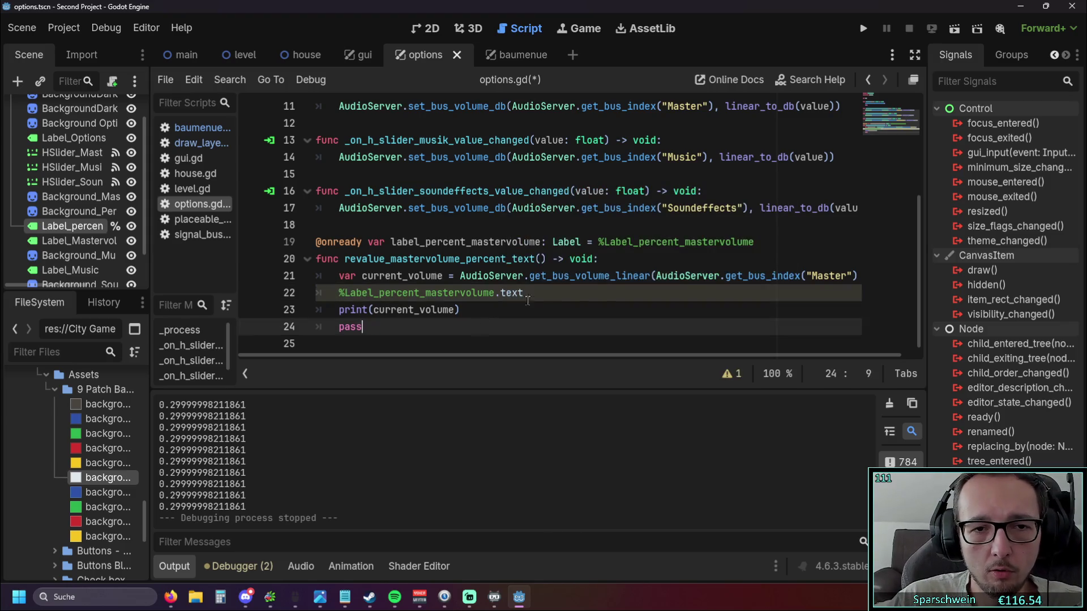
pyautogui.click(539, 292)
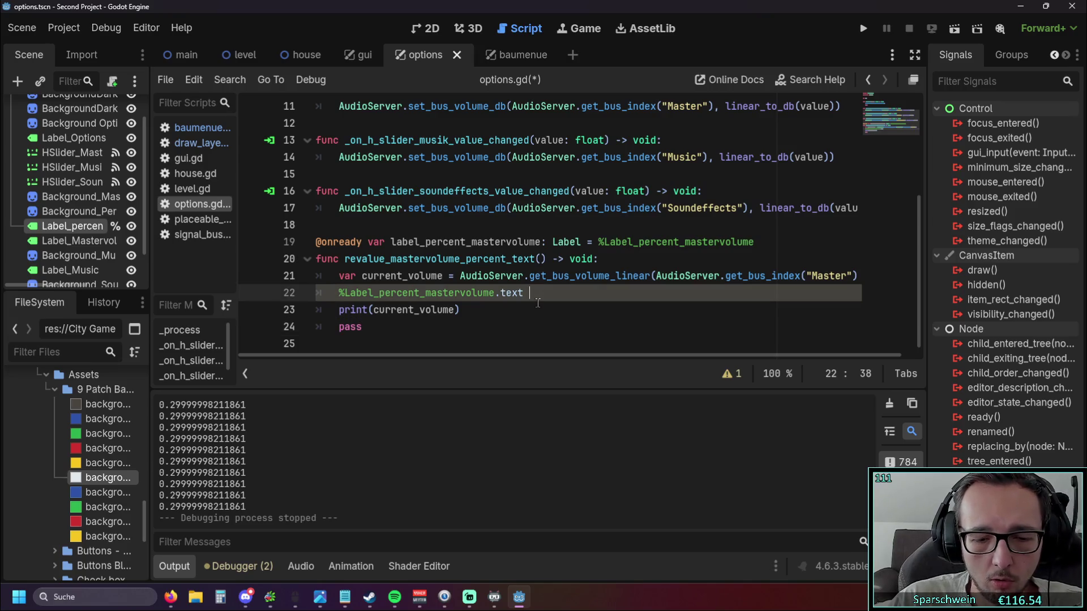
pyautogui.write('=')
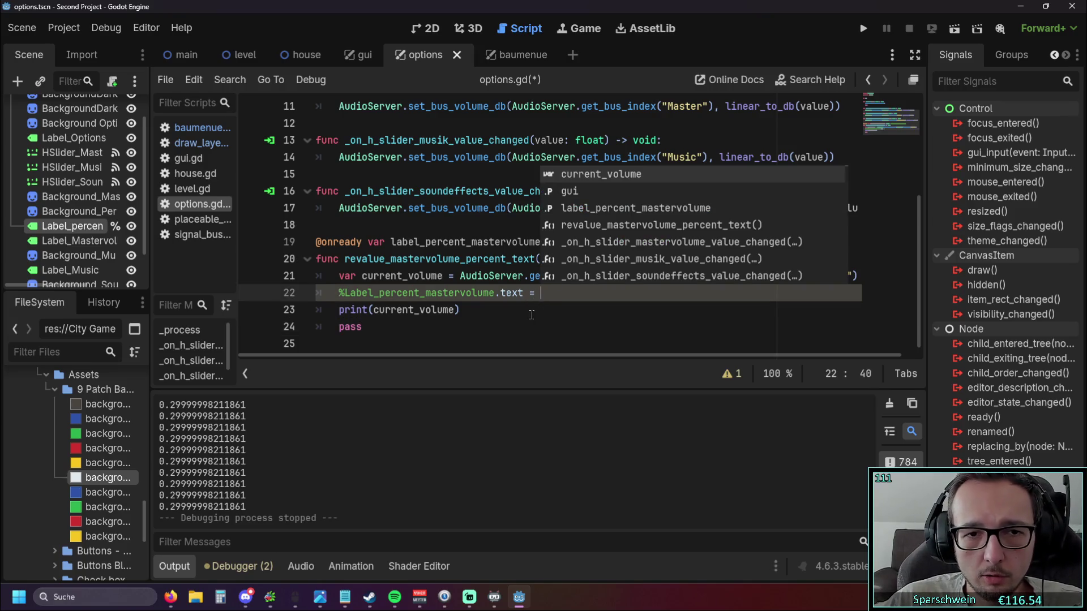
pyautogui.click(538, 304)
pyautogui.click(564, 292)
# Copy current_volume from the print line into the str() call, then remove it again.
pyautogui.moveTo(372, 309); pyautogui.dragTo(457, 309)
pyautogui.hotkey('ctrl', 'c')
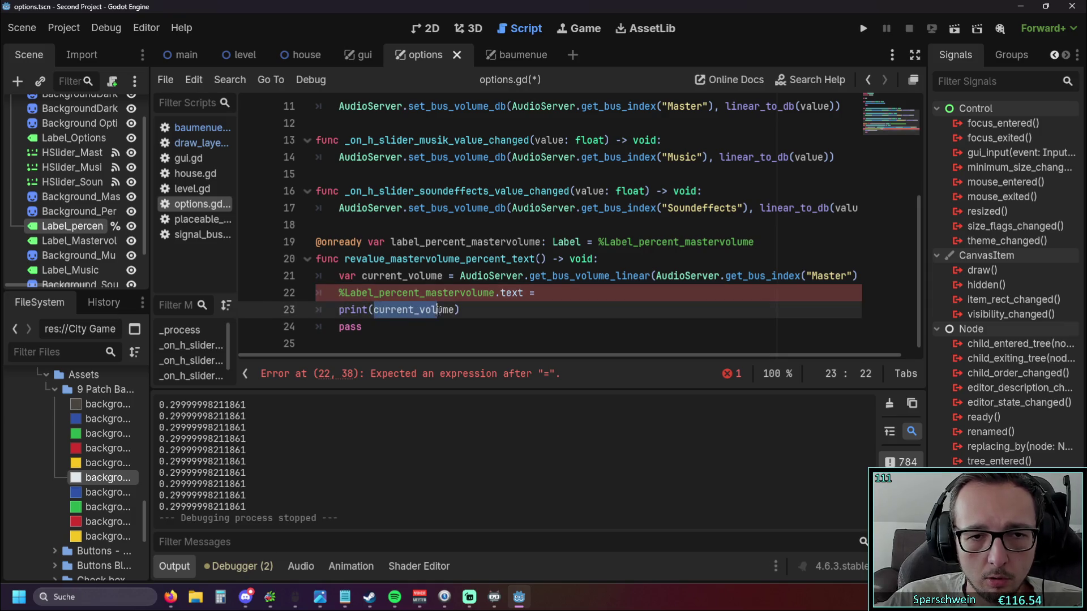
pyautogui.click(559, 292)
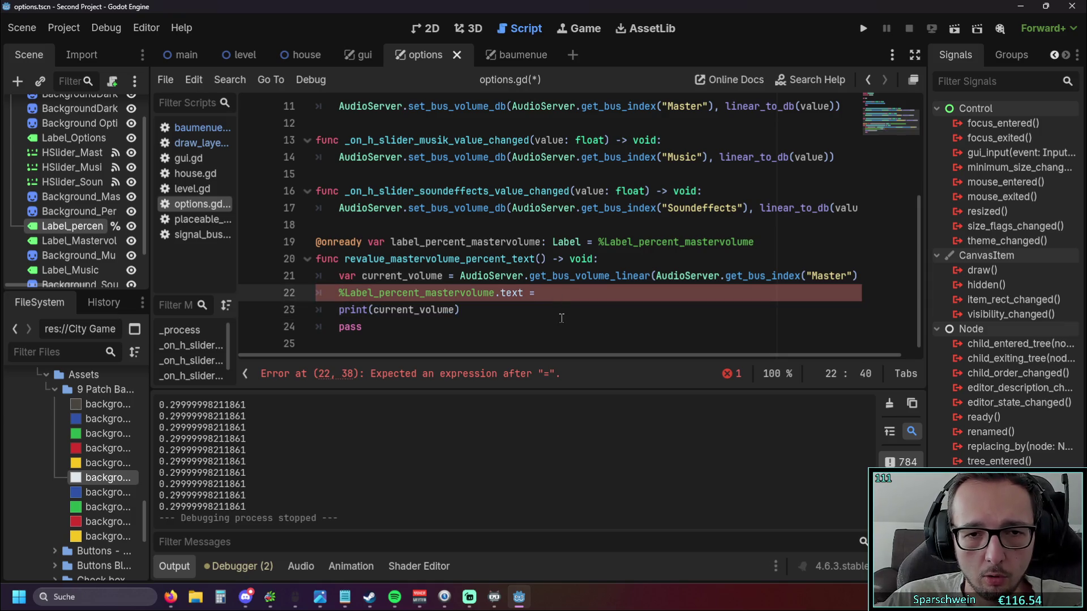
pyautogui.write('st')
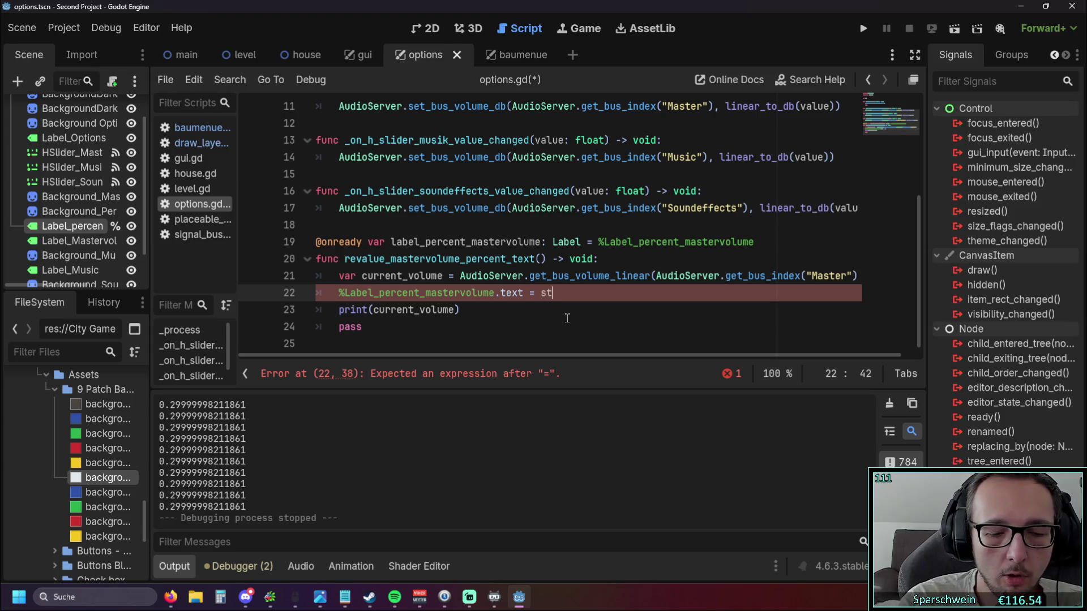
pyautogui.write('r(')
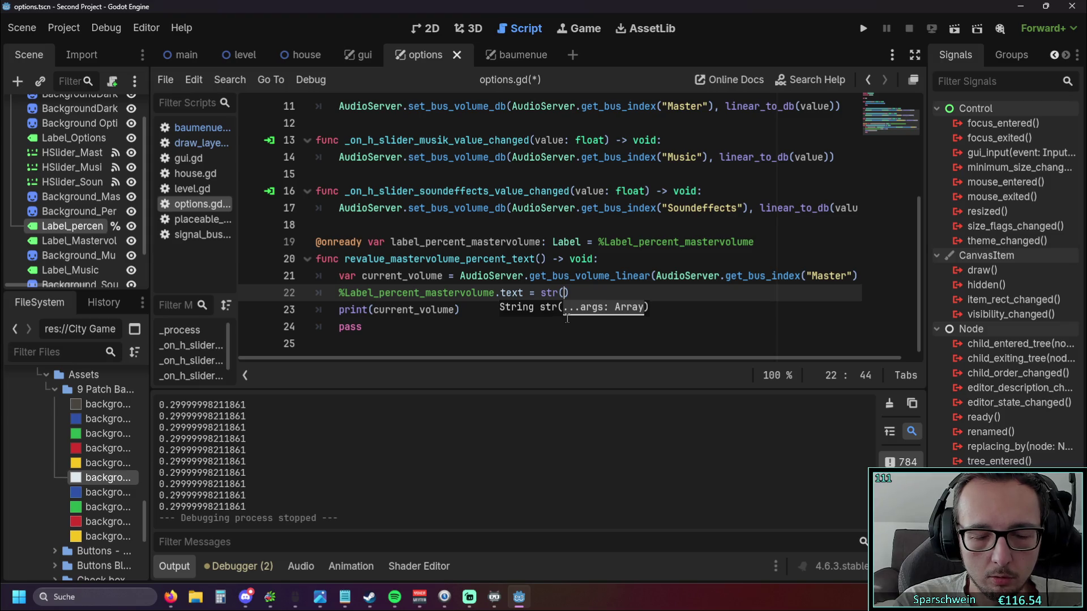
pyautogui.hotkey('ctrl', 'v')
pyautogui.press('BackSpace')
pyautogui.press('BackSpace')
pyautogui.press('BackSpace')
pyautogui.press('BackSpace')
pyautogui.press('BackSpace')
pyautogui.press('BackSpace')
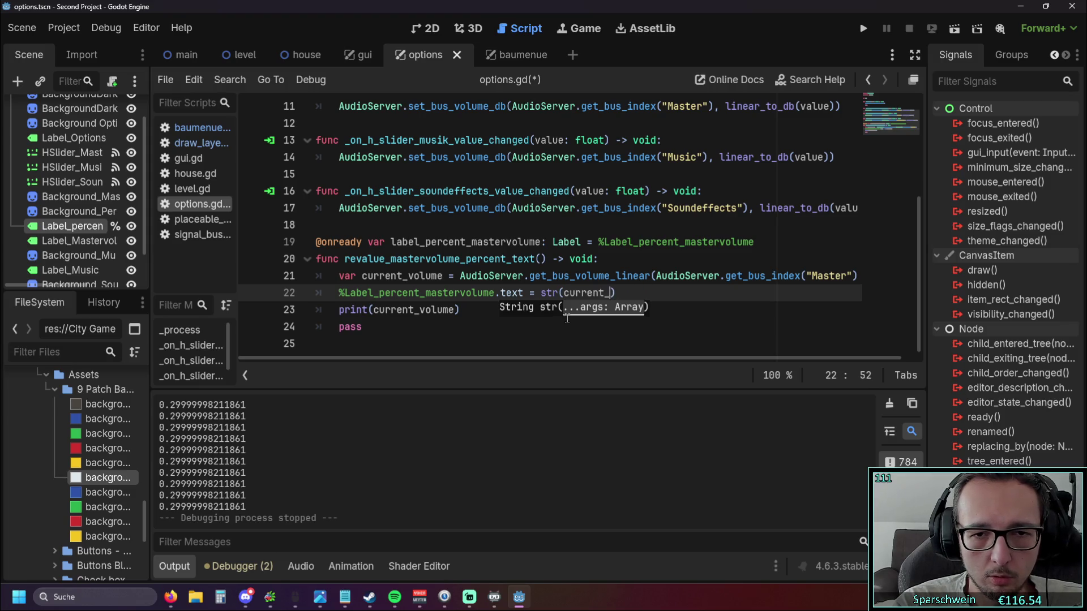
pyautogui.press('BackSpace')
pyautogui.press('BackSpace')
pyautogui.press('BackSpace')
pyautogui.press('BackSpace')
pyautogui.press('BackSpace')
pyautogui.press('BackSpace')
pyautogui.press('BackSpace')
pyautogui.press('BackSpace')
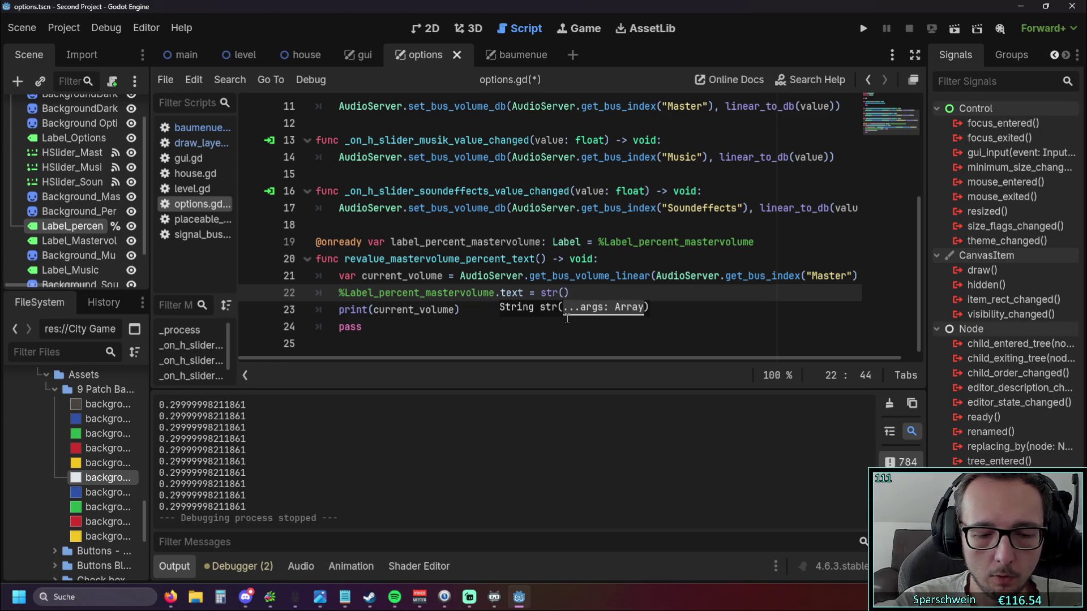
pyautogui.write('(current_volume')
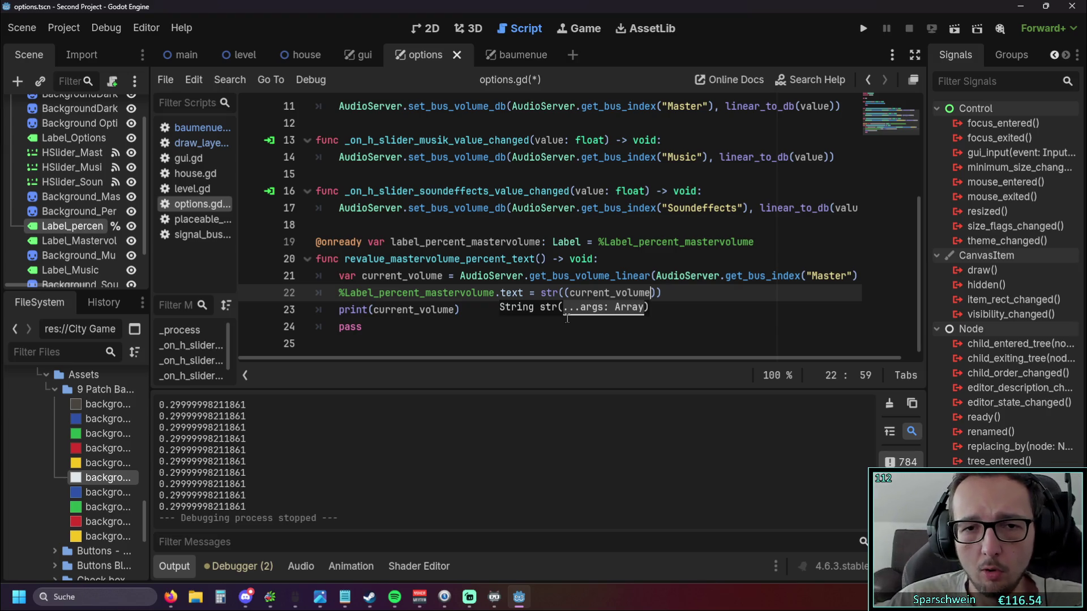
pyautogui.click(477, 308)
pyautogui.moveTo(651, 276); pyautogui.dragTo(528, 275)
pyautogui.write('get')
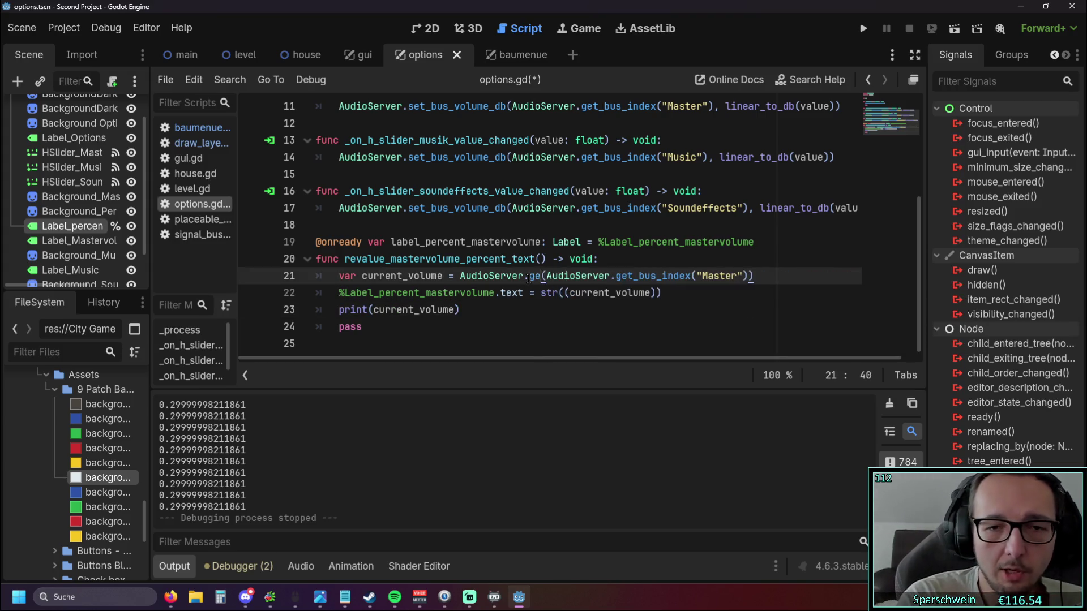
pyautogui.scroll(-1, 683, 223)
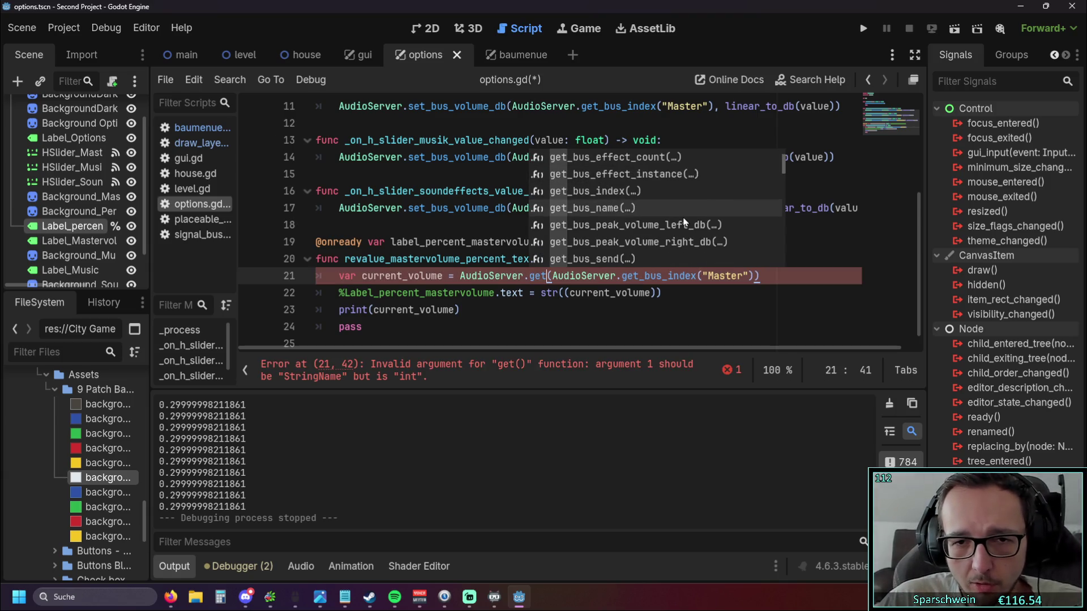
pyautogui.scroll(-2, 682, 223)
pyautogui.scroll(-1, 686, 233)
pyautogui.scroll(-1, 686, 232)
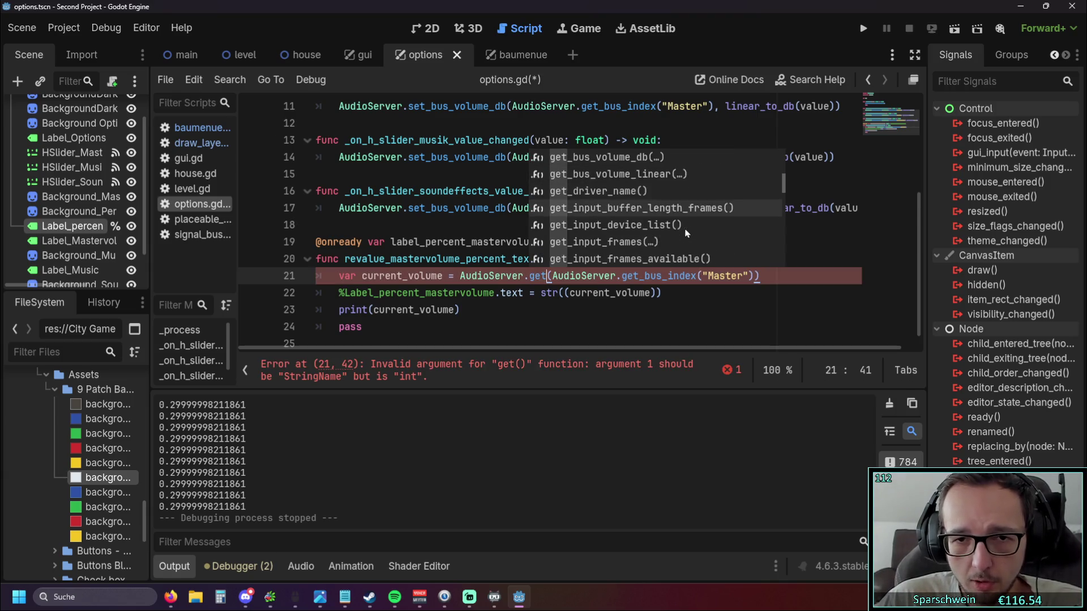
pyautogui.scroll(-1, 684, 234)
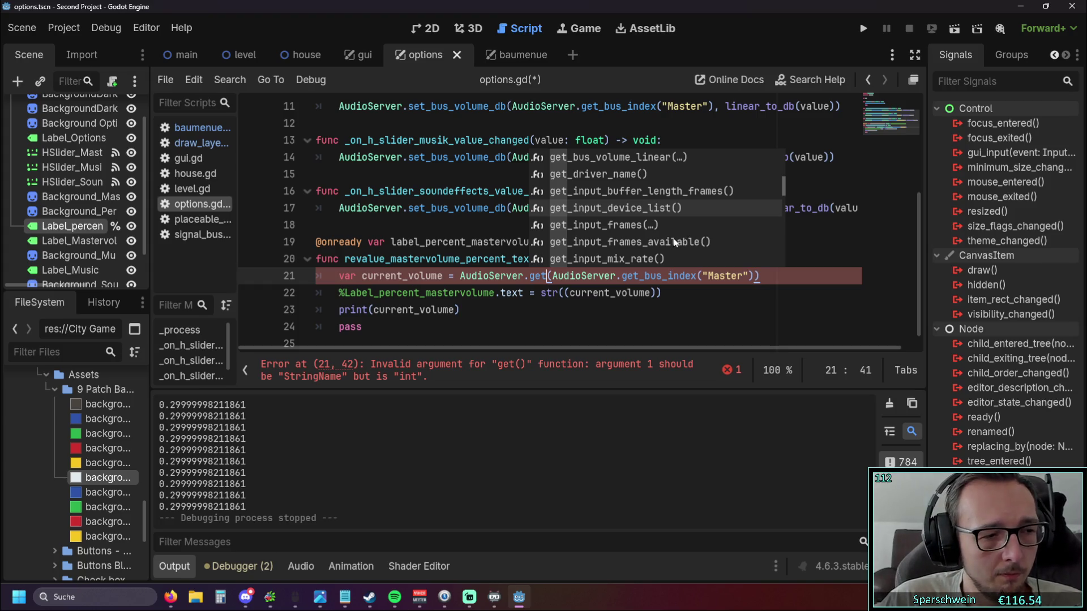
pyautogui.press('Escape')
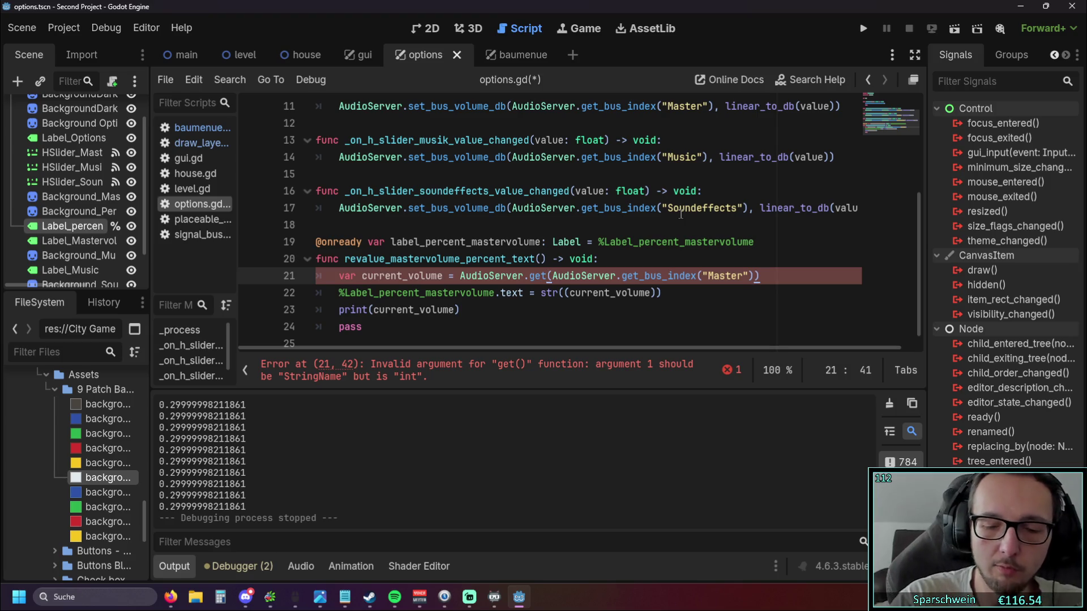
pyautogui.press('BackSpace')
pyautogui.press('BackSpace')
pyautogui.press('BackSpace')
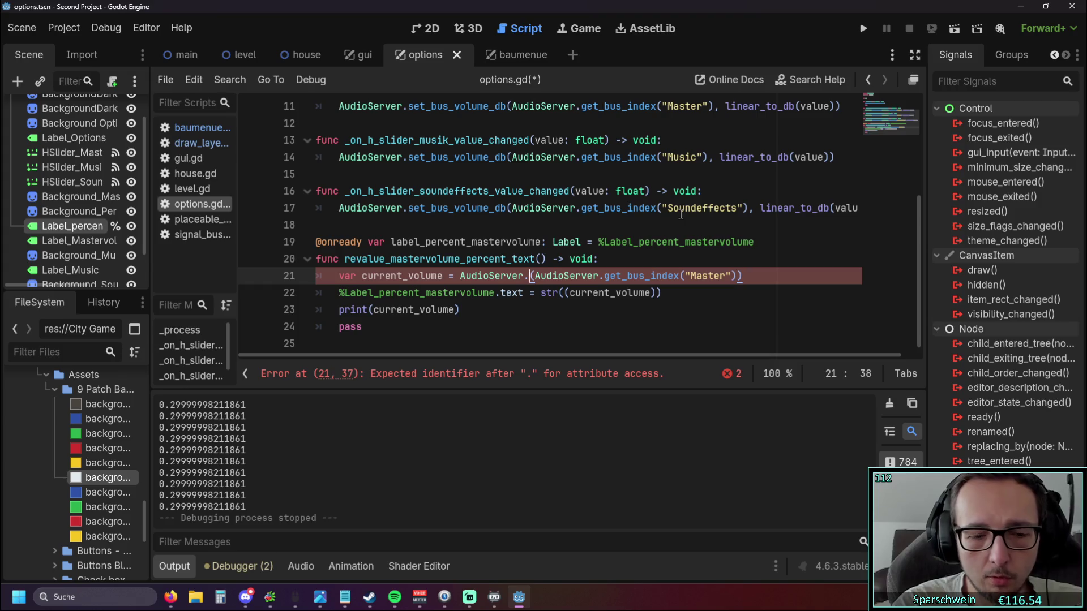
pyautogui.write('get')
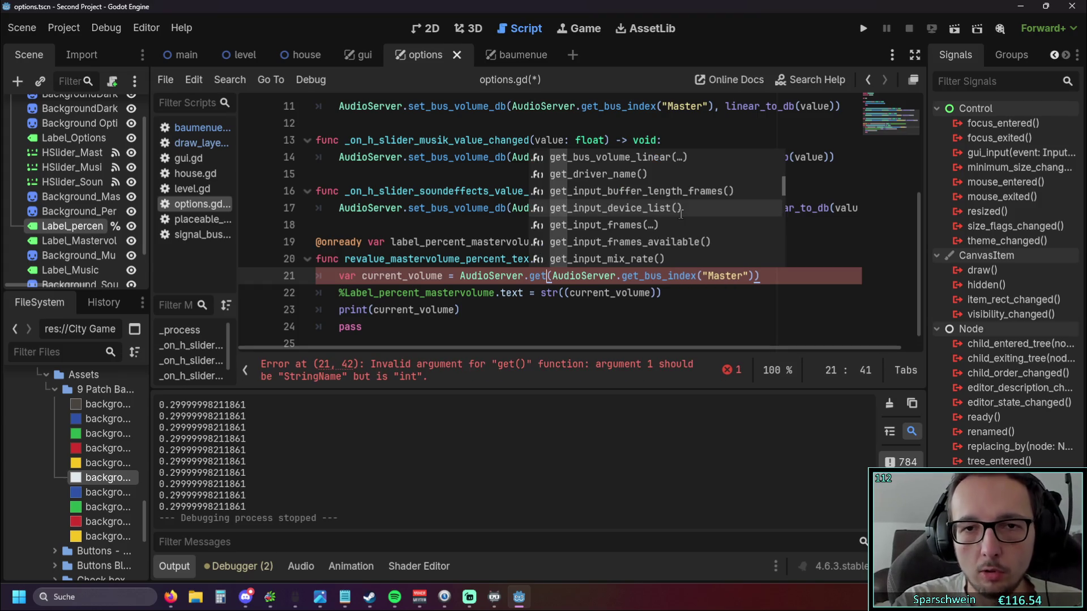
pyautogui.scroll(1, 680, 213)
pyautogui.scroll(1, 680, 212)
pyautogui.scroll(1, 680, 212)
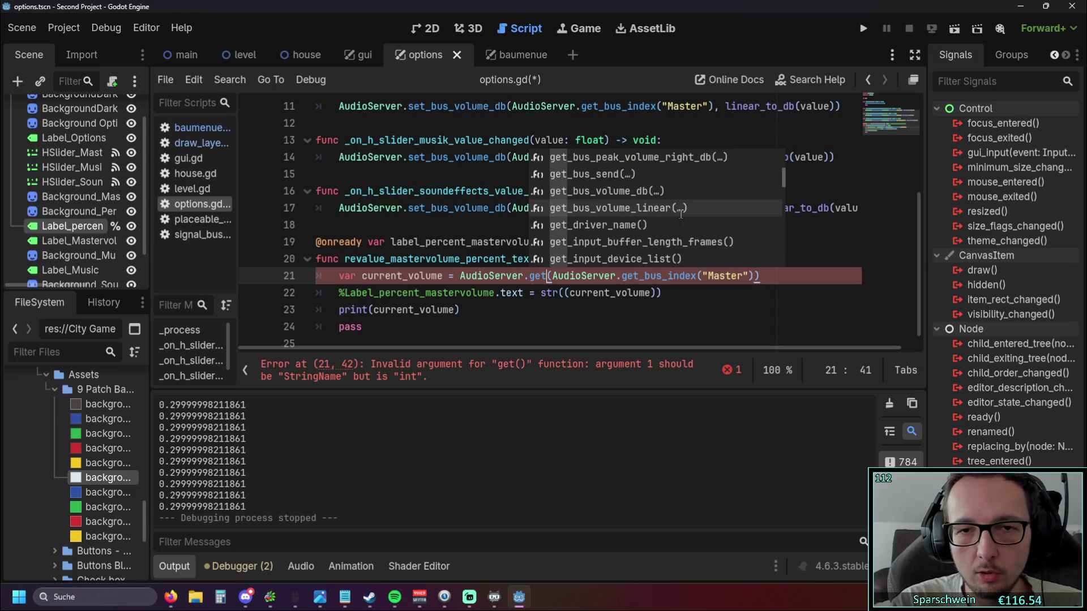
pyautogui.scroll(1, 681, 212)
pyautogui.scroll(2, 680, 212)
pyautogui.scroll(-1, 679, 212)
pyautogui.scroll(-1, 679, 213)
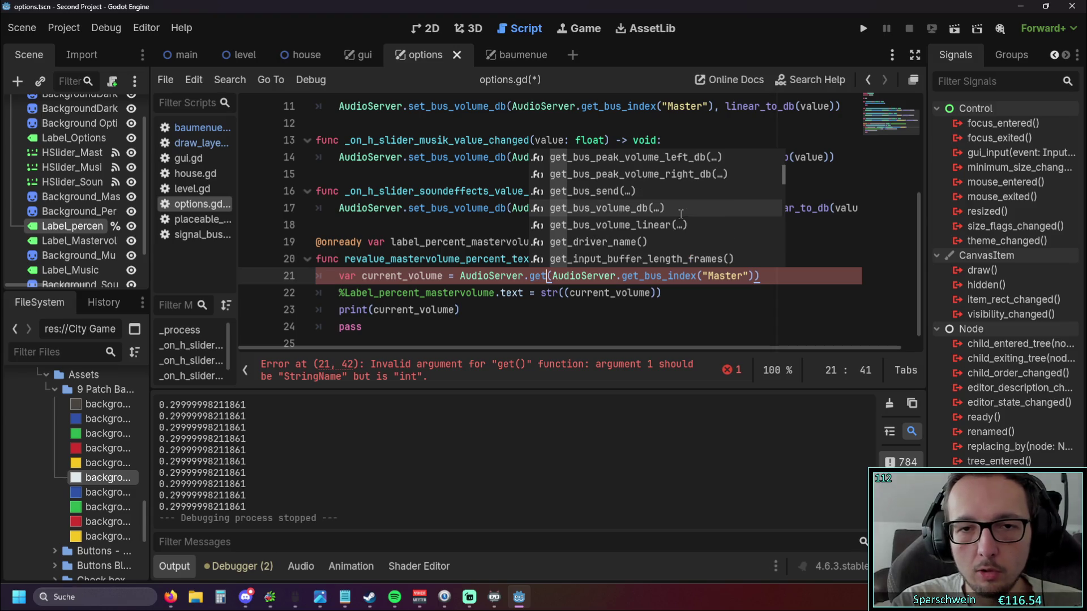
pyautogui.scroll(-1, 626, 182)
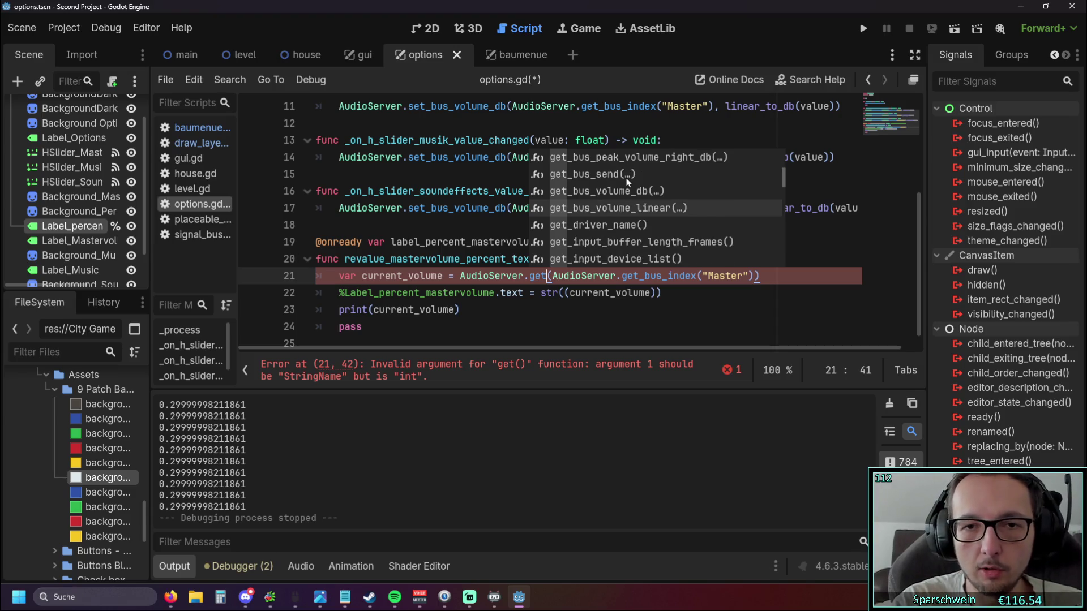
pyautogui.click(660, 211)
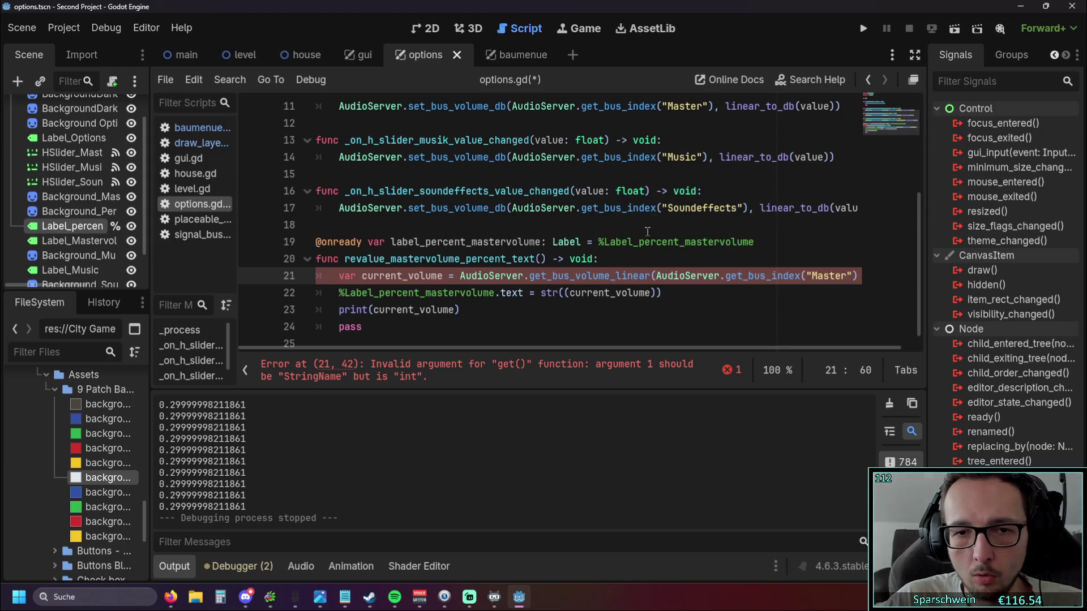
pyautogui.click(603, 322)
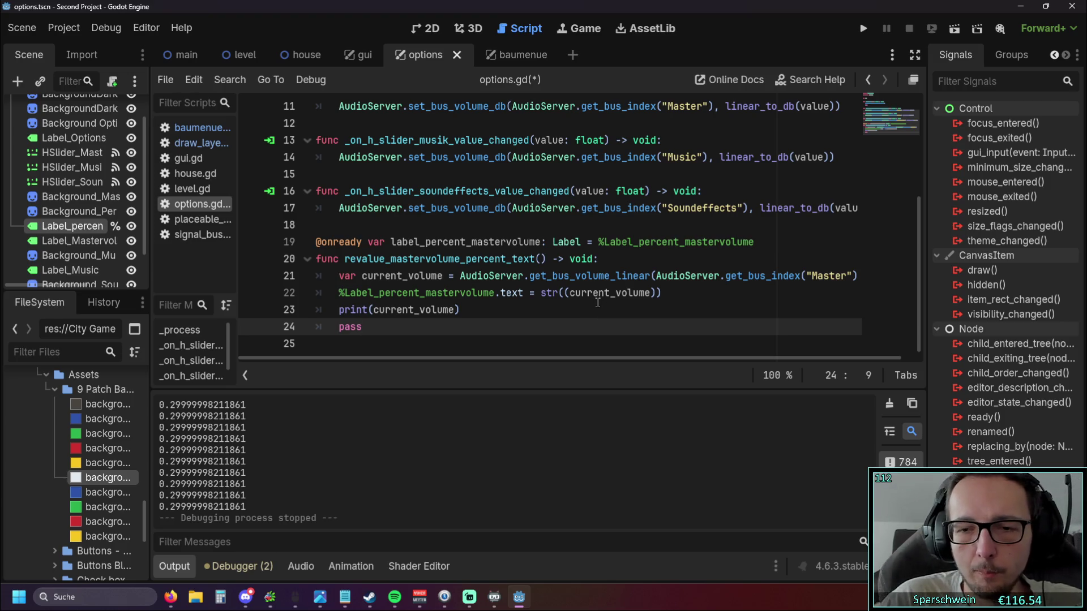
pyautogui.click(656, 293)
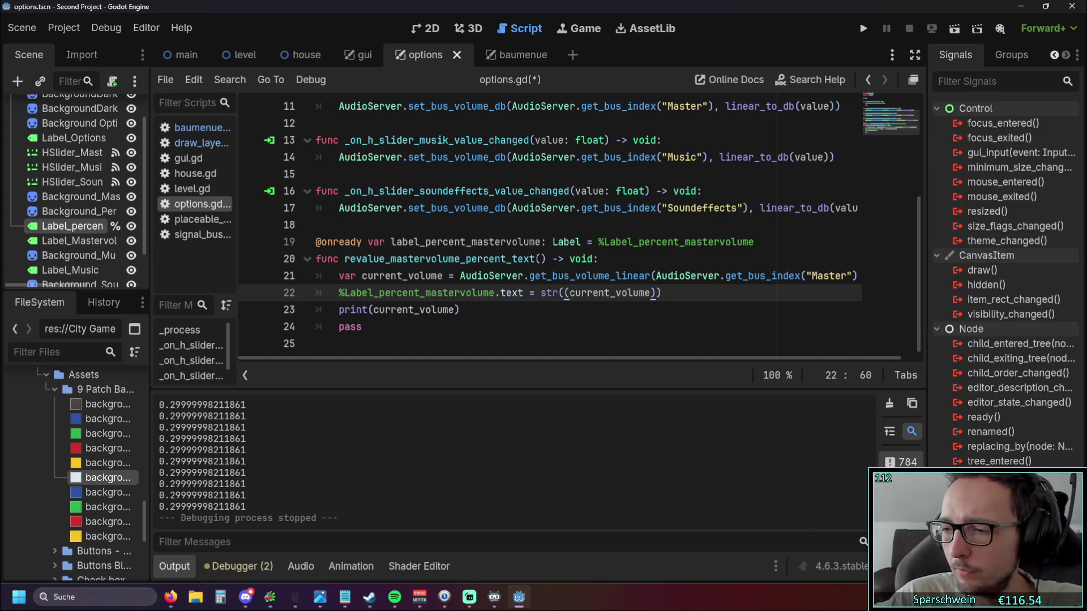
pyautogui.hotkey('alt', 'Tab')
pyautogui.hotkey('alt', 'Tab')
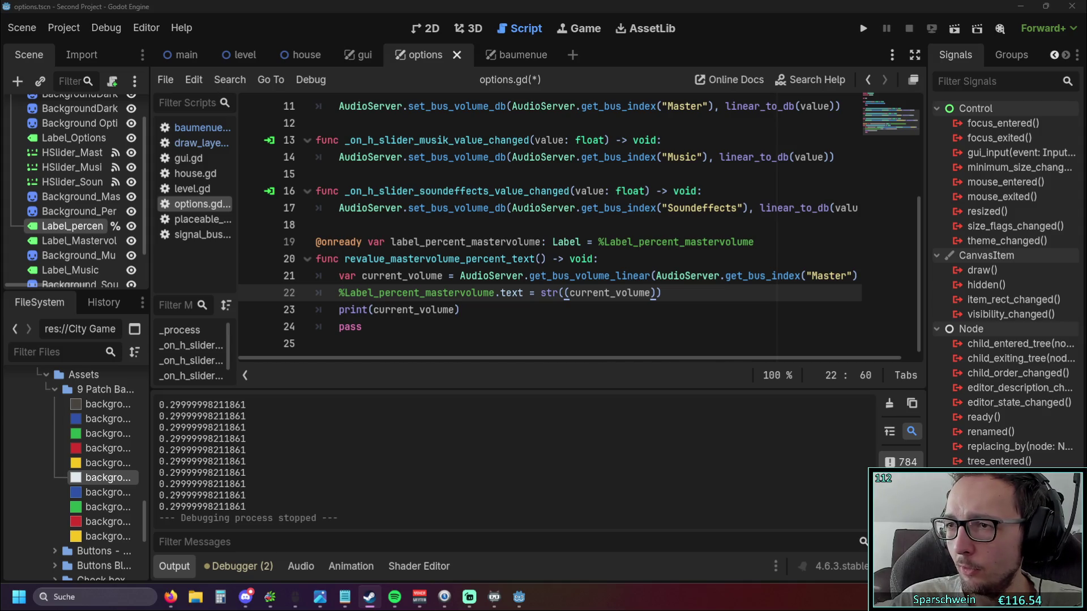
pyautogui.write(')')
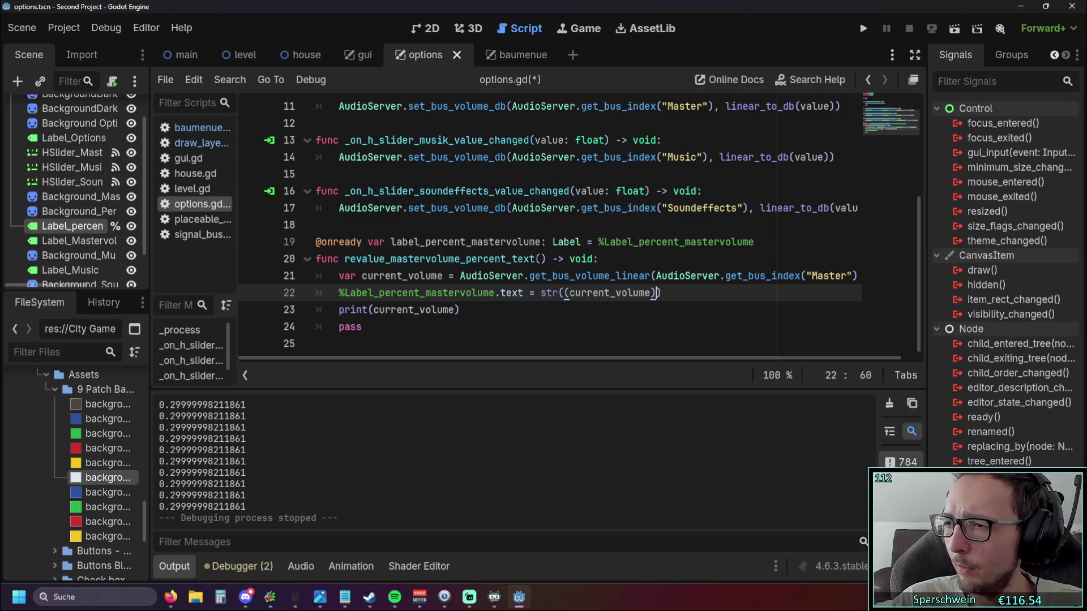
pyautogui.press('Down')
pyautogui.press('Down')
pyautogui.press('Up')
pyautogui.click(710, 295)
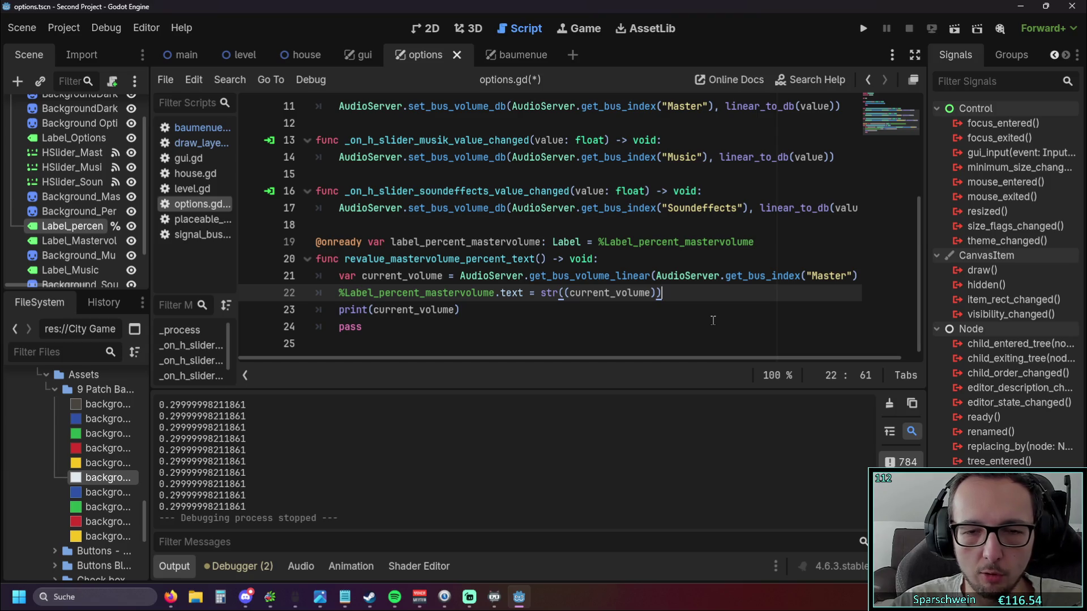
pyautogui.click(651, 292)
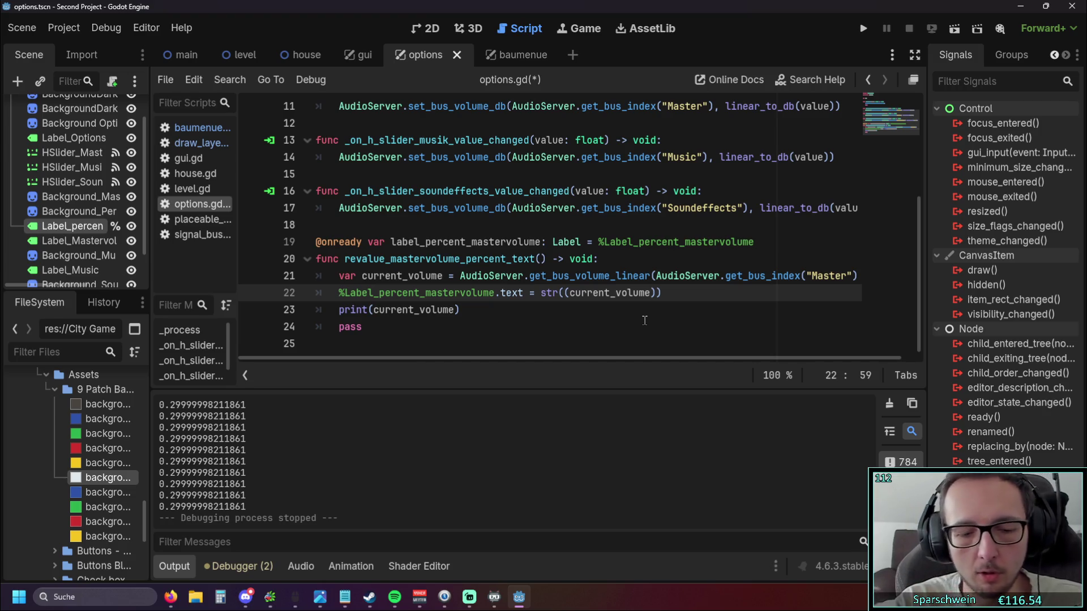
pyautogui.write('/ 15')
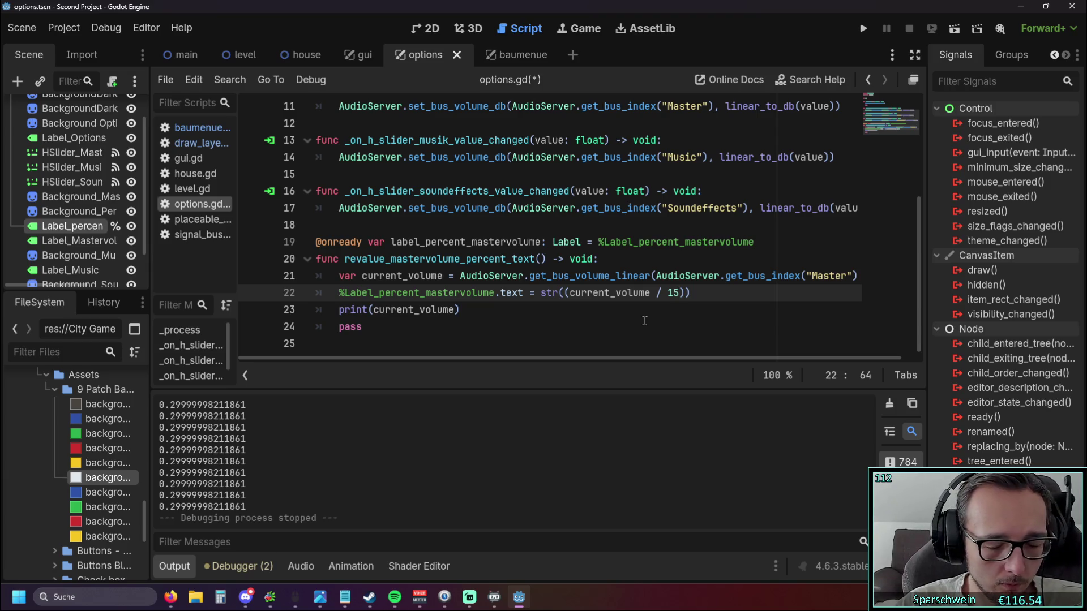
# Make line 22 divide current_volume by 0.15 and append a % sign inside str().
pyautogui.press('BackSpace')
pyautogui.press('BackSpace')
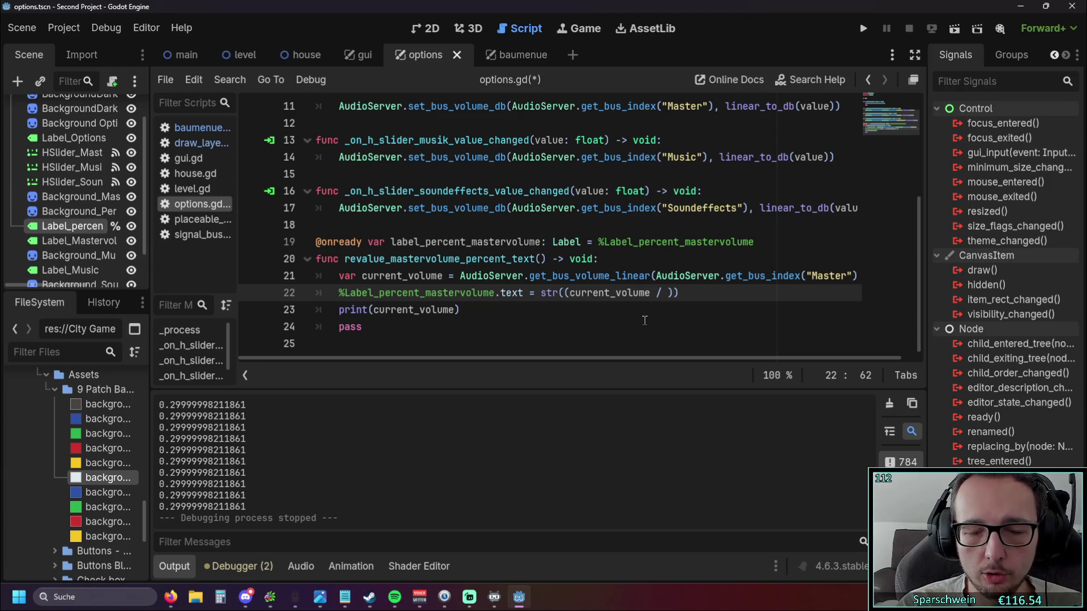
pyautogui.write('0.15')
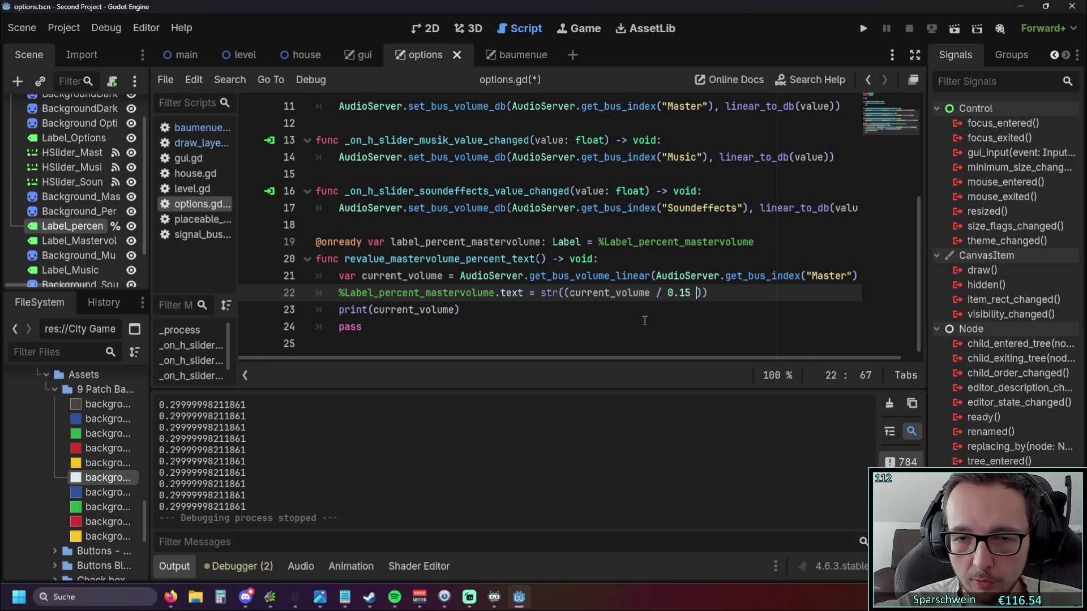
pyautogui.press('BackSpace')
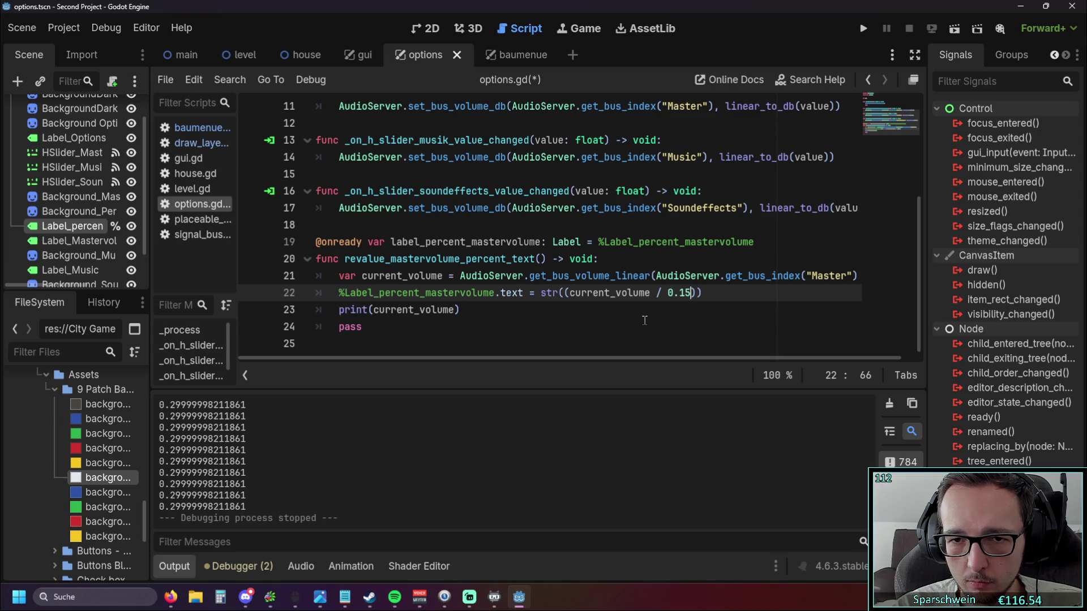
pyautogui.press('Right')
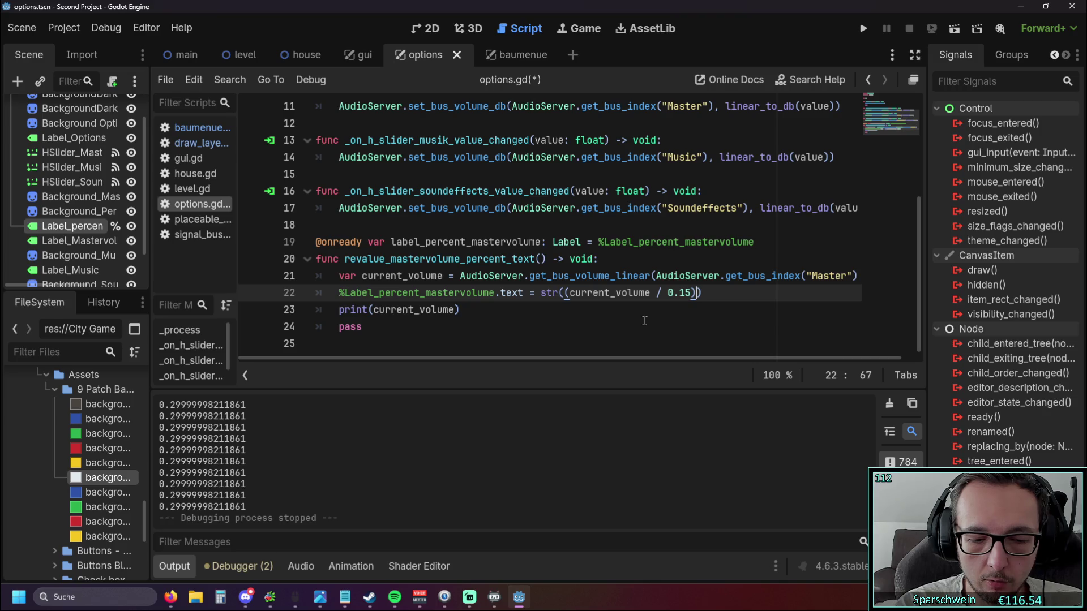
pyautogui.write(', %')
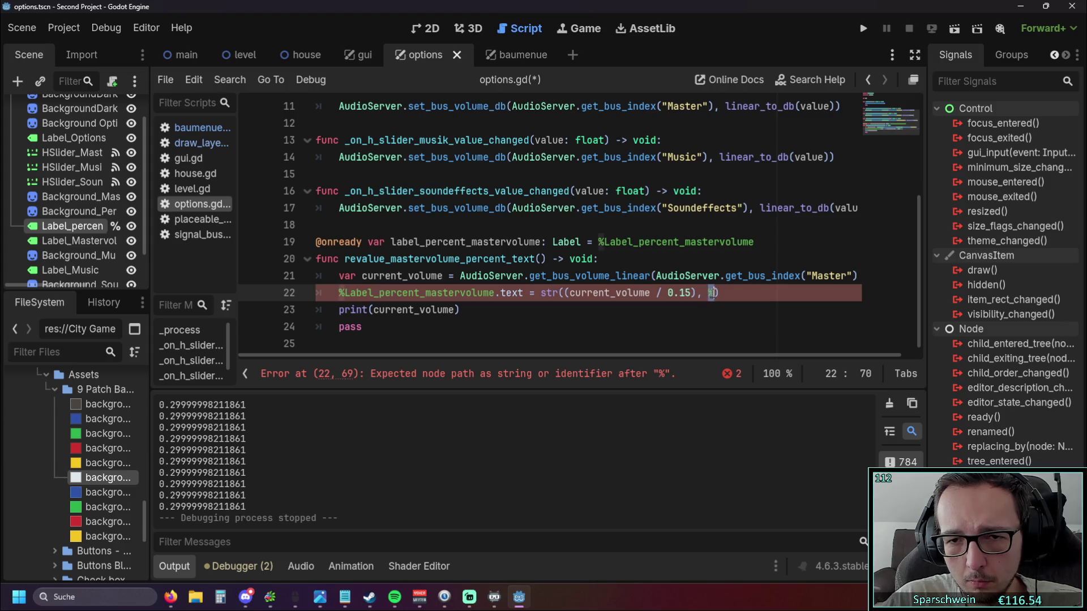
pyautogui.click(707, 308)
pyautogui.write('"')
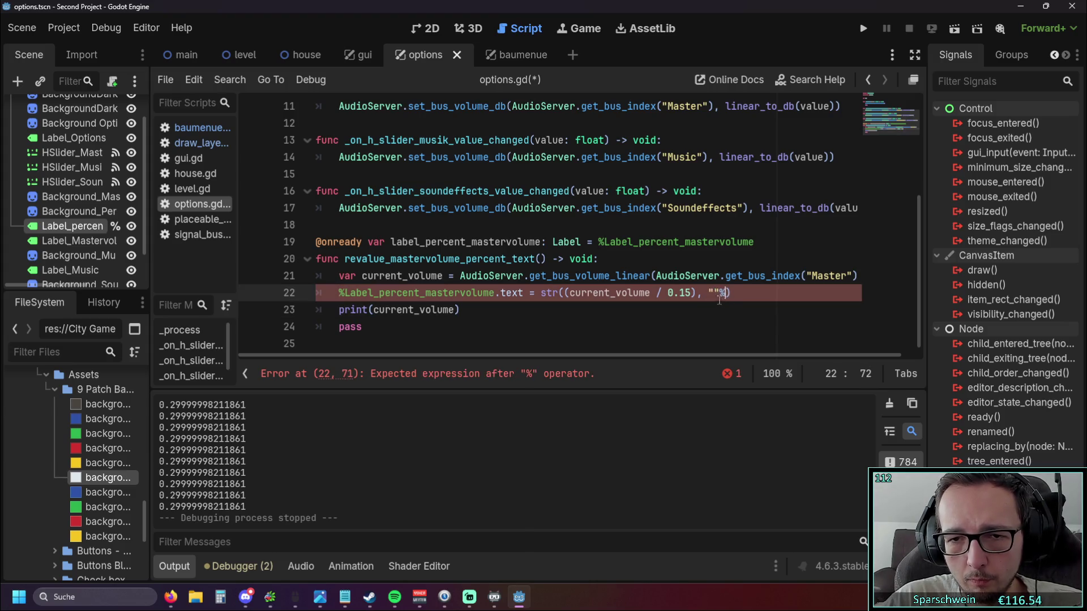
# Quote the percent sign as "%" to clear the error and run the game.
pyautogui.press('Right')
pyautogui.write('"')
pyautogui.click(680, 310)
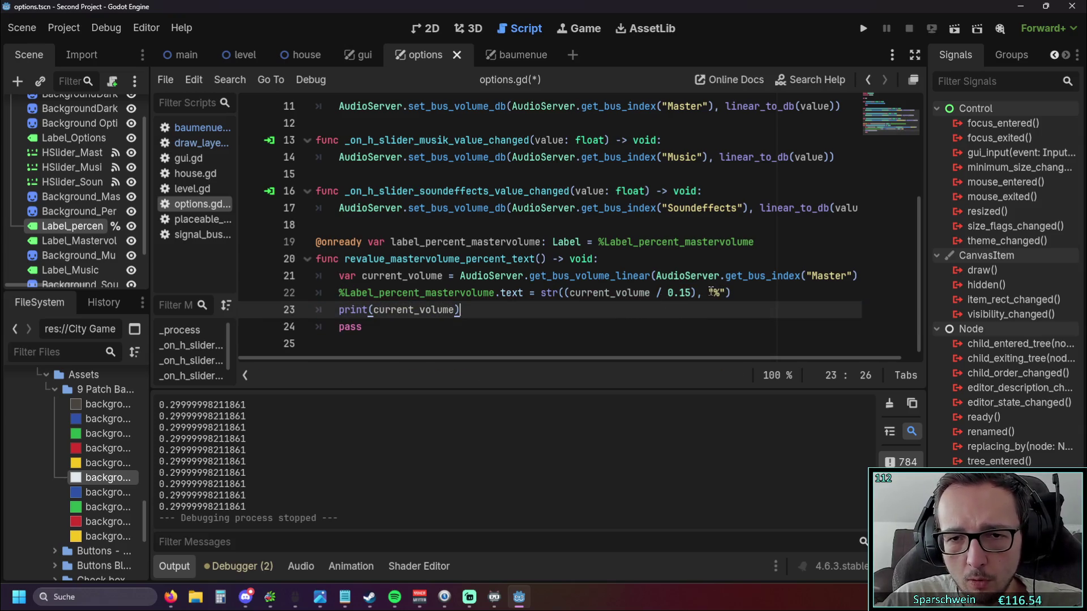
pyautogui.click(863, 28)
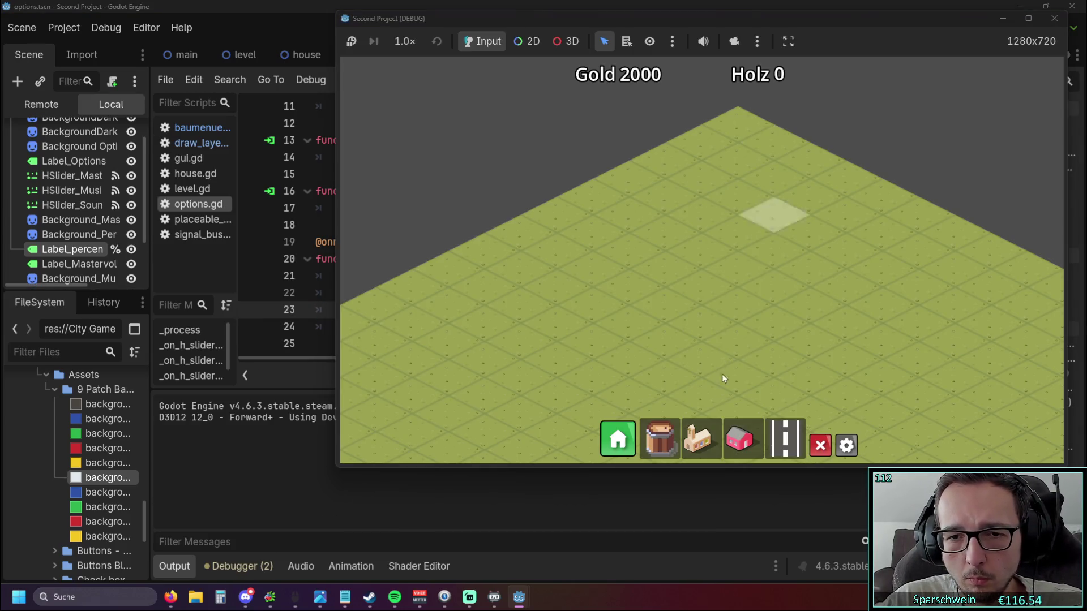
pyautogui.click(845, 445)
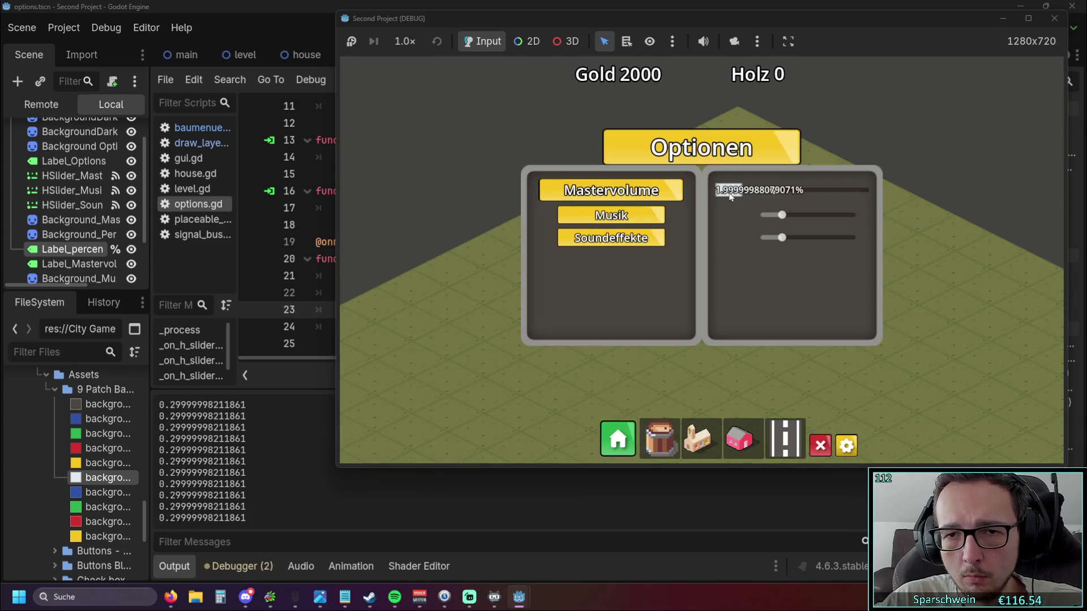
pyautogui.press('Escape')
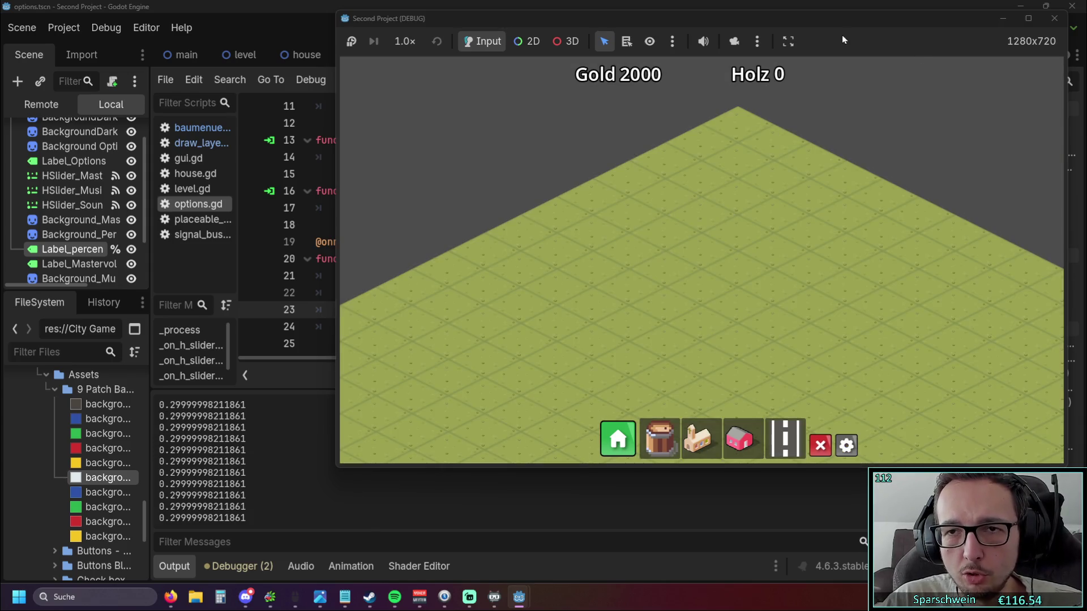
pyautogui.moveTo(834, 19); pyautogui.dragTo(732, 40)
pyautogui.click(951, 38)
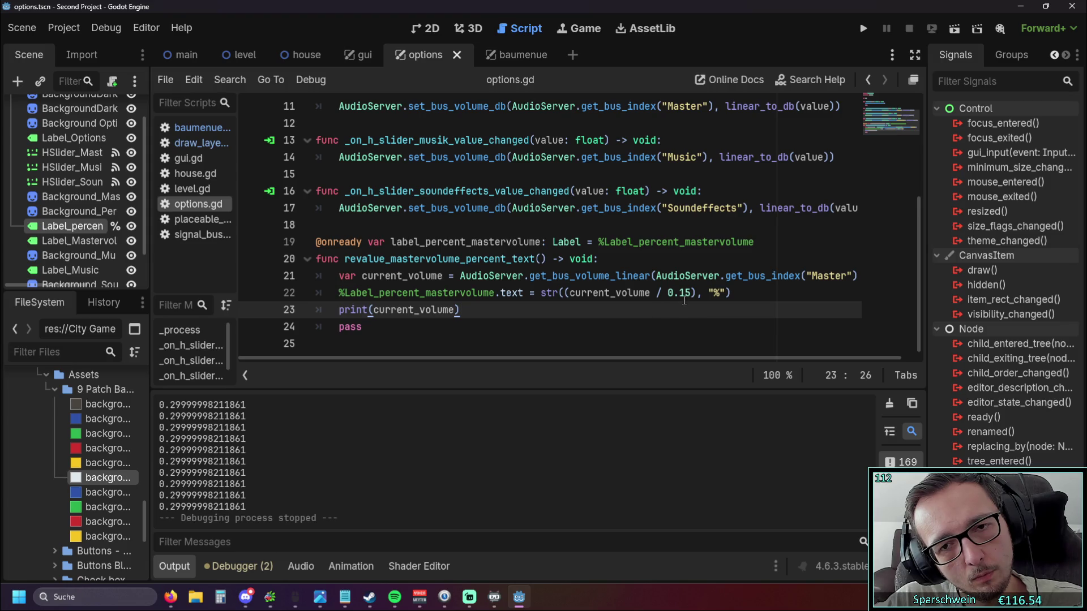
pyautogui.moveTo(693, 292); pyautogui.dragTo(668, 292)
# Remove the 0.15 divisor from line 22 and test the options menu in a quick run.
pyautogui.press('BackSpace')
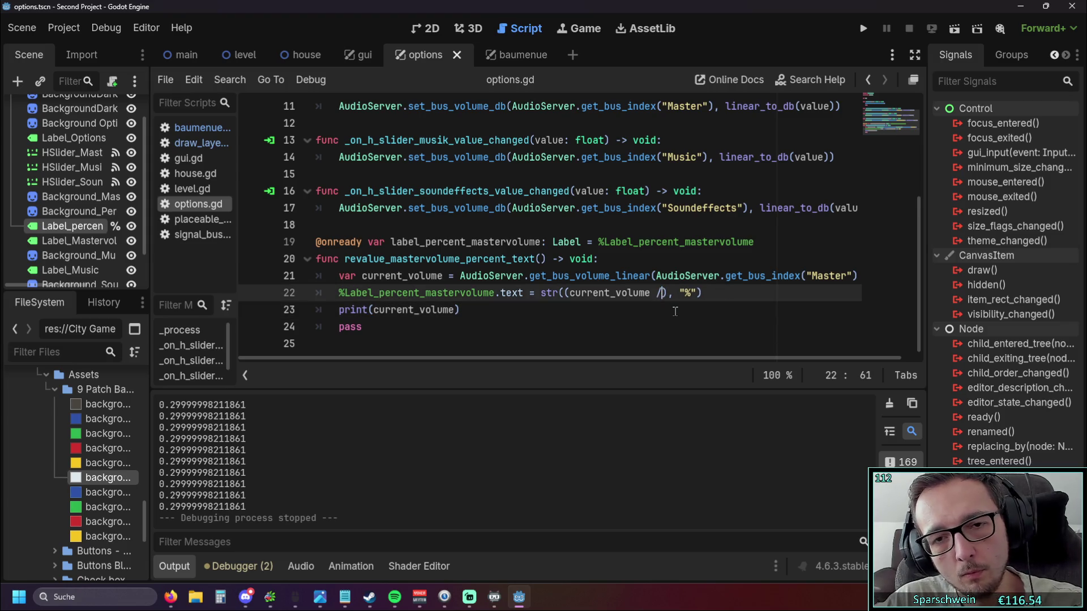
pyautogui.press('BackSpace')
pyautogui.press('BackSpace')
pyautogui.press('BackSpace')
pyautogui.click(674, 311)
pyautogui.click(863, 28)
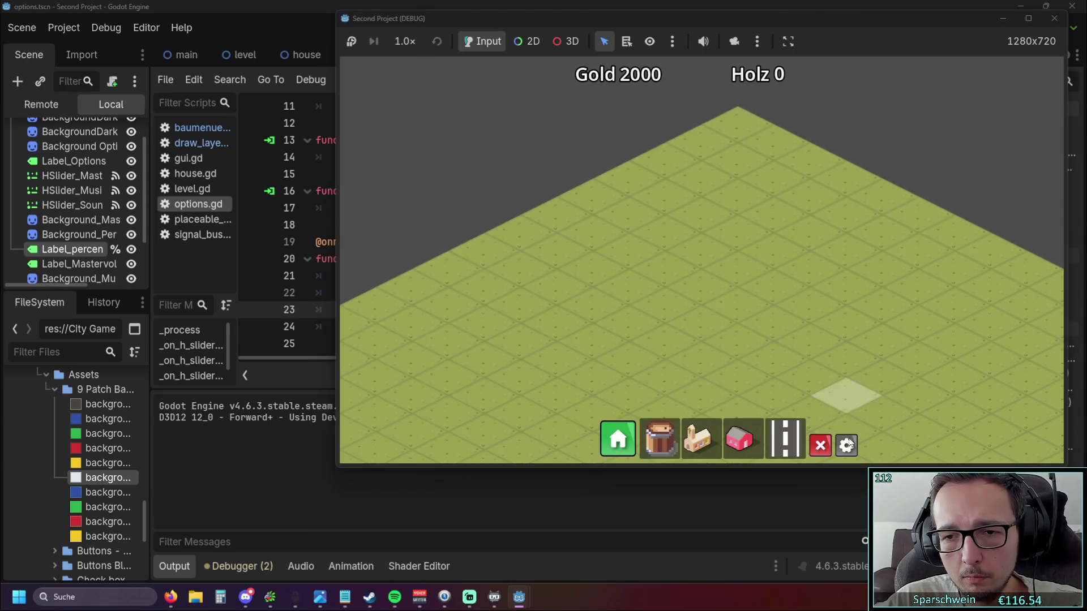
pyautogui.click(846, 446)
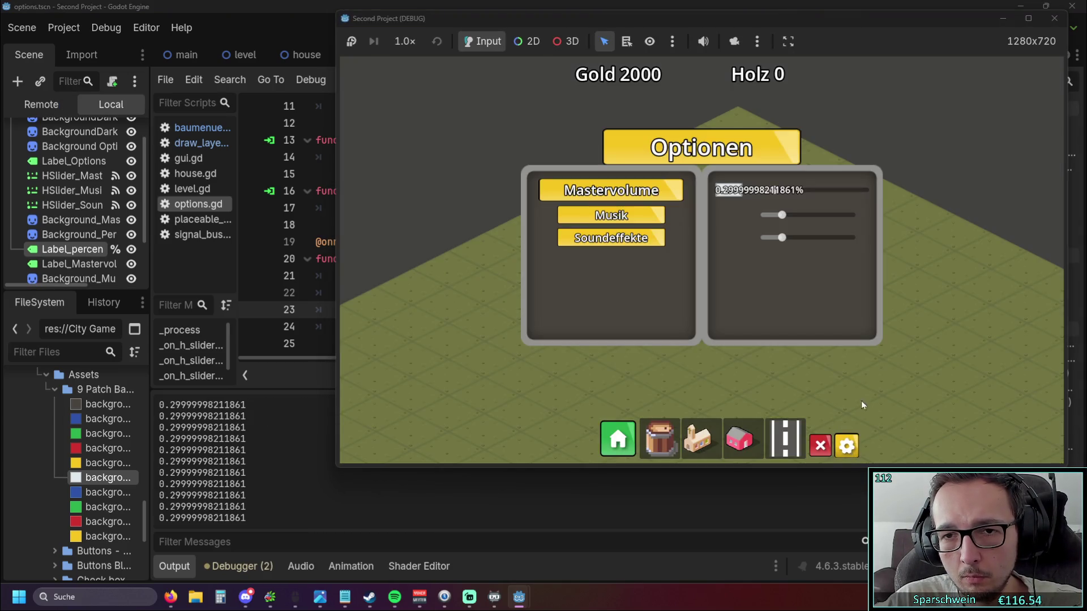
pyautogui.click(1053, 18)
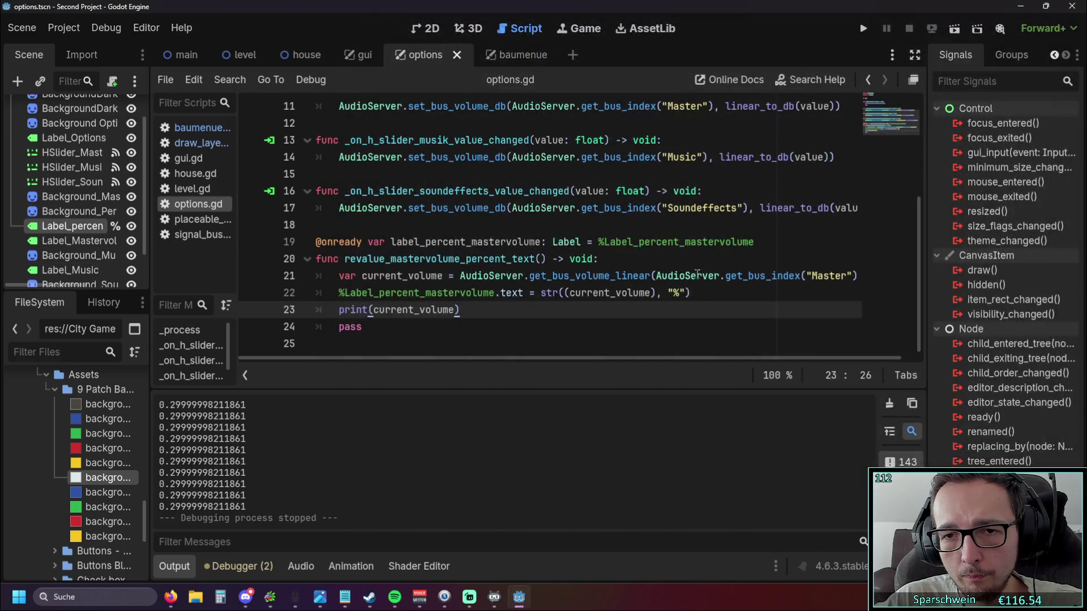
# Restore line 22 to str((current_volume / 0.15 * 10), "%") with balanced parentheses.
pyautogui.click(653, 293)
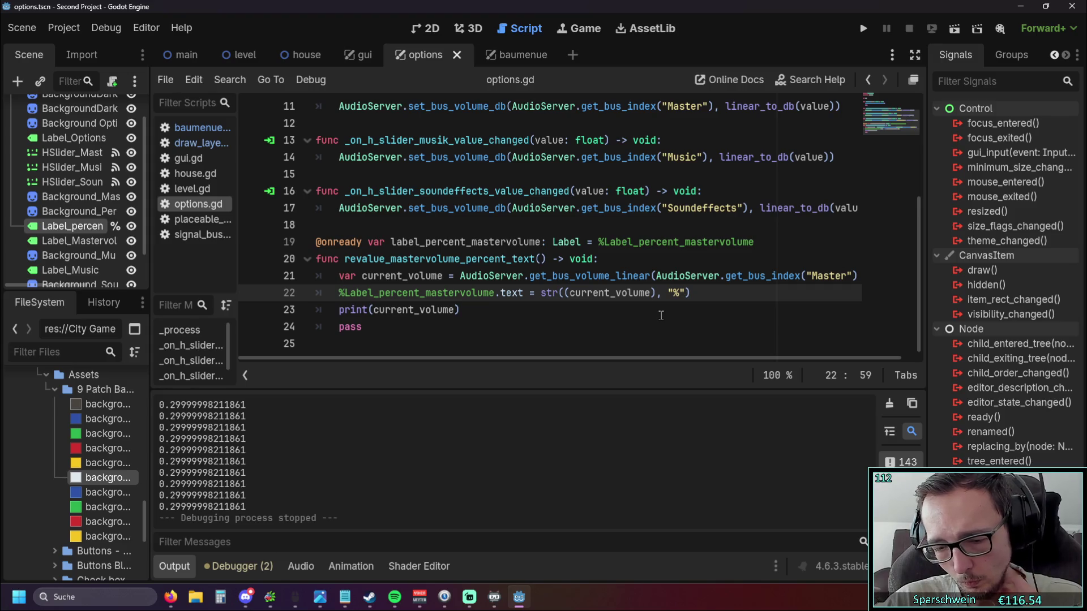
pyautogui.write('/ 0.15')
pyautogui.click(687, 309)
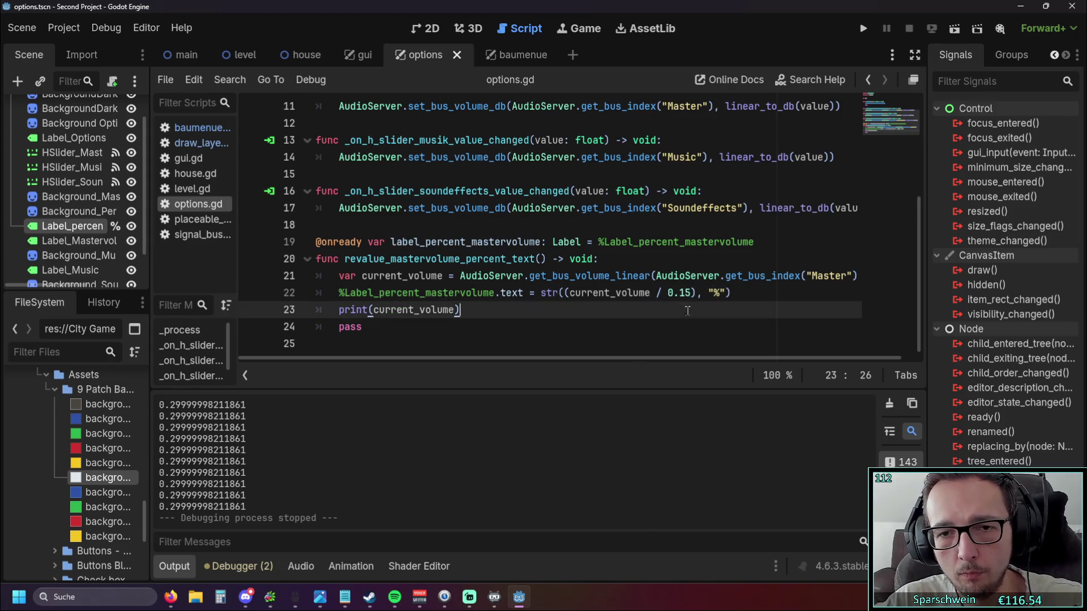
pyautogui.write('*')
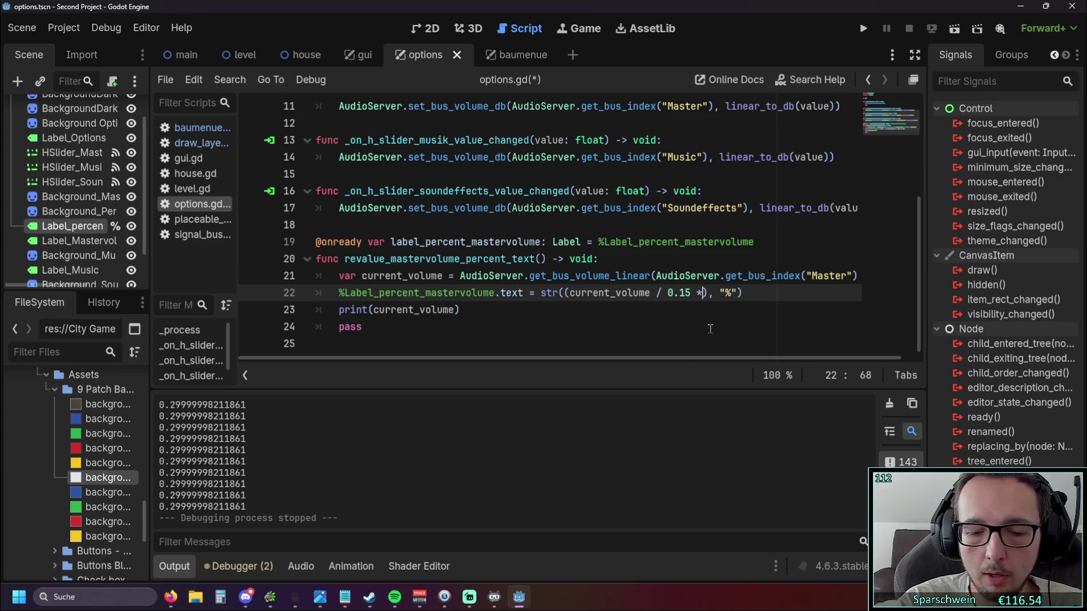
pyautogui.write(' 10')
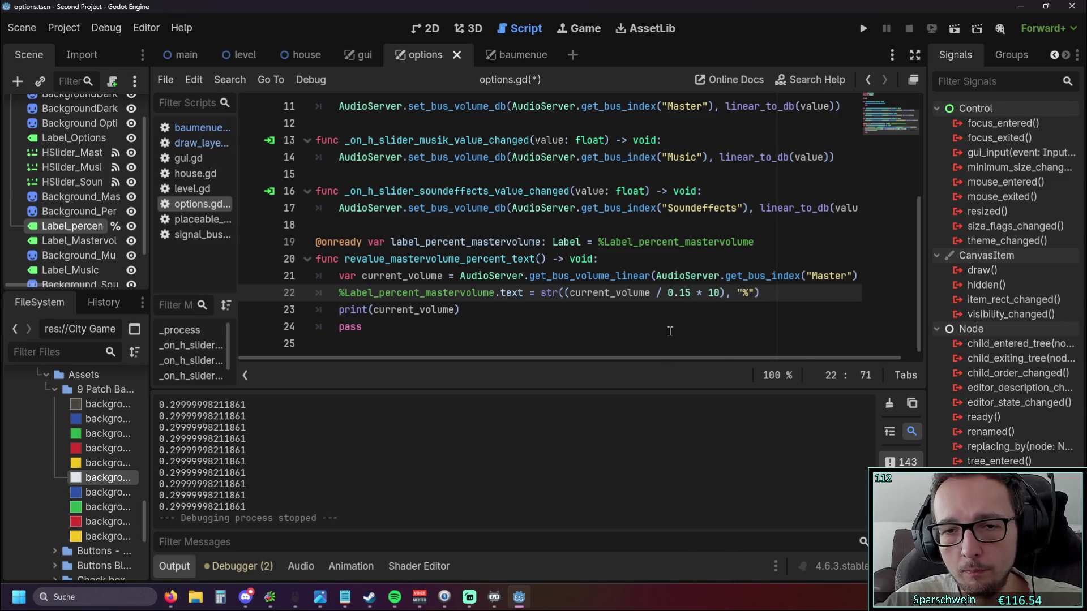
pyautogui.click(672, 328)
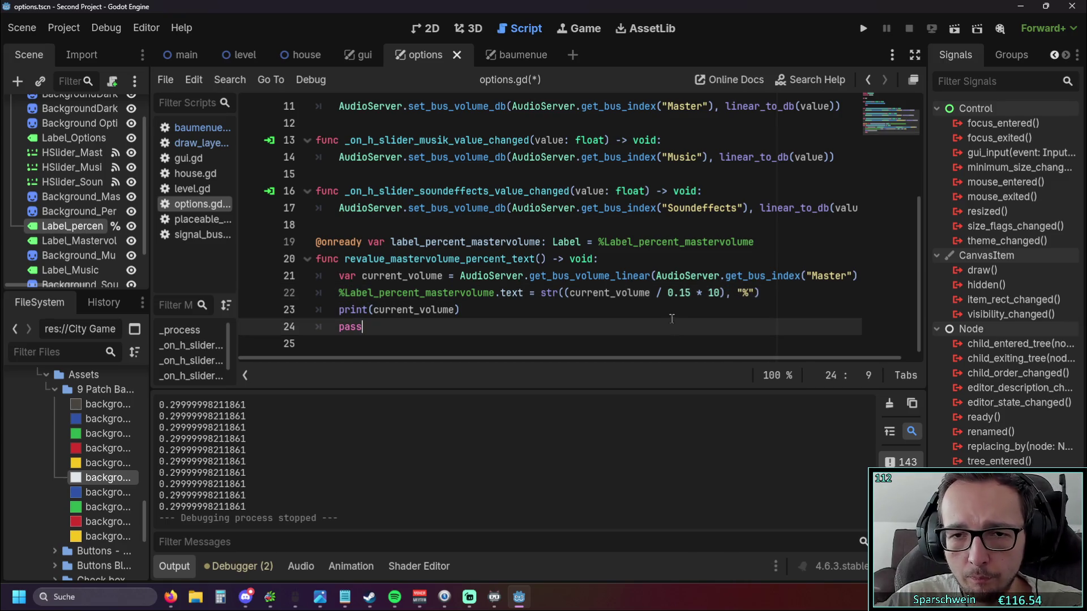
pyautogui.click(691, 293)
pyautogui.write(')')
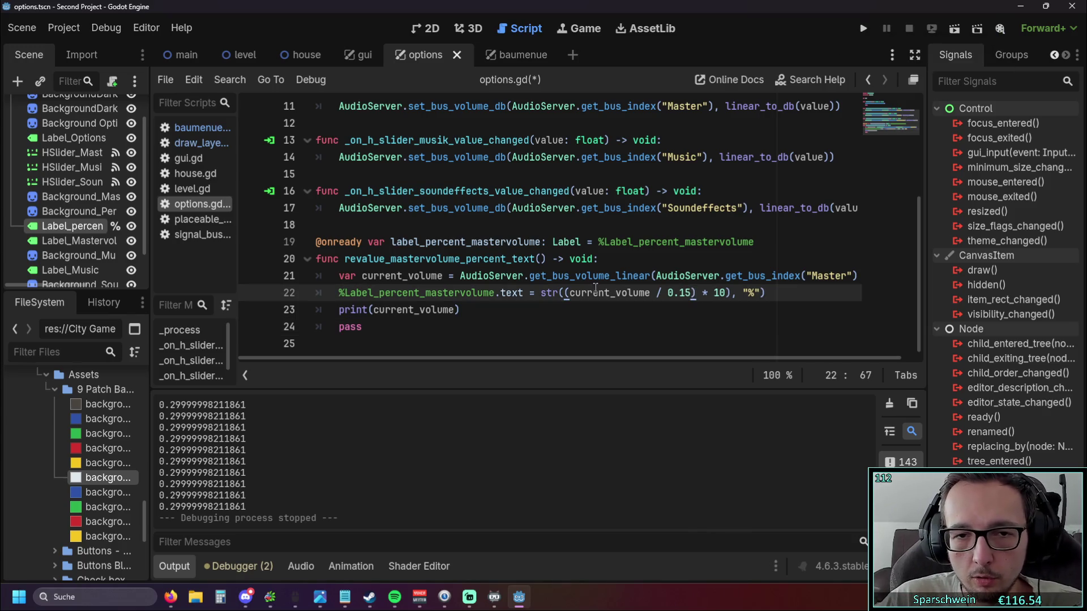
pyautogui.press('BackSpace')
pyautogui.press('Down')
pyautogui.press('Down')
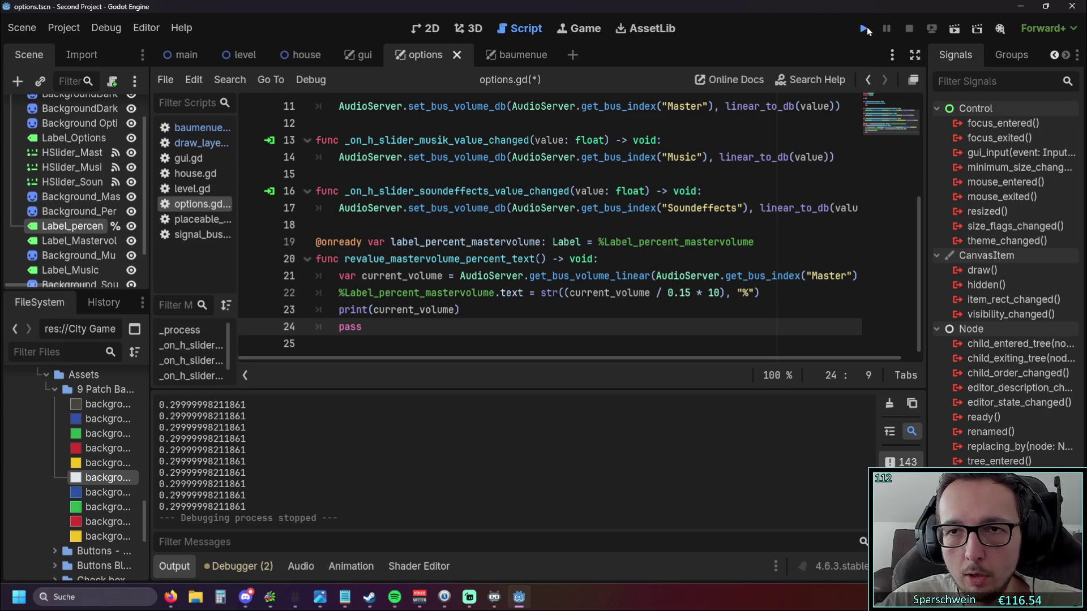
# Run the game, check the options menu's percent label, and close it.
pyautogui.click(865, 29)
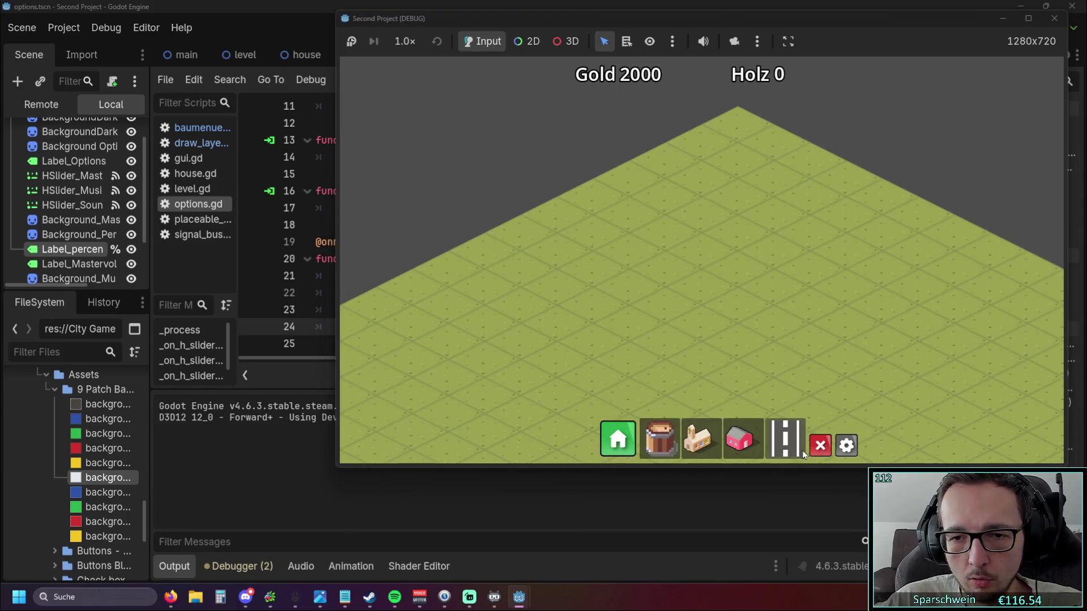
pyautogui.click(845, 446)
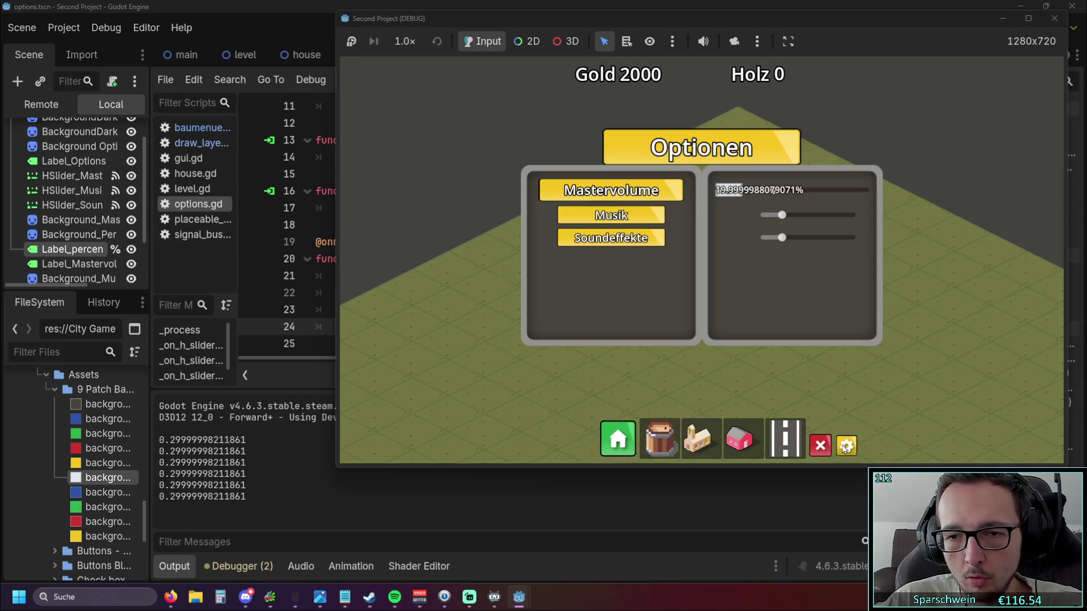
pyautogui.click(846, 446)
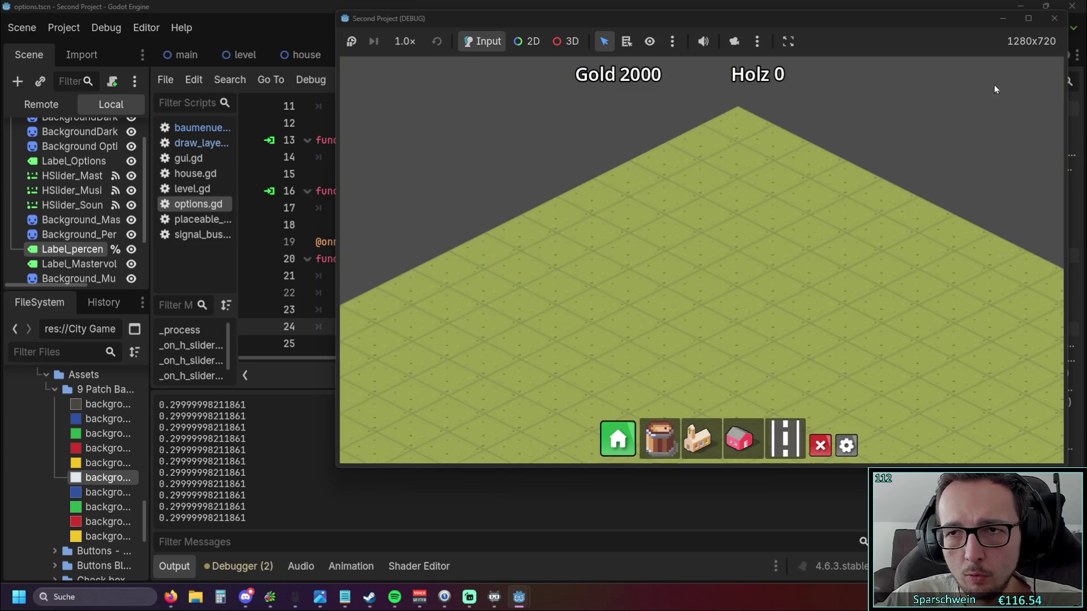
pyautogui.click(1053, 18)
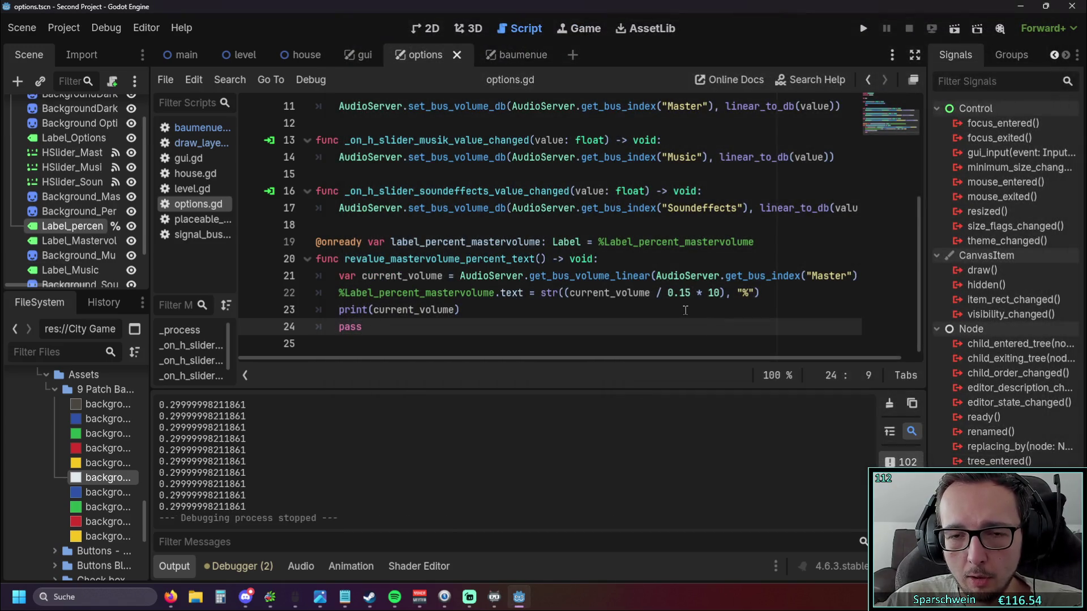
# Wrap line 22 in round() as str(round(current_volume / 0.15 * 10), "%") and run the game.
pyautogui.click(171, 597)
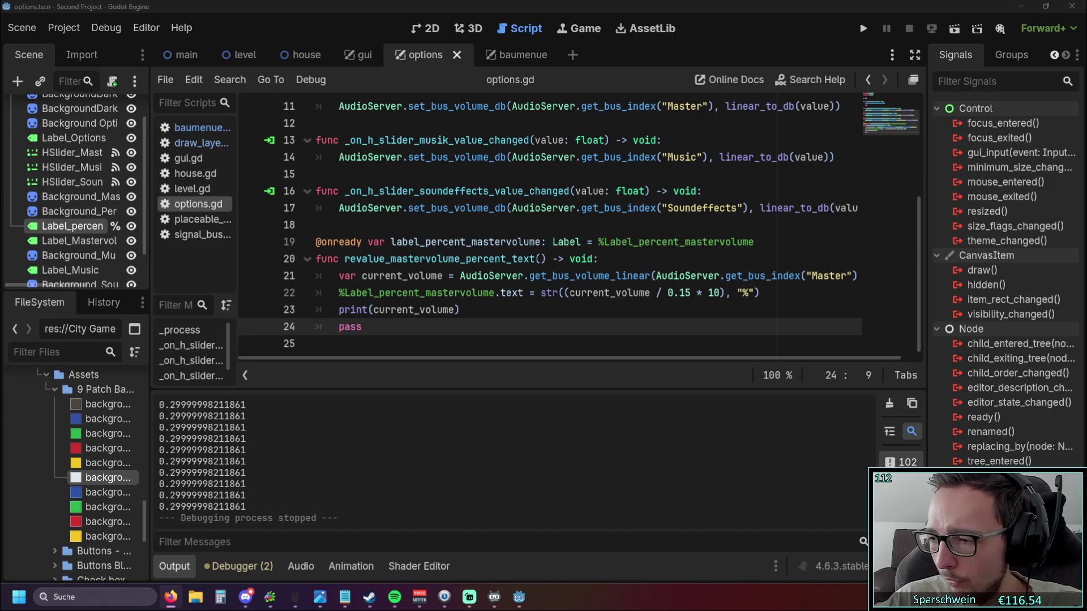
pyautogui.click(572, 292)
pyautogui.write('round')
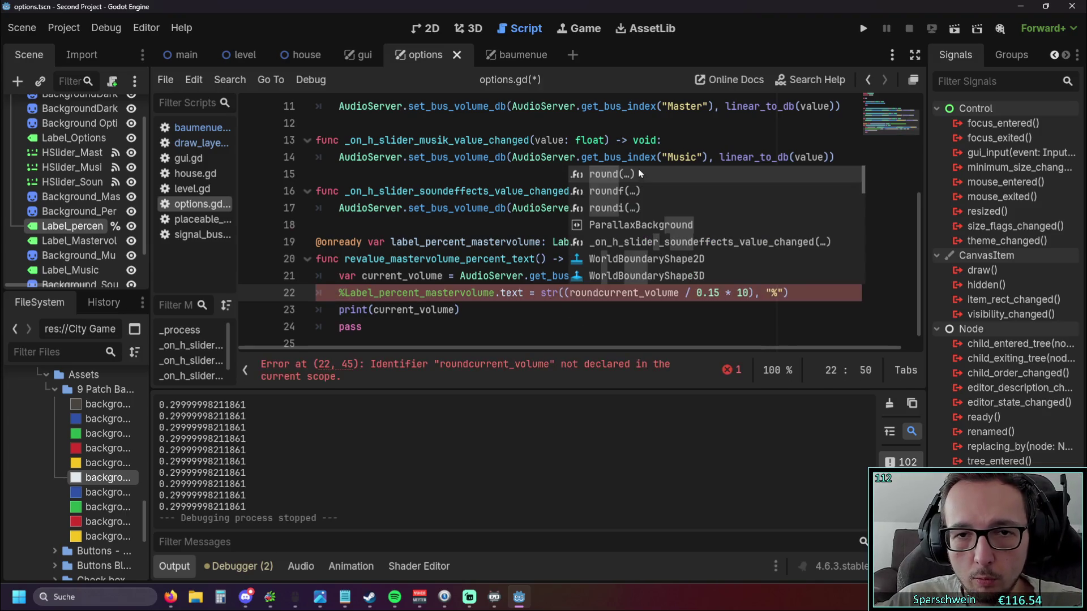
pyautogui.write('(')
pyautogui.press('Delete')
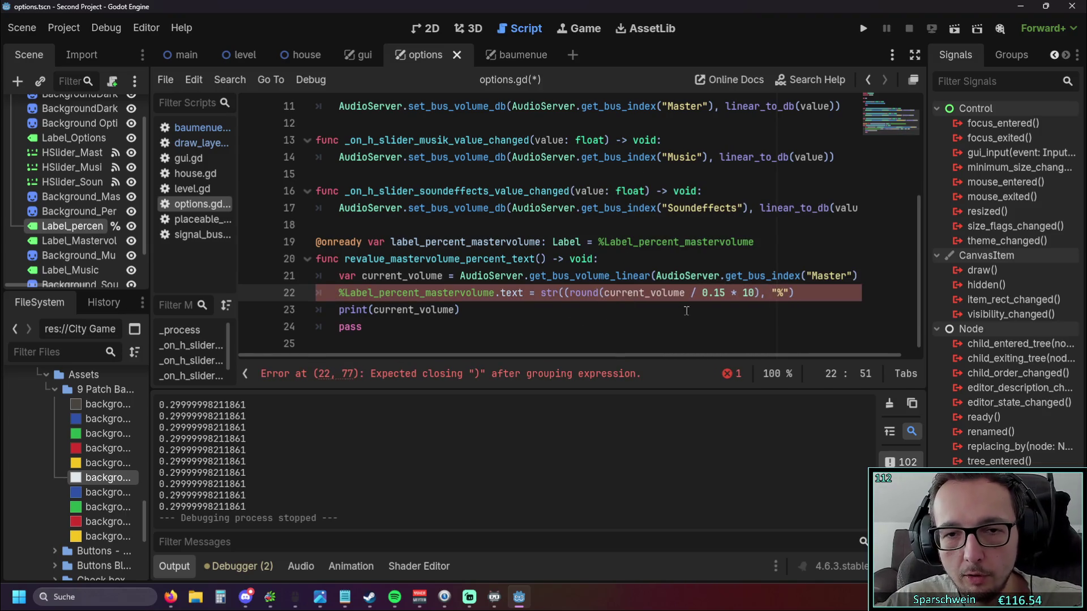
pyautogui.click(756, 293)
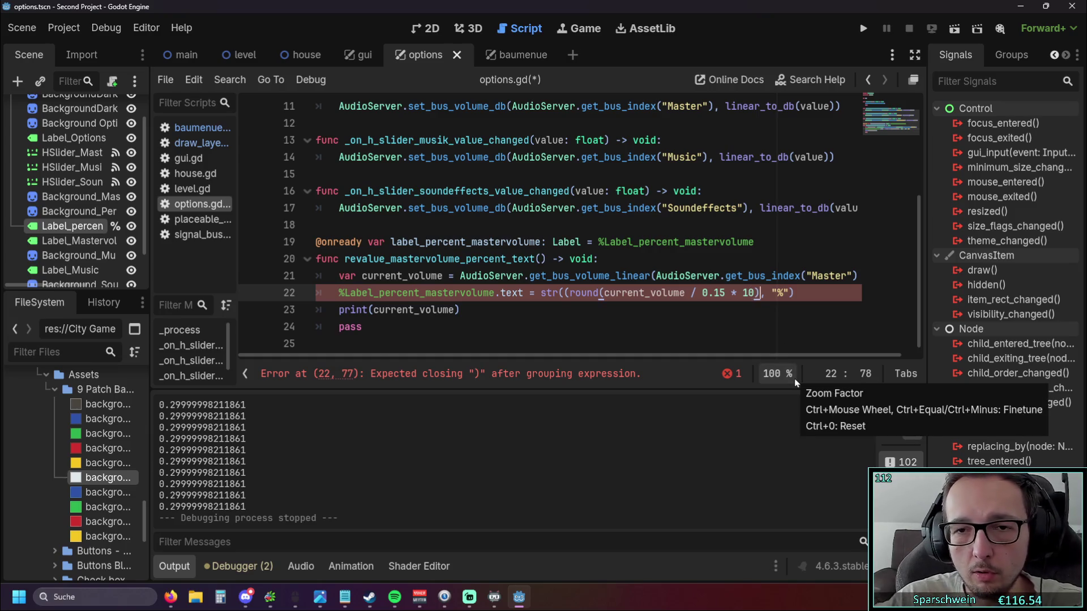
pyautogui.write(')')
pyautogui.click(575, 294)
pyautogui.press('BackSpace')
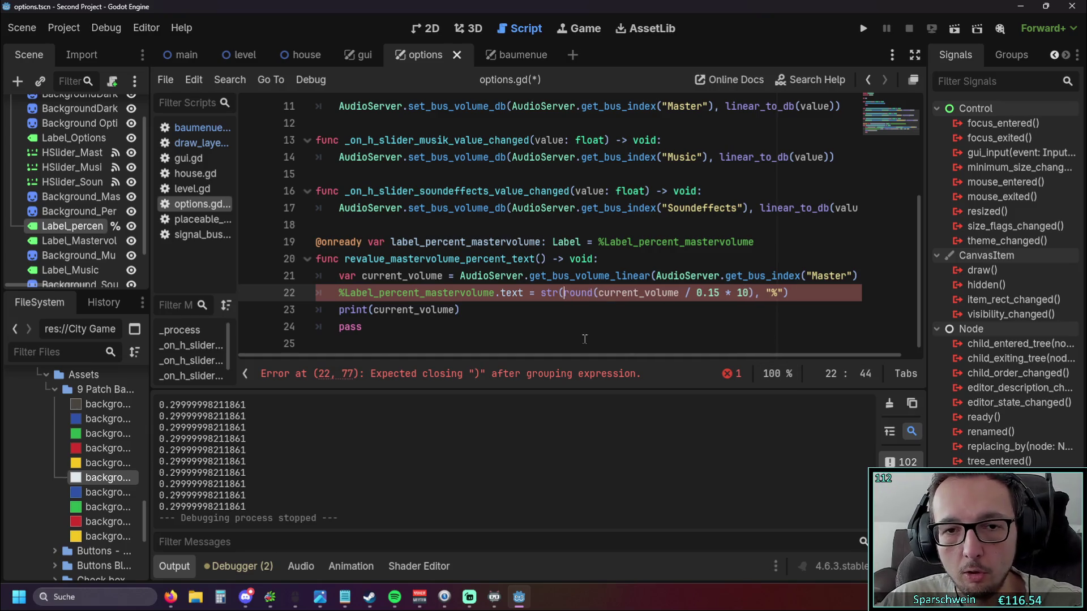
pyautogui.press('Down')
pyautogui.press('Down')
pyautogui.click(863, 27)
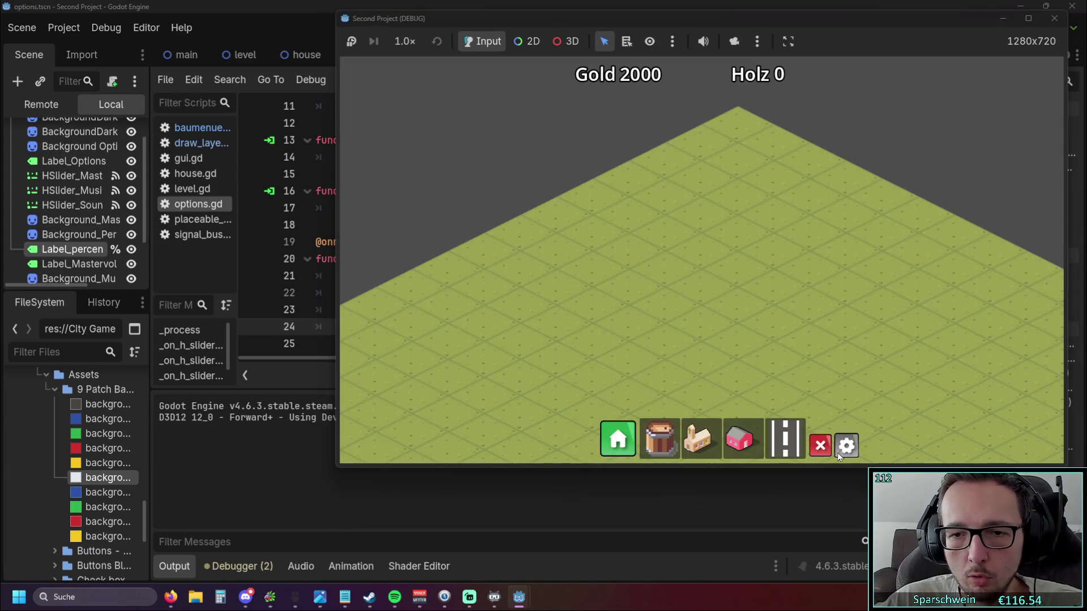
# Open the options menu, raise master volume to 100% to watch the label, then restart the game.
pyautogui.click(847, 447)
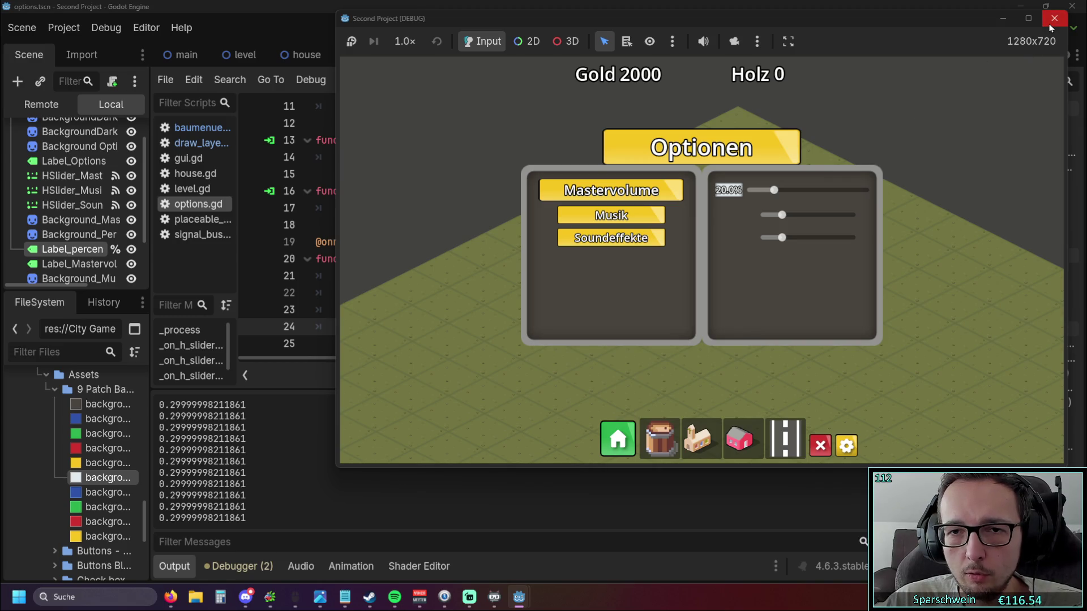
pyautogui.moveTo(784, 193); pyautogui.dragTo(899, 195)
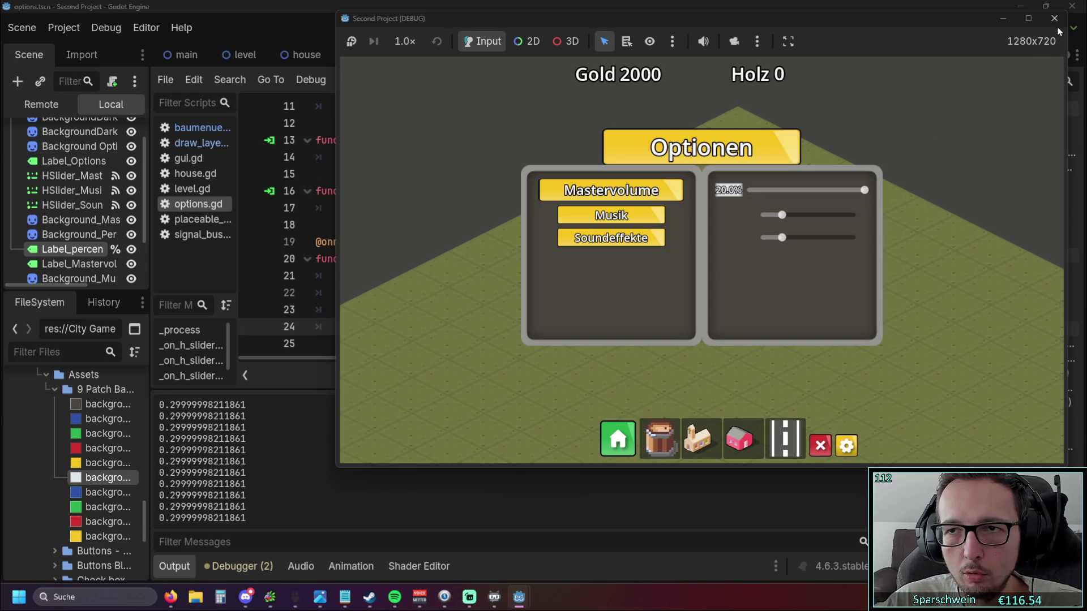
pyautogui.press('F8')
pyautogui.click(863, 28)
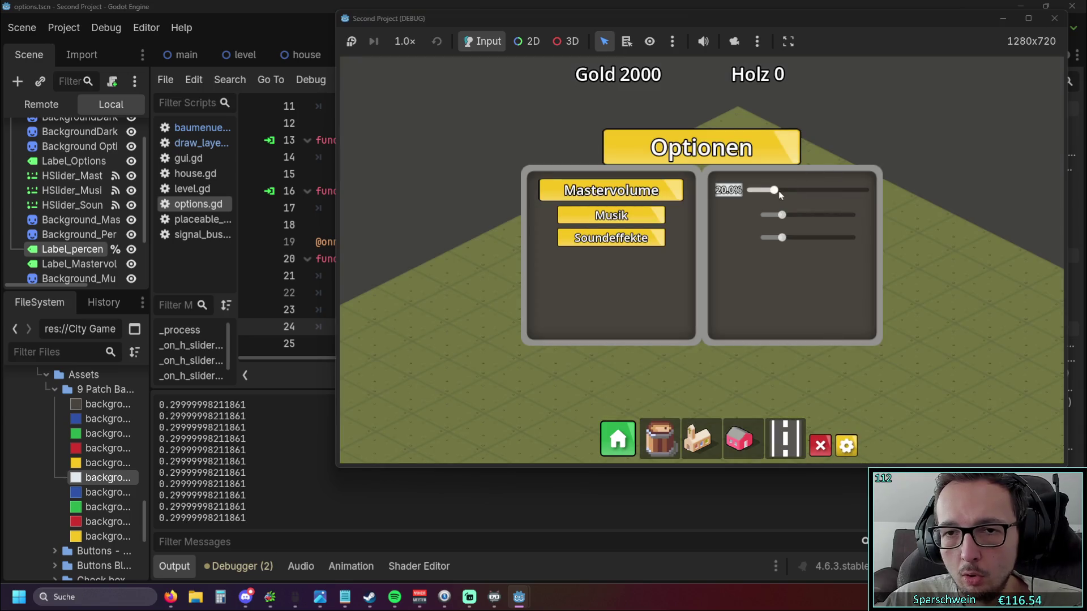
# Drag the master volume slider to 100% and back to 20%, then close the game.
pyautogui.moveTo(858, 189); pyautogui.dragTo(965, 194)
pyautogui.moveTo(863, 190); pyautogui.dragTo(774, 192)
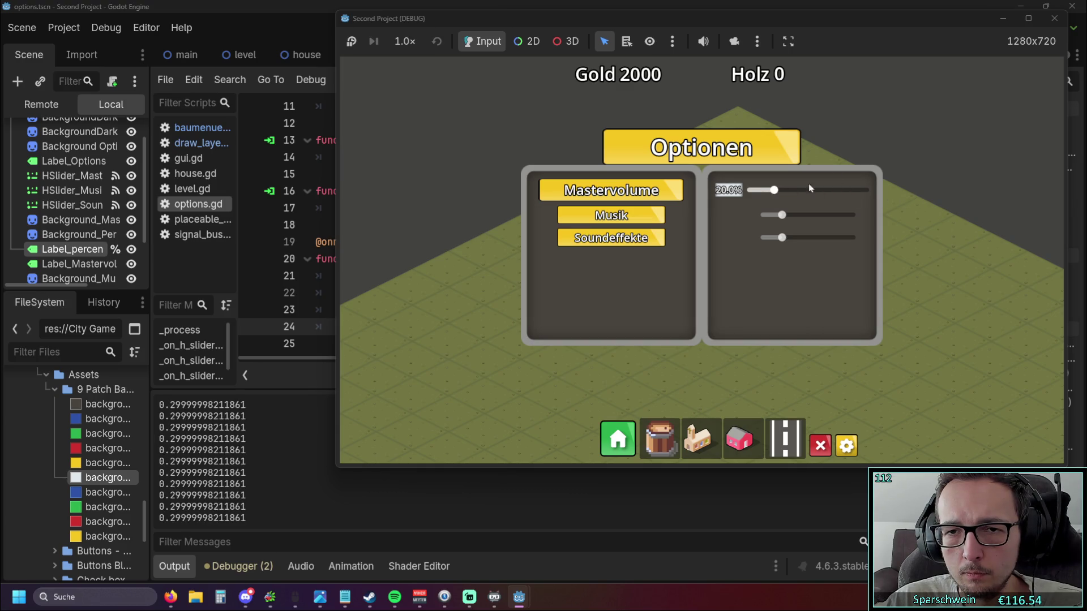
pyautogui.click(1053, 18)
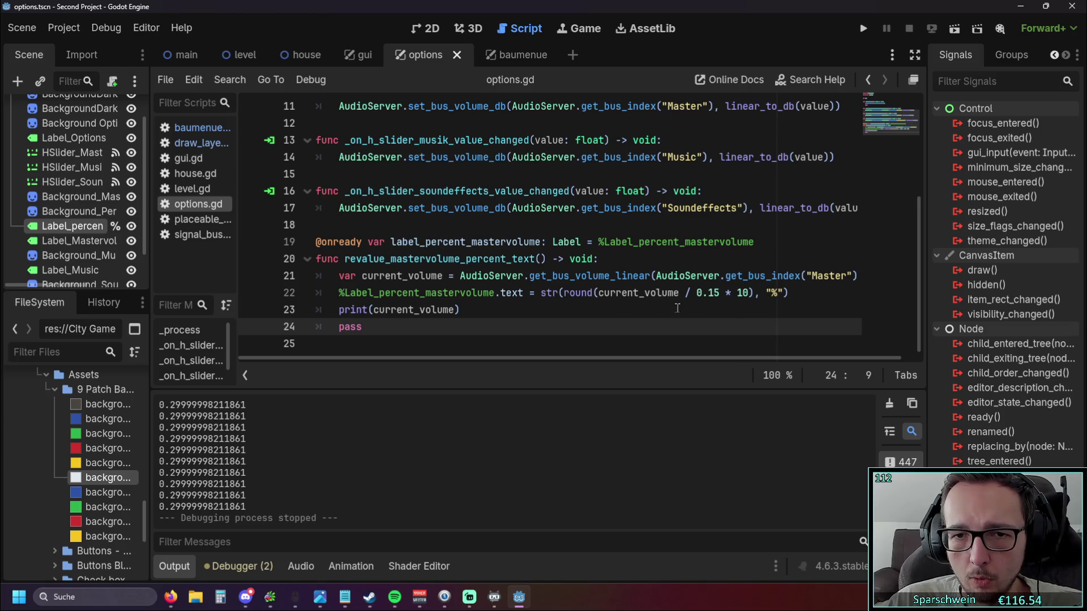
# Wrap the rounded value in int() with its closing parenthesis on line 22 and run the game.
pyautogui.press('Up')
pyautogui.click(595, 293)
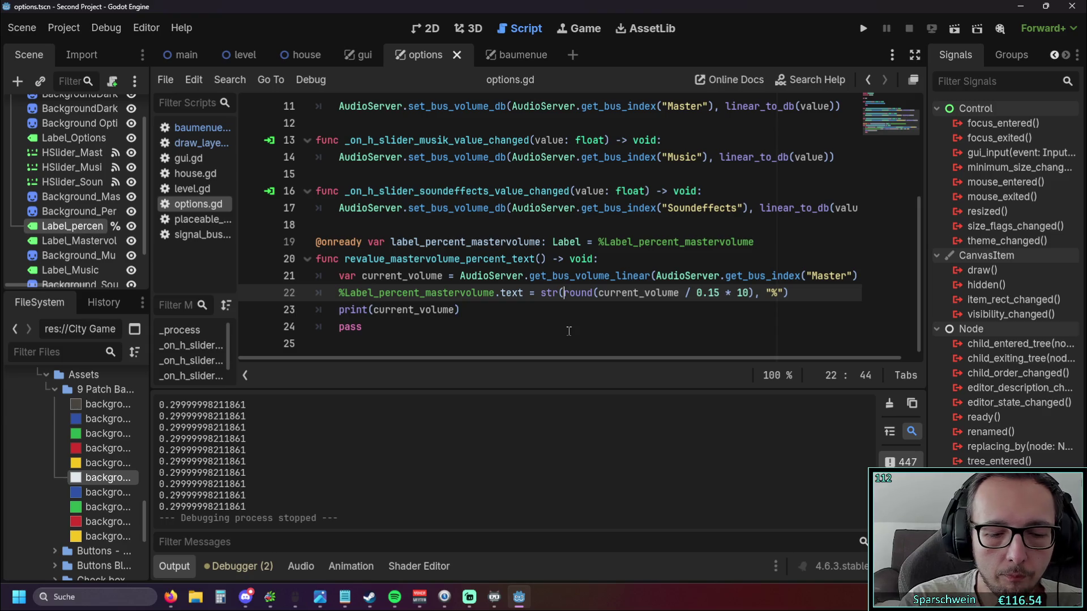
pyautogui.write('int(')
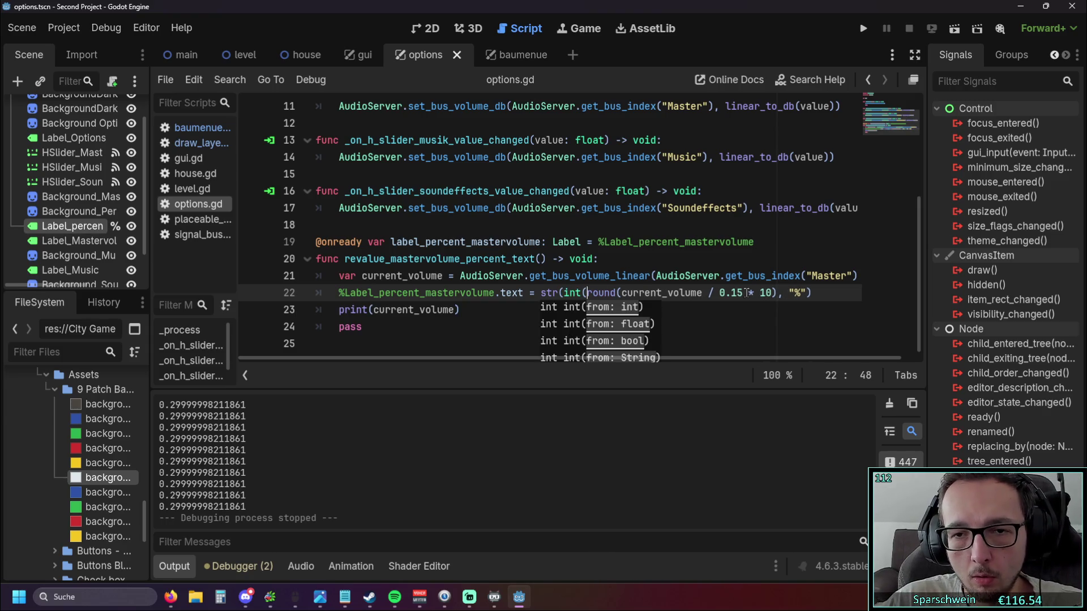
pyautogui.click(775, 293)
pyautogui.write(')')
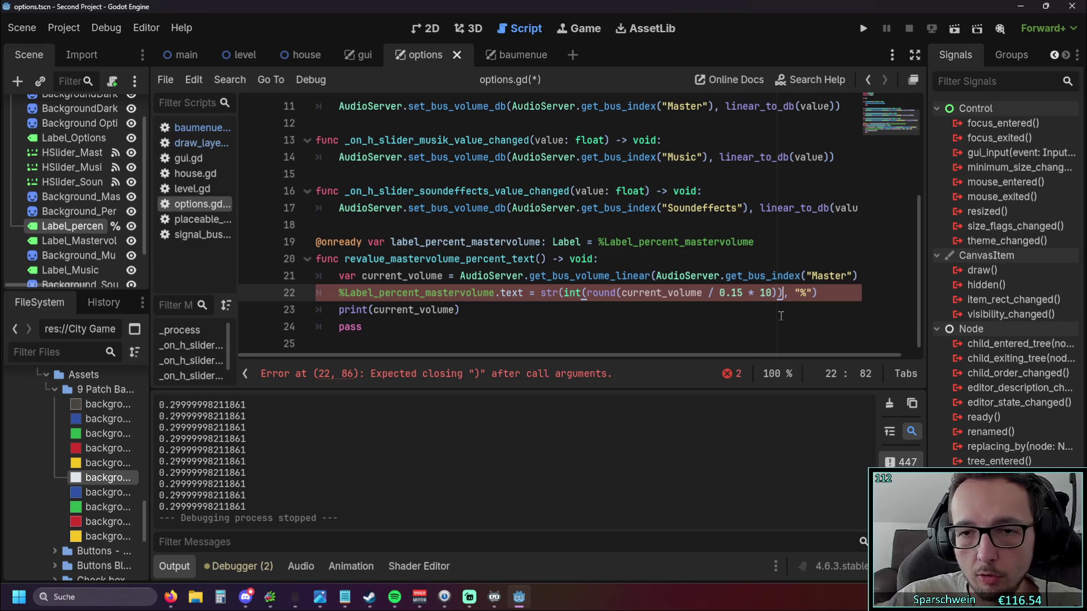
pyautogui.click(712, 321)
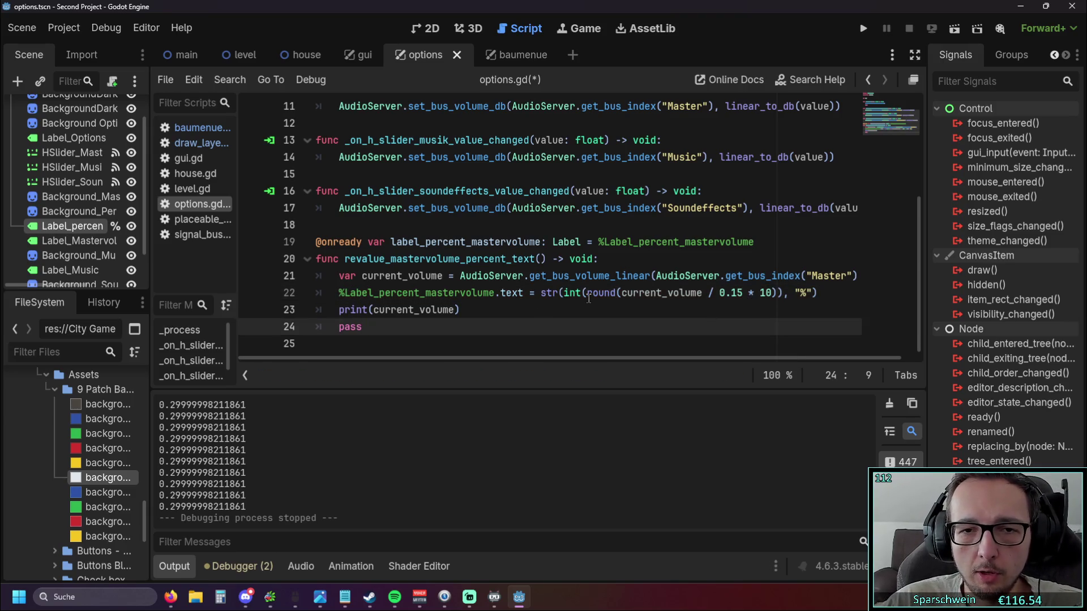
pyautogui.click(863, 31)
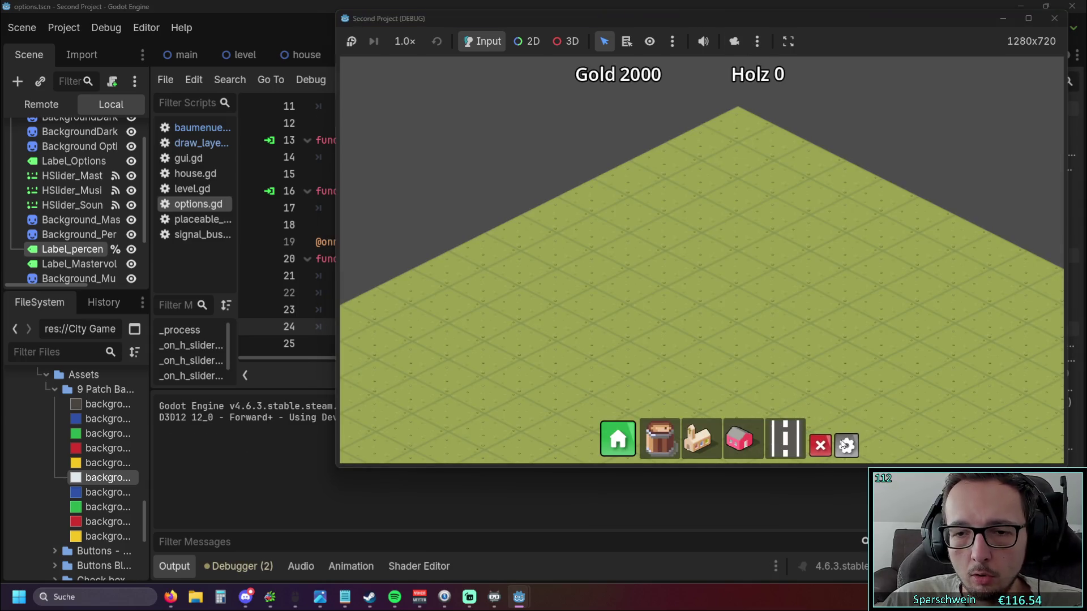
# Drag master volume to 30% to confirm a whole-number percent, then close the game.
pyautogui.click(846, 445)
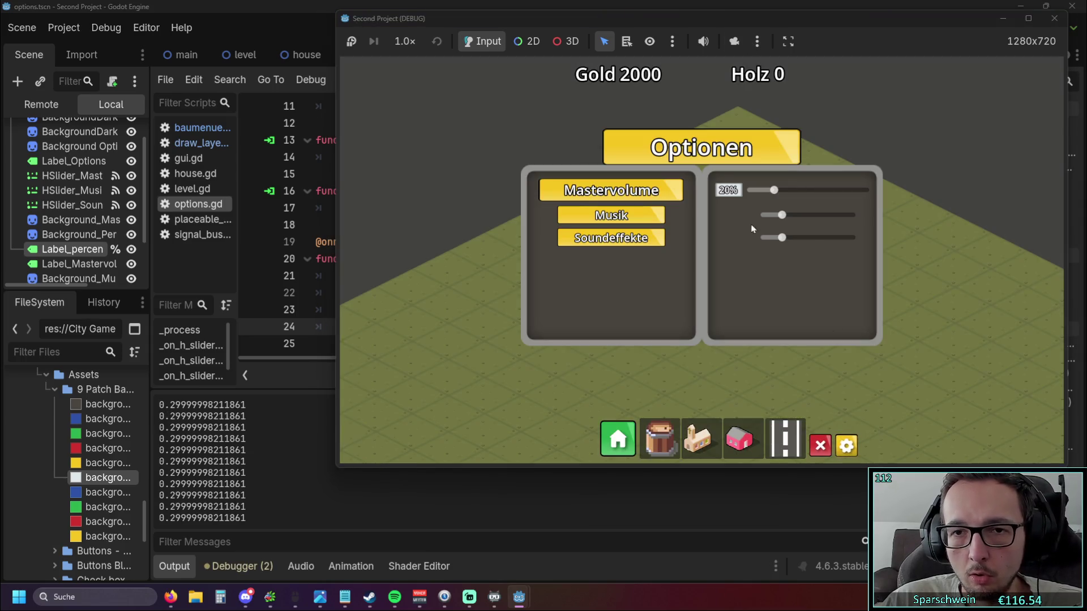
pyautogui.moveTo(759, 190)
pyautogui.mouseDown()
pyautogui.moveTo(871, 193)
pyautogui.moveTo(772, 192)
pyautogui.mouseUp()
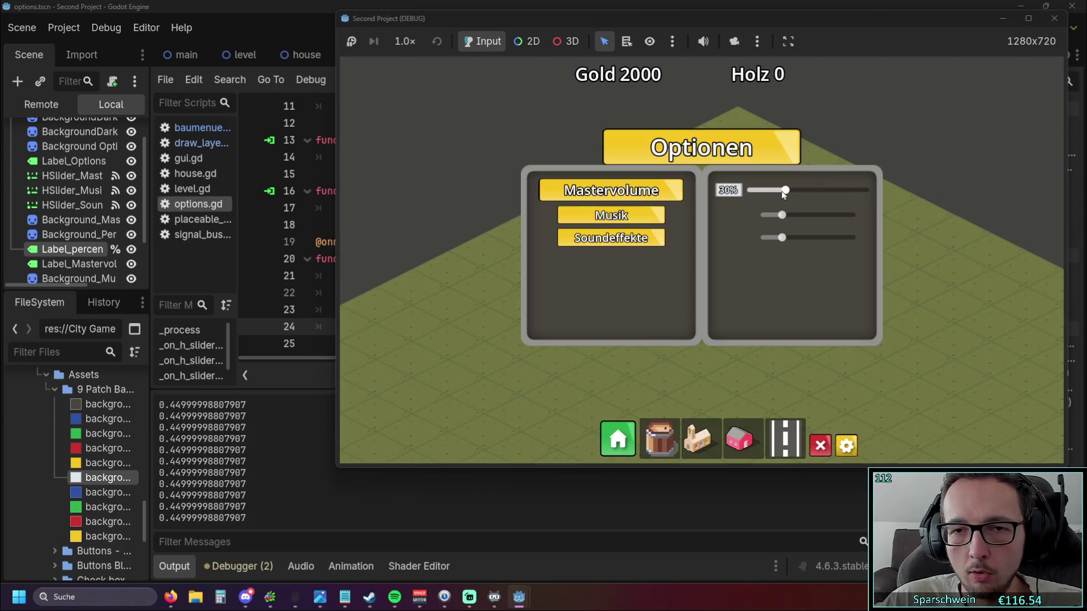
pyautogui.click(1053, 18)
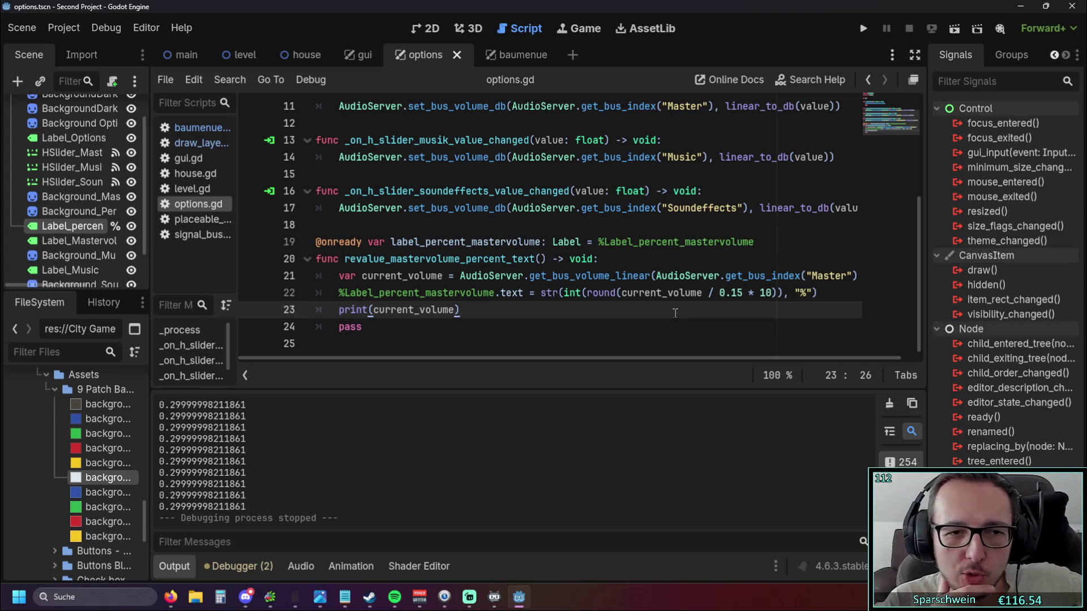
# Delete the print(current_volume) and pass lines, then select the percent-label assignment line.
pyautogui.moveTo(373, 328); pyautogui.dragTo(287, 317)
pyautogui.press('BackSpace')
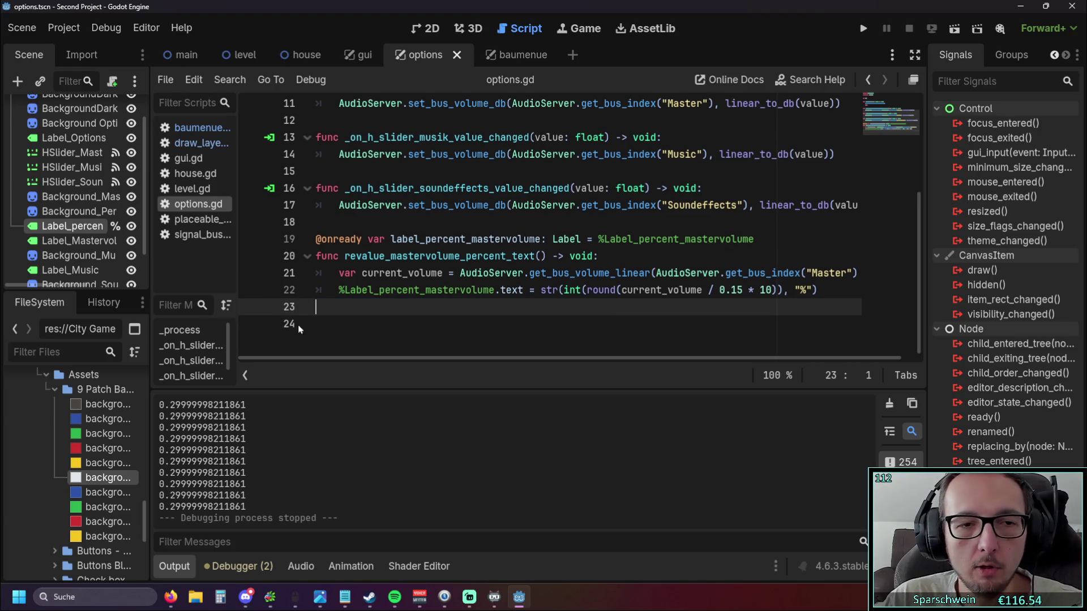
pyautogui.click(403, 334)
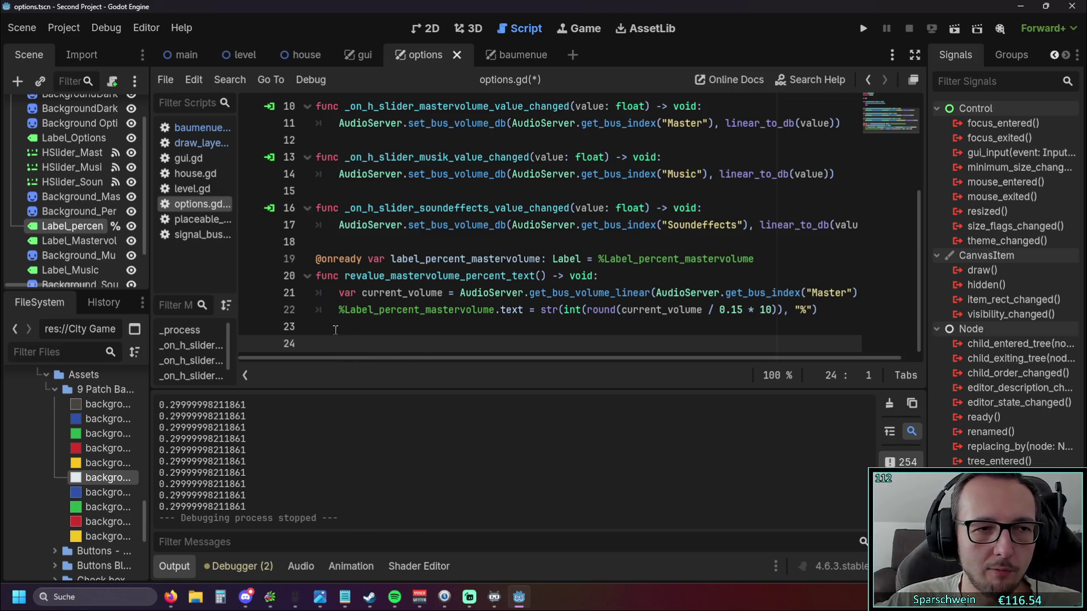
pyautogui.scroll(3, 368, 320)
pyautogui.scroll(-3, 415, 310)
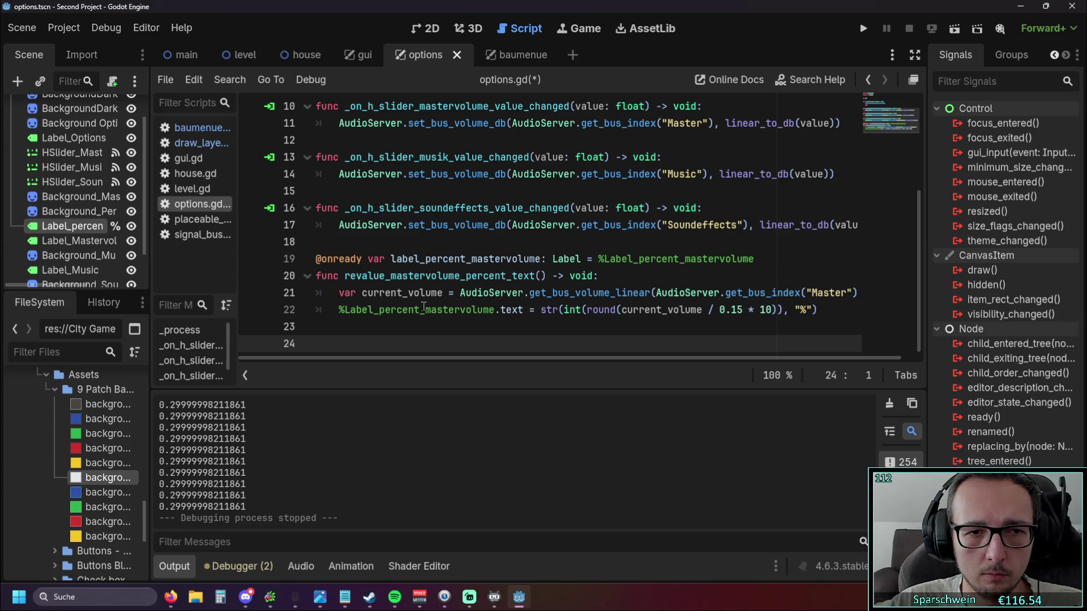
pyautogui.scroll(1, 422, 309)
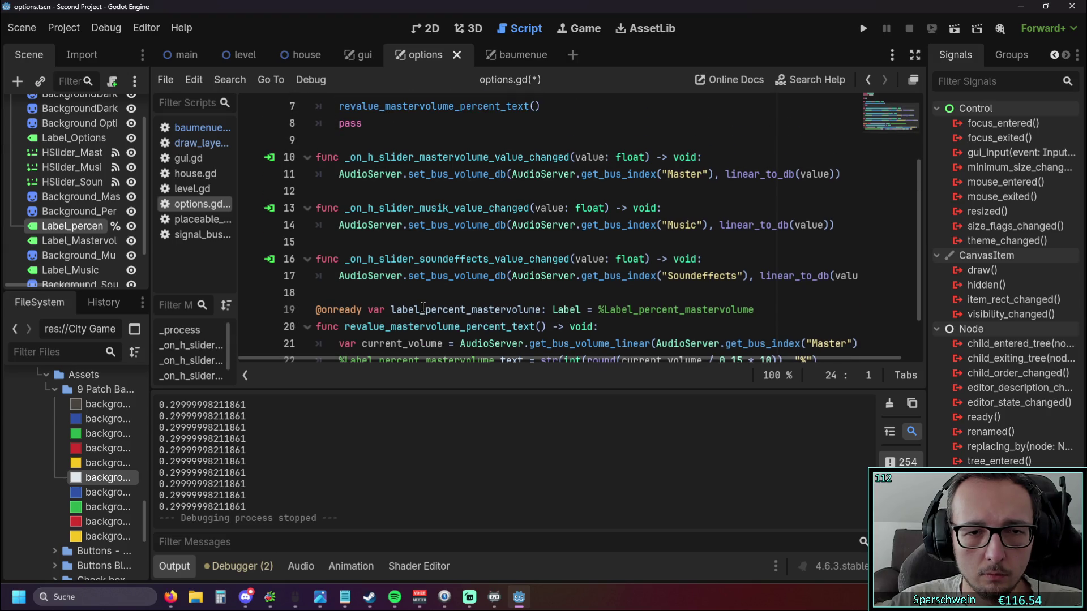
pyautogui.scroll(-1, 423, 309)
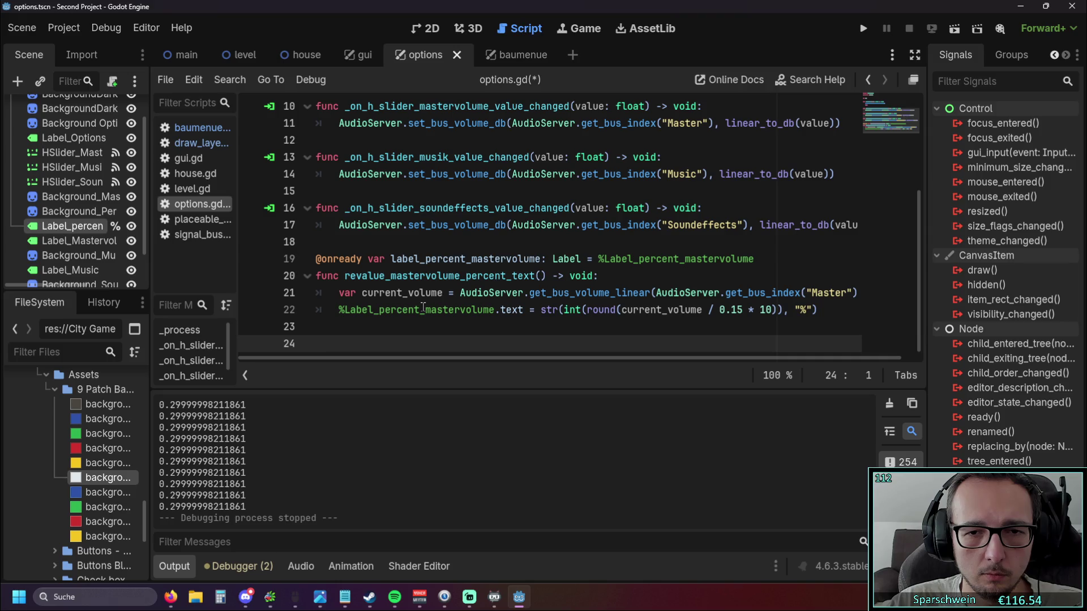
pyautogui.click(818, 310)
pyautogui.moveTo(817, 311); pyautogui.dragTo(338, 310)
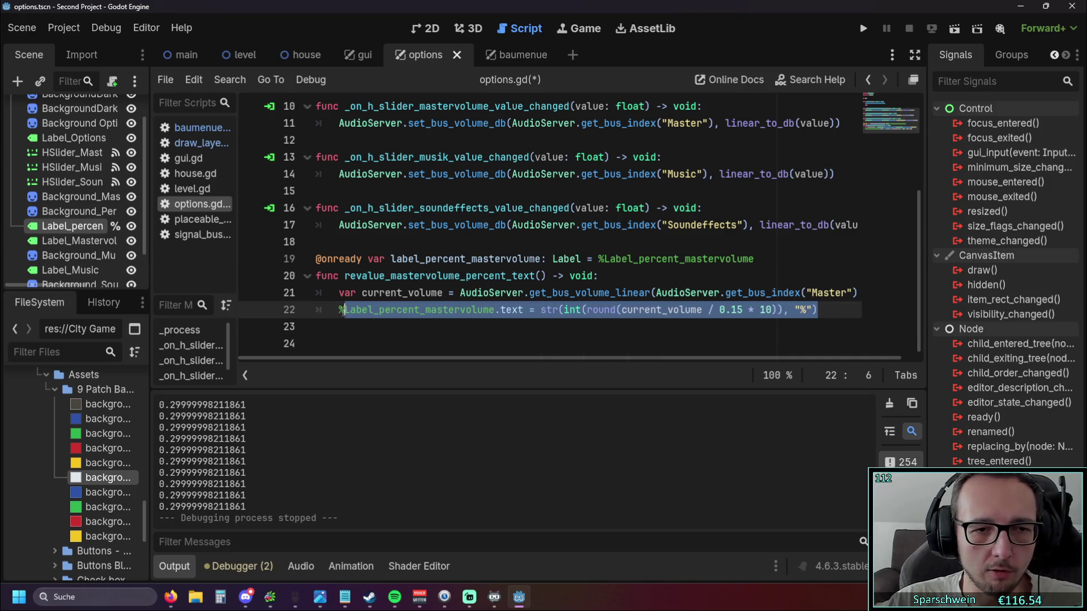
# Cut the percent-label line and paste it into _on_h_slider_mastervolume_value_changed under line 11.
pyautogui.hotkey('ctrl', 'x')
pyautogui.scroll(2, 838, 223)
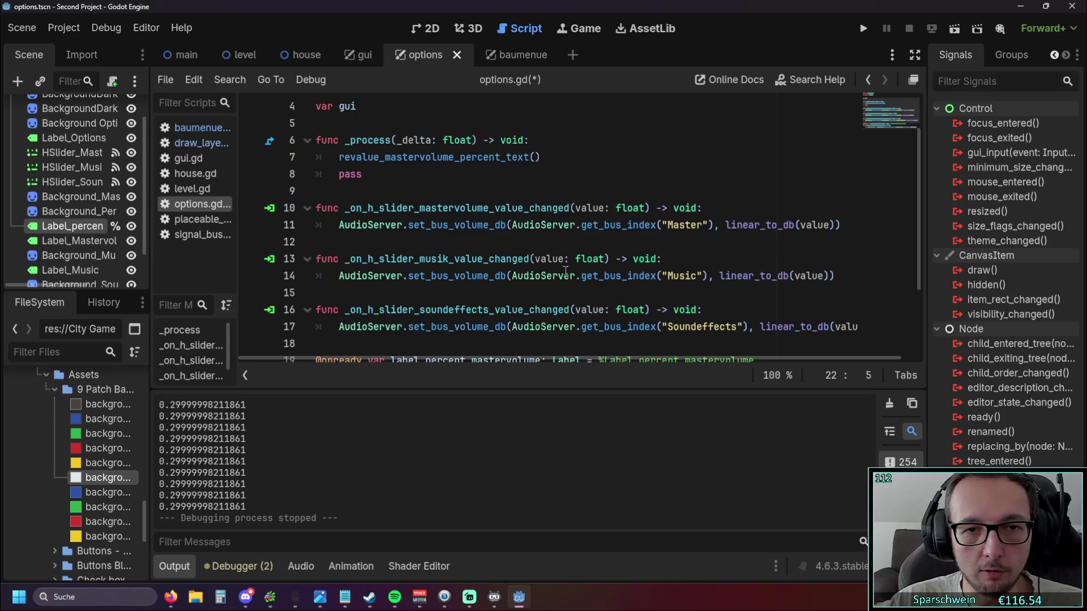
pyautogui.click(838, 226)
pyautogui.press('Return')
pyautogui.hotkey('ctrl', 'v')
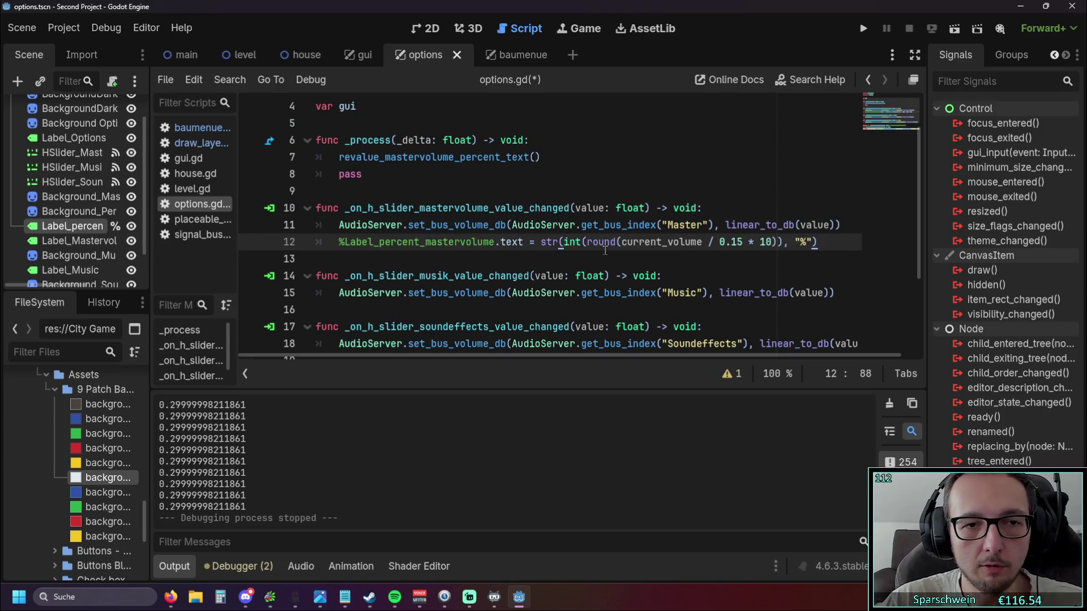
pyautogui.scroll(-2, 499, 264)
pyautogui.moveTo(316, 258); pyautogui.dragTo(771, 258)
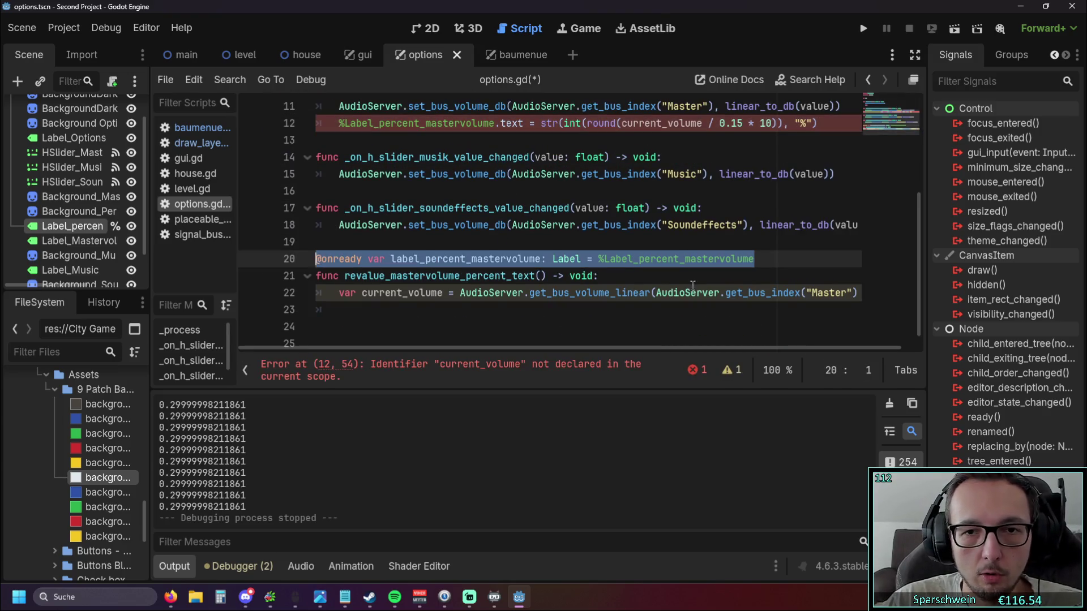
pyautogui.press('Down')
pyautogui.scroll(1, 771, 259)
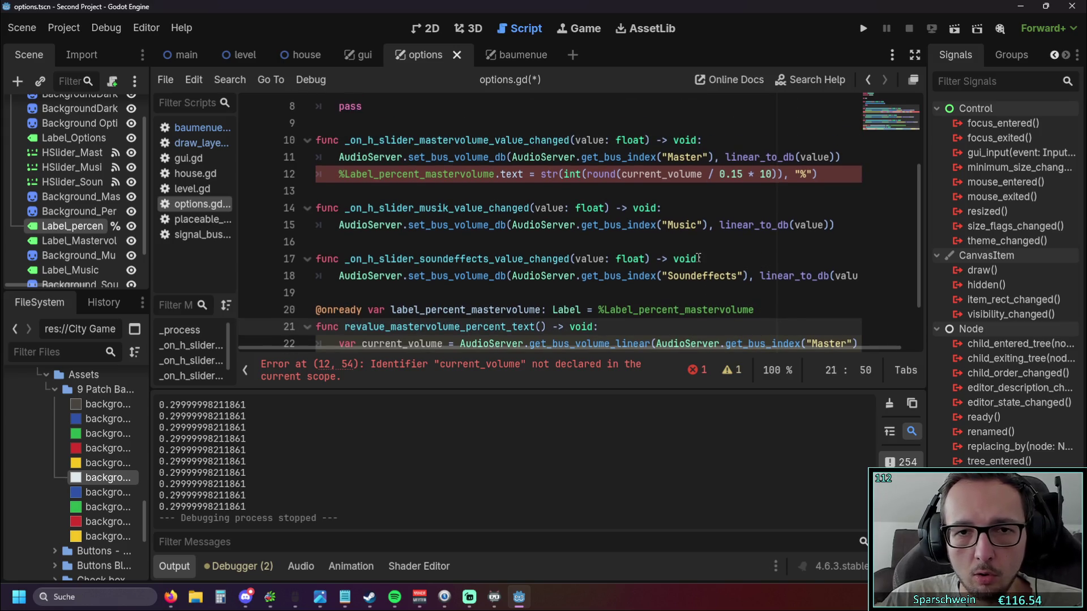
pyautogui.scroll(-1, 699, 259)
pyautogui.scroll(1, 688, 261)
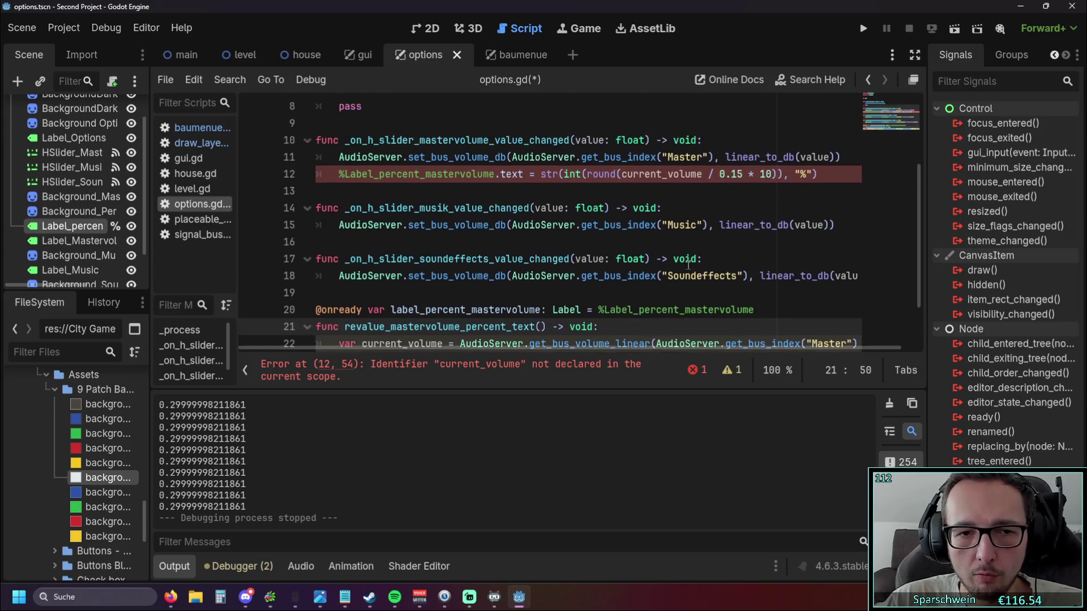
pyautogui.scroll(-1, 688, 266)
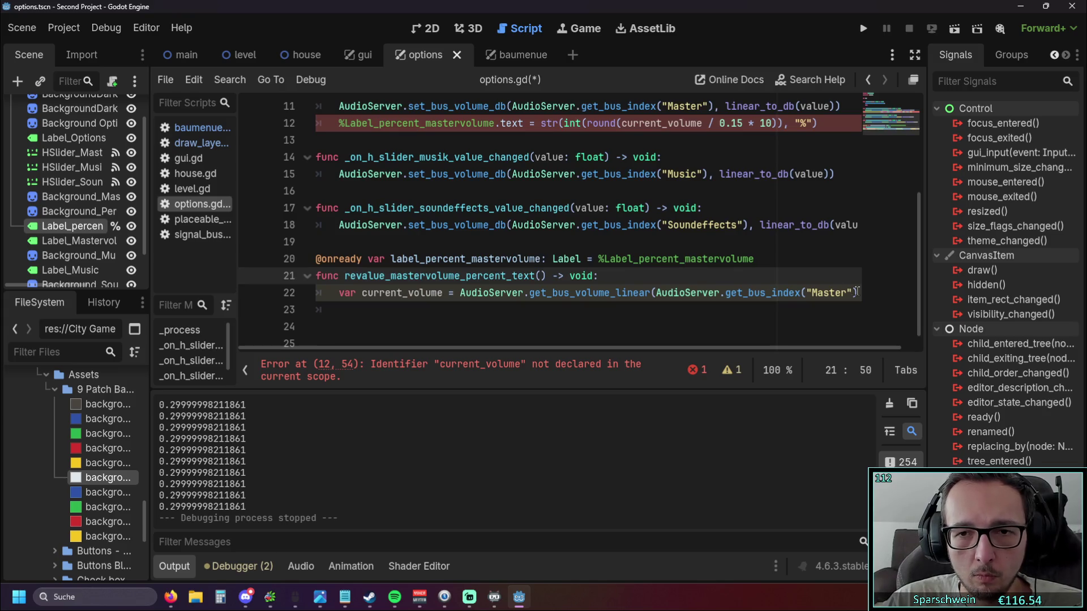
# Move the var current_volume declaration into the slider handler above the label line.
pyautogui.moveTo(856, 293); pyautogui.dragTo(327, 295)
pyautogui.scroll(1, 586, 269)
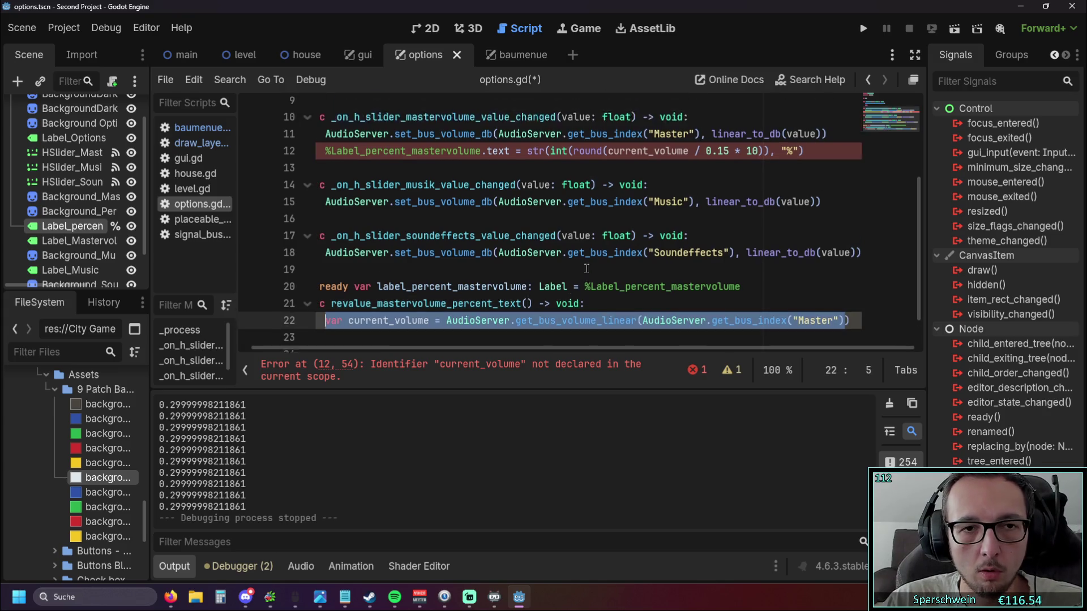
pyautogui.hotkey('ctrl', 'x')
pyautogui.scroll(2, 585, 268)
pyautogui.click(826, 207)
pyautogui.press('Return')
pyautogui.hotkey('ctrl', 'v')
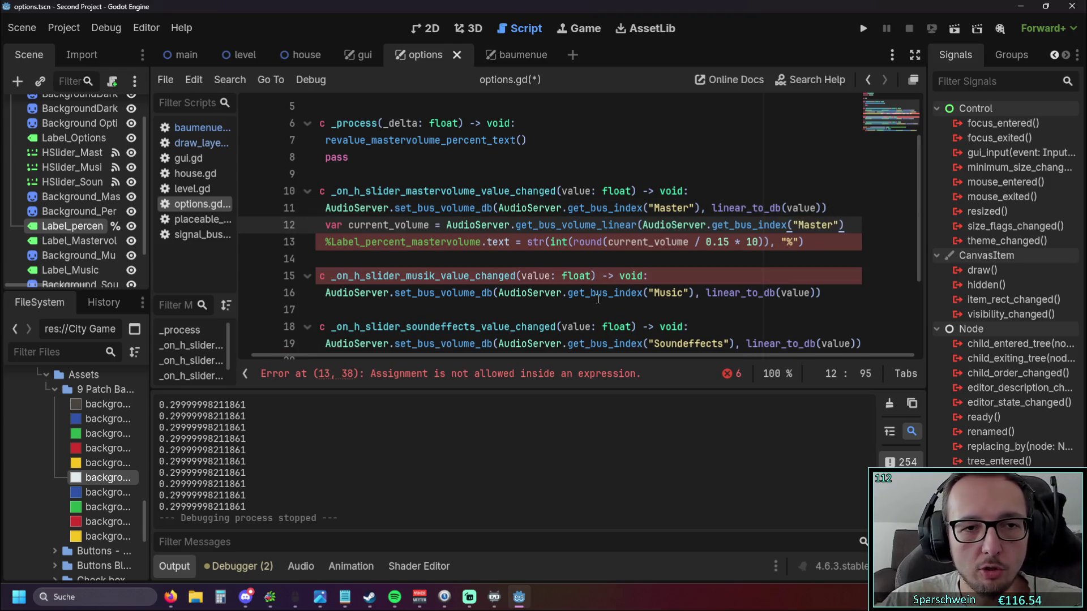
pyautogui.click(532, 276)
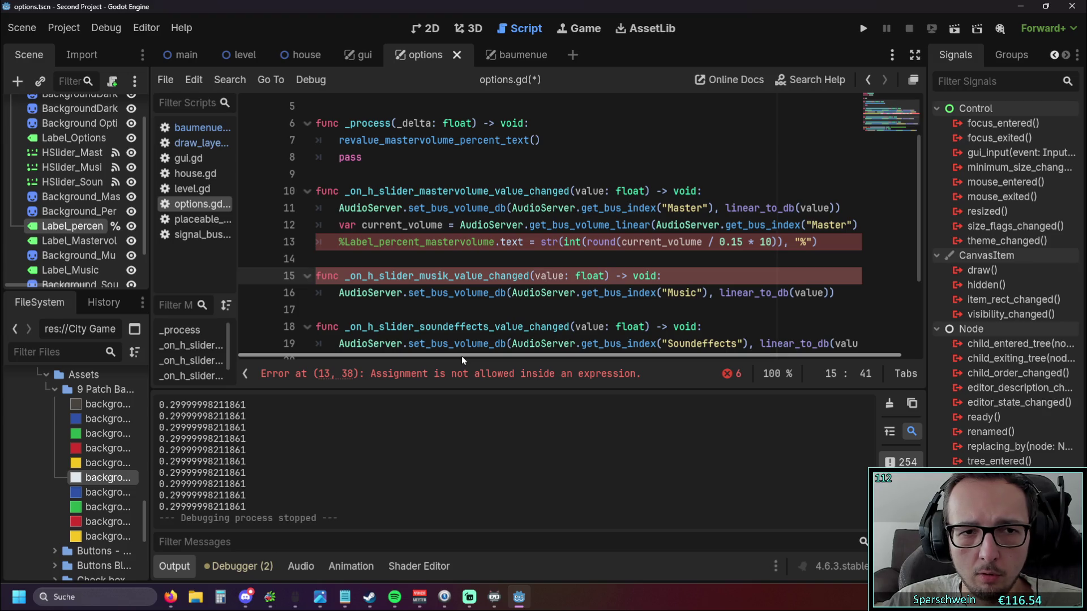
pyautogui.scroll(-2, 477, 331)
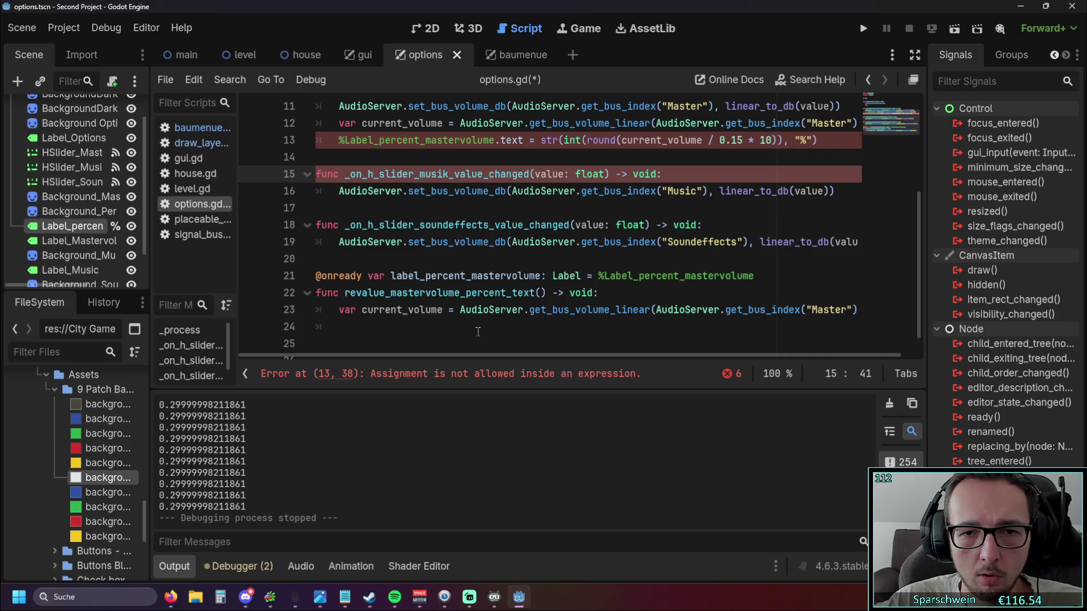
pyautogui.scroll(1, 477, 331)
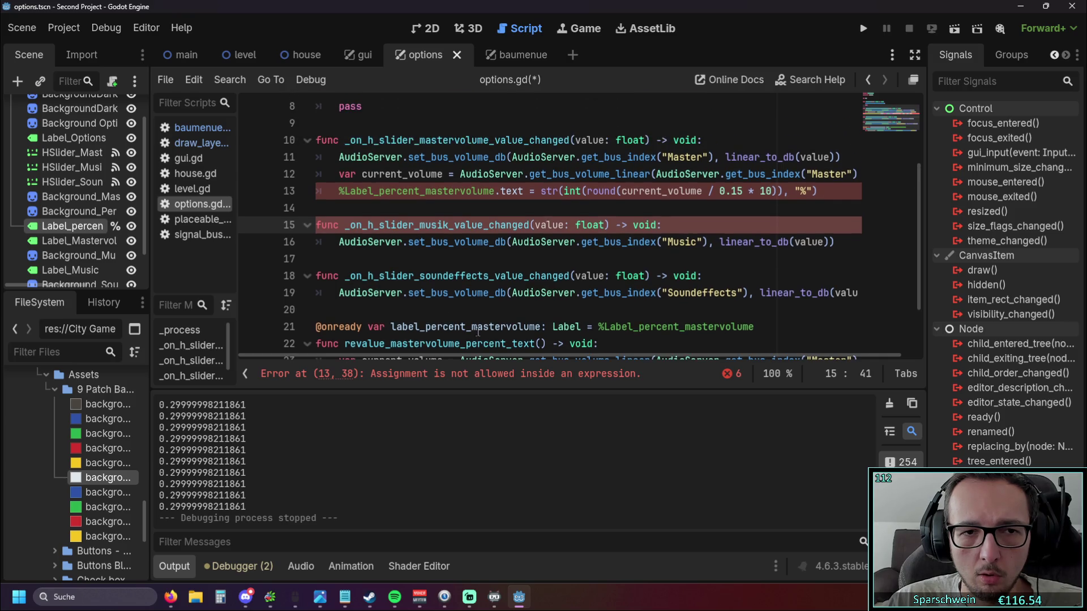
# Re-indent the percent-label line on line 13 inside the slider handler.
pyautogui.click(339, 191)
pyautogui.press('BackSpace')
pyautogui.press('Tab')
pyautogui.press('Up')
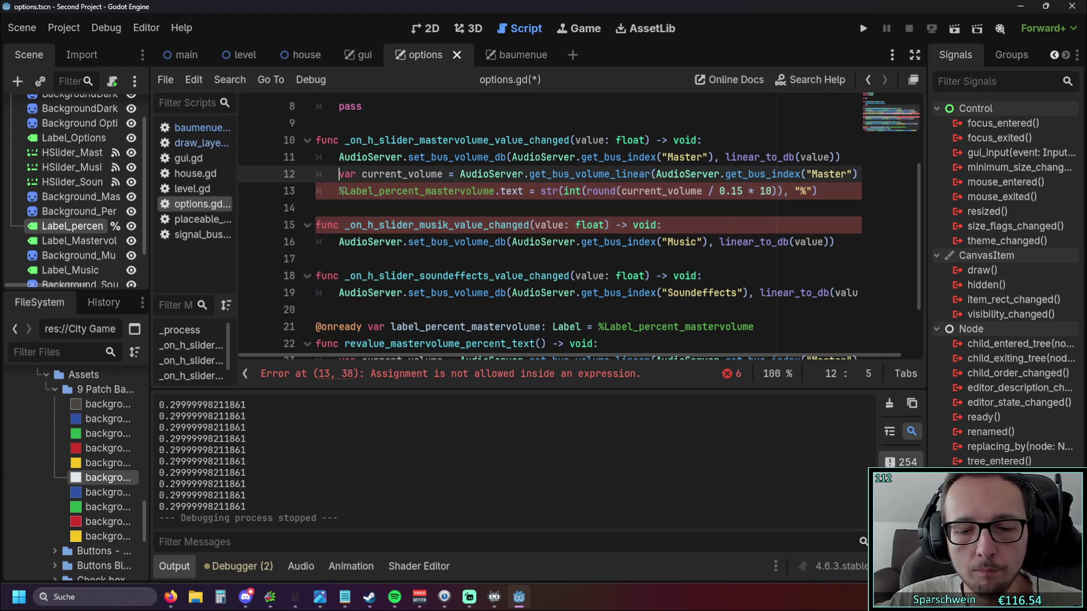
pyautogui.press('Down')
pyautogui.press('Down')
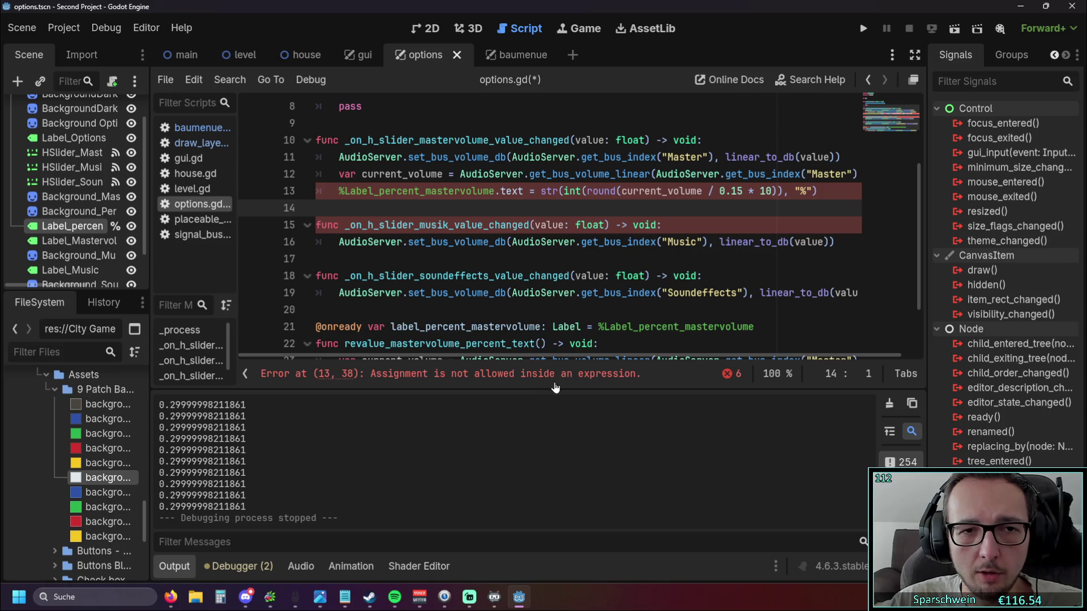
pyautogui.scroll(-2, 450, 255)
pyautogui.scroll(1, 451, 255)
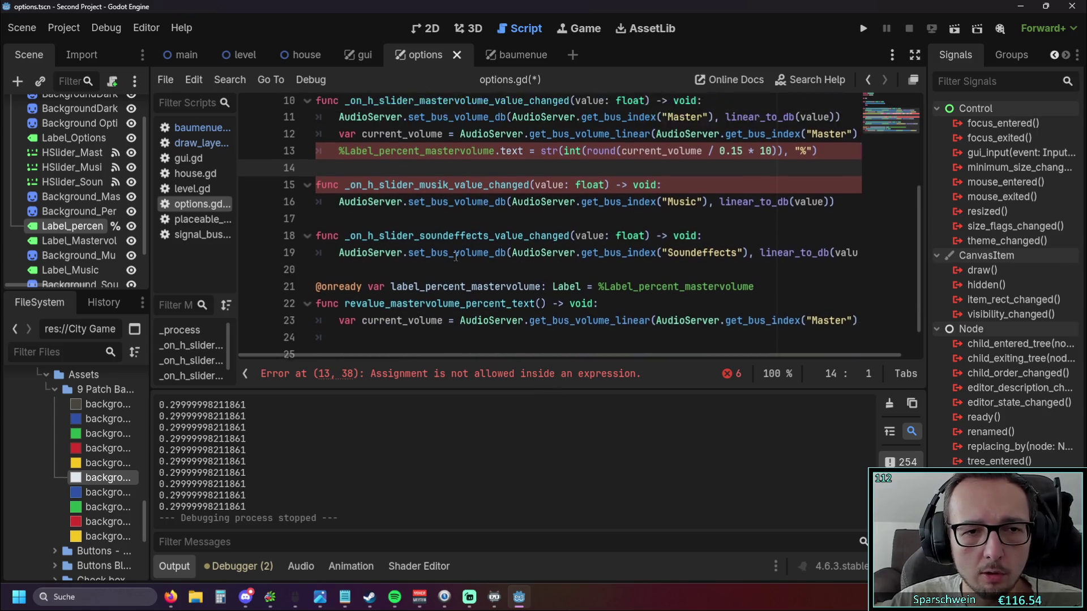
pyautogui.scroll(3, 456, 258)
pyautogui.scroll(-1, 456, 258)
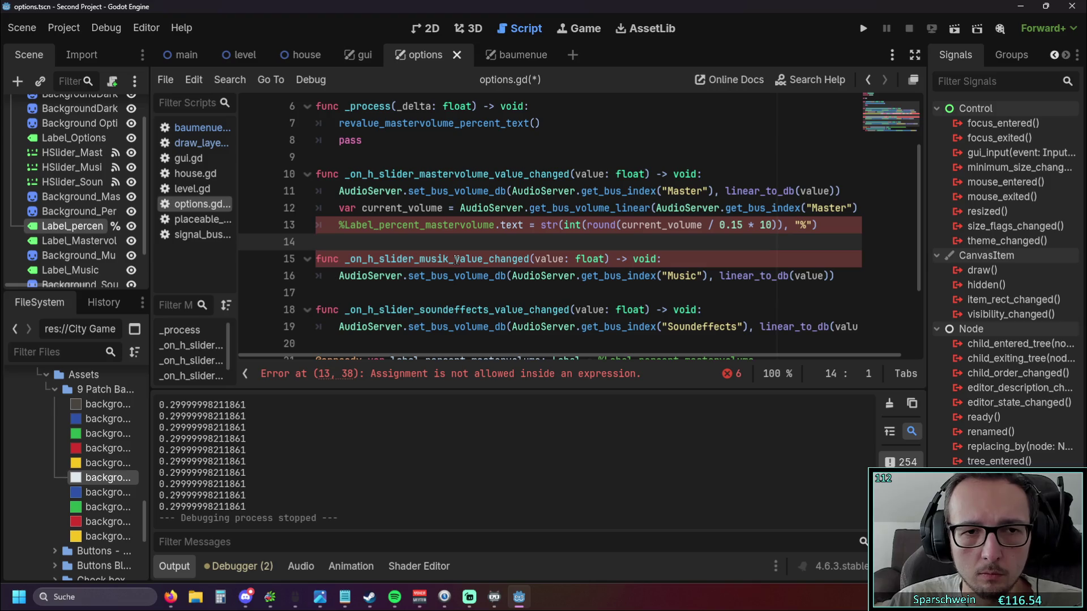
pyautogui.scroll(-1, 456, 257)
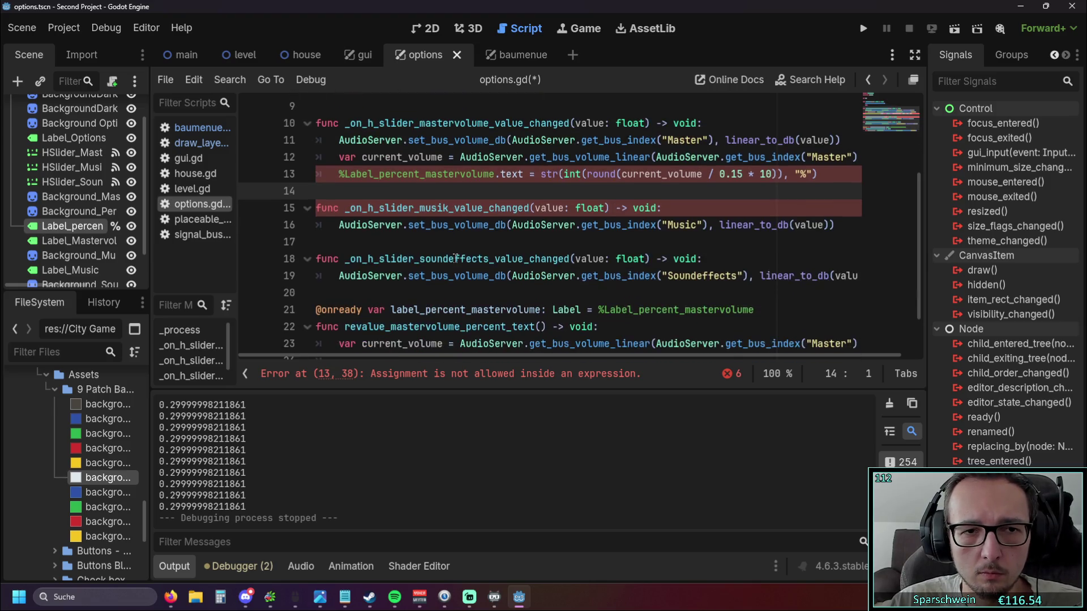
pyautogui.scroll(1, 456, 257)
pyautogui.scroll(2, 457, 258)
pyautogui.scroll(-2, 455, 259)
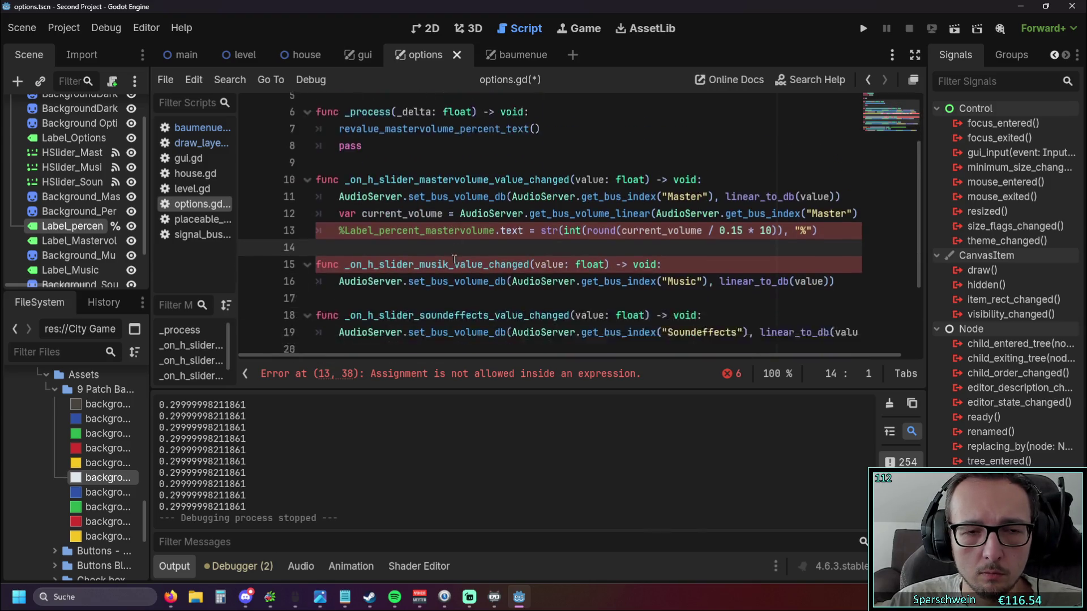
pyautogui.scroll(-2, 455, 259)
pyautogui.scroll(1, 454, 259)
pyautogui.scroll(1, 454, 261)
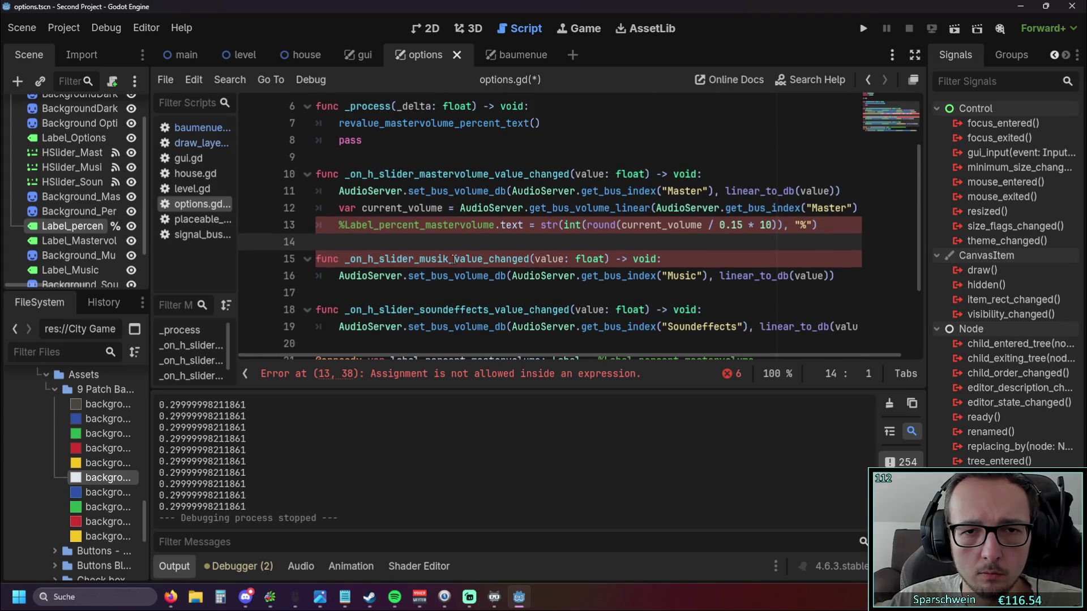
pyautogui.scroll(1, 453, 259)
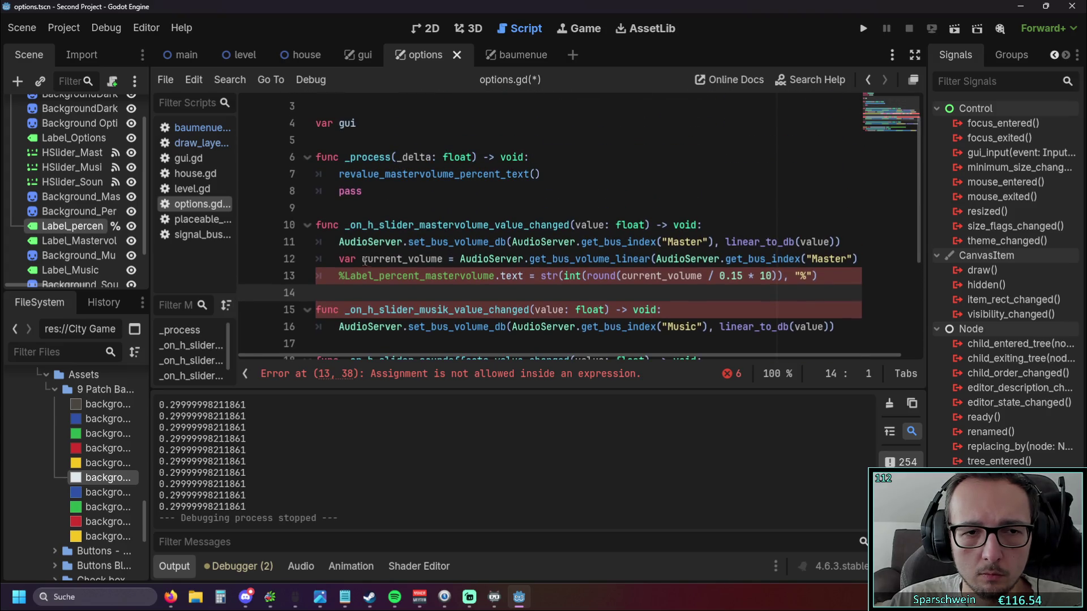
pyautogui.scroll(-3, 363, 261)
pyautogui.scroll(1, 340, 290)
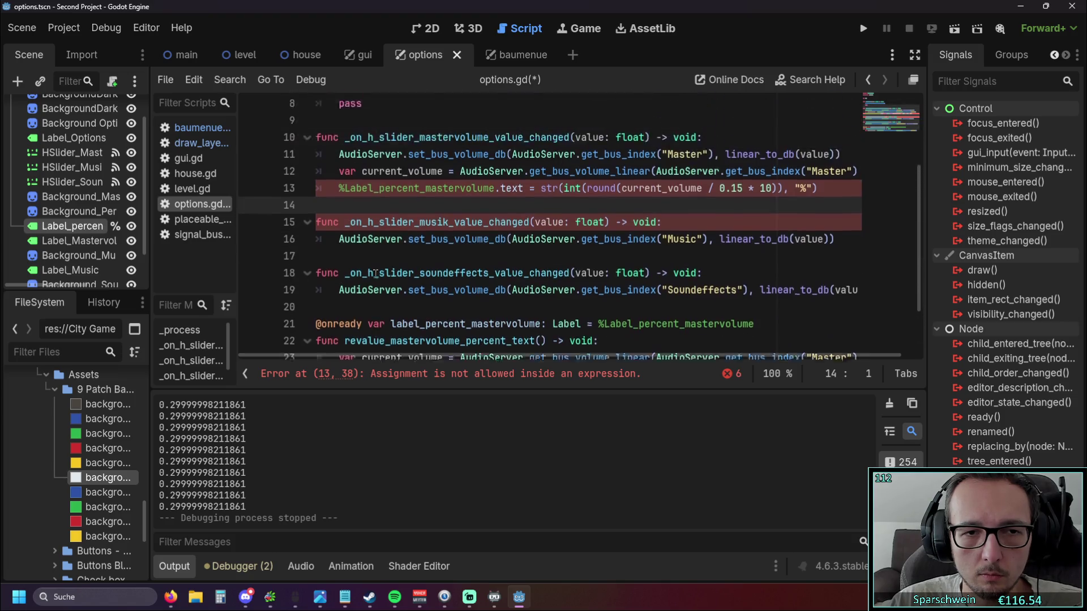
pyautogui.scroll(2, 341, 289)
# Move the current_volume line out to top-level line 9, unindented with a blank line above.
pyautogui.click(340, 259)
pyautogui.click(858, 241)
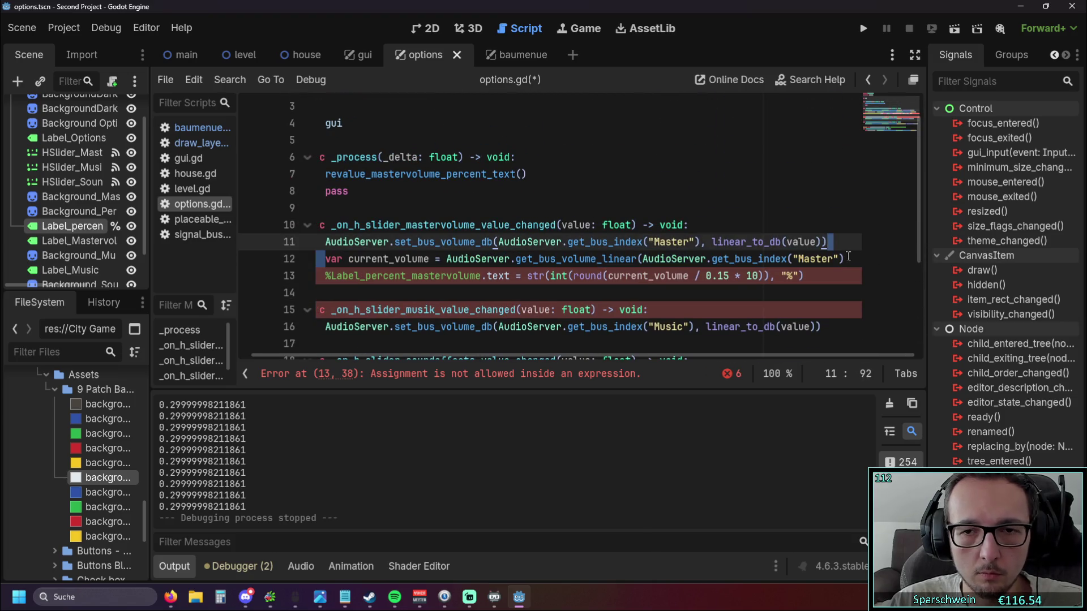
pyautogui.moveTo(843, 259)
pyautogui.mouseDown()
pyautogui.moveTo(271, 250)
pyautogui.moveTo(267, 262)
pyautogui.mouseUp()
pyautogui.hotkey('ctrl', 'c')
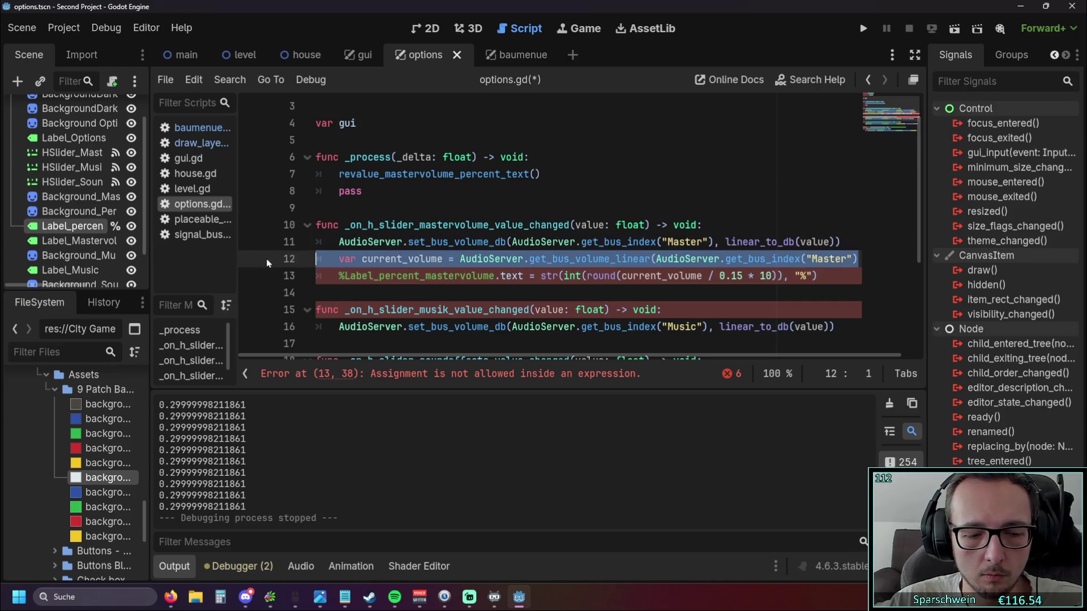
pyautogui.press('BackSpace')
pyautogui.press('Left')
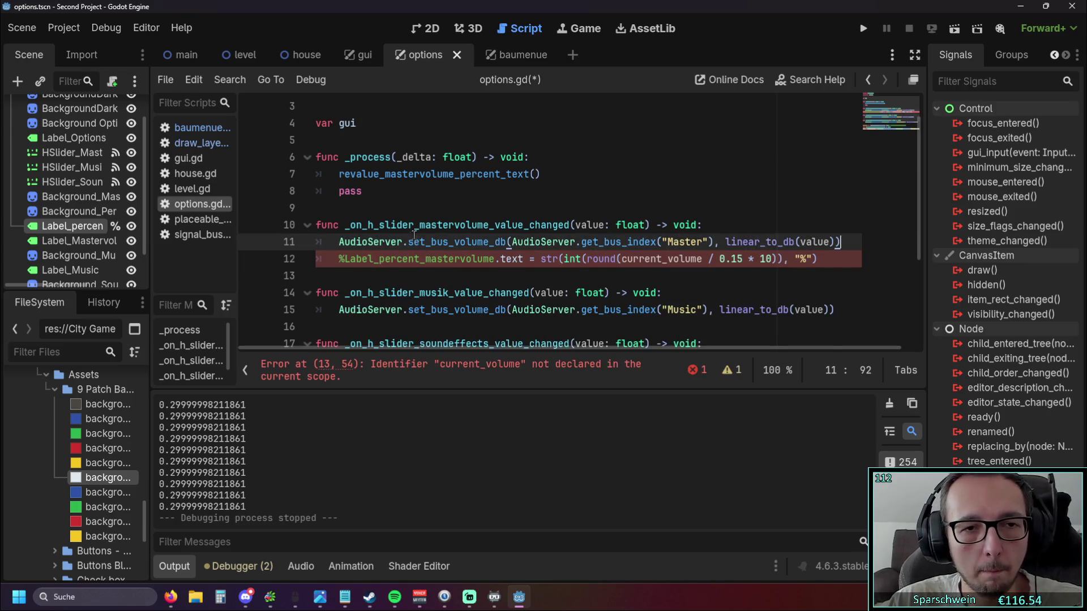
pyautogui.scroll(1, 412, 232)
pyautogui.click(374, 236)
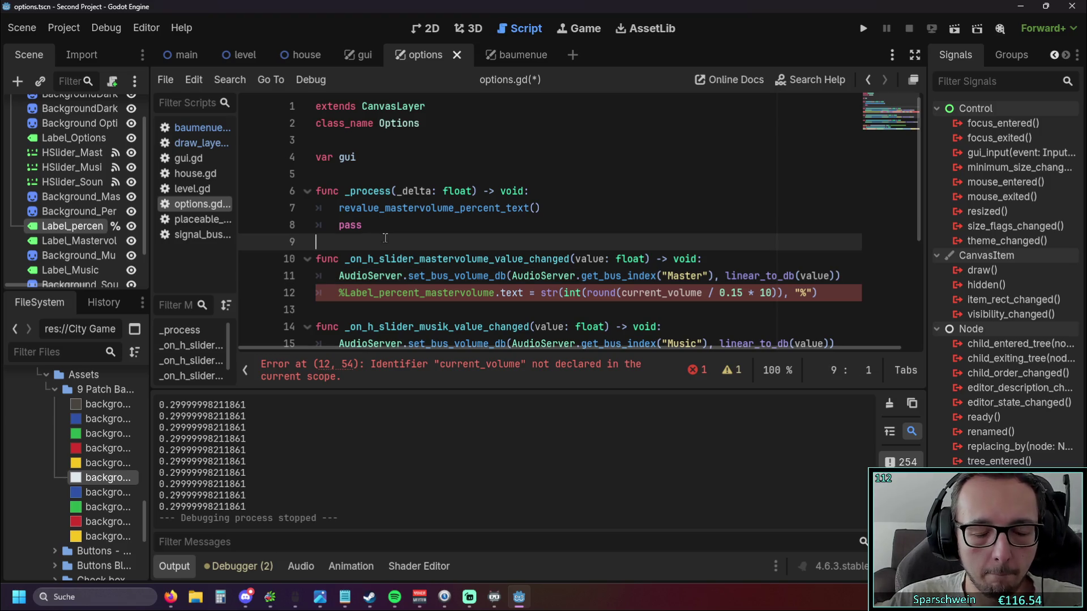
pyautogui.hotkey('ctrl', 'v')
pyautogui.hotkey('ctrl', 'shift', 'Return')
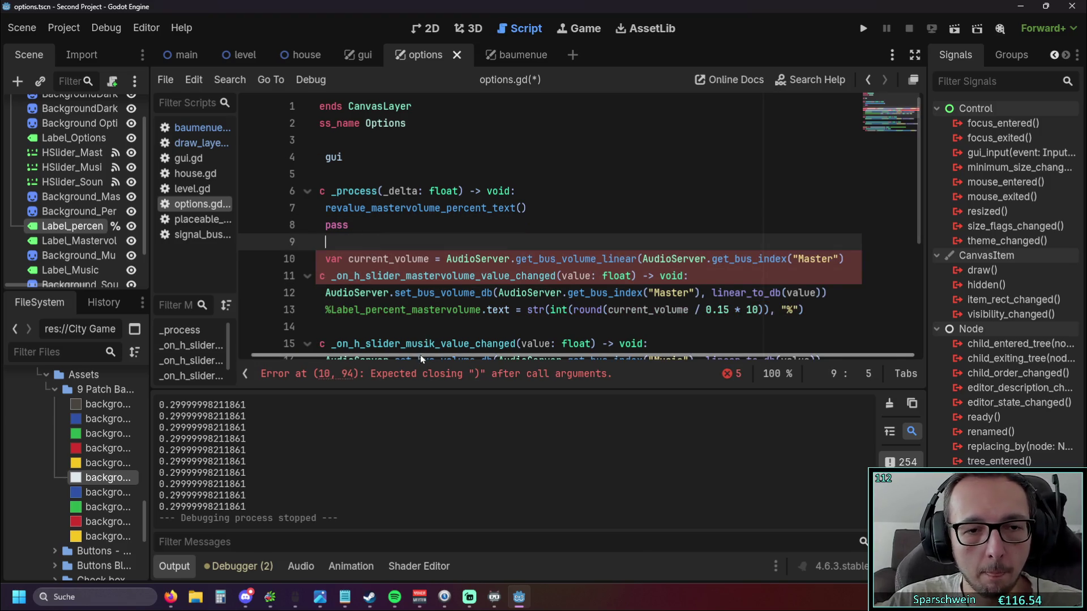
pyautogui.click(385, 257)
pyautogui.hotkey('shift', 'Tab')
pyautogui.press('Up')
pyautogui.press('Up')
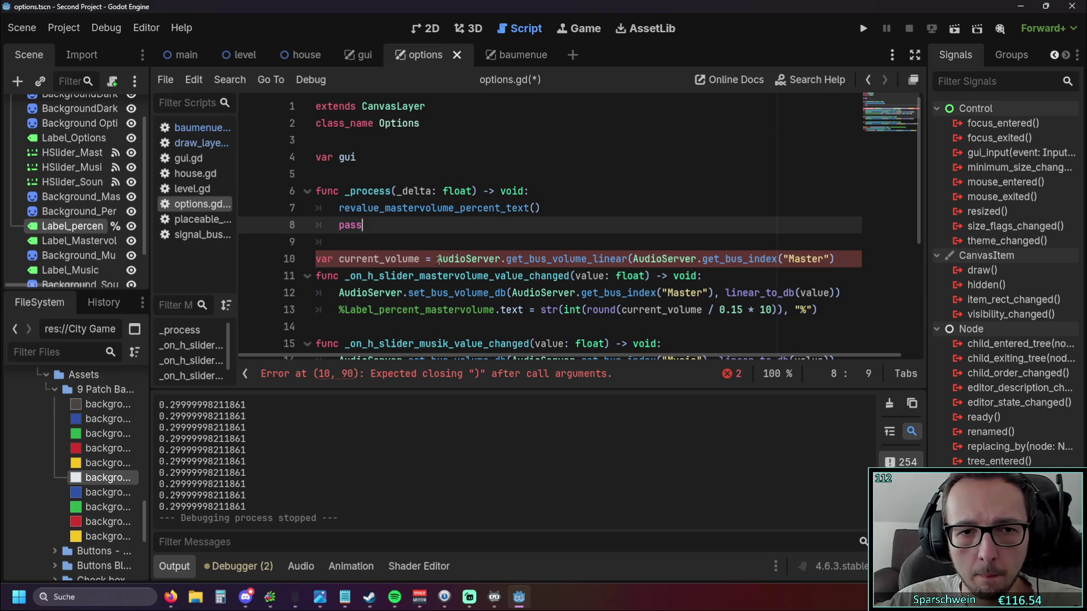
# Delete the top-level line, undo back into the handler, and add the closing ')' on line 12.
pyautogui.click(437, 258)
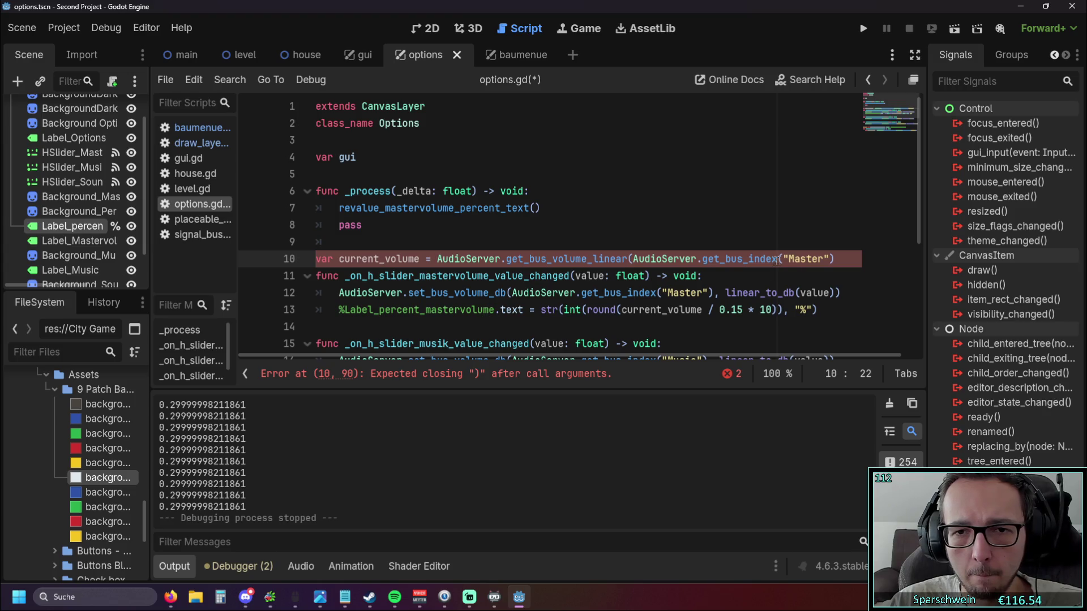
pyautogui.tripleClick(635, 266)
pyautogui.press('BackSpace')
pyautogui.press('BackSpace')
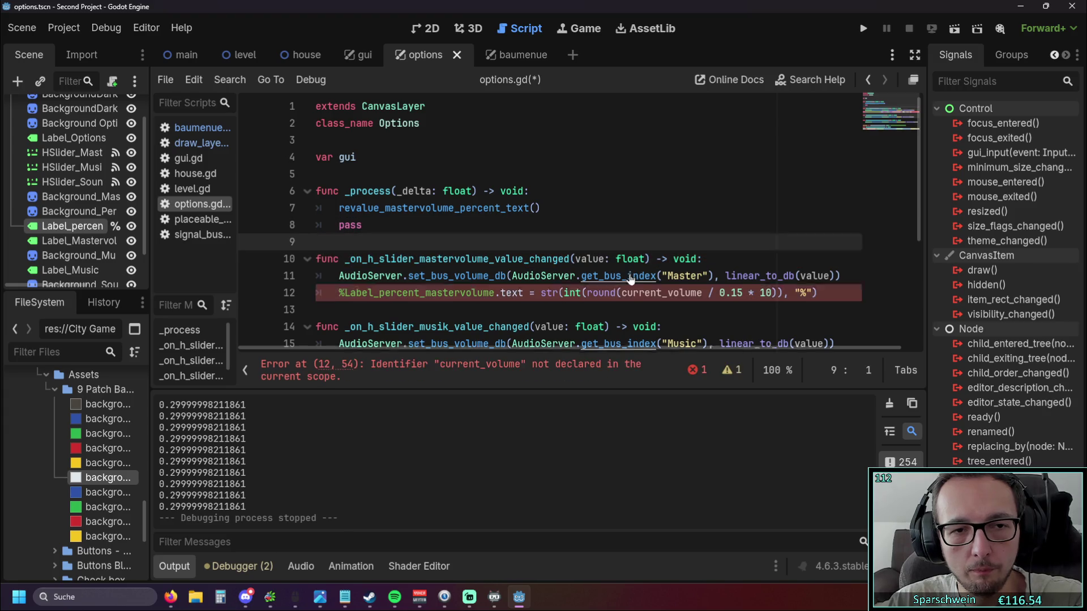
pyautogui.hotkey('ctrl', 'z')
pyautogui.hotkey('ctrl', 'z')
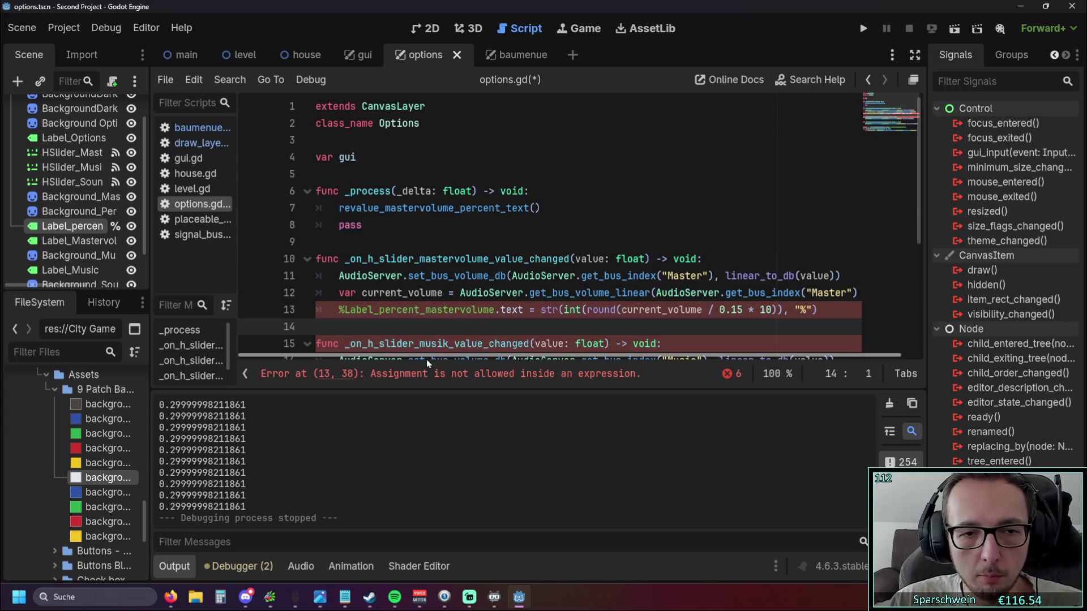
pyautogui.moveTo(427, 359); pyautogui.dragTo(444, 358)
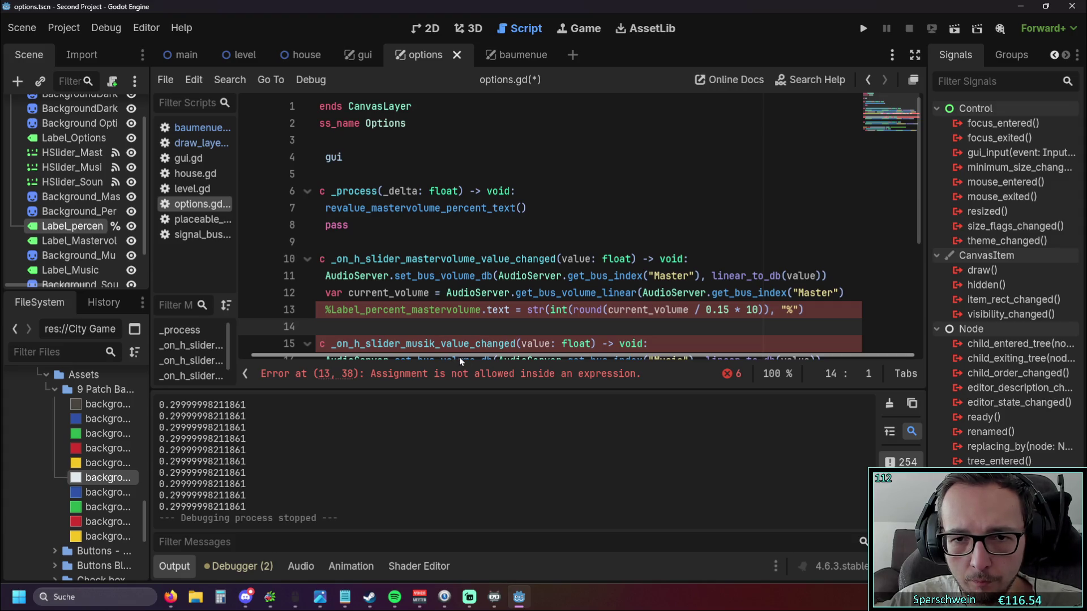
pyautogui.click(853, 295)
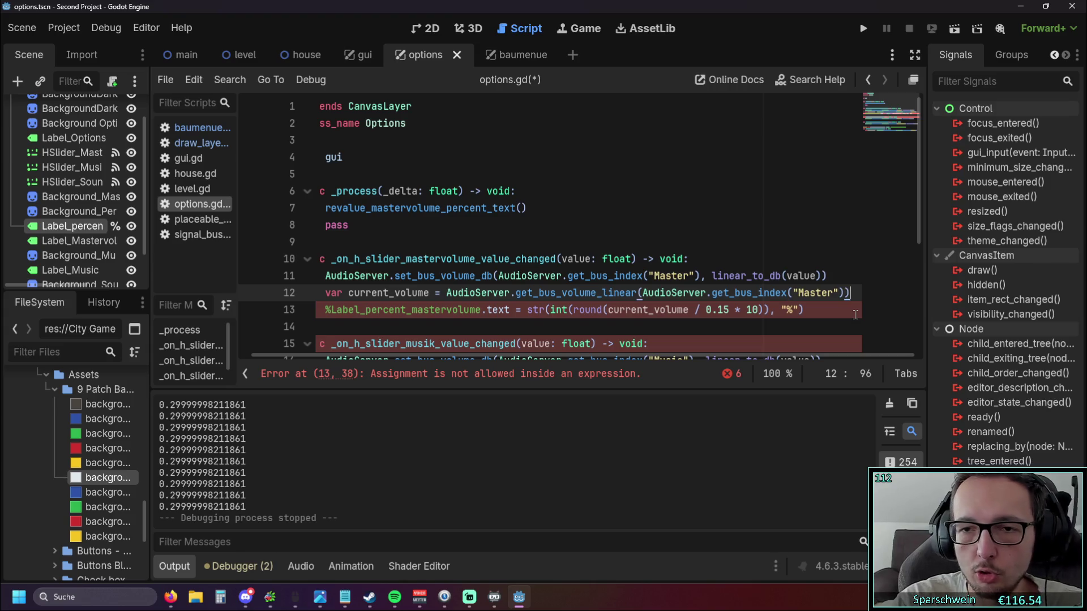
pyautogui.write(')')
pyautogui.scroll(-3, 614, 280)
pyautogui.click(614, 292)
pyautogui.scroll(1, 614, 281)
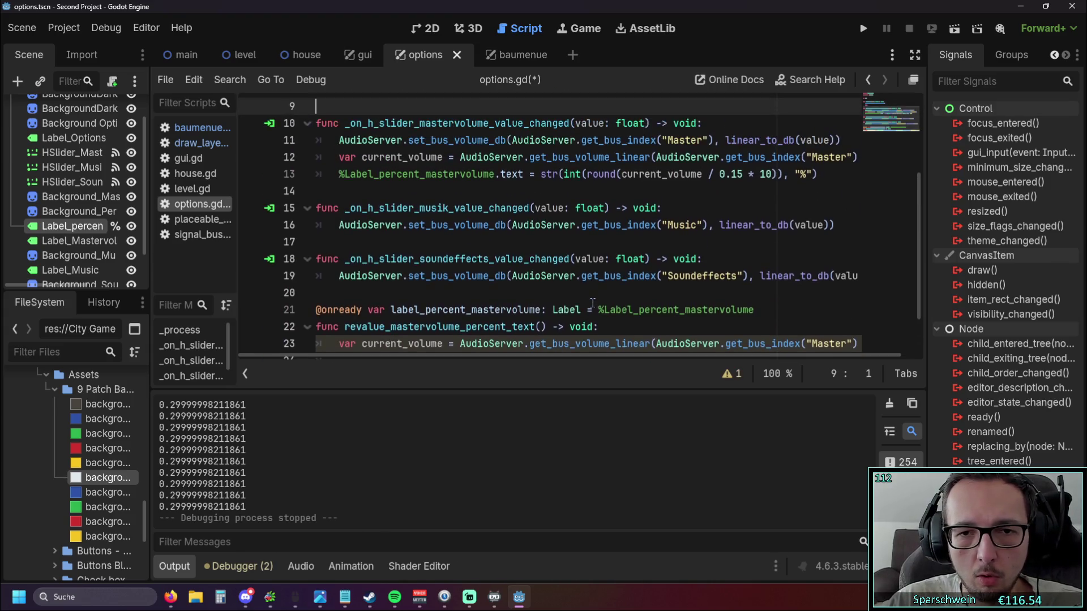
pyautogui.scroll(1, 593, 302)
pyautogui.scroll(-1, 593, 301)
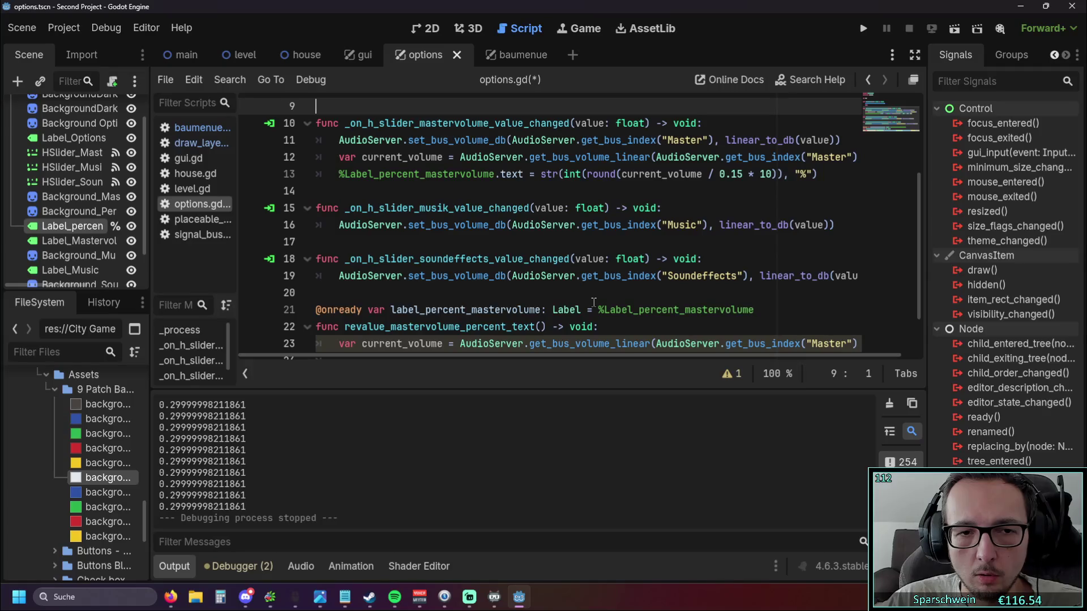
pyautogui.scroll(-1, 593, 301)
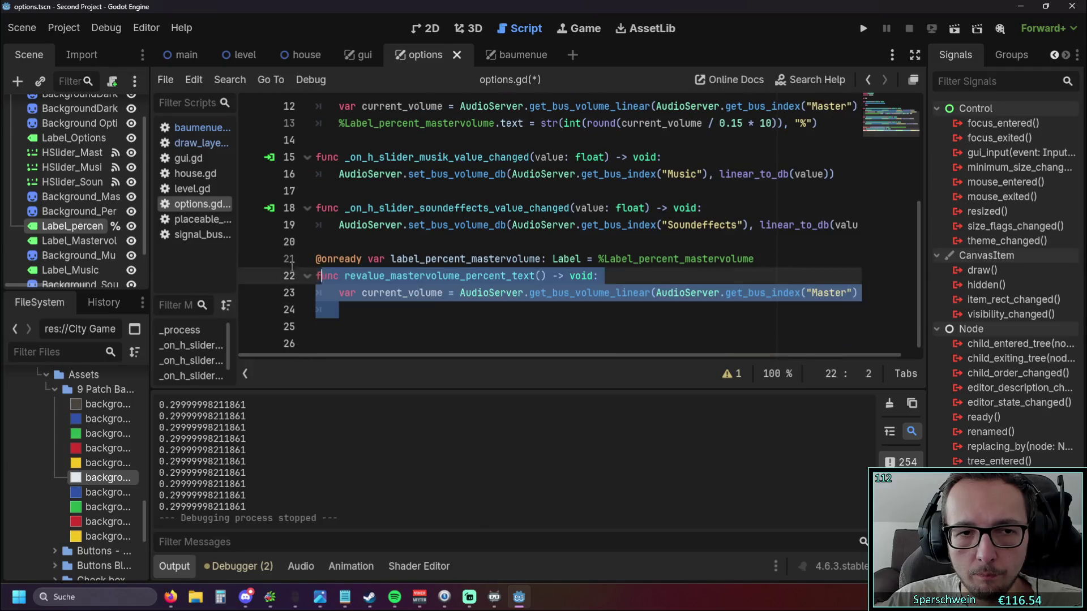
pyautogui.moveTo(466, 319); pyautogui.dragTo(291, 264)
pyautogui.scroll(4, 487, 227)
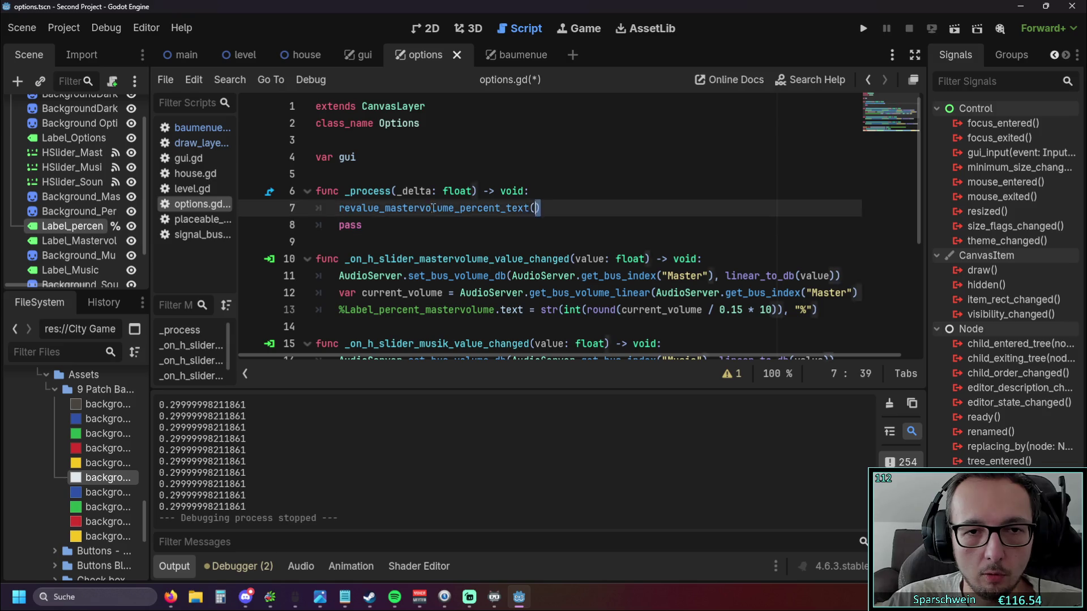
# Delete the revalue_mastervolume_percent_text call from _process and launch the game to test.
pyautogui.moveTo(540, 208); pyautogui.dragTo(255, 217)
pyautogui.press('BackSpace')
pyautogui.press('Down')
pyautogui.press('End')
pyautogui.click(862, 29)
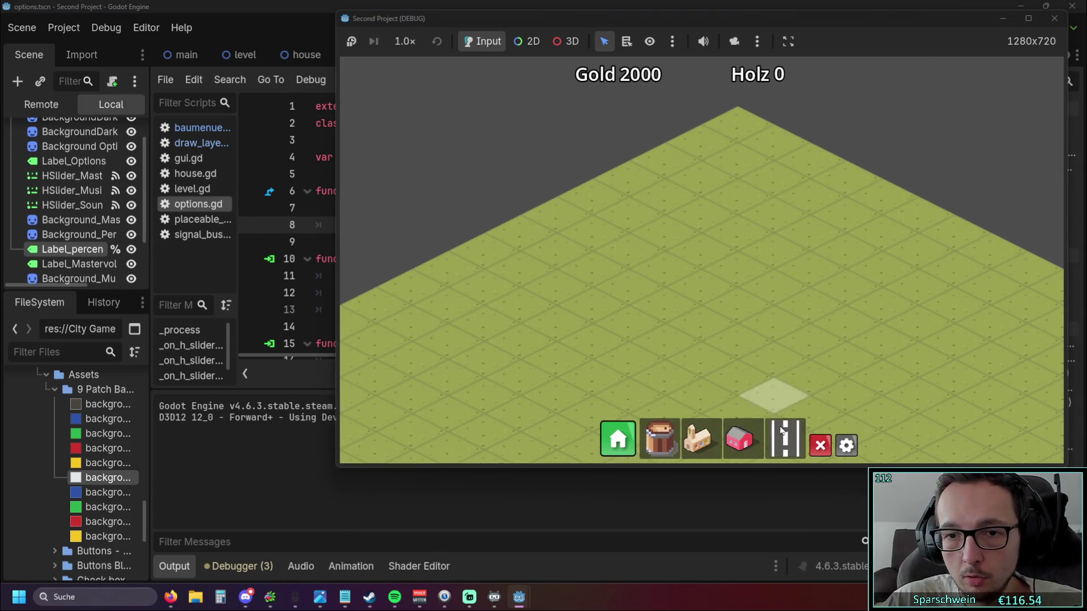
# Check the Mastervolume percent label reacting to the slider in Optionen over two runs.
pyautogui.click(847, 443)
pyautogui.click(772, 189)
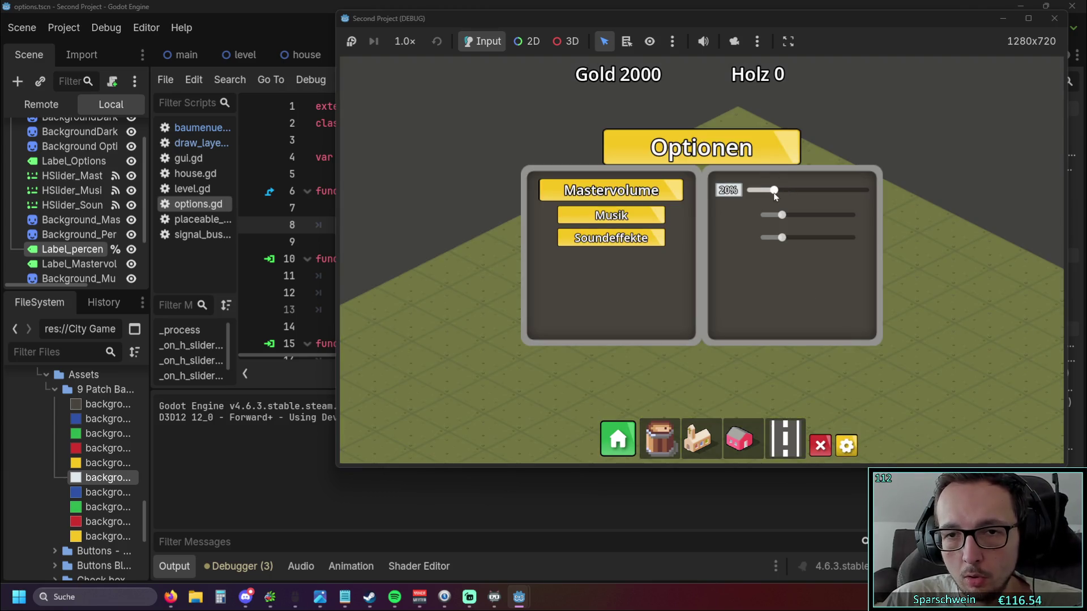
pyautogui.click(1055, 18)
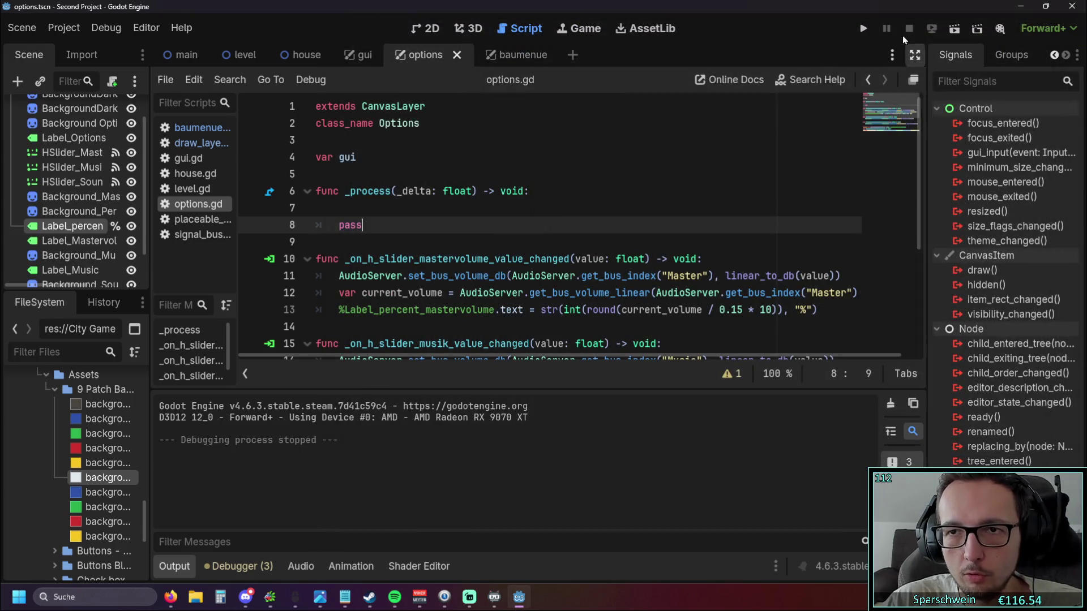
pyautogui.click(864, 27)
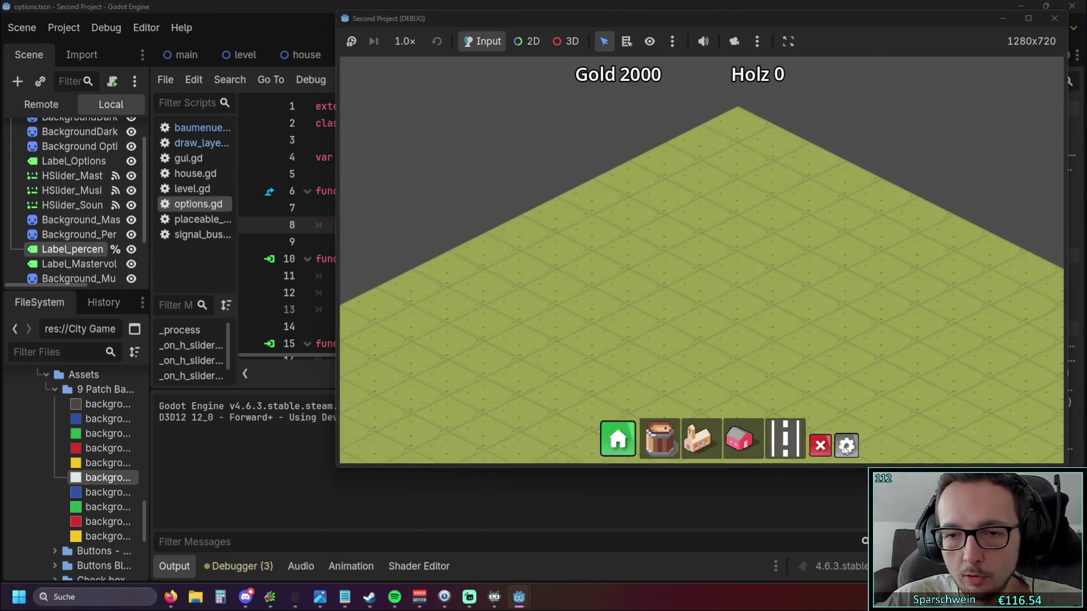
pyautogui.click(846, 446)
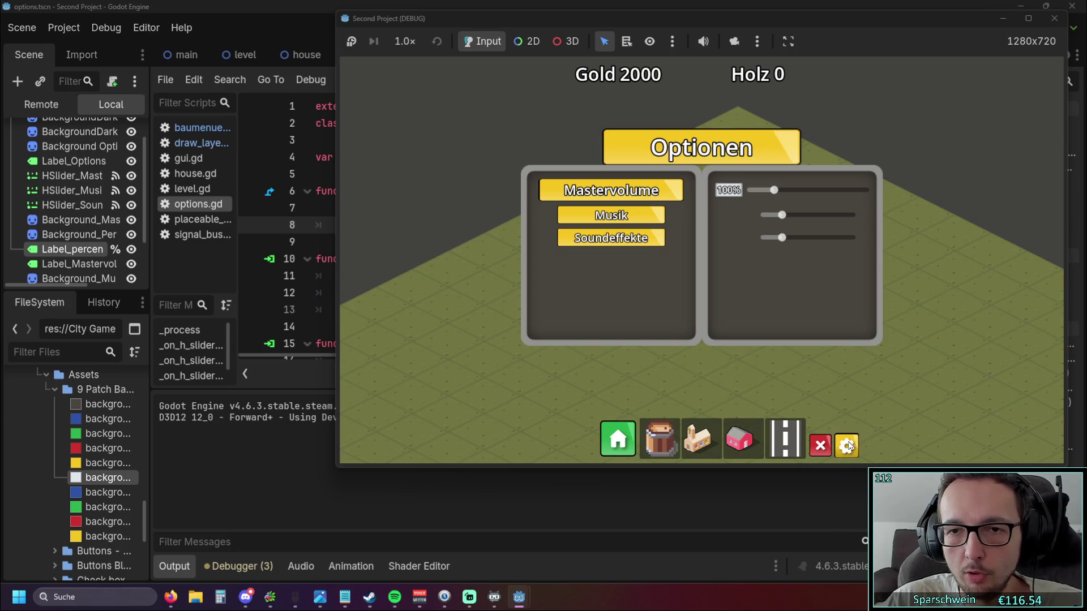
pyautogui.click(773, 191)
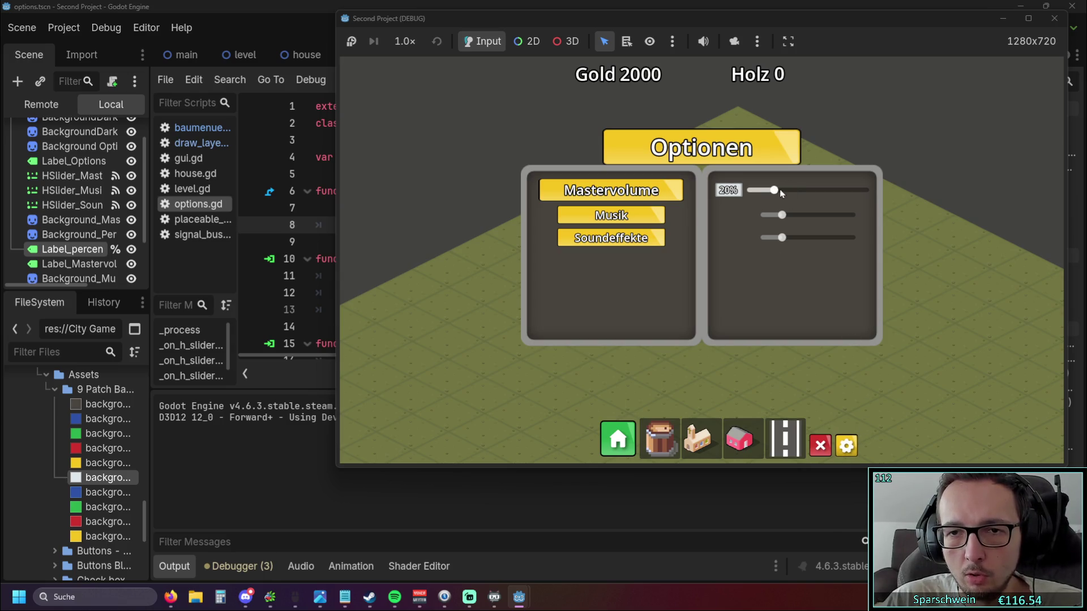
pyautogui.click(1054, 18)
# Rerun the game three more times, glance at the Optionen panel's 100% label, then close it.
pyautogui.click(863, 29)
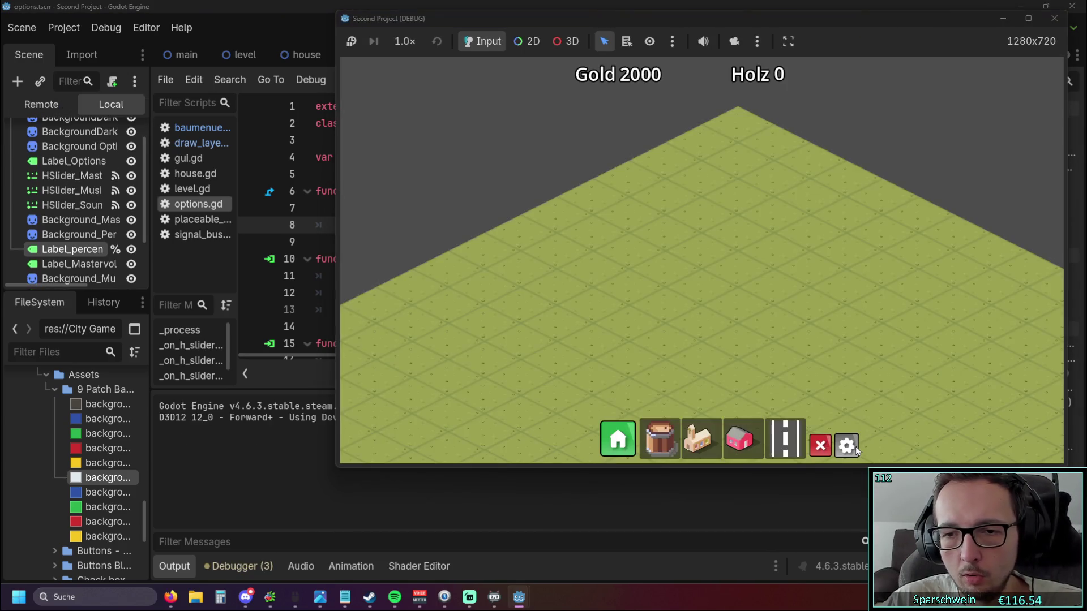
pyautogui.click(846, 446)
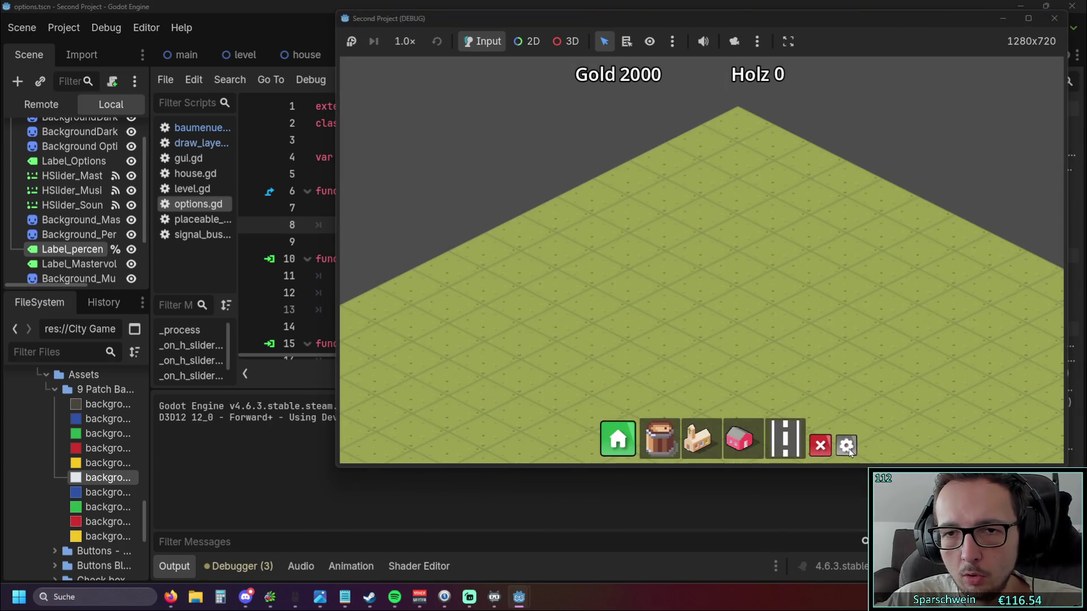
pyautogui.click(1054, 18)
pyautogui.click(863, 28)
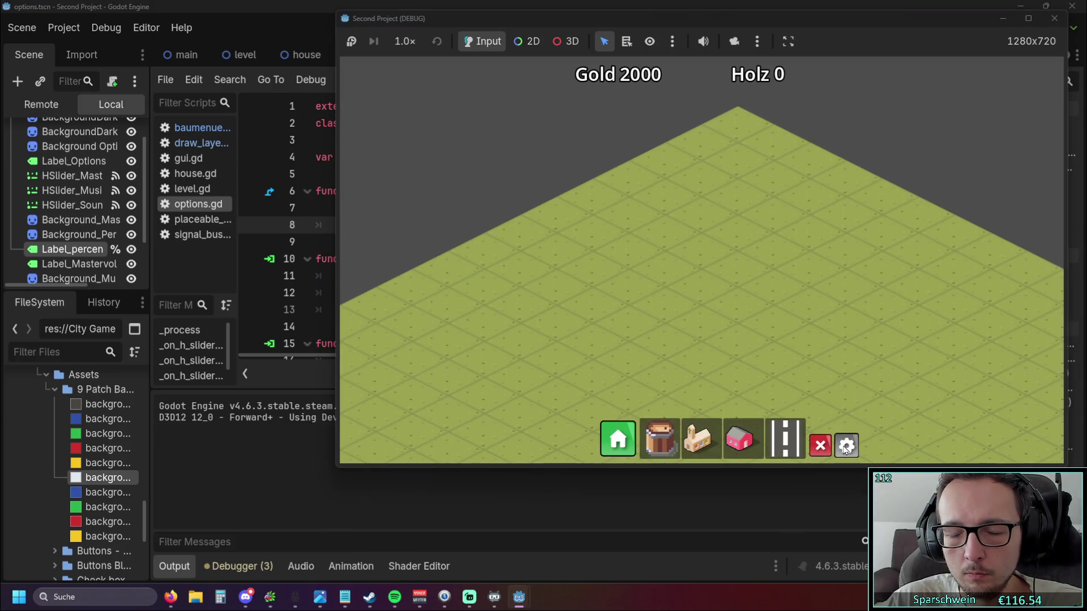
pyautogui.click(847, 444)
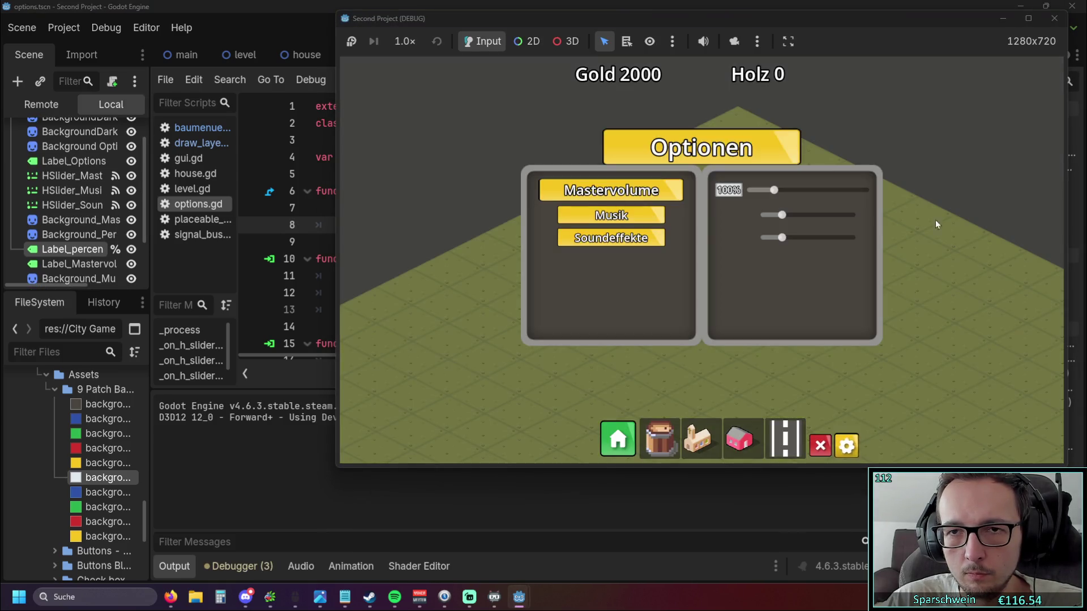
pyautogui.click(1054, 17)
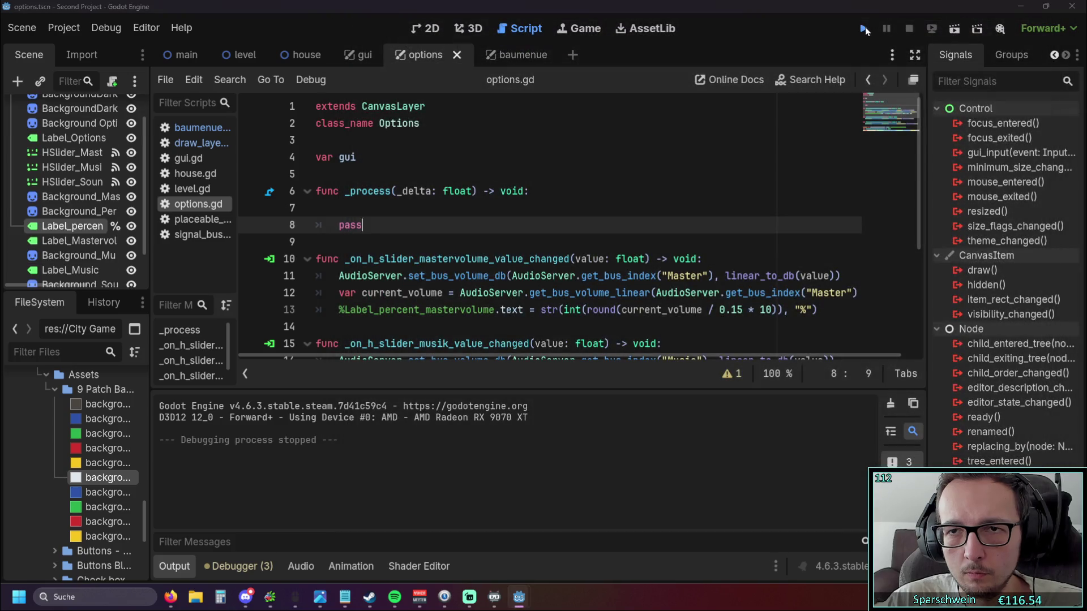
pyautogui.click(866, 31)
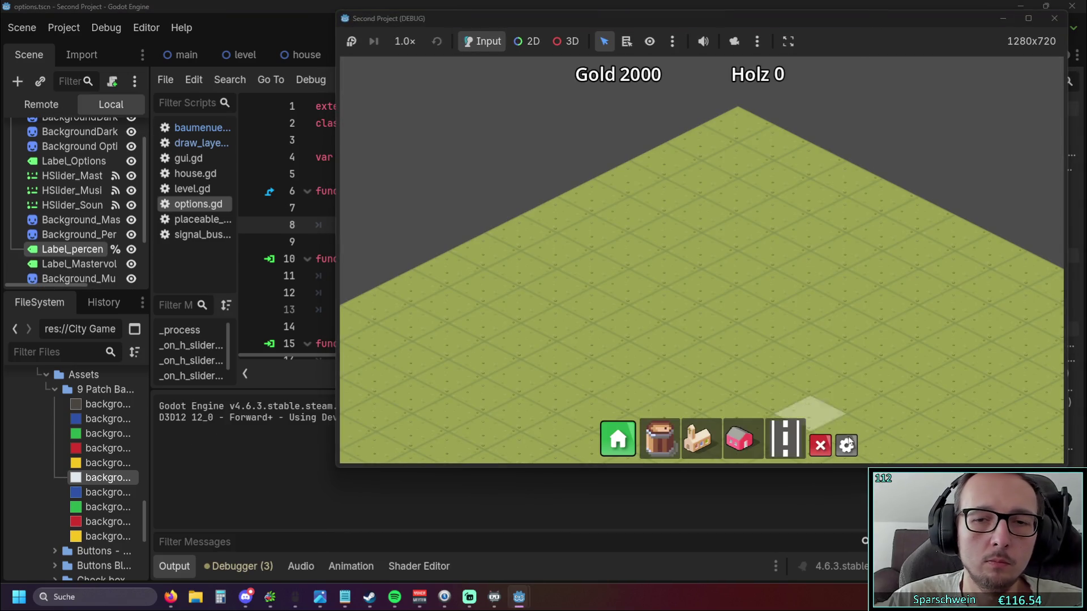
pyautogui.click(846, 444)
pyautogui.click(846, 445)
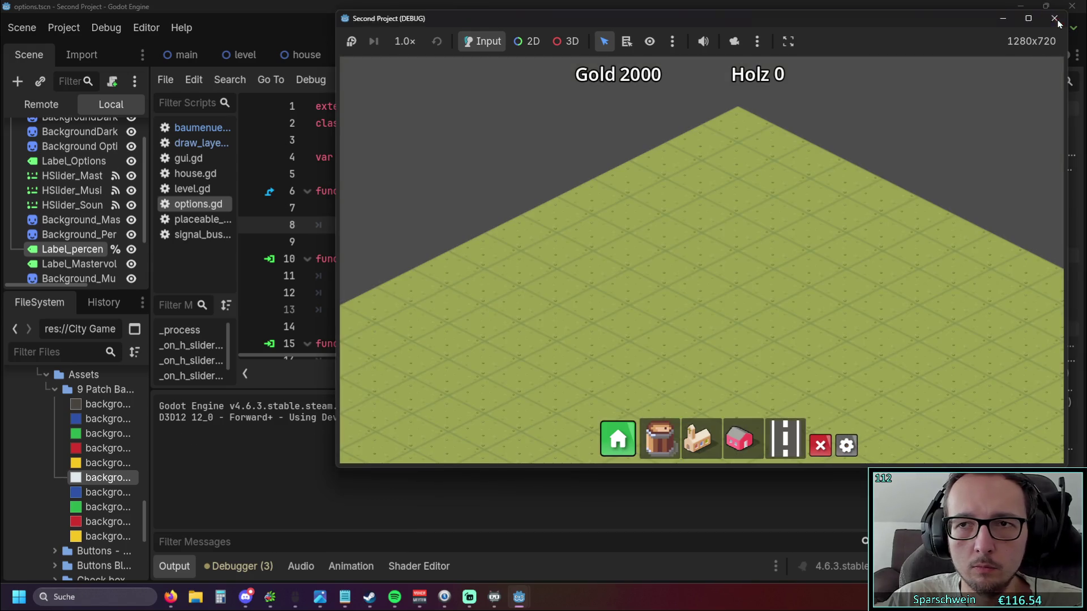
pyautogui.click(1054, 18)
pyautogui.scroll(-2, 685, 255)
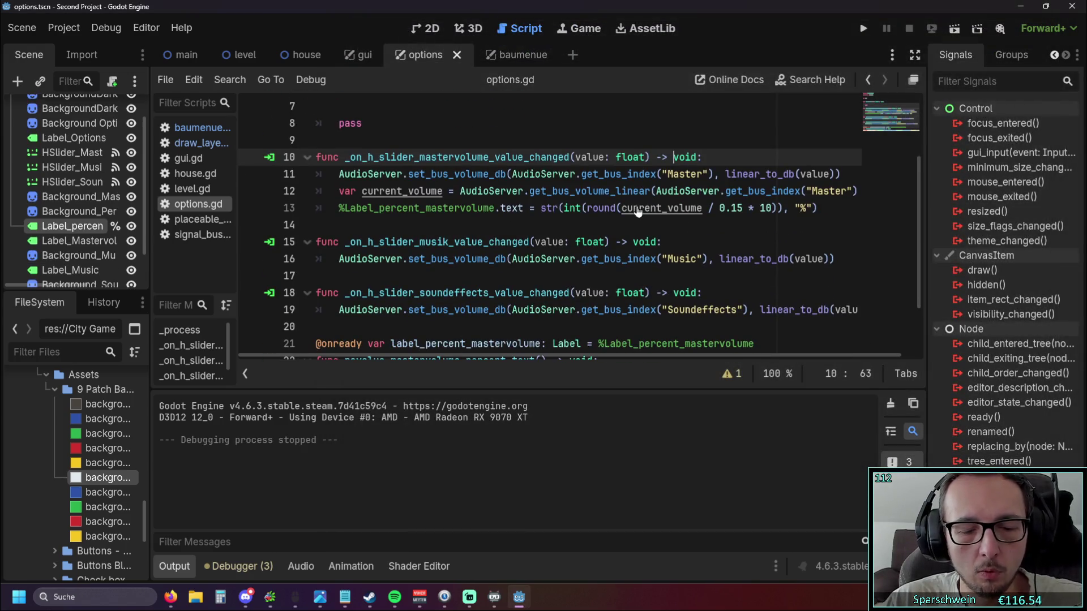
pyautogui.scroll(-1, 616, 218)
# Move the percent label text line from the slider handler into revalue_mastervolume_percent_text.
pyautogui.click(611, 193)
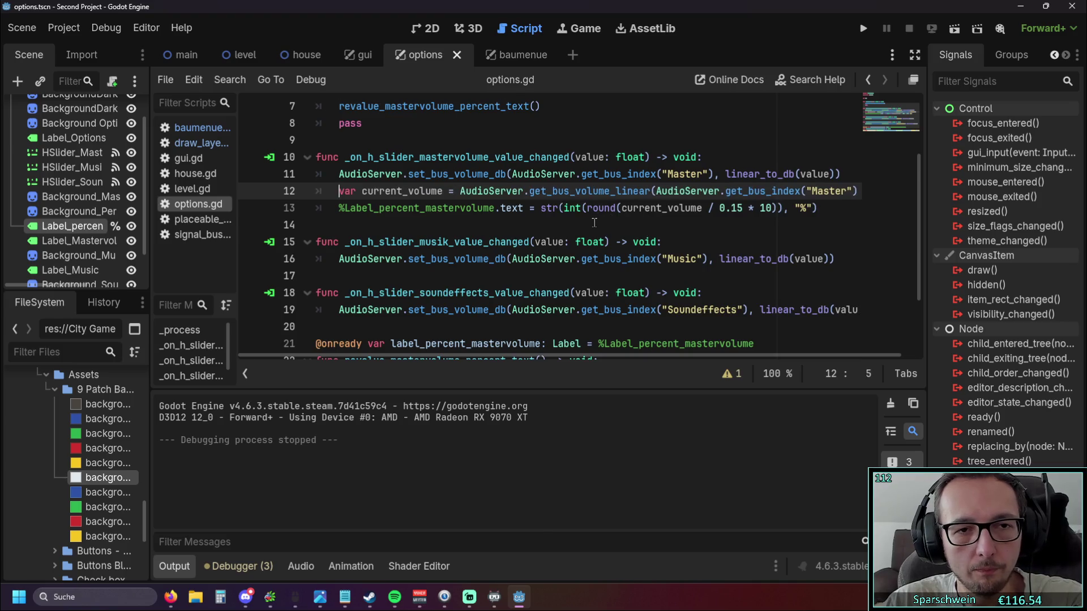
pyautogui.press('Down')
pyautogui.press('Home')
pyautogui.hotkey('ctrl', 'x')
pyautogui.hotkey('ctrl', 'shift', 'k')
pyautogui.hotkey('ctrl', 'v')
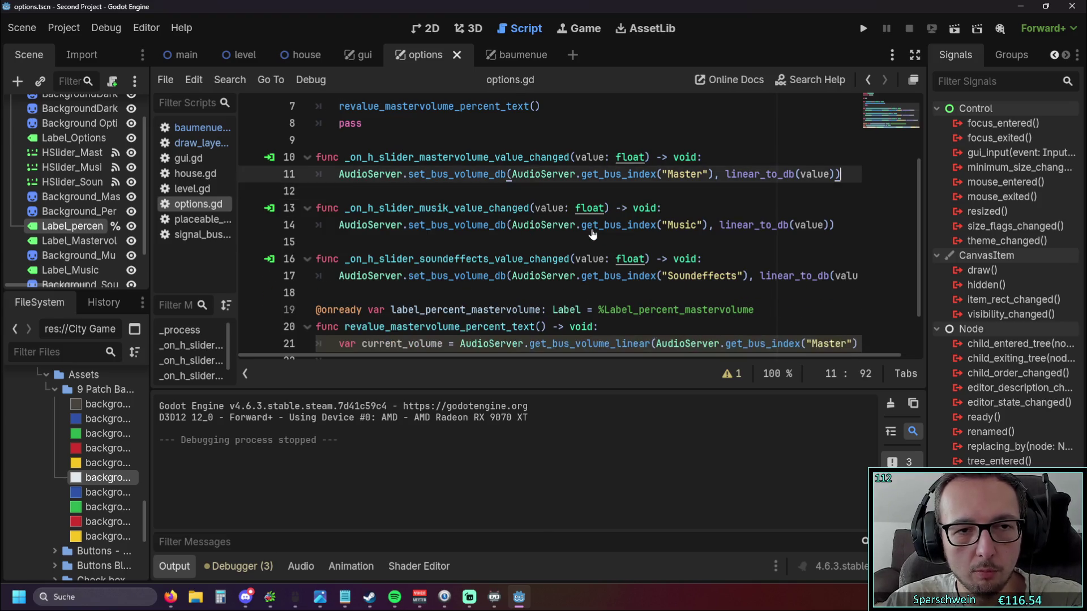
pyautogui.click(518, 332)
pyautogui.press('Return')
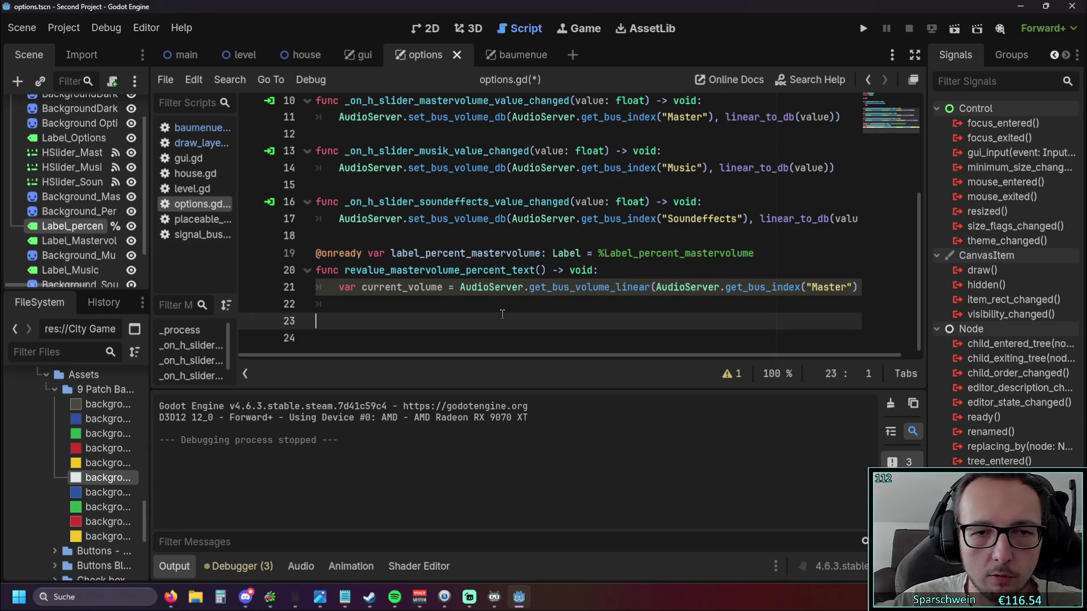
pyautogui.hotkey('ctrl', 'z')
pyautogui.click(474, 326)
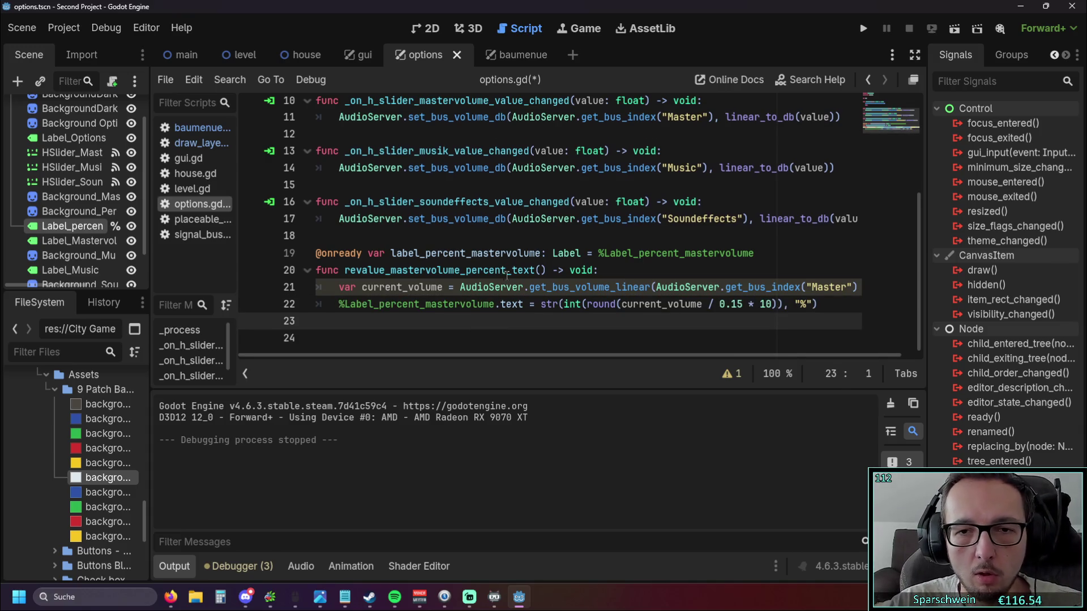
# Run the game, peek at the Optionen panel and stop it again.
pyautogui.click(862, 28)
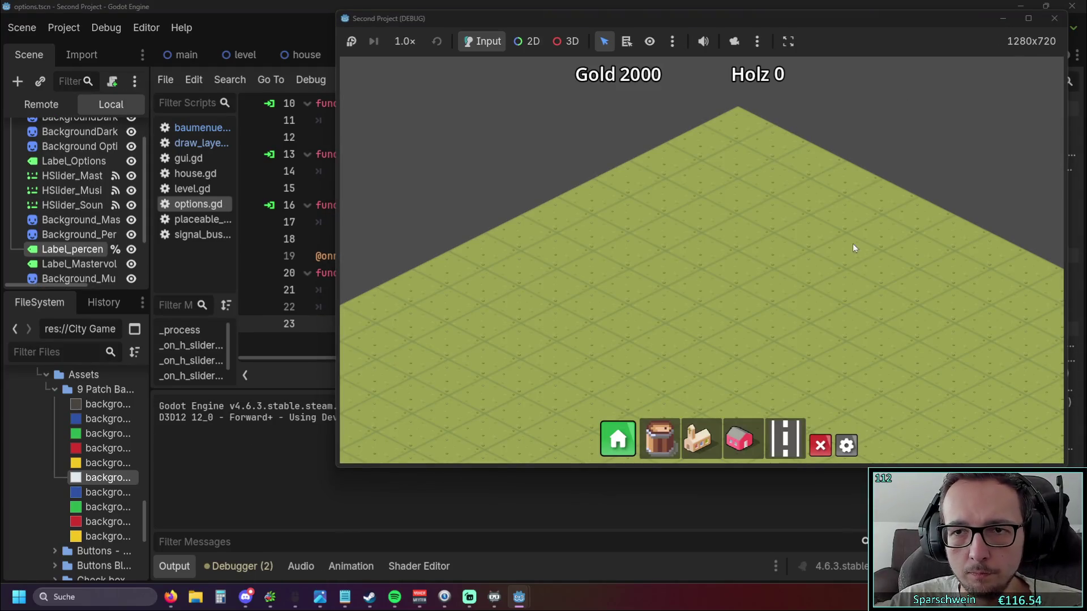
pyautogui.click(846, 445)
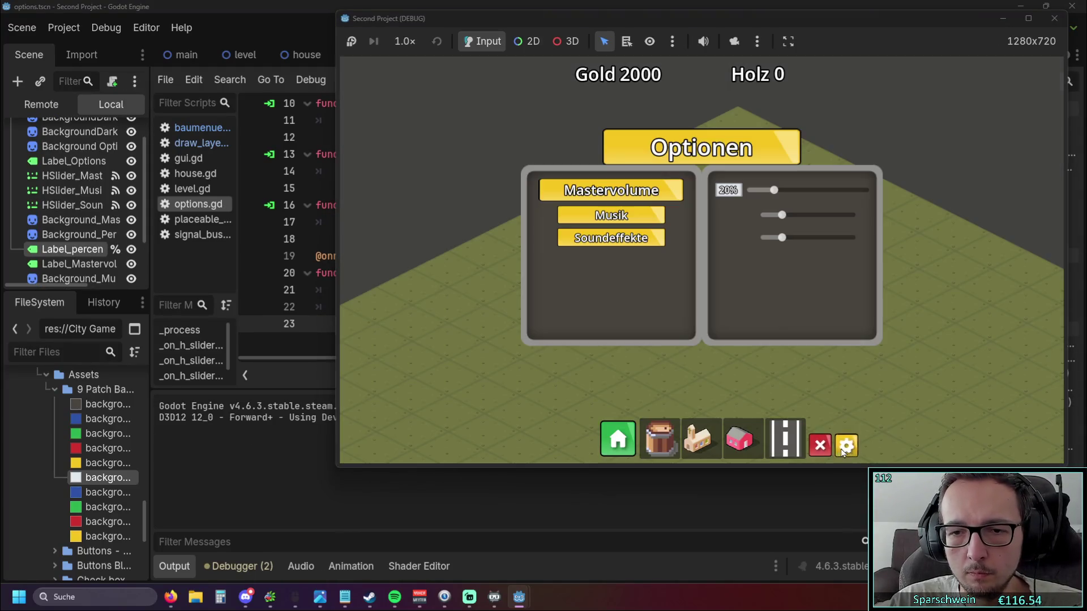
pyautogui.click(847, 445)
pyautogui.click(1053, 19)
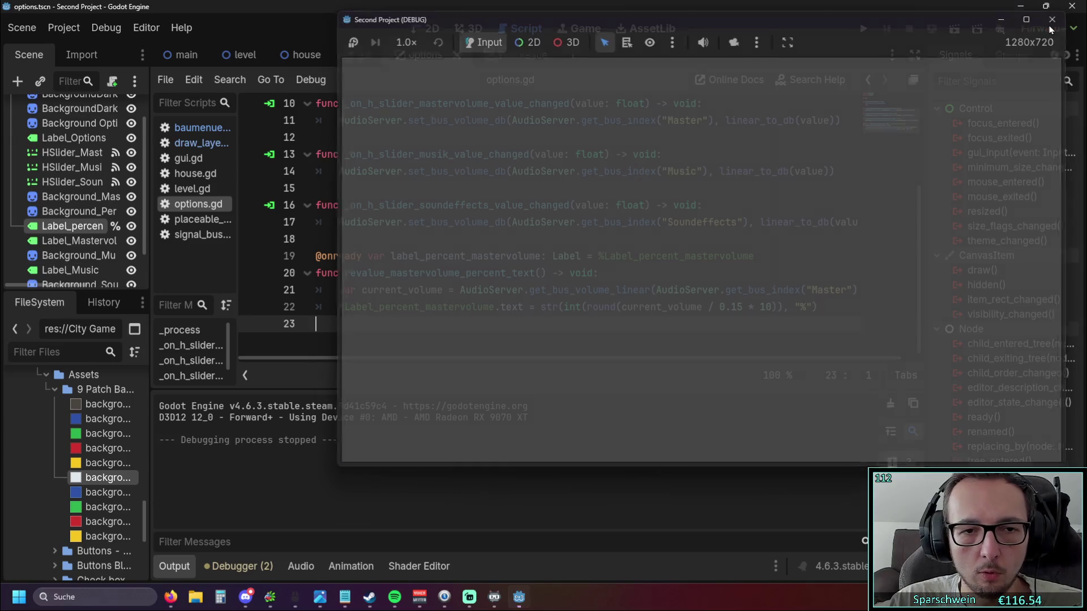
# Rename current_volume to current_mastervolume on both lines of the function.
pyautogui.click(408, 311)
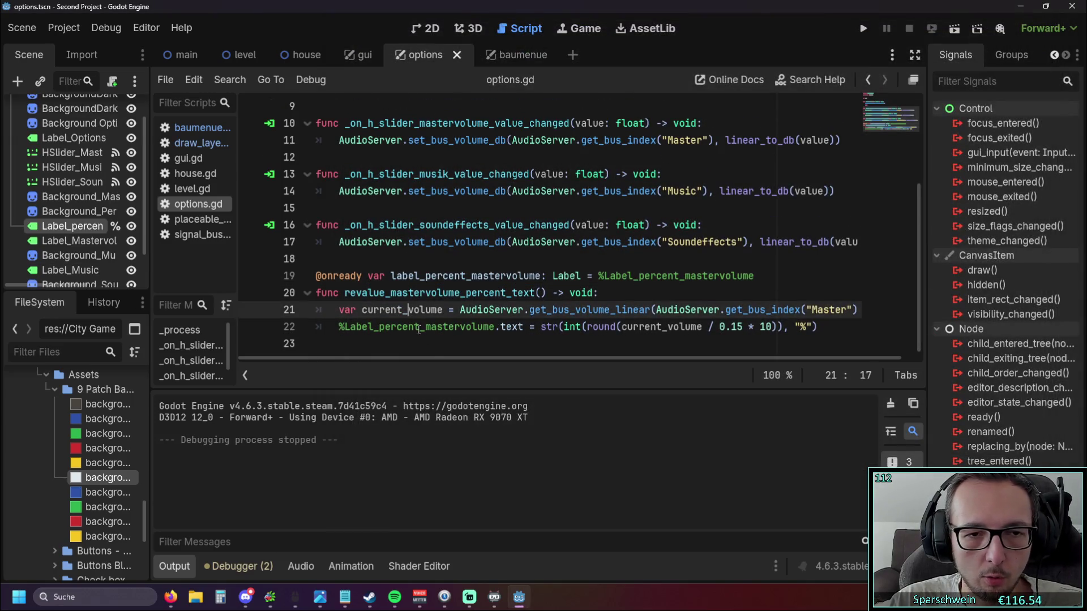
pyautogui.write('m')
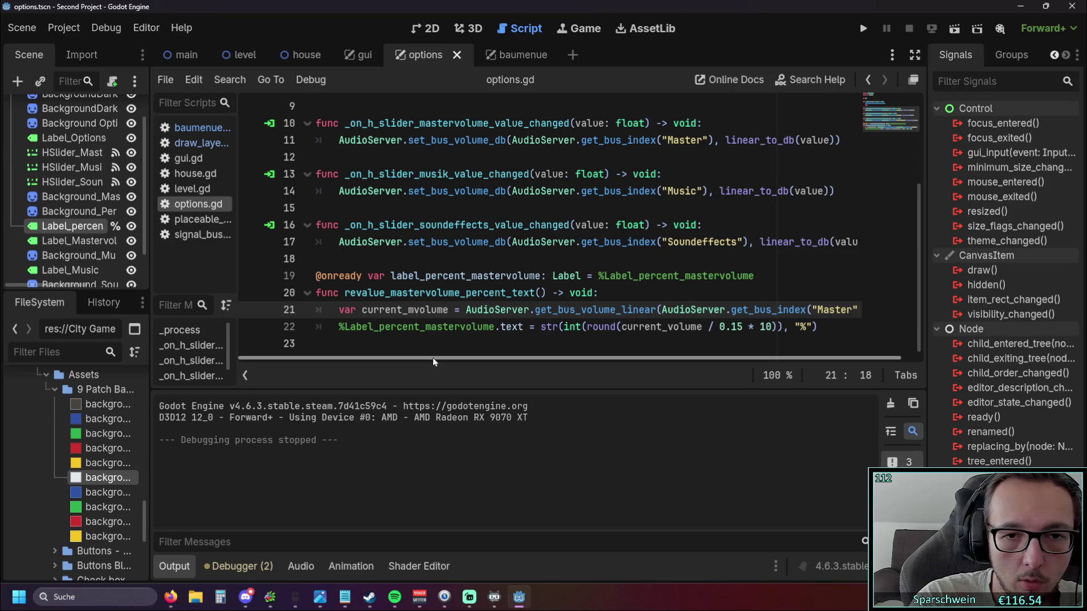
pyautogui.write('ai')
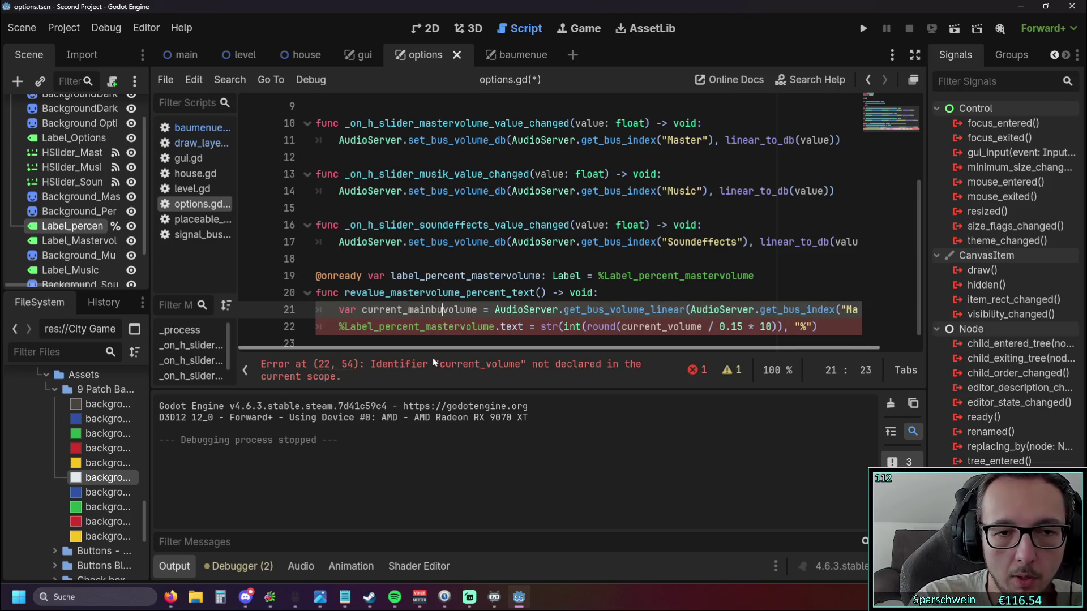
pyautogui.press('BackSpace')
pyautogui.write('s')
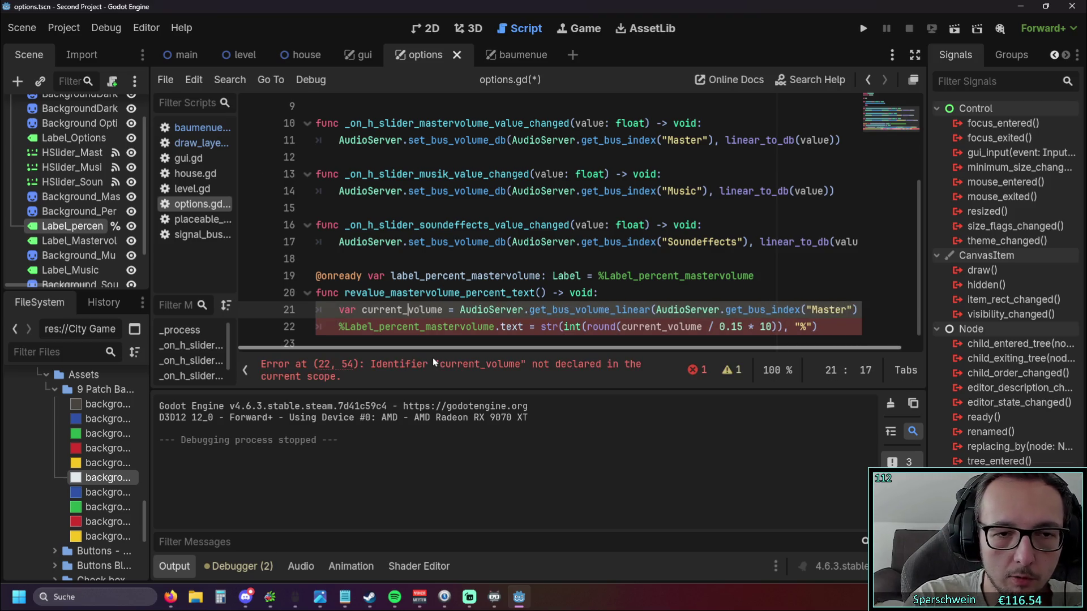
pyautogui.write('ter')
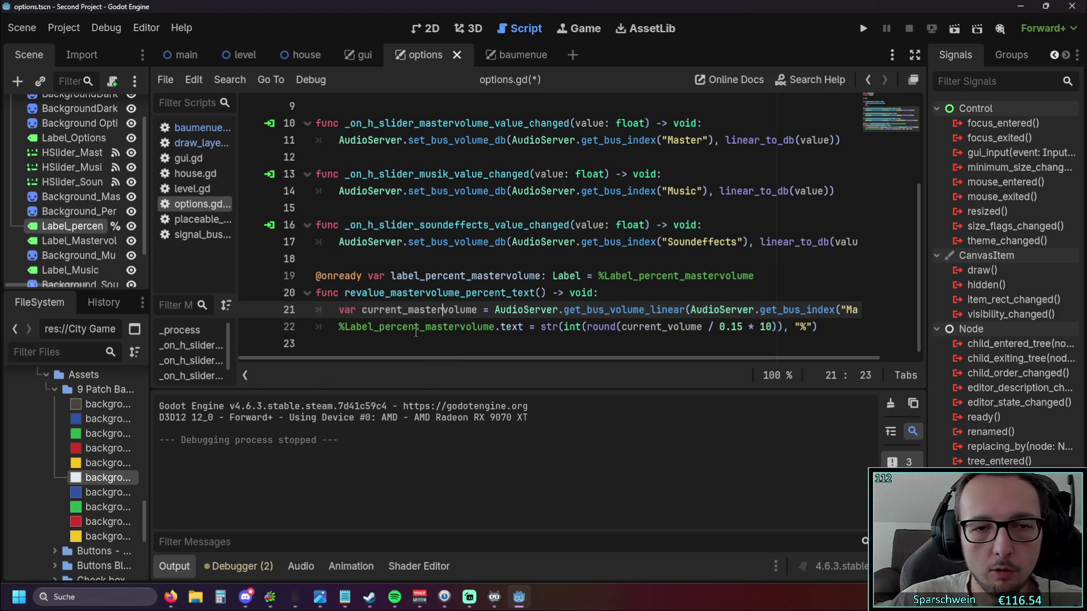
pyautogui.click(491, 225)
pyautogui.moveTo(409, 310); pyautogui.dragTo(442, 310)
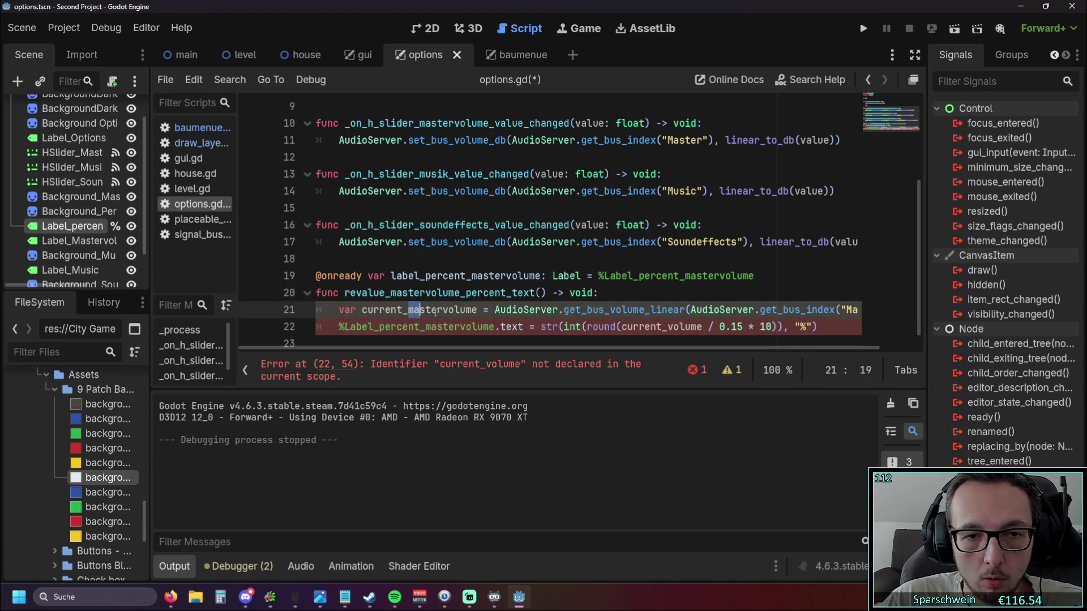
pyautogui.hotkey('ctrl', 'c')
pyautogui.click(663, 328)
pyautogui.hotkey('ctrl', 'v')
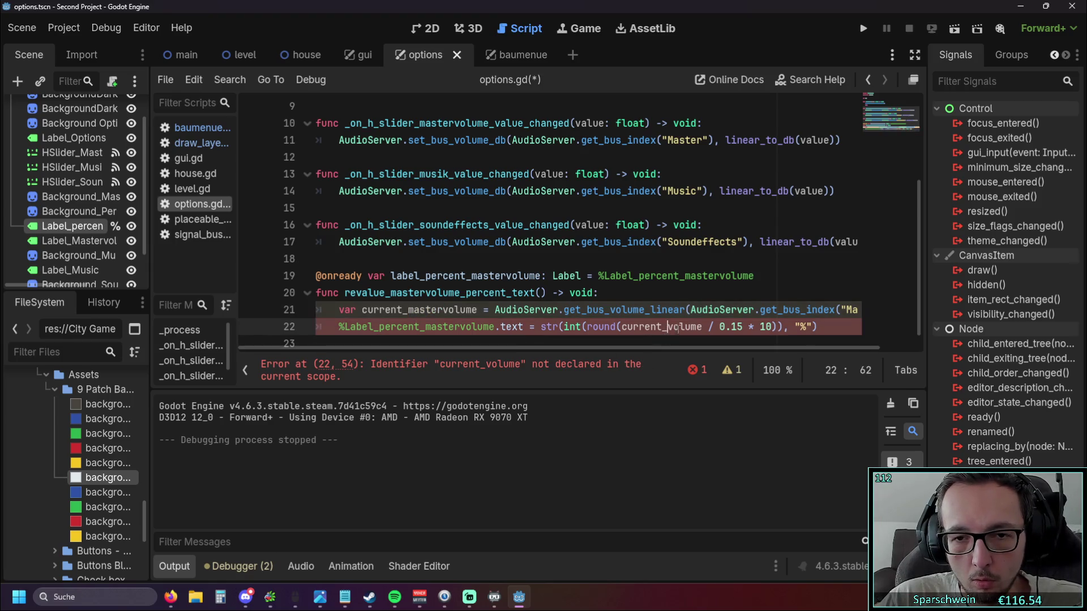
pyautogui.click(747, 258)
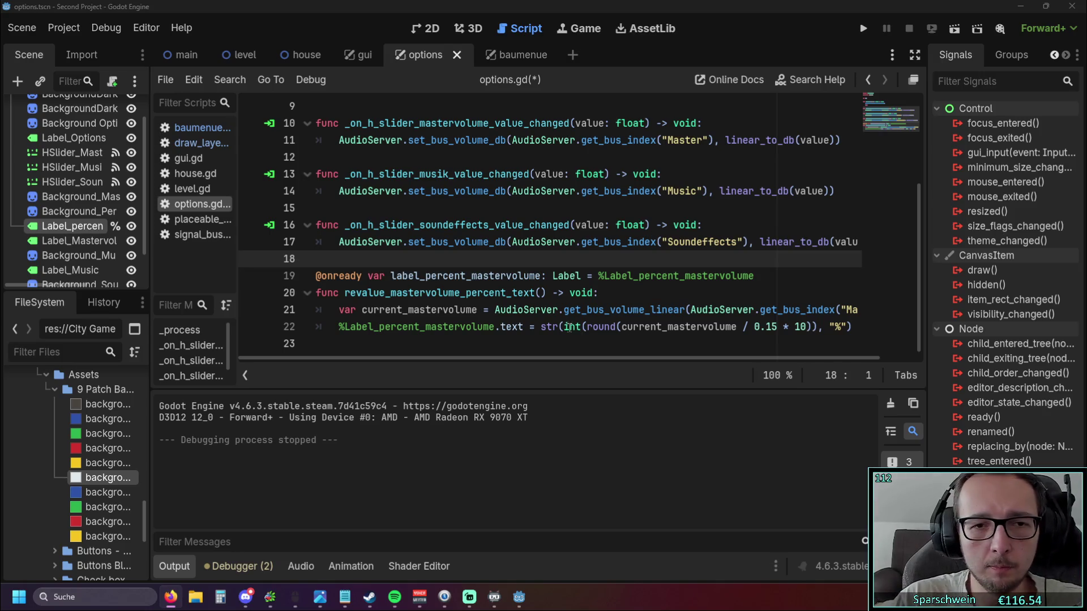
pyautogui.click(859, 326)
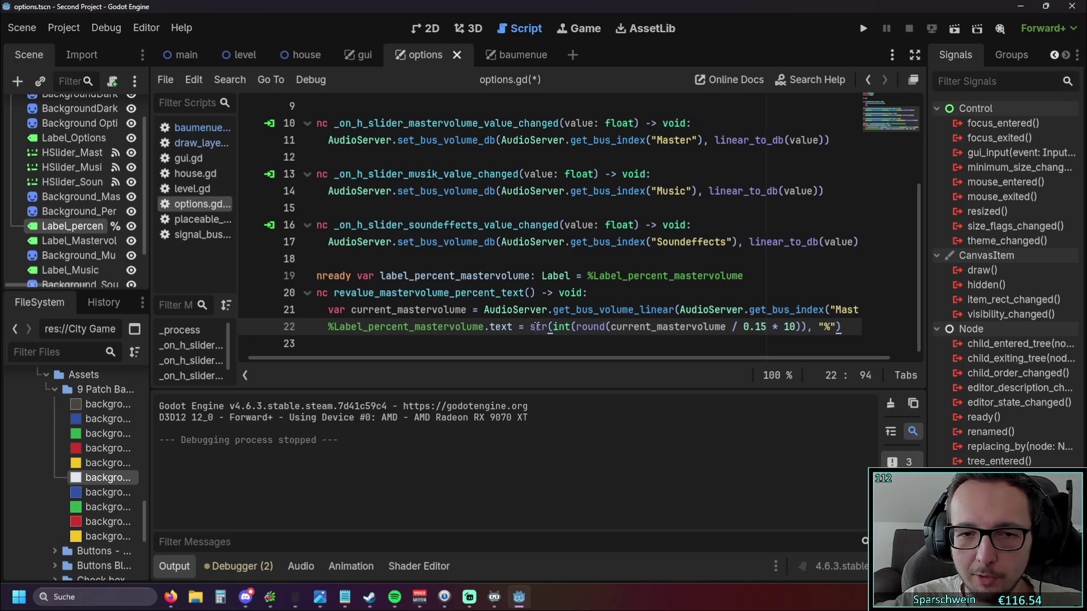
pyautogui.moveTo(521, 363); pyautogui.dragTo(476, 360)
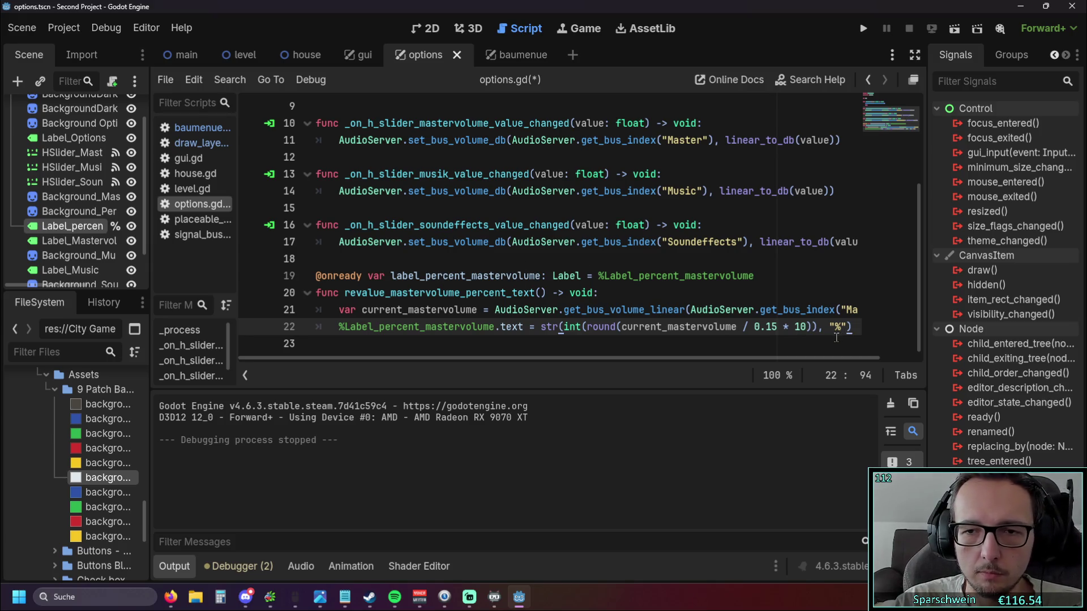
pyautogui.moveTo(772, 276); pyautogui.dragTo(253, 286)
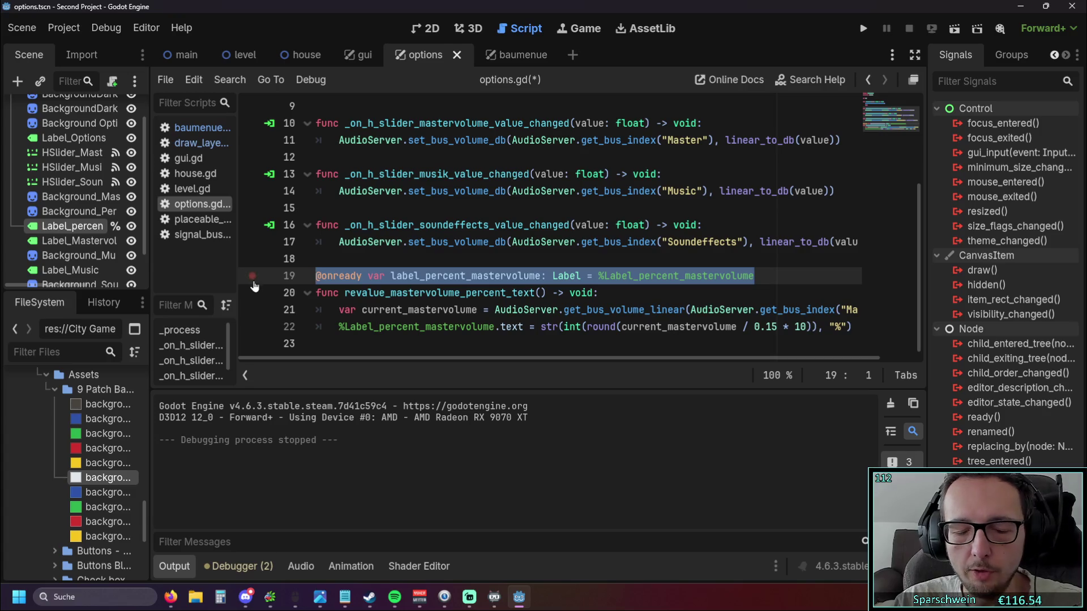
pyautogui.press('BackSpace')
pyautogui.press('Down')
pyautogui.press('Down')
pyautogui.press('Down')
pyautogui.press('Down')
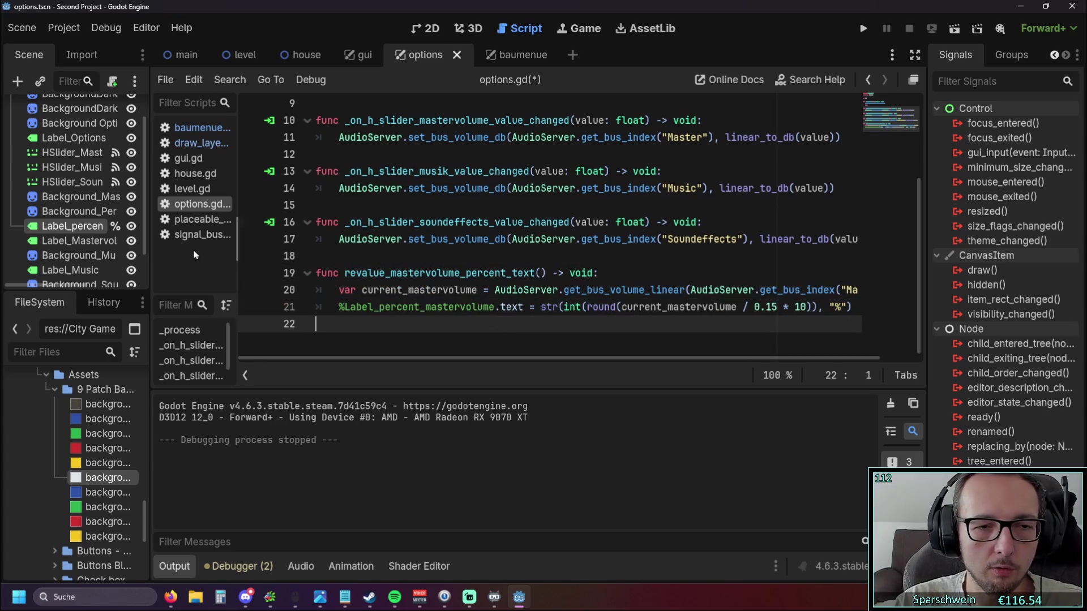
pyautogui.moveTo(149, 252); pyautogui.dragTo(239, 259)
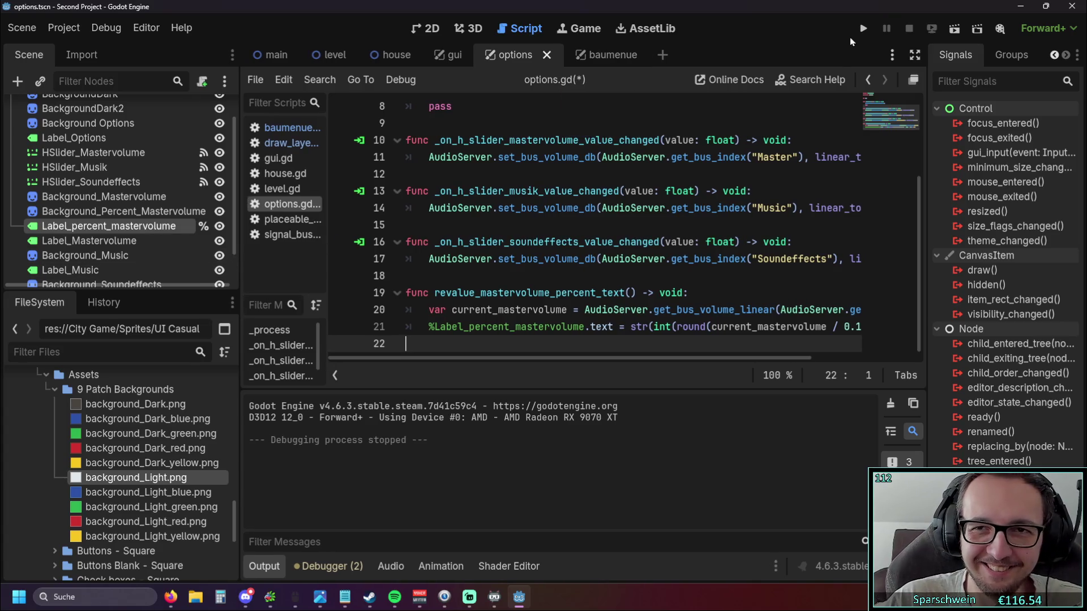
# Run the game twice briefly, then review the options scene tree and background panel.
pyautogui.click(863, 27)
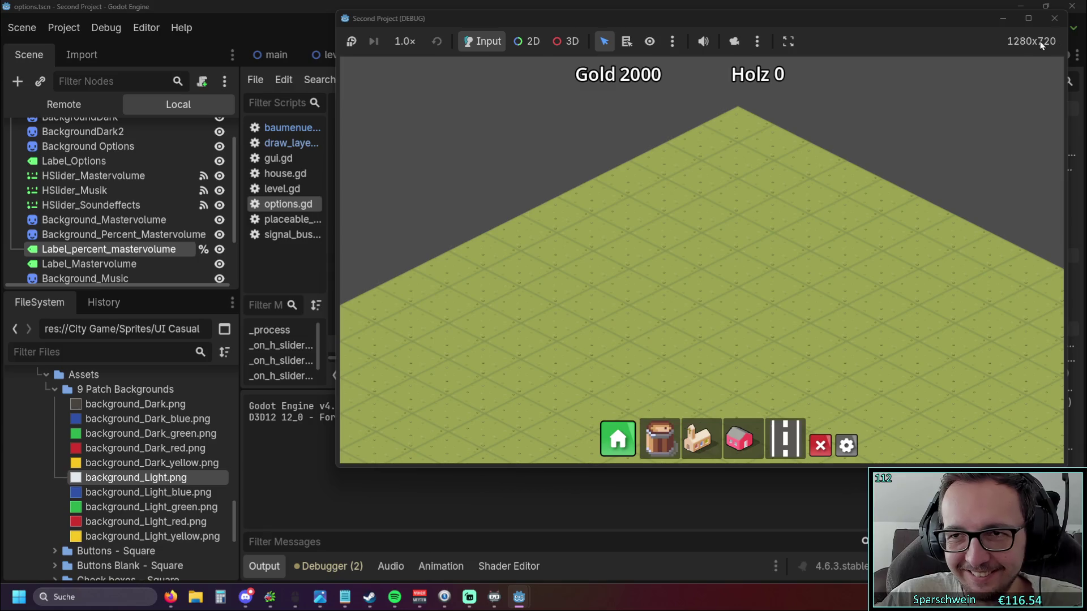
pyautogui.click(1053, 17)
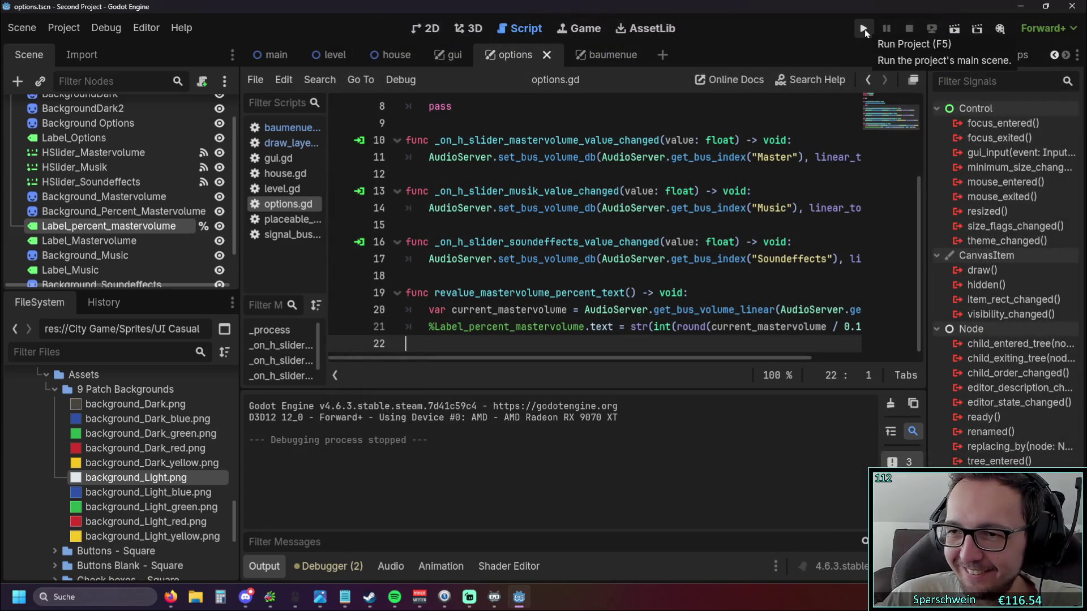
pyautogui.click(863, 30)
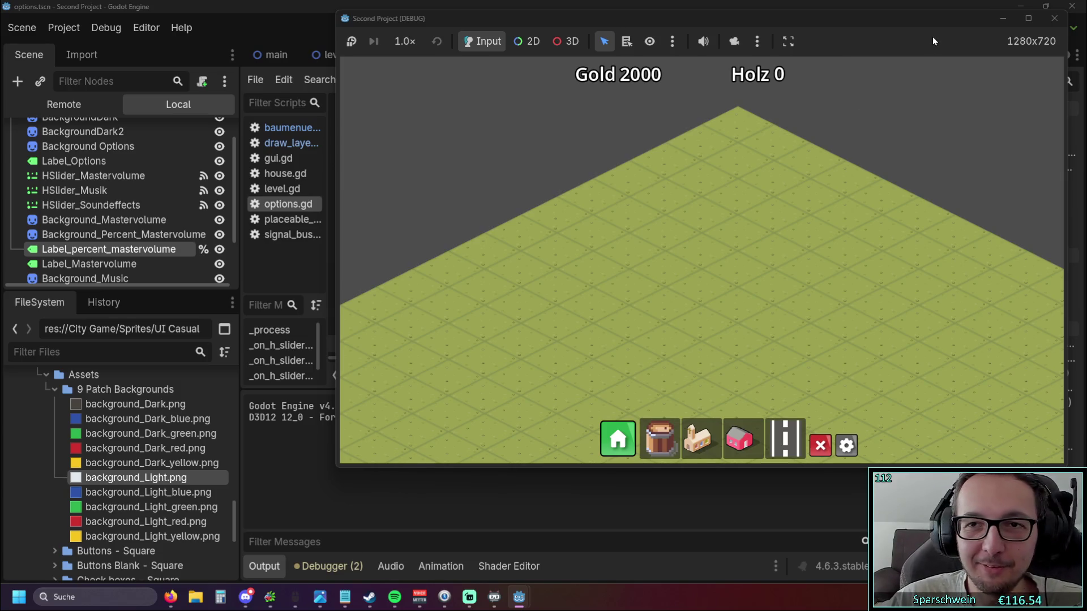
pyautogui.click(1054, 18)
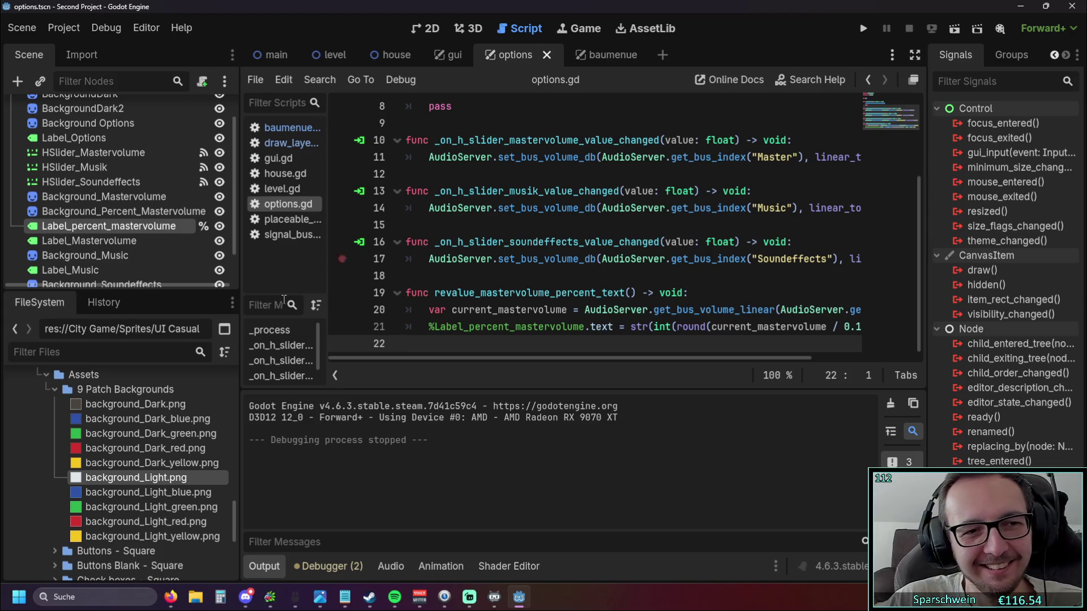
pyautogui.moveTo(120, 290); pyautogui.dragTo(120, 433)
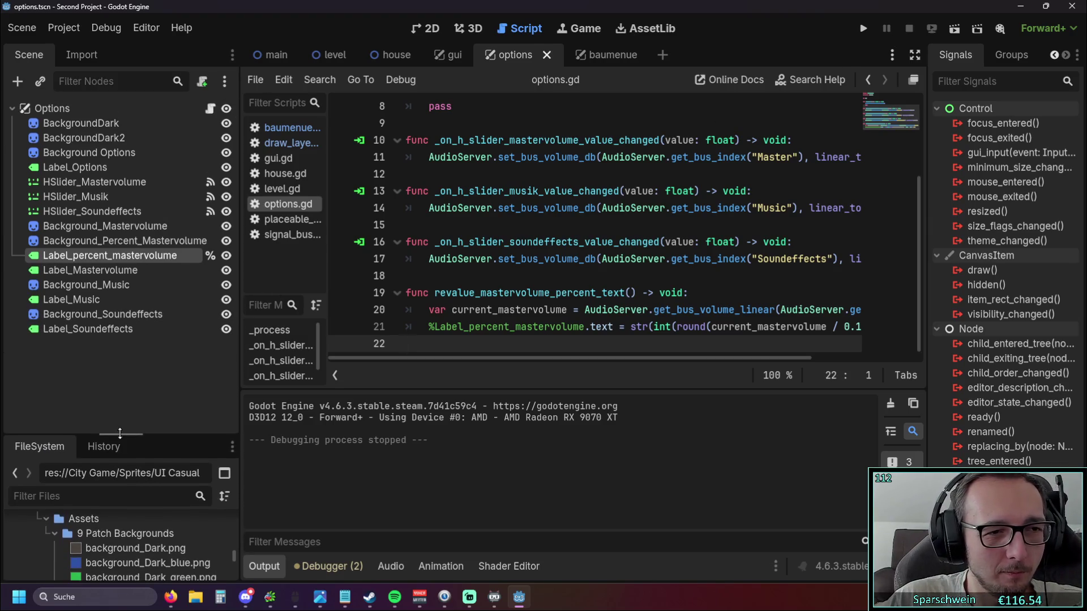
pyautogui.click(424, 28)
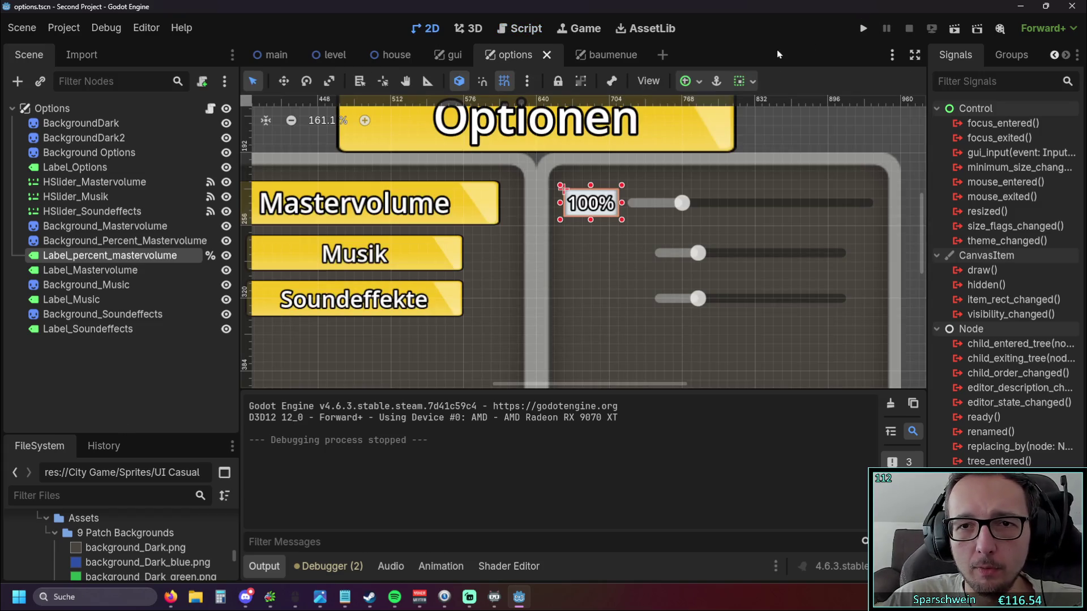
pyautogui.click(636, 267)
pyautogui.scroll(-2, 846, 146)
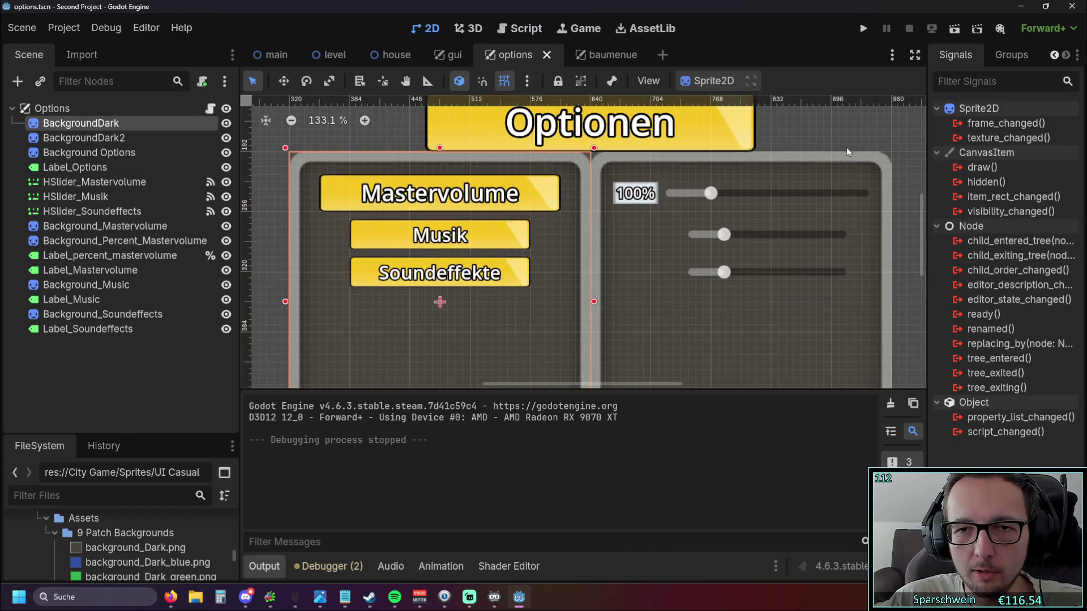
pyautogui.scroll(-4, 512, 359)
pyautogui.click(747, 143)
# Run the game, open Optionen showing Mastervolume at 20% and try moving the slider.
pyautogui.press('F5')
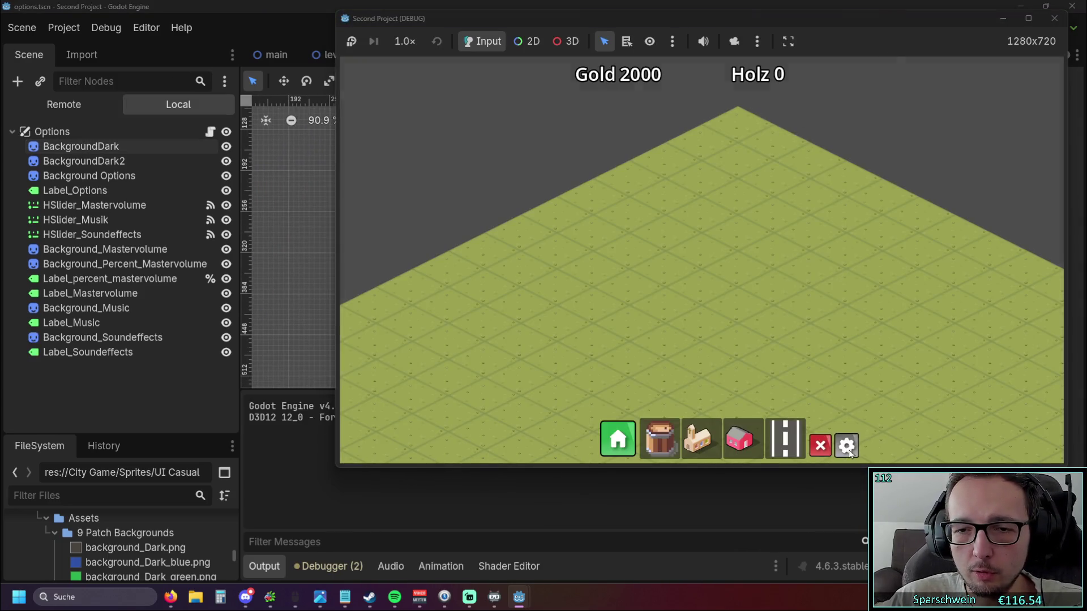
pyautogui.click(849, 447)
pyautogui.click(775, 194)
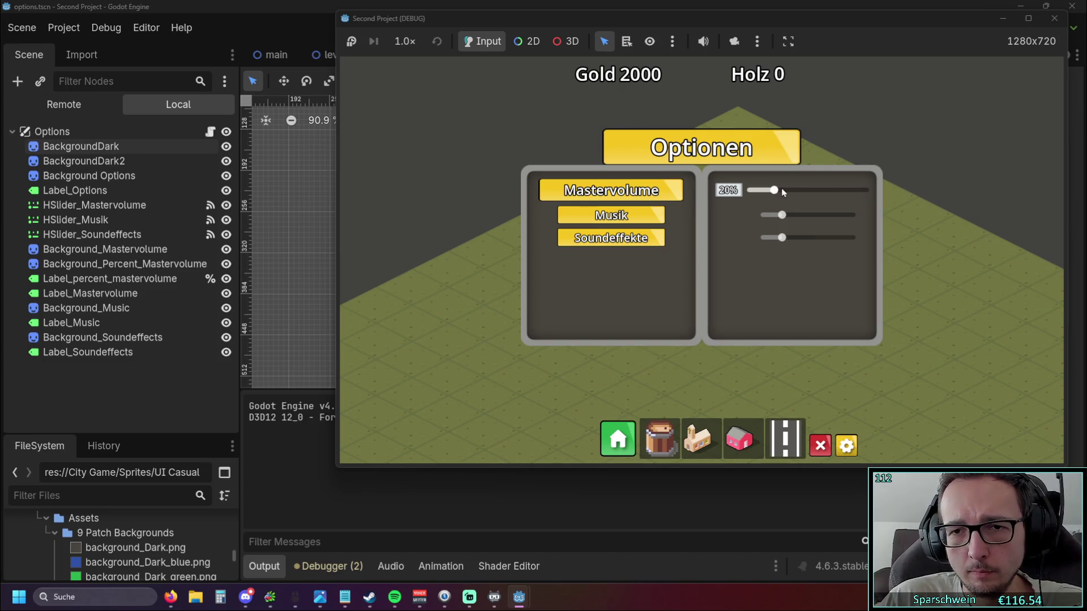
pyautogui.moveTo(782, 191); pyautogui.dragTo(832, 192)
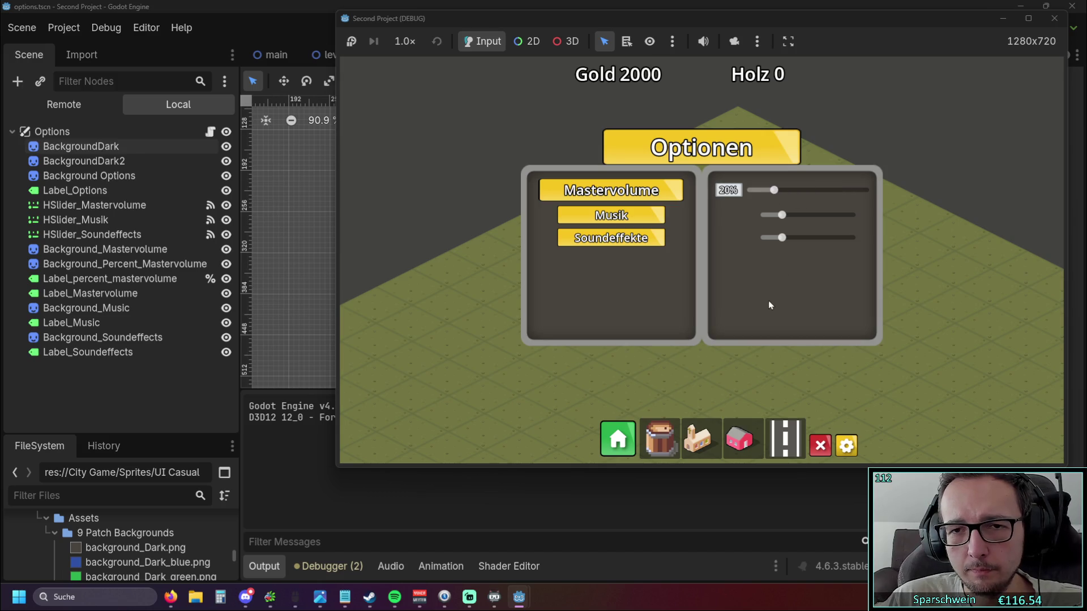
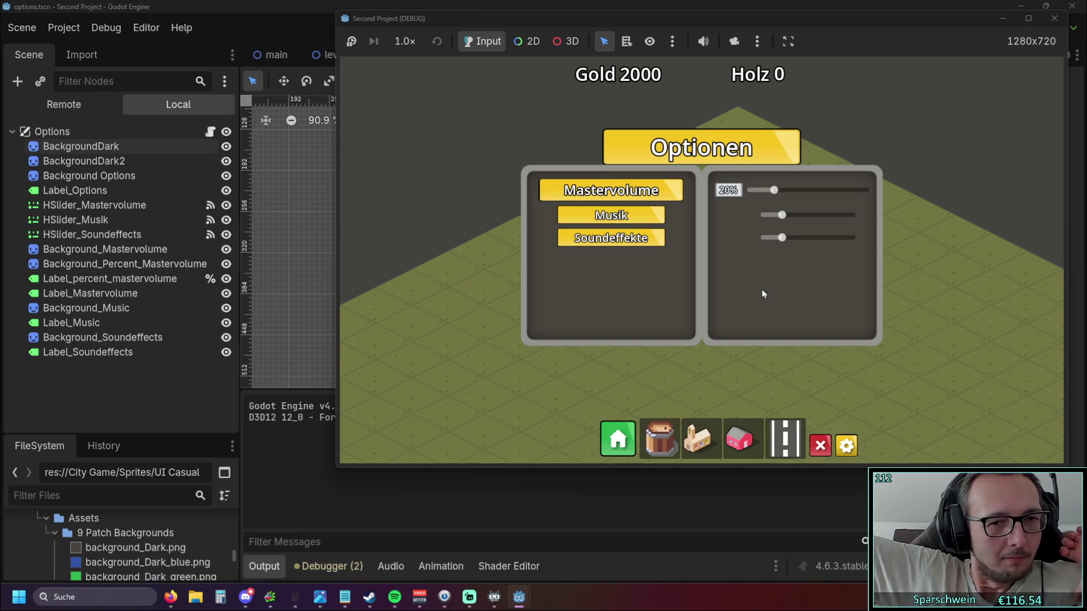
# Stop the running game and select the Label_percent_mastervolume node in the Scene tree.
pyautogui.click(1054, 18)
pyautogui.click(671, 301)
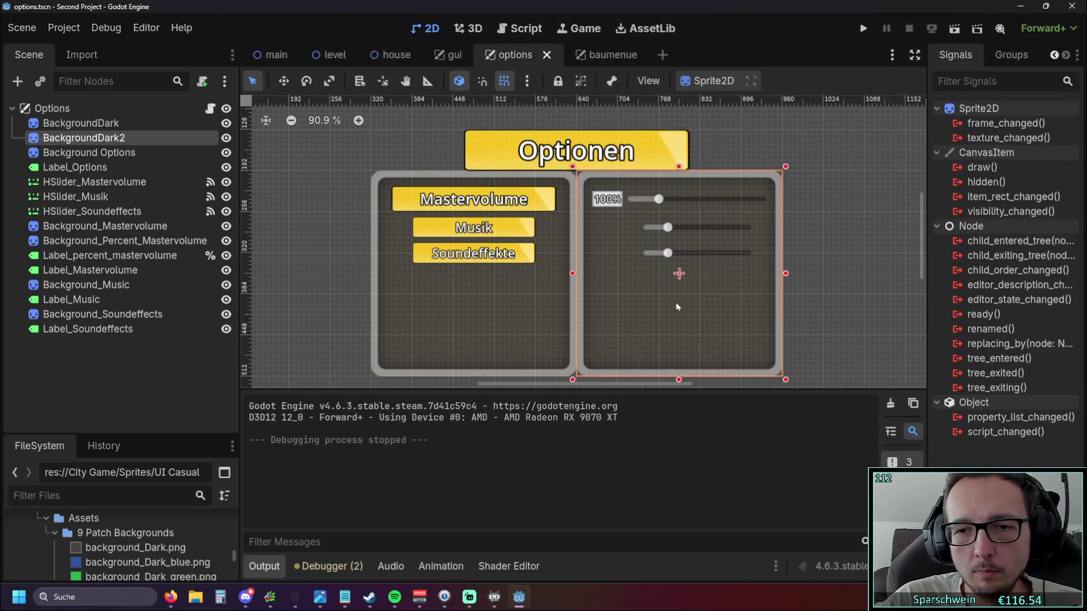
pyautogui.click(812, 290)
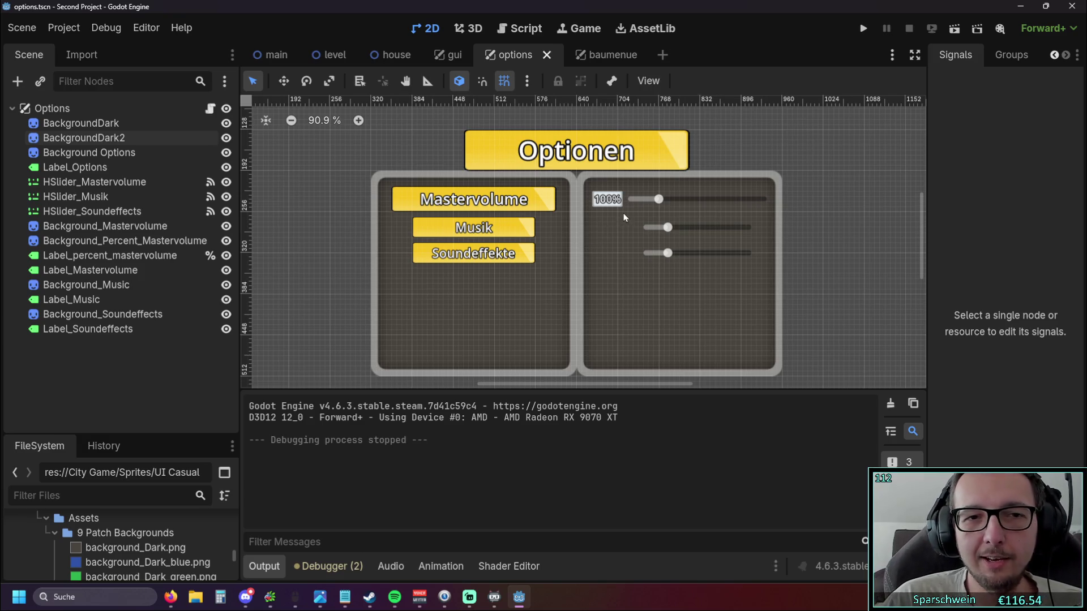
pyautogui.click(100, 256)
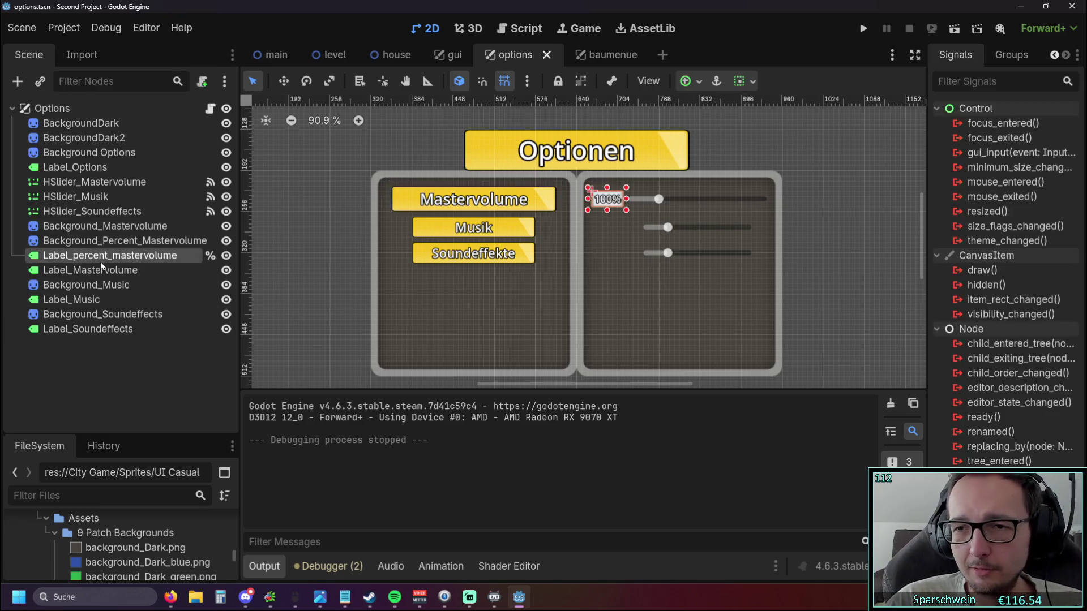
pyautogui.click(118, 244)
pyautogui.click(114, 257)
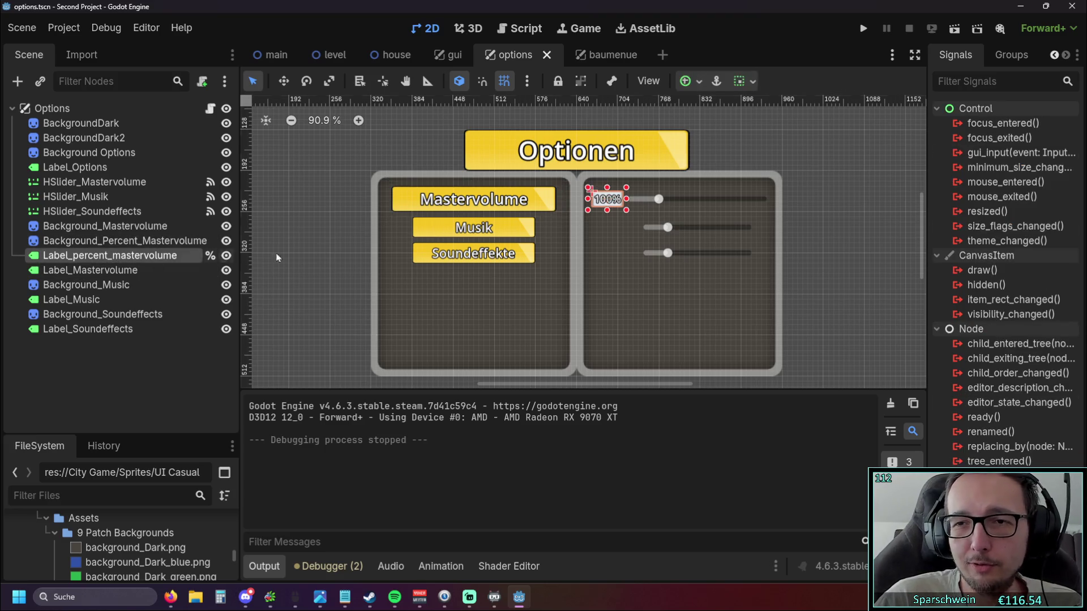
# Widen the dock, show the label's Inspector with its theme constant overrides, then select the master slider.
pyautogui.moveTo(929, 66); pyautogui.dragTo(892, 65)
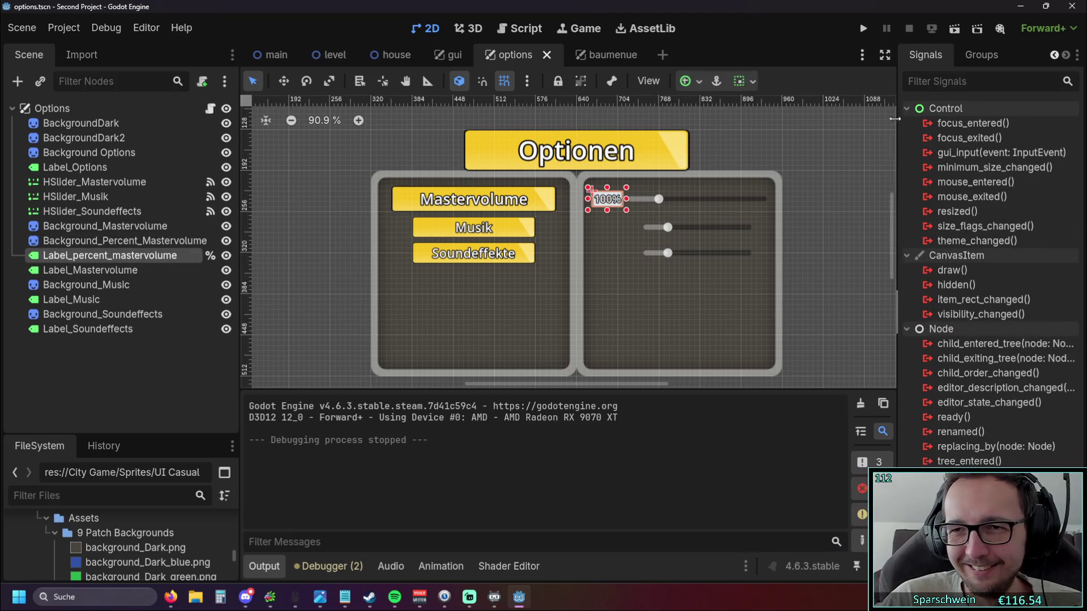
pyautogui.click(924, 59)
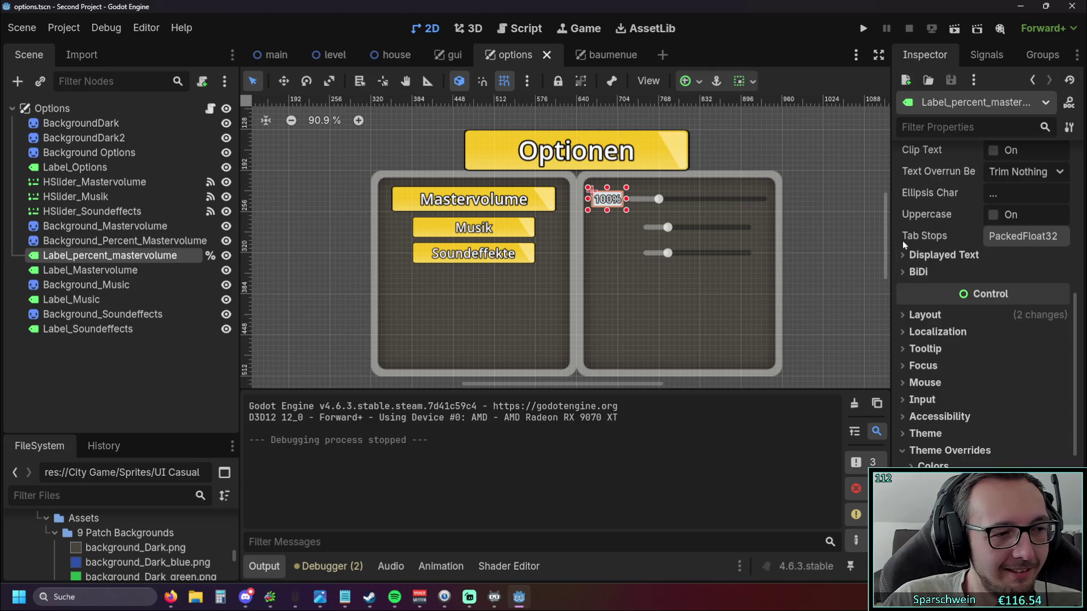
pyautogui.scroll(-3, 934, 298)
pyautogui.click(939, 376)
pyautogui.scroll(-5, 939, 376)
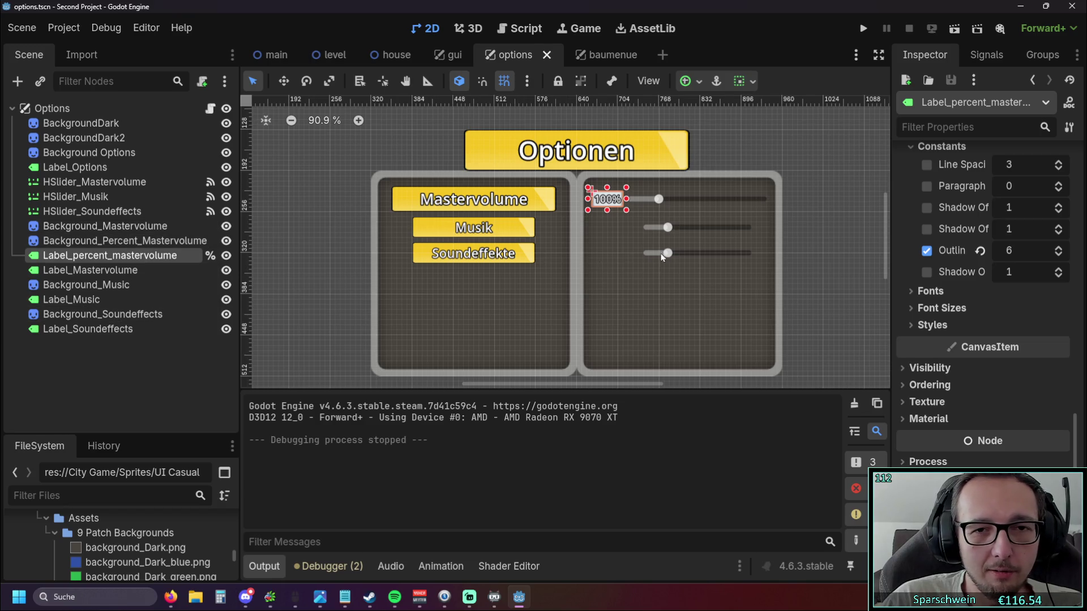
pyautogui.scroll(4, 663, 257)
pyautogui.click(602, 230)
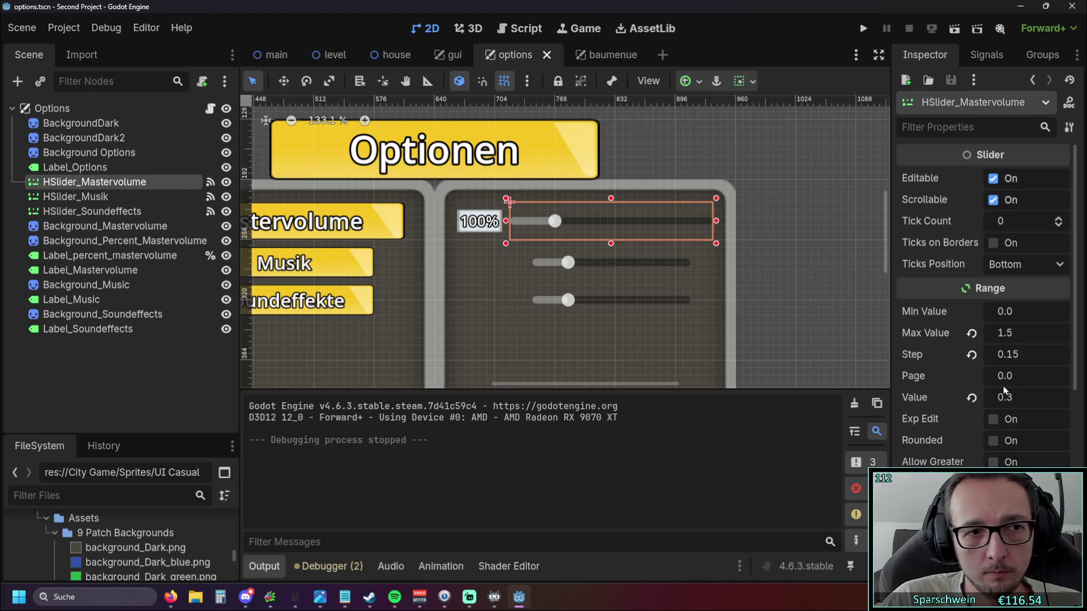
# Set the master volume slider's Range > Step to 0.075 and confirm it.
pyautogui.click(1010, 358)
pyautogui.write('0')
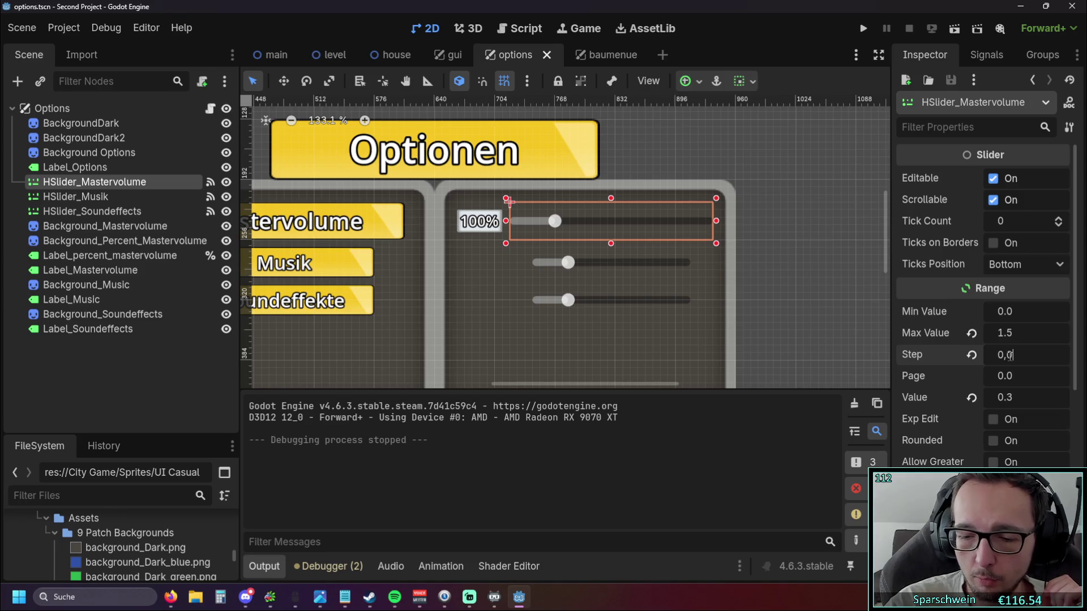
pyautogui.write('.075')
pyautogui.press('Return')
pyautogui.click(83, 138)
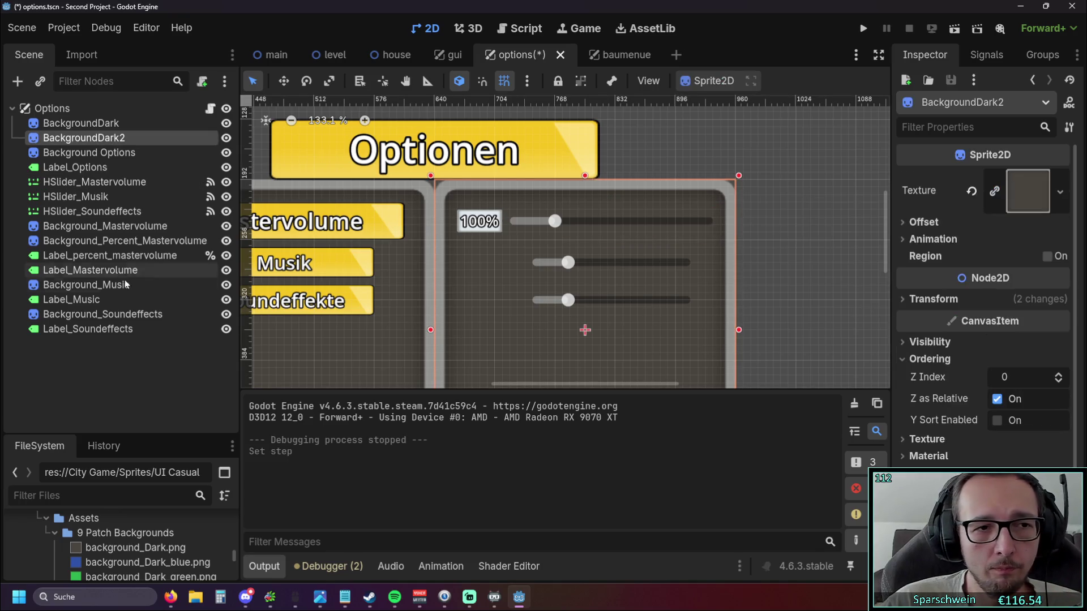
# Edit line 21 of options.gd so the percentage divides by 0.075 with a corrected multiplier, then run the game.
pyautogui.click(517, 29)
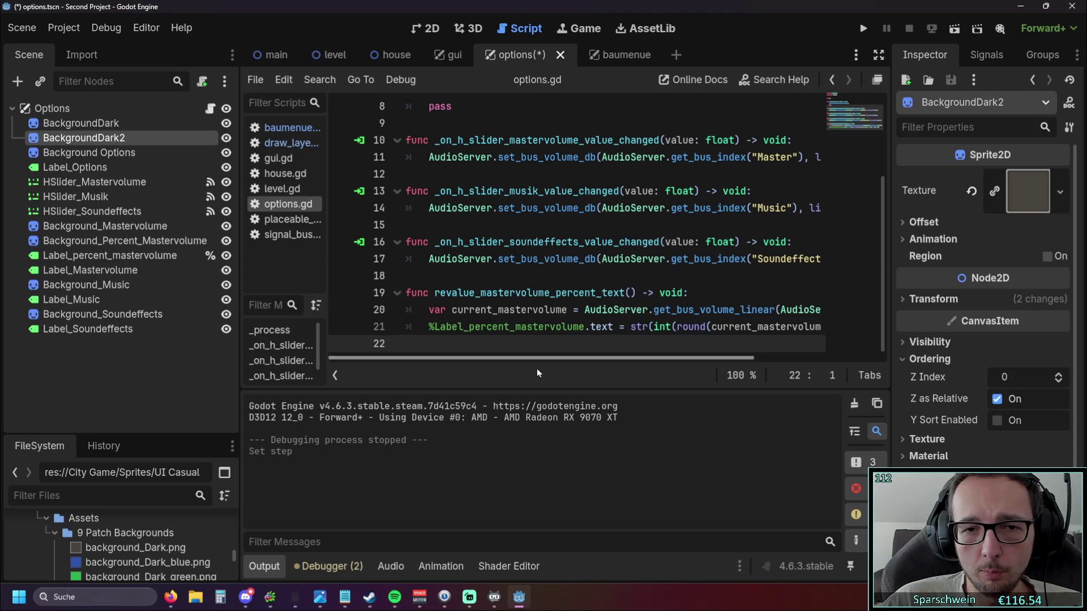
pyautogui.hscroll(5, 576, 357)
pyautogui.click(701, 327)
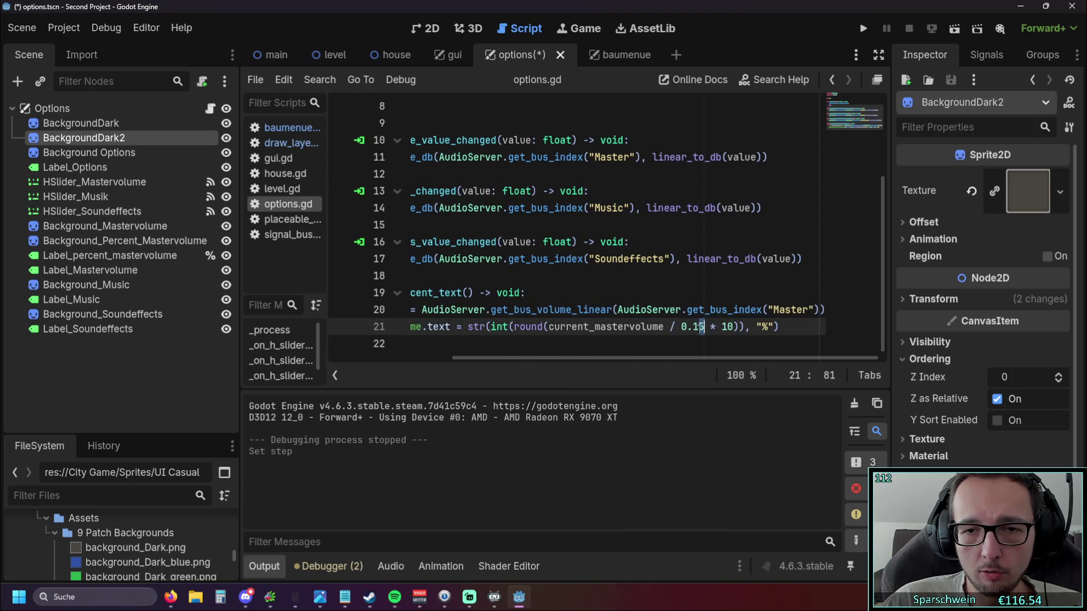
pyautogui.press('BackSpace')
pyautogui.press('BackSpace')
pyautogui.write('075')
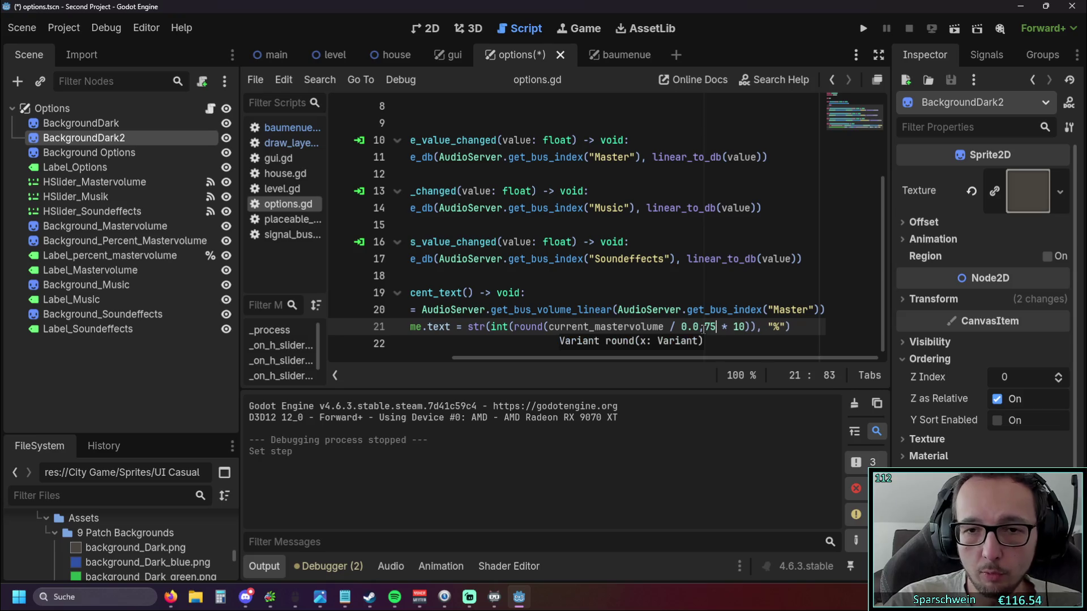
pyautogui.click(703, 327)
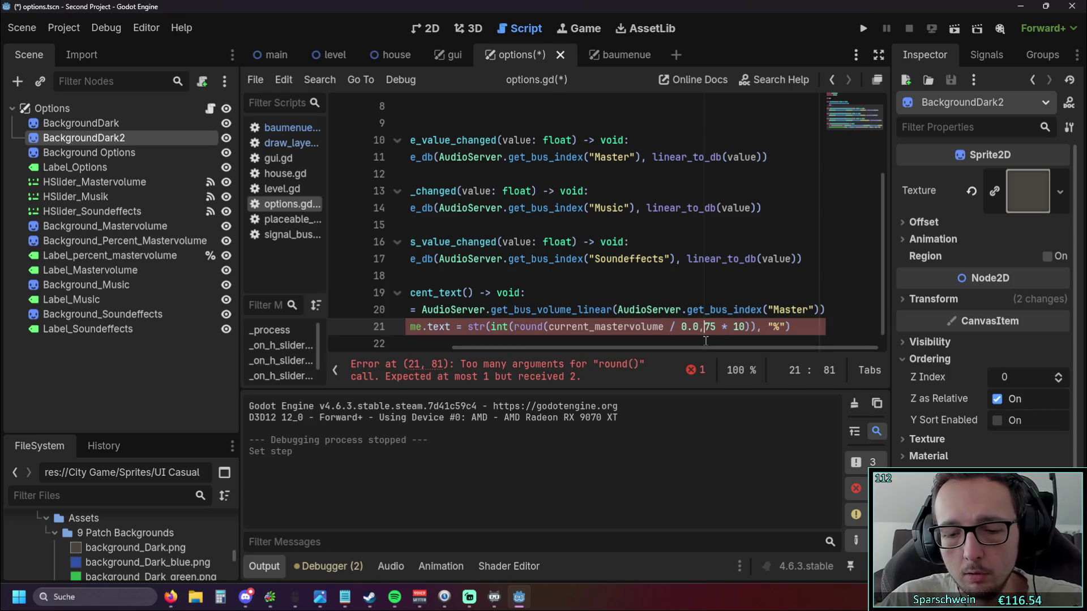
pyautogui.press('BackSpace')
pyautogui.doubleClick(735, 327)
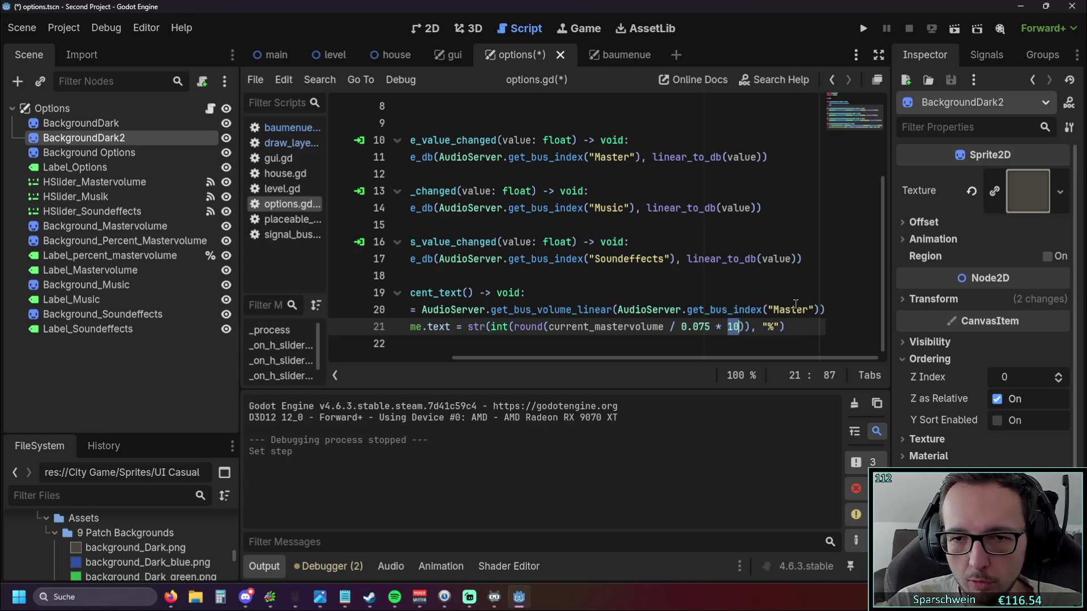
pyautogui.press('Up')
pyautogui.press('Up')
pyautogui.press('Up')
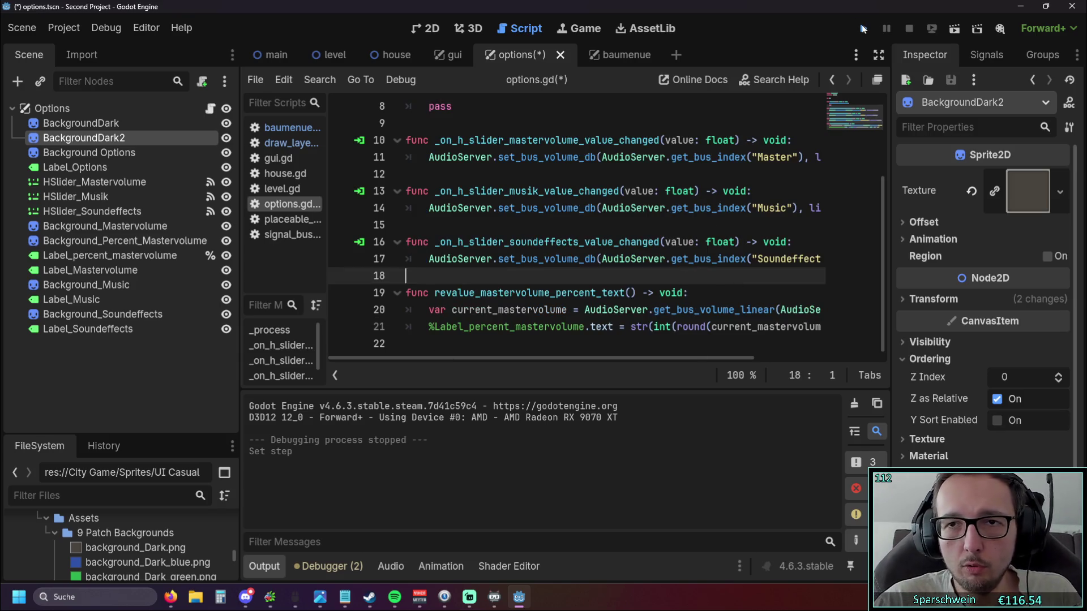
pyautogui.click(862, 28)
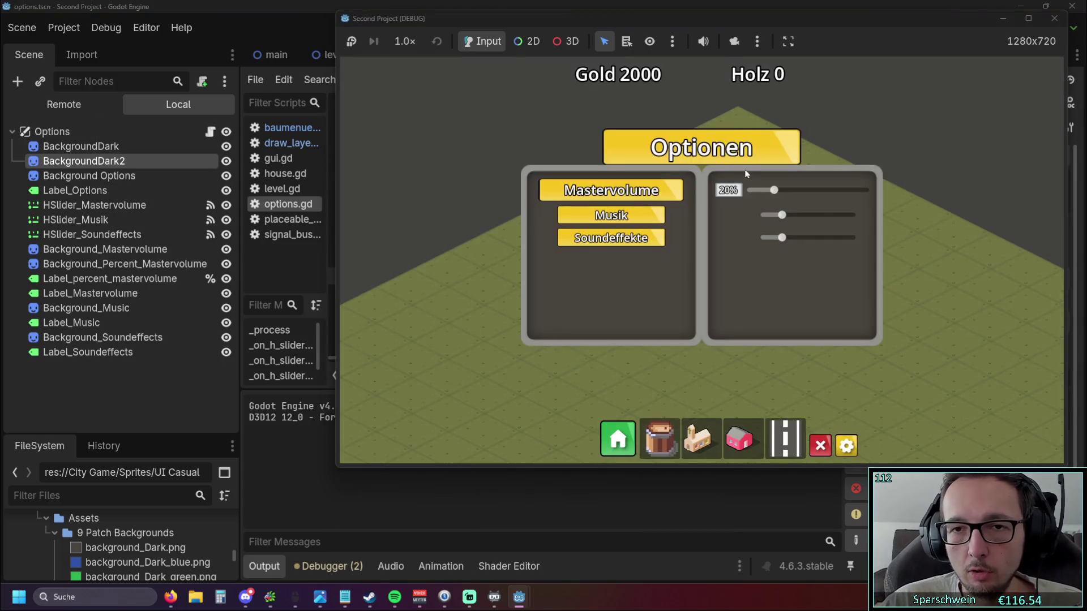
# Drag the master volume slider in the running game to watch the label reach 100%, then stop the game.
pyautogui.moveTo(773, 192)
pyautogui.mouseDown()
pyautogui.moveTo(852, 195)
pyautogui.moveTo(771, 198)
pyautogui.mouseUp()
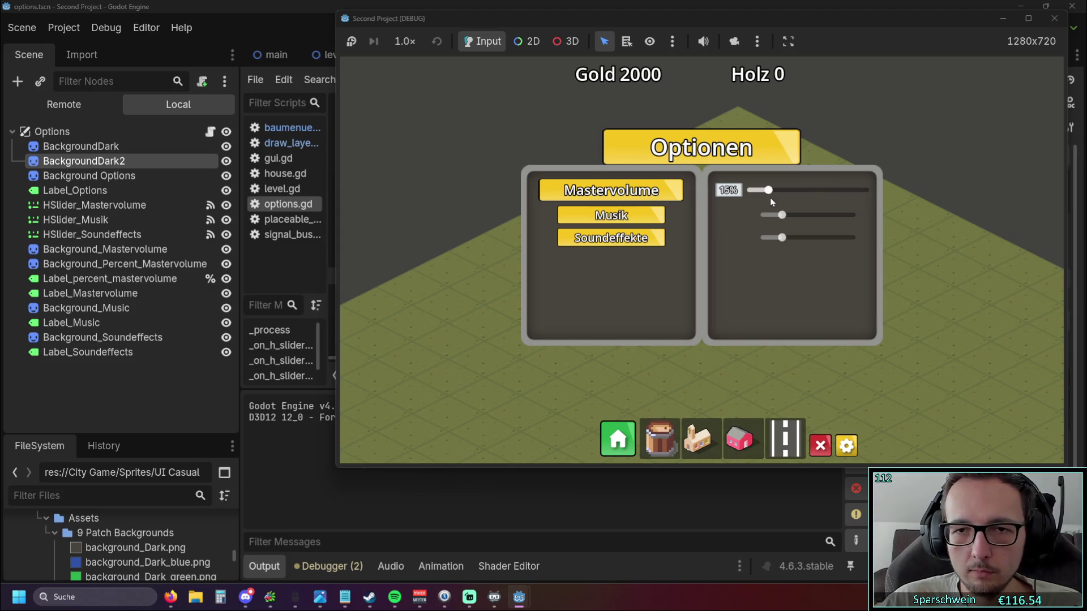
pyautogui.moveTo(755, 196)
pyautogui.mouseDown()
pyautogui.moveTo(841, 193)
pyautogui.moveTo(768, 194)
pyautogui.mouseUp()
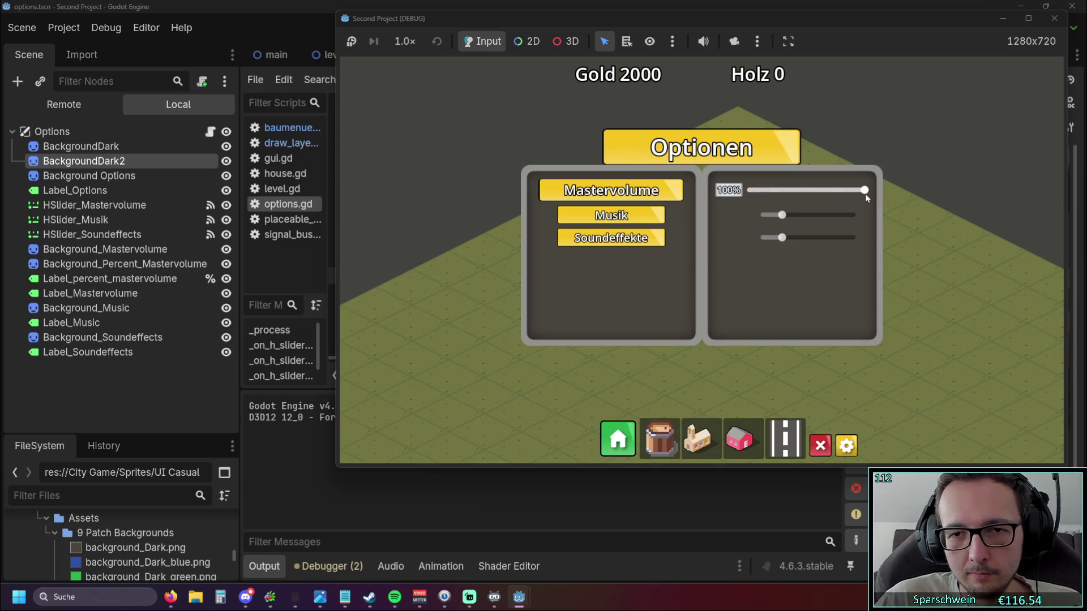
pyautogui.click(1053, 18)
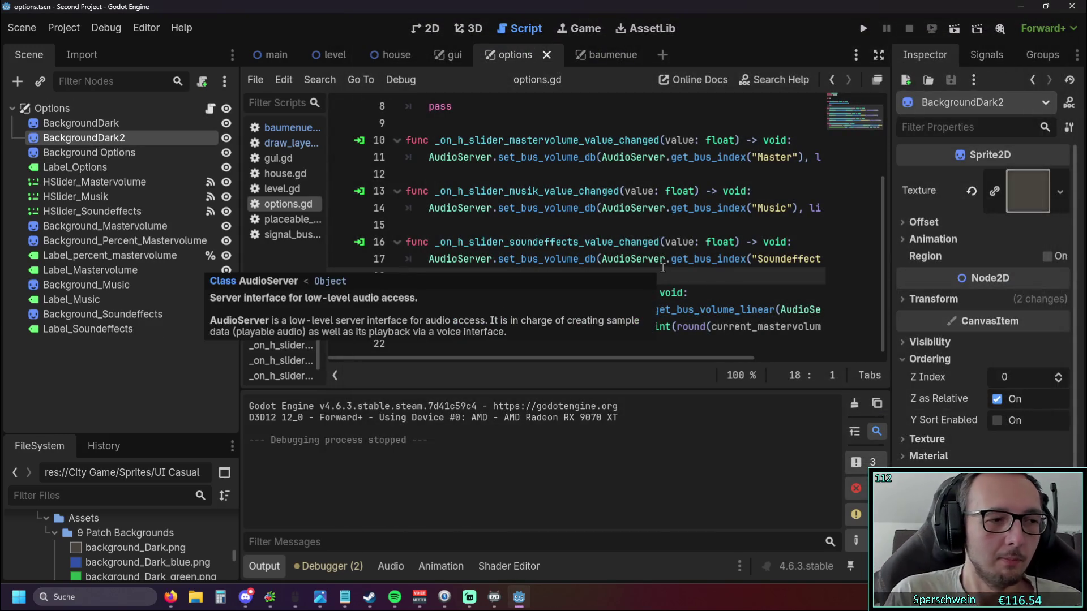
pyautogui.moveTo(633, 259)
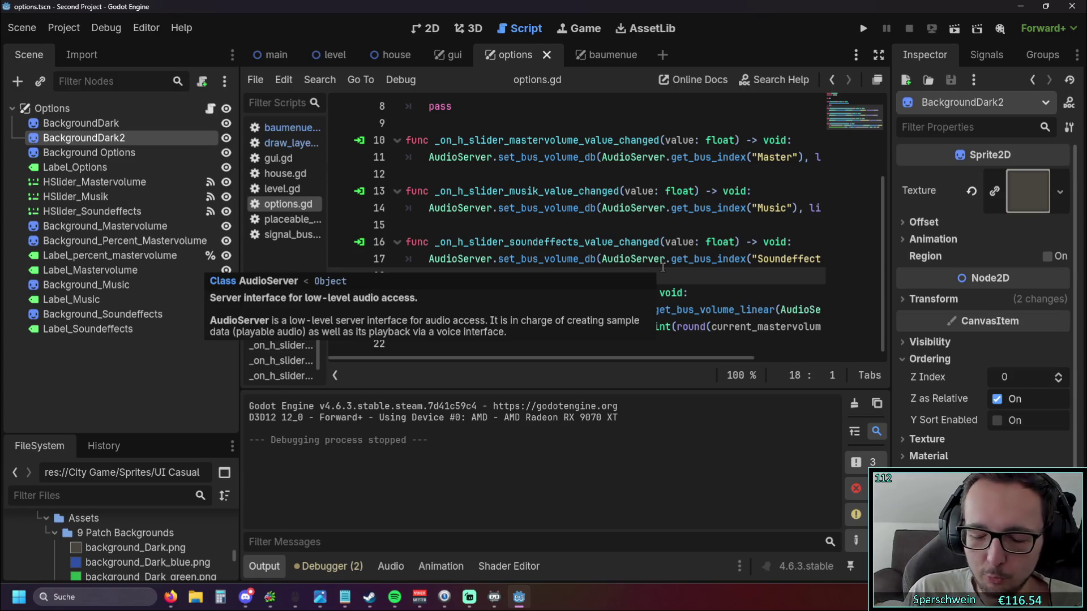
# Review the percent function lines, then start a new empty line 22 after the percentage formula.
pyautogui.click(583, 242)
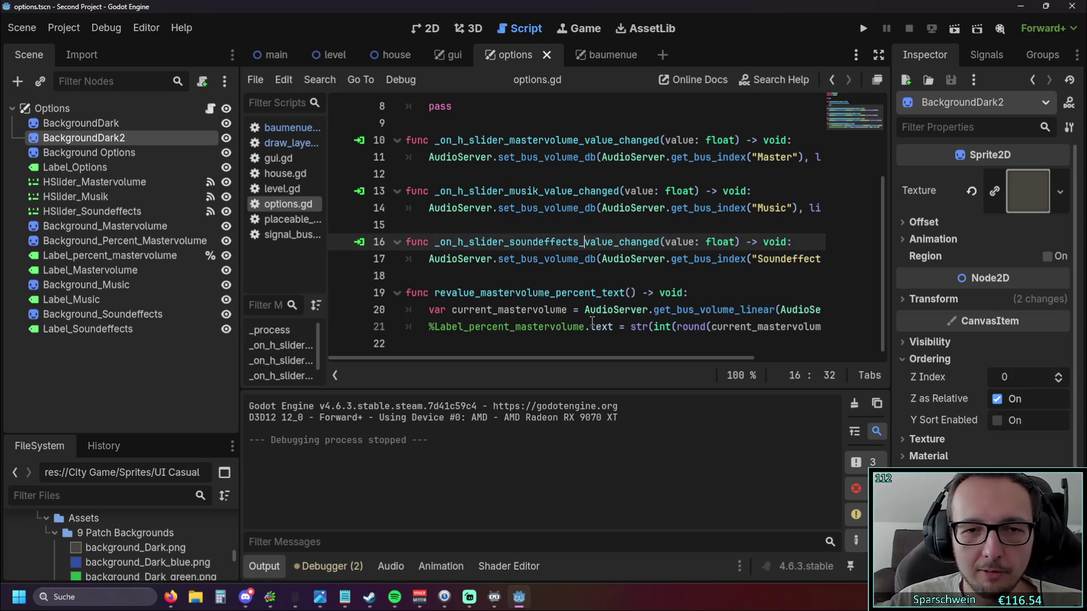
pyautogui.moveTo(592, 319); pyautogui.dragTo(405, 292)
pyautogui.click(552, 246)
pyautogui.moveTo(535, 259)
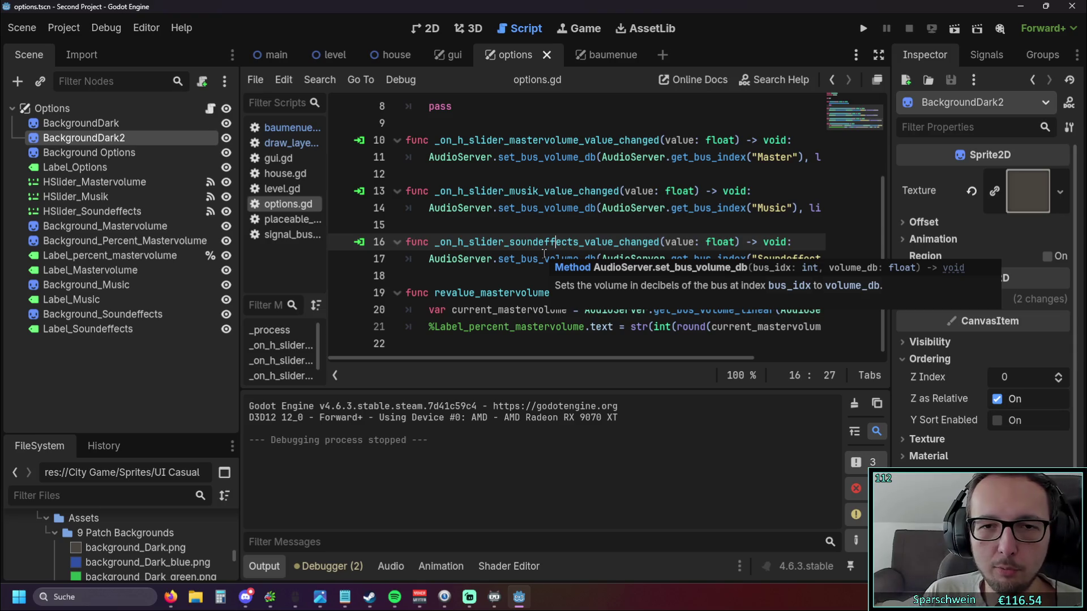
pyautogui.hotkey('ctrl', 'Left')
pyautogui.hotkey('ctrl', 'Left')
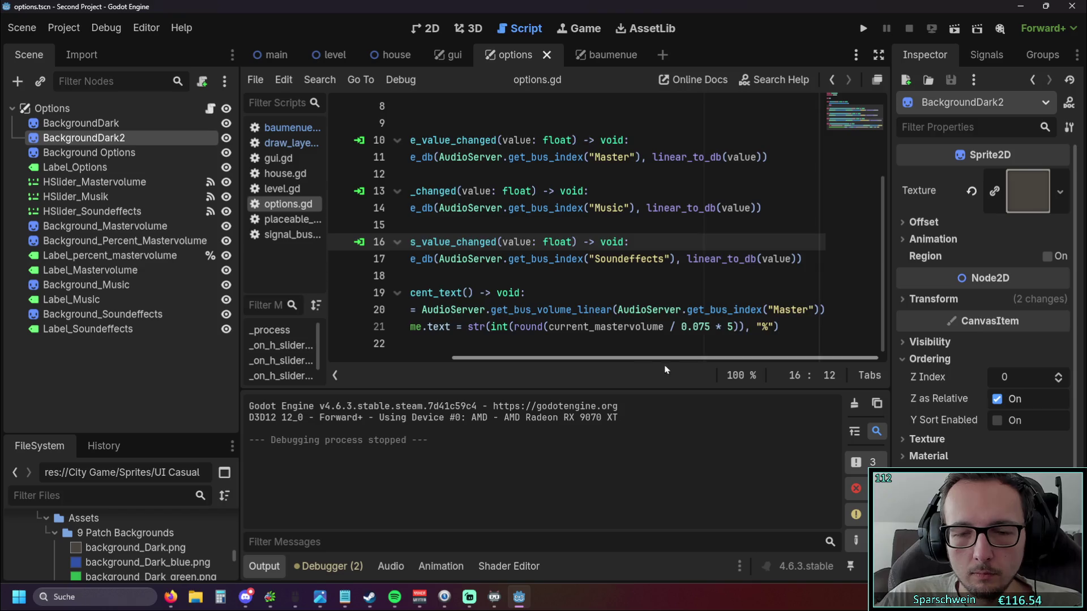
pyautogui.moveTo(526, 359); pyautogui.dragTo(359, 371)
pyautogui.hscroll(3, 359, 367)
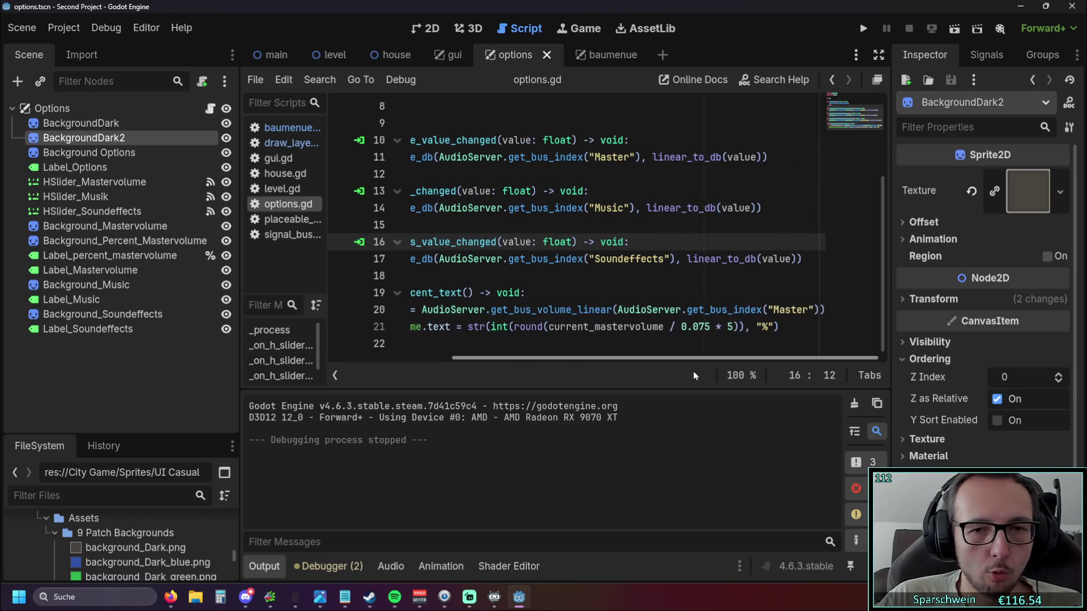
pyautogui.click(782, 327)
pyautogui.press('Return')
pyautogui.hscroll(-2, 478, 364)
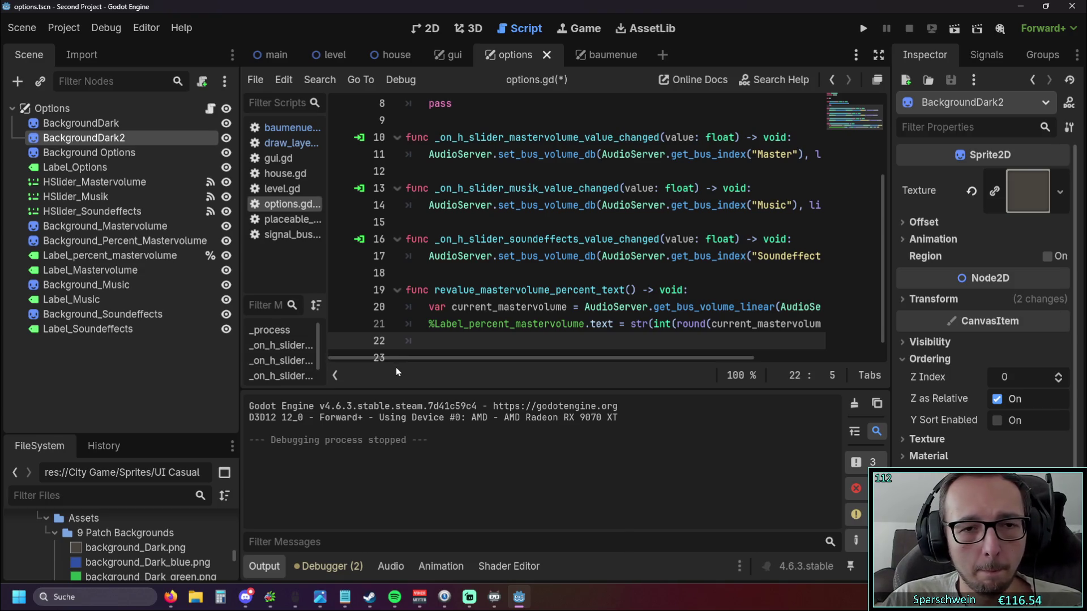
pyautogui.scroll(-1, 523, 306)
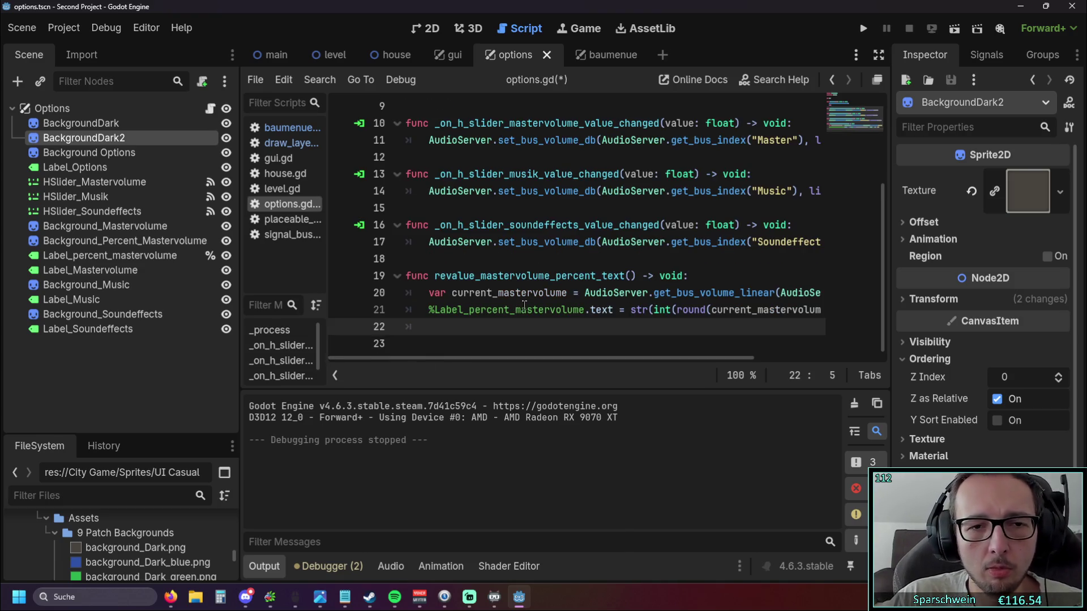
pyautogui.write('var cu')
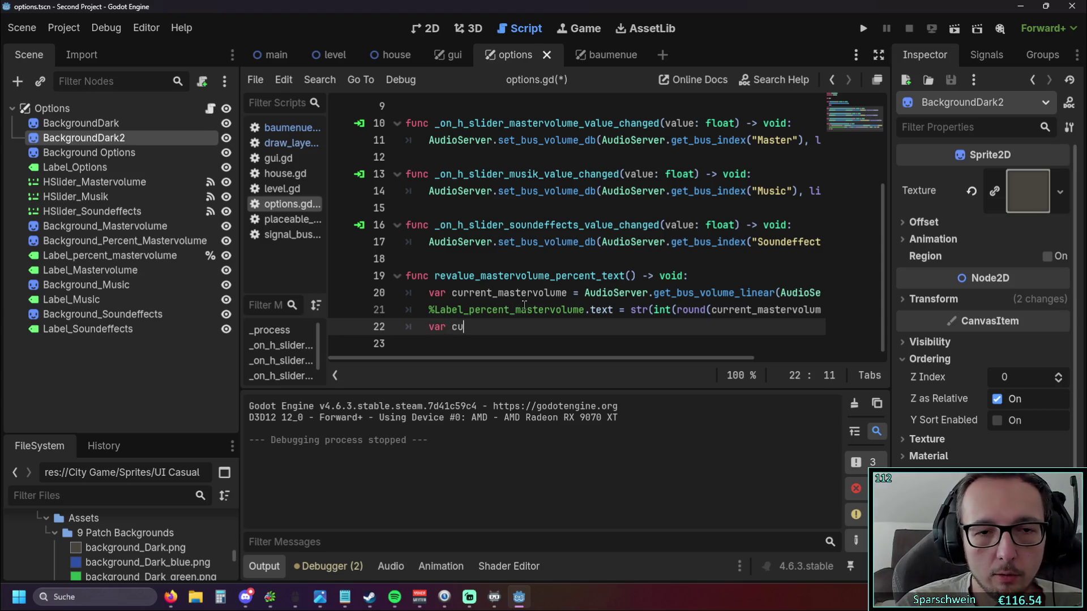
pyautogui.write('rrent')
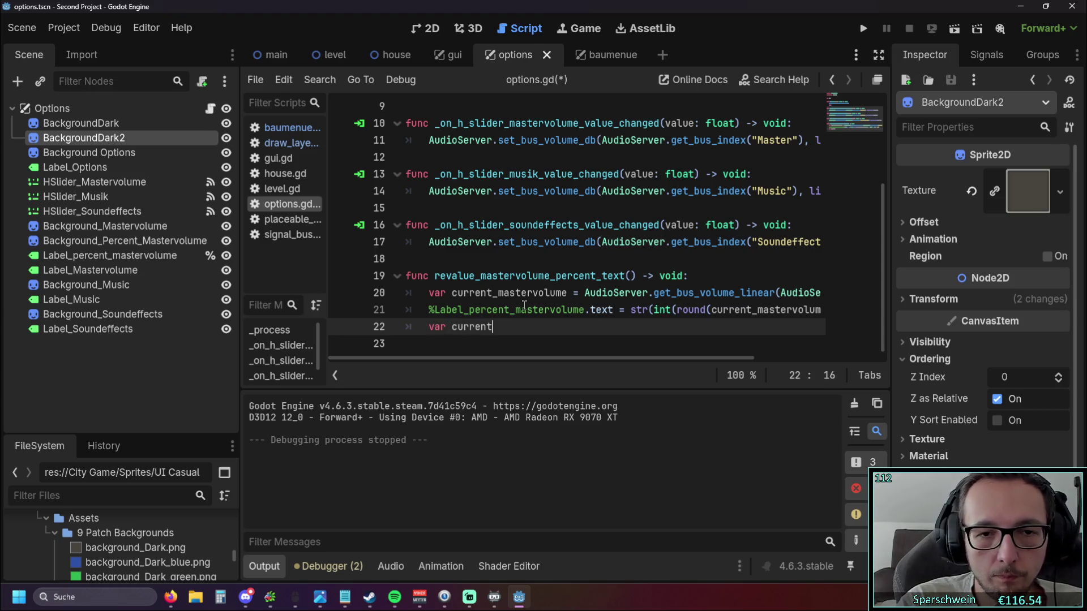
pyautogui.write('_music')
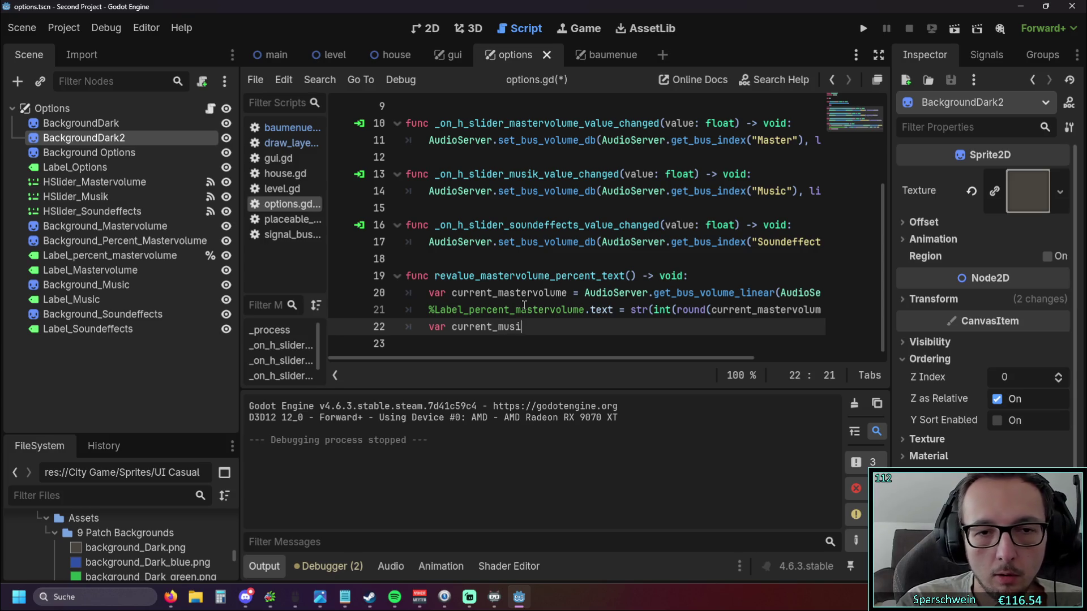
pyautogui.write('volume')
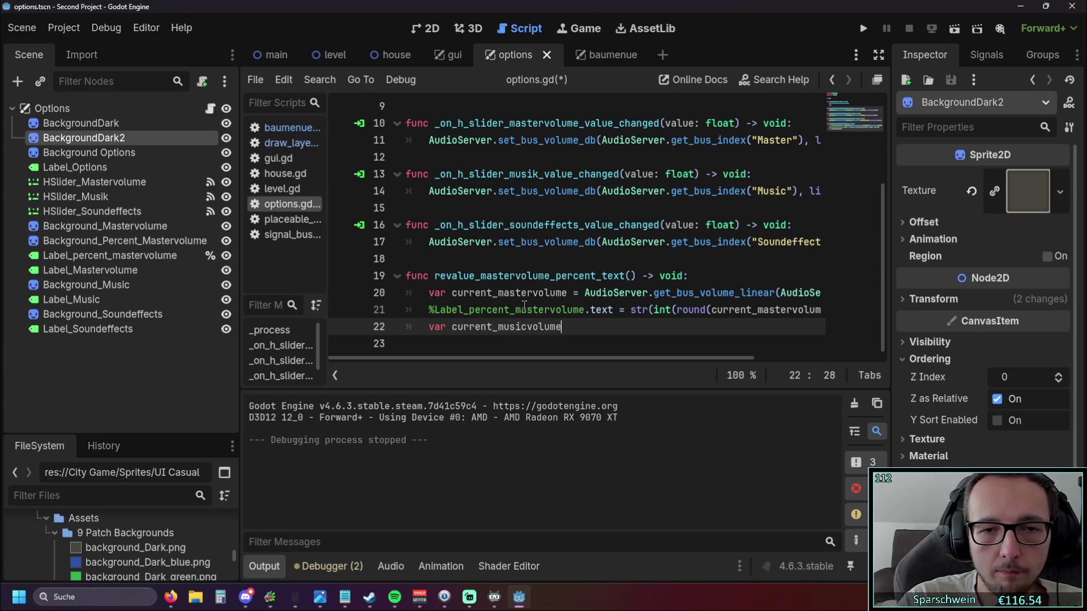
pyautogui.write(' =')
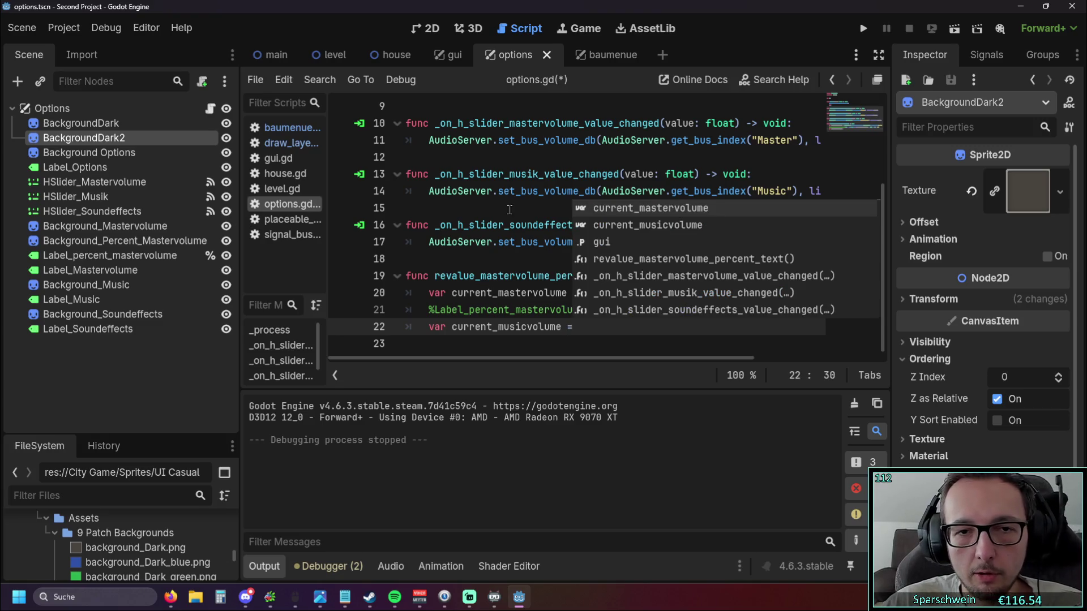
# Copy line 14's Music bus AudioServer call and paste it onto line 22.
pyautogui.click(502, 208)
pyautogui.moveTo(518, 352)
pyautogui.mouseDown()
pyautogui.moveTo(549, 350)
pyautogui.moveTo(505, 348)
pyautogui.mouseUp()
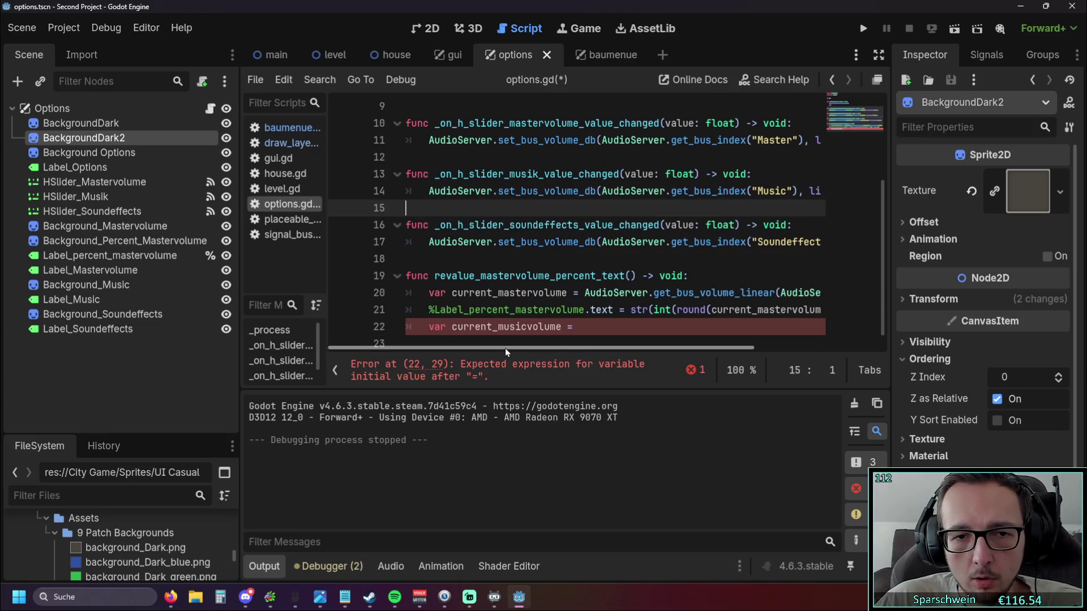
pyautogui.click(428, 191)
pyautogui.tripleClick(476, 192)
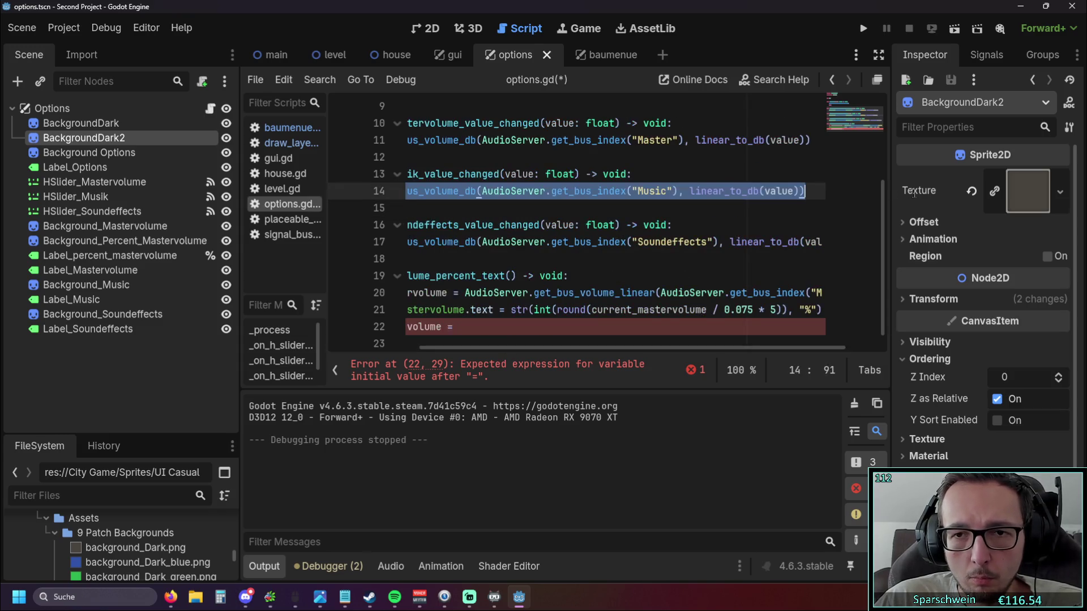
pyautogui.click(535, 333)
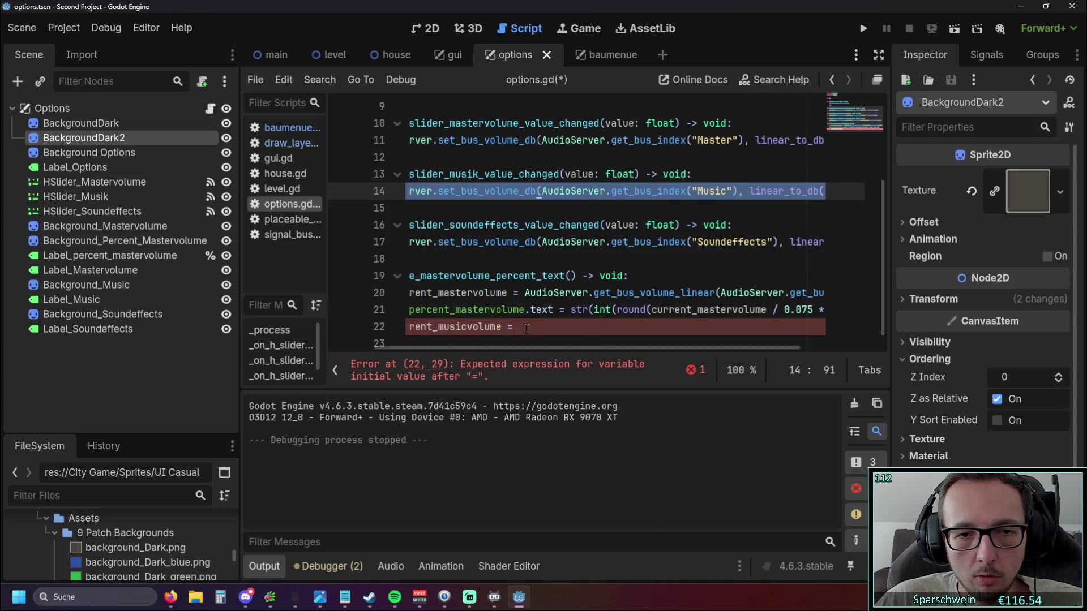
pyautogui.write('AudioServer.set_bus_volume_db(AudioServer.get_bus_index("Music"), linear_to_db(value))')
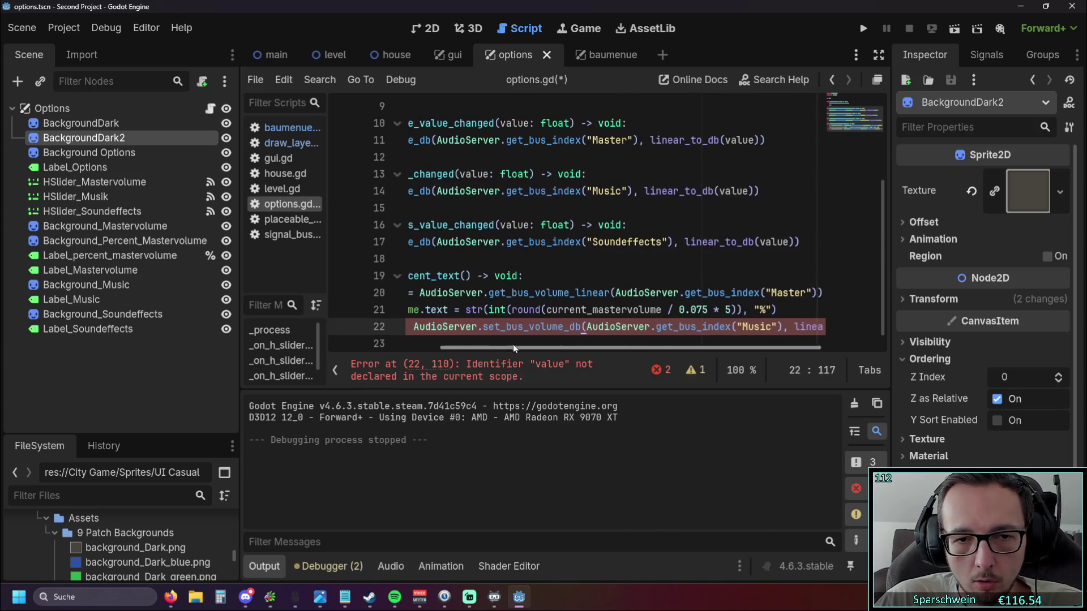
pyautogui.moveTo(494, 348); pyautogui.dragTo(459, 347)
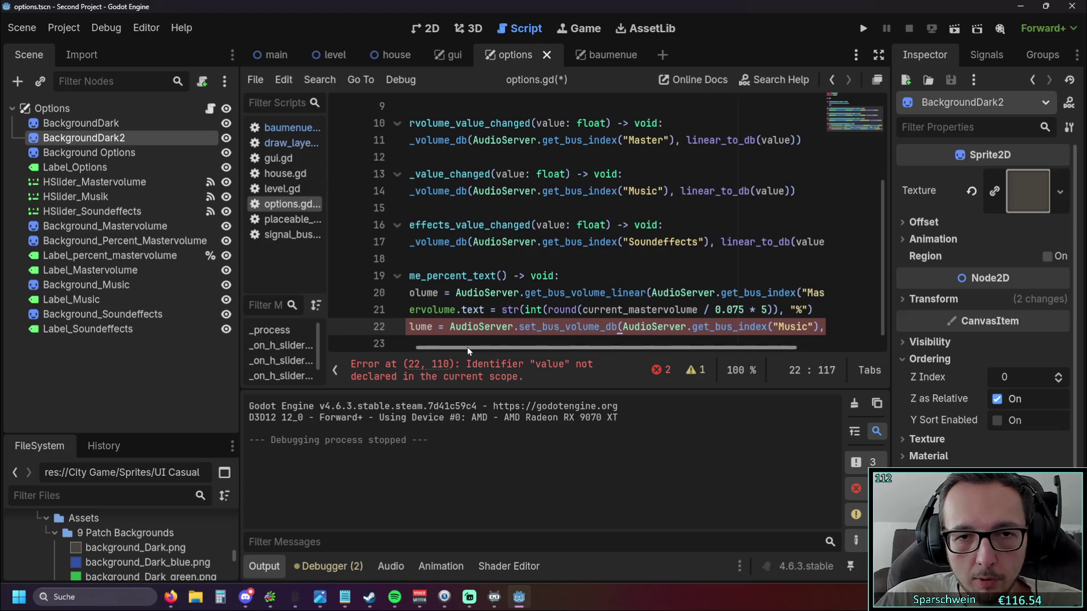
# Change line 22 to use get_bus_volume_linear and delete its linear_to_db(value) tail.
pyautogui.click(555, 293)
pyautogui.moveTo(554, 293); pyautogui.dragTo(677, 293)
pyautogui.click(585, 292)
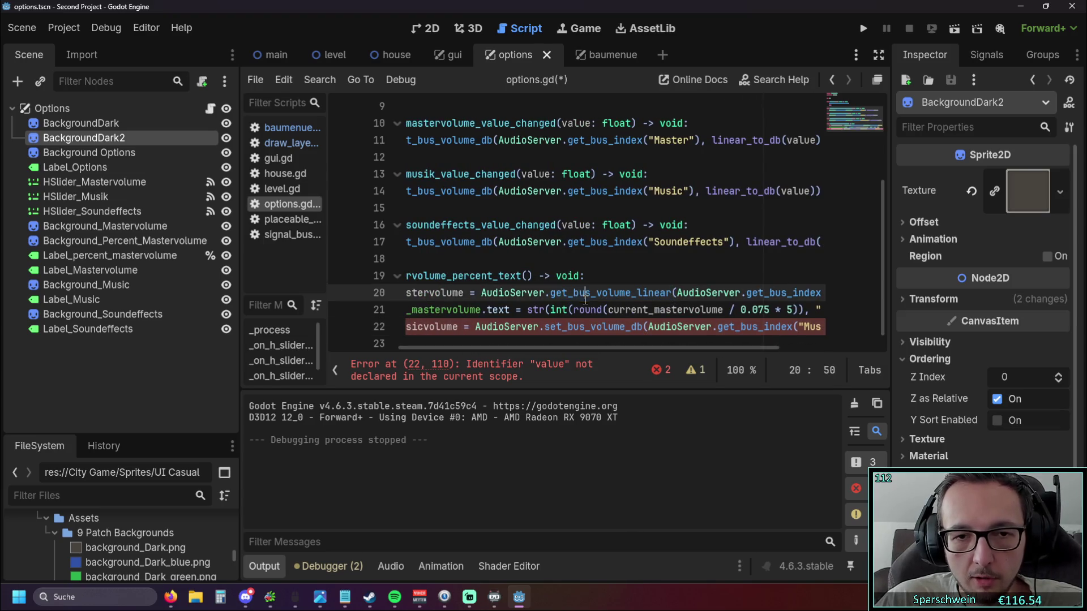
pyautogui.moveTo(554, 293); pyautogui.dragTo(677, 292)
pyautogui.hotkey('ctrl', 'c')
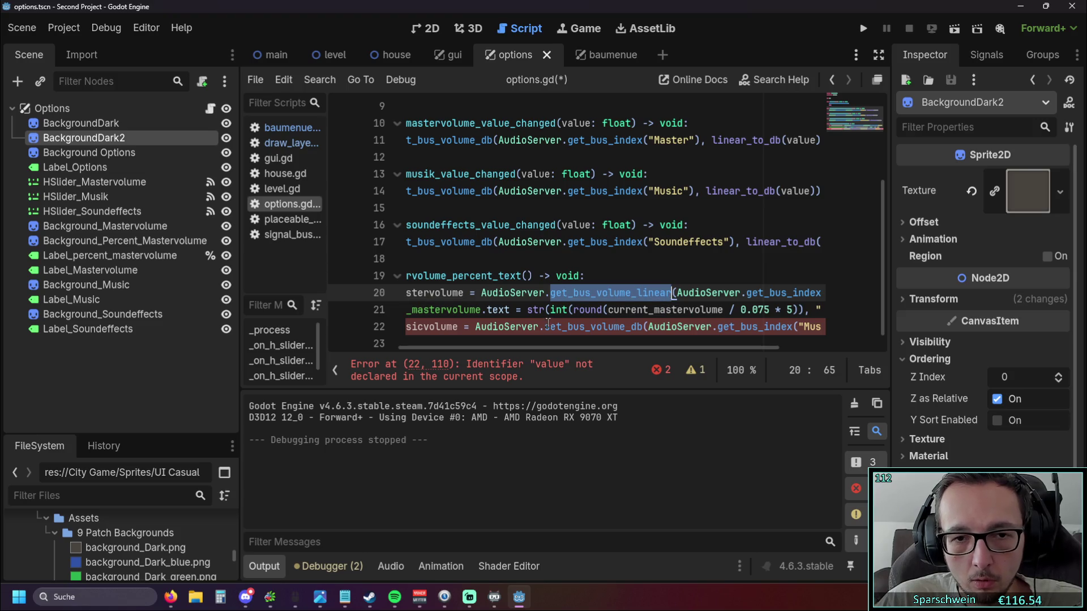
pyautogui.click(546, 327)
pyautogui.doubleClick(561, 327)
pyautogui.hotkey('ctrl', 'v')
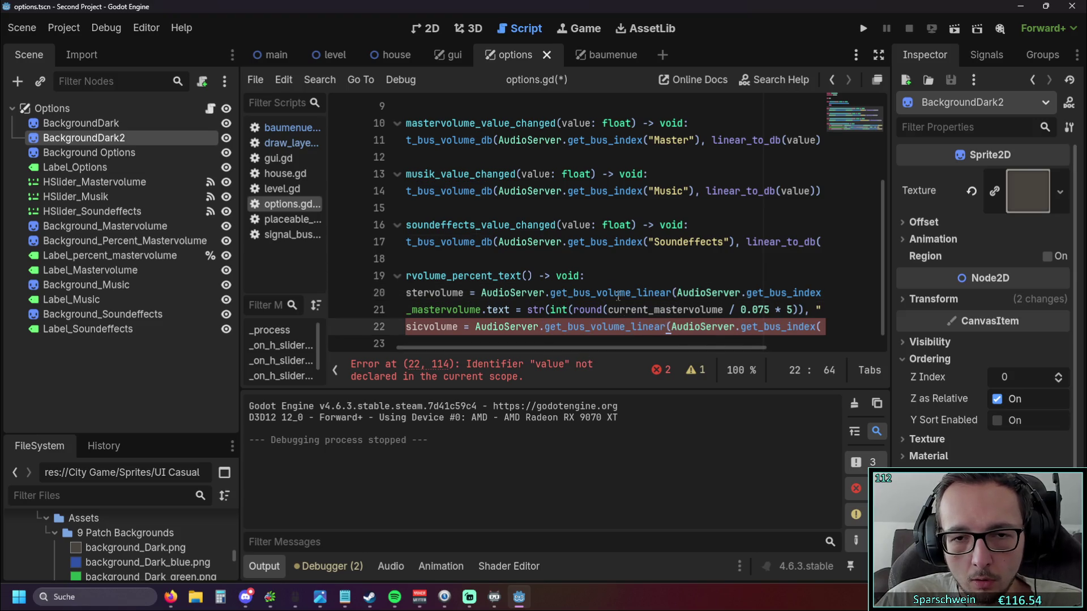
pyautogui.press('Up')
pyautogui.press('Up')
pyautogui.press('Up')
pyautogui.moveTo(647, 348); pyautogui.dragTo(658, 346)
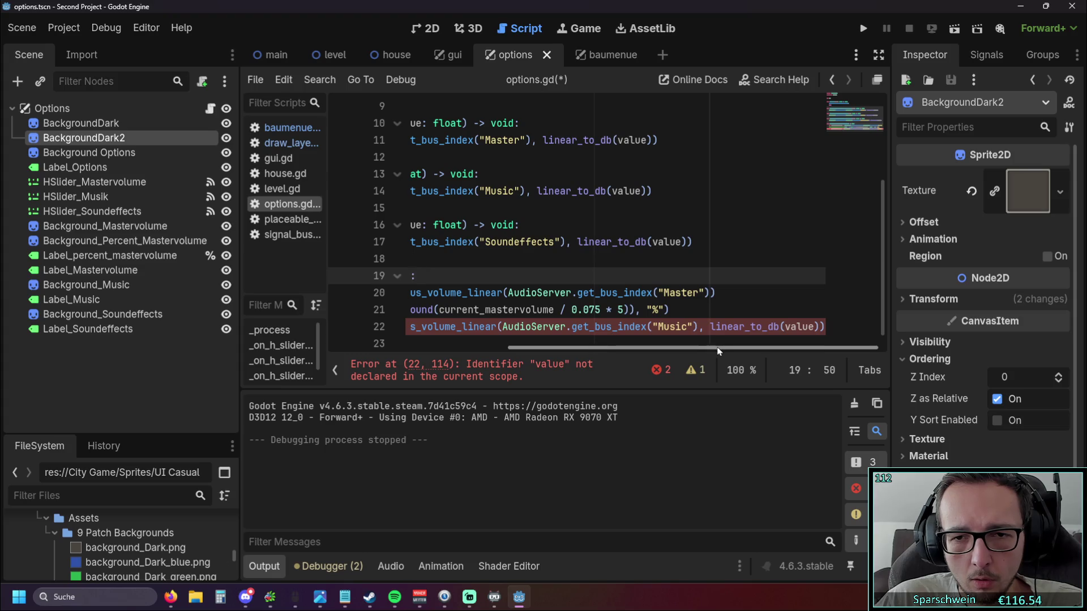
pyautogui.moveTo(824, 327); pyautogui.dragTo(698, 327)
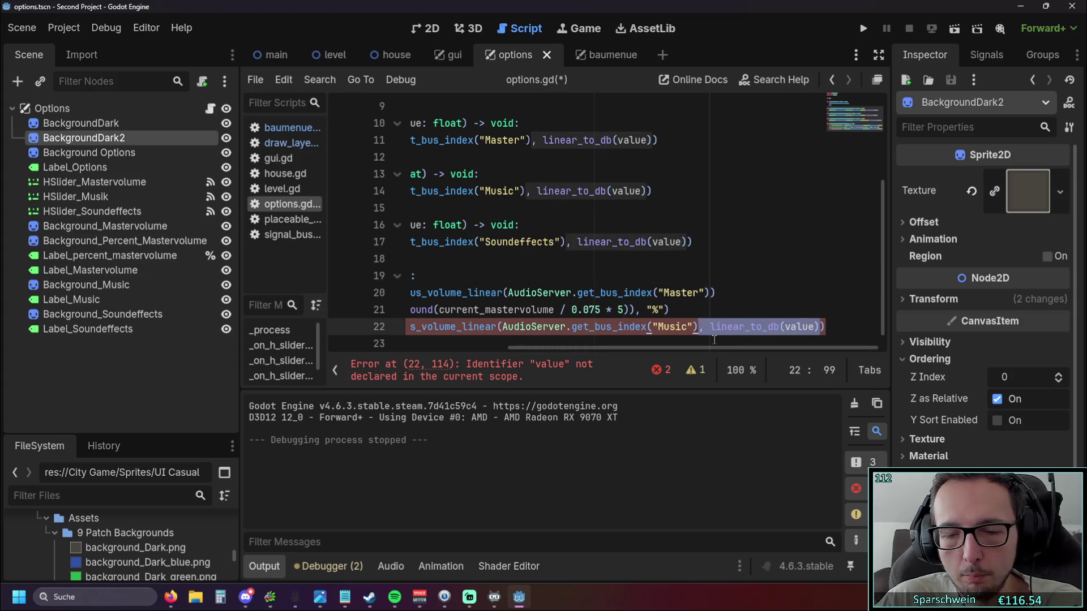
pyautogui.press('BackSpace')
# Duplicate the master label-update line 21 below the new current_musicvolume line.
pyautogui.moveTo(790, 310); pyautogui.dragTo(331, 315)
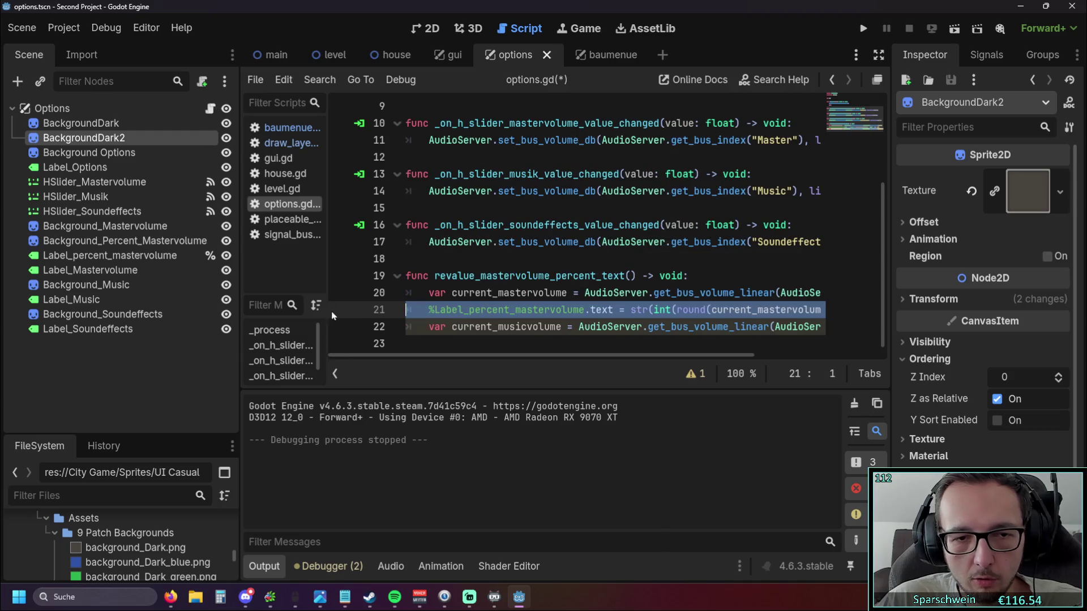
pyautogui.hotkey('ctrl', 'c')
pyautogui.click(442, 343)
pyautogui.hotkey('ctrl', 'v')
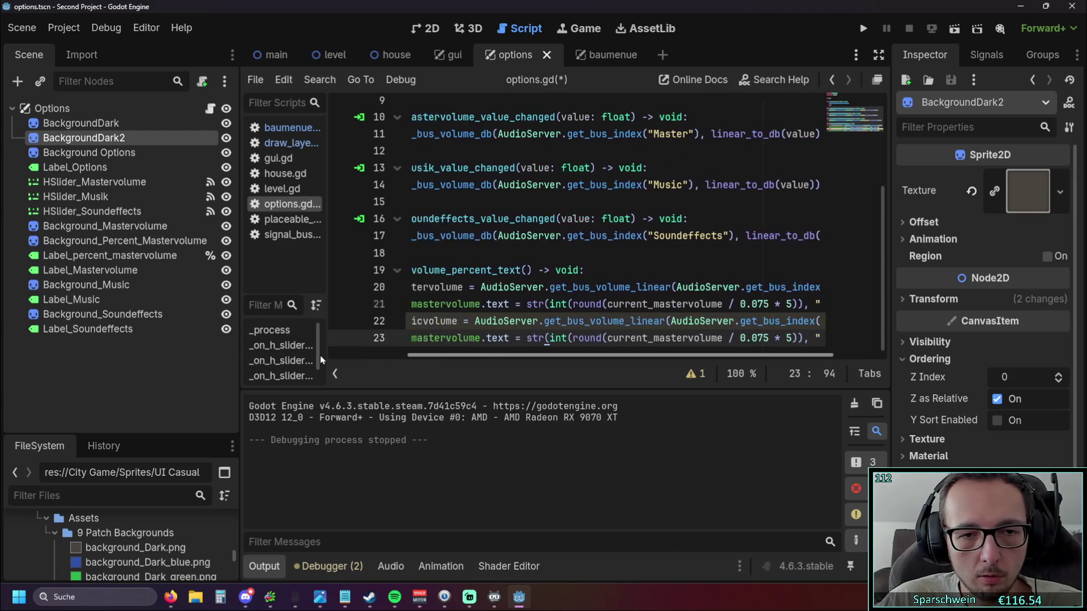
pyautogui.hscroll(-3, 499, 321)
pyautogui.click(498, 321)
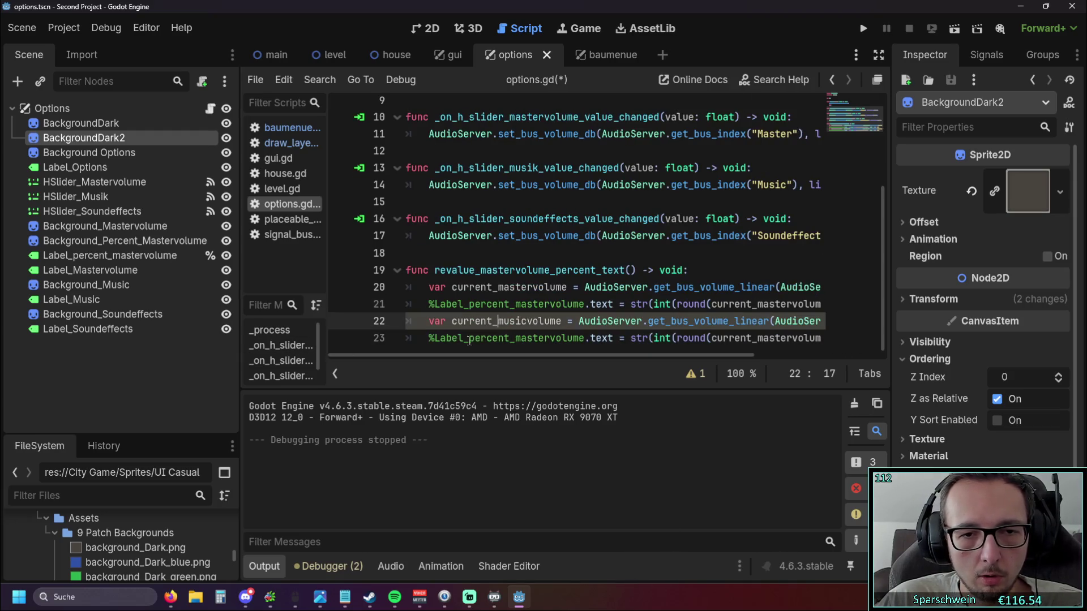
pyautogui.click(86, 357)
pyautogui.rightClick(85, 357)
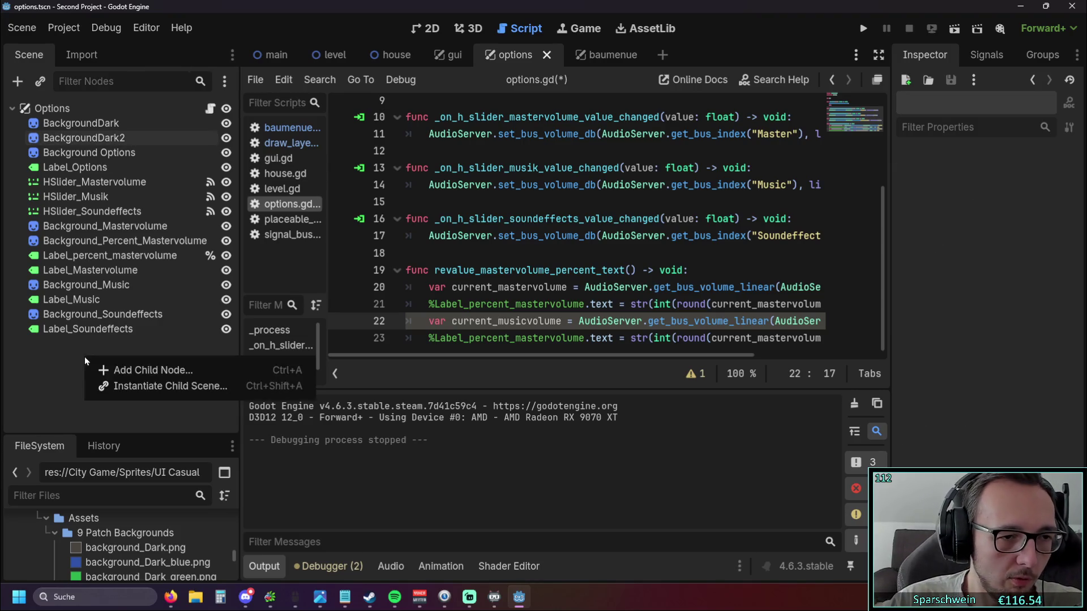
pyautogui.click(439, 47)
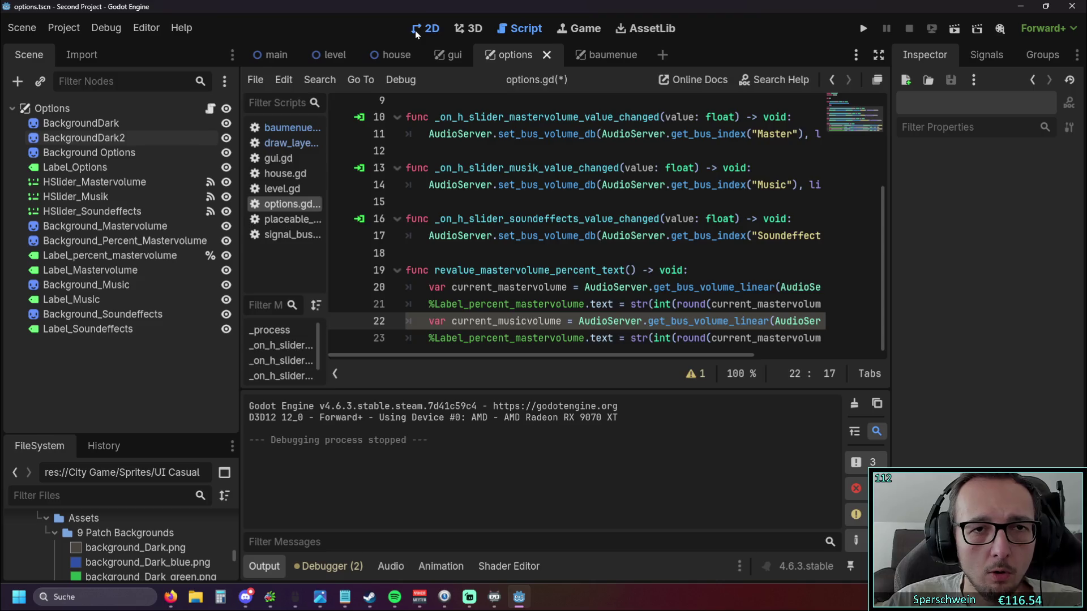
# In the 2D view, drag two background_Light.png sprites into the options scene.
pyautogui.click(416, 30)
pyautogui.rightClick(70, 375)
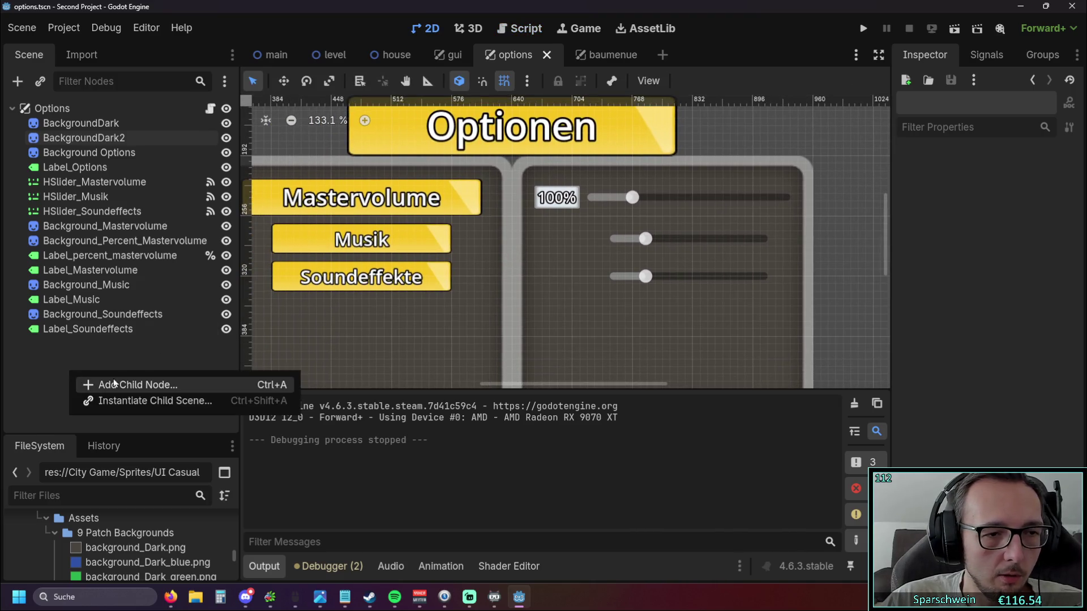
pyautogui.click(54, 392)
pyautogui.scroll(-3, 110, 526)
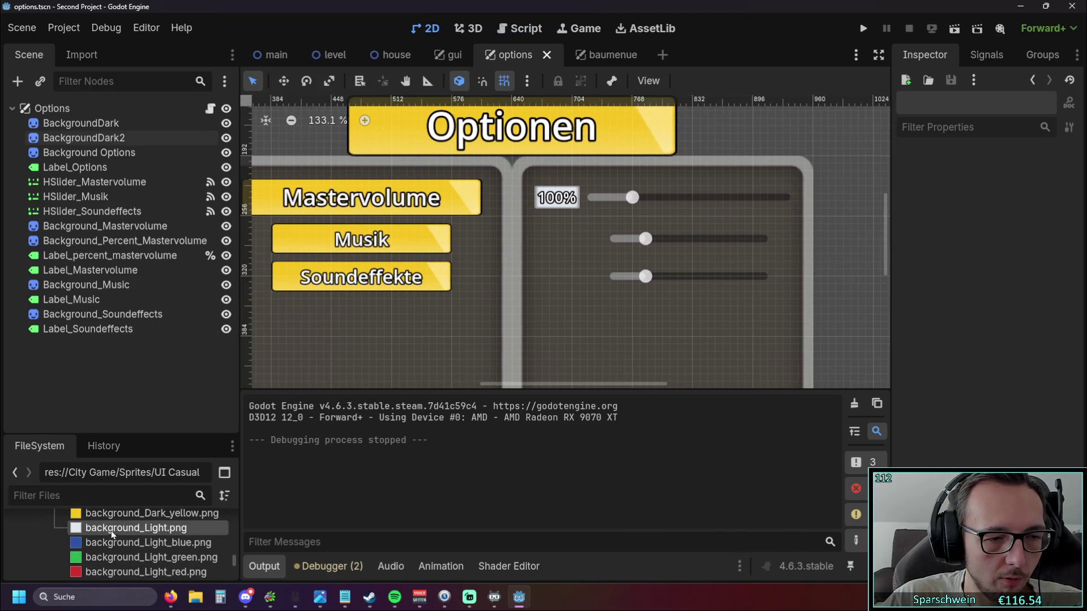
pyautogui.moveTo(119, 533); pyautogui.dragTo(103, 369)
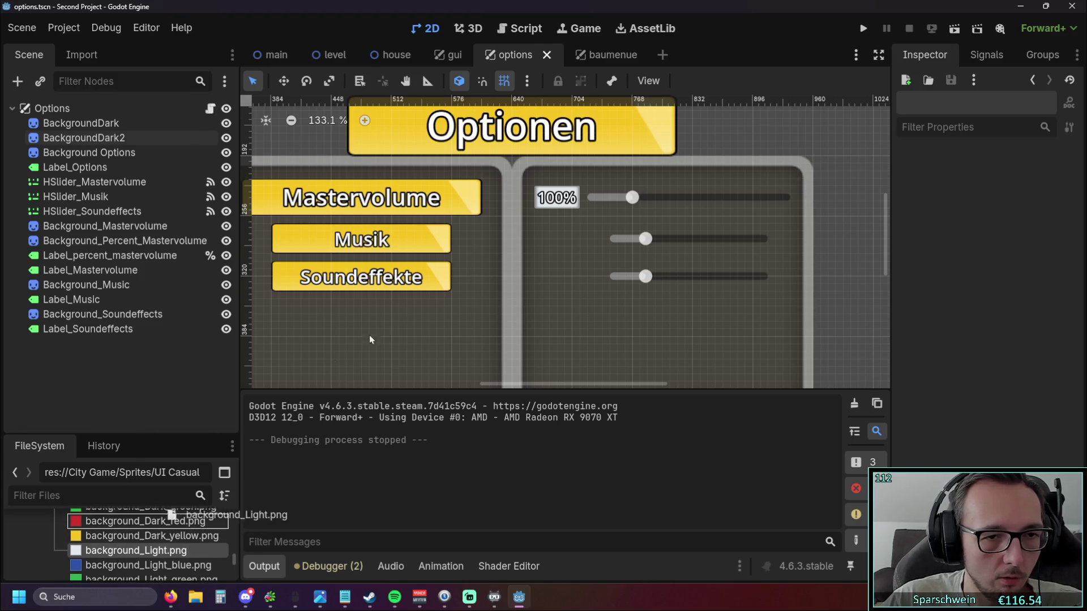
pyautogui.moveTo(119, 545); pyautogui.dragTo(416, 315)
pyautogui.scroll(-4, 533, 258)
pyautogui.scroll(2, 533, 258)
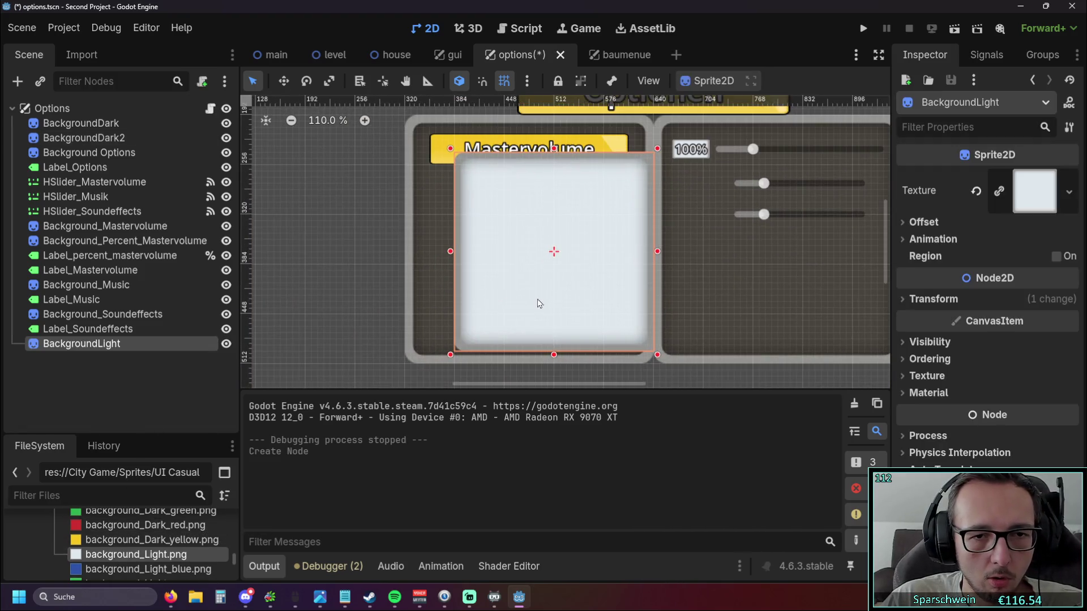
pyautogui.moveTo(560, 272); pyautogui.dragTo(332, 222)
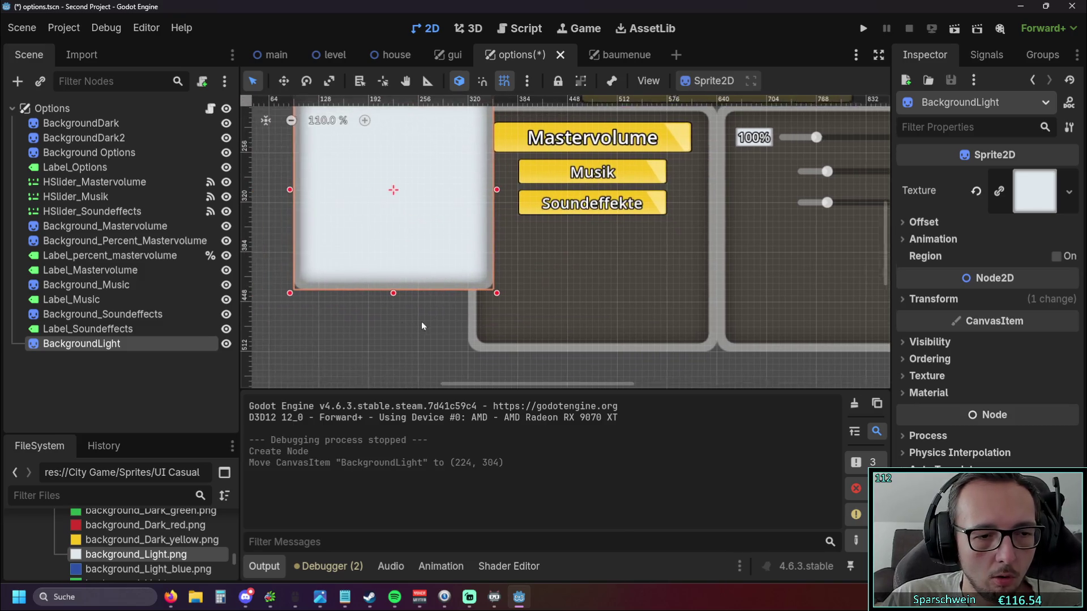
pyautogui.moveTo(136, 555)
pyautogui.mouseDown()
pyautogui.moveTo(428, 356)
pyautogui.moveTo(438, 214)
pyautogui.mouseUp()
pyautogui.click(410, 213)
pyautogui.scroll(2, 379, 334)
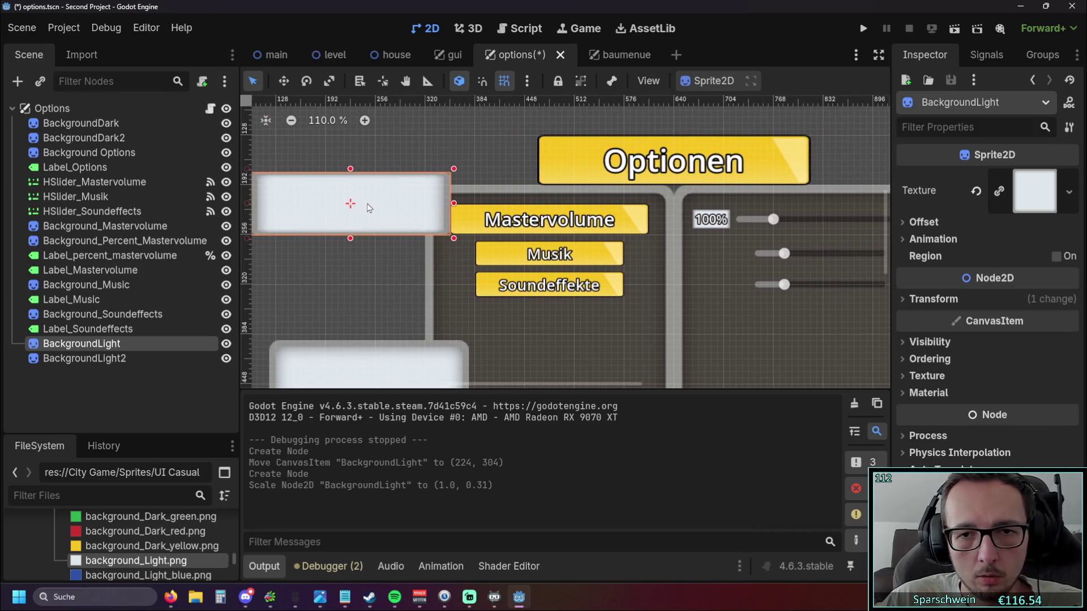
# Move the first light background under the first slider and shrink it into a thin bar.
pyautogui.moveTo(368, 207); pyautogui.dragTo(743, 271)
pyautogui.scroll(3, 405, 257)
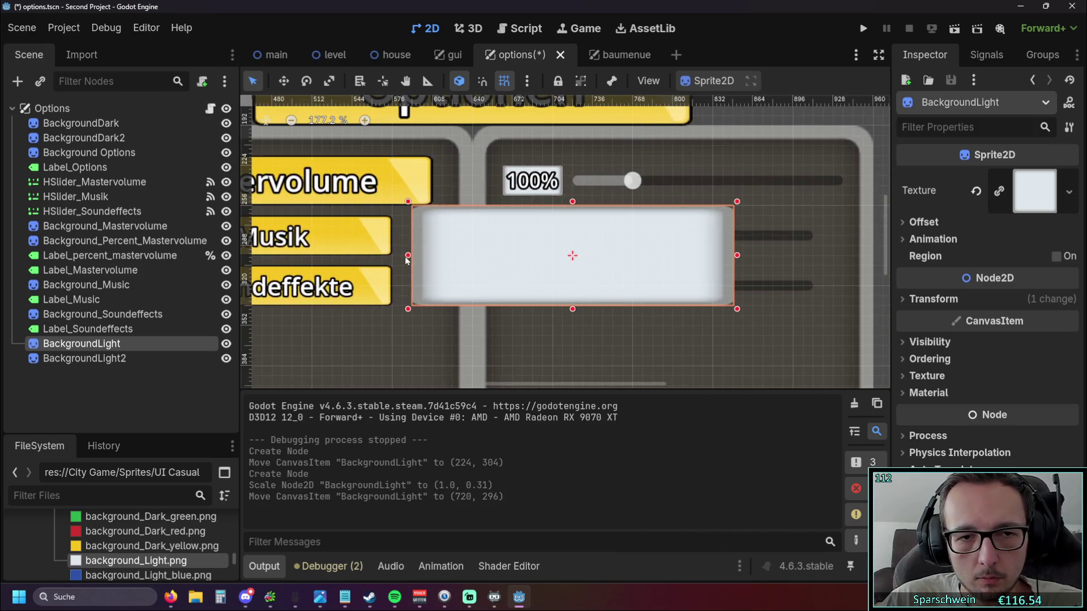
pyautogui.moveTo(408, 255); pyautogui.dragTo(498, 255)
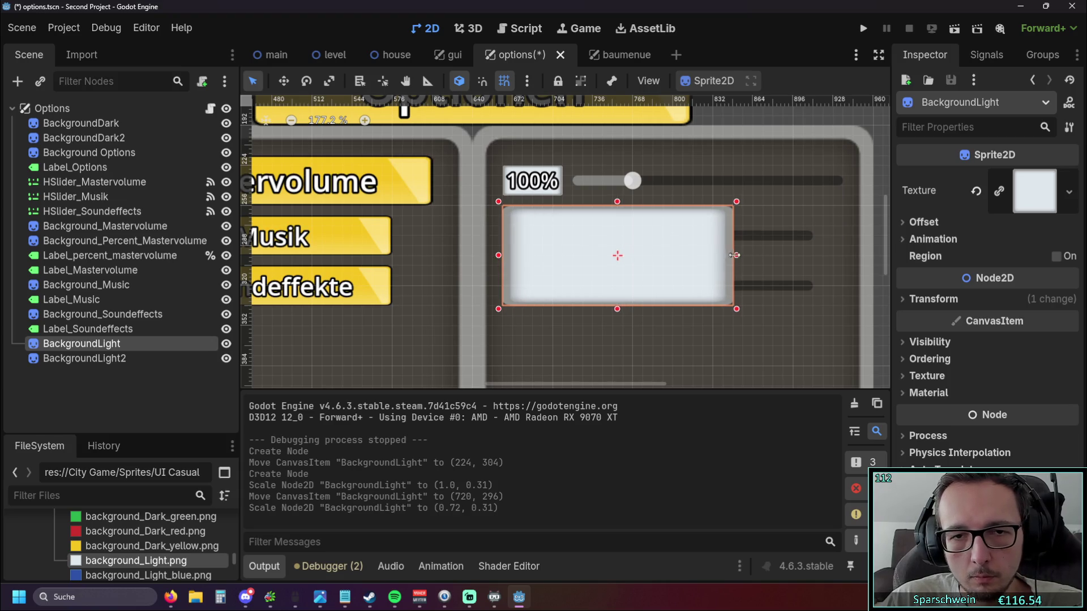
pyautogui.moveTo(735, 255); pyautogui.dragTo(566, 271)
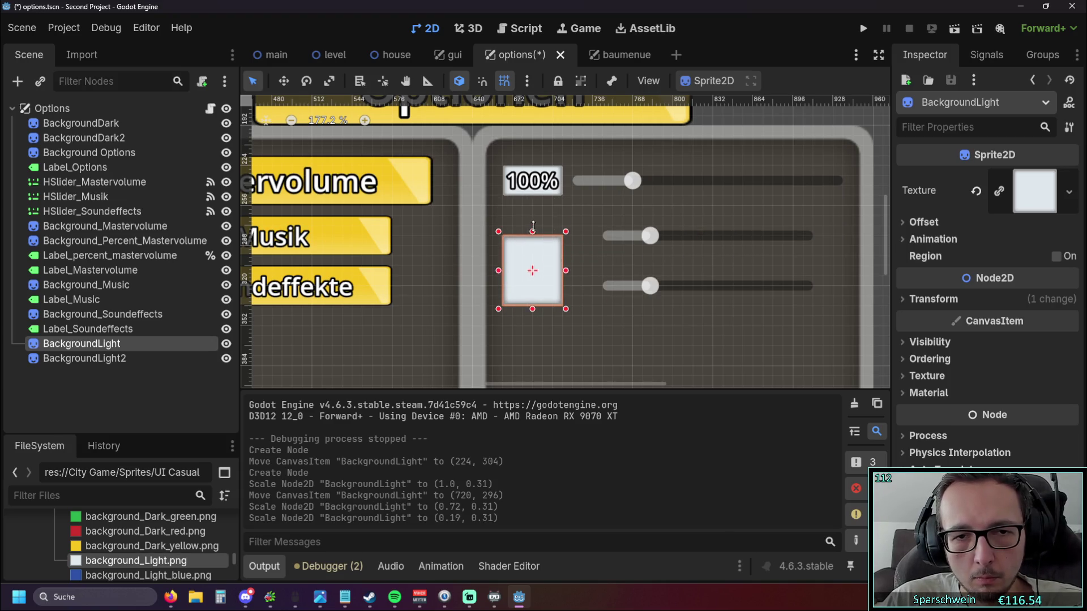
pyautogui.moveTo(533, 231); pyautogui.dragTo(532, 220)
pyautogui.moveTo(532, 308); pyautogui.dragTo(533, 212)
pyautogui.scroll(2, 560, 249)
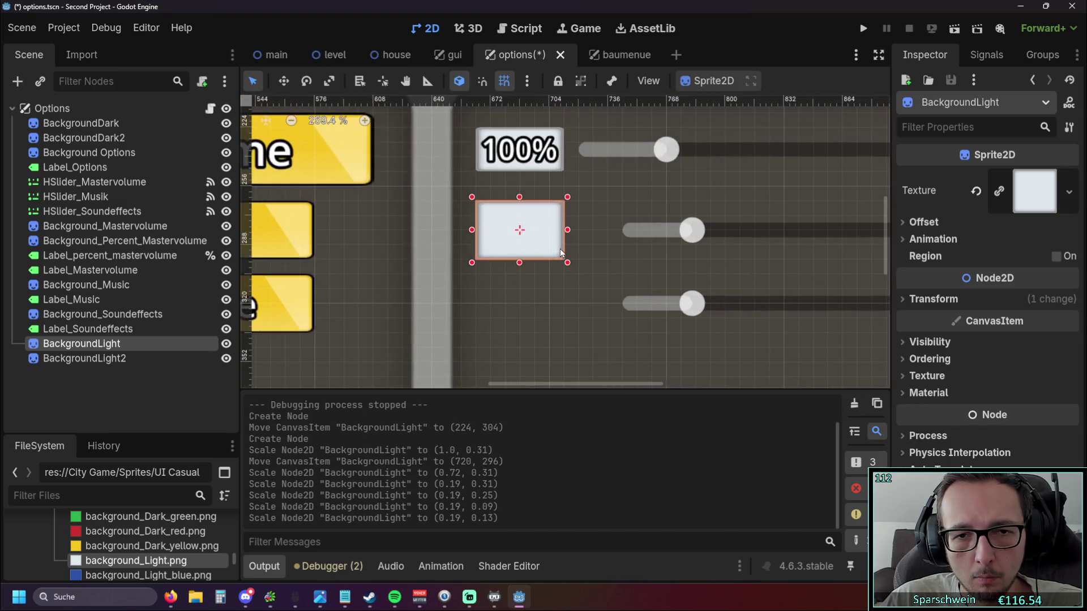
pyautogui.scroll(1, 566, 308)
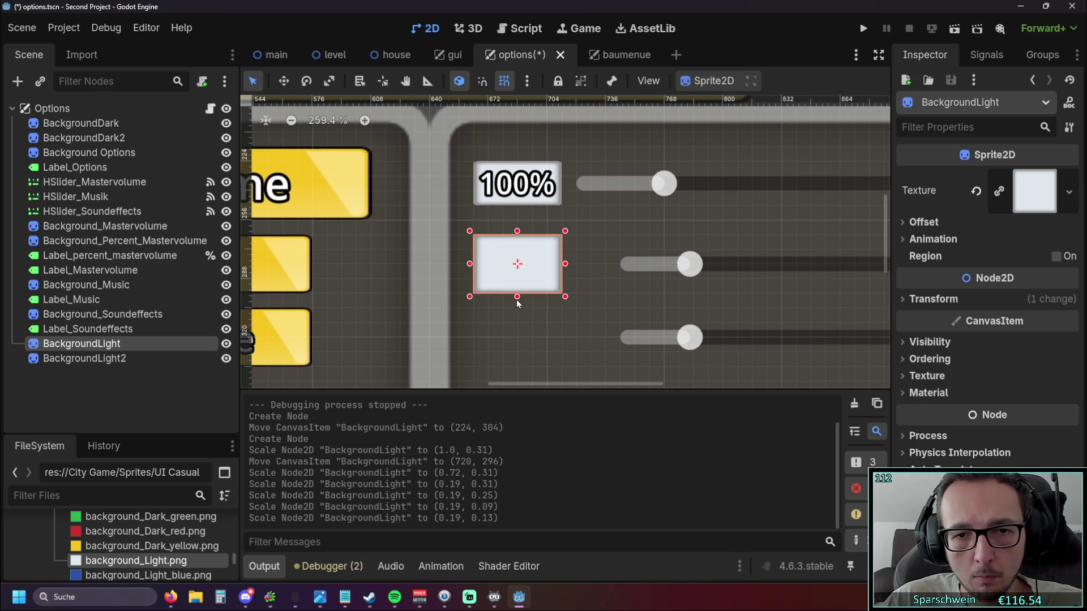
pyautogui.moveTo(517, 295); pyautogui.dragTo(528, 258)
pyautogui.scroll(-6, 458, 290)
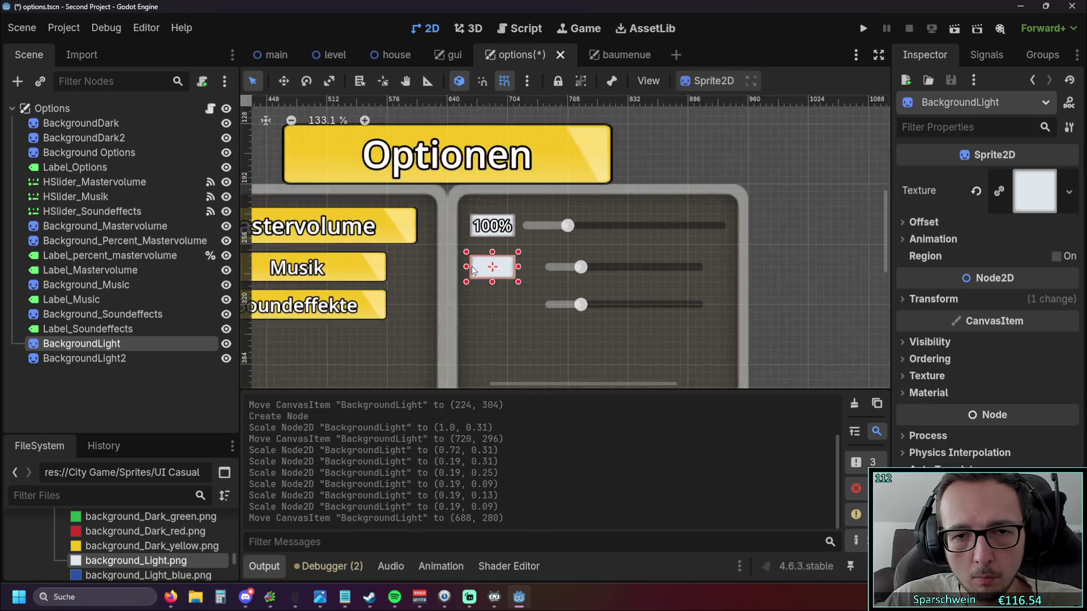
pyautogui.scroll(-4, 494, 262)
pyautogui.hscroll(-3, 450, 297)
# Shrink the second light background into a small box beside the sound-effects slider, matching the one above.
pyautogui.click(408, 335)
pyautogui.moveTo(408, 334); pyautogui.dragTo(387, 224)
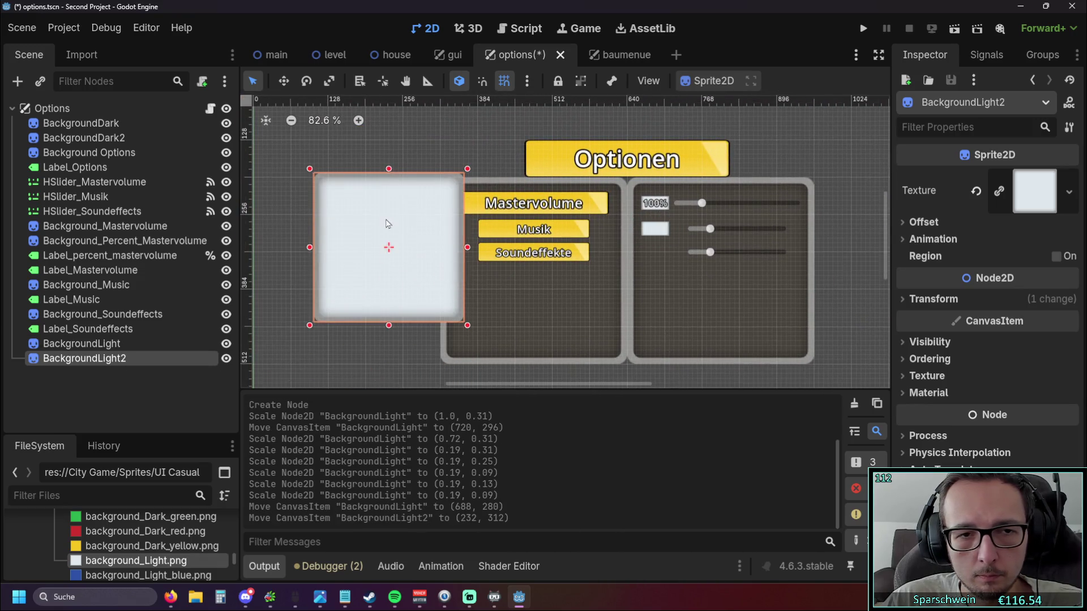
pyautogui.moveTo(387, 174); pyautogui.dragTo(389, 273)
pyautogui.moveTo(390, 323); pyautogui.dragTo(388, 293)
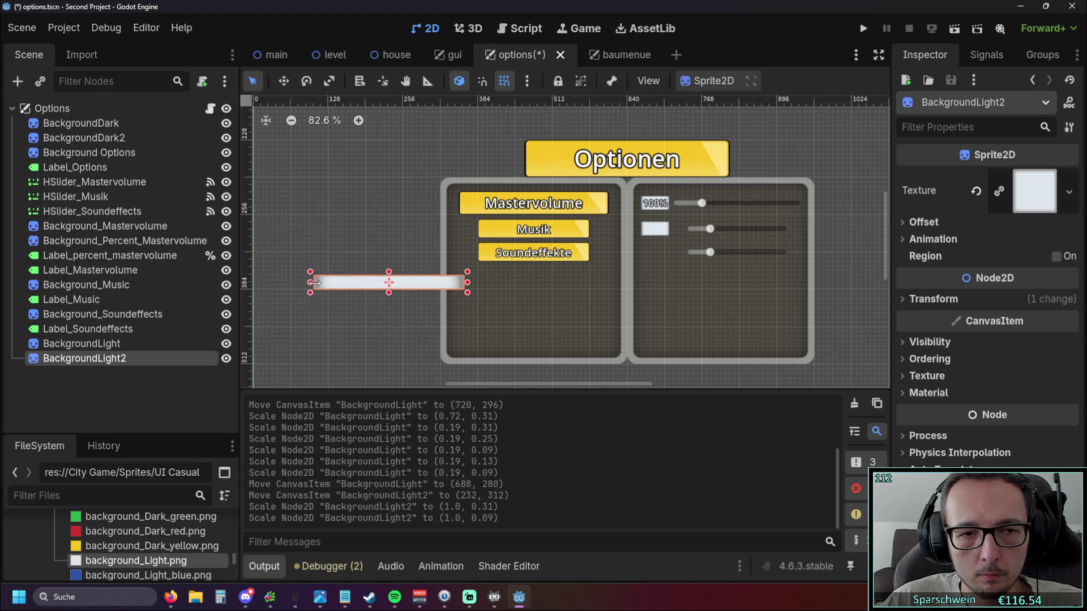
pyautogui.moveTo(313, 282)
pyautogui.mouseDown()
pyautogui.moveTo(399, 283)
pyautogui.moveTo(658, 246)
pyautogui.mouseUp()
pyautogui.scroll(10, 630, 290)
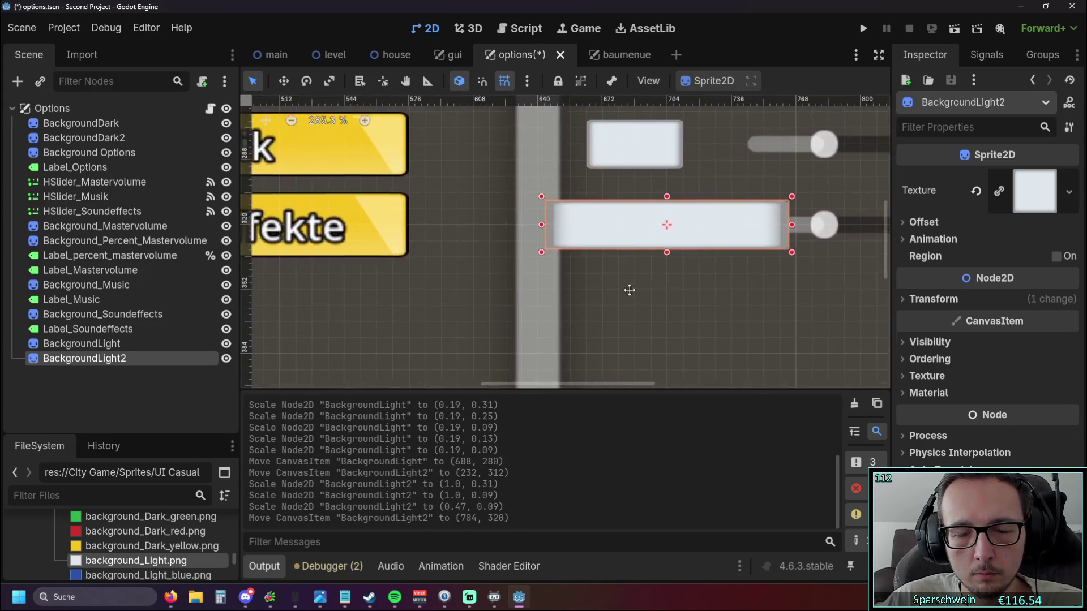
pyautogui.hscroll(4, 630, 290)
pyautogui.moveTo(400, 273)
pyautogui.mouseDown()
pyautogui.moveTo(505, 272)
pyautogui.moveTo(414, 270)
pyautogui.moveTo(433, 271)
pyautogui.mouseUp()
pyautogui.moveTo(557, 270); pyautogui.dragTo(535, 269)
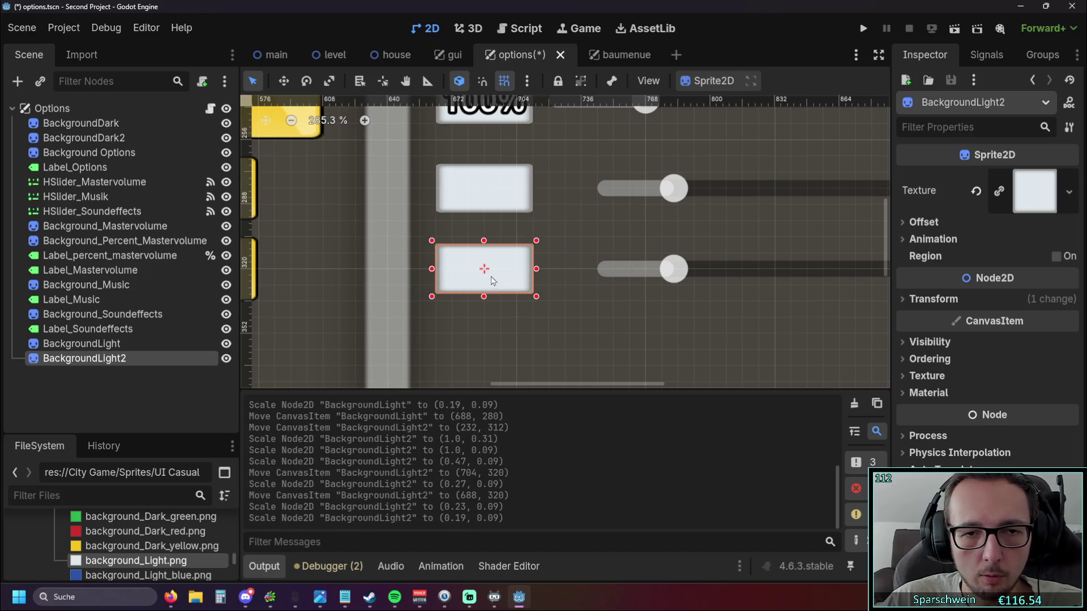
pyautogui.click(535, 307)
pyautogui.scroll(-6, 535, 306)
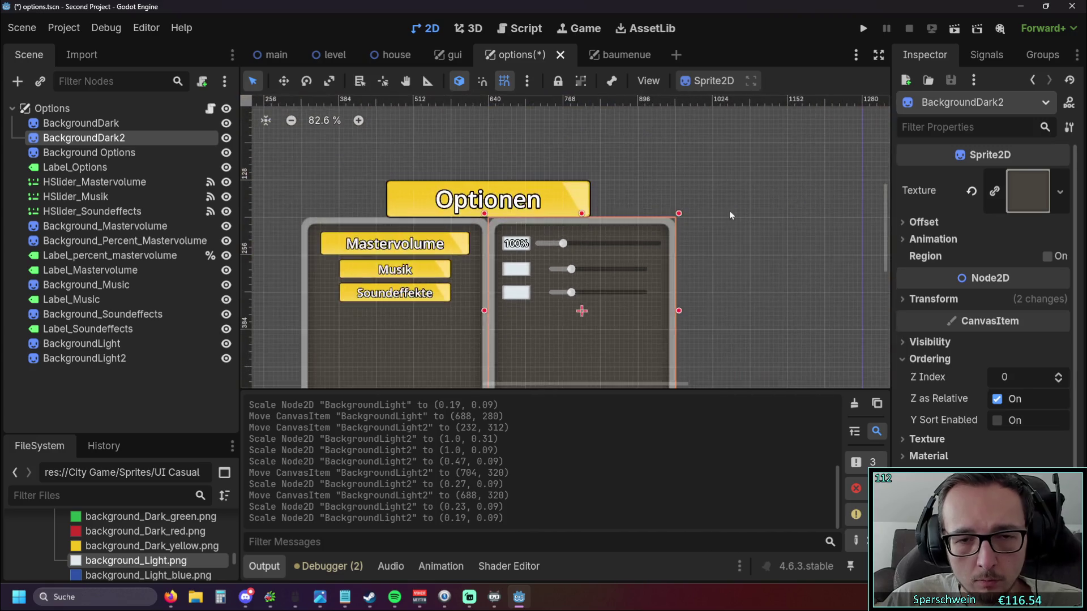
pyautogui.click(729, 215)
pyautogui.scroll(2, 724, 191)
pyautogui.scroll(2, 735, 195)
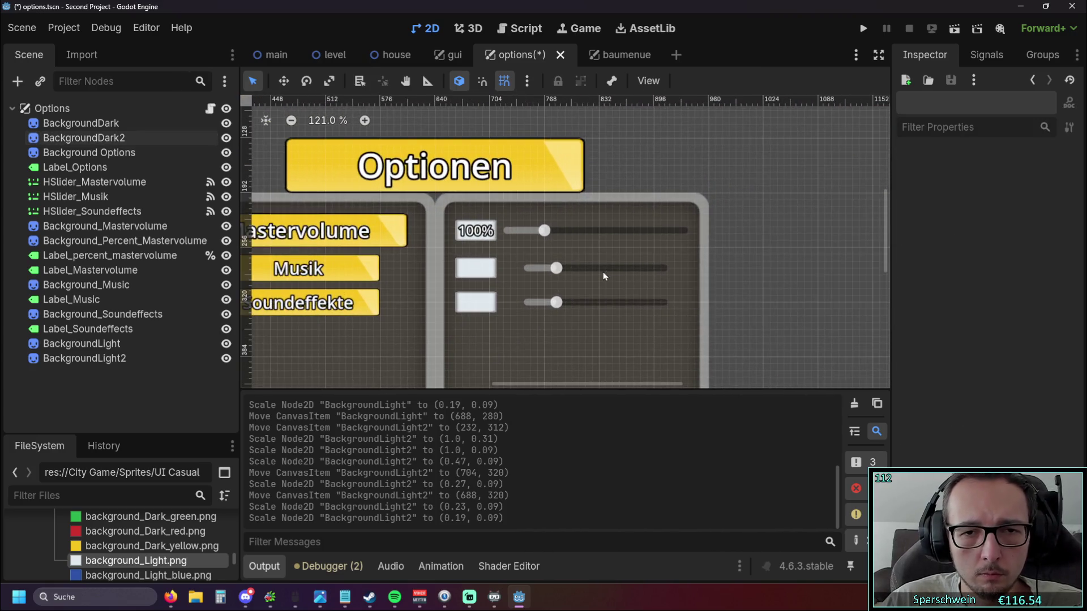
# Adjust the Musik slider's left and right ends until it is 184×32 beside its value box.
pyautogui.click(603, 274)
pyautogui.scroll(4, 603, 274)
pyautogui.moveTo(498, 267); pyautogui.dragTo(466, 265)
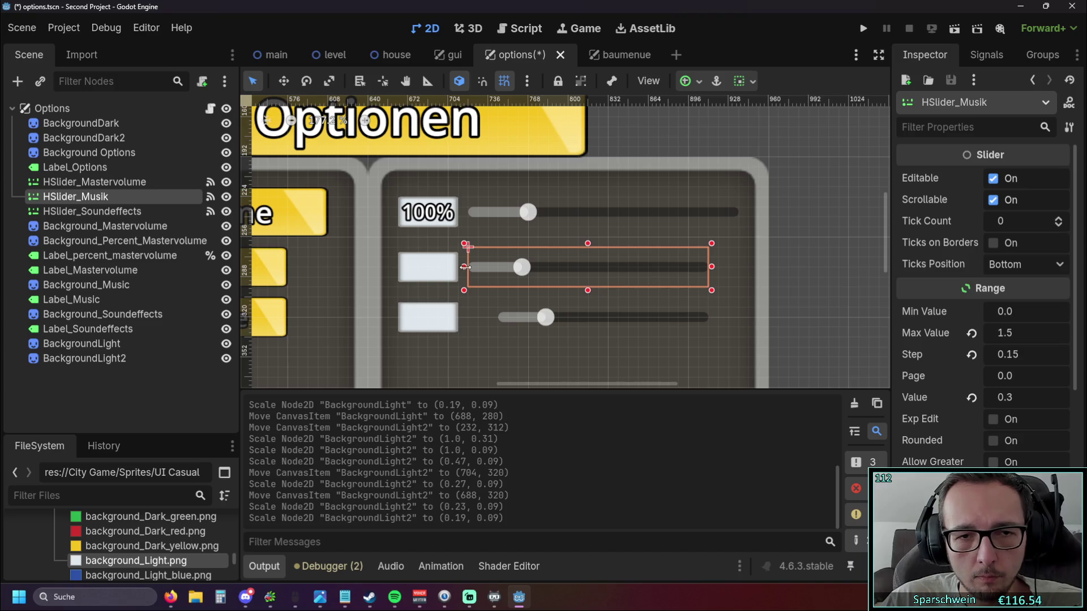
pyautogui.moveTo(712, 267); pyautogui.dragTo(737, 267)
pyautogui.click(802, 249)
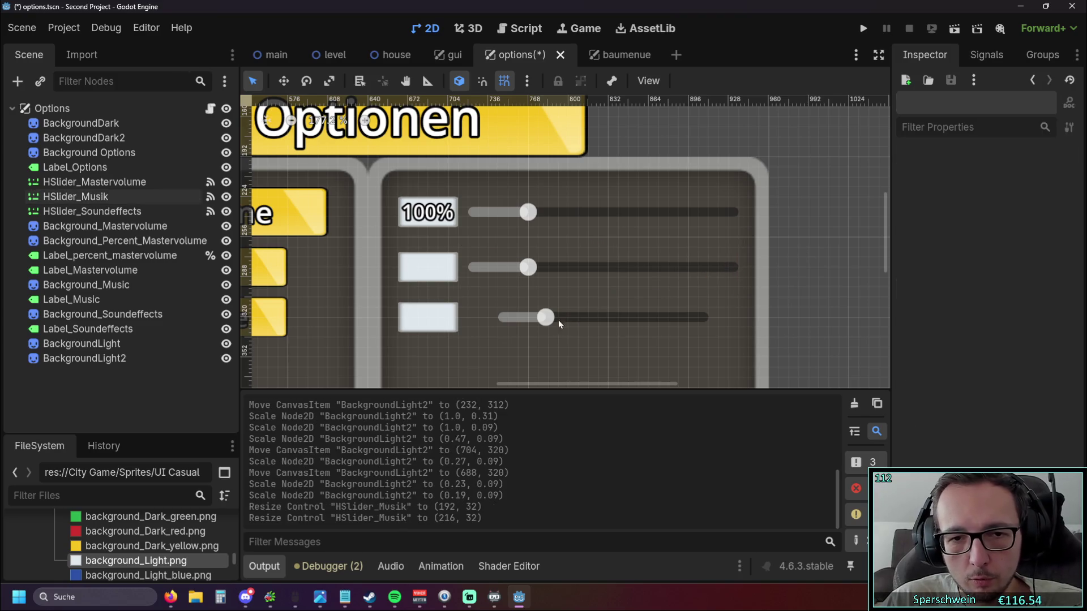
pyautogui.click(558, 320)
pyautogui.click(476, 272)
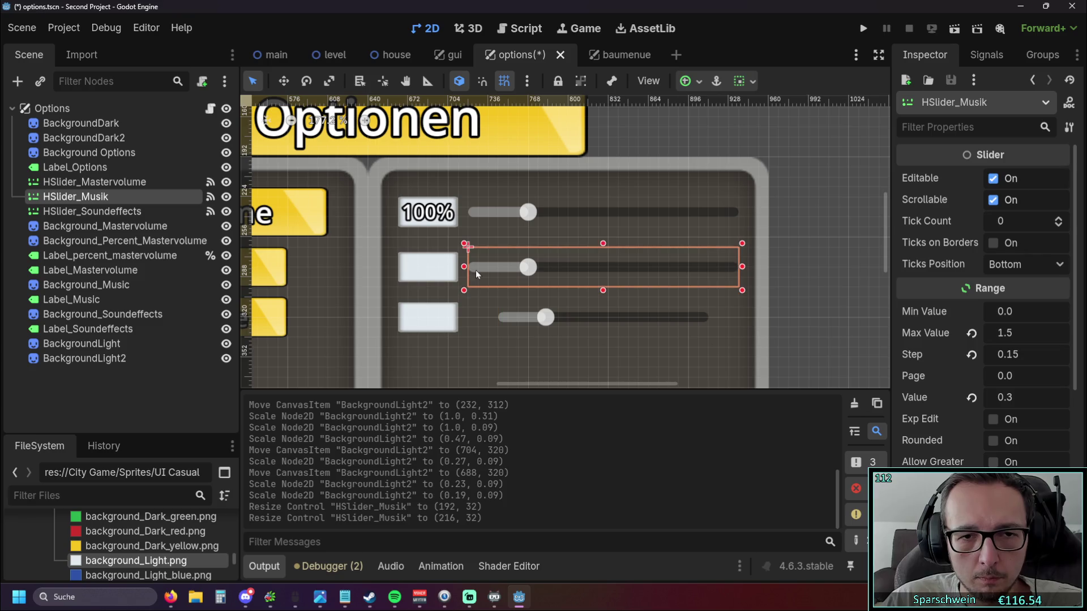
pyautogui.moveTo(473, 267); pyautogui.dragTo(504, 267)
pyautogui.moveTo(742, 267); pyautogui.dragTo(711, 267)
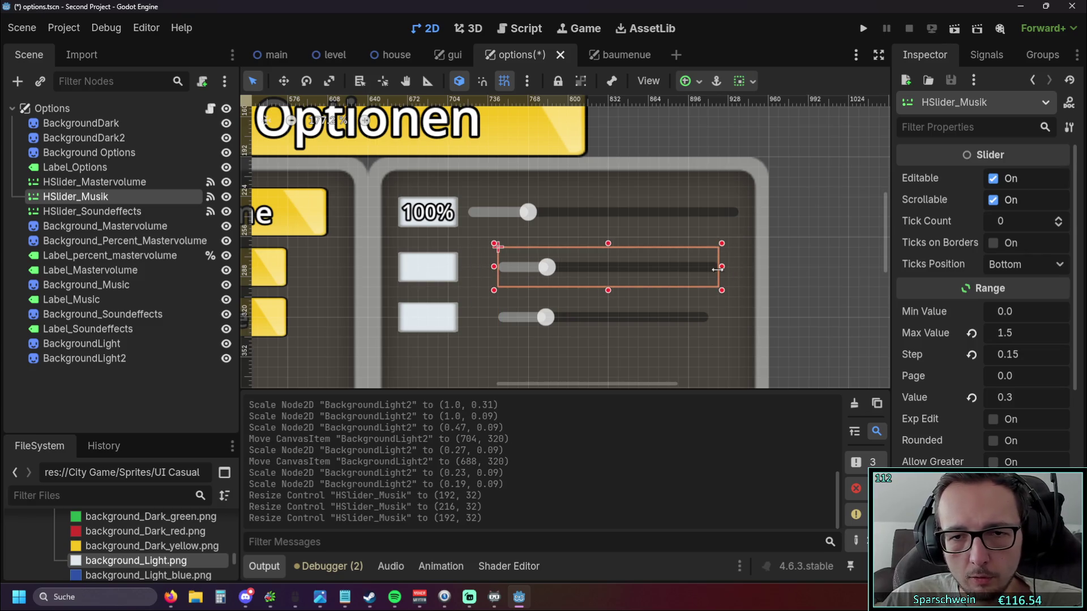
pyautogui.scroll(-3, 802, 245)
pyautogui.scroll(3, 619, 268)
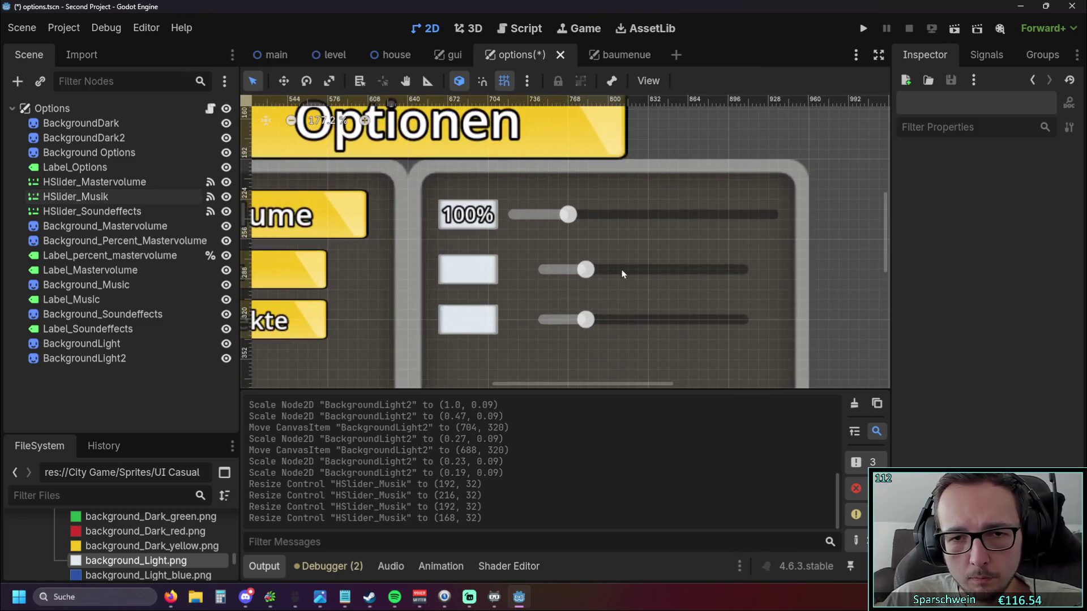
pyautogui.moveTo(530, 269); pyautogui.dragTo(524, 269)
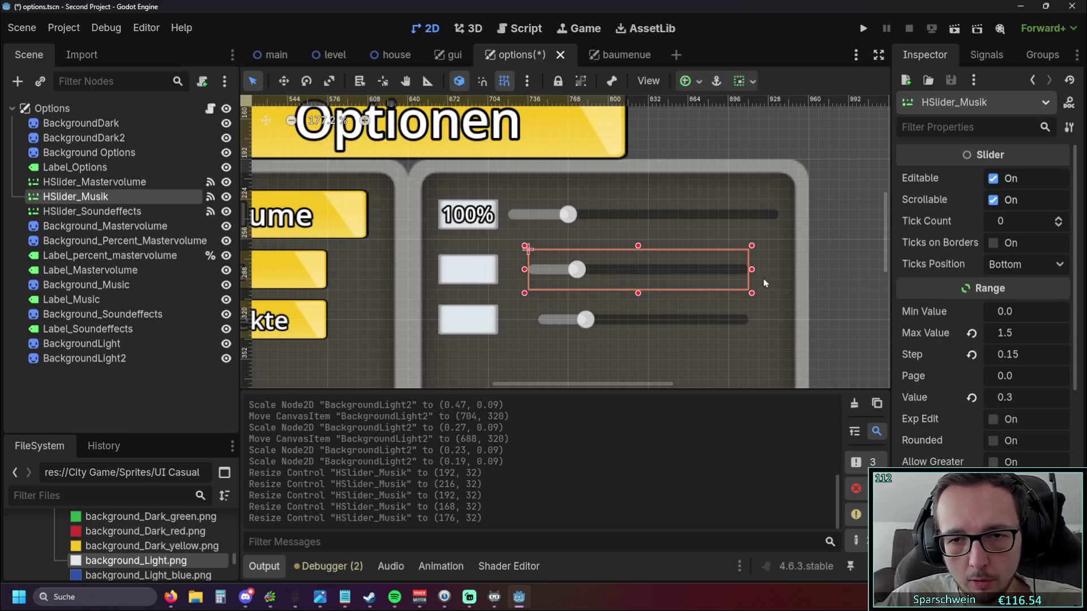
pyautogui.moveTo(756, 270); pyautogui.dragTo(762, 270)
# Widen the Soundeffects slider to 184×32 to match the Musik slider.
pyautogui.click(550, 320)
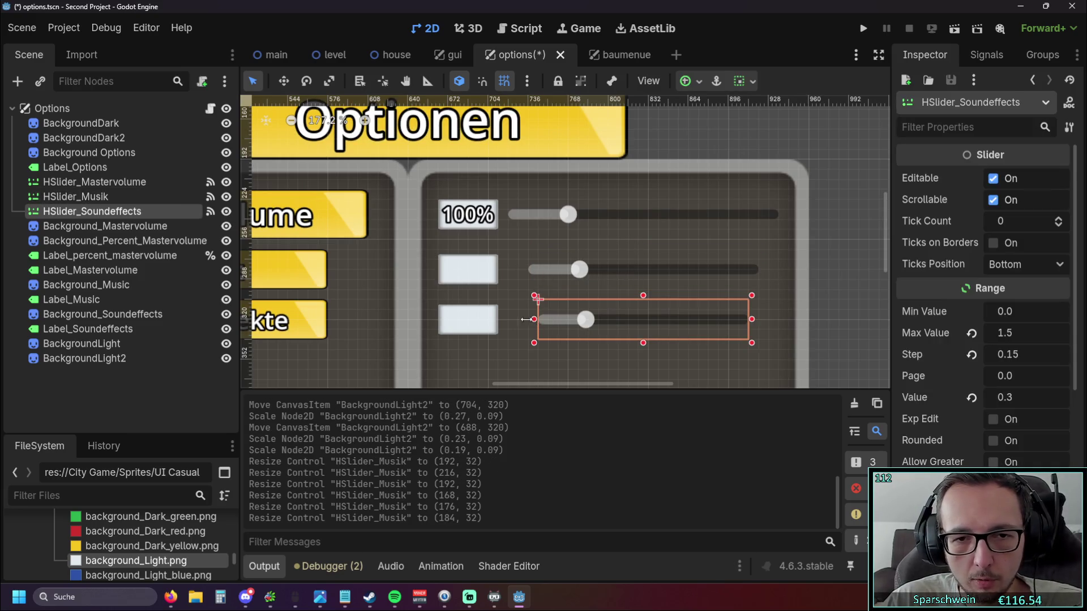
pyautogui.moveTo(533, 319); pyautogui.dragTo(524, 320)
pyautogui.moveTo(752, 320); pyautogui.dragTo(758, 319)
pyautogui.click(835, 277)
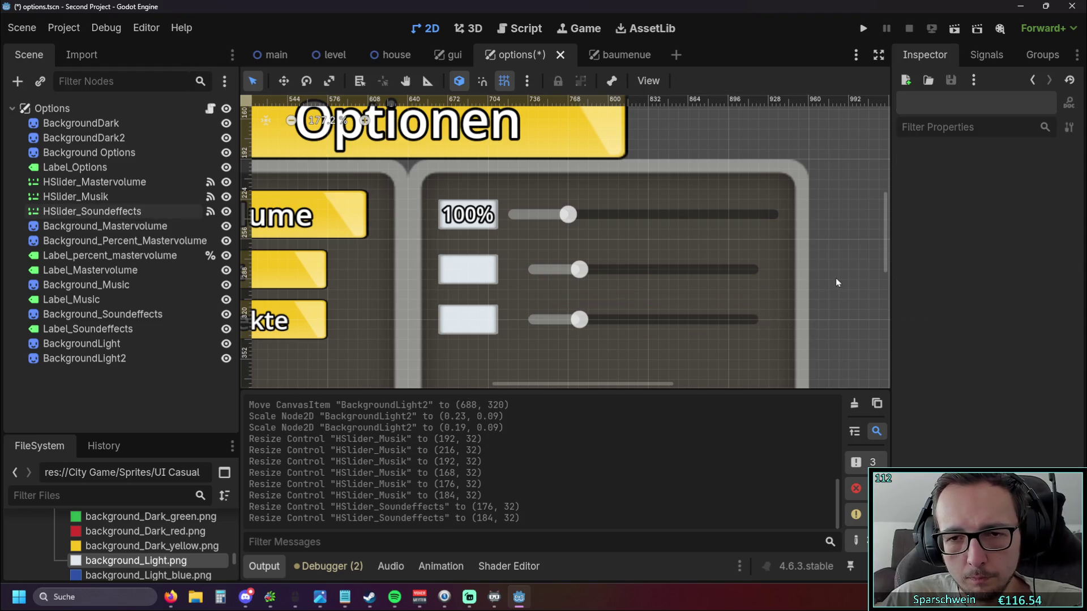
pyautogui.click(646, 220)
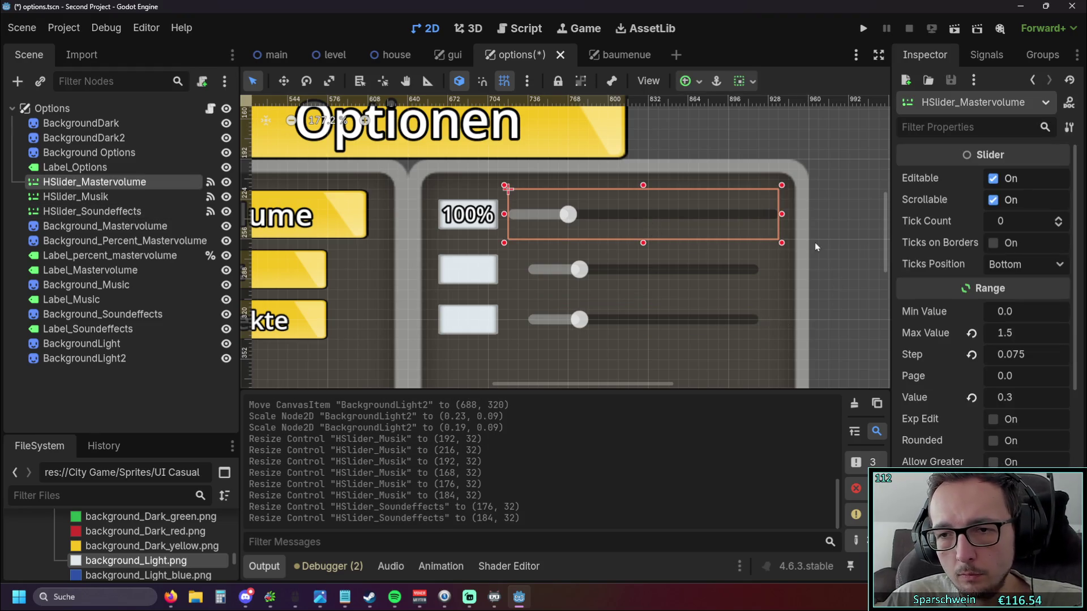
pyautogui.hscroll(3, 815, 242)
# Select the Mastervolume slider and raise its Tick Count to try out tick marks.
pyautogui.click(529, 280)
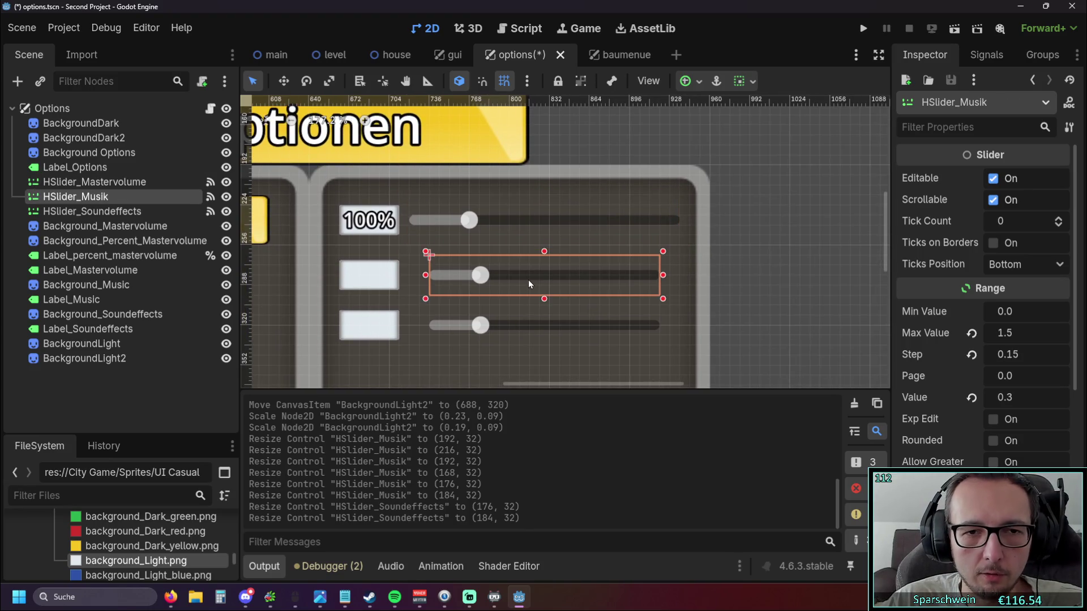
pyautogui.click(552, 235)
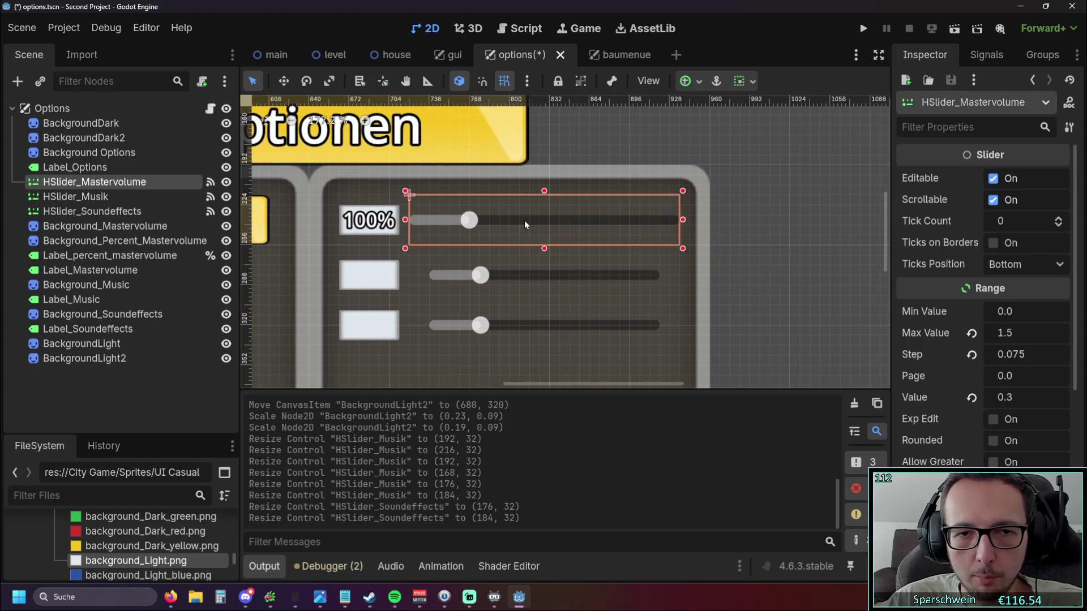
pyautogui.scroll(-5, 1003, 273)
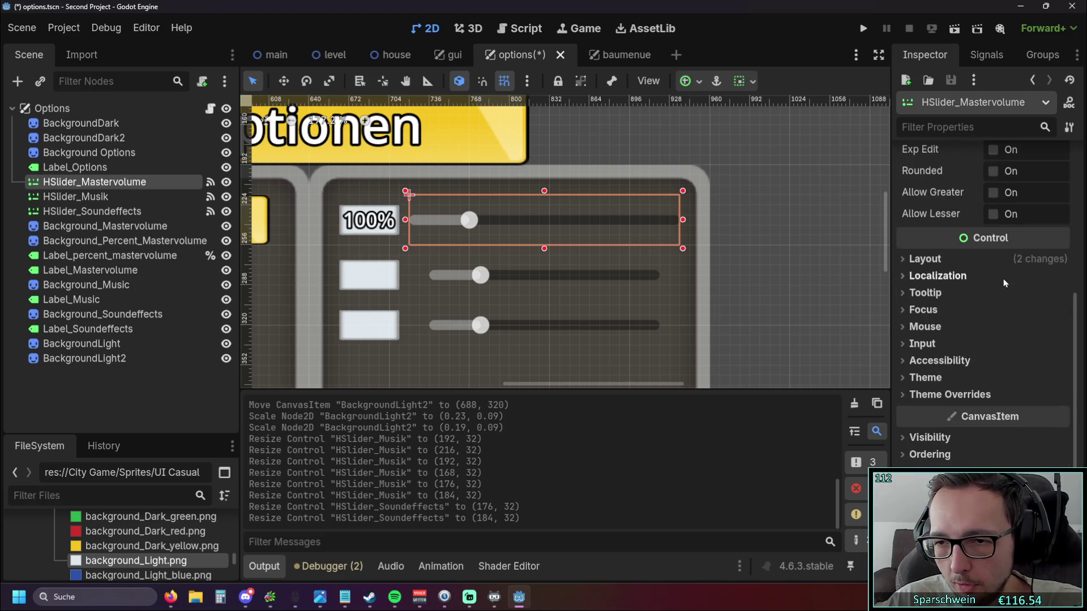
pyautogui.click(921, 261)
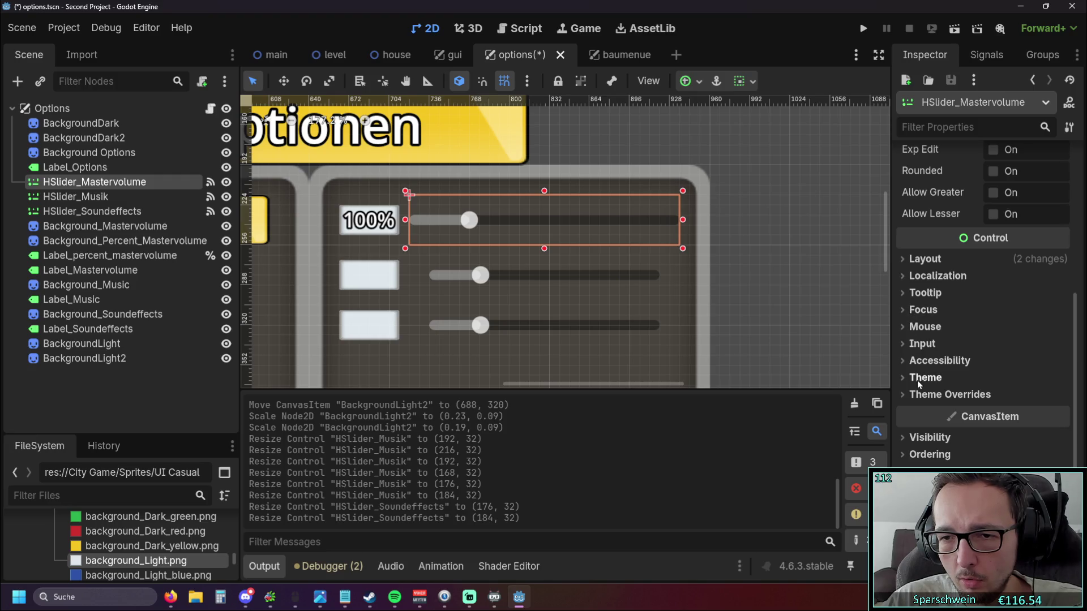
pyautogui.scroll(5, 951, 342)
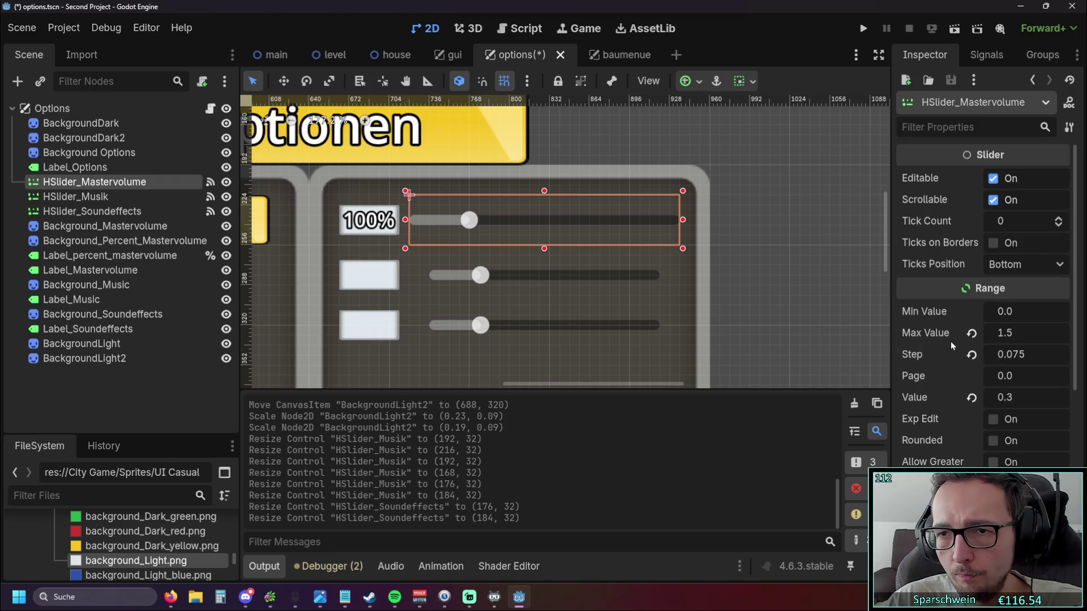
pyautogui.click(1059, 218)
pyautogui.click(1059, 218)
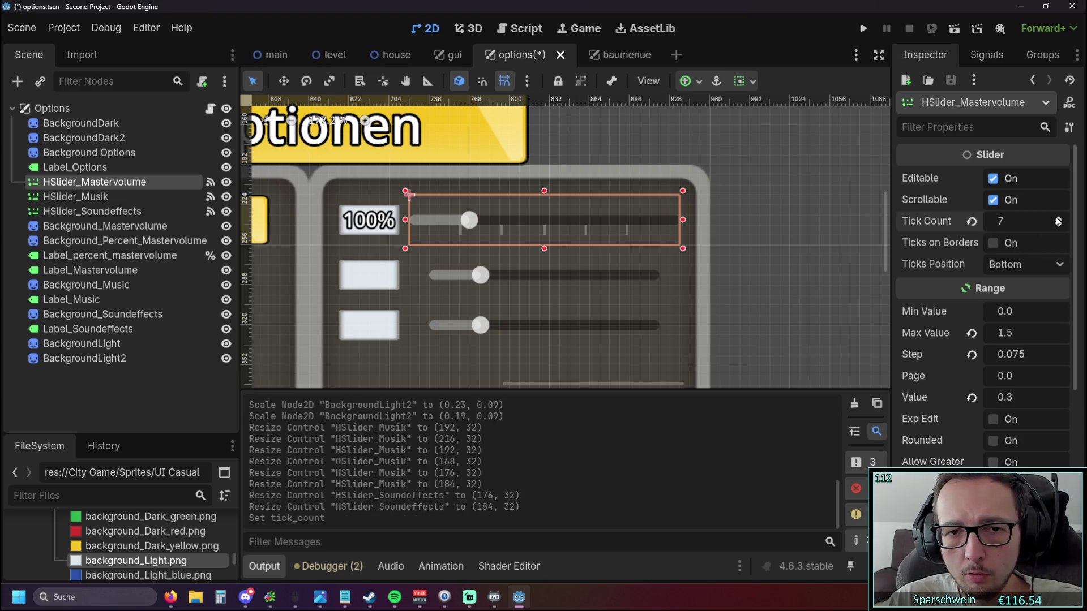
pyautogui.click(1059, 218)
pyautogui.click(1057, 218)
pyautogui.click(1058, 218)
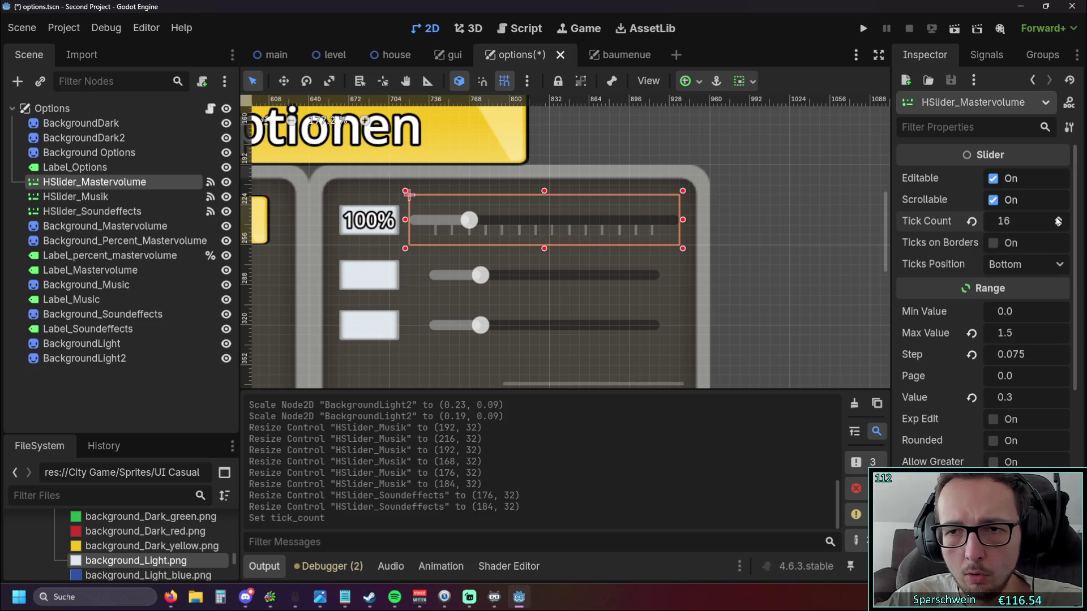
pyautogui.click(1058, 218)
pyautogui.click(1059, 218)
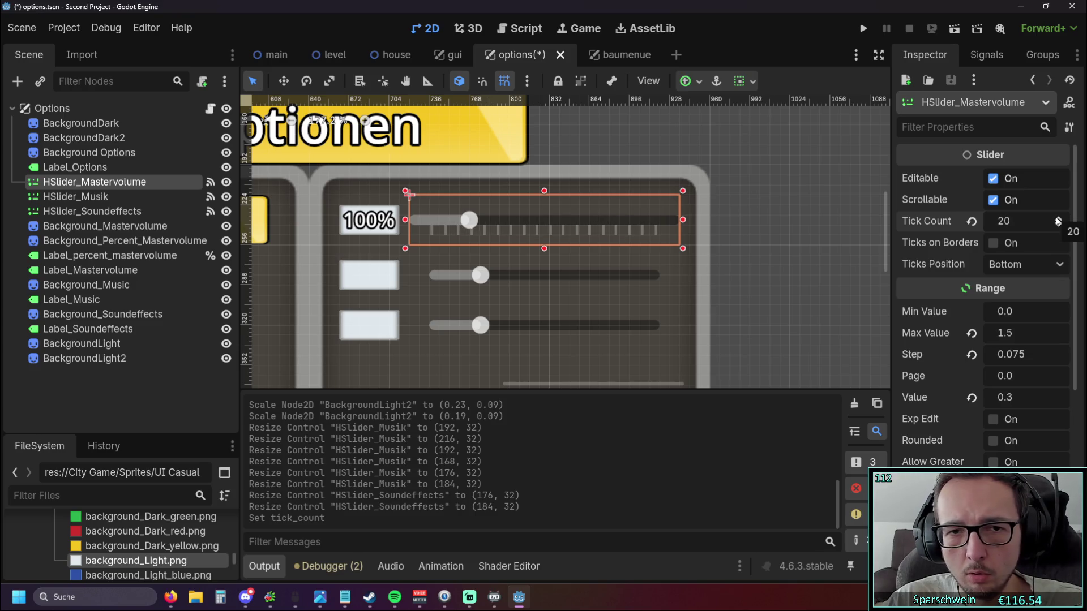
pyautogui.scroll(2, 687, 250)
pyautogui.moveTo(722, 262); pyautogui.dragTo(862, 280)
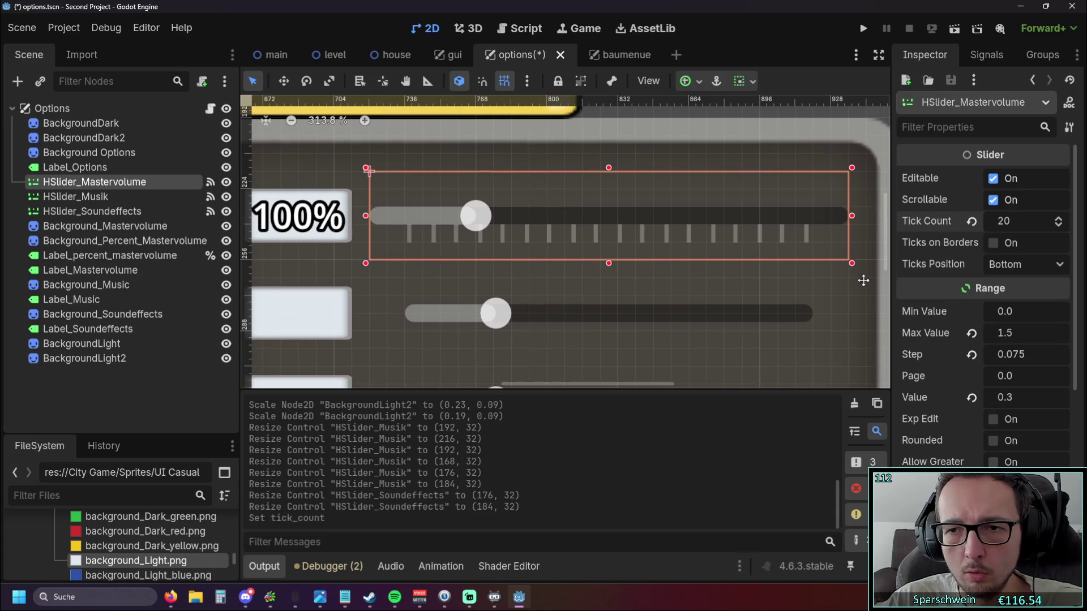
# Toggle ticks on borders and reduce the tick count back down to none.
pyautogui.click(994, 243)
pyautogui.click(993, 243)
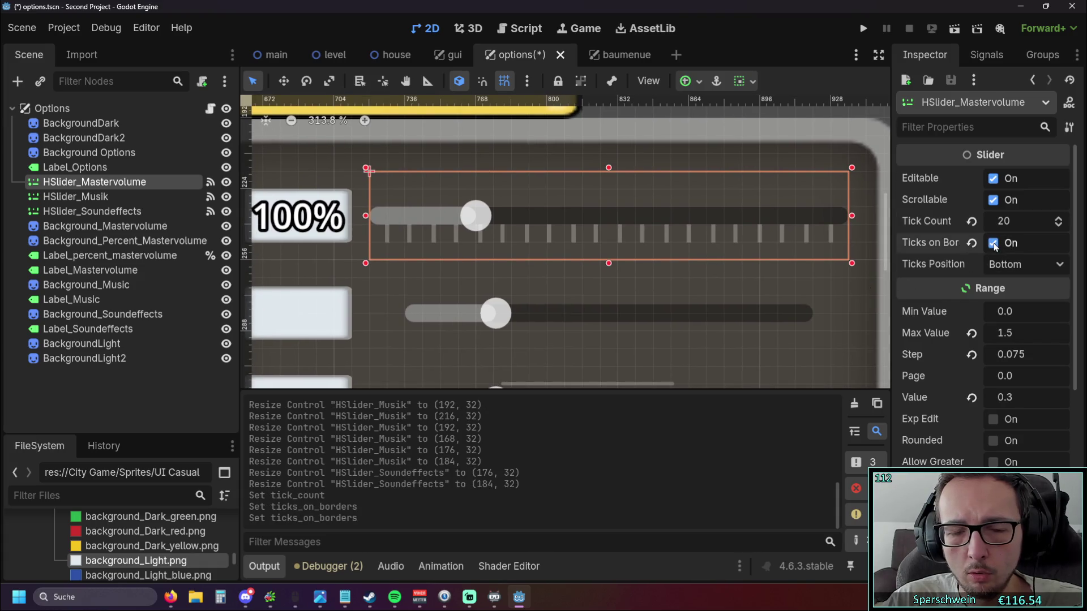
pyautogui.click(994, 243)
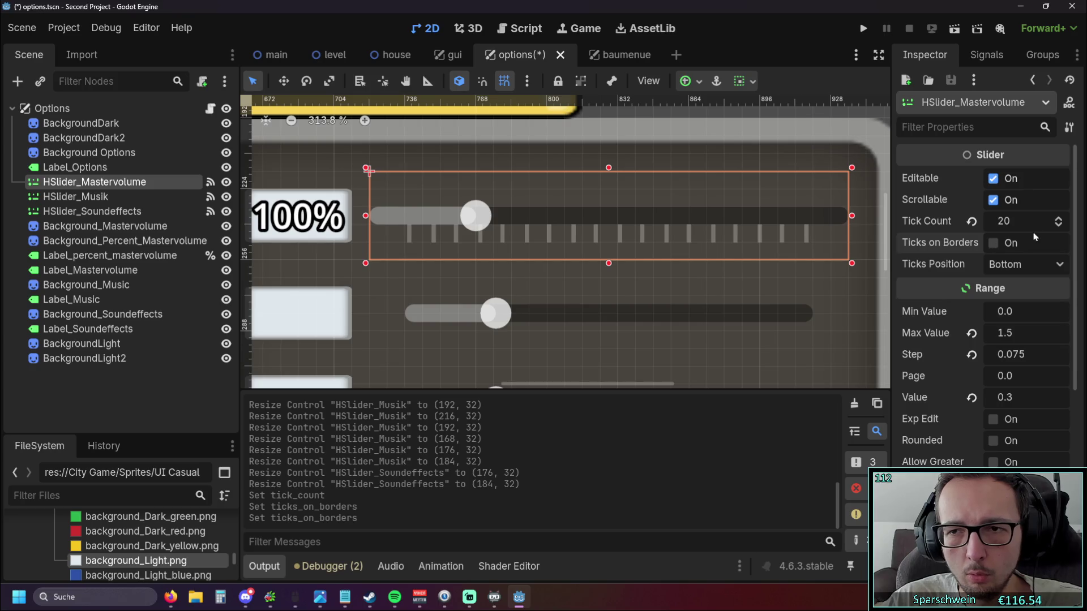
pyautogui.moveTo(1058, 223); pyautogui.dragTo(1060, 231)
pyautogui.click(1058, 226)
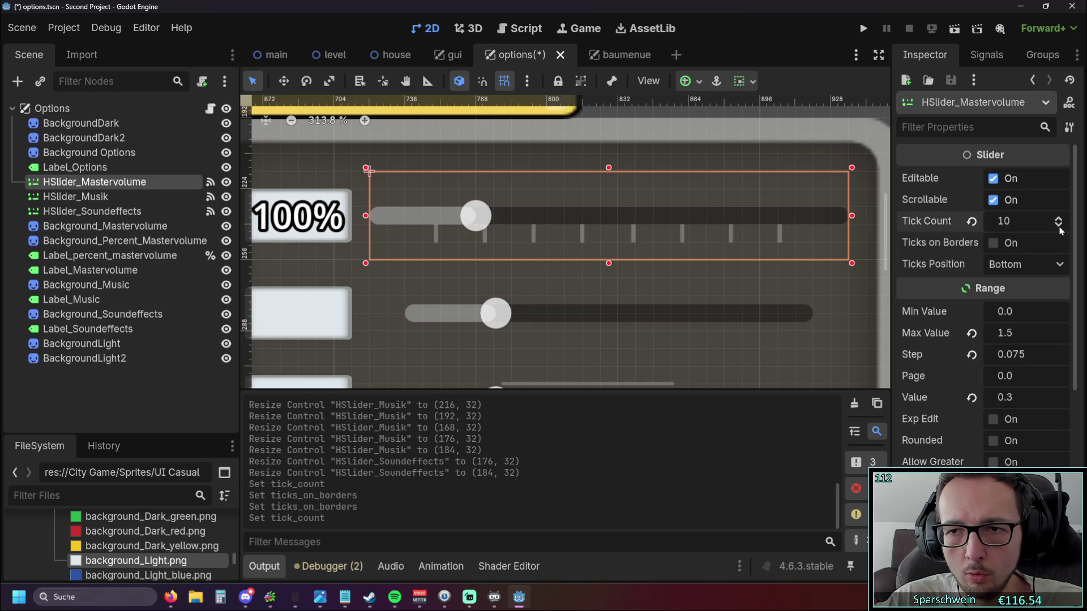
pyautogui.click(1057, 226)
pyautogui.click(1058, 226)
pyautogui.click(1058, 226)
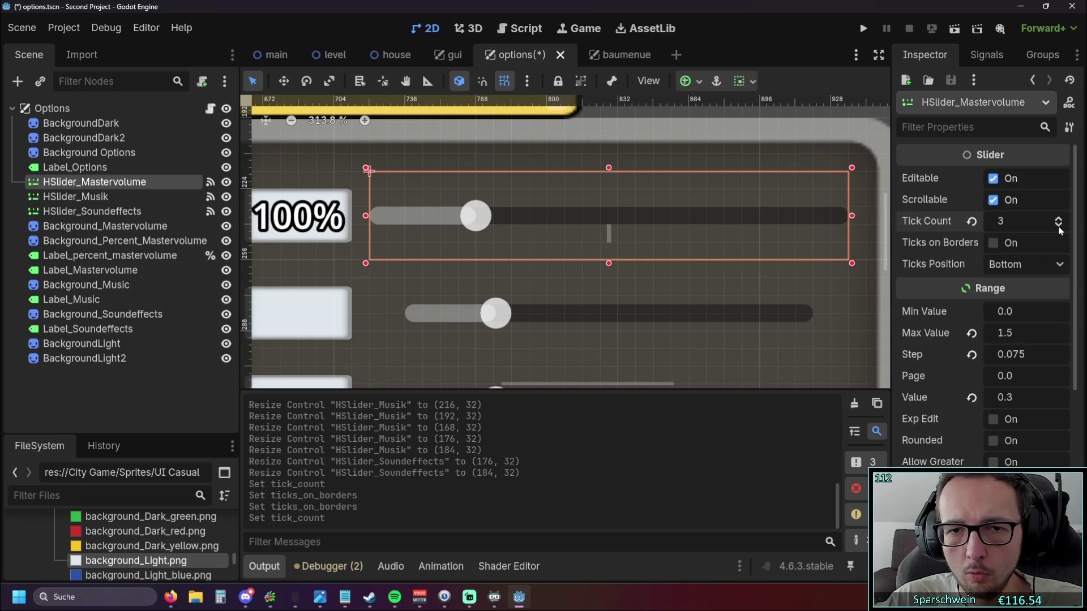
pyautogui.click(1058, 226)
pyautogui.click(1057, 227)
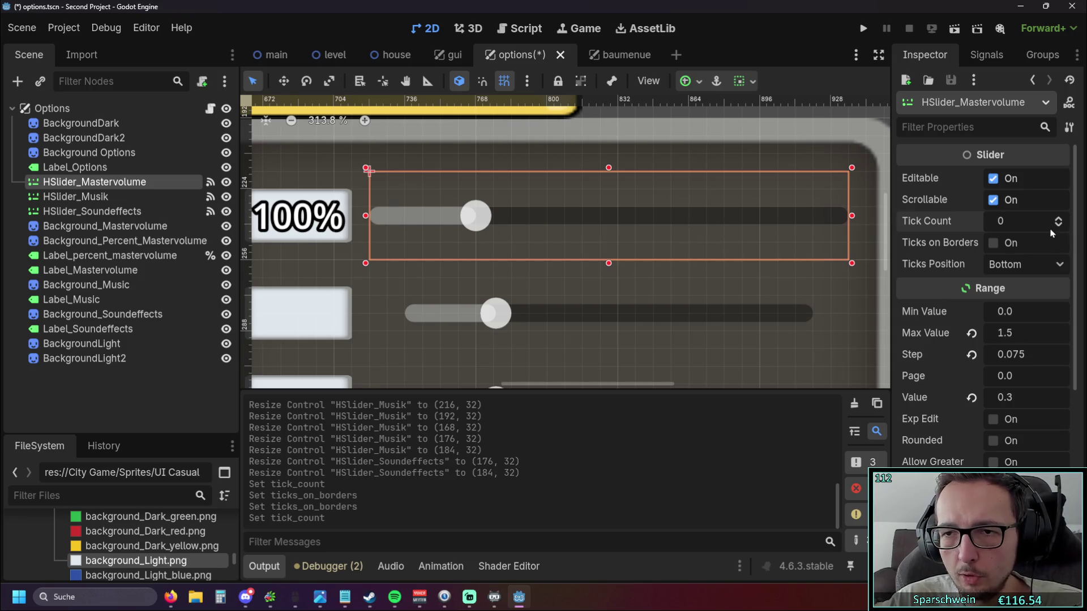
pyautogui.click(992, 243)
# Set Ticks Position to Center with a Tick Count of 10, then run the game.
pyautogui.click(1049, 268)
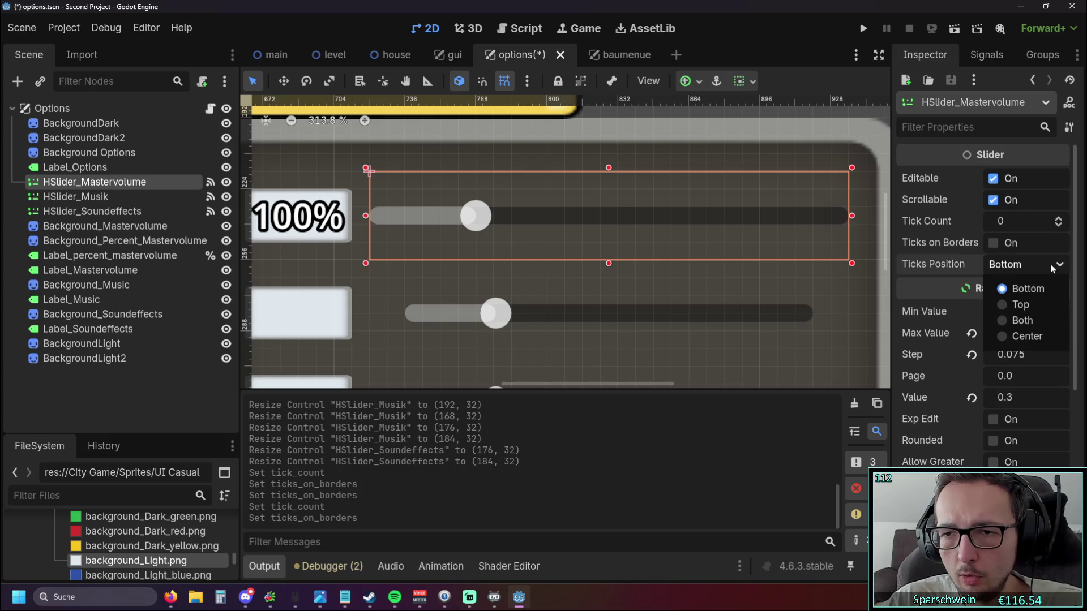
pyautogui.click(1052, 267)
pyautogui.click(1051, 288)
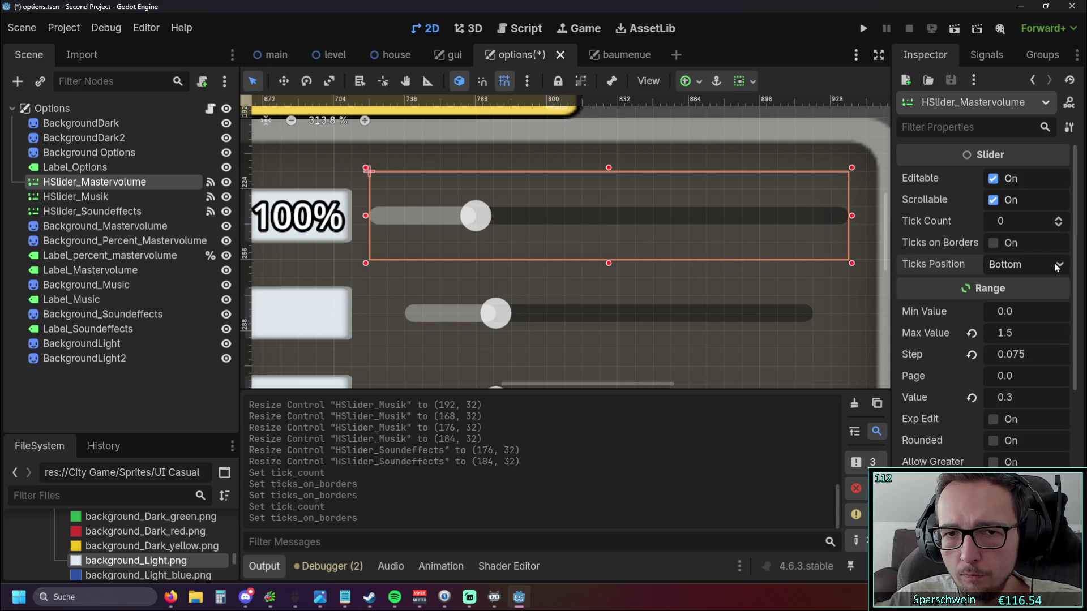
pyautogui.click(1052, 267)
pyautogui.click(1052, 268)
pyautogui.click(1058, 219)
pyautogui.click(1058, 219)
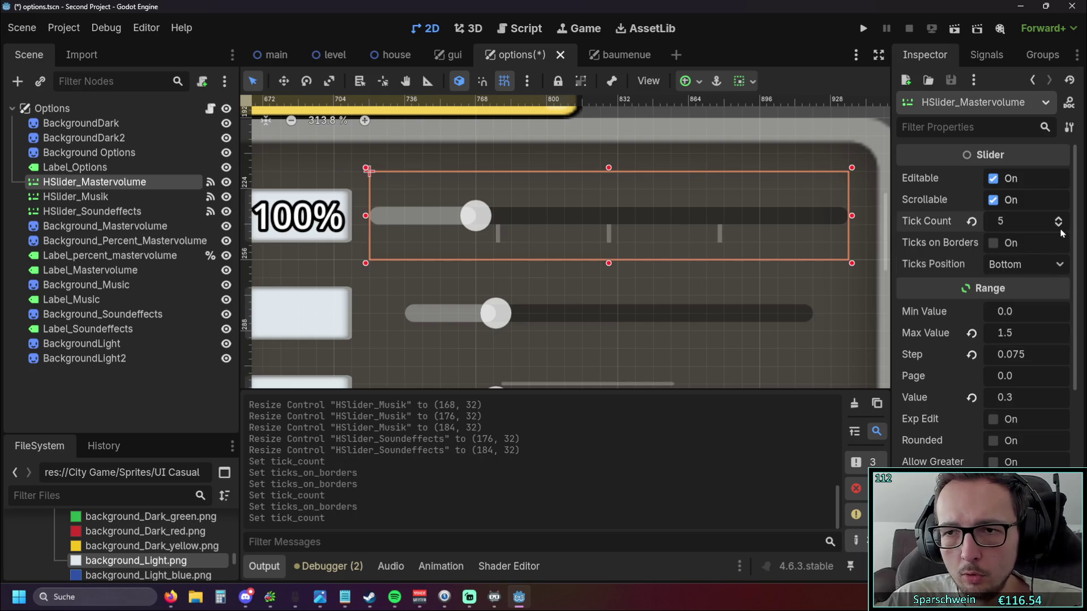
pyautogui.click(1058, 225)
pyautogui.click(1058, 219)
pyautogui.click(1059, 218)
pyautogui.click(1058, 218)
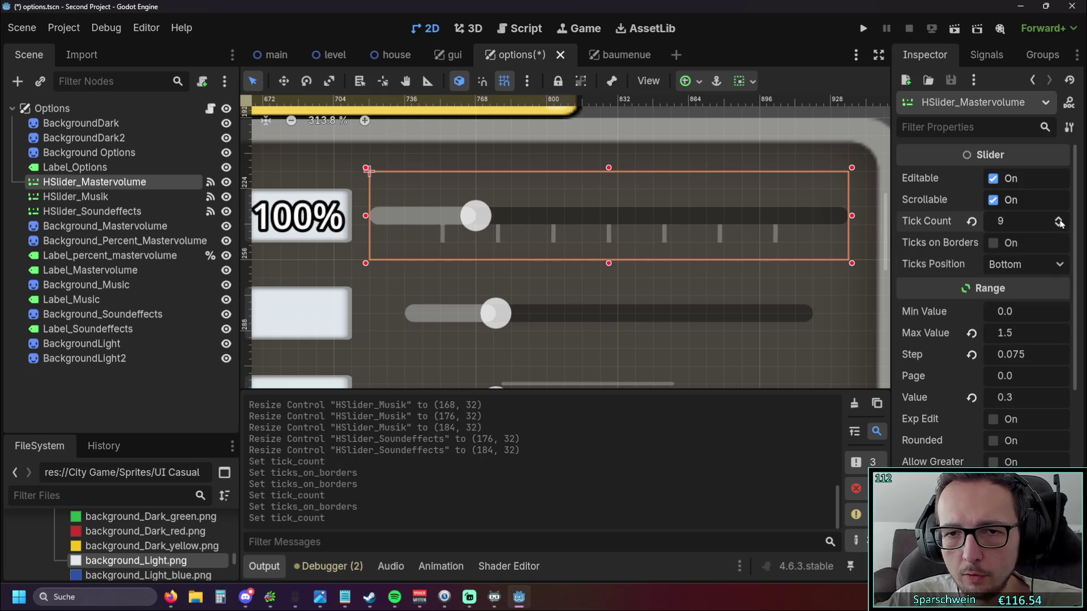
pyautogui.click(1059, 261)
pyautogui.click(1027, 336)
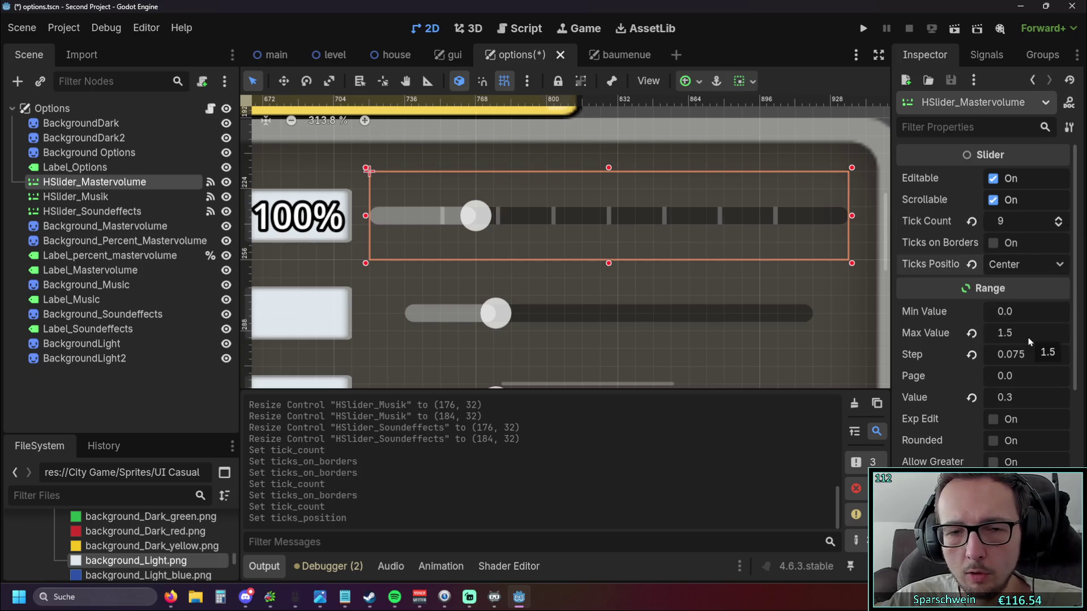
pyautogui.click(1057, 219)
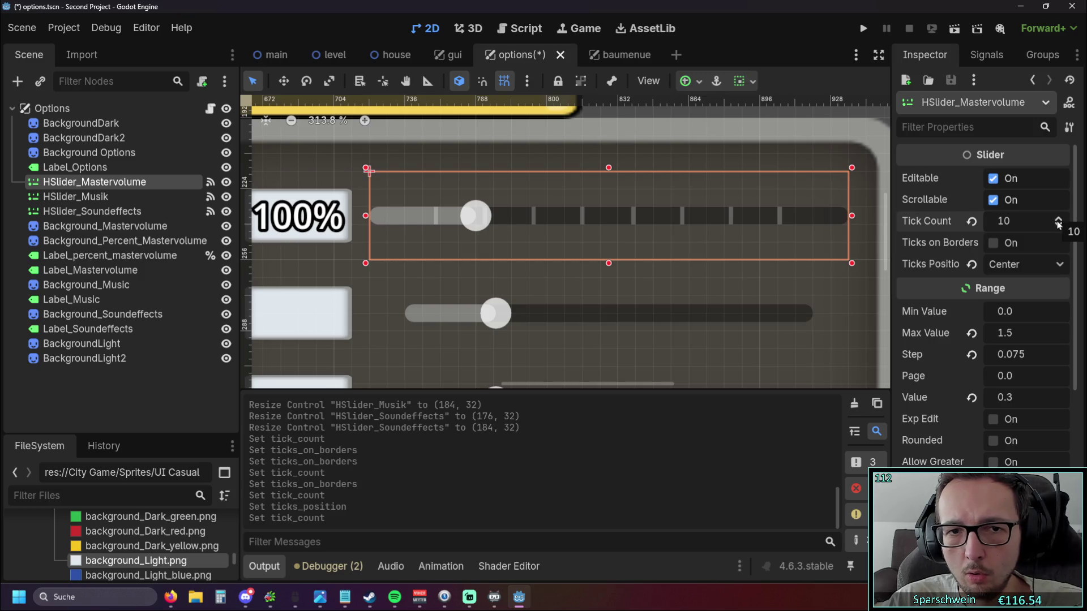
pyautogui.click(863, 28)
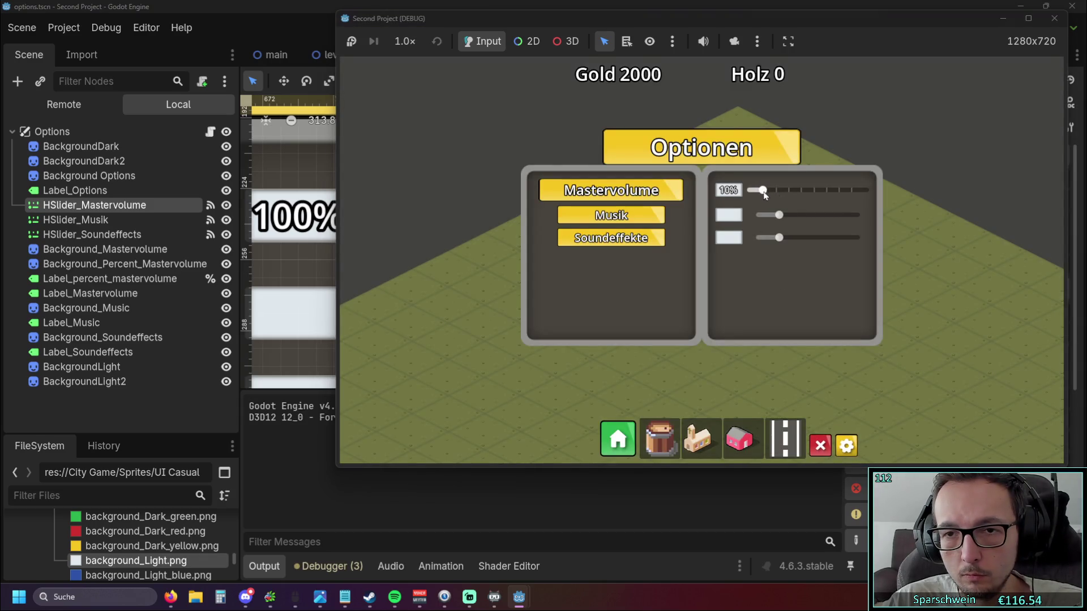
# Raise the ticked master volume slider in the running game, then close the game.
pyautogui.moveTo(762, 192); pyautogui.dragTo(797, 196)
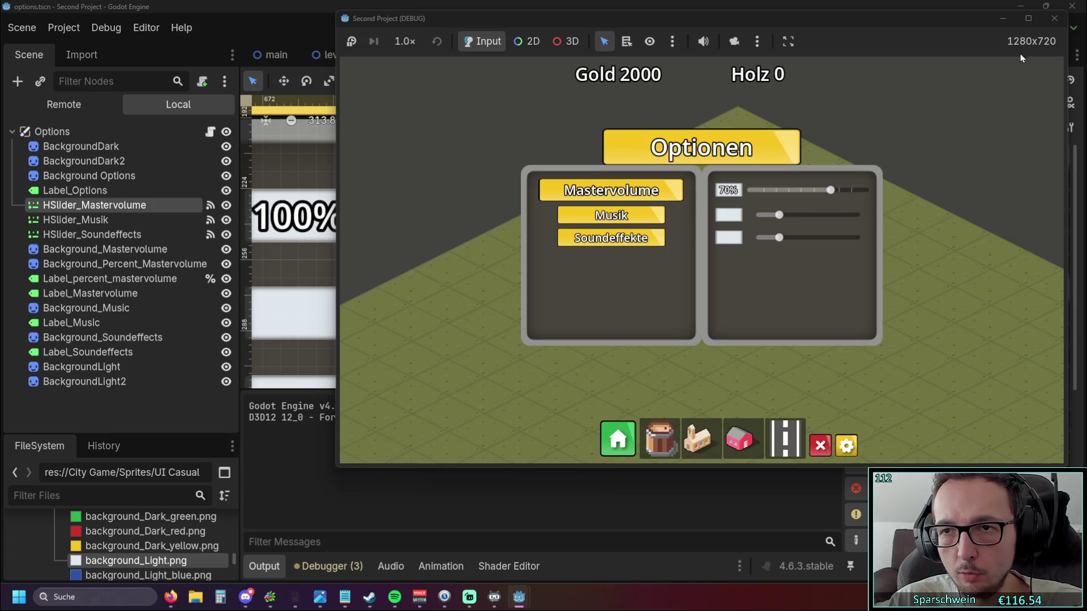
pyautogui.click(1054, 18)
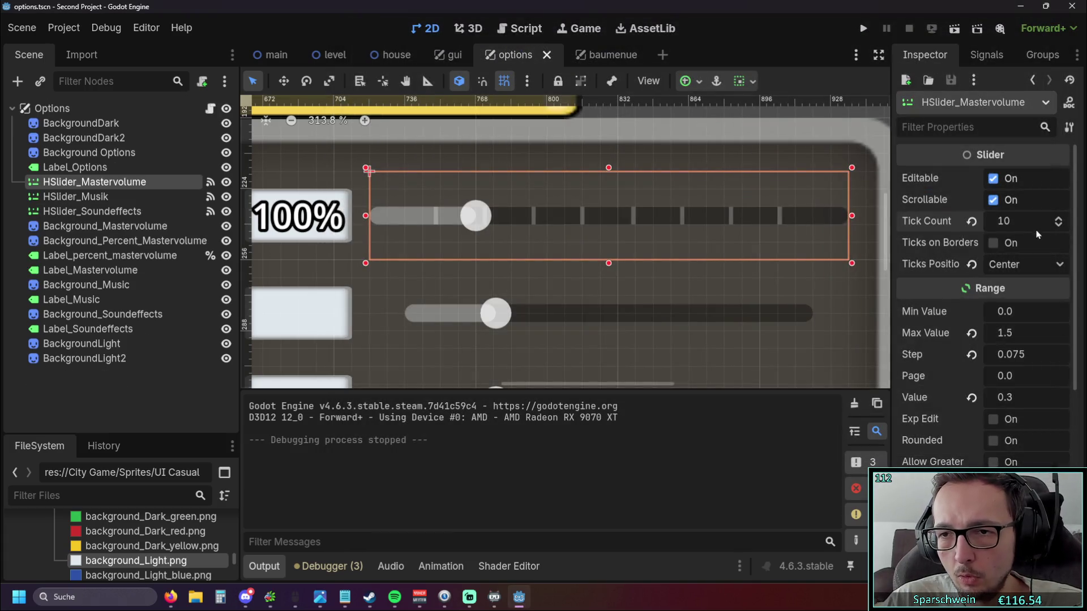
# Place the master slider's ticks below the bar and enable ticks on its borders.
pyautogui.click(972, 221)
pyautogui.click(1015, 264)
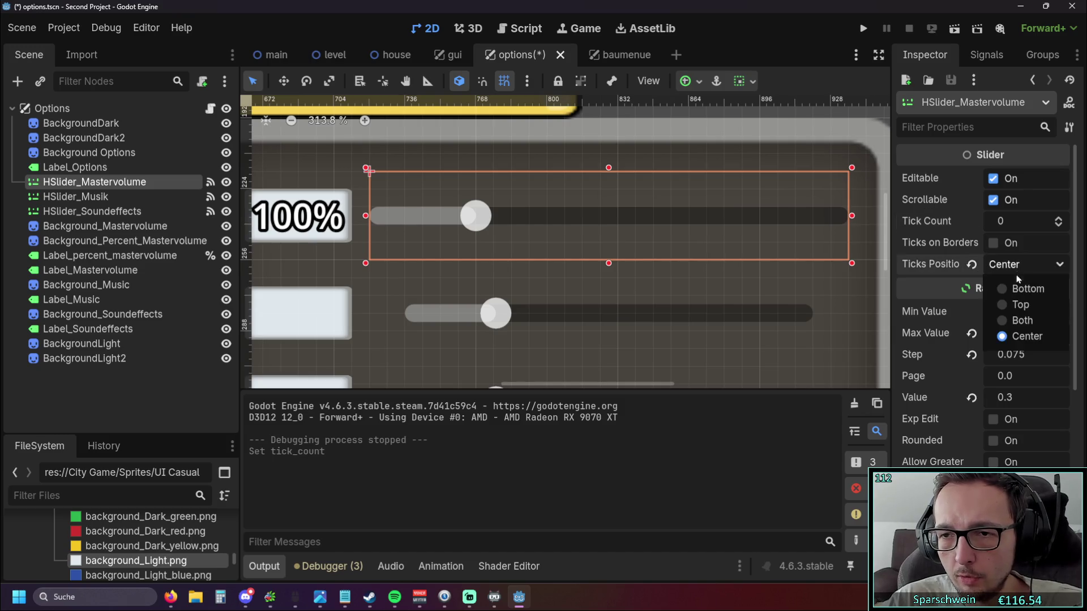
pyautogui.click(1016, 286)
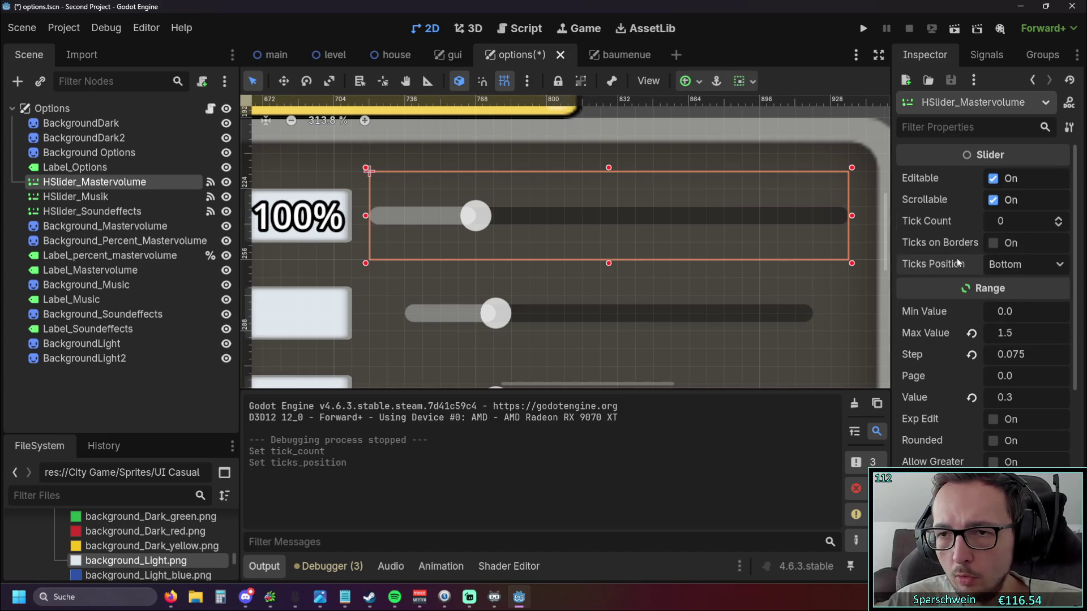
pyautogui.scroll(-4, 950, 244)
pyautogui.scroll(4, 945, 236)
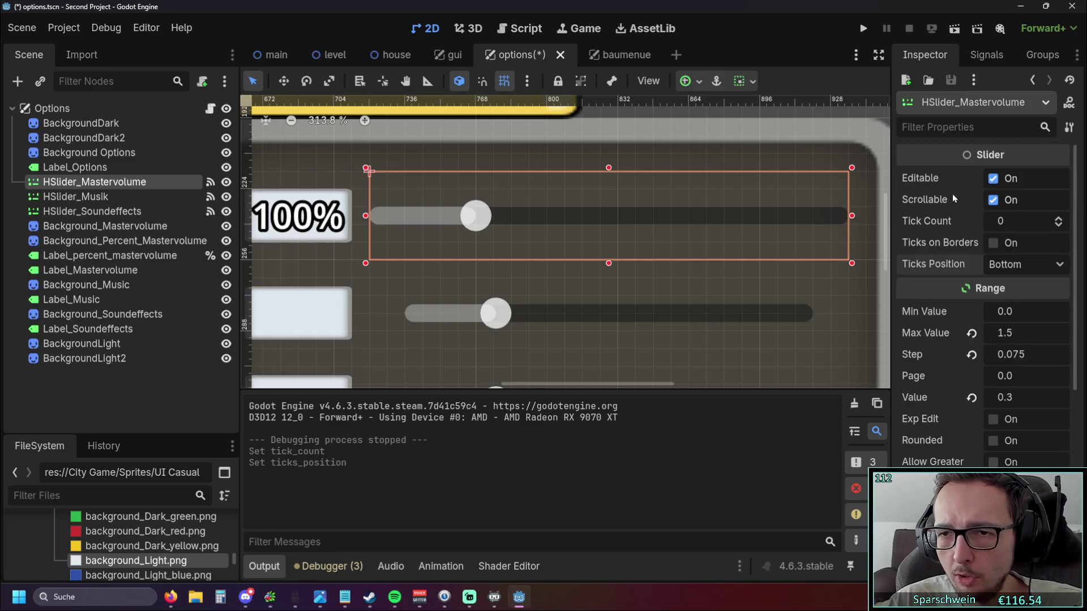
pyautogui.doubleClick(994, 179)
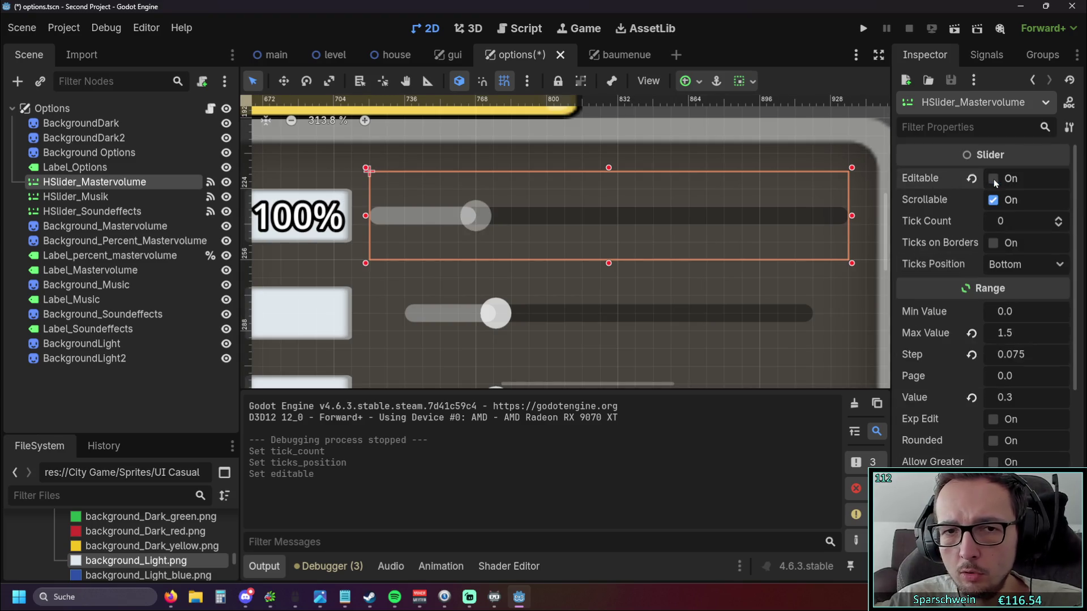
pyautogui.click(994, 200)
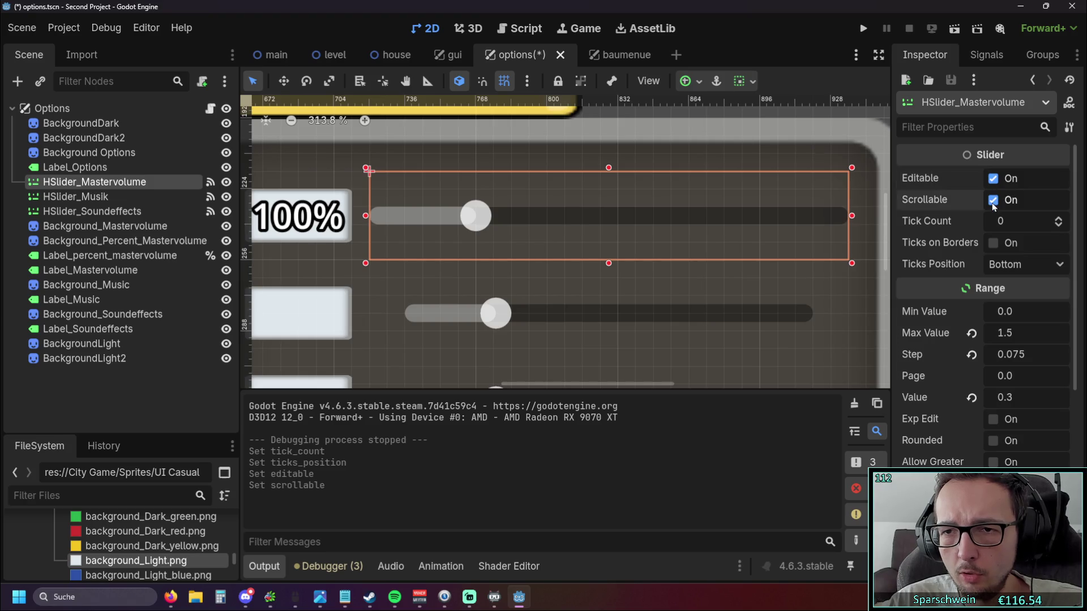
pyautogui.doubleClick(993, 243)
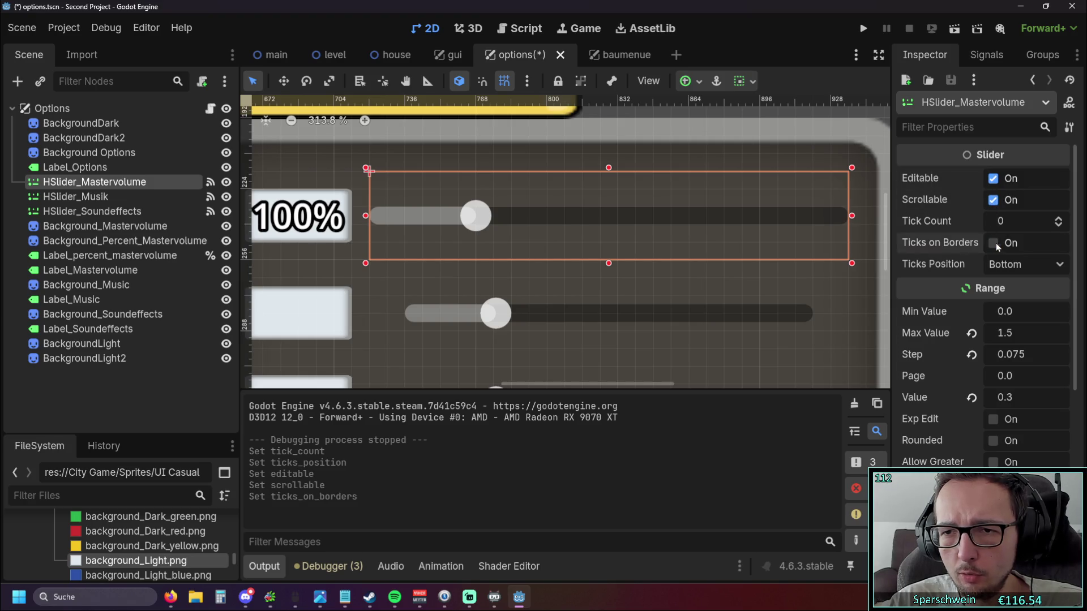
pyautogui.click(993, 244)
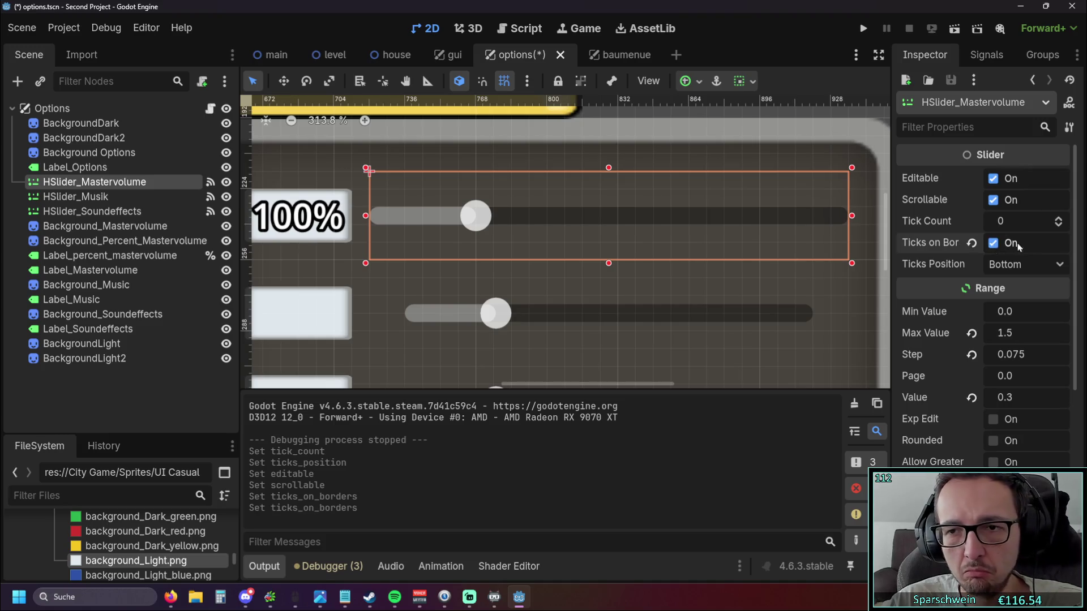
pyautogui.click(1059, 218)
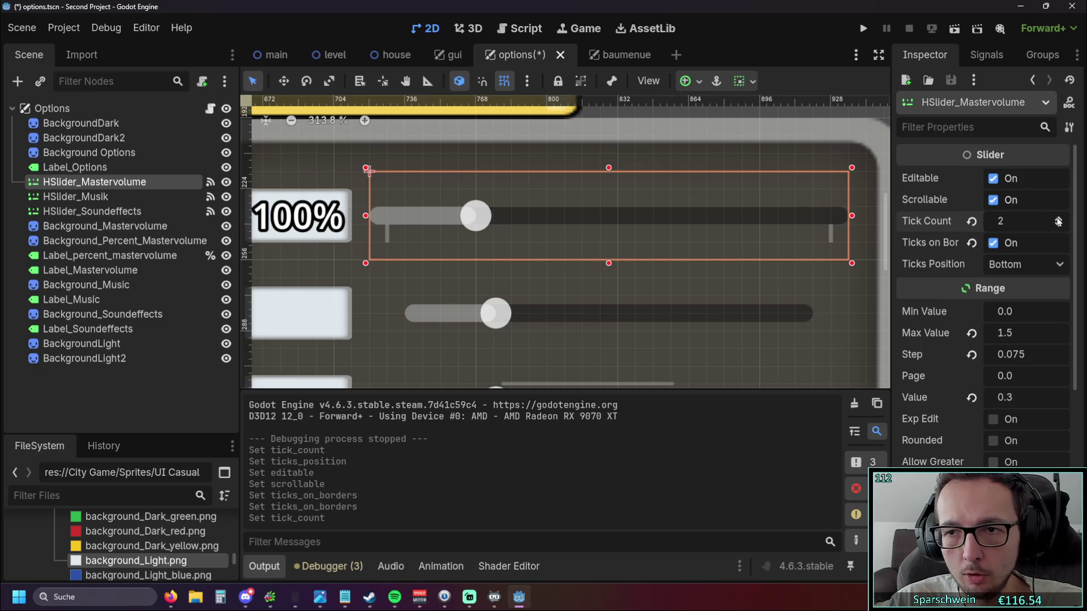
# Raise the tick count to 21 with the spin arrows and run the project to test.
pyautogui.click(1059, 217)
pyautogui.click(1058, 217)
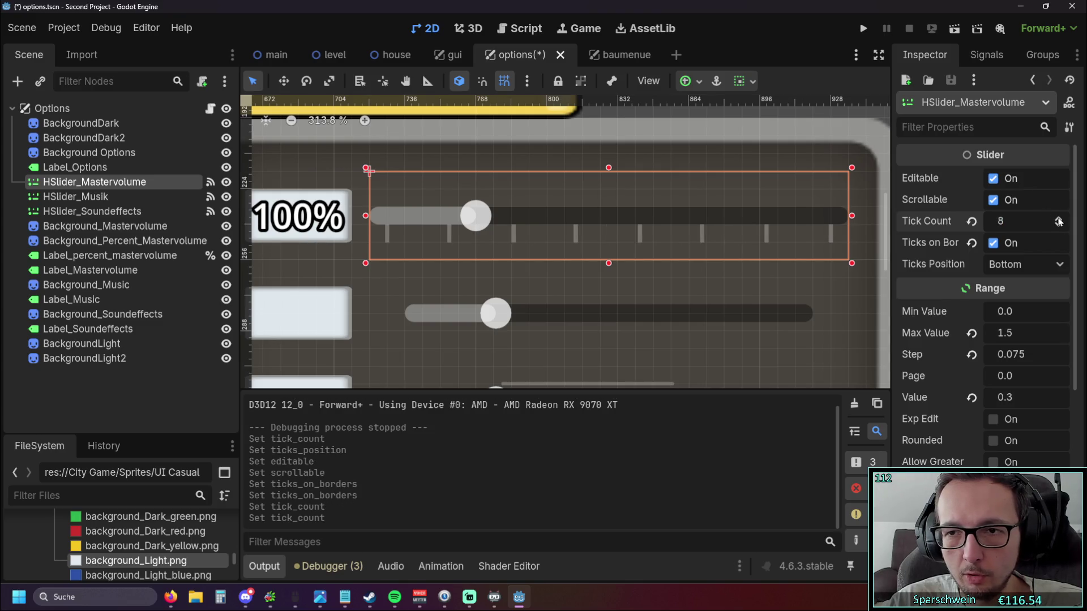
pyautogui.click(1058, 217)
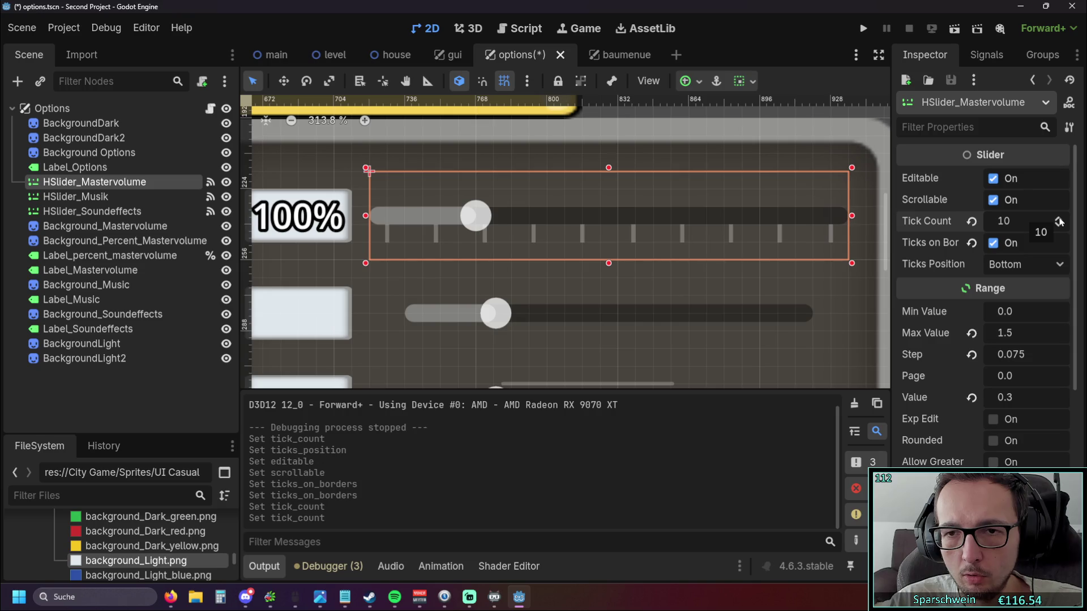
pyautogui.click(1058, 218)
pyautogui.click(1058, 217)
pyautogui.click(1057, 217)
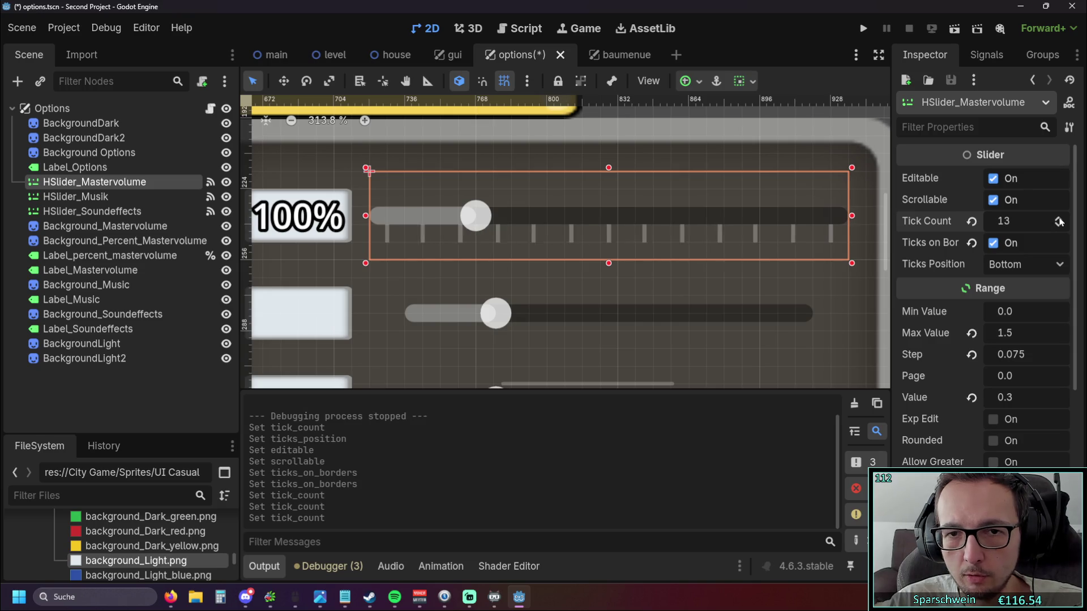
pyautogui.click(1058, 218)
pyautogui.click(1058, 217)
pyautogui.click(1058, 217)
pyautogui.click(1058, 217)
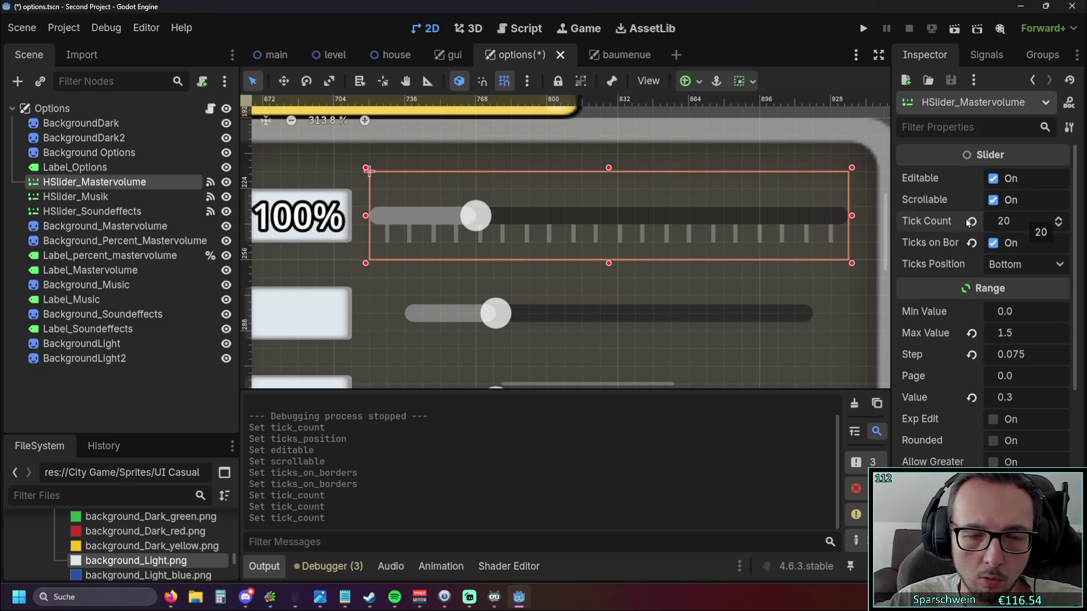
pyautogui.click(1058, 220)
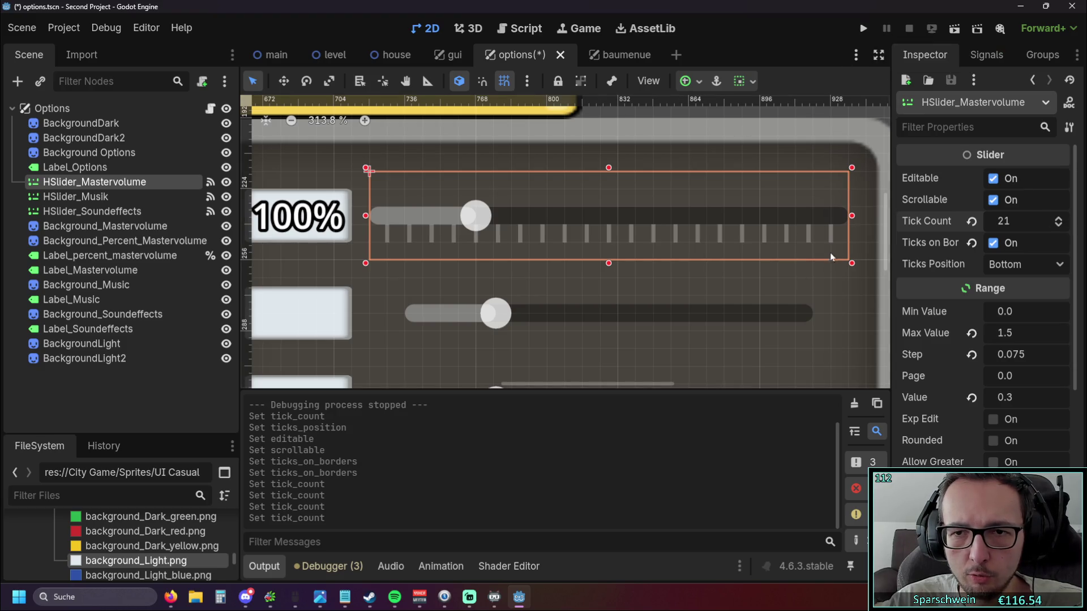
pyautogui.click(860, 31)
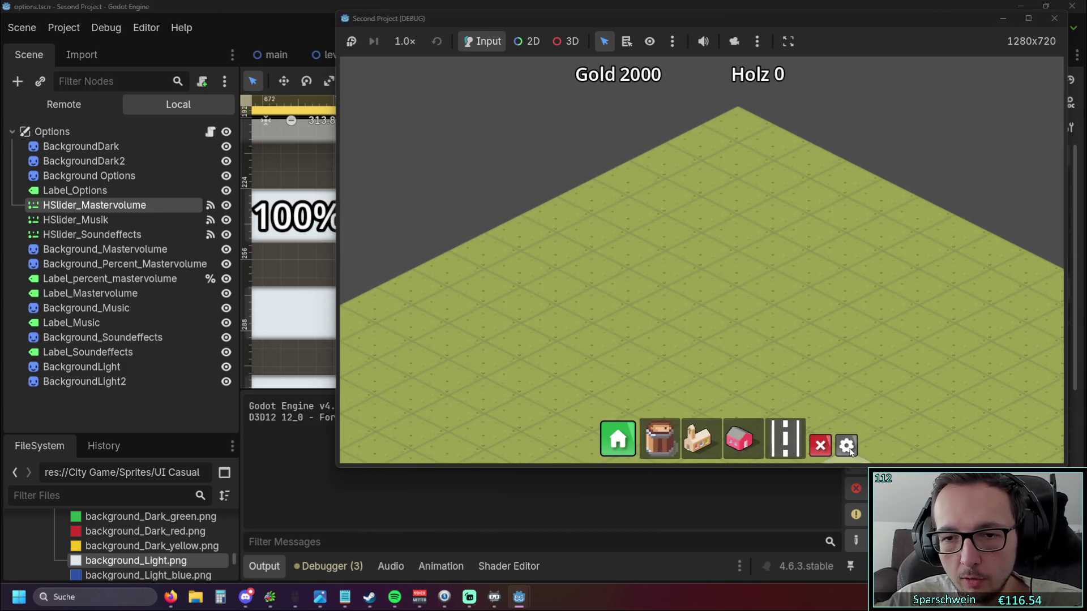
# Test the master slider in the in-game options menu, dragging it down to 5% and back up, then close the game.
pyautogui.click(847, 446)
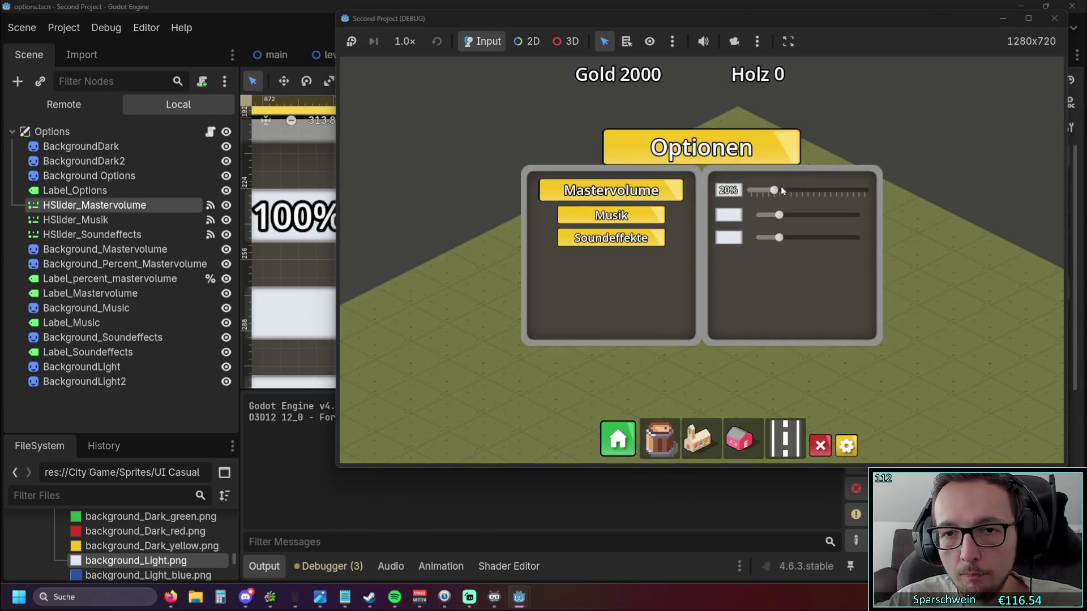
pyautogui.moveTo(775, 192); pyautogui.dragTo(758, 198)
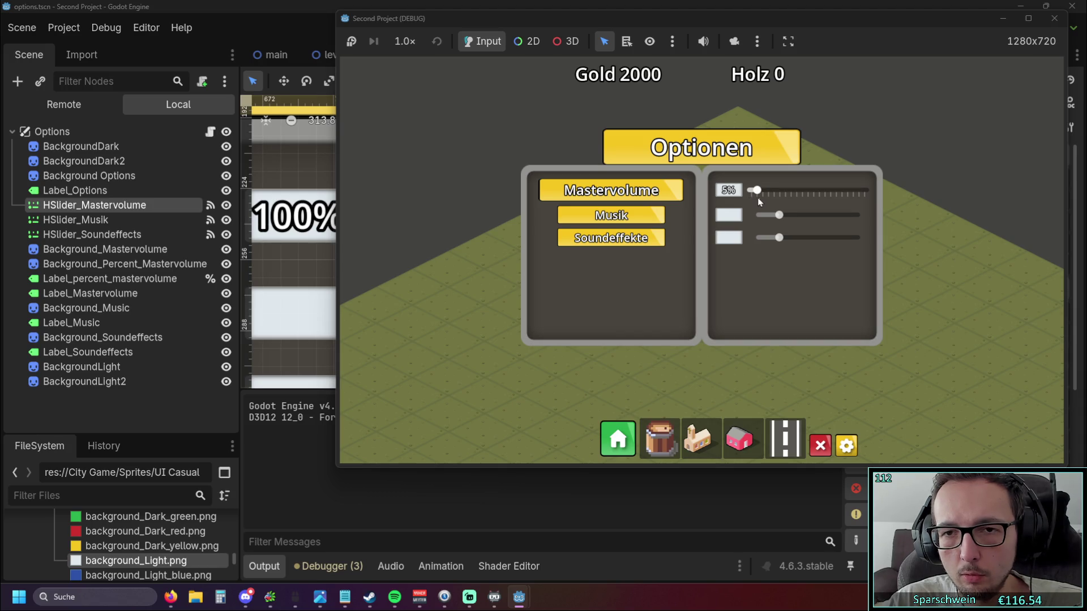
pyautogui.moveTo(756, 198)
pyautogui.mouseDown()
pyautogui.moveTo(831, 198)
pyautogui.moveTo(795, 202)
pyautogui.mouseUp()
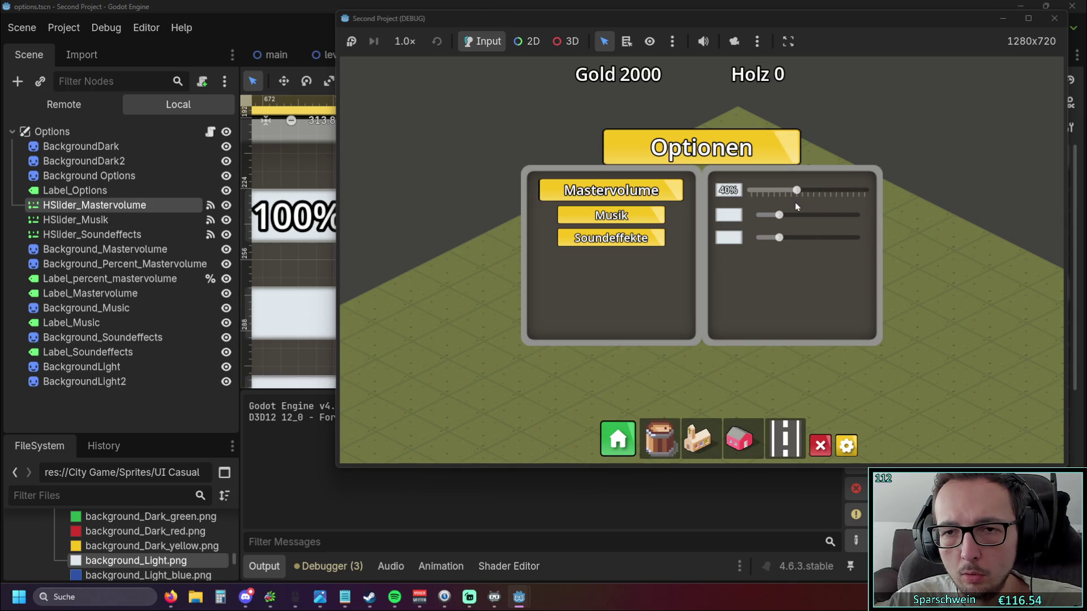
pyautogui.click(1054, 18)
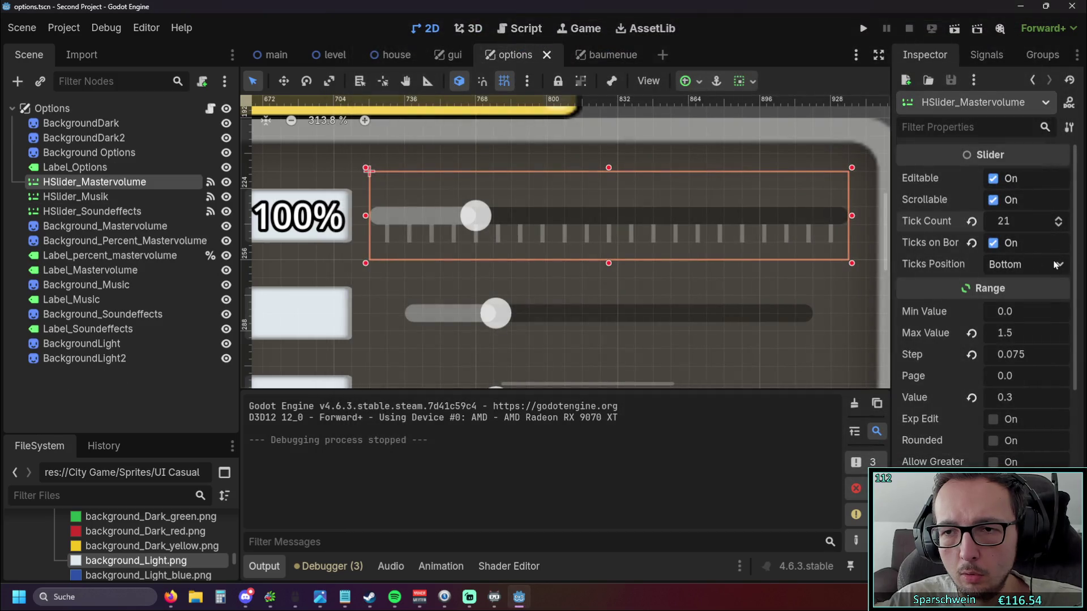
# Set Ticks Position to Center, rerun the game, nudge the slider and close it.
pyautogui.click(1057, 264)
pyautogui.click(1029, 337)
pyautogui.press('F5')
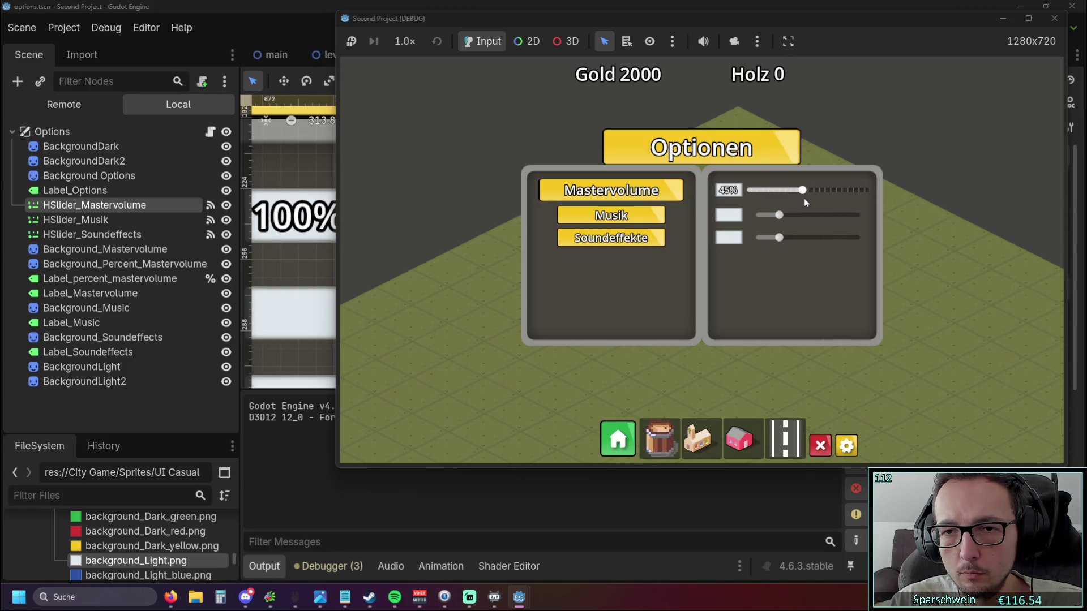
pyautogui.moveTo(799, 202); pyautogui.dragTo(807, 201)
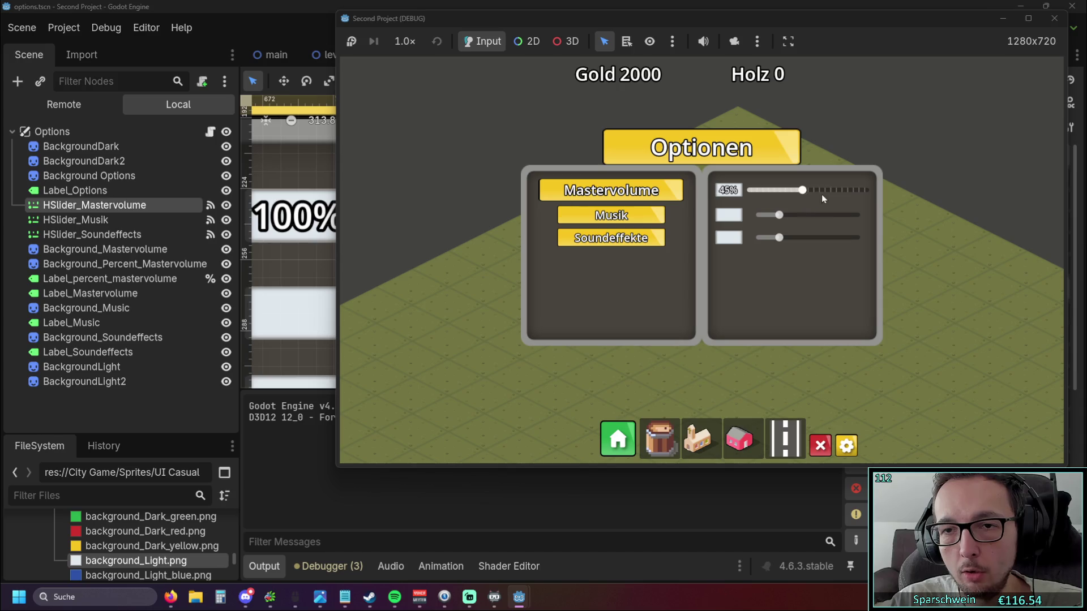
pyautogui.click(1053, 18)
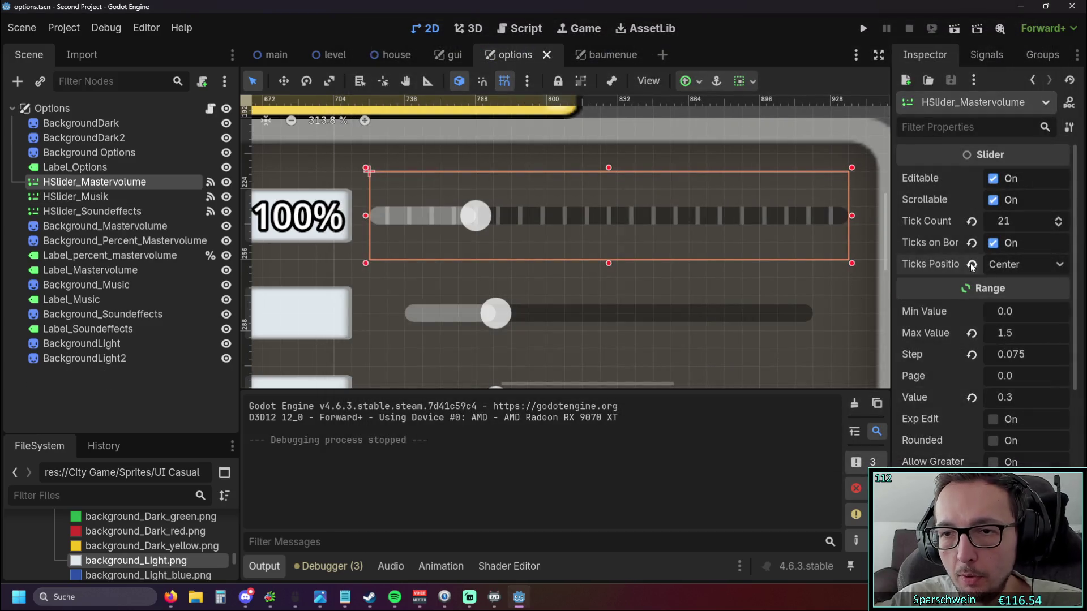
pyautogui.click(971, 265)
pyautogui.click(971, 243)
pyautogui.click(971, 222)
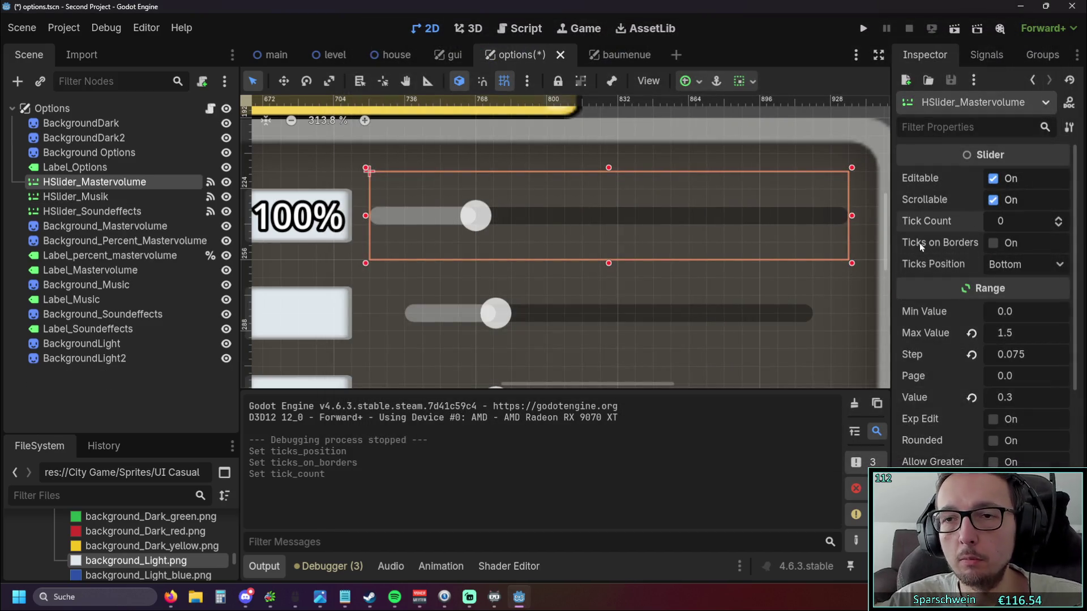
pyautogui.click(612, 284)
pyautogui.scroll(-3, 645, 272)
pyautogui.click(663, 265)
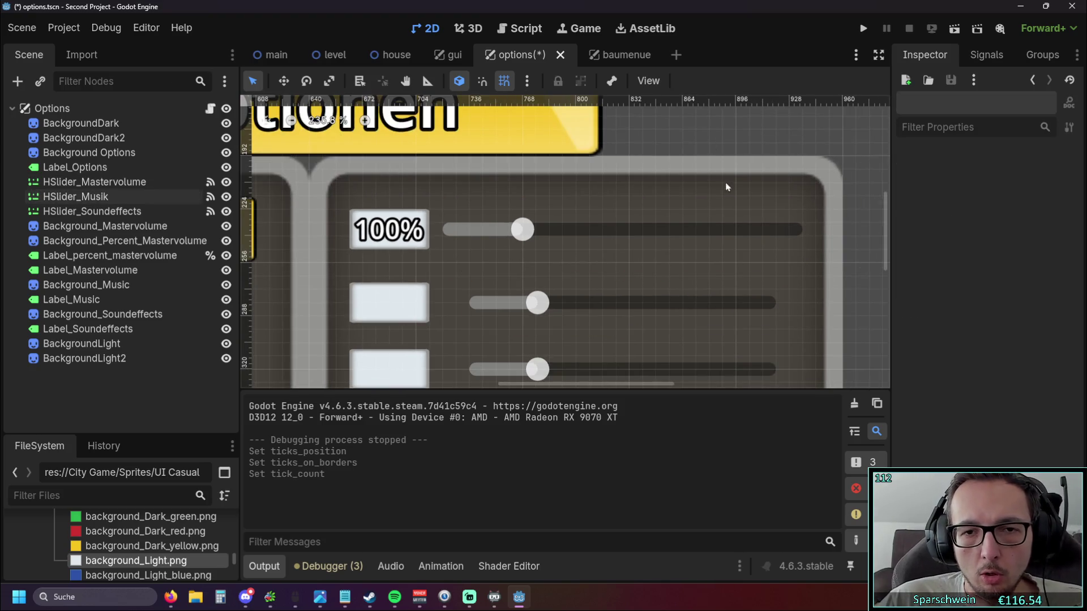
pyautogui.scroll(2, 690, 264)
pyautogui.scroll(-1, 690, 264)
pyautogui.click(616, 231)
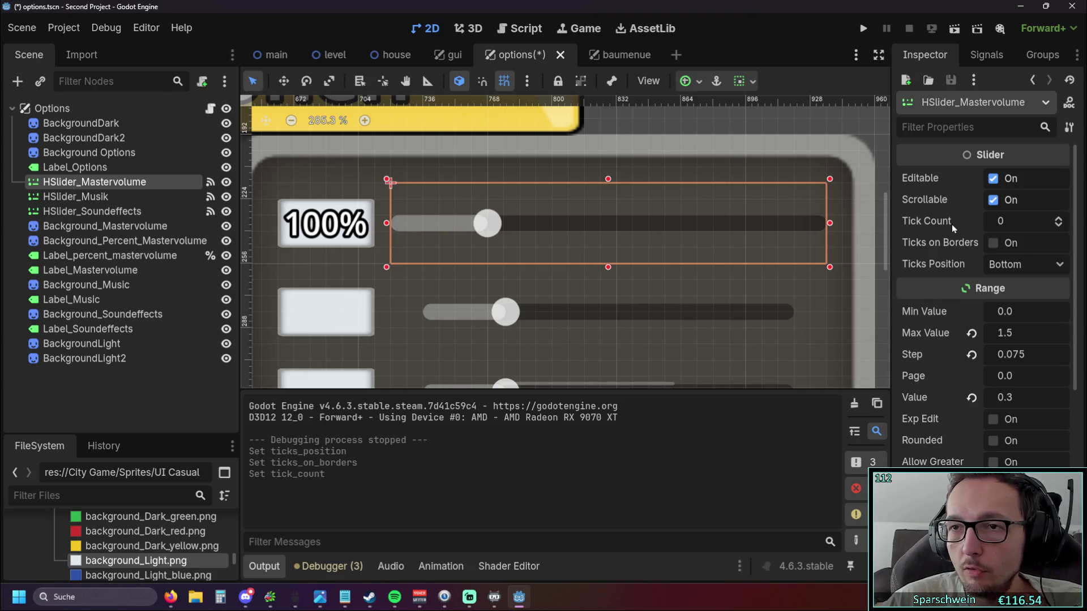
pyautogui.scroll(-3, 997, 268)
pyautogui.scroll(-1, 996, 269)
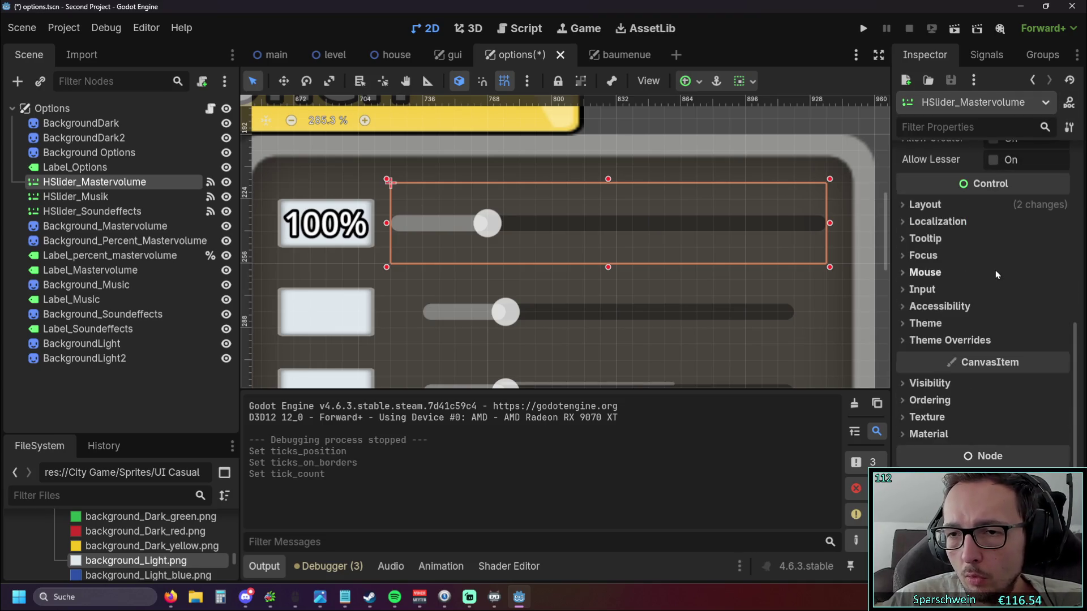
pyautogui.scroll(1, 981, 273)
pyautogui.click(933, 260)
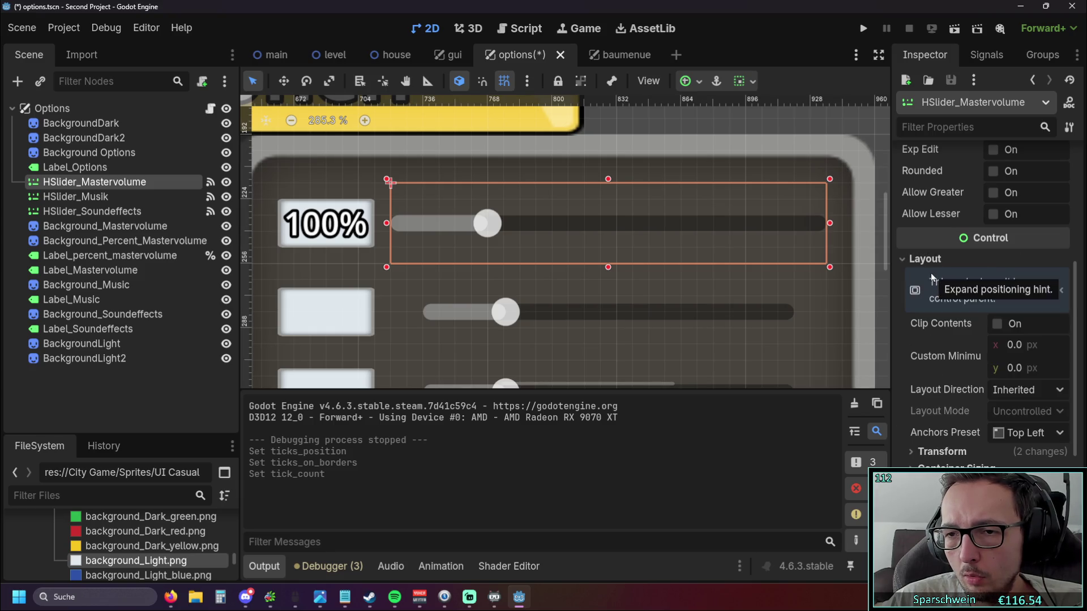
pyautogui.click(925, 263)
pyautogui.click(924, 280)
pyautogui.scroll(5, 925, 281)
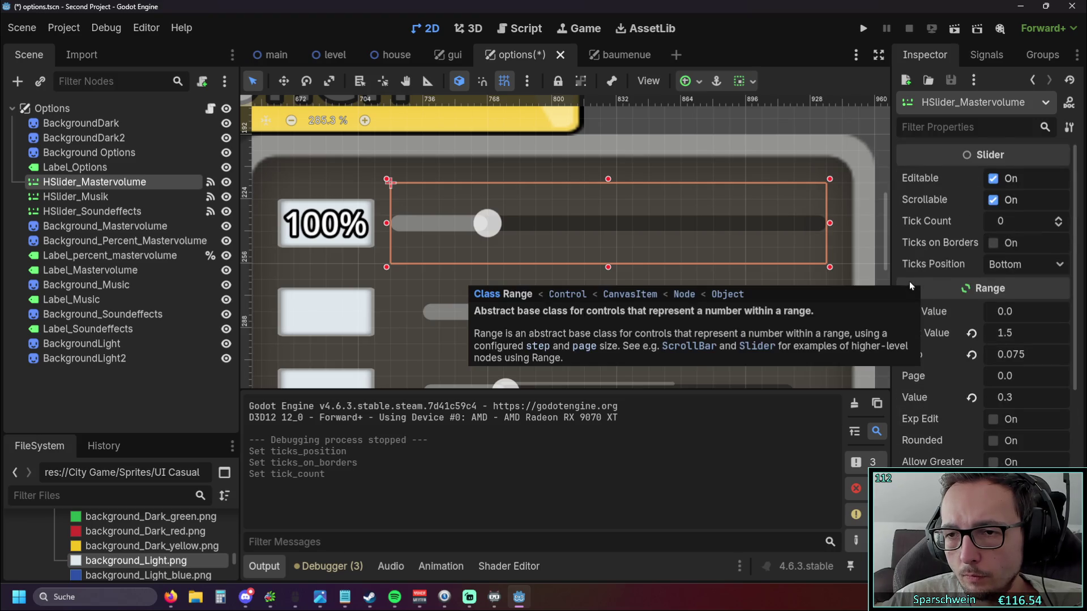
pyautogui.scroll(-4, 909, 280)
pyautogui.click(992, 321)
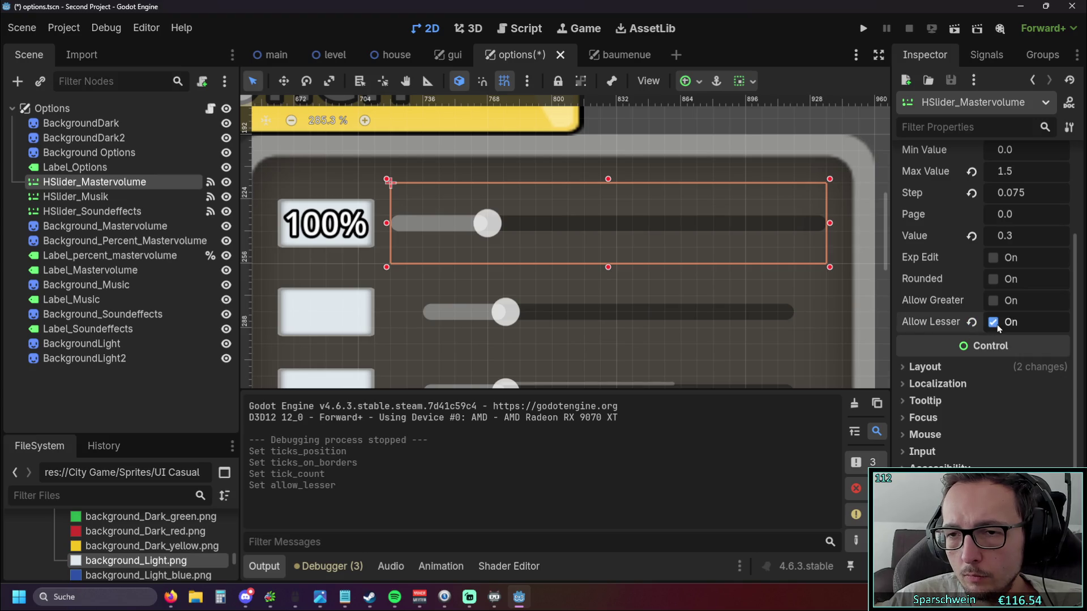
pyautogui.click(995, 301)
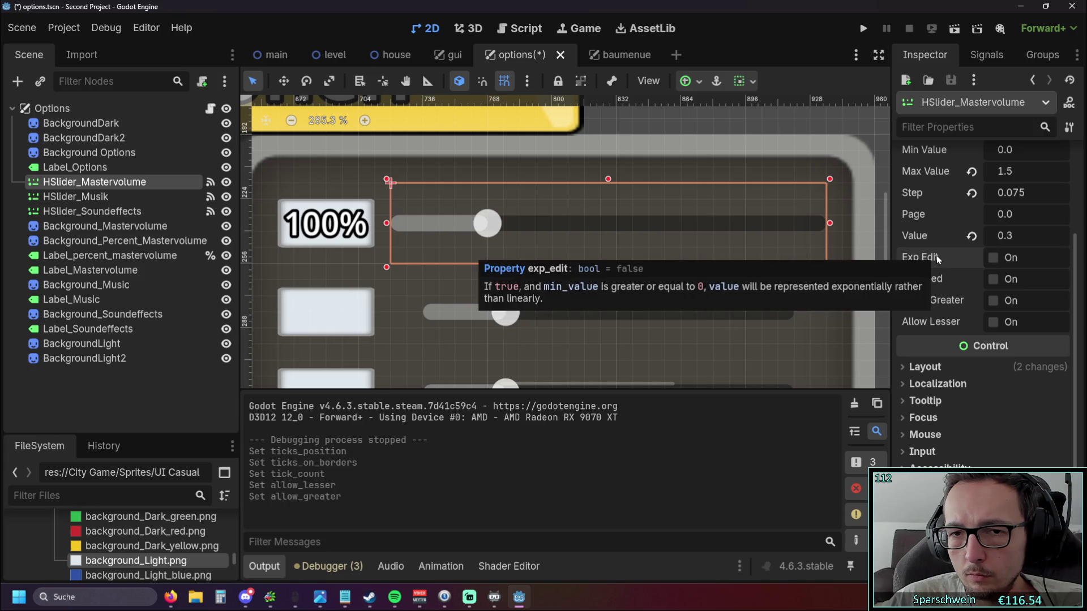
pyautogui.moveTo(920, 257)
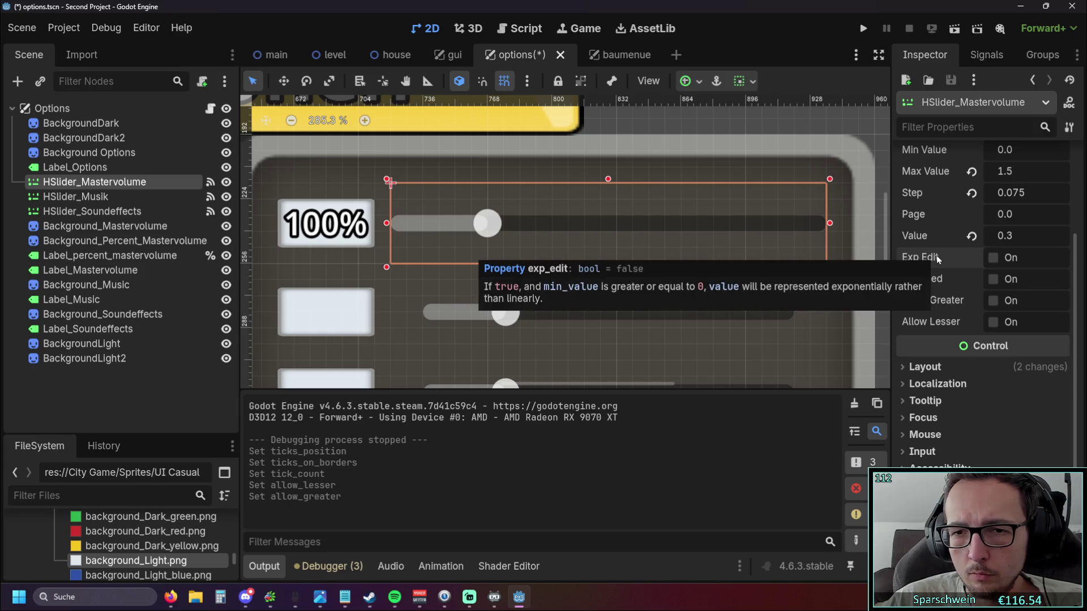
pyautogui.scroll(-3, 985, 259)
pyautogui.scroll(2, 983, 258)
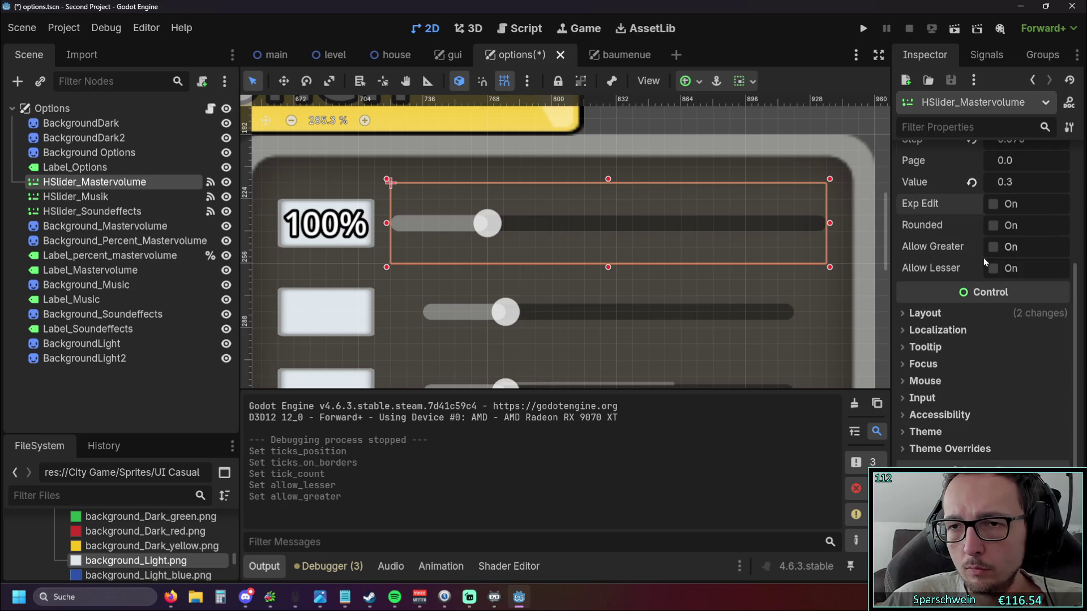
pyautogui.scroll(-4, 979, 256)
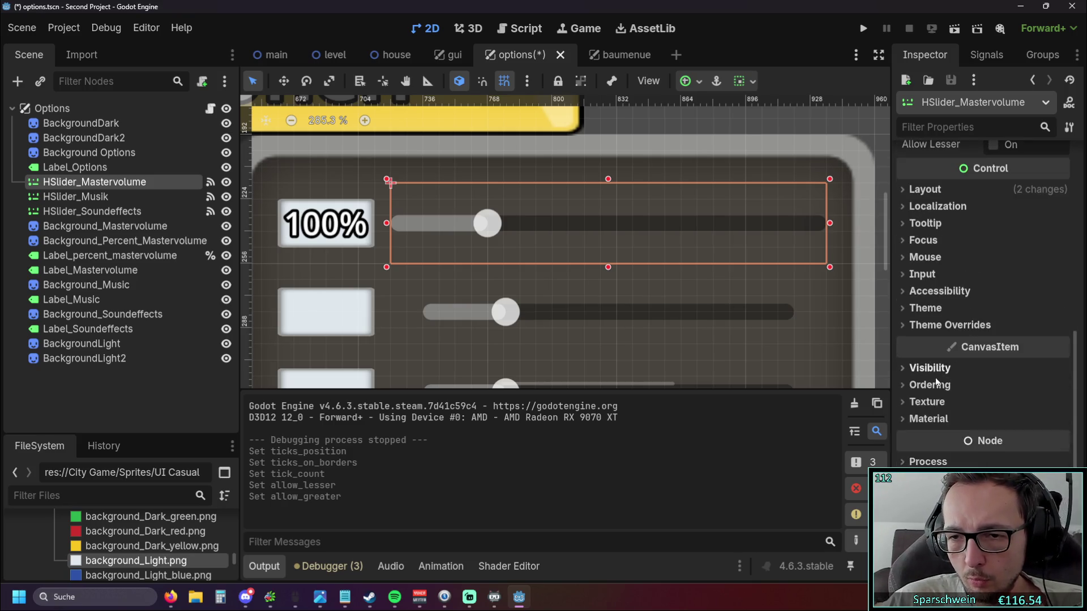
pyautogui.click(929, 385)
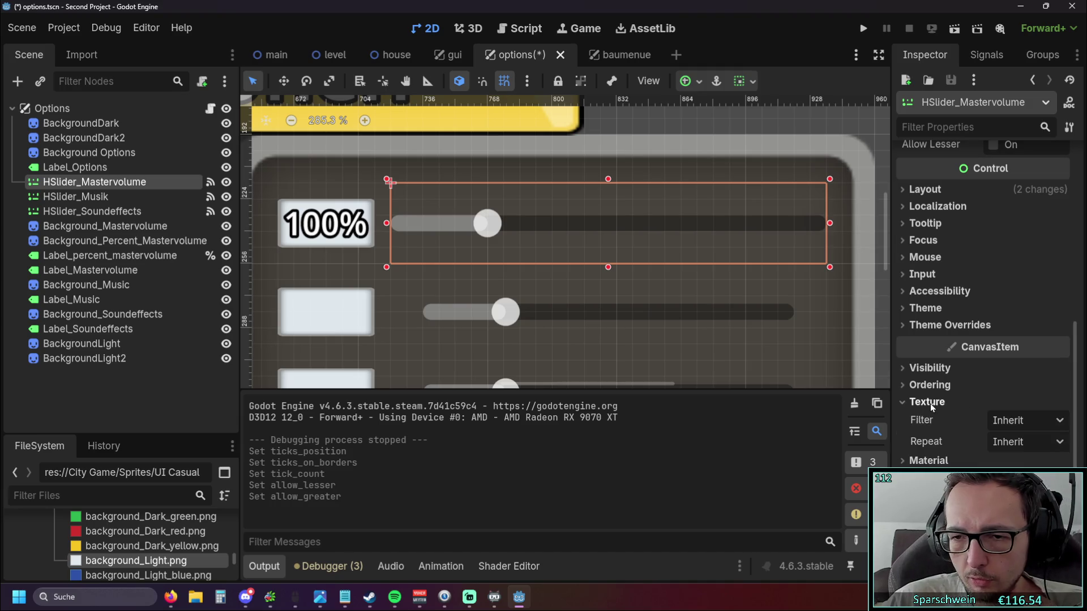
pyautogui.click(1028, 420)
pyautogui.click(988, 456)
pyautogui.click(1010, 422)
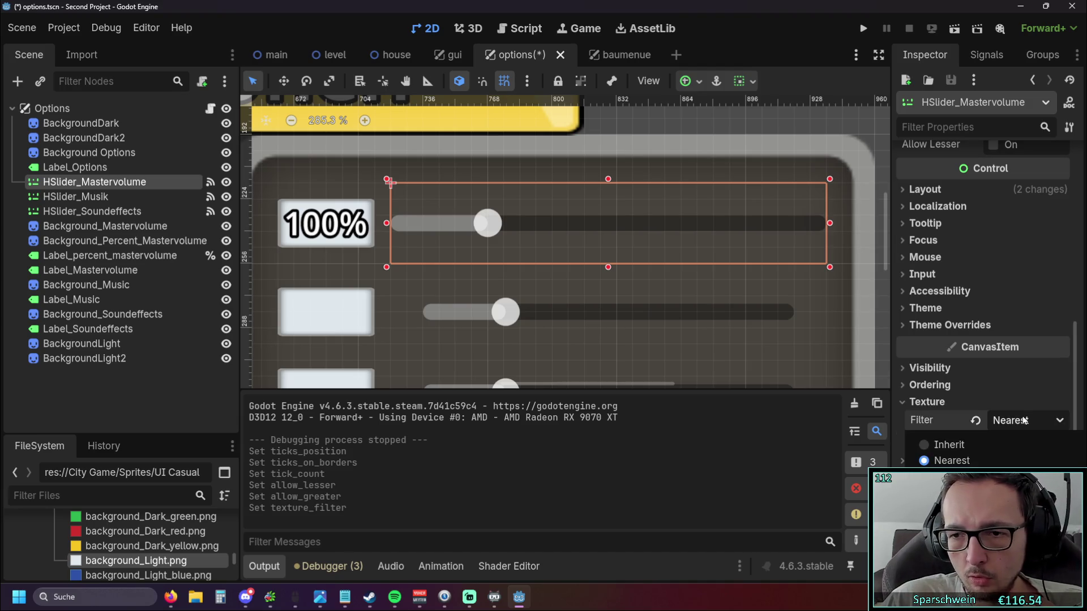
pyautogui.click(995, 451)
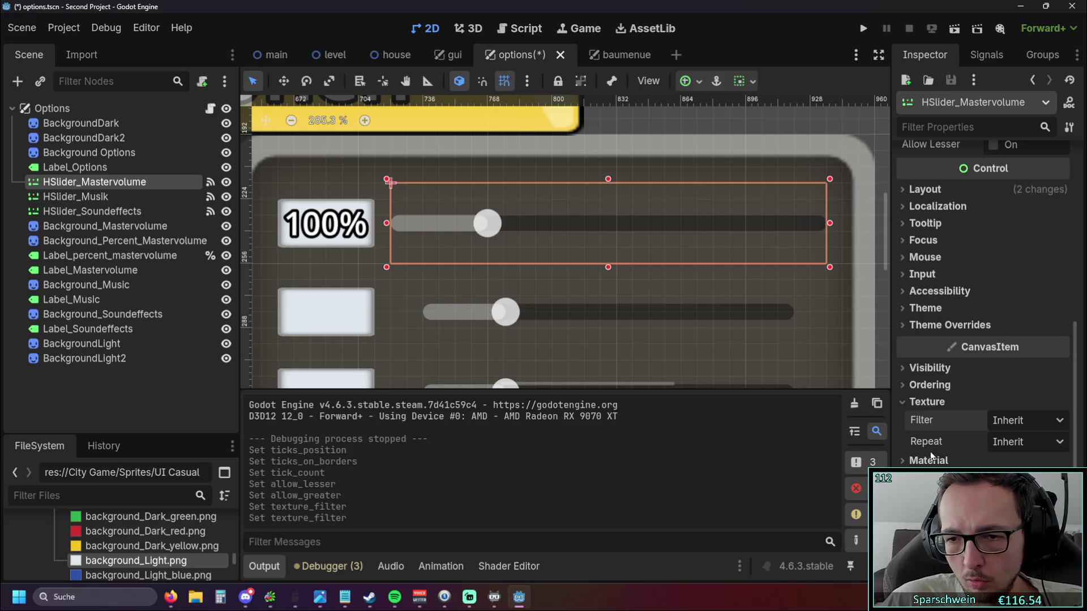
pyautogui.click(924, 402)
pyautogui.scroll(1, 916, 405)
pyautogui.scroll(1, 917, 405)
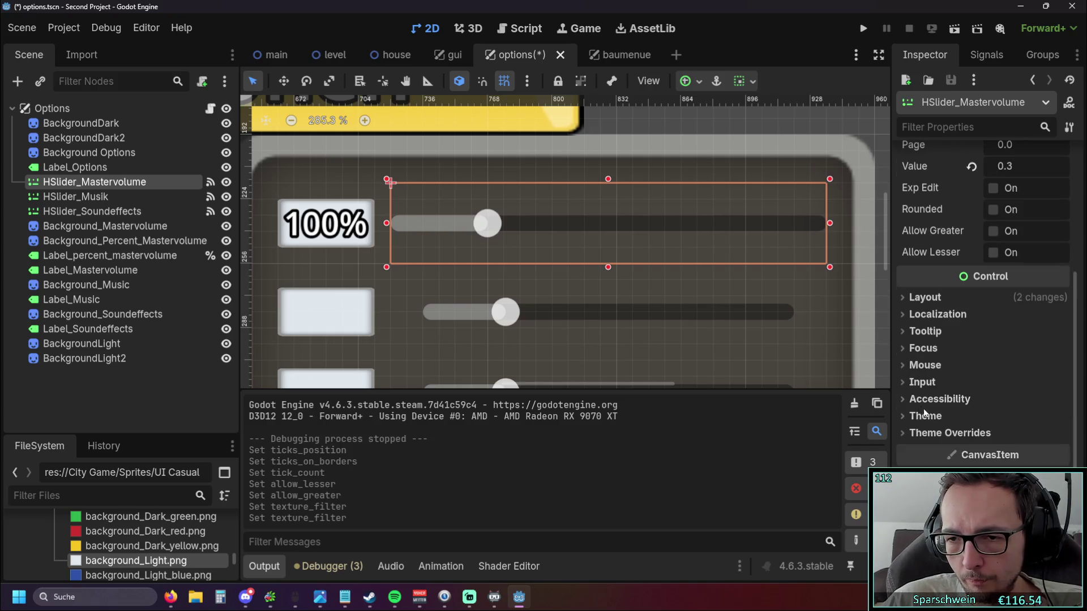
# Browse the master slider's Theme Overrides icons, trying the grabber icon, then collapse them.
pyautogui.click(933, 434)
pyautogui.click(930, 450)
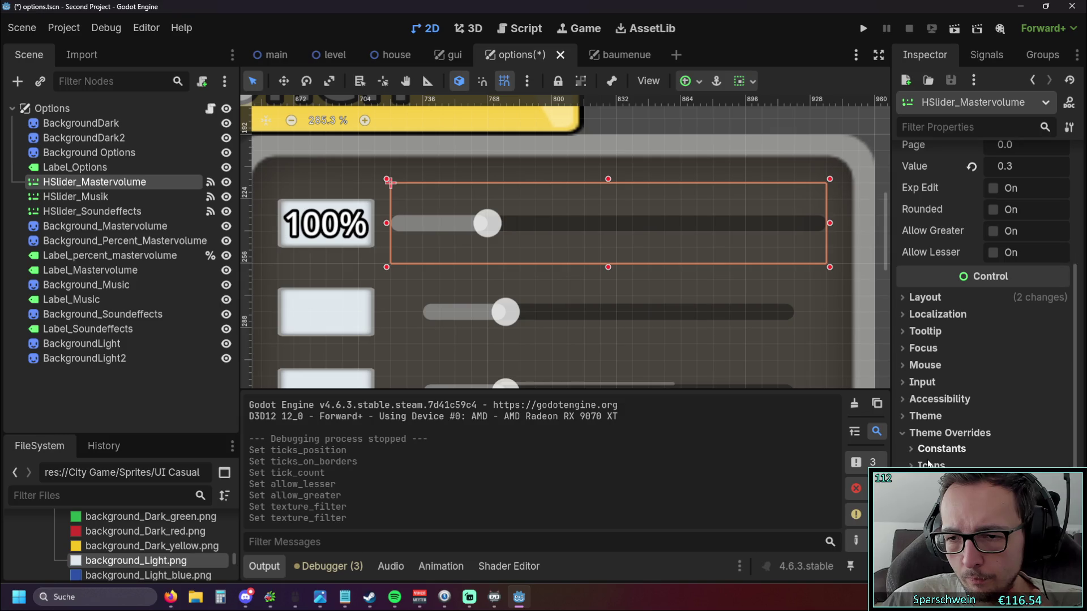
pyautogui.click(930, 466)
pyautogui.scroll(-4, 1002, 402)
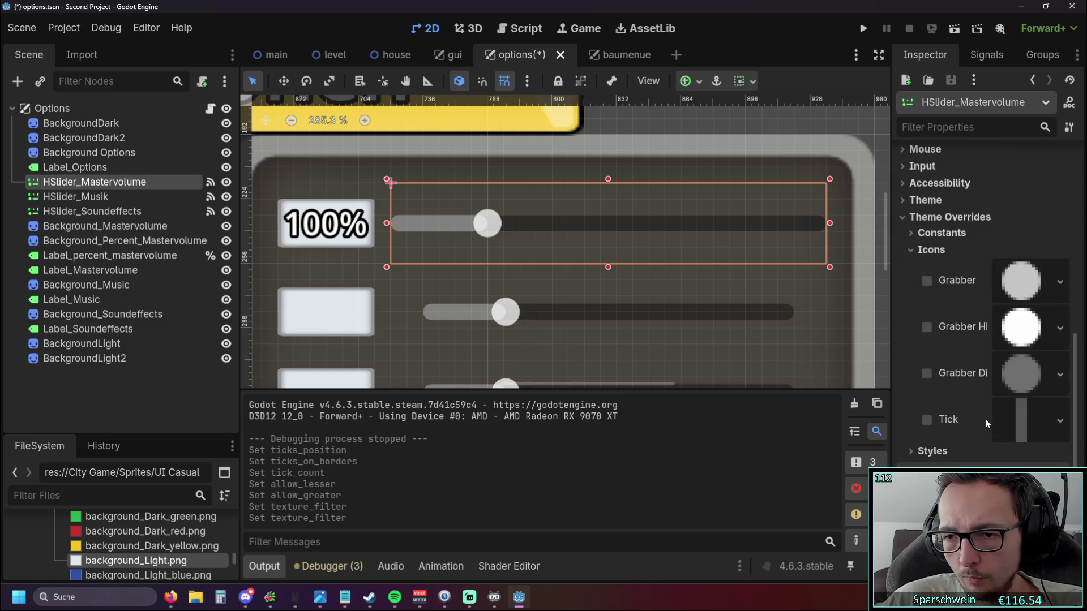
pyautogui.click(928, 328)
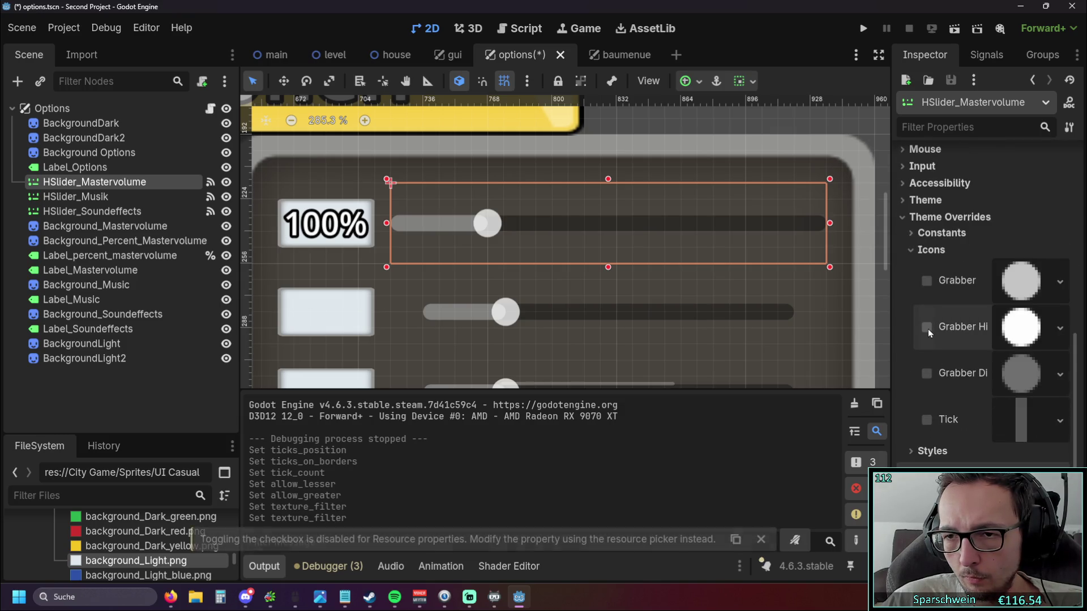
pyautogui.click(914, 249)
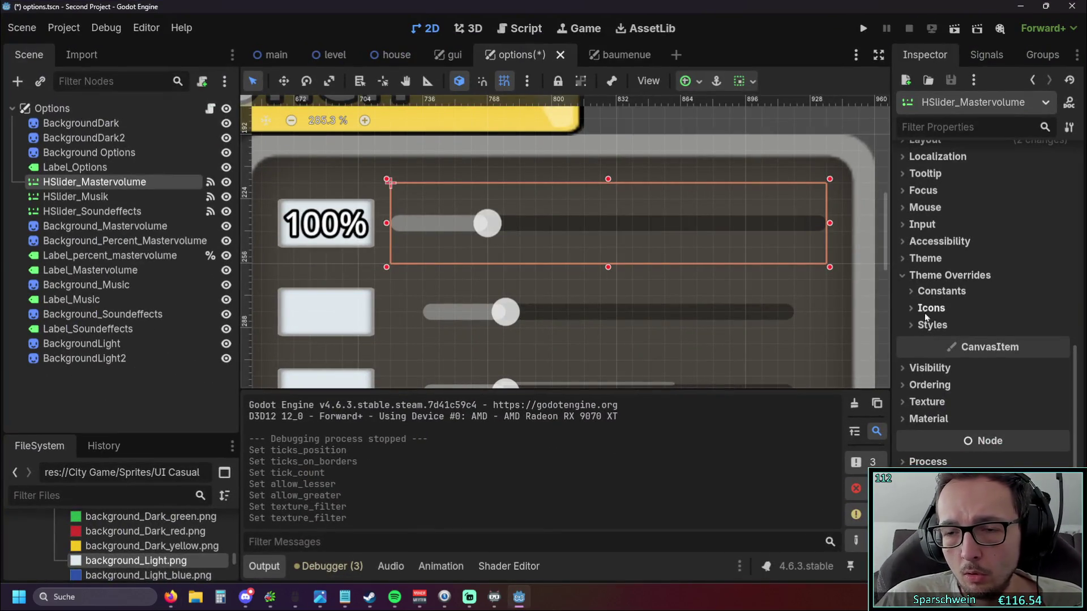
pyautogui.click(907, 324)
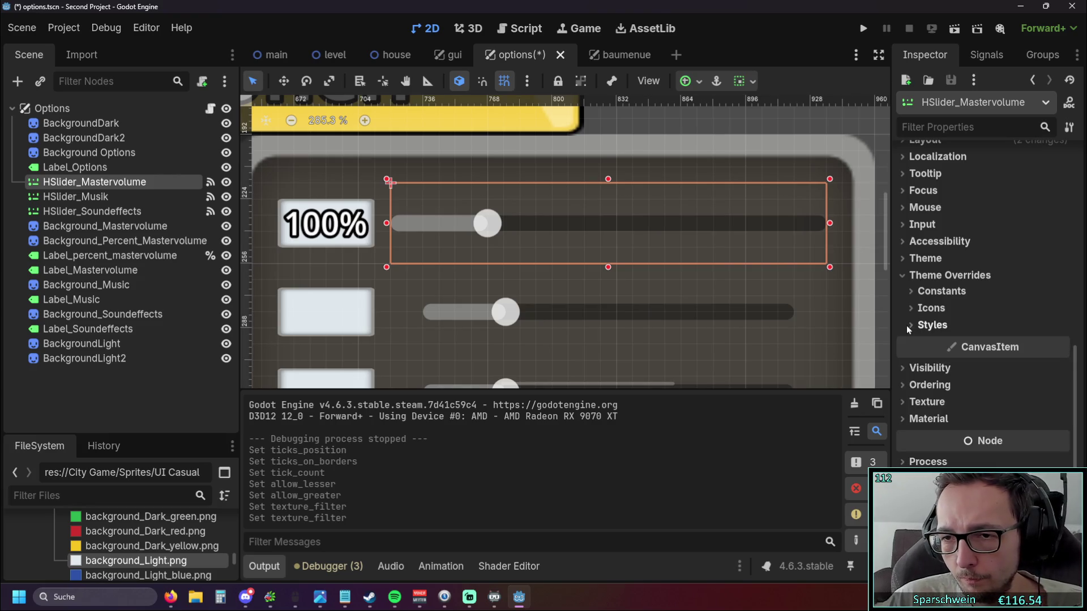
pyautogui.click(906, 277)
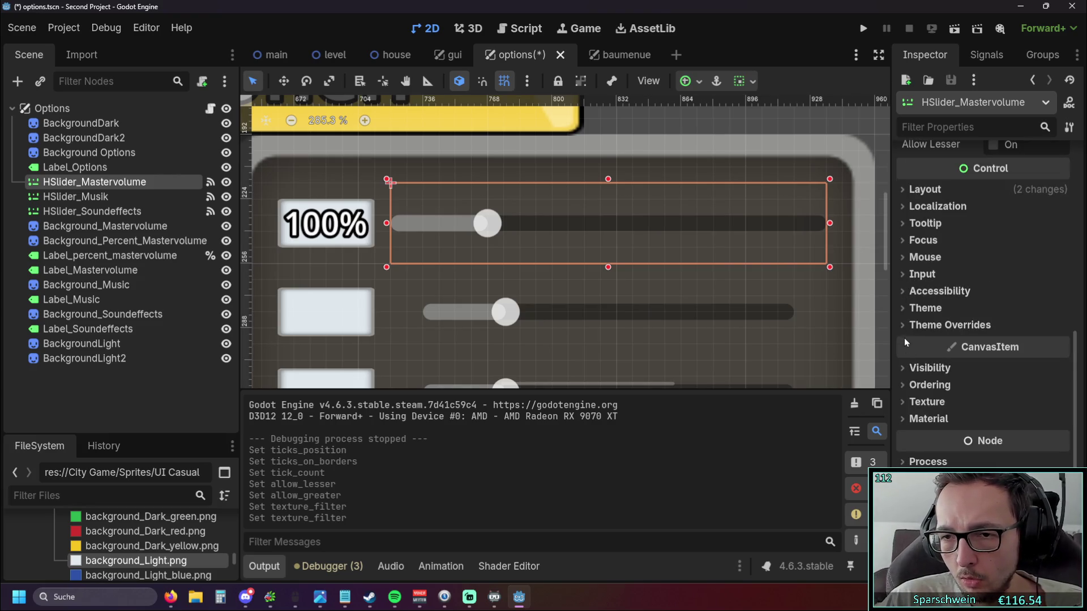
# Inspect the Slider StyleBox under Styles, leave it default, and expand the Constants overrides.
pyautogui.click(901, 325)
pyautogui.click(911, 374)
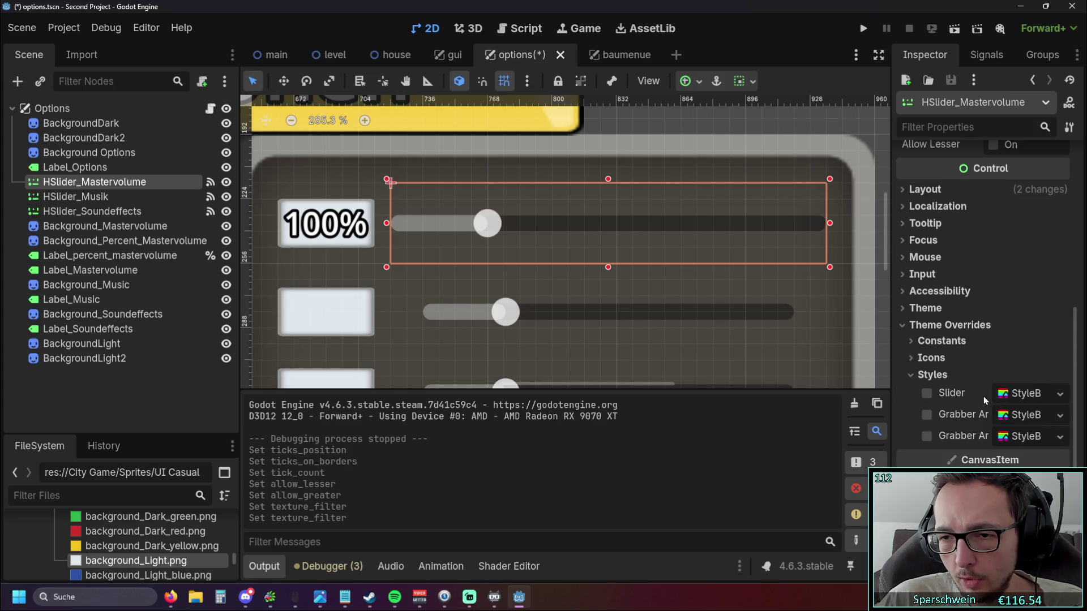
pyautogui.click(1041, 395)
pyautogui.scroll(-2, 1035, 338)
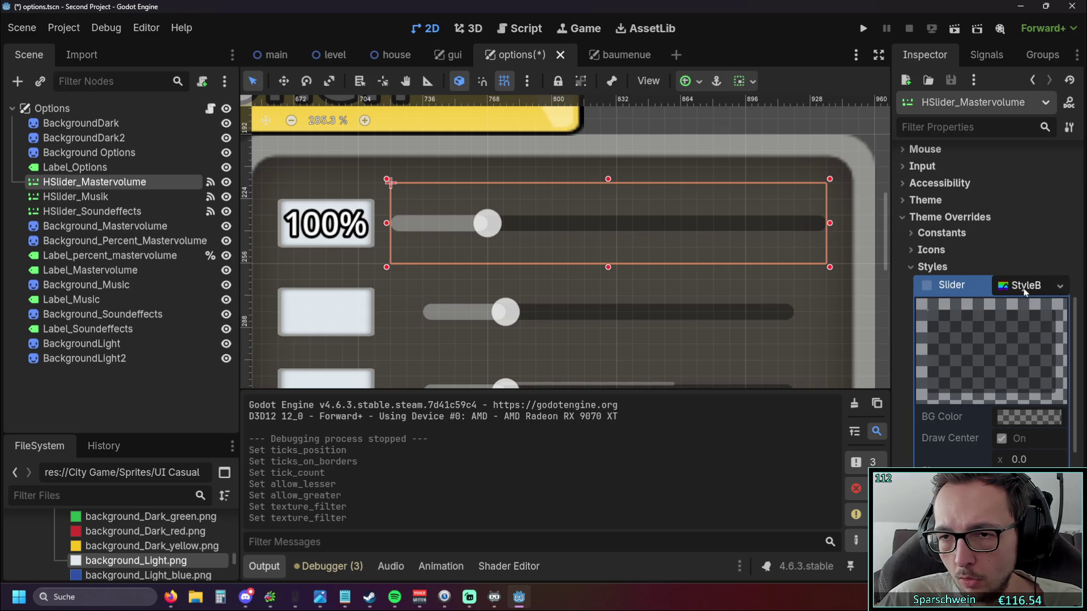
pyautogui.click(1010, 282)
pyautogui.click(928, 310)
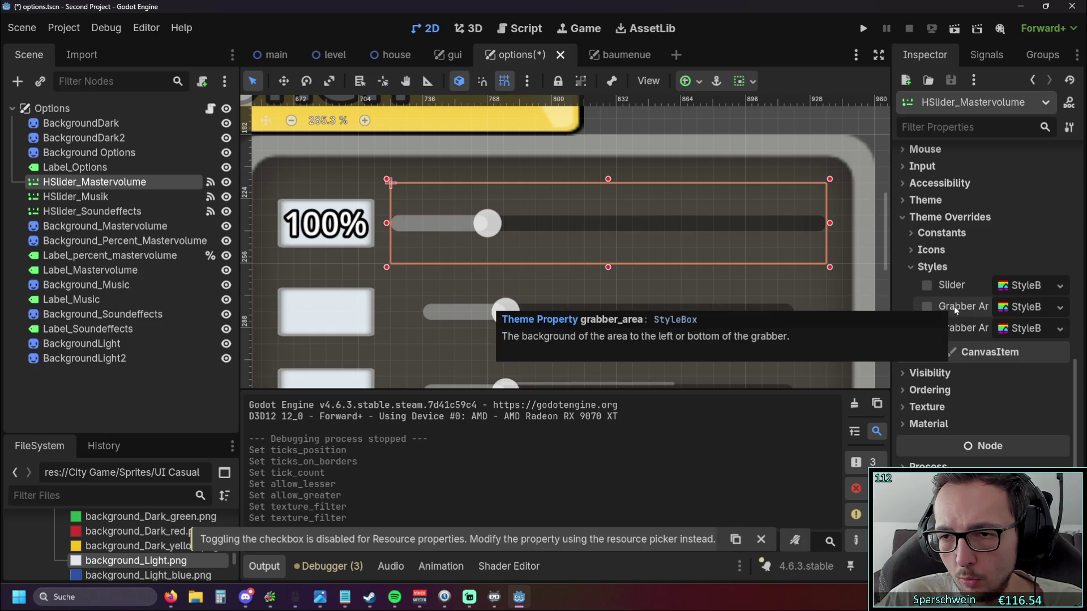
pyautogui.click(933, 270)
pyautogui.click(931, 292)
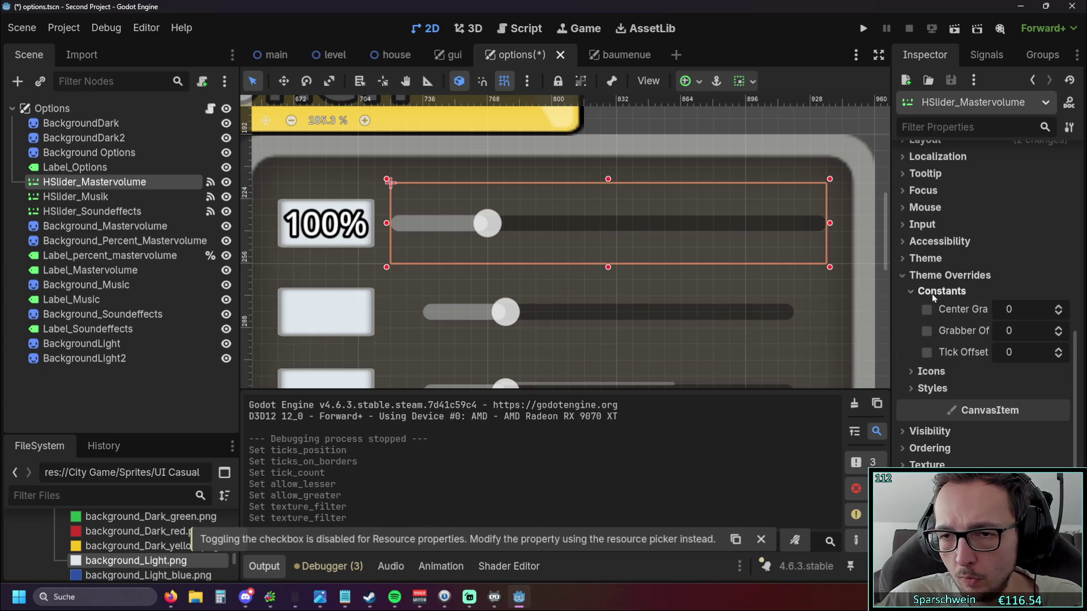
pyautogui.click(1059, 331)
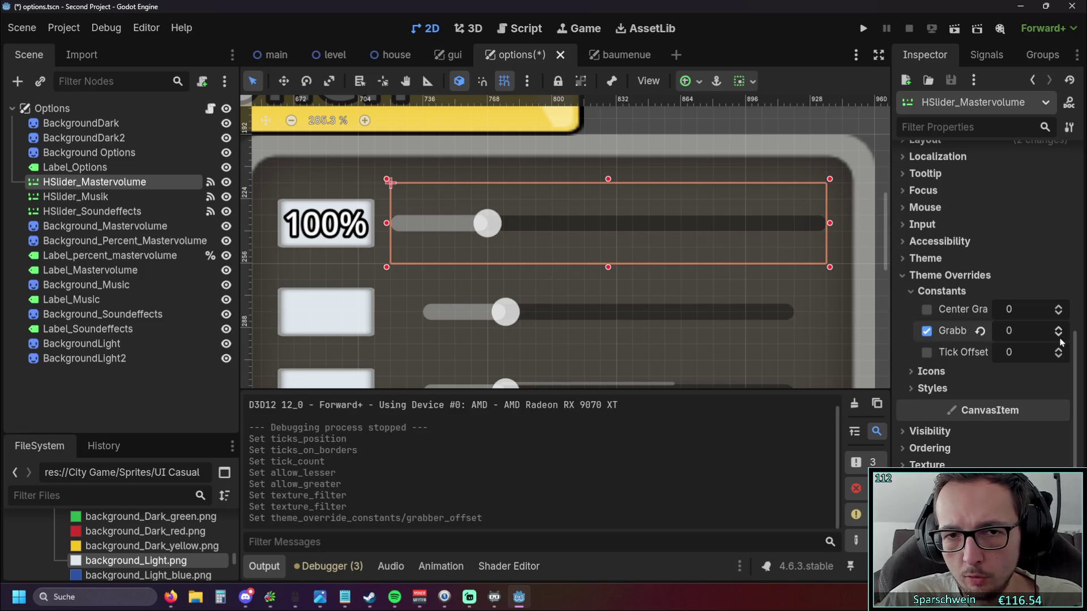
pyautogui.click(1059, 349)
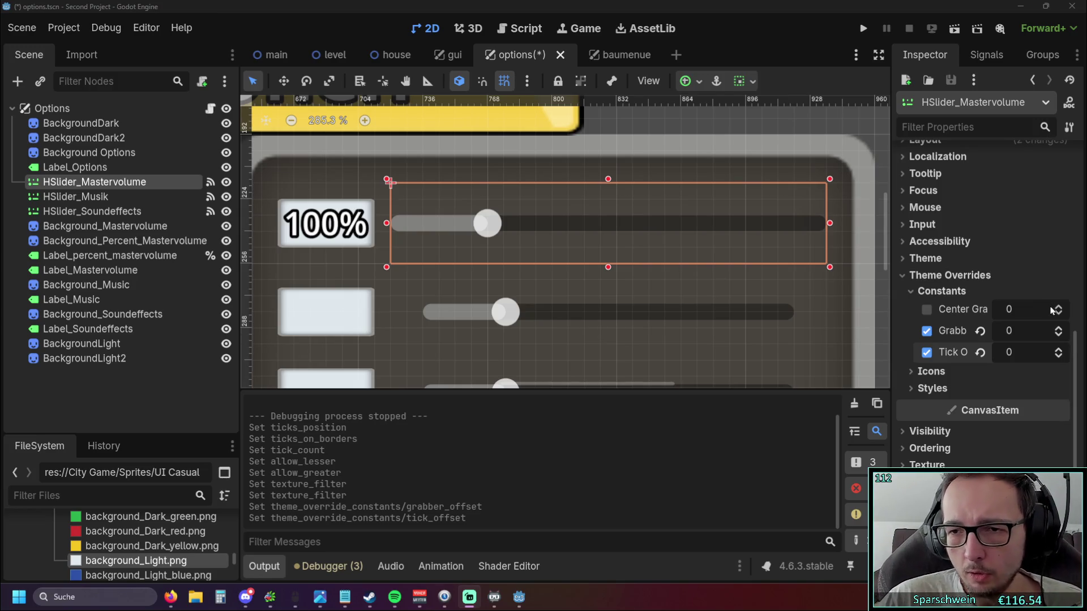
pyautogui.click(926, 330)
pyautogui.click(926, 351)
pyautogui.click(926, 309)
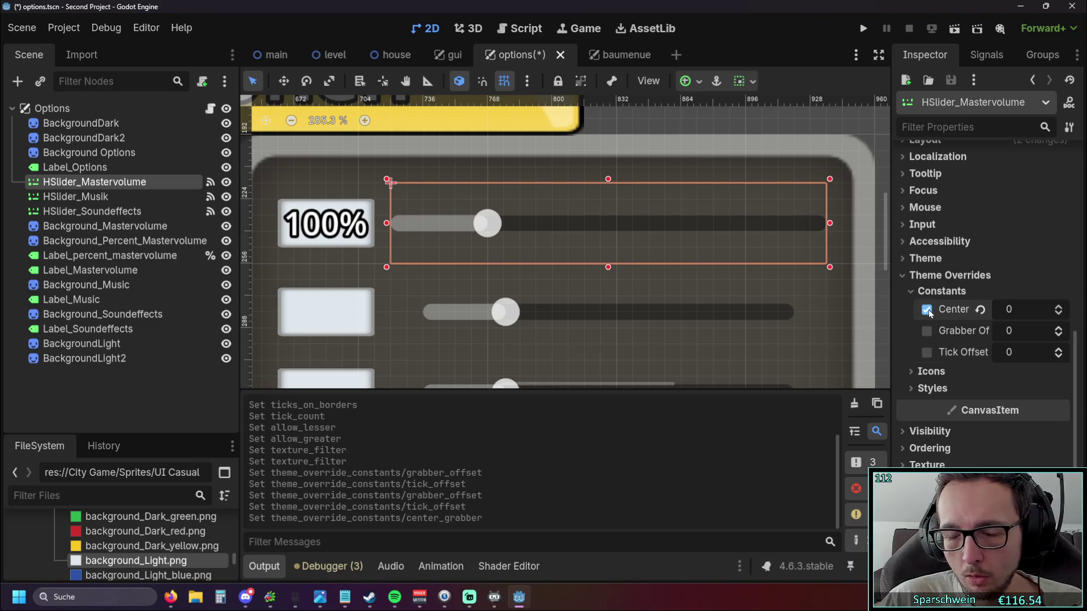
pyautogui.click(926, 309)
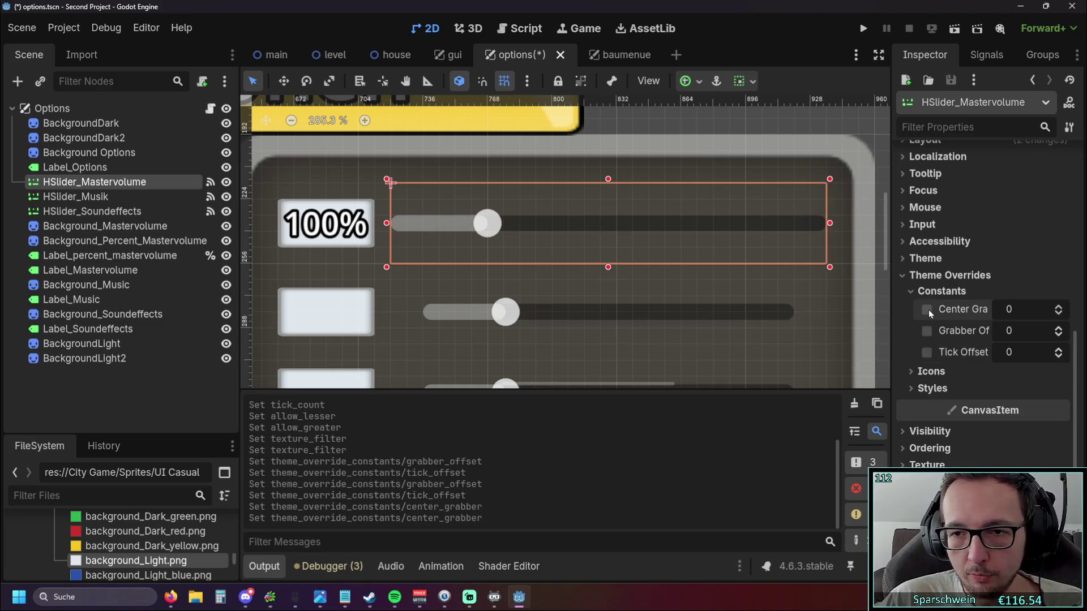
pyautogui.click(909, 290)
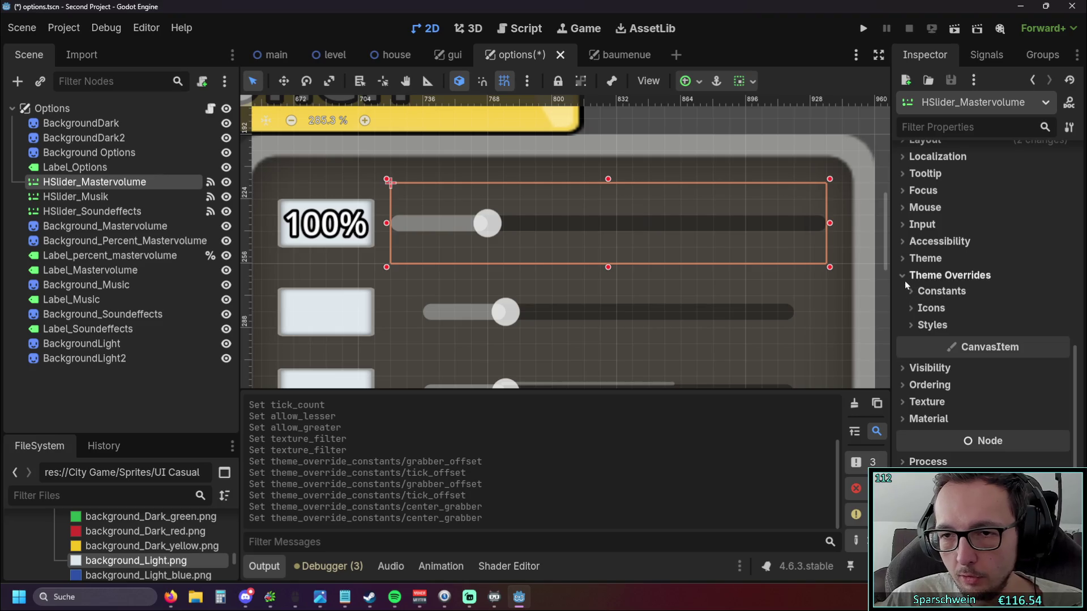
pyautogui.click(905, 258)
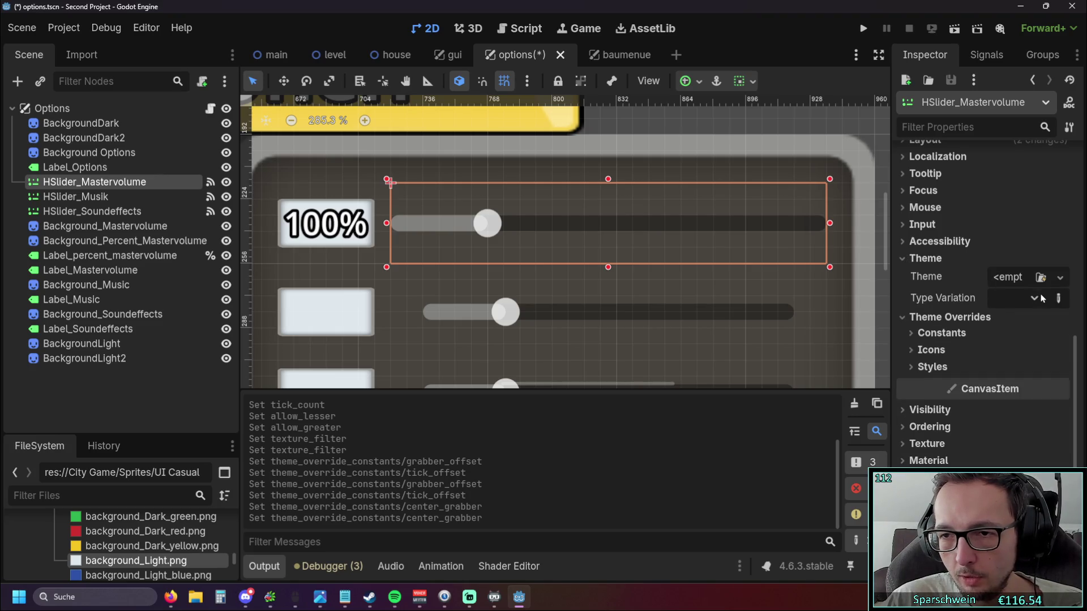
pyautogui.click(908, 259)
pyautogui.click(907, 247)
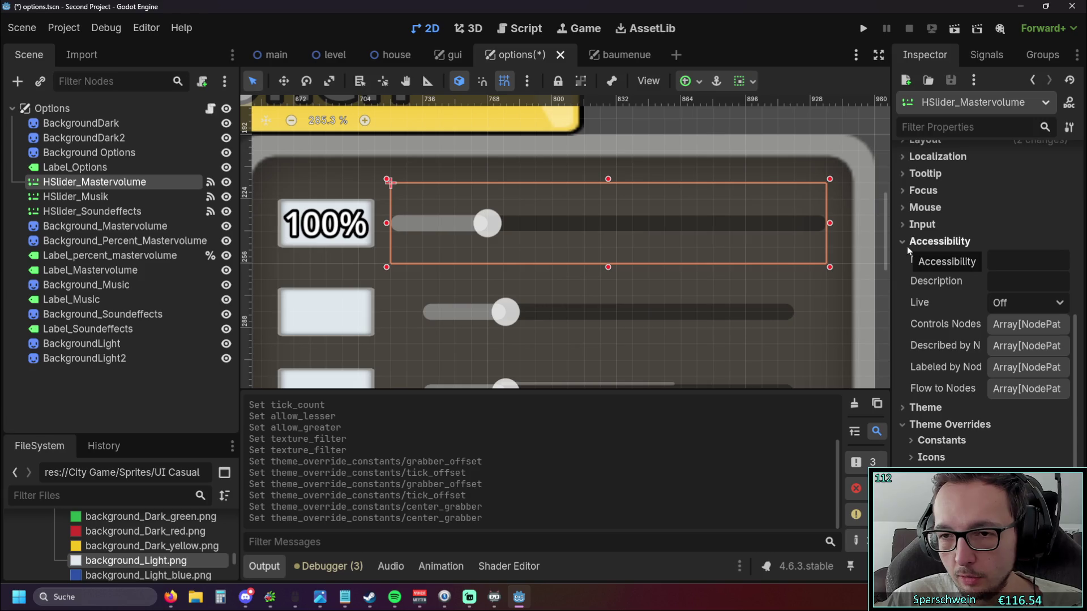
pyautogui.click(908, 246)
pyautogui.click(912, 227)
pyautogui.click(911, 209)
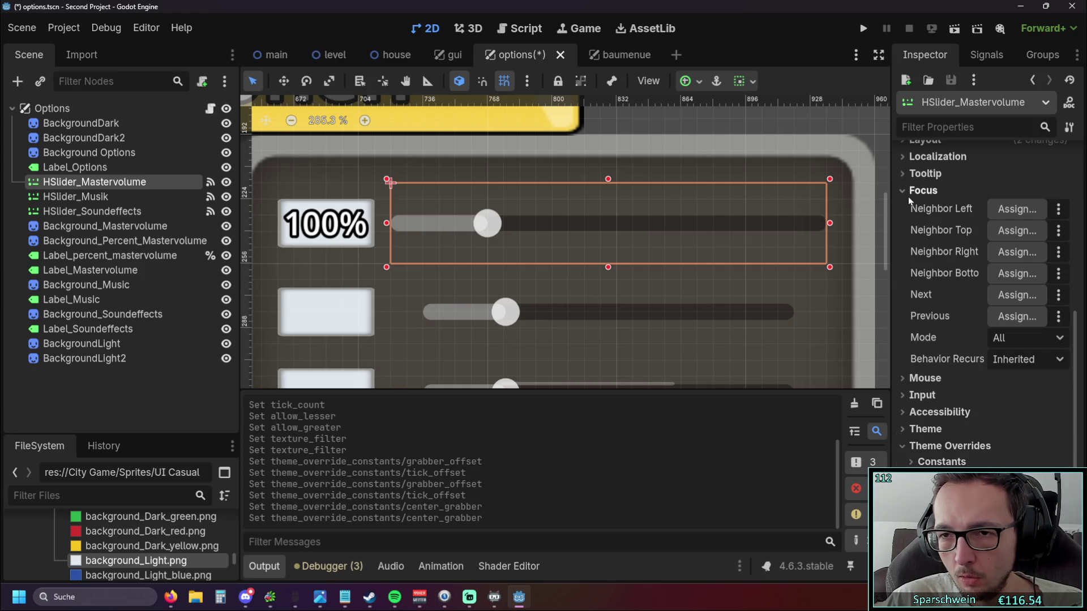
pyautogui.click(907, 196)
pyautogui.click(910, 309)
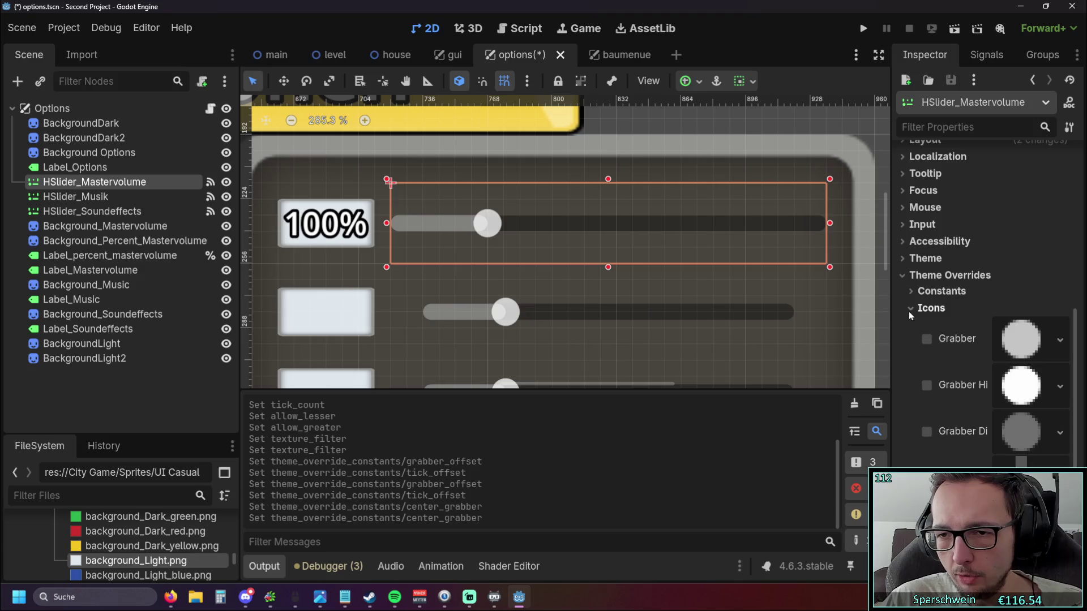
pyautogui.click(1060, 385)
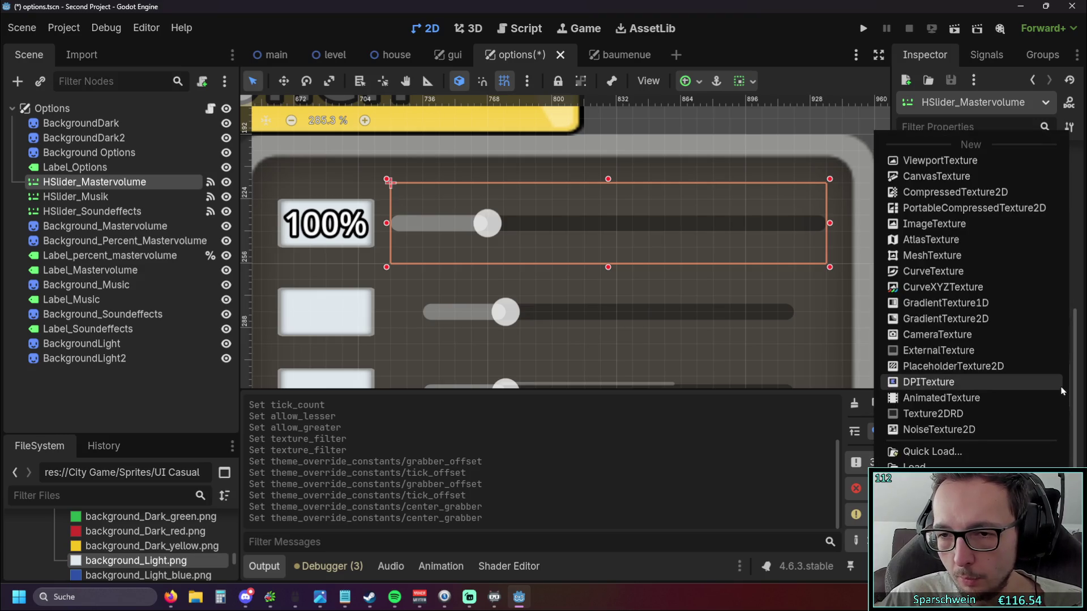
pyautogui.click(808, 418)
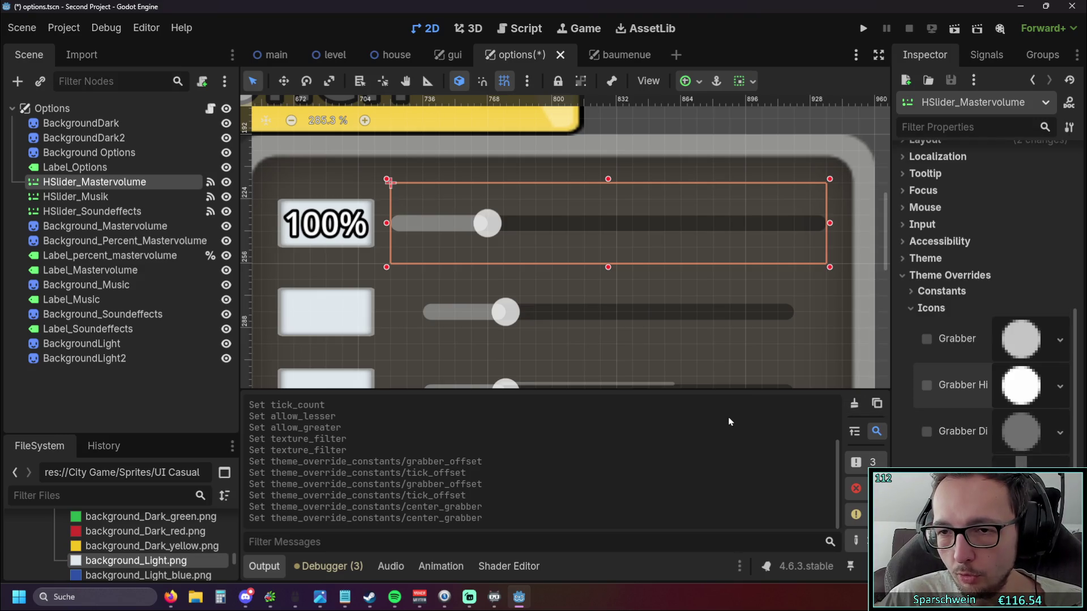
pyautogui.click(910, 308)
pyautogui.click(913, 330)
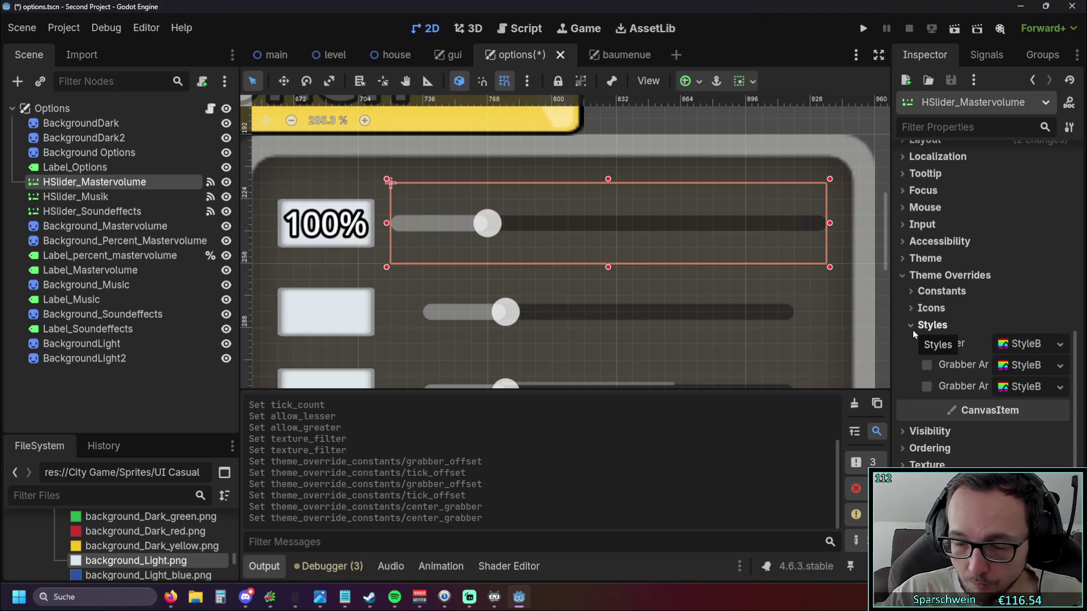
pyautogui.click(930, 344)
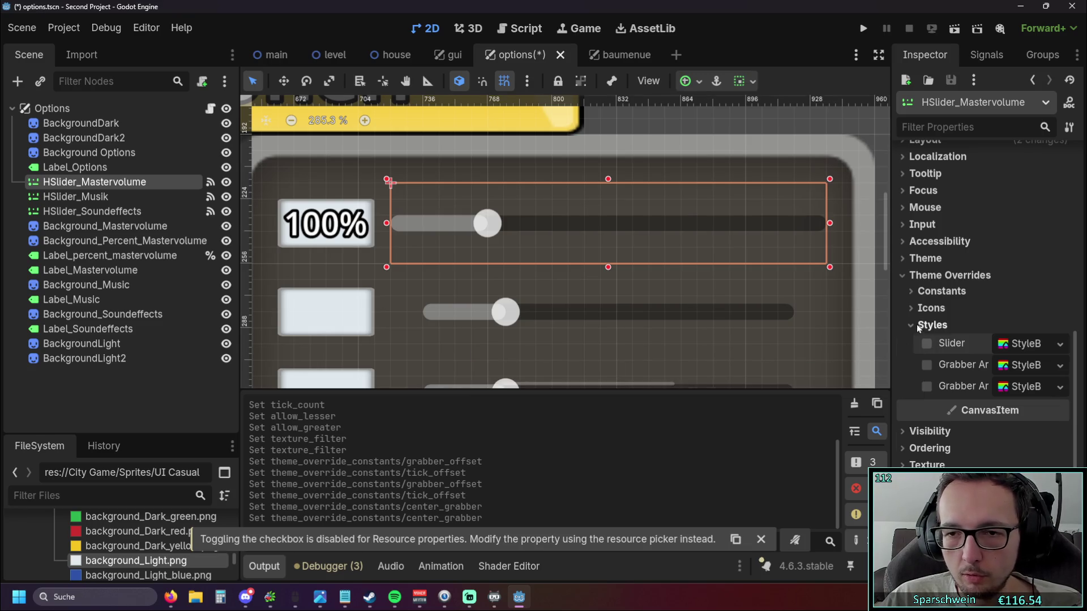
pyautogui.click(918, 325)
pyautogui.scroll(5, 937, 346)
pyautogui.click(793, 328)
pyautogui.scroll(-3, 764, 289)
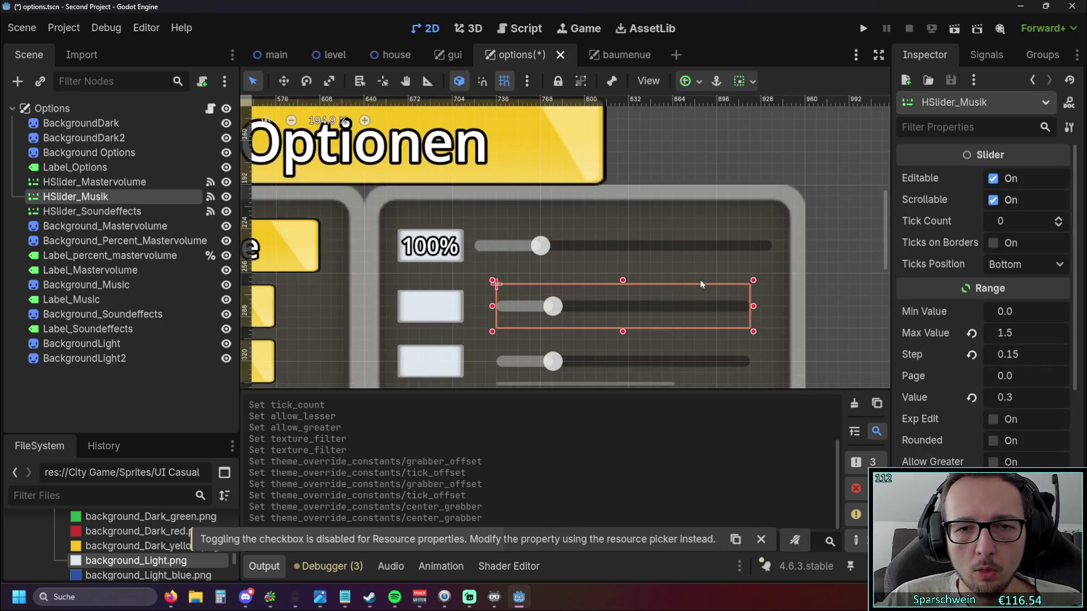
pyautogui.click(832, 238)
pyautogui.scroll(-2, 832, 213)
pyautogui.hscroll(-3, 721, 229)
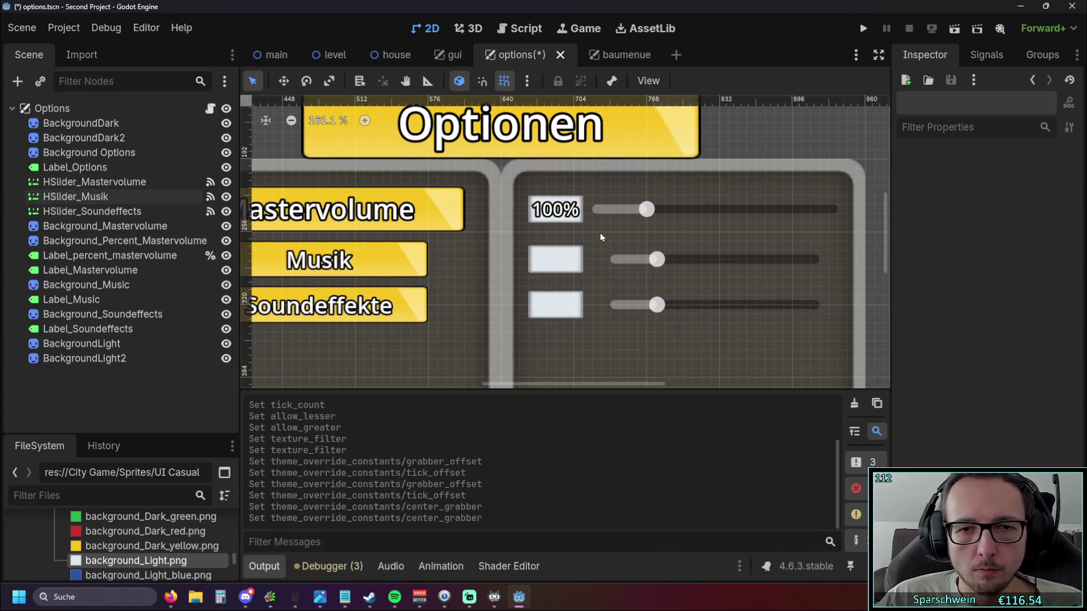
pyautogui.hscroll(1, 650, 226)
pyautogui.scroll(2, 626, 221)
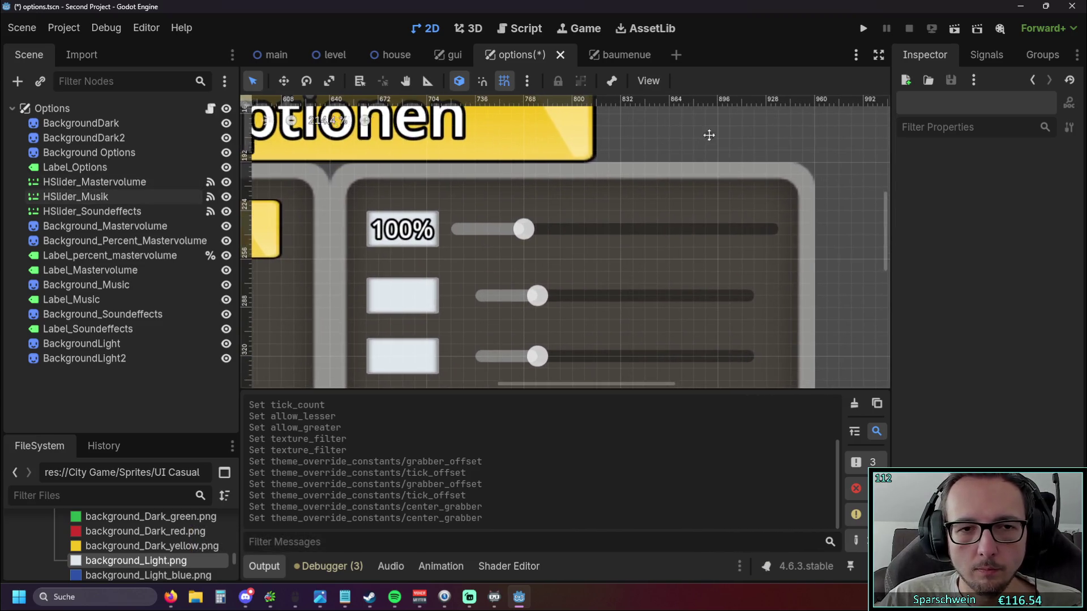
pyautogui.hscroll(-3, 523, 249)
pyautogui.hscroll(2, 679, 253)
pyautogui.scroll(2, 636, 246)
pyautogui.hscroll(1, 614, 250)
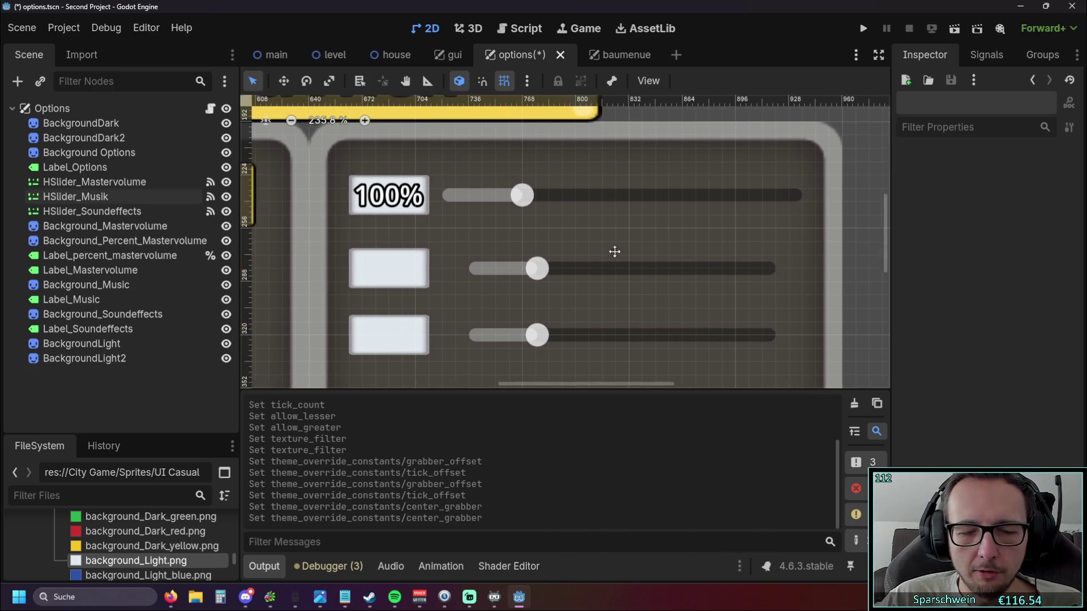
pyautogui.click(523, 198)
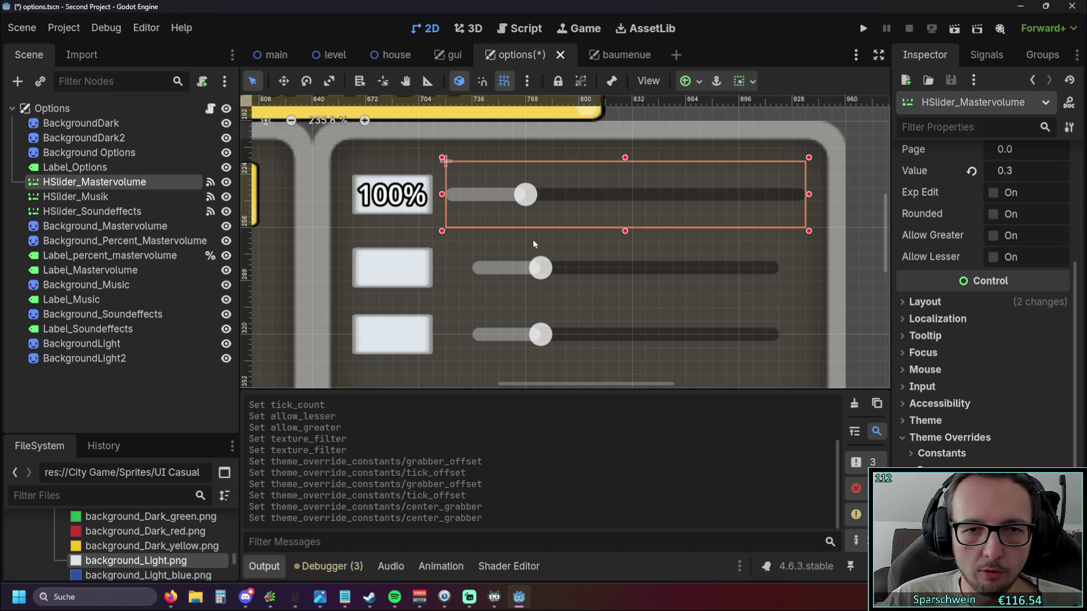
pyautogui.click(539, 267)
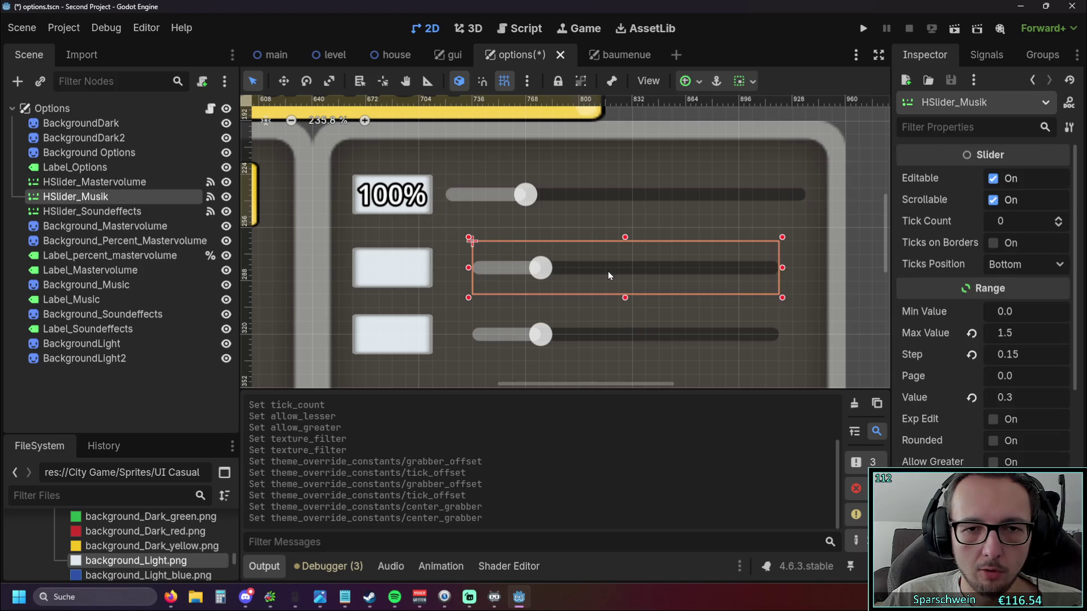
pyautogui.scroll(-3, 570, 258)
pyautogui.click(655, 146)
pyautogui.scroll(1, 669, 159)
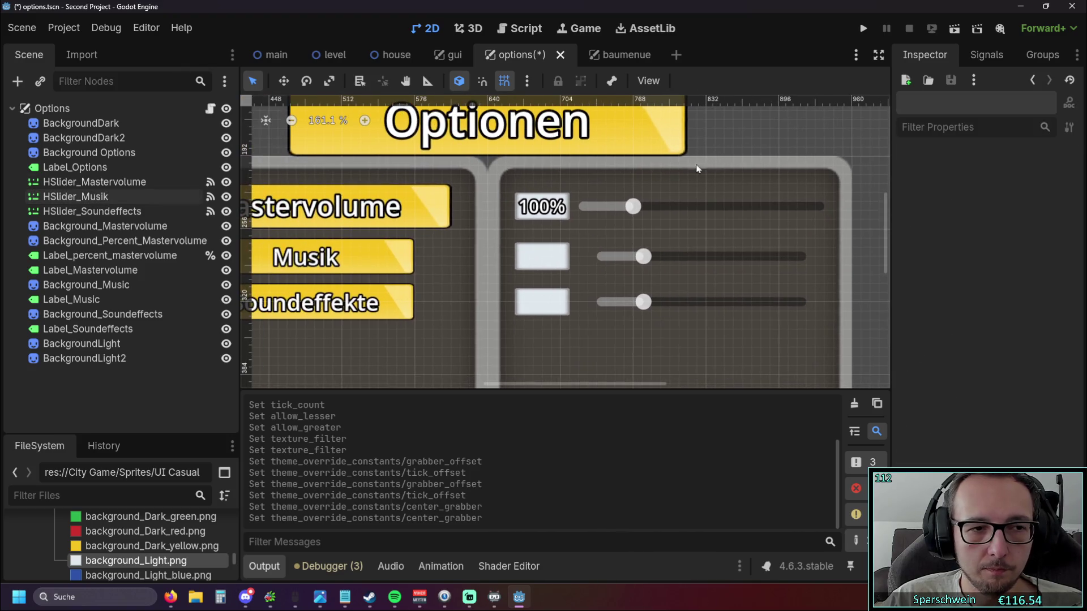
# Rename BackgroundLight to Background_percent_music.
pyautogui.click(101, 344)
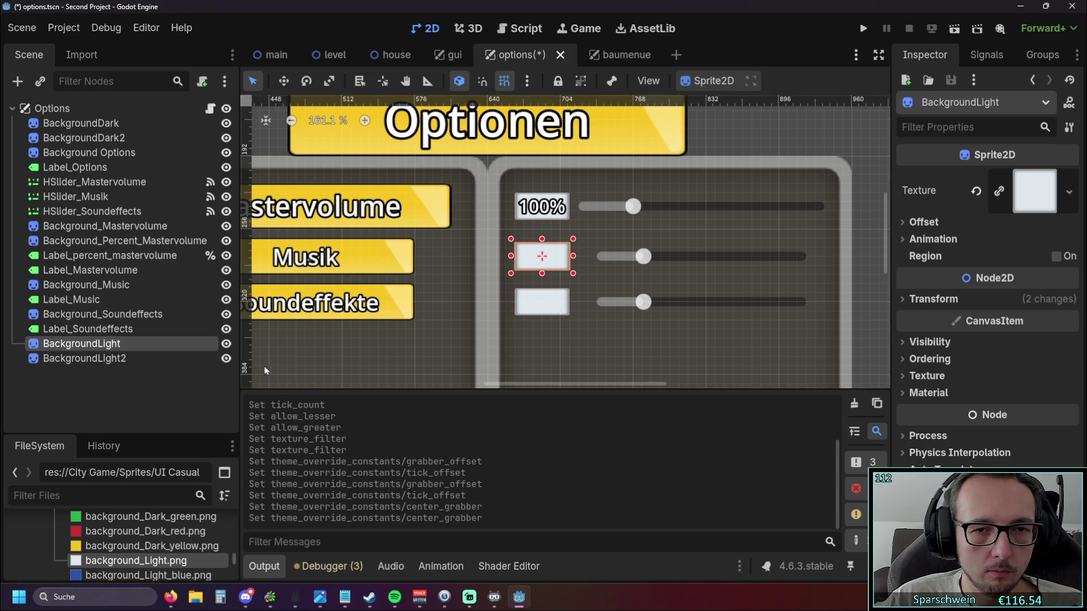
pyautogui.doubleClick(128, 345)
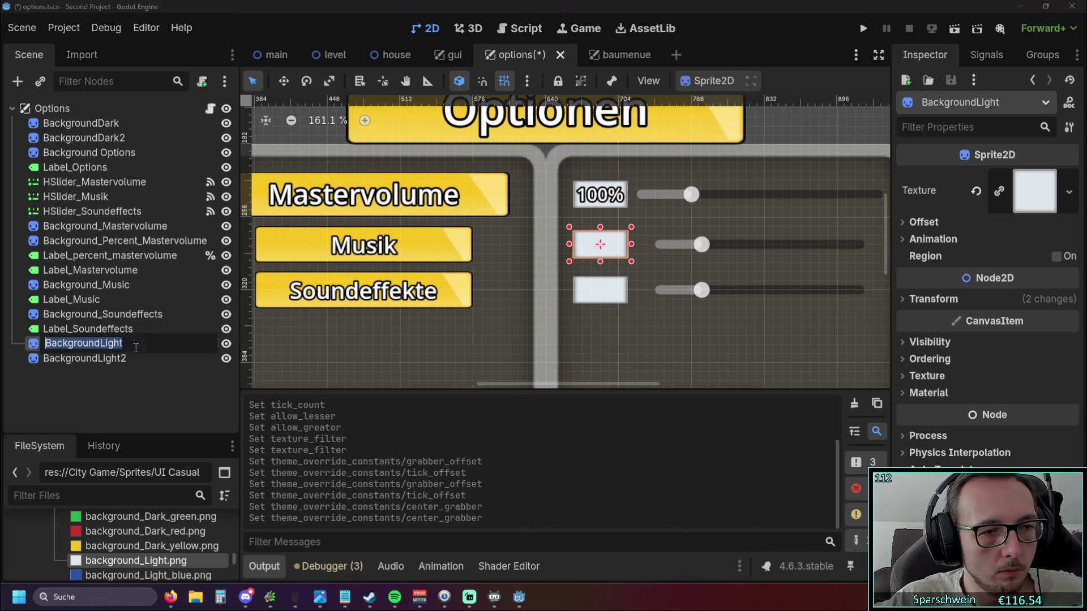
pyautogui.write('Back')
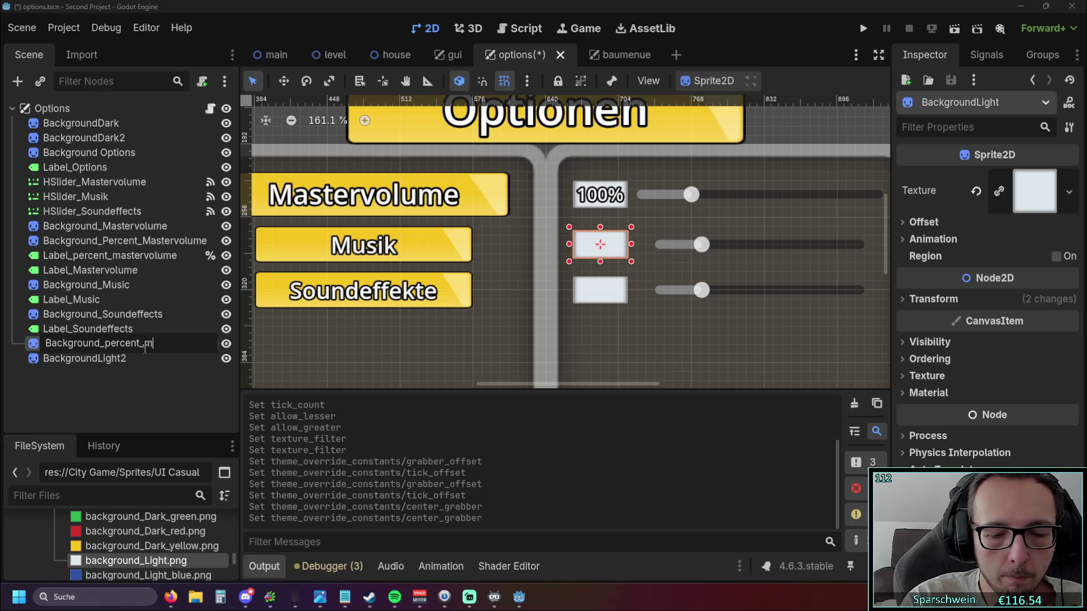
pyautogui.press('Return')
# Rename BackgroundLight2 to Background_percent_soundeffects and move it next to Background_Soundeffects.
pyautogui.click(101, 361)
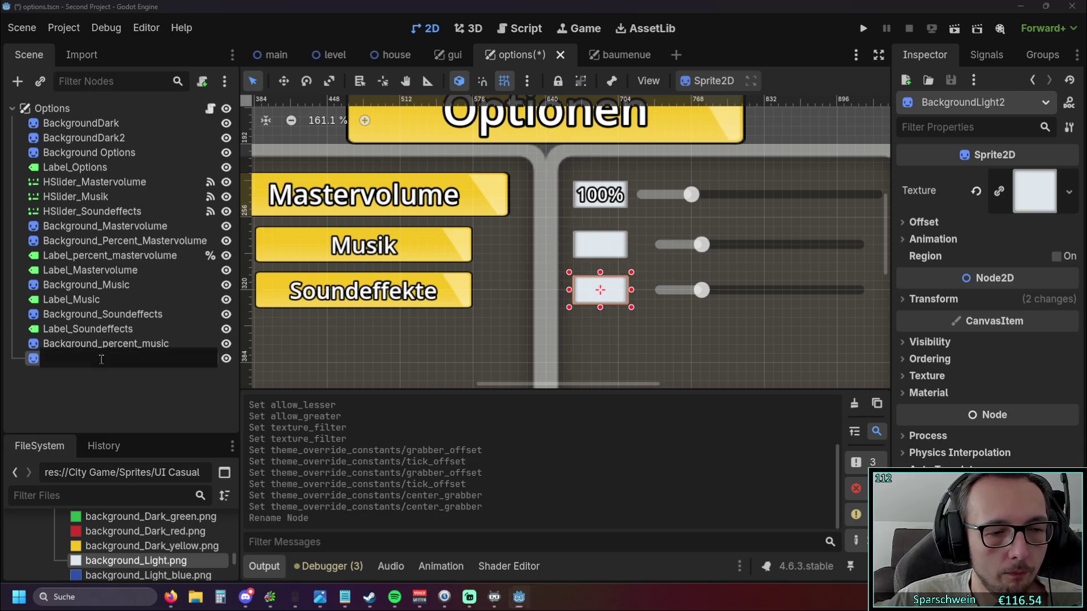
pyautogui.doubleClick(102, 359)
pyautogui.write('back')
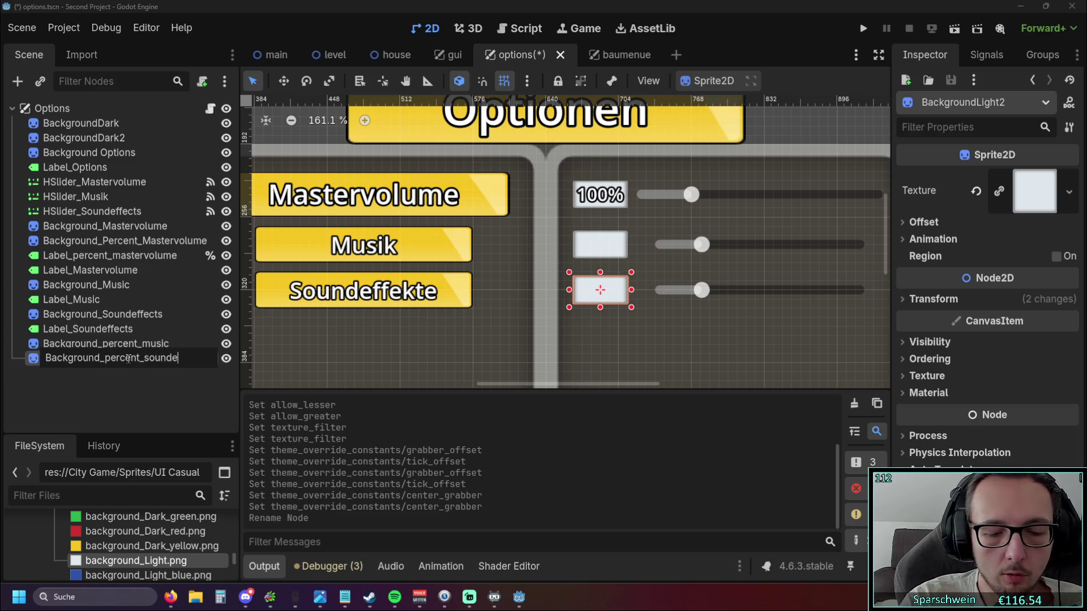
pyautogui.press('Return')
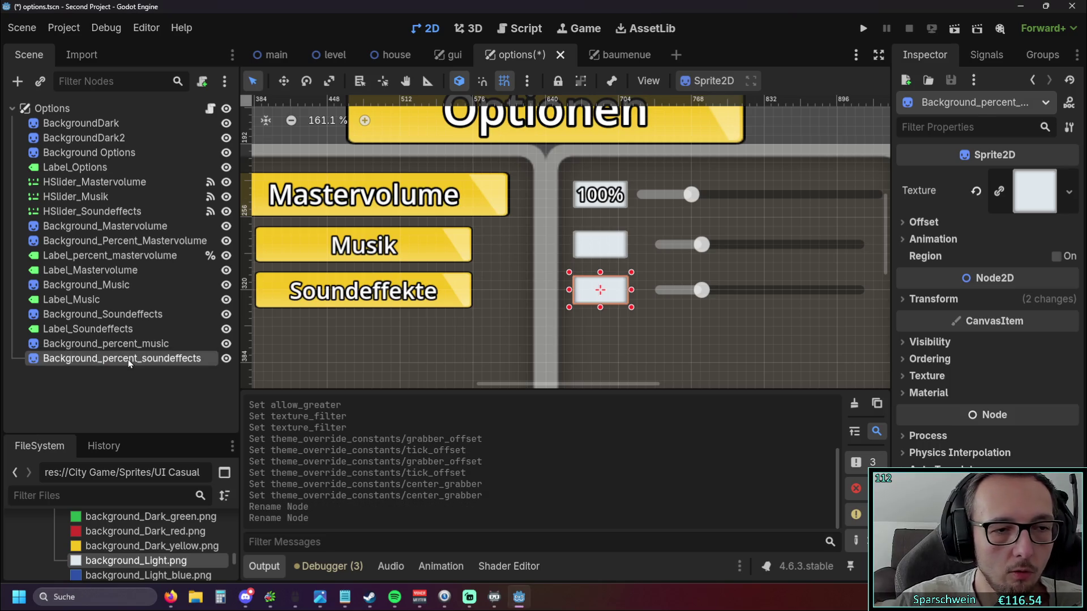
pyautogui.moveTo(113, 359); pyautogui.dragTo(111, 292)
# Look through the scene tree context menus, including the master slider's, without changing anything.
pyautogui.click(98, 377)
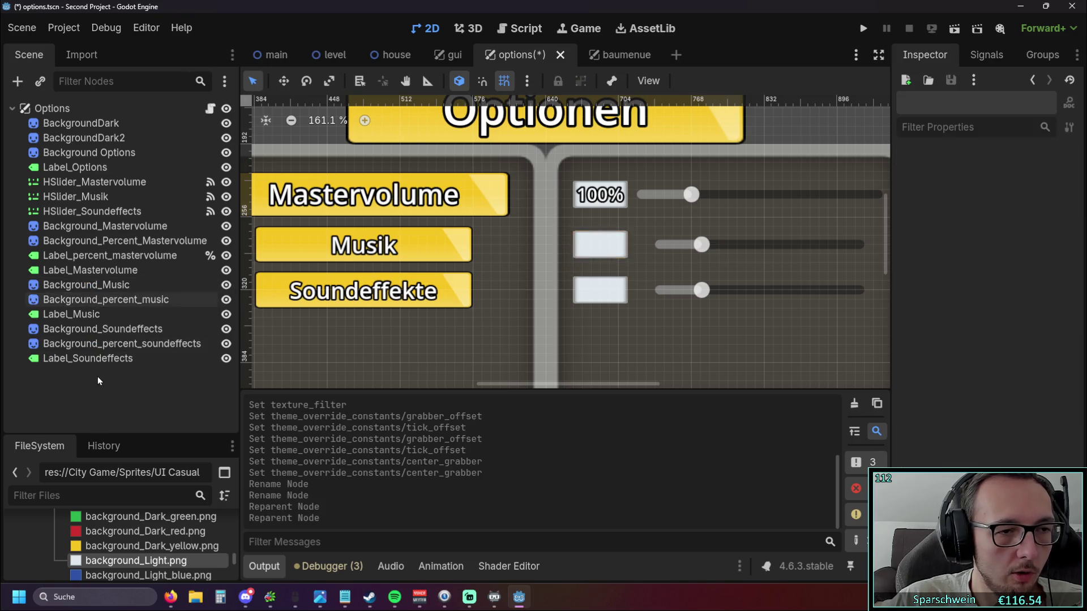
pyautogui.rightClick(96, 382)
pyautogui.click(56, 381)
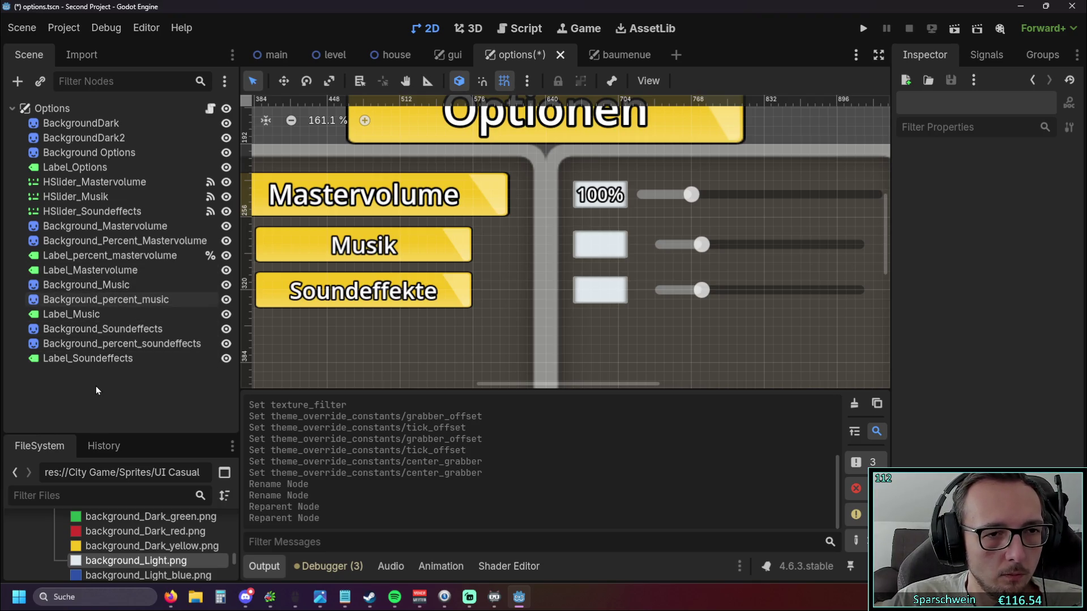
pyautogui.rightClick(96, 386)
pyautogui.click(64, 379)
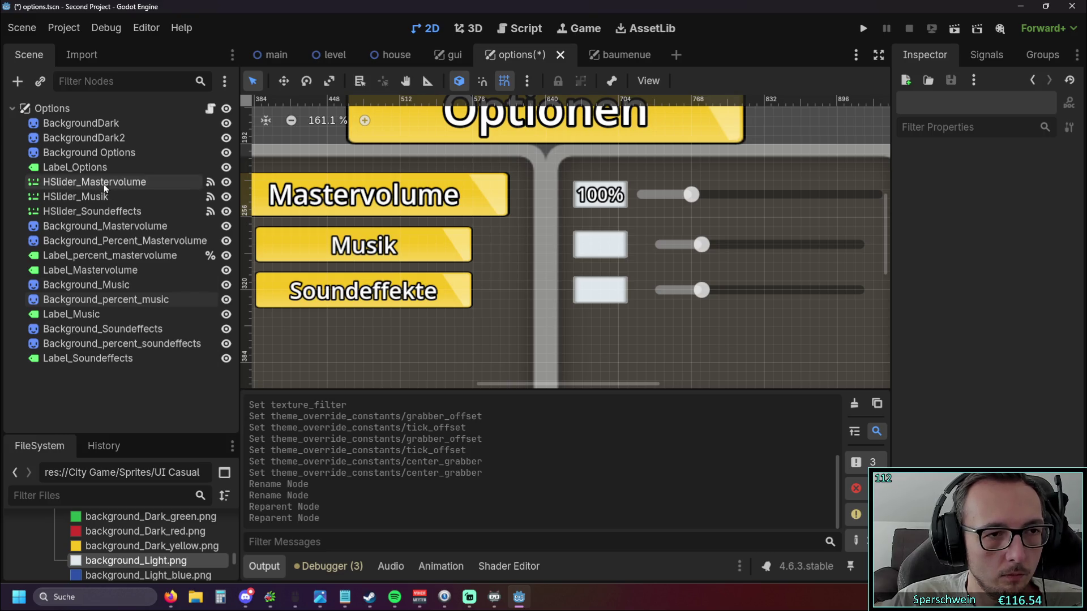
pyautogui.click(98, 183)
pyautogui.rightClick(98, 182)
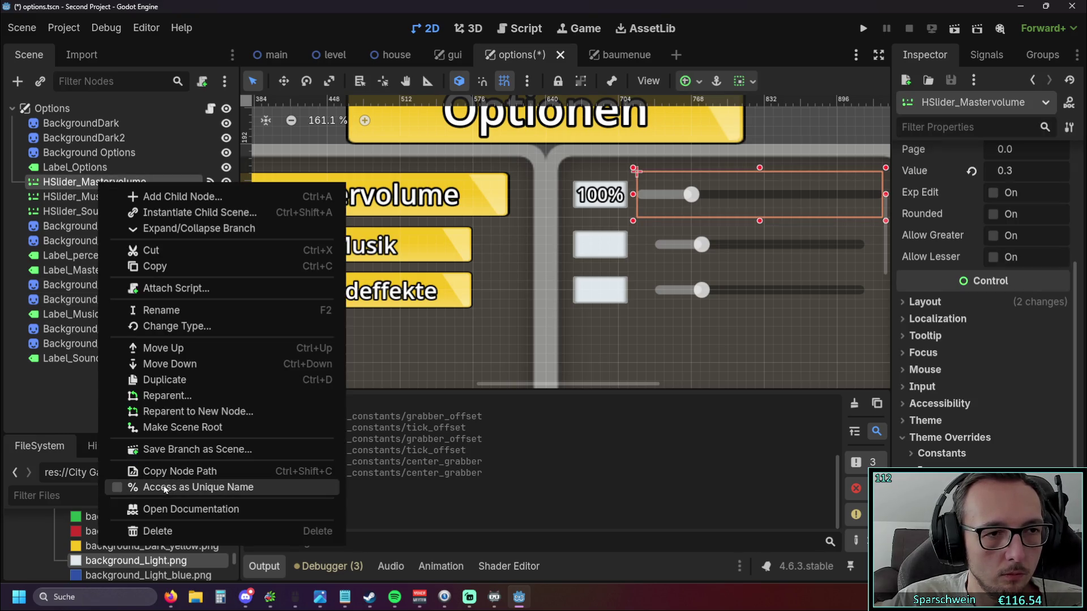
pyautogui.click(59, 397)
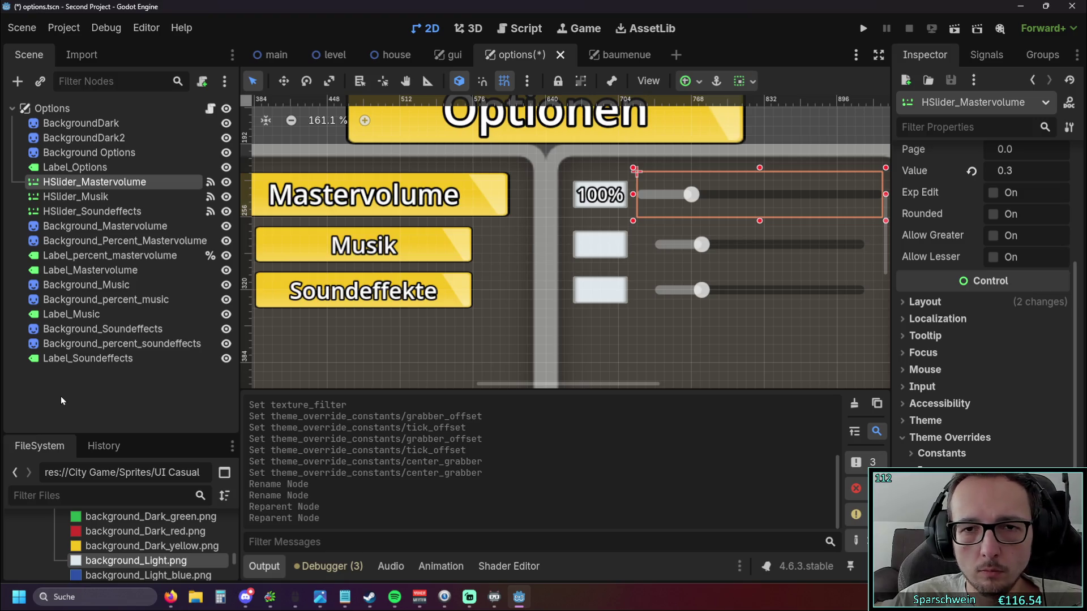
# Deselect and choose Add Child Node from empty Scene dock space.
pyautogui.click(60, 397)
pyautogui.rightClick(90, 395)
pyautogui.click(103, 405)
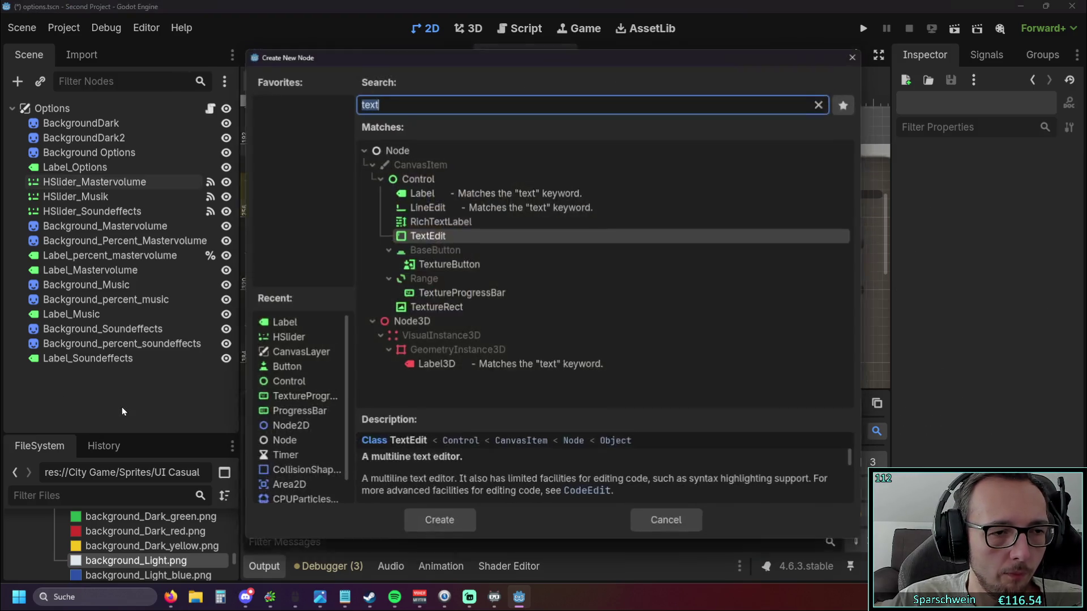
# Create a Label node and rename it Label_percent_music.
pyautogui.click(449, 191)
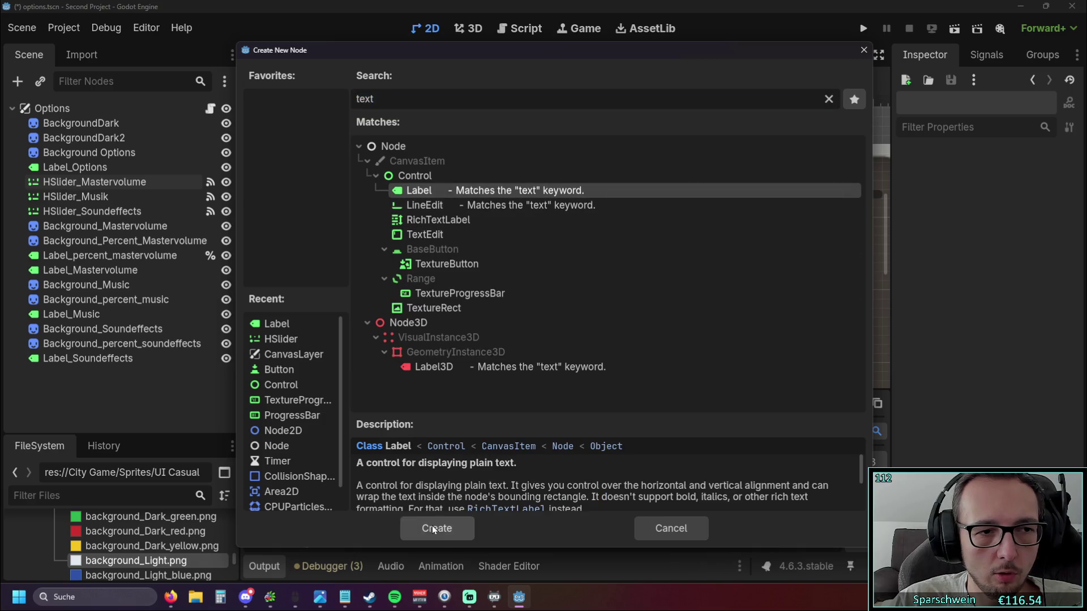
pyautogui.click(444, 530)
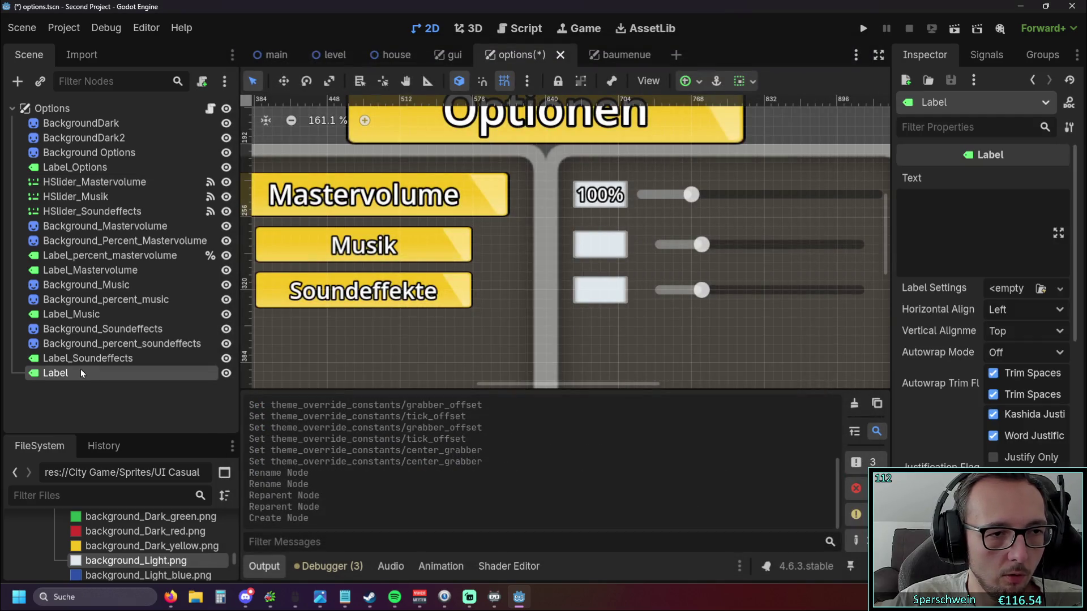
pyautogui.doubleClick(81, 371)
pyautogui.write('_percent_music')
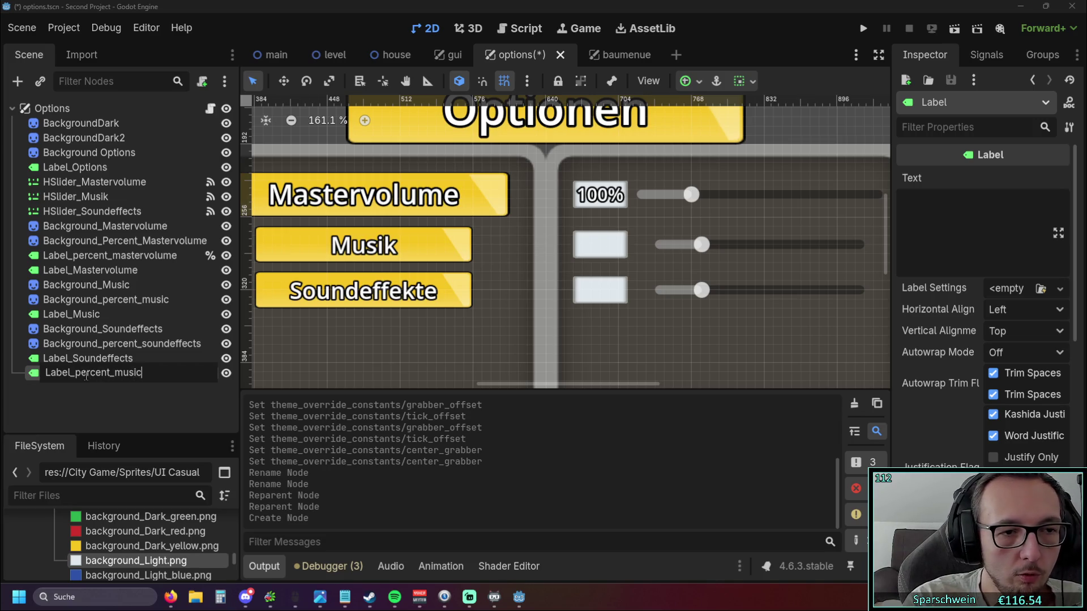
pyautogui.press('Return')
# Move Label_percent_music just above Label_Music and enable Access as Unique Name.
pyautogui.moveTo(86, 374); pyautogui.dragTo(85, 326)
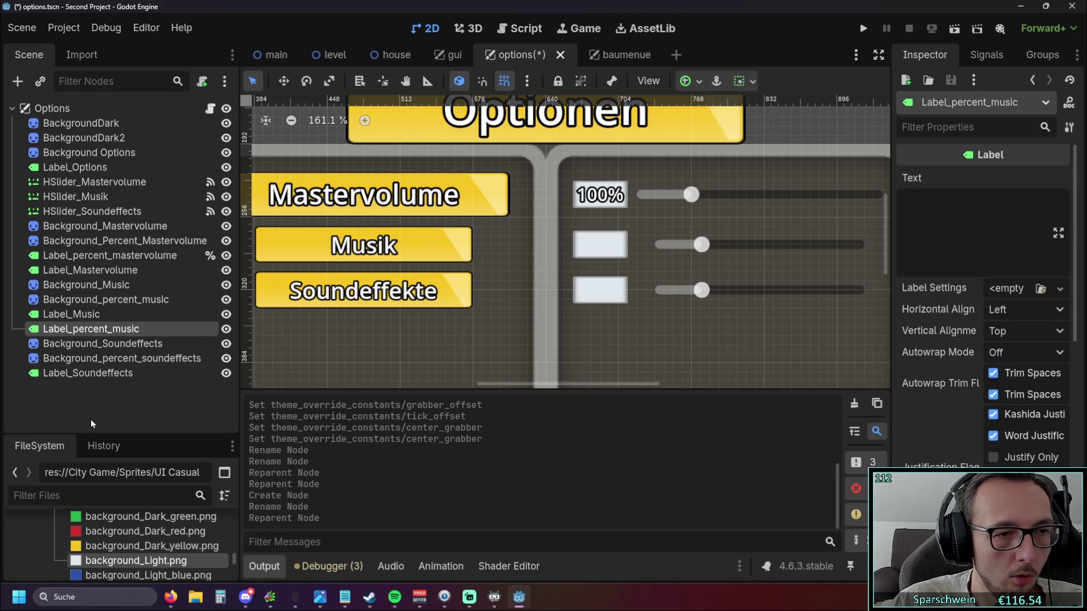
pyautogui.moveTo(85, 328); pyautogui.dragTo(85, 314)
pyautogui.rightClick(85, 314)
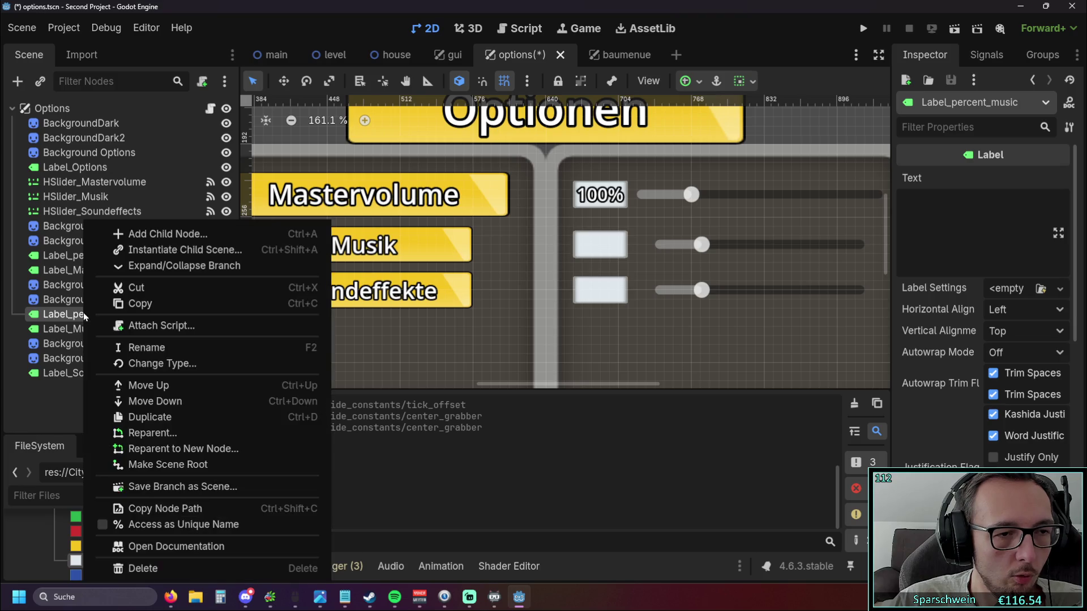
pyautogui.click(65, 395)
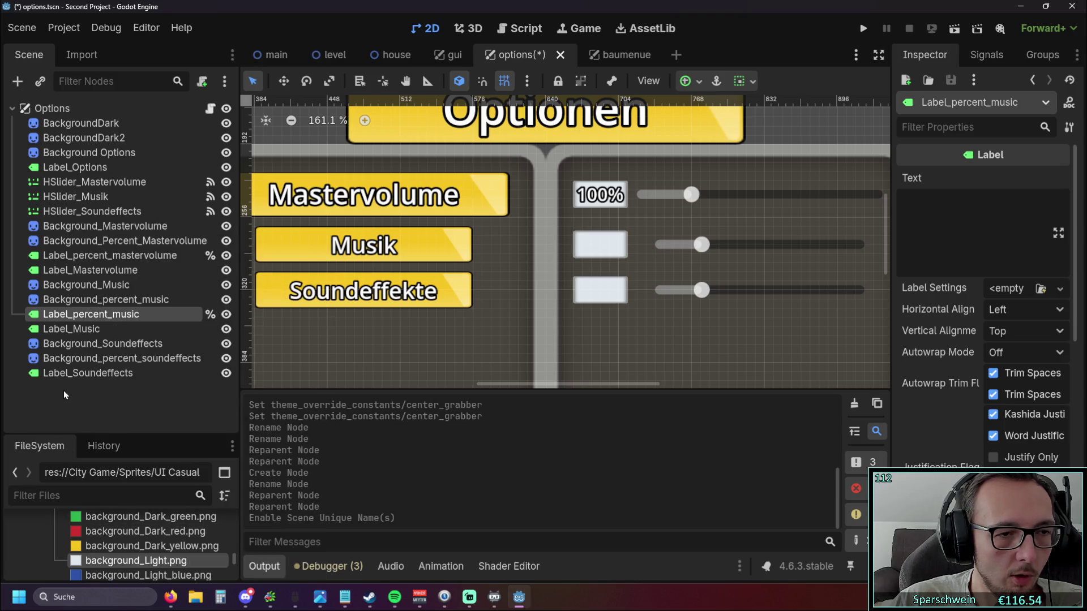
pyautogui.rightClick(66, 394)
pyautogui.click(127, 418)
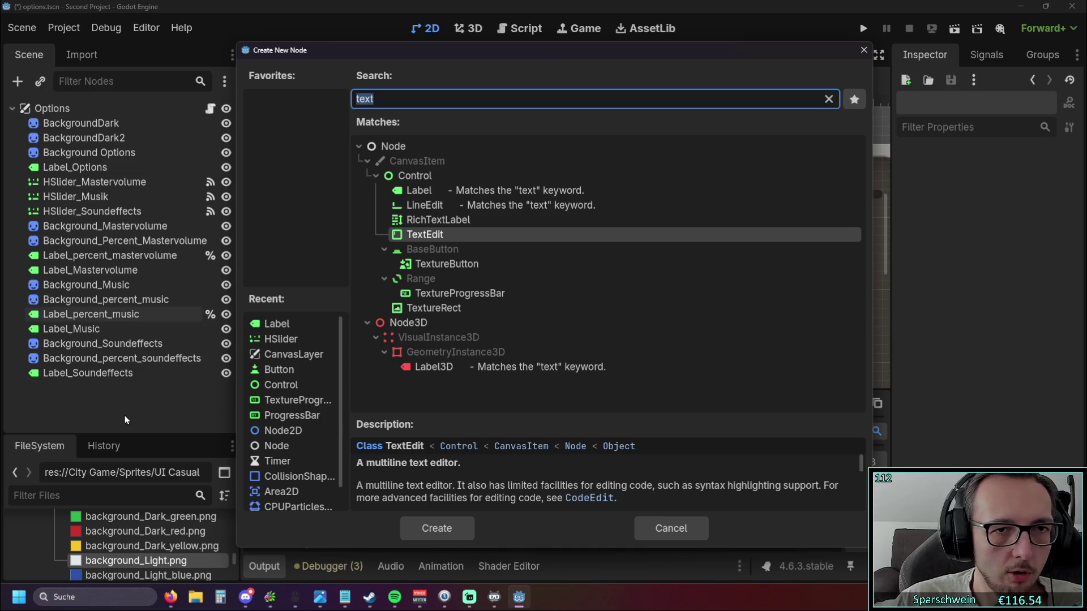
# Create another Label node and rename it Label_percent_soundeffects.
pyautogui.click(441, 192)
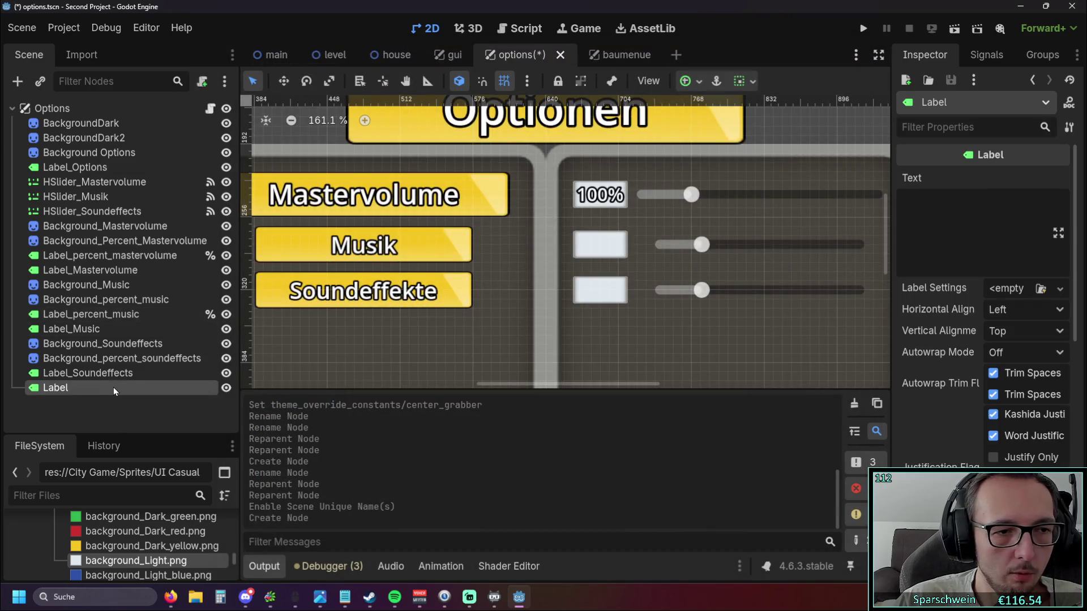
pyautogui.doubleClick(106, 391)
pyautogui.write('Label_percent_soundeffects')
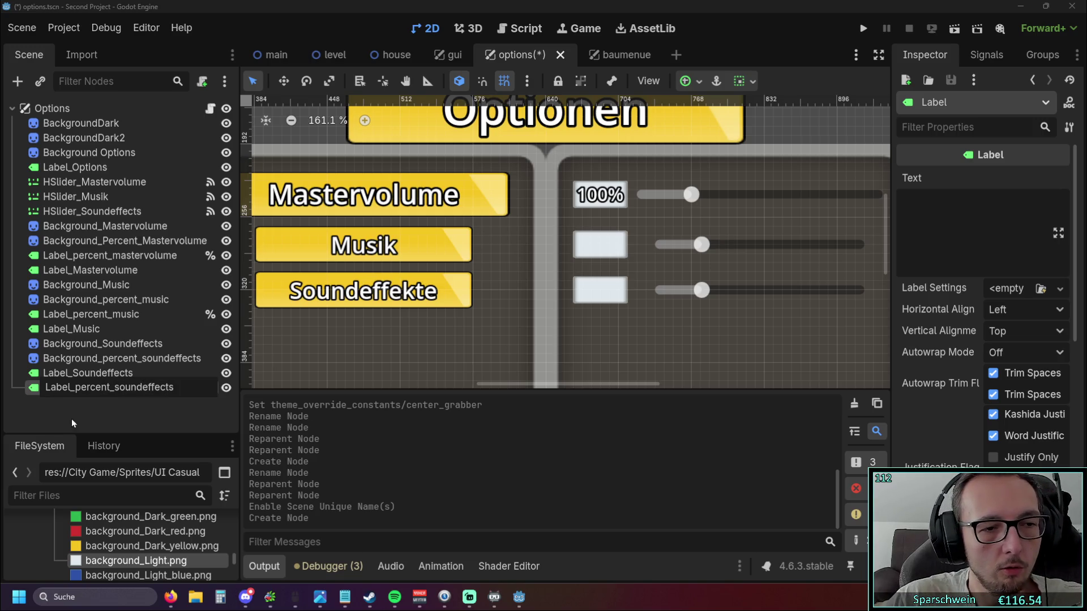
pyautogui.press('Return')
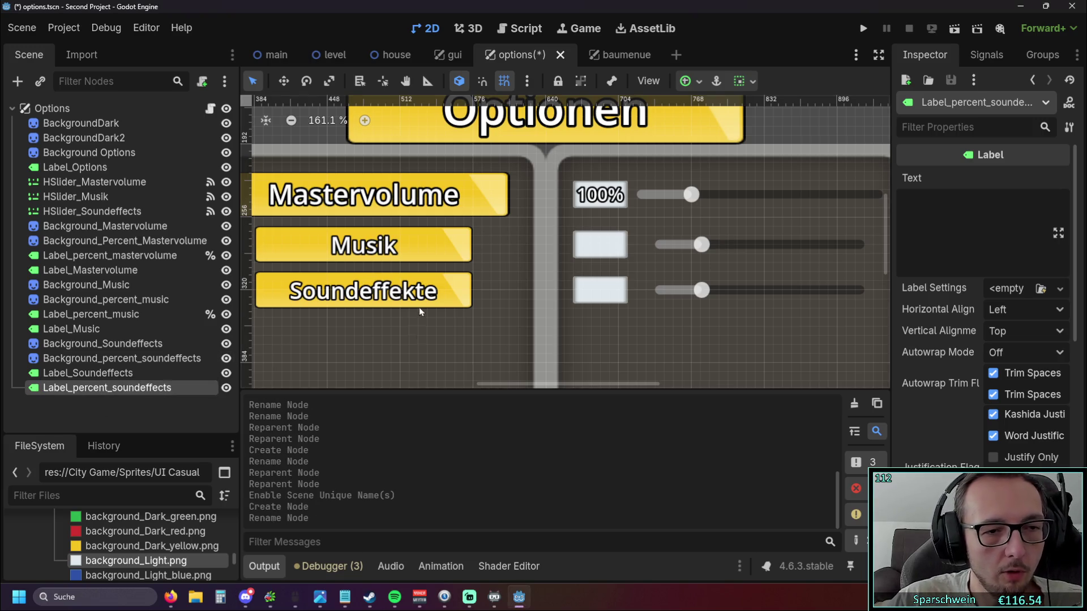
pyautogui.scroll(-5, 357, 195)
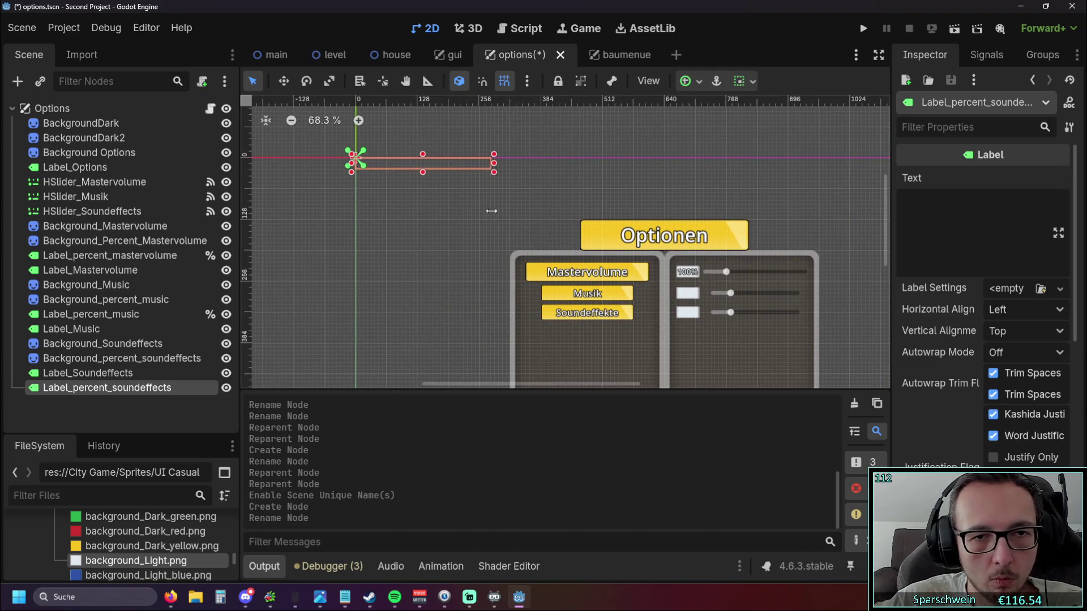
# Drag Label_percent_music onto the value box beside the Musik slider and line it up.
pyautogui.moveTo(378, 168)
pyautogui.mouseDown()
pyautogui.moveTo(426, 167)
pyautogui.moveTo(695, 302)
pyautogui.mouseUp()
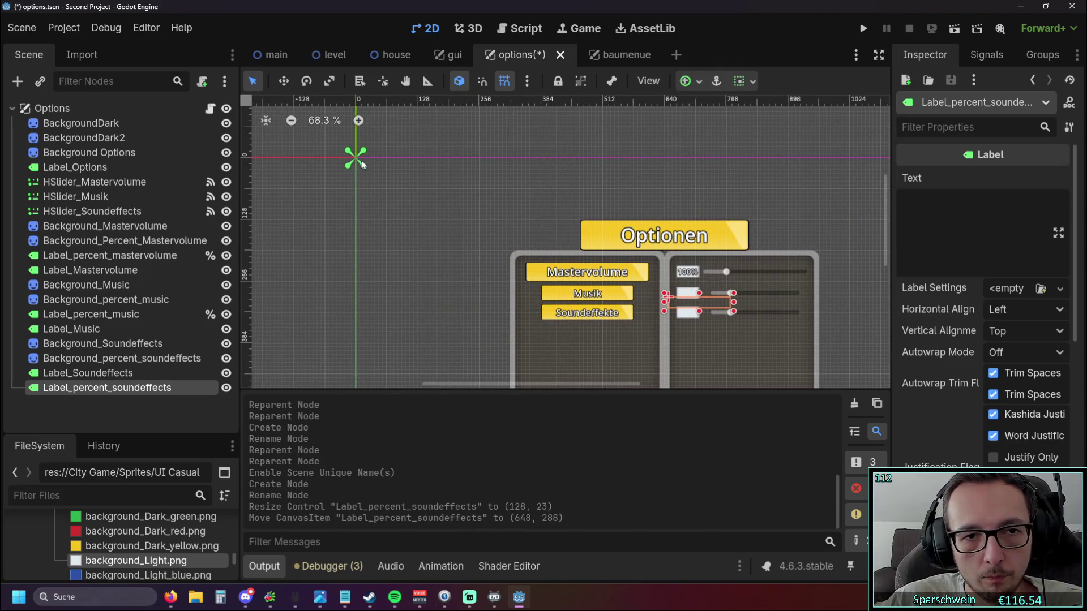
pyautogui.click(91, 315)
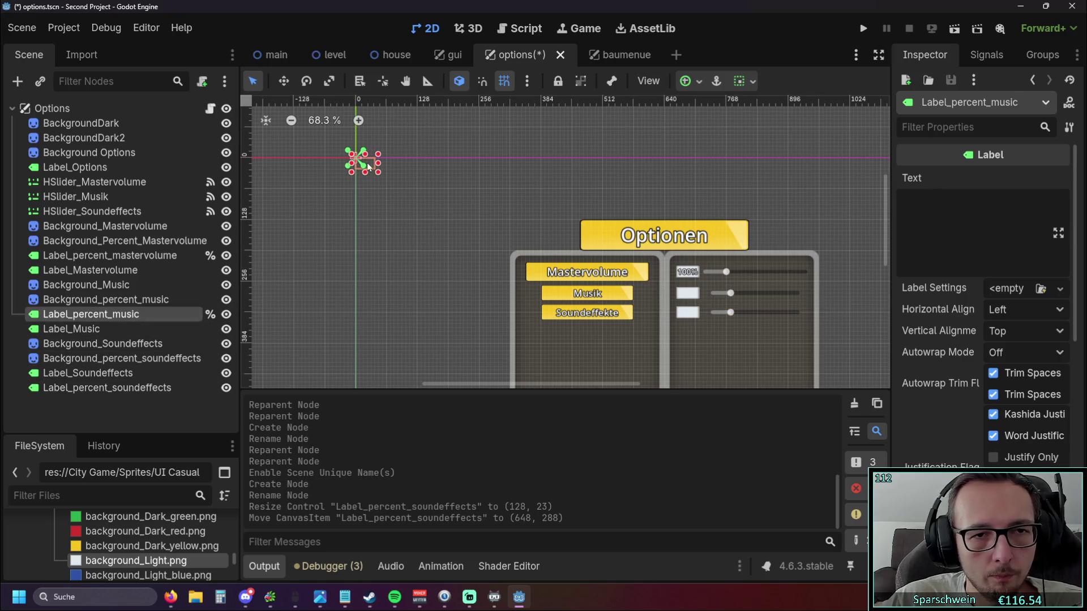
pyautogui.moveTo(363, 164); pyautogui.dragTo(598, 197)
pyautogui.scroll(3, 491, 198)
pyautogui.moveTo(491, 198); pyautogui.dragTo(673, 355)
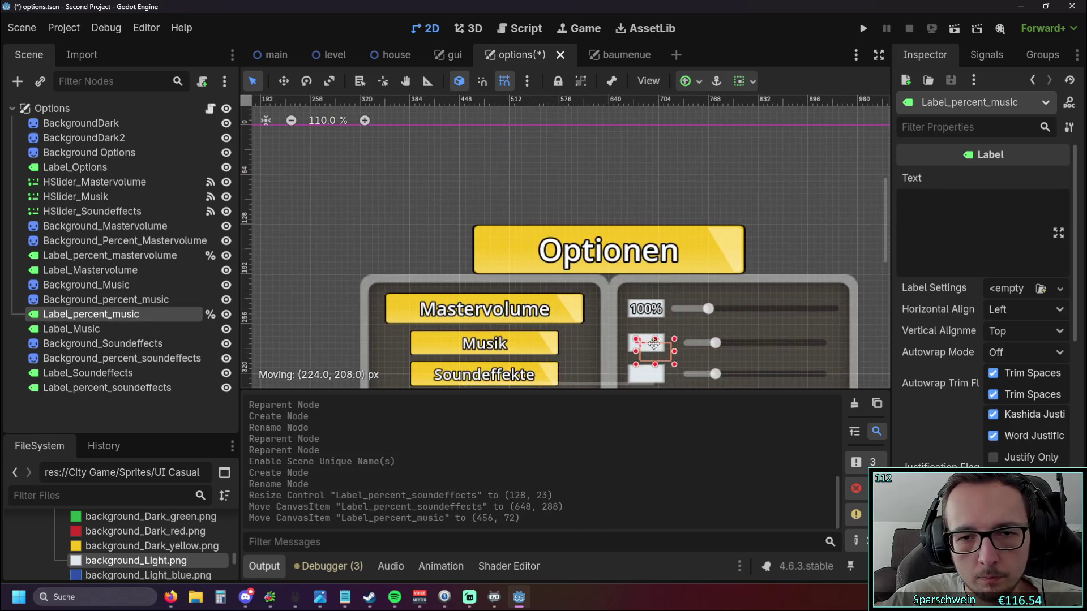
pyautogui.scroll(4, 684, 357)
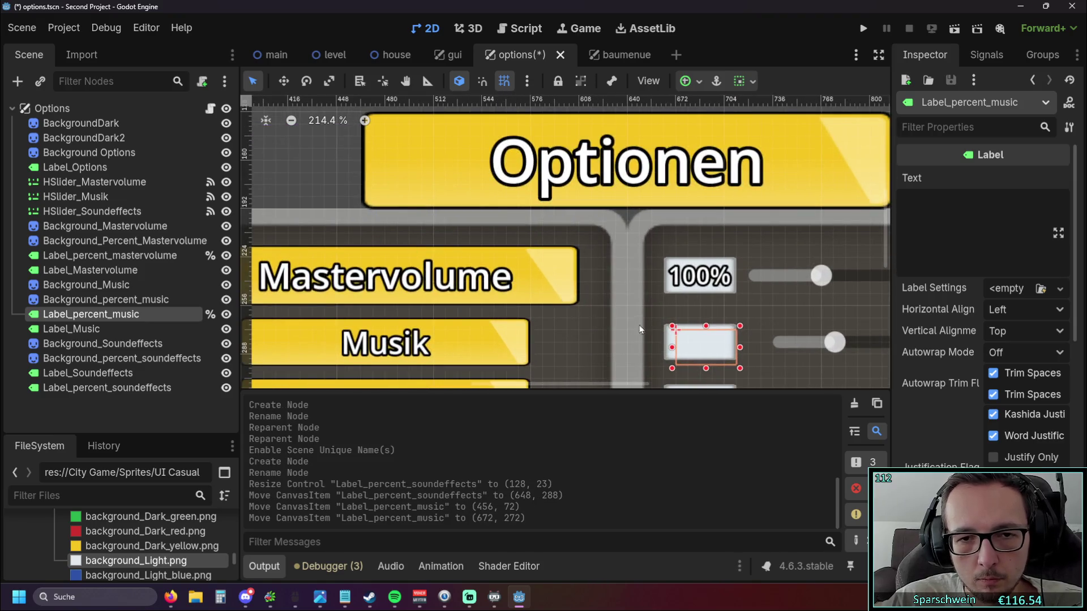
pyautogui.scroll(1, 705, 346)
pyautogui.moveTo(532, 259); pyautogui.dragTo(511, 237)
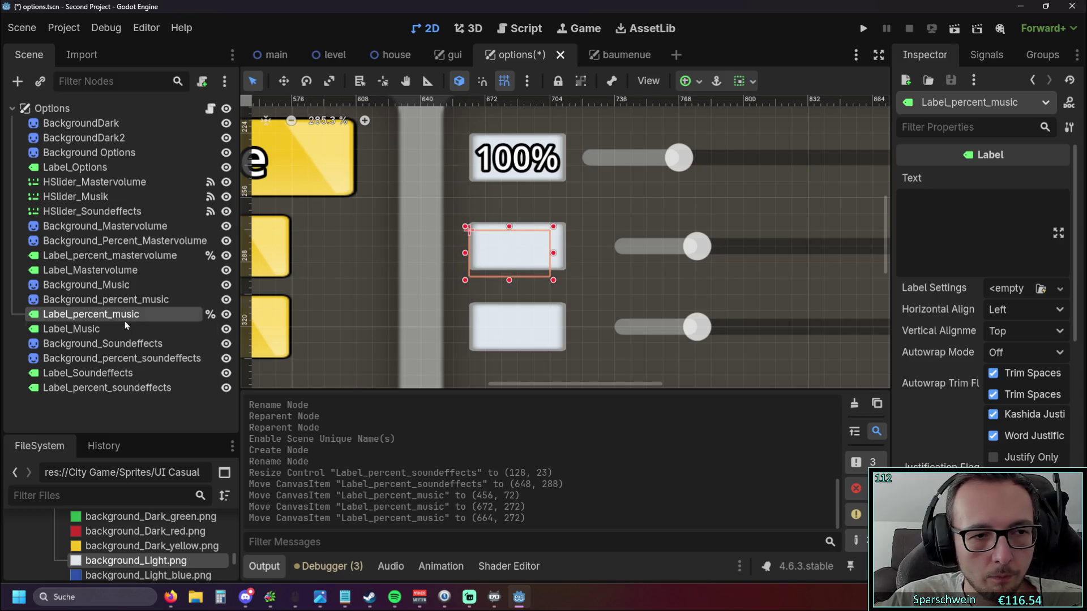
# Place Label_percent_soundeffects on the Soundeffekte value box and shrink it to 48×23.
pyautogui.click(94, 372)
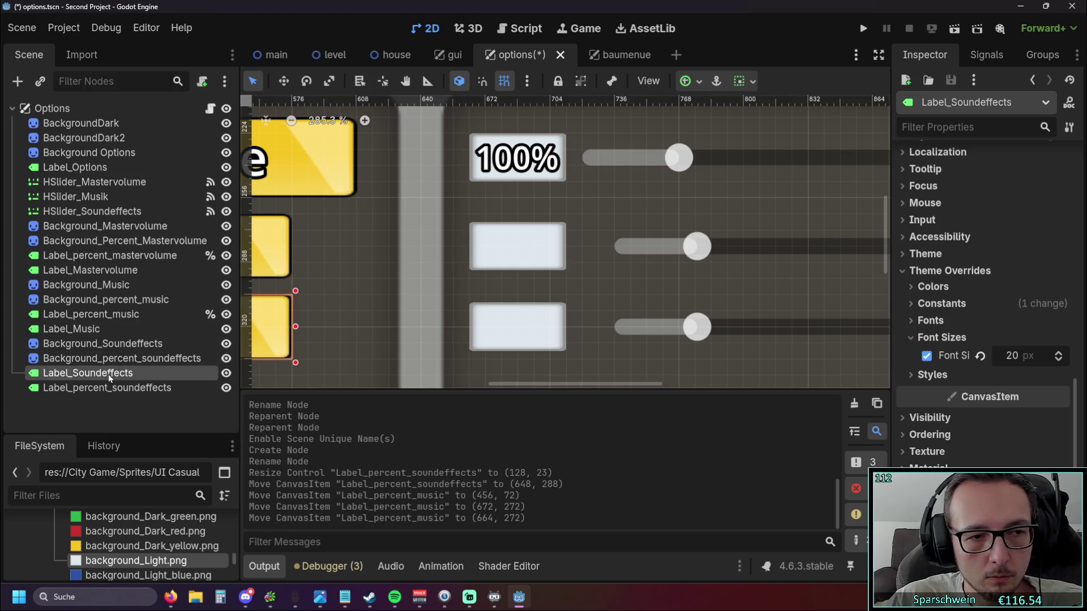
pyautogui.click(108, 387)
pyautogui.moveTo(510, 318); pyautogui.dragTo(603, 322)
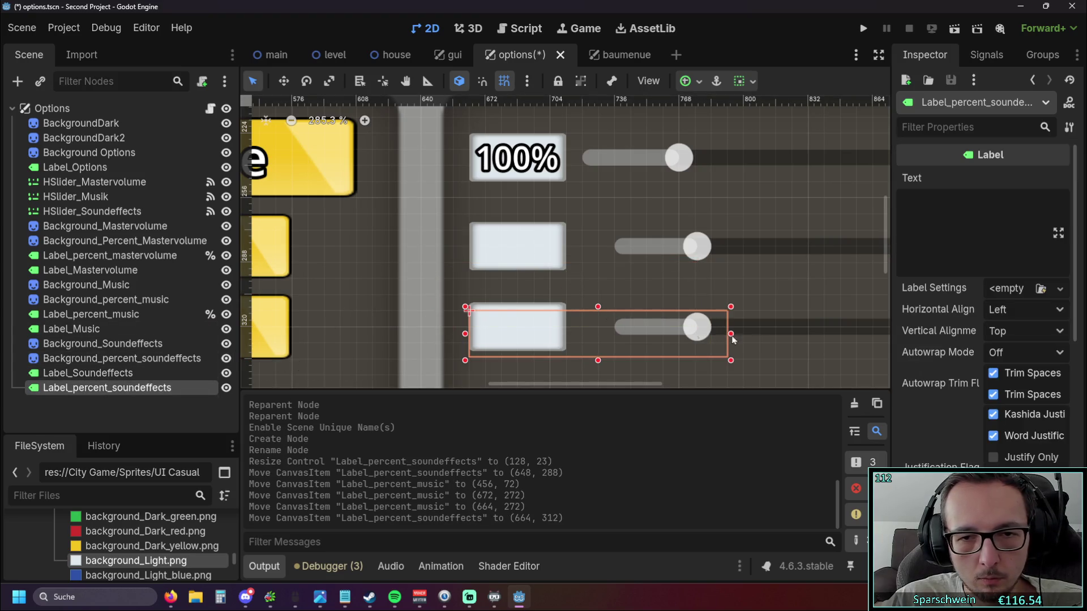
pyautogui.moveTo(732, 336); pyautogui.dragTo(570, 334)
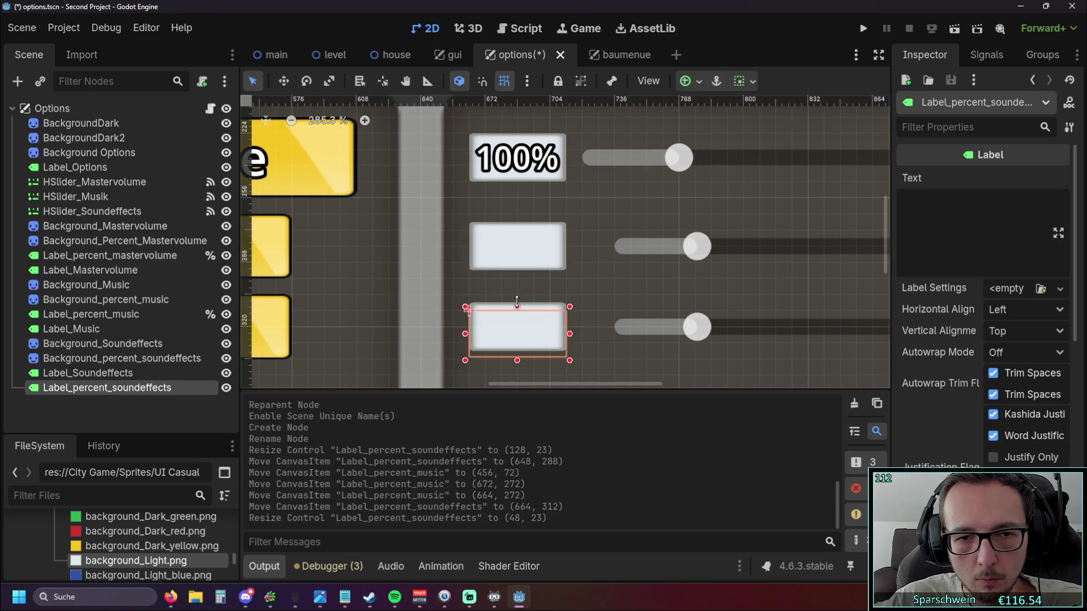
pyautogui.moveTo(517, 304)
pyautogui.mouseDown()
pyautogui.moveTo(517, 292)
pyautogui.moveTo(518, 311)
pyautogui.mouseUp()
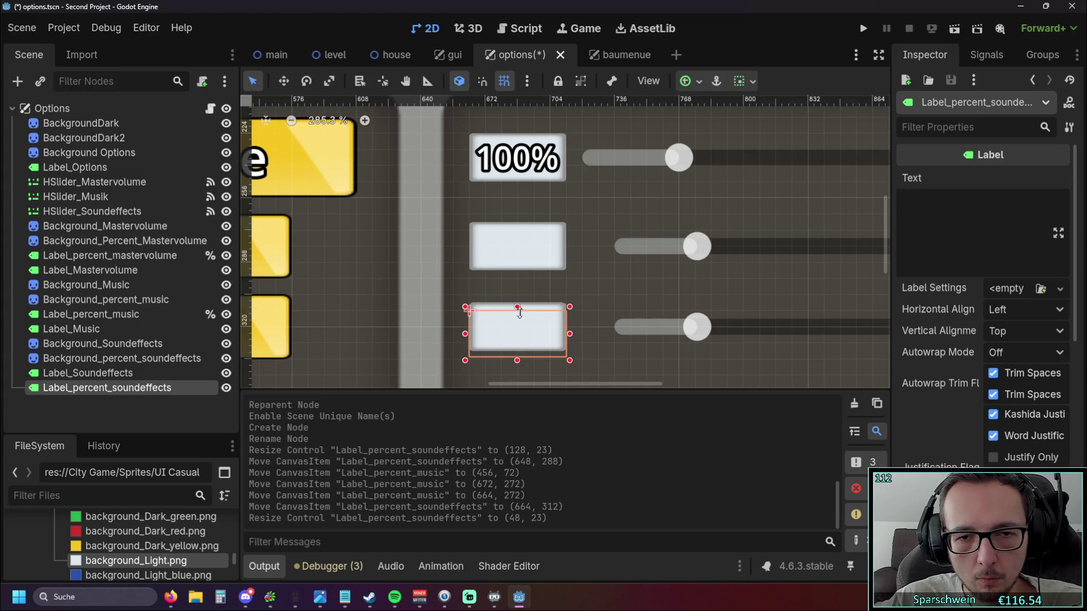
# Centre the sound-effects and music percent labels' text horizontally and vertically.
pyautogui.click(1024, 312)
pyautogui.click(1021, 340)
pyautogui.click(1014, 365)
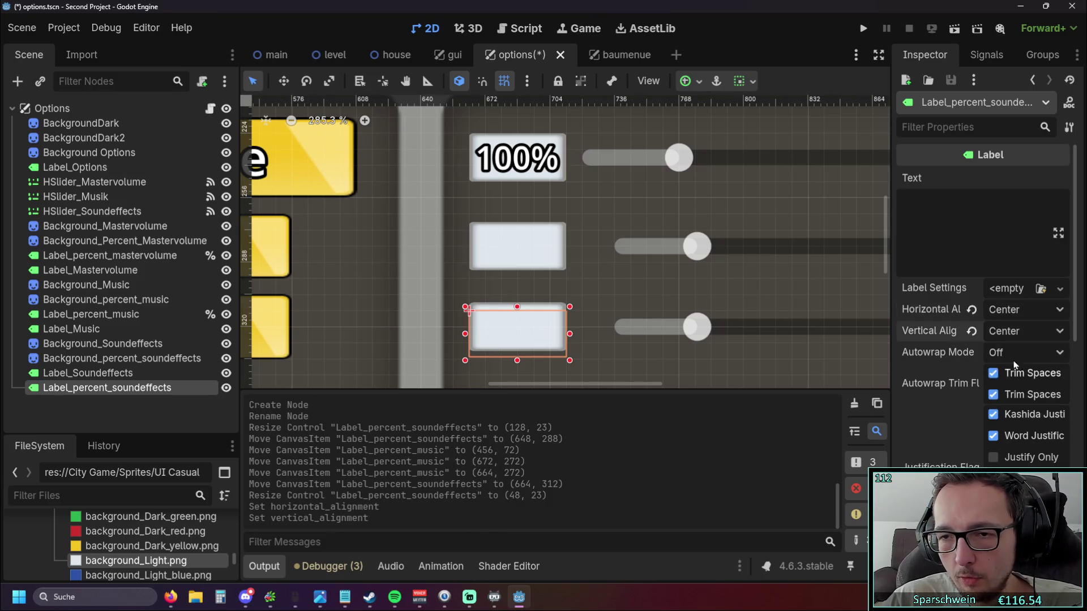
pyautogui.scroll(-5, 1013, 365)
pyautogui.scroll(-2, 1014, 365)
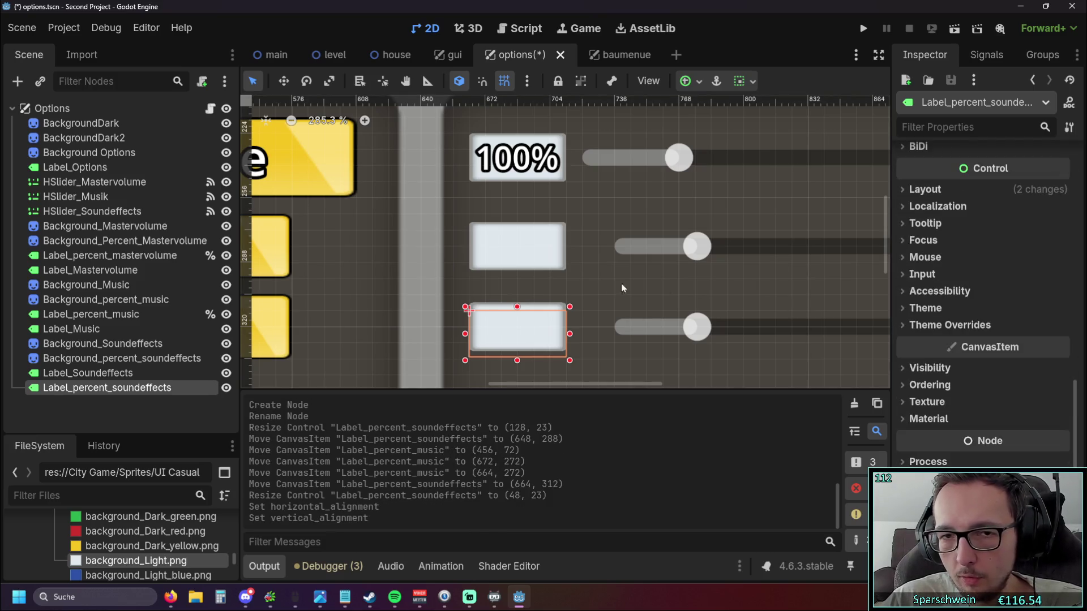
pyautogui.click(105, 261)
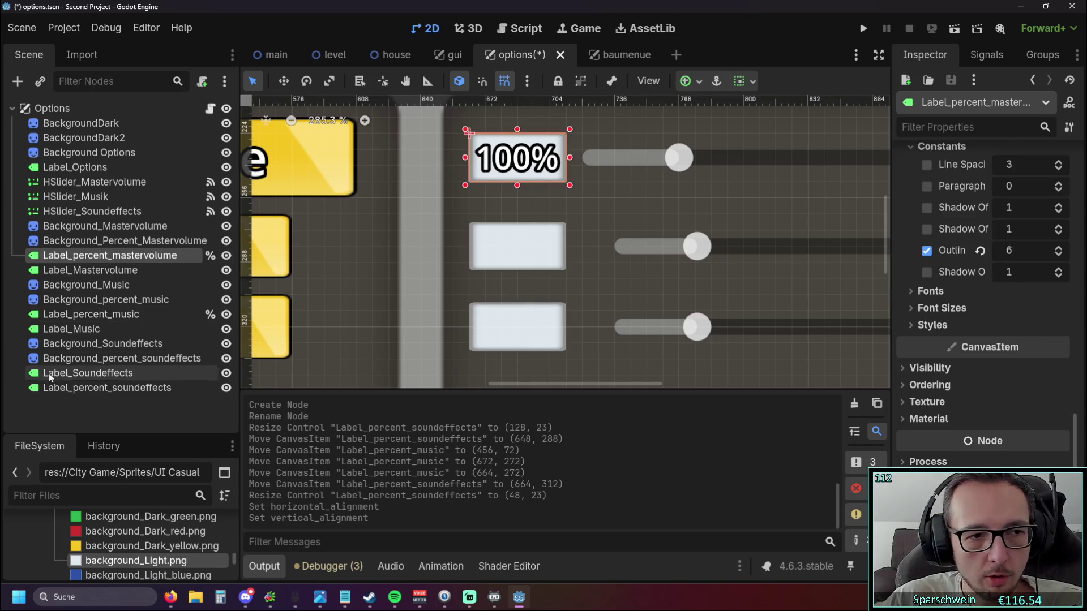
pyautogui.click(112, 314)
pyautogui.click(1025, 309)
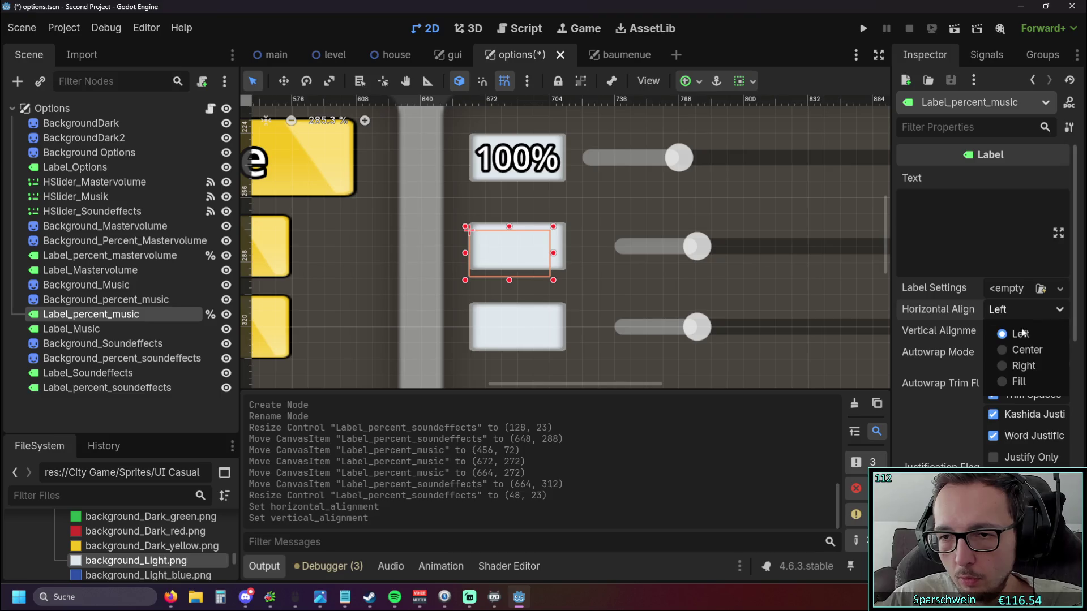
pyautogui.click(1027, 349)
pyautogui.click(1025, 330)
pyautogui.click(1027, 370)
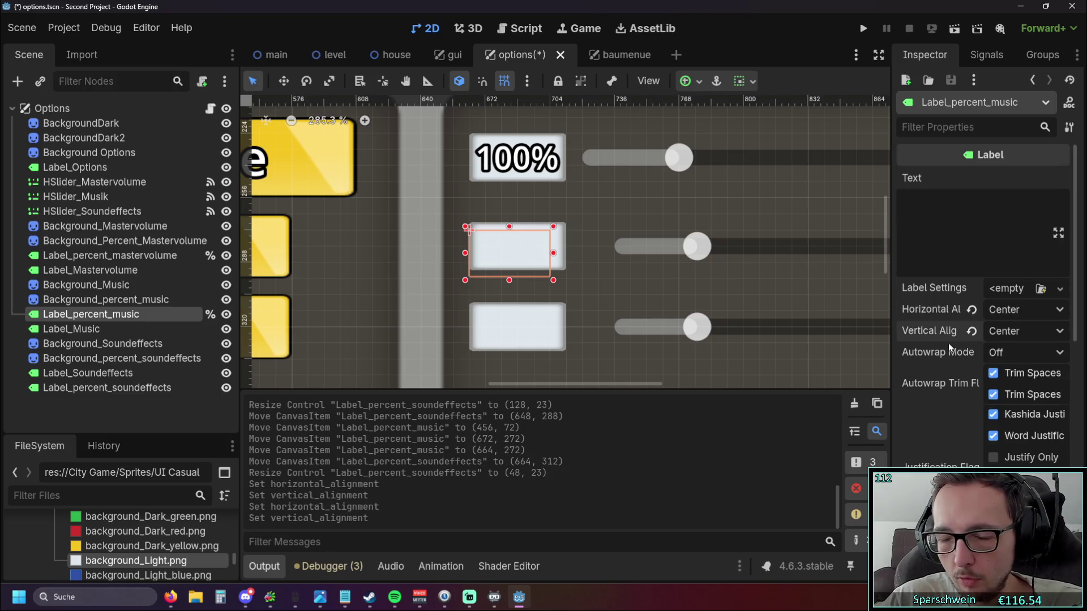
pyautogui.scroll(-5, 948, 343)
pyautogui.scroll(-3, 934, 349)
# Peek through the music label's other Inspector sections, then give it an outline size override of 8.
pyautogui.click(922, 354)
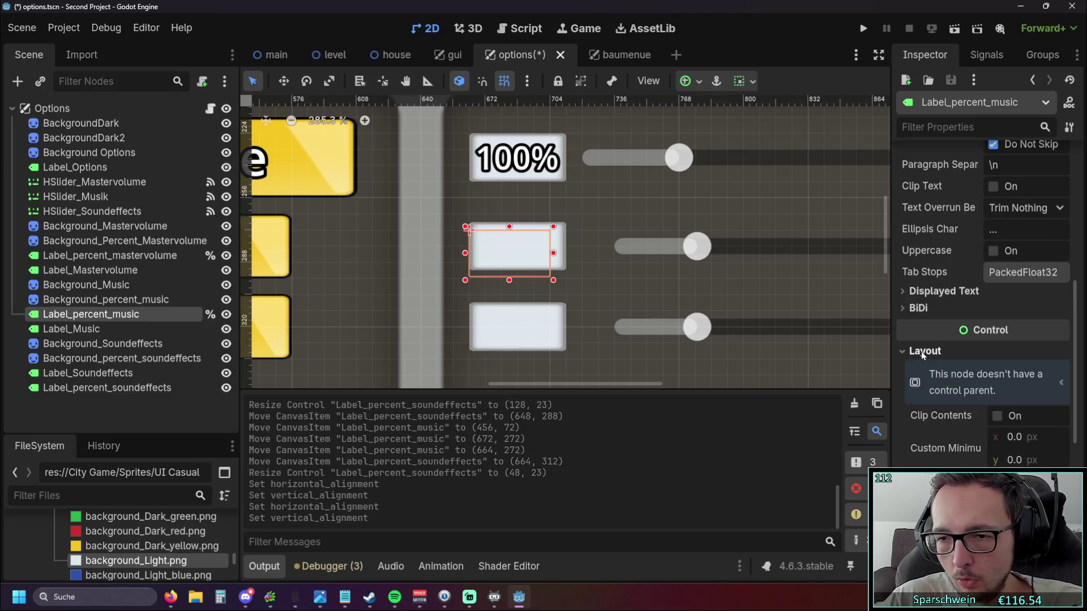
pyautogui.click(921, 351)
pyautogui.click(923, 368)
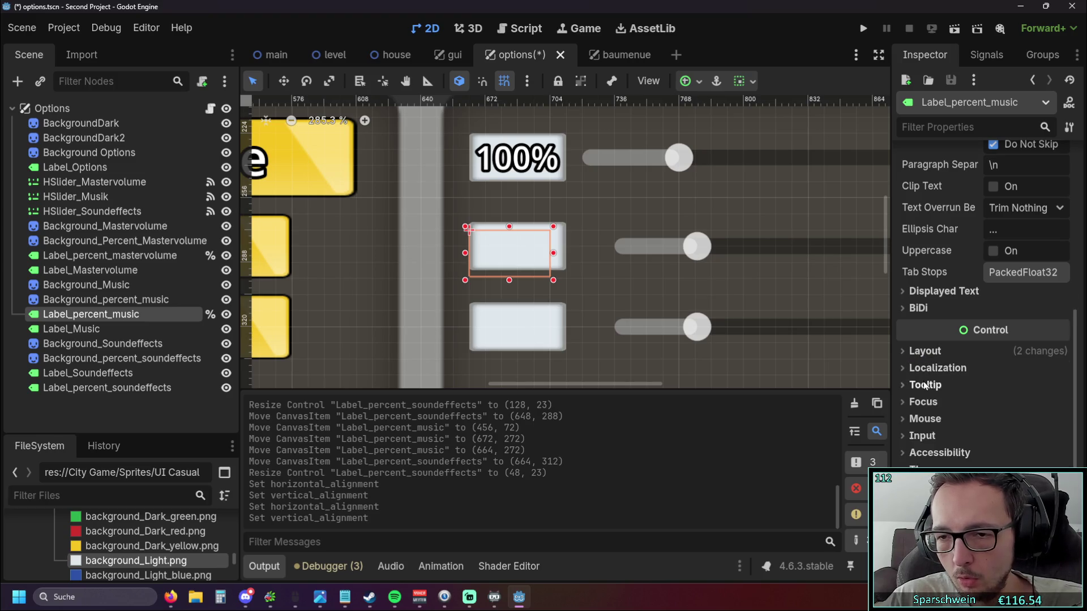
pyautogui.click(923, 402)
pyautogui.scroll(-4, 924, 391)
pyautogui.click(925, 368)
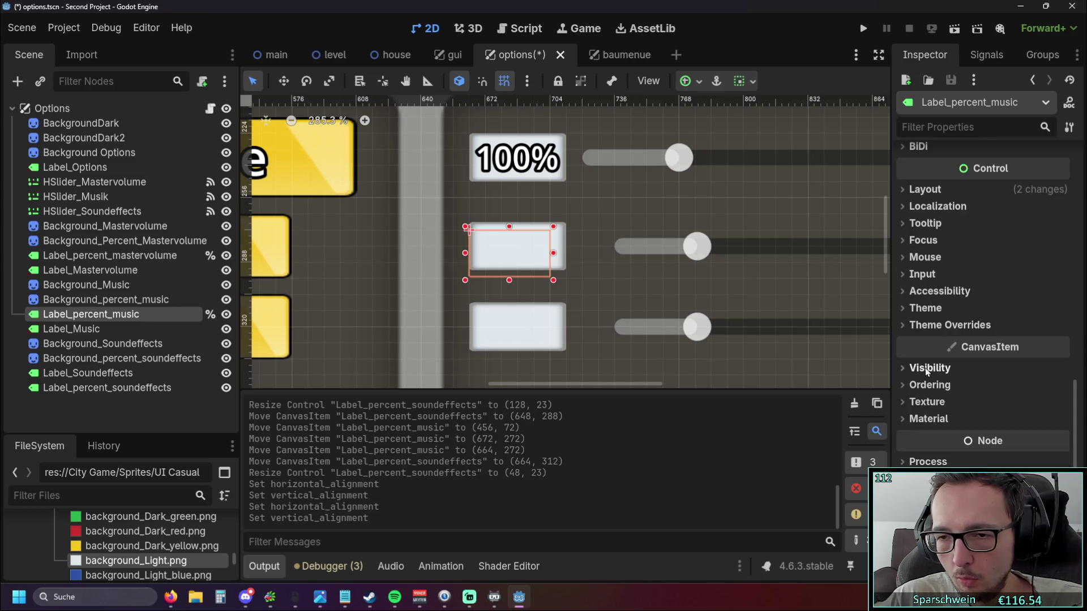
pyautogui.click(929, 384)
pyautogui.click(929, 385)
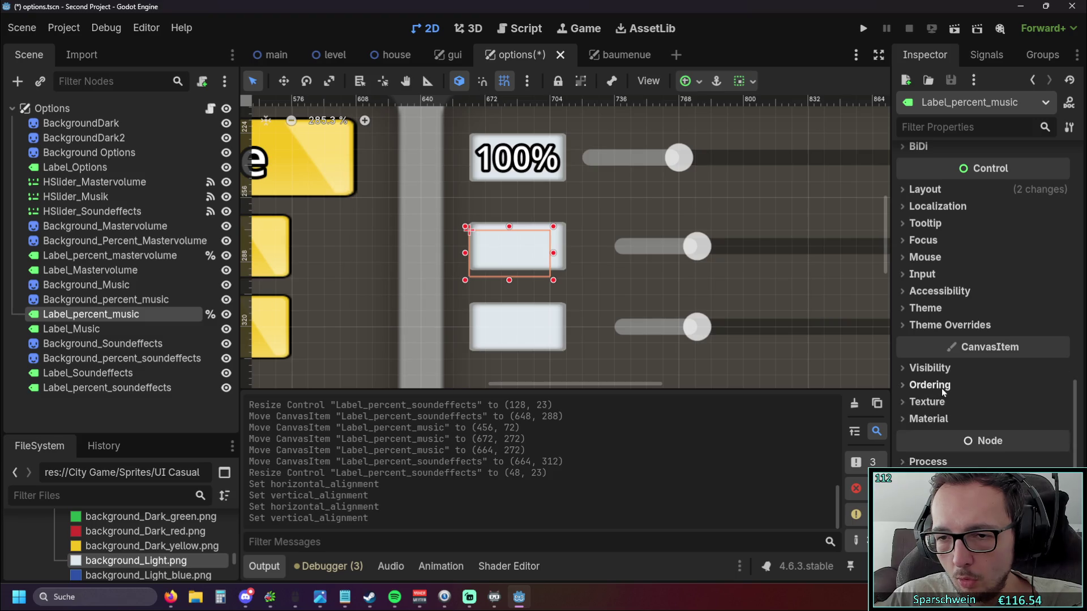
pyautogui.click(922, 309)
pyautogui.click(921, 360)
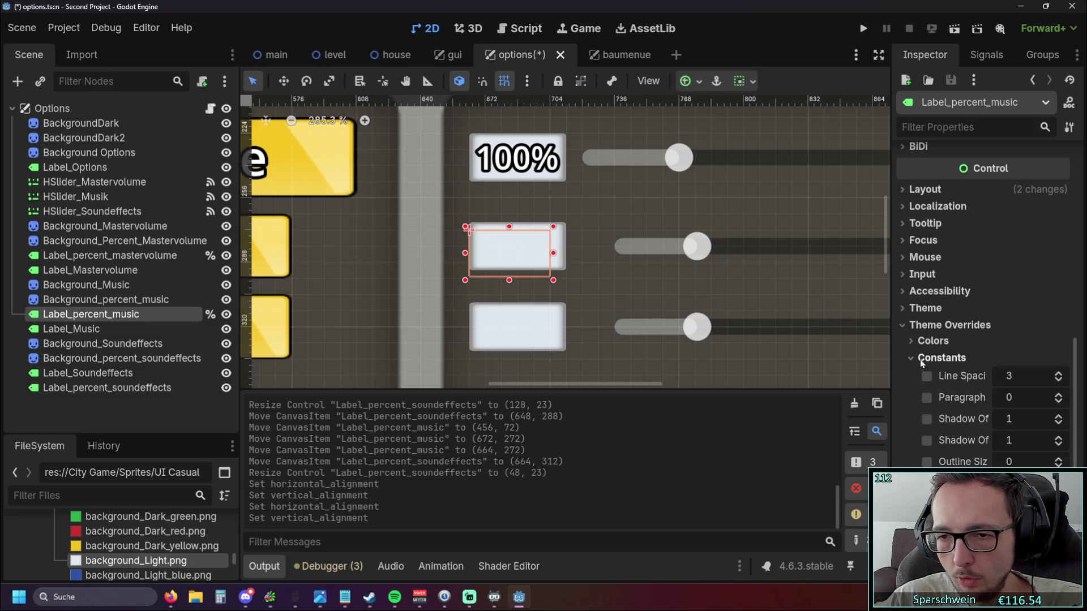
pyautogui.click(1059, 459)
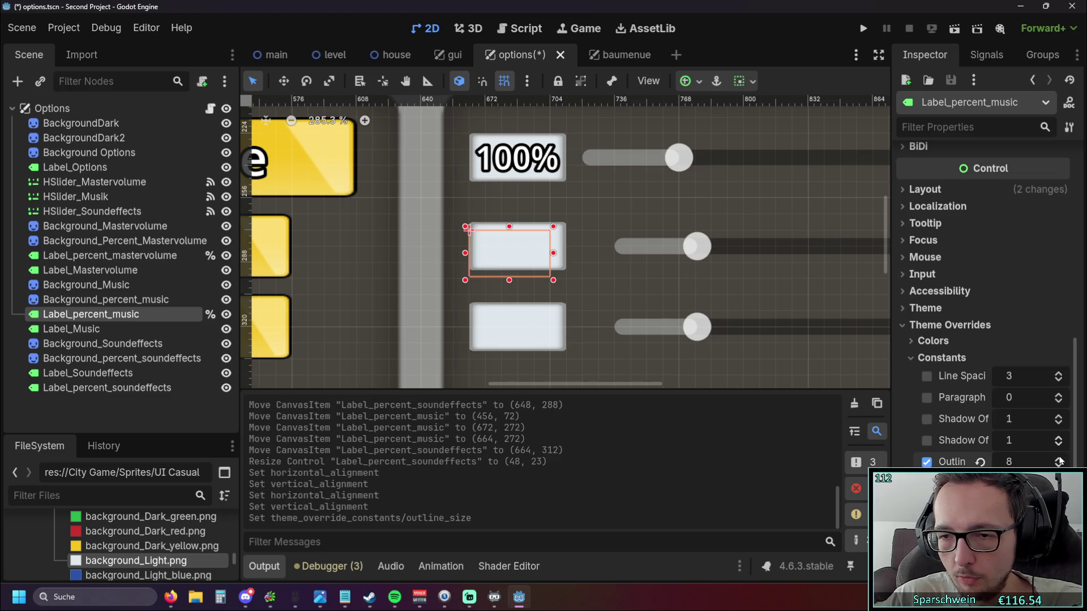
pyautogui.scroll(5, 986, 297)
pyautogui.scroll(5, 985, 298)
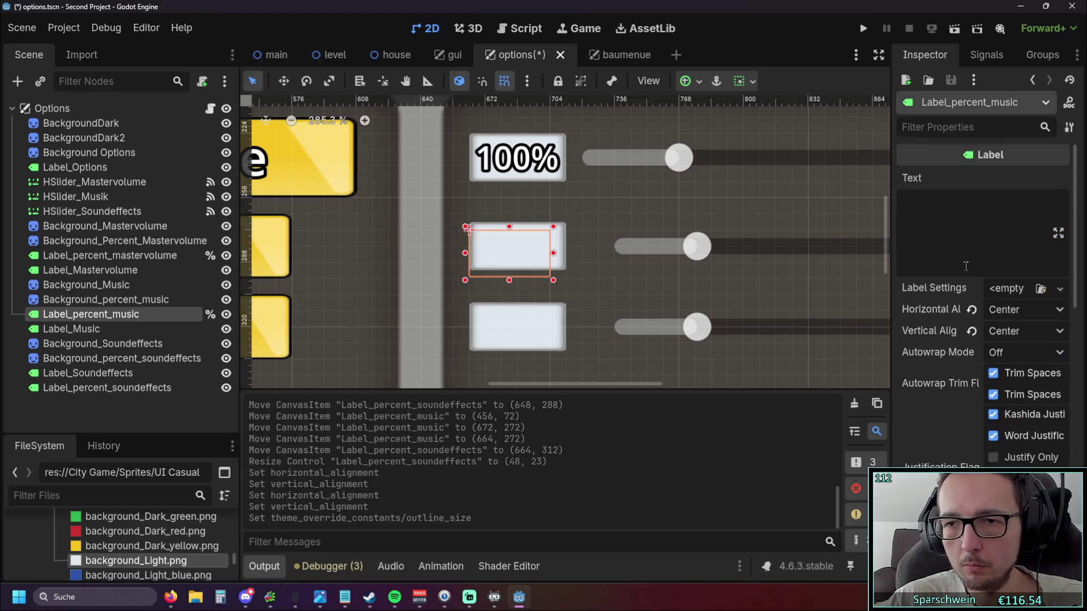
pyautogui.click(100, 270)
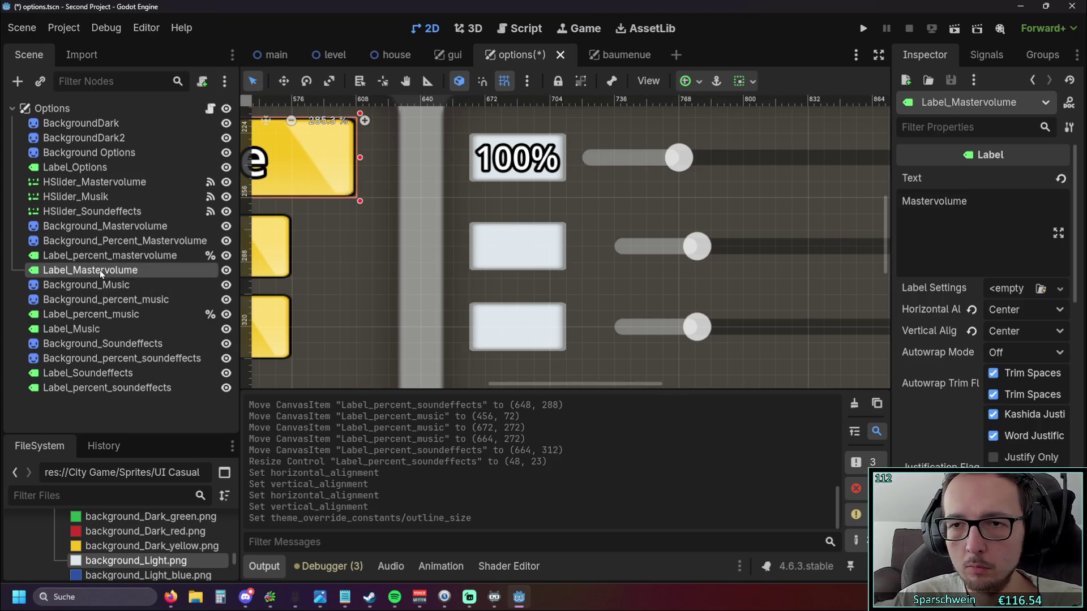
# Compare with the master label, set Label_percent_music's text to 000% and widen it to fit.
pyautogui.click(104, 256)
pyautogui.scroll(3, 956, 236)
pyautogui.scroll(3, 959, 234)
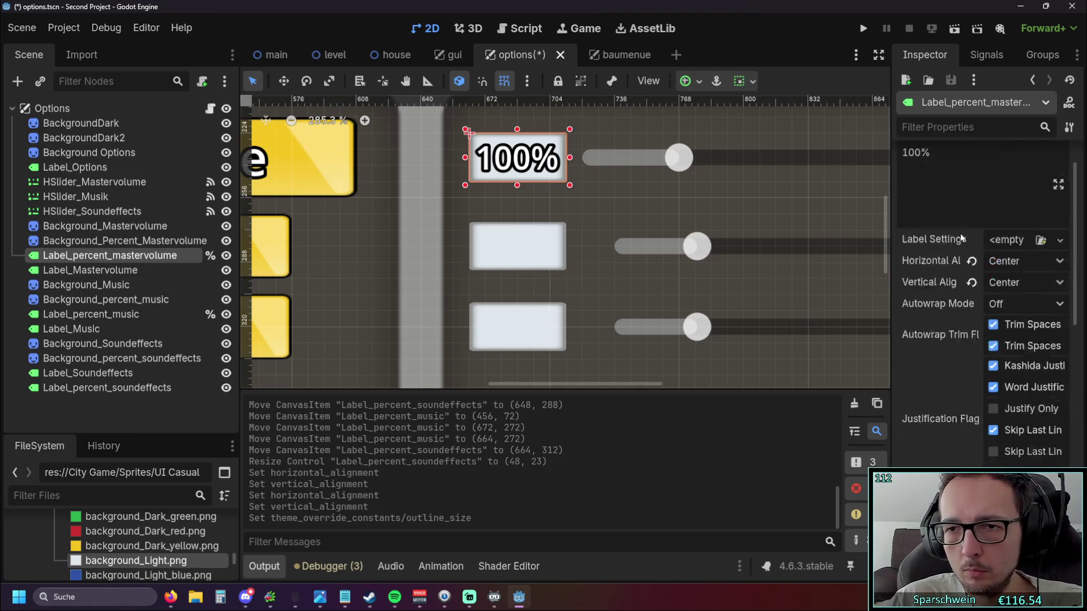
pyautogui.scroll(2, 961, 233)
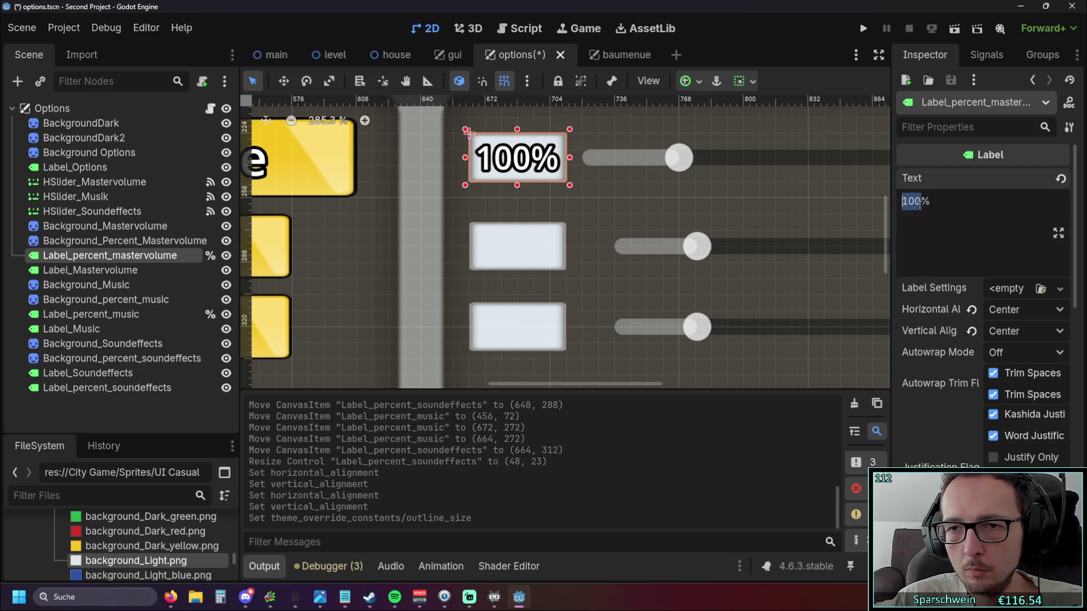
pyautogui.write('999')
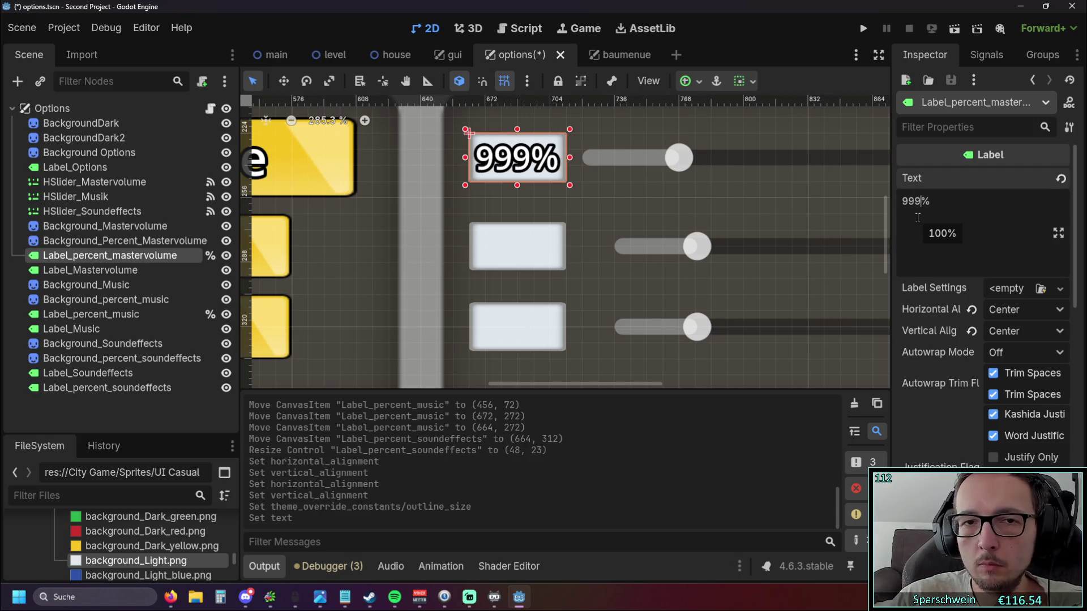
pyautogui.click(793, 216)
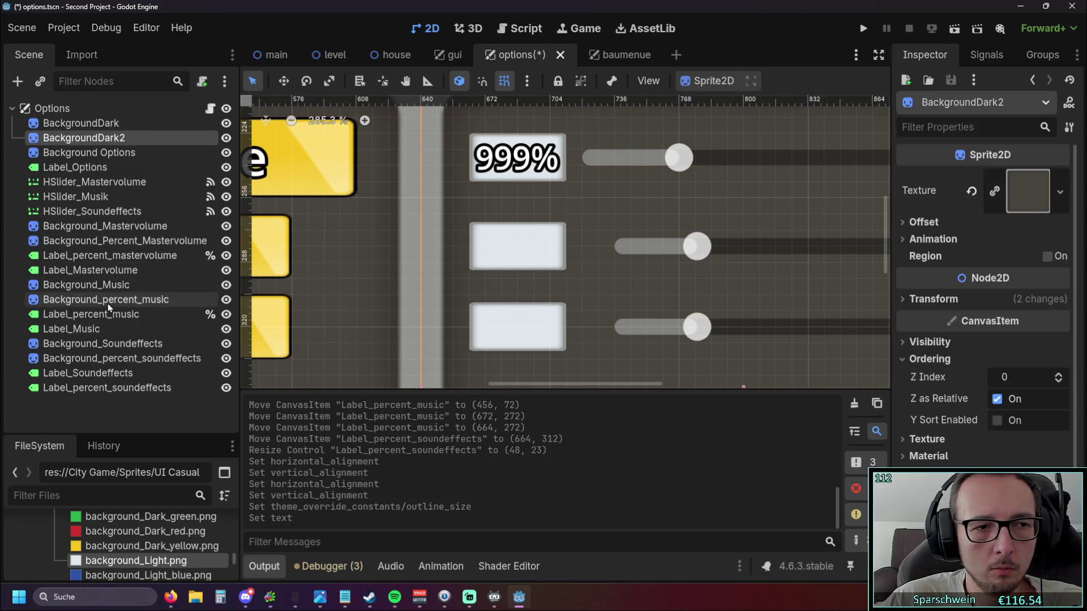
pyautogui.click(109, 256)
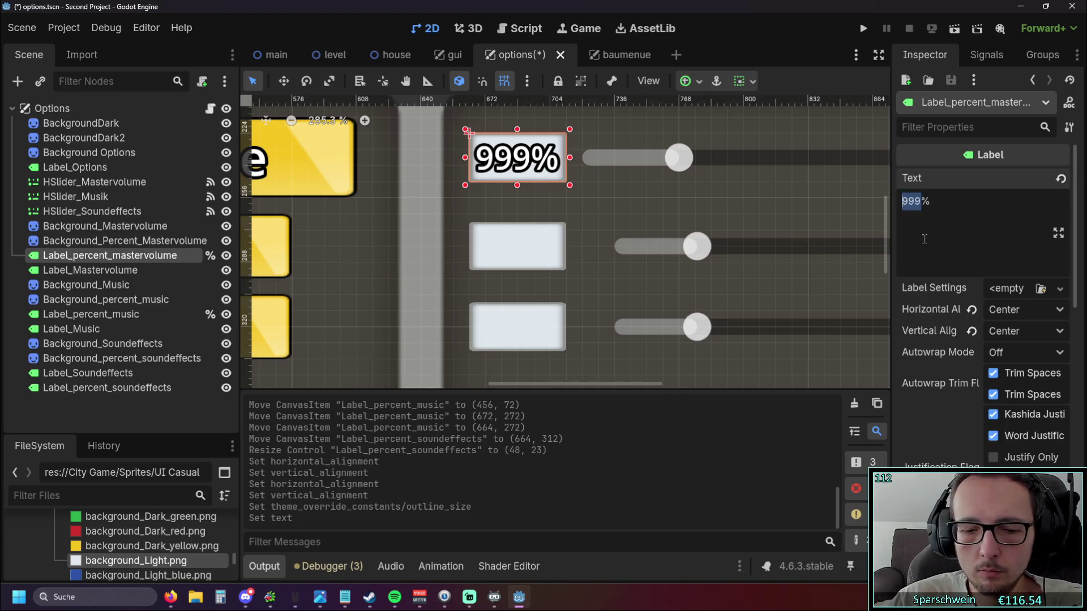
pyautogui.write('000')
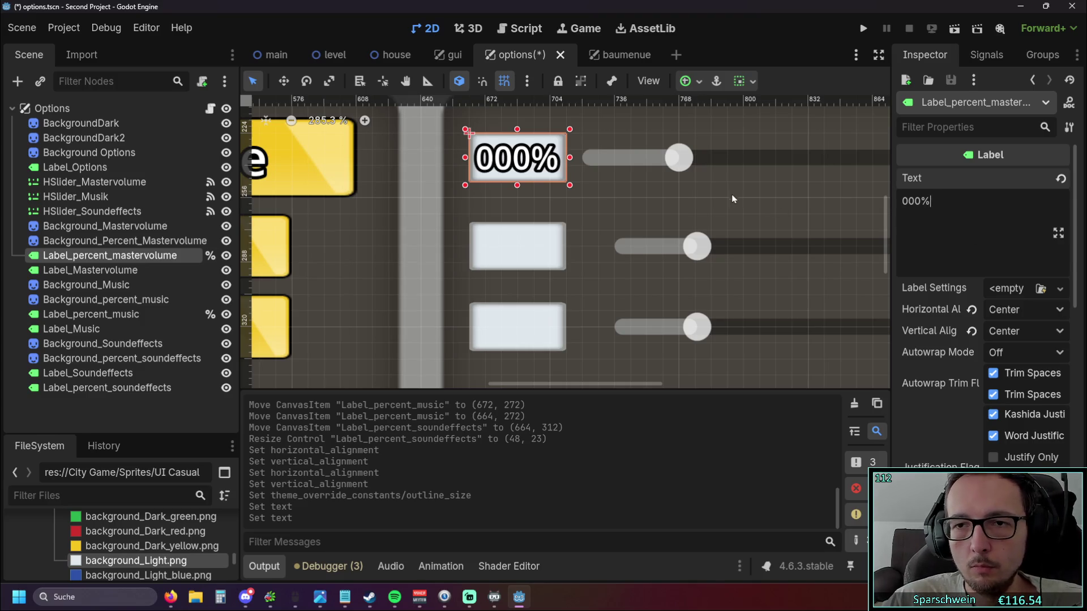
pyautogui.click(731, 195)
pyautogui.click(607, 212)
pyautogui.click(108, 256)
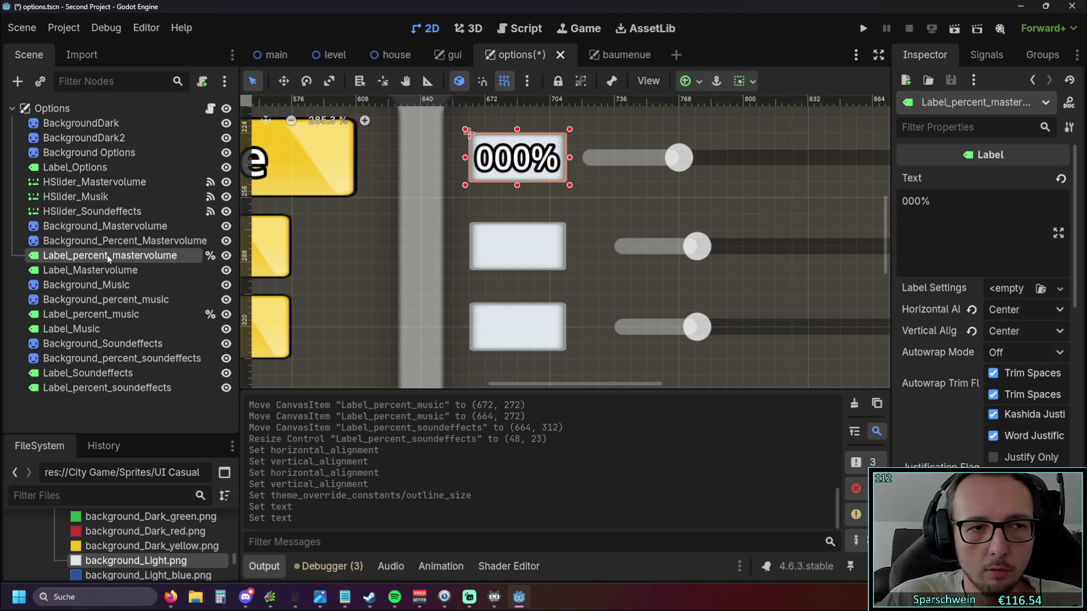
pyautogui.click(126, 316)
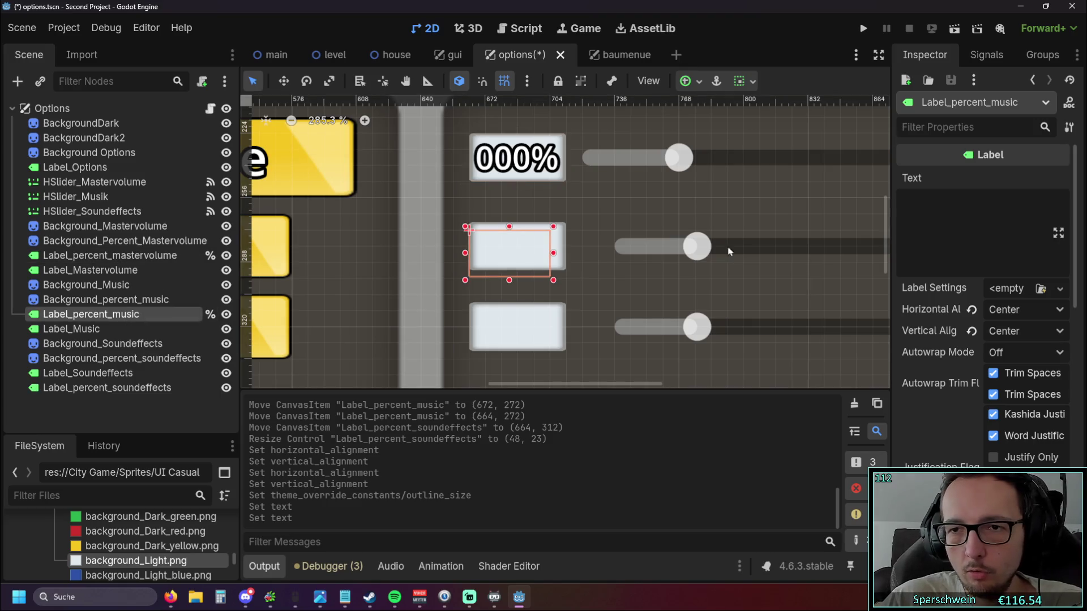
pyautogui.click(936, 201)
pyautogui.write('00')
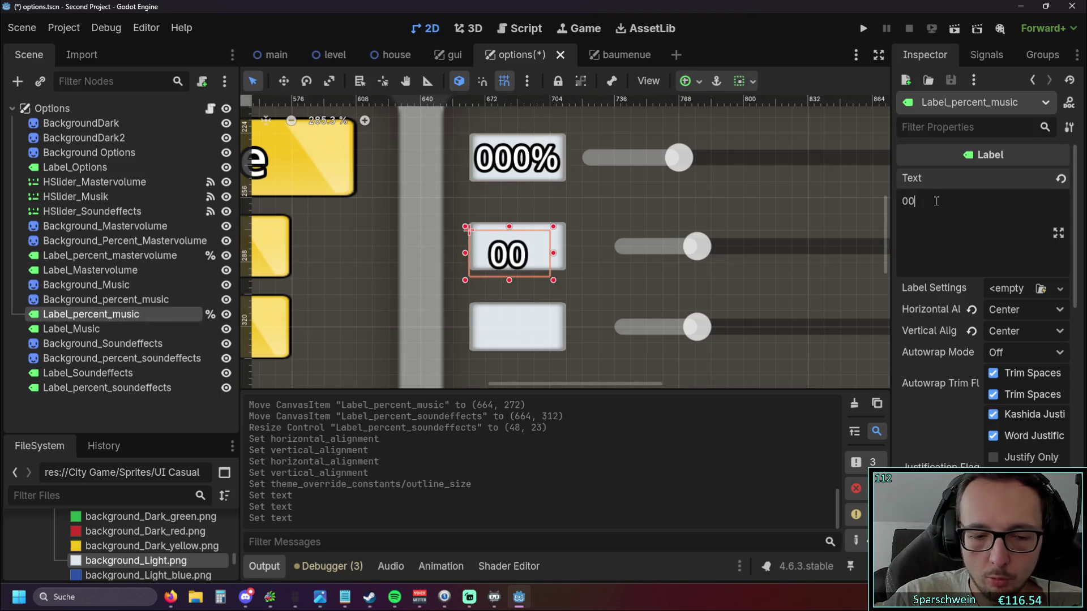
pyautogui.write('0%')
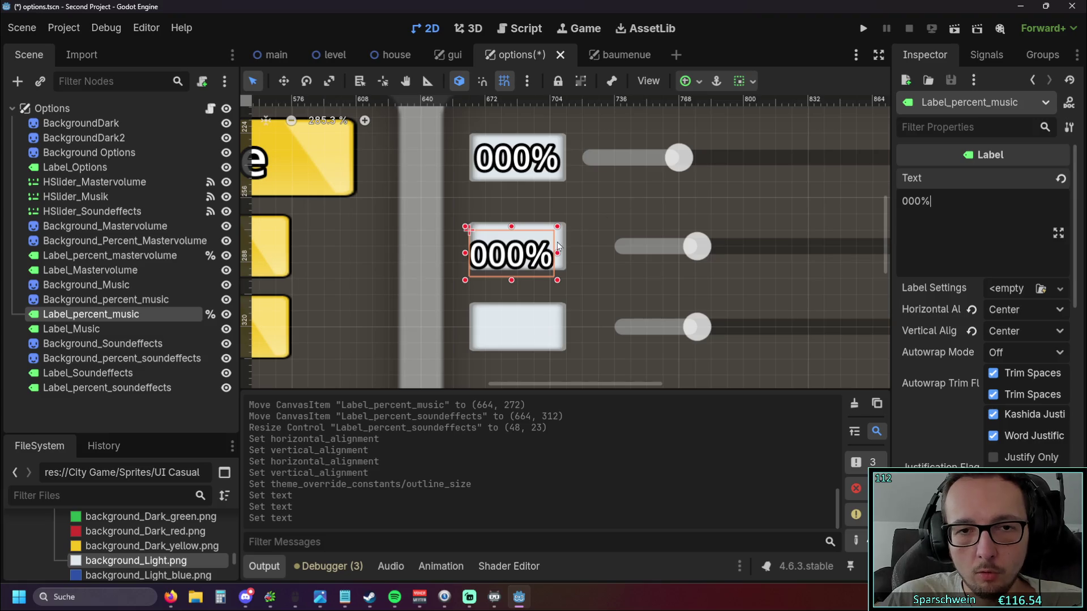
pyautogui.moveTo(558, 245); pyautogui.dragTo(569, 246)
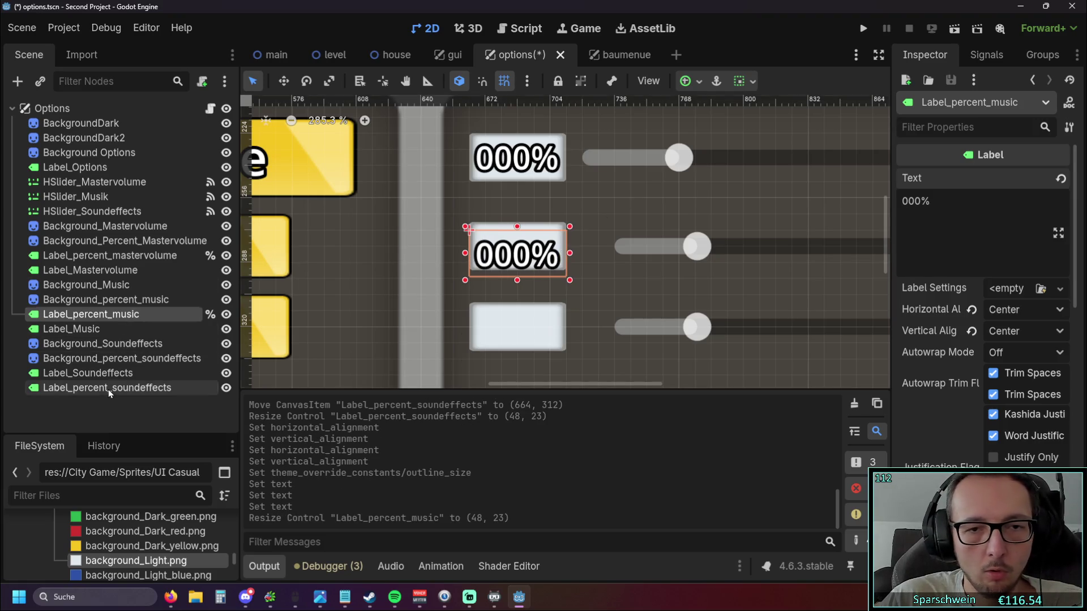
# Set Label_percent_soundeffects' text to 000% and give it an outline size override of 6.
pyautogui.click(109, 389)
pyautogui.click(102, 375)
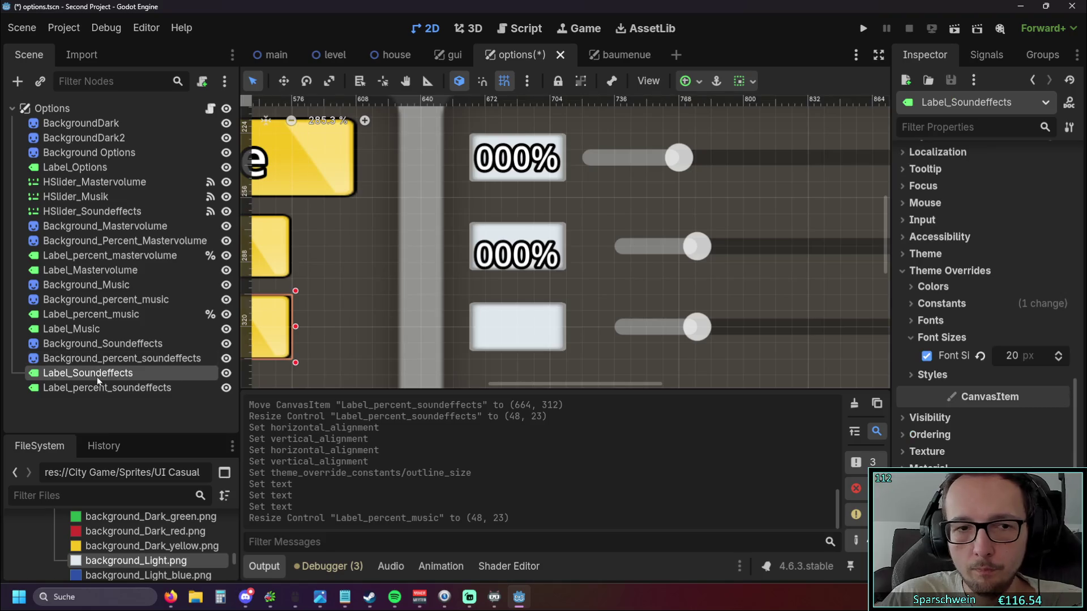
pyautogui.click(100, 388)
pyautogui.click(945, 217)
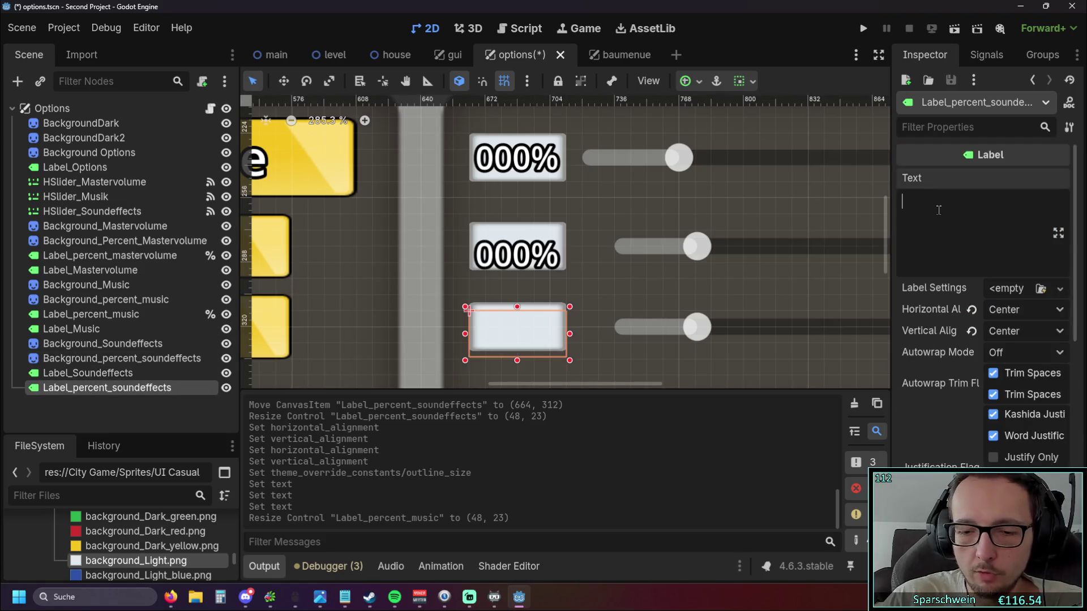
pyautogui.write('000%')
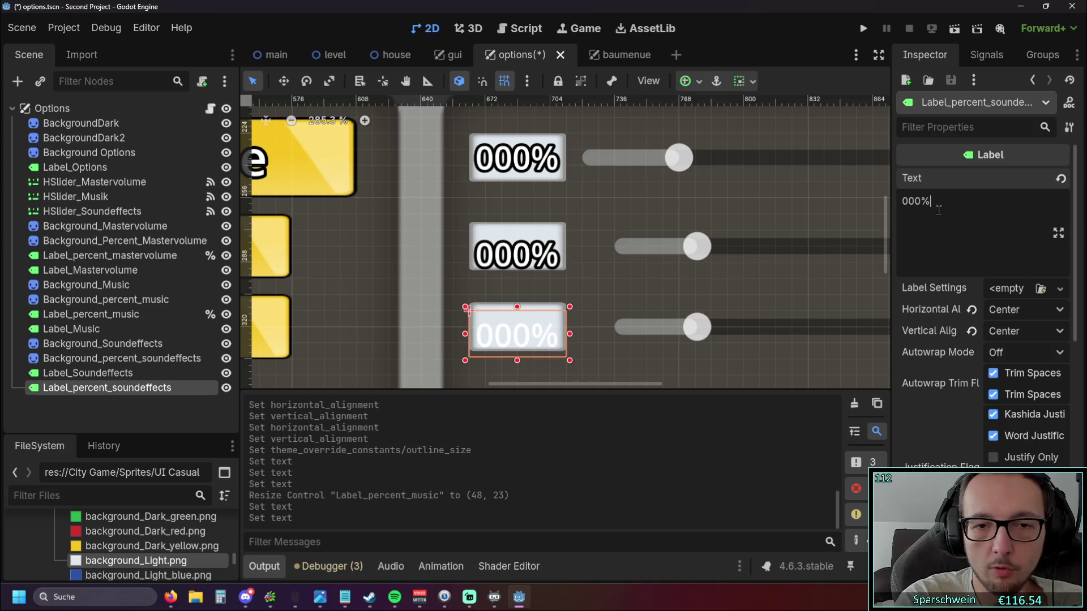
pyautogui.scroll(-5, 969, 344)
pyautogui.scroll(-5, 944, 360)
pyautogui.click(949, 324)
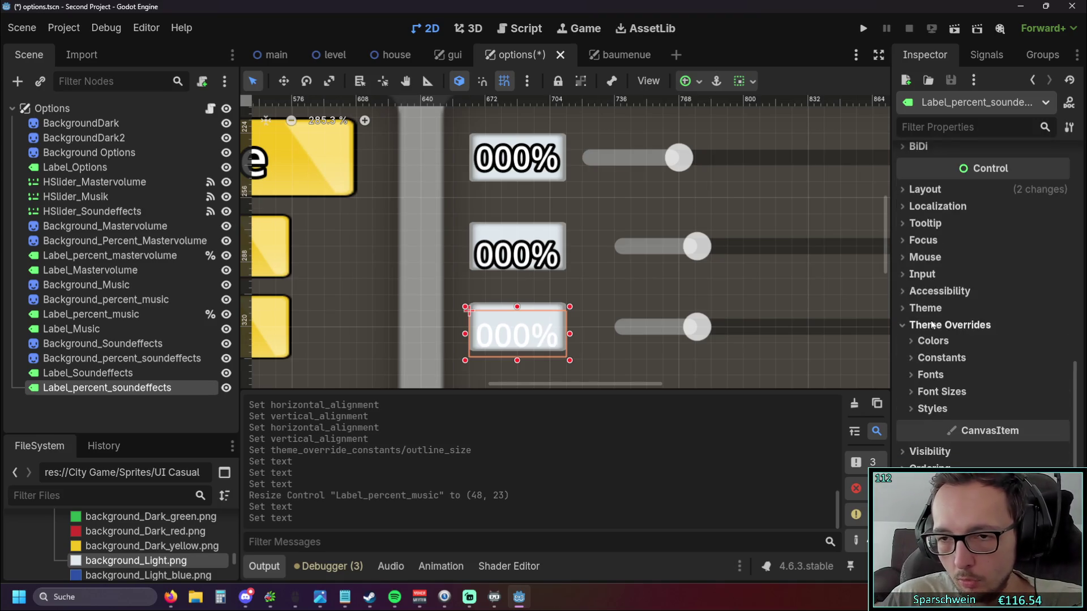
pyautogui.click(941, 357)
pyautogui.click(1059, 458)
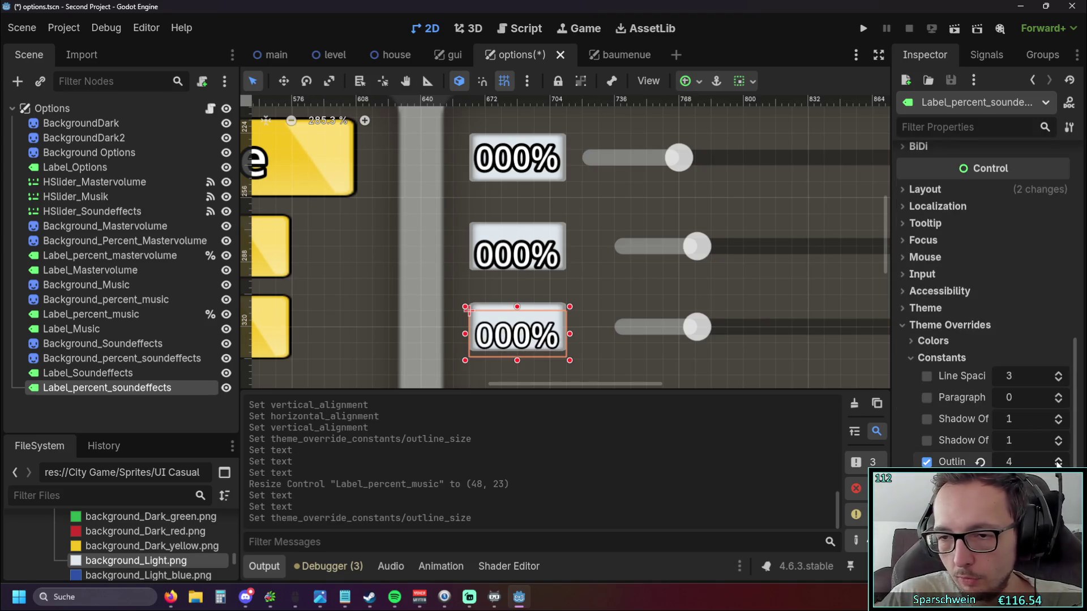
pyautogui.click(660, 297)
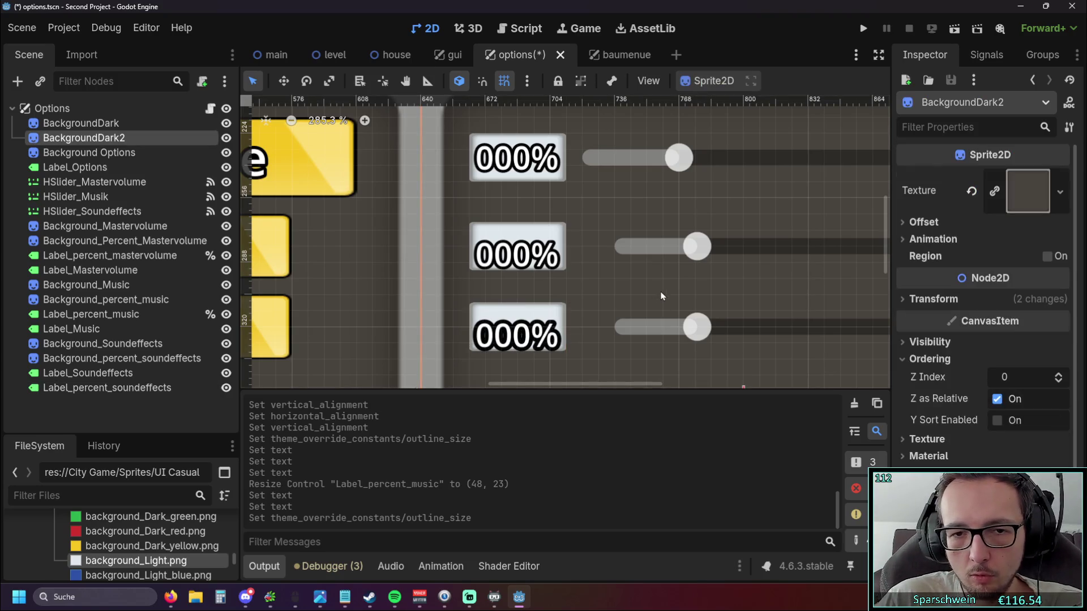
pyautogui.click(518, 344)
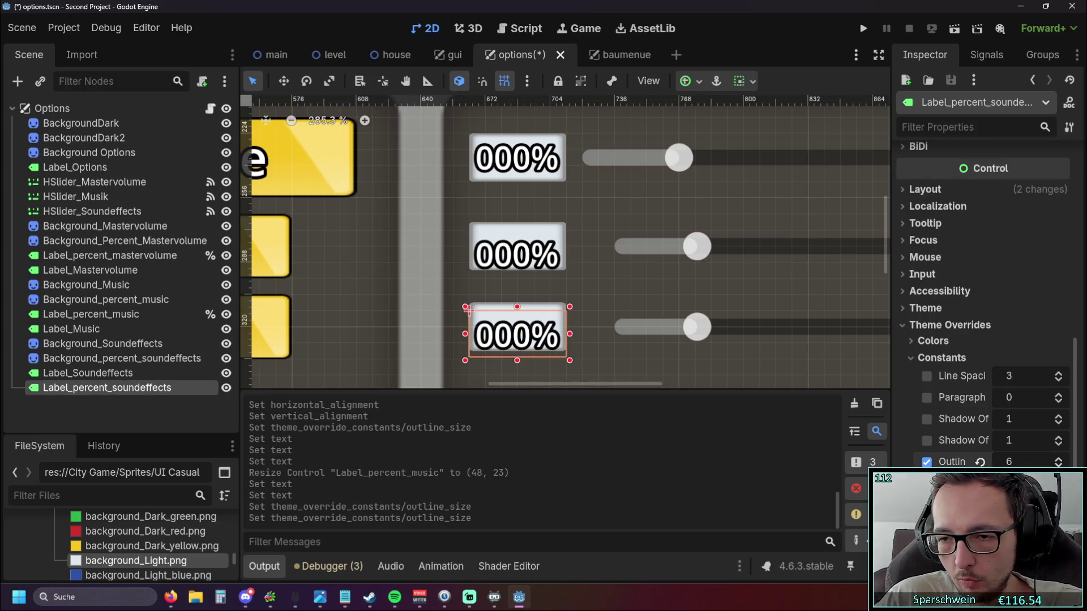
pyautogui.click(744, 332)
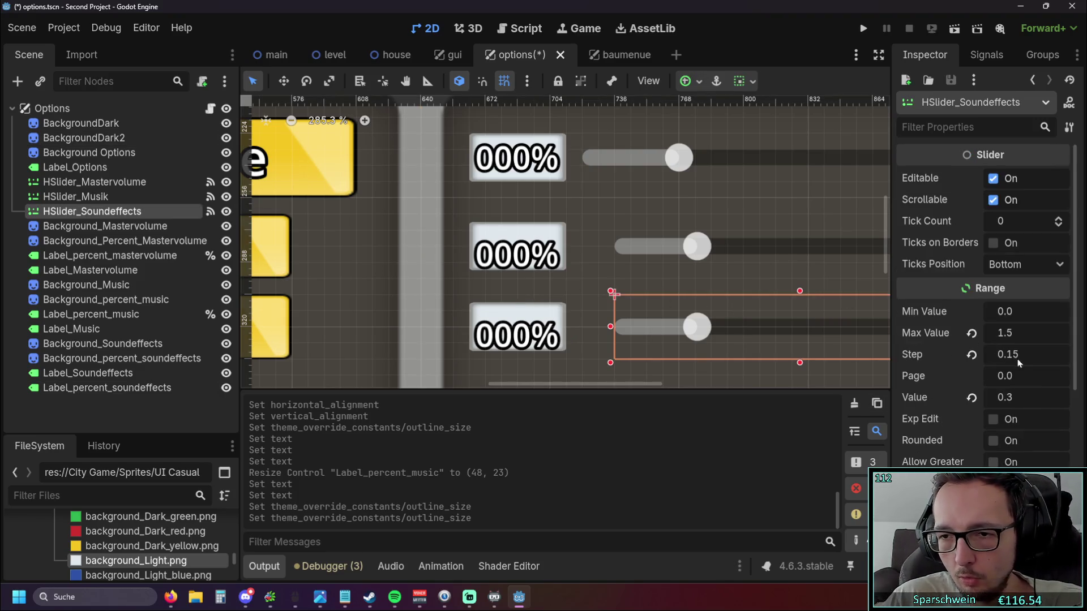
# Set the sound-effects slider's Range Step to 0.075.
pyautogui.click(1013, 354)
pyautogui.write('0,75')
pyautogui.press('Return')
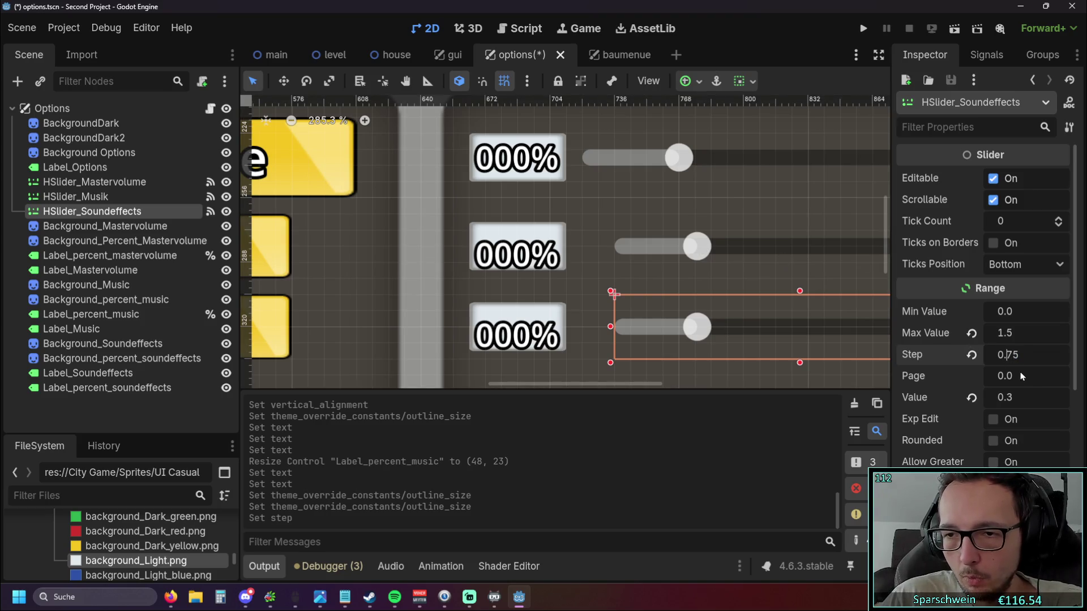
pyautogui.write('0')
pyautogui.press('Return')
# Re-enter the music slider's Range Step as 0.075.
pyautogui.click(747, 247)
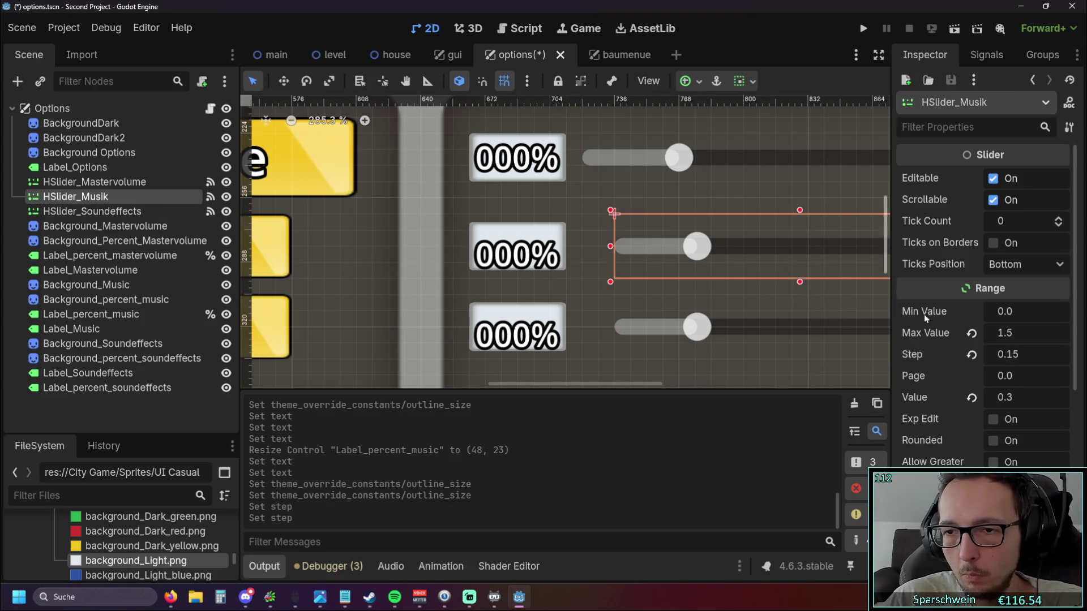
pyautogui.click(1005, 355)
pyautogui.press('BackSpace')
pyautogui.press('BackSpace')
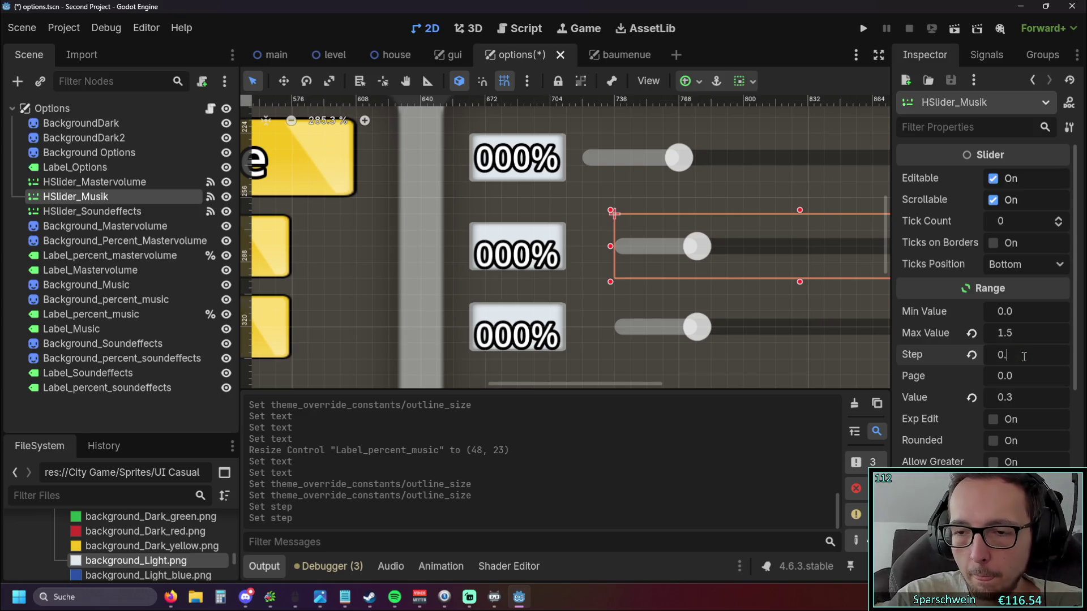
pyautogui.write('075')
pyautogui.press('Return')
pyautogui.click(882, 298)
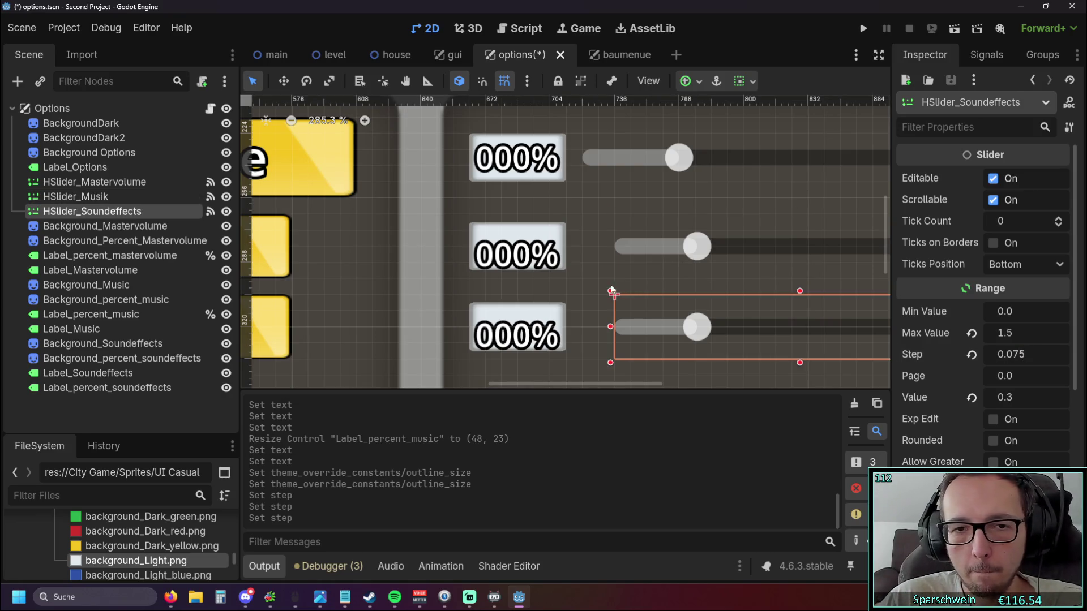
pyautogui.click(524, 255)
pyautogui.scroll(-5, 944, 342)
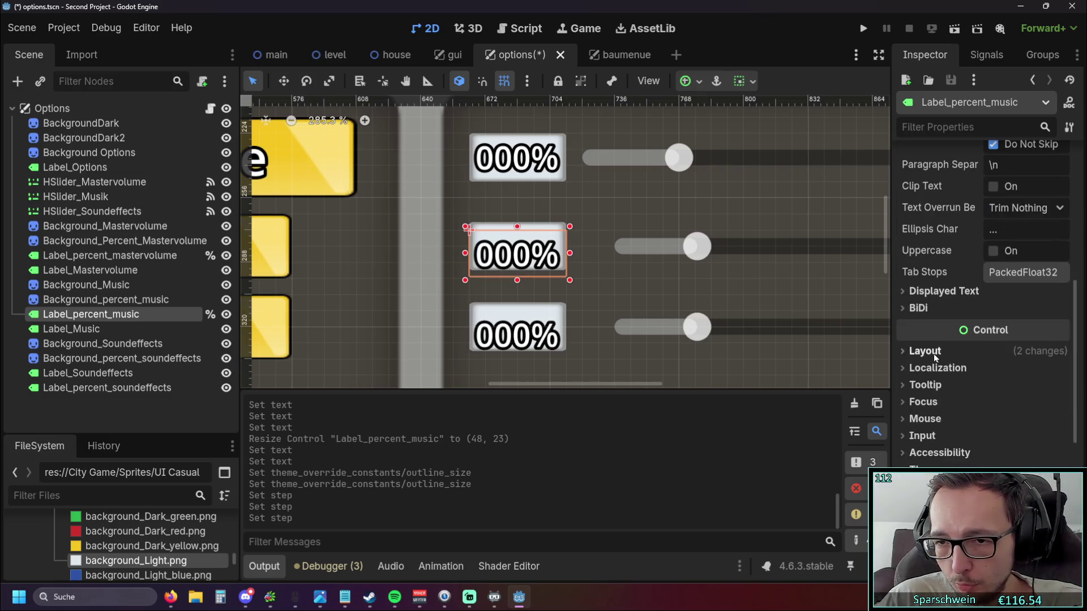
# Move the music percentage label up to Position y 268.
pyautogui.click(930, 353)
pyautogui.scroll(-2, 928, 348)
pyautogui.click(934, 433)
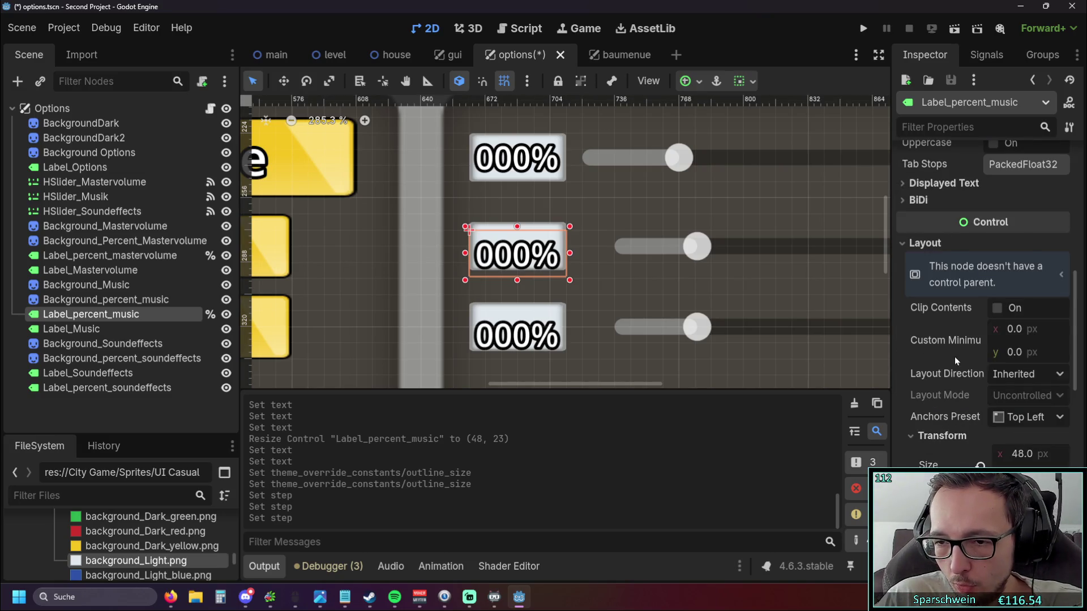
pyautogui.scroll(-3, 976, 350)
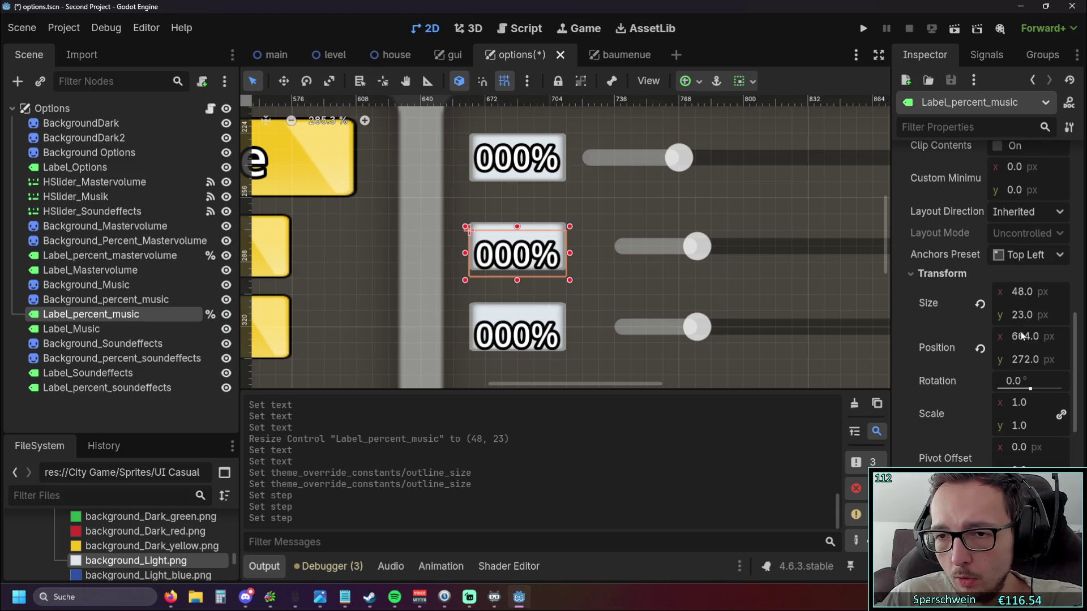
pyautogui.click(1025, 360)
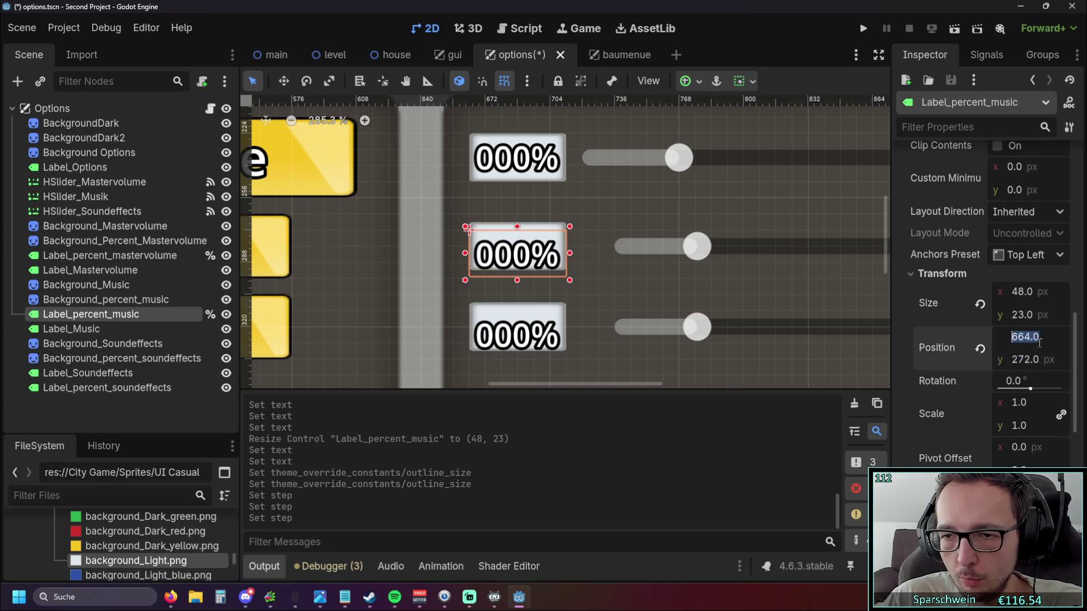
pyautogui.press('Return')
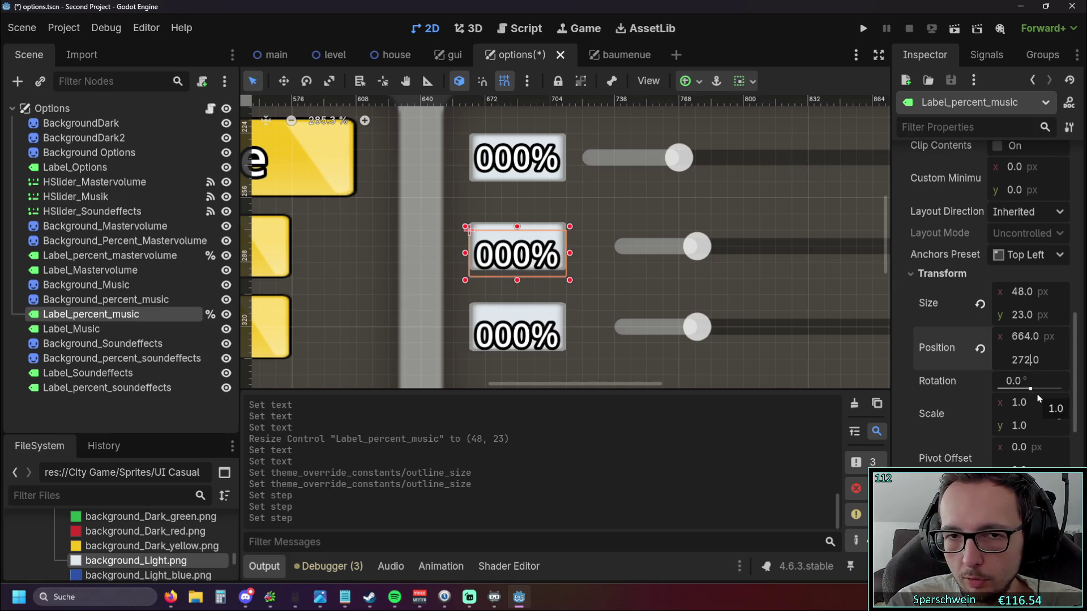
pyautogui.press('BackSpace')
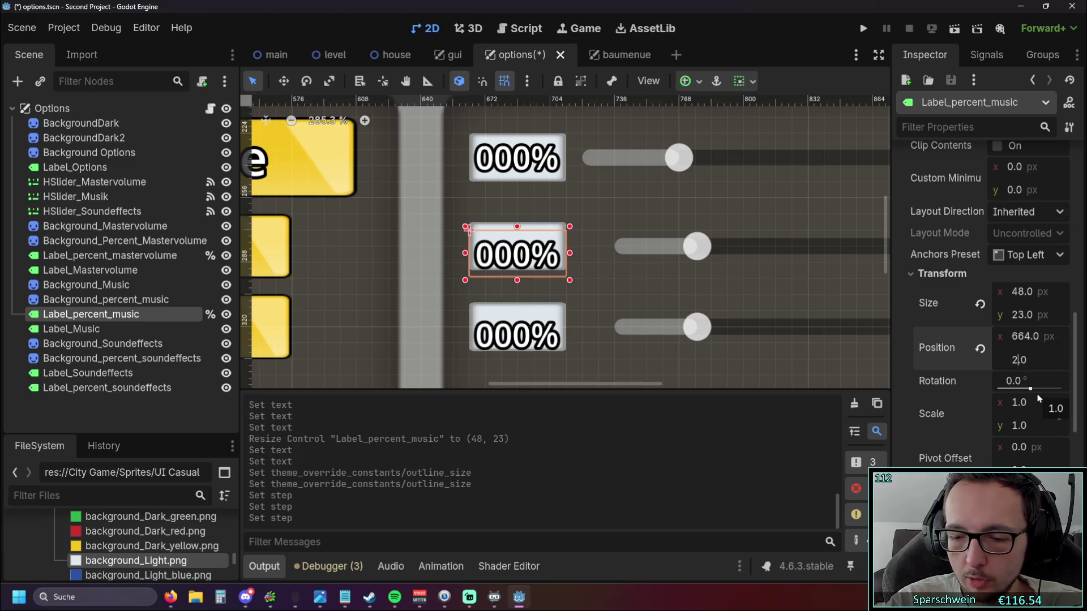
pyautogui.write('68')
pyautogui.press('Return')
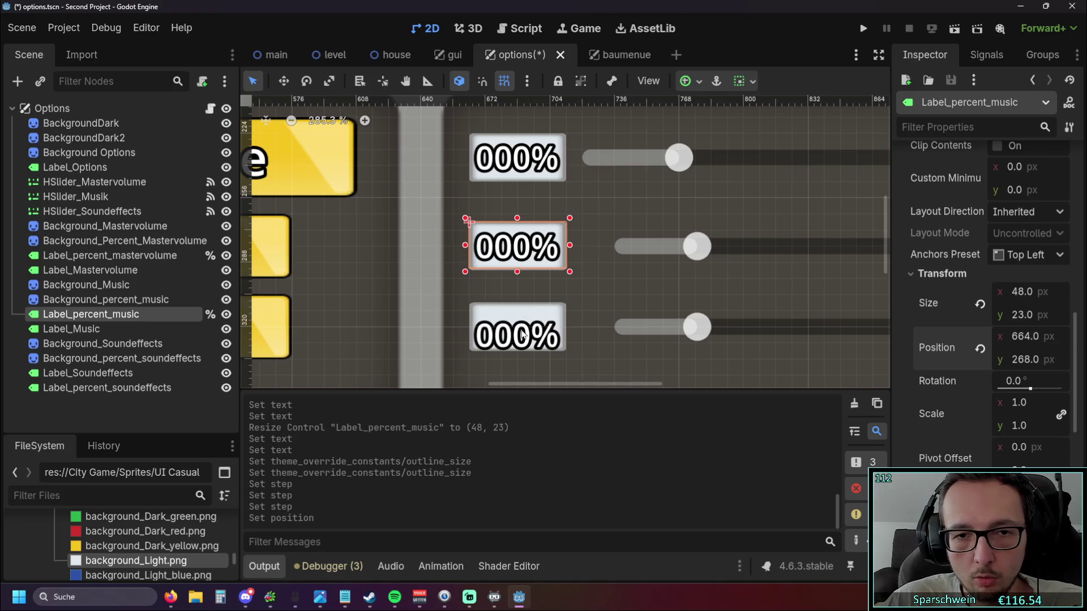
# Move the sound-effects percentage label up to Position y 308.
pyautogui.click(544, 336)
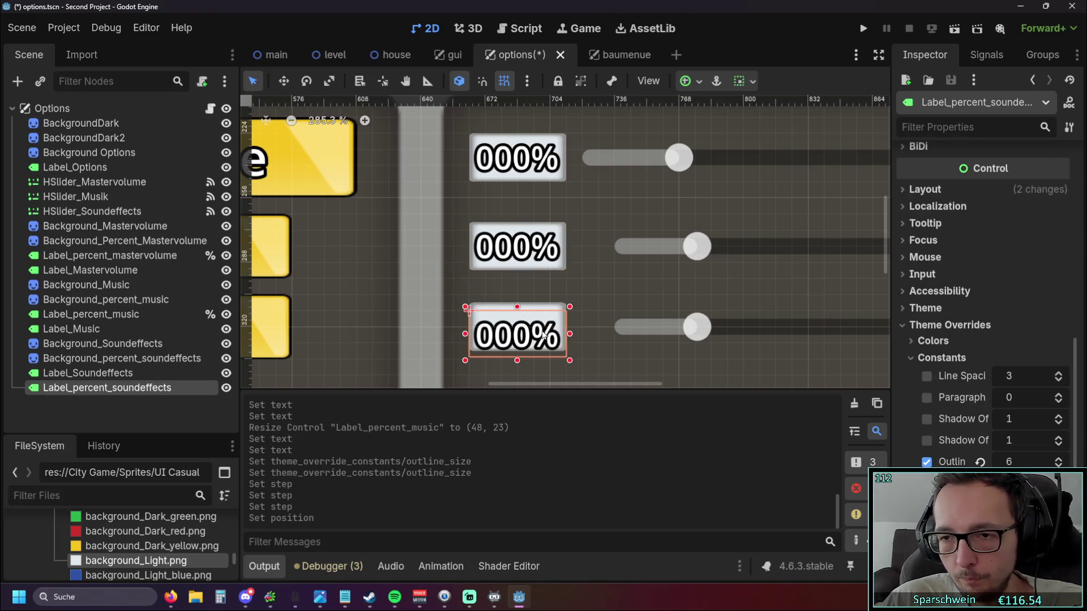
pyautogui.scroll(-1, 946, 360)
pyautogui.scroll(2, 929, 341)
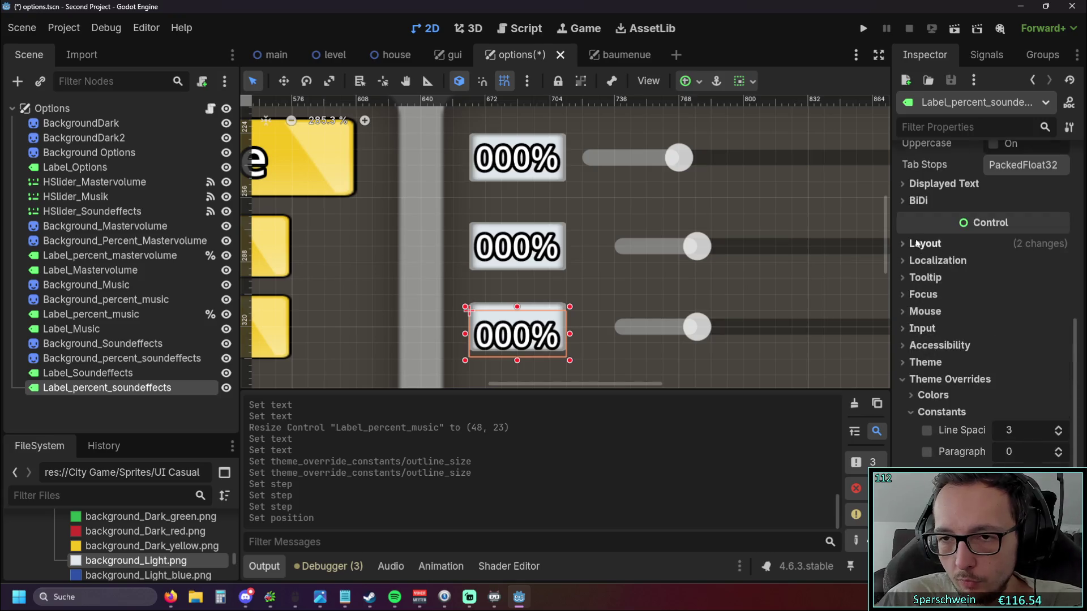
pyautogui.click(934, 442)
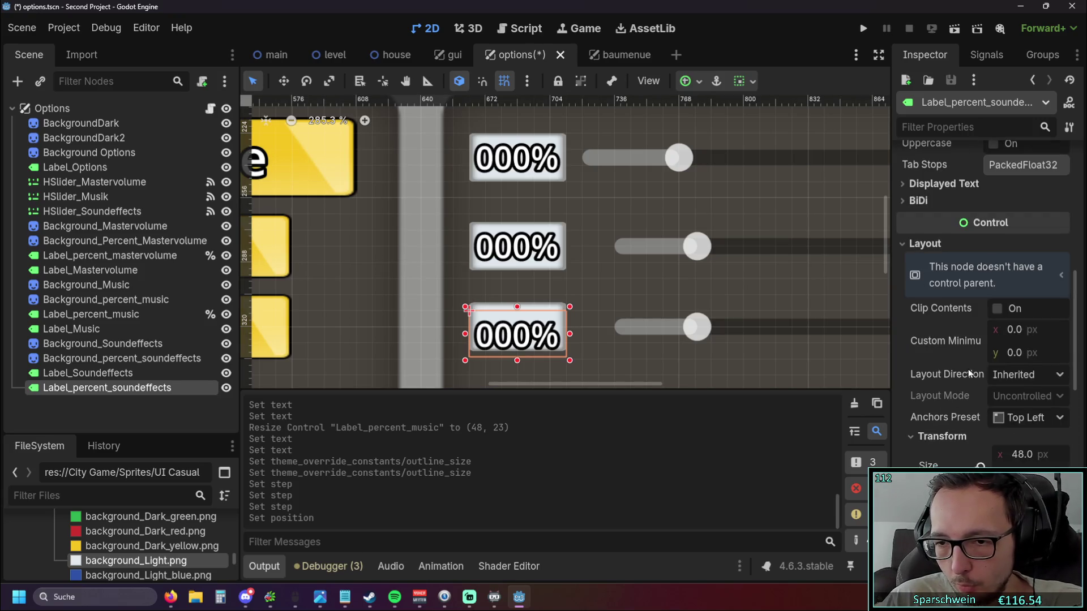
pyautogui.scroll(-2, 968, 370)
pyautogui.click(1025, 360)
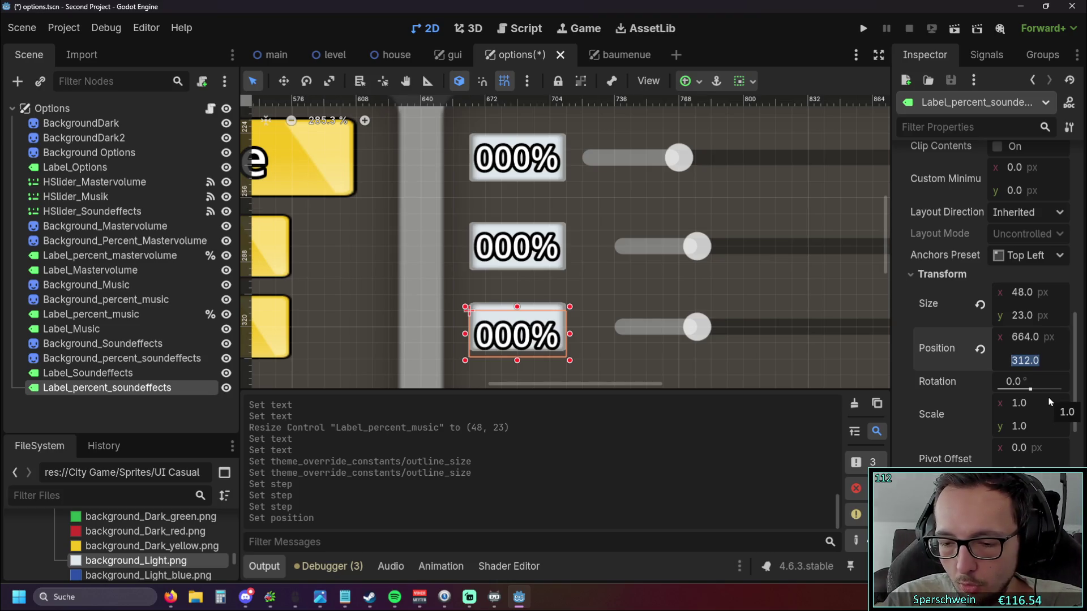
pyautogui.write('308')
pyautogui.press('Return')
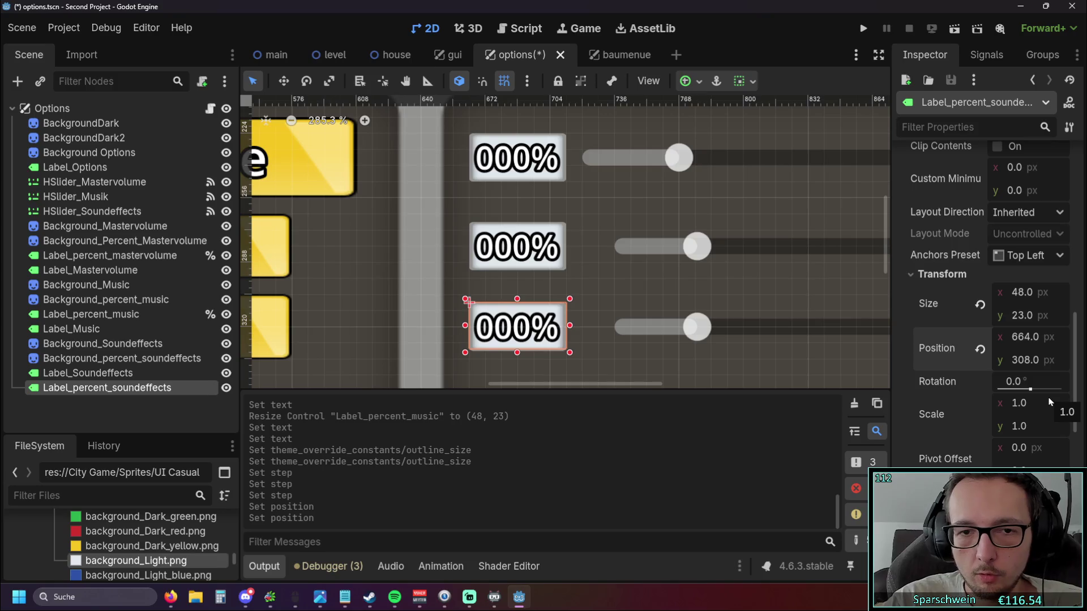
pyautogui.click(752, 317)
pyautogui.scroll(-2, 670, 314)
pyautogui.scroll(2, 671, 314)
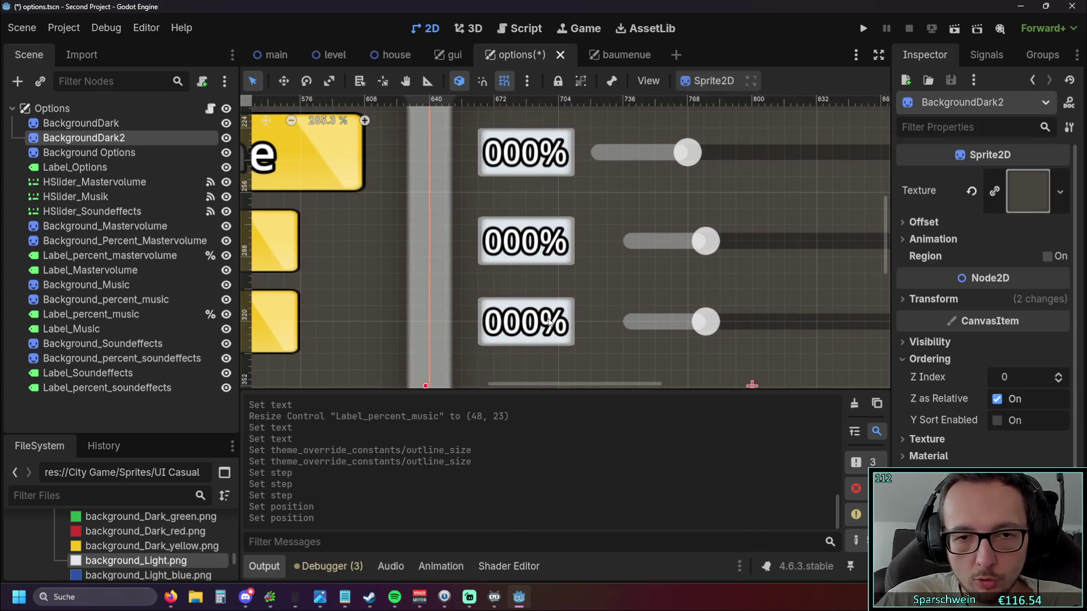
# Compare the three percentage labels and stretch the music label taller in the viewport.
pyautogui.click(552, 321)
pyautogui.scroll(-2, 618, 315)
pyautogui.scroll(2, 594, 221)
pyautogui.click(548, 165)
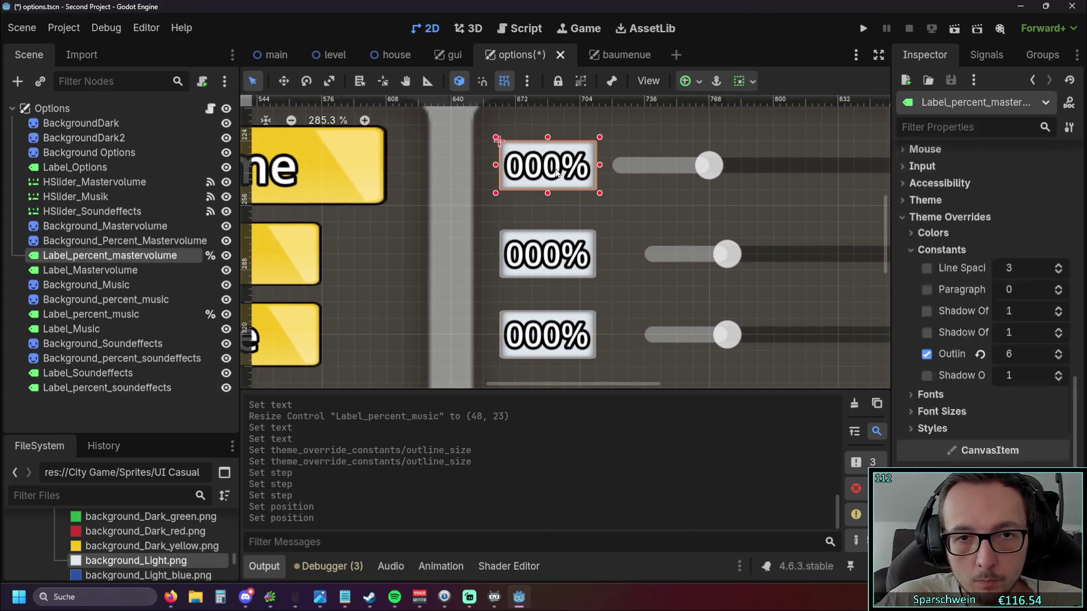
pyautogui.click(550, 257)
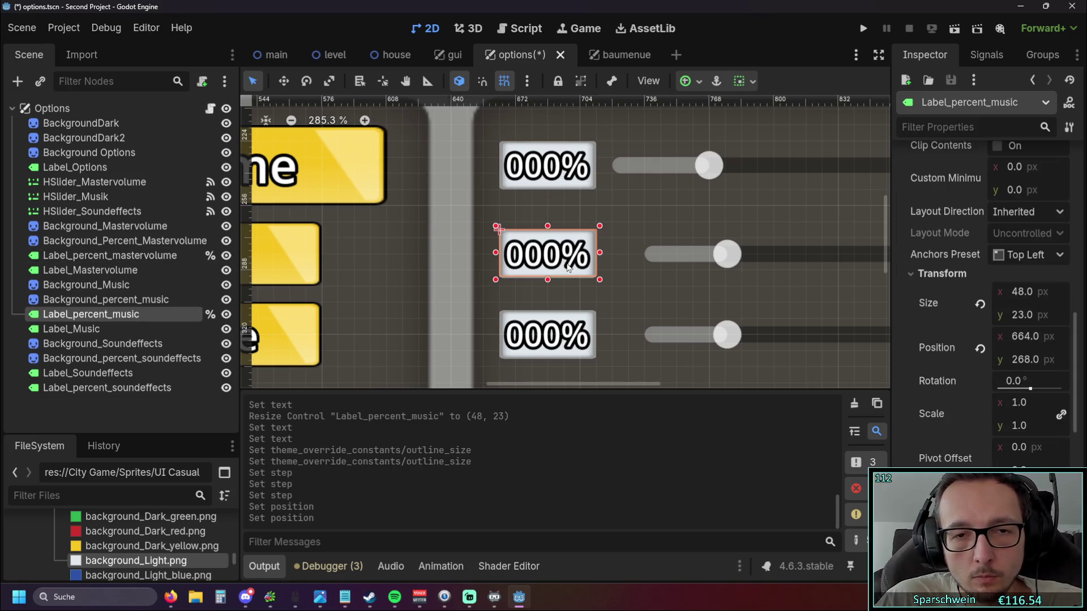
pyautogui.moveTo(547, 279); pyautogui.dragTo(547, 274)
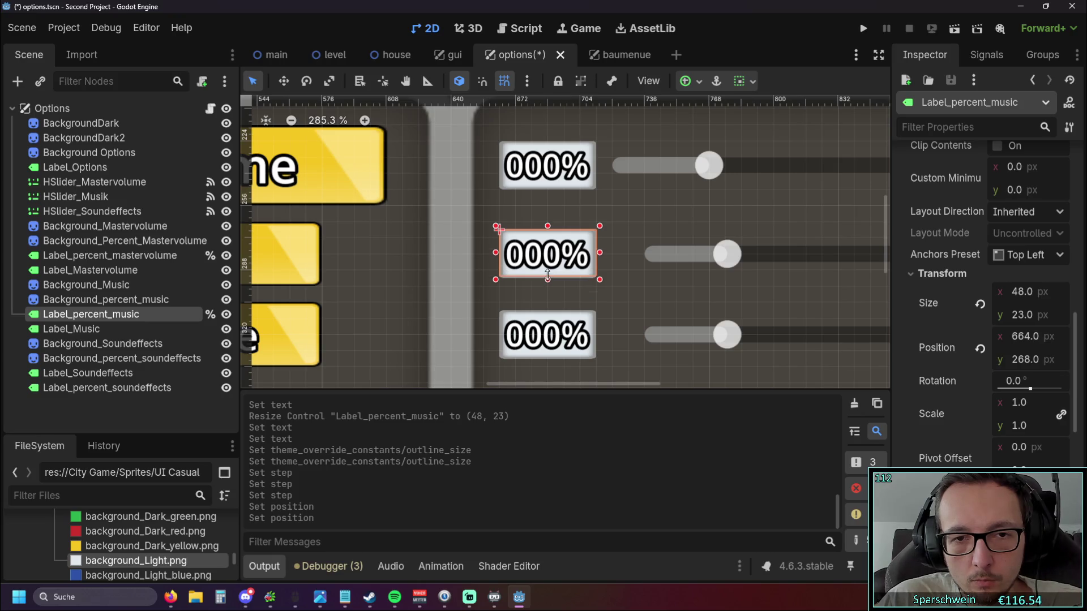
pyautogui.click(550, 335)
pyautogui.scroll(2, 562, 304)
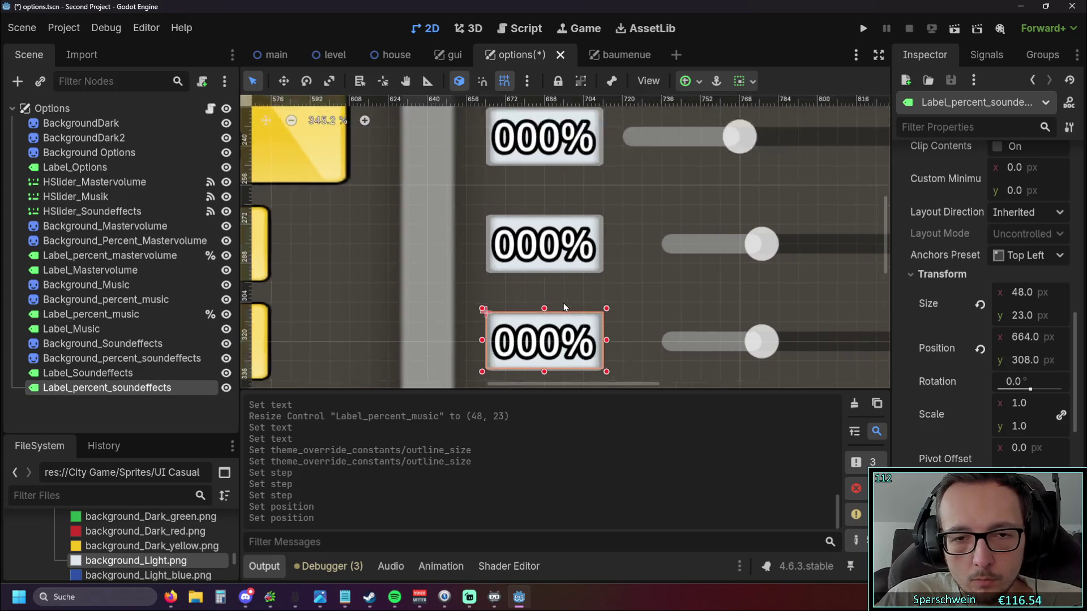
pyautogui.scroll(1, 584, 202)
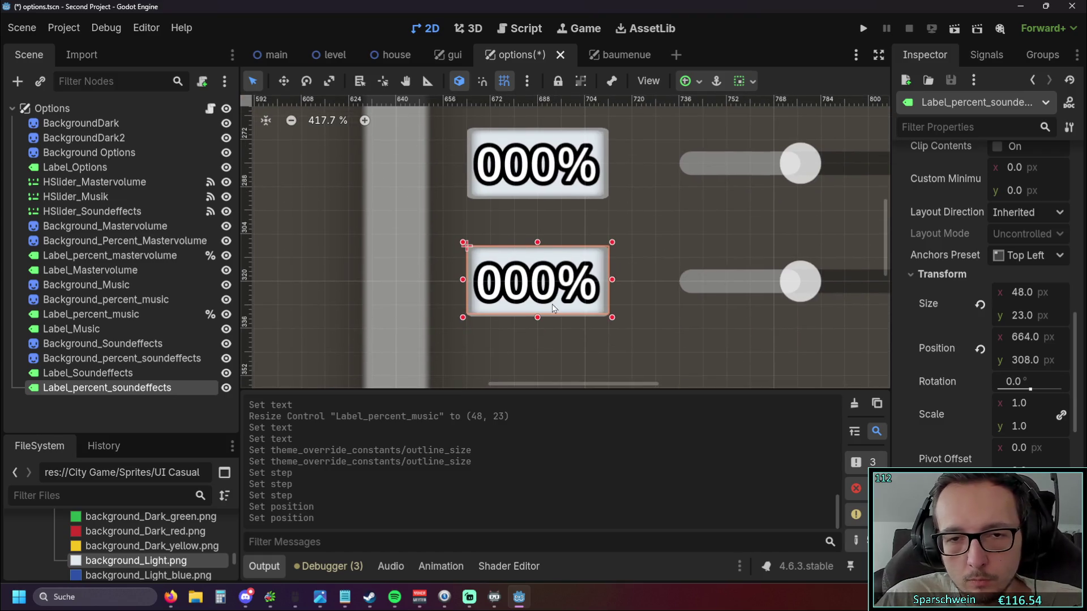
pyautogui.scroll(3, 682, 235)
pyautogui.scroll(1, 562, 184)
pyautogui.click(562, 184)
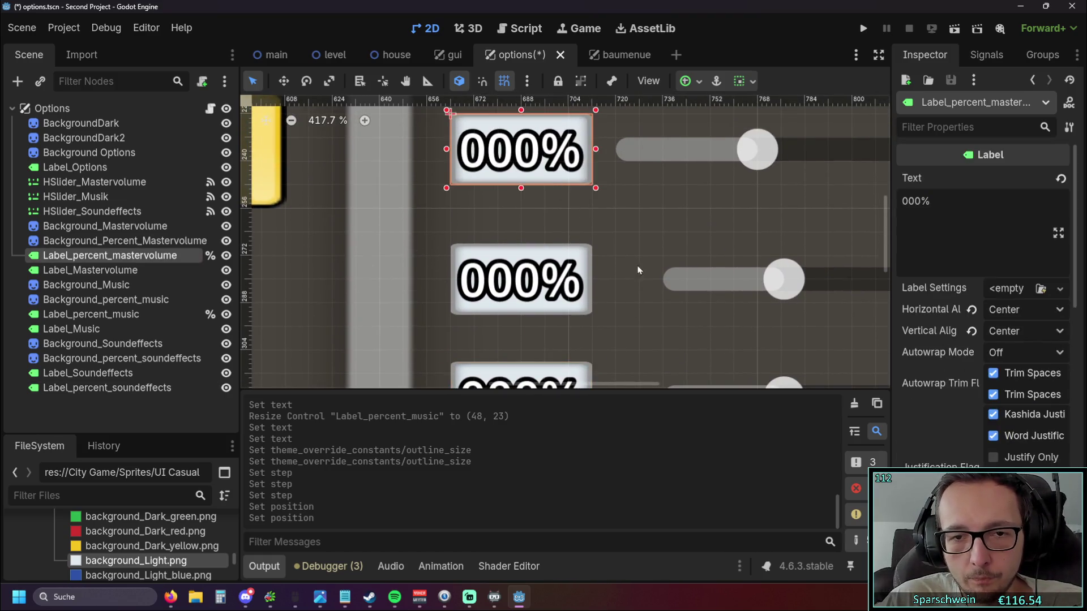
pyautogui.scroll(1, 626, 295)
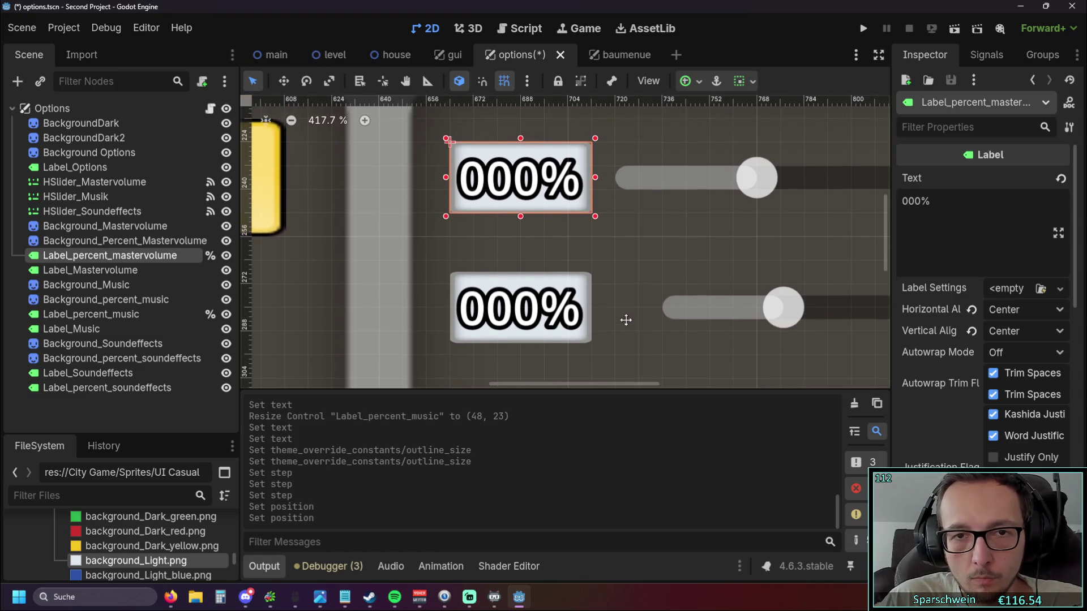
pyautogui.scroll(-3, 532, 232)
pyautogui.click(531, 233)
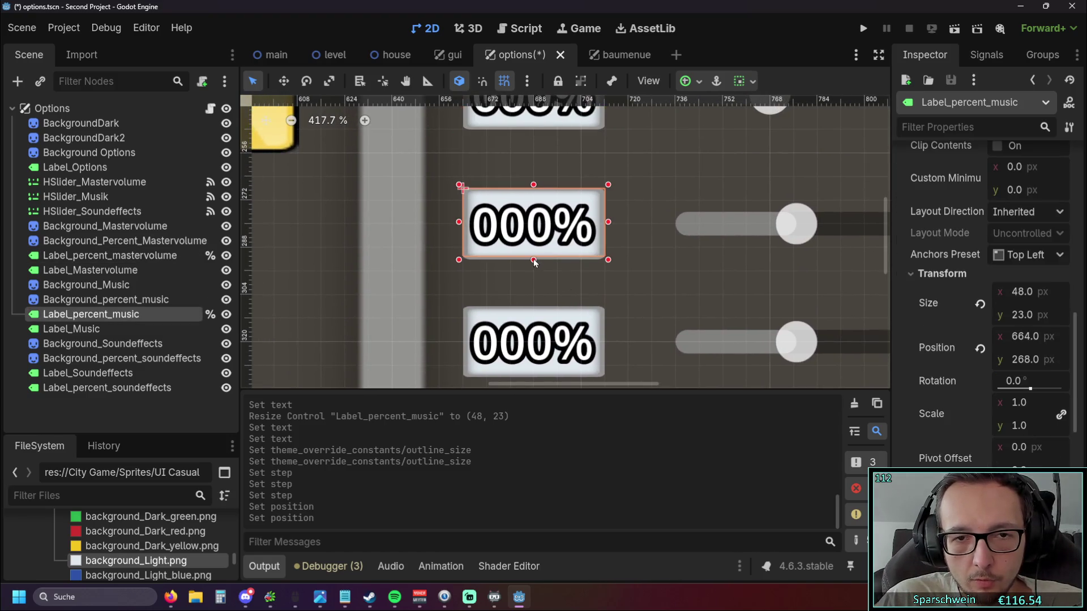
pyautogui.scroll(-1, 628, 289)
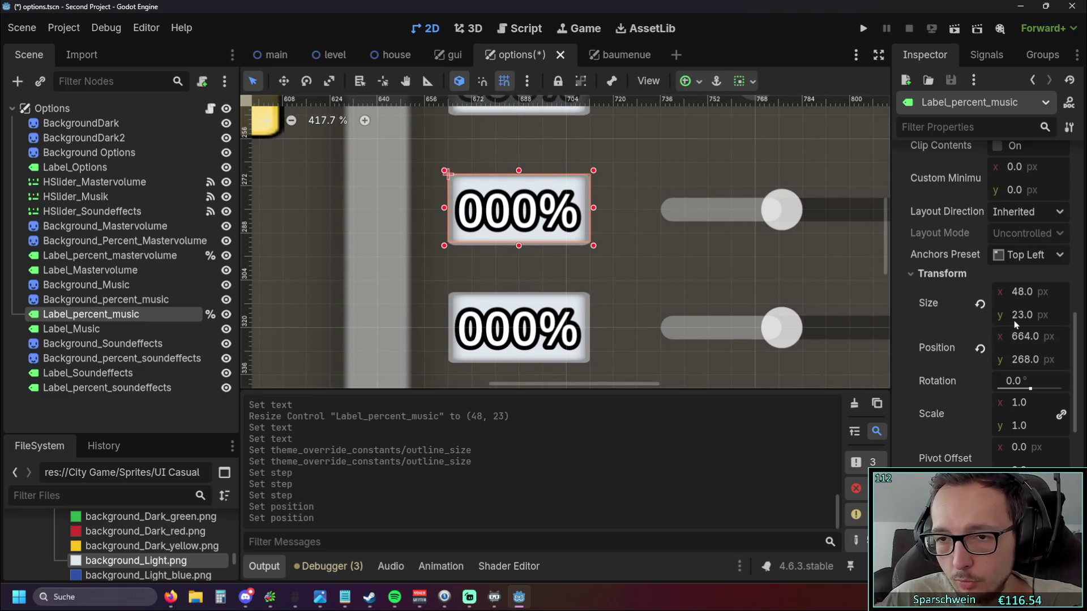
pyautogui.scroll(-3, 825, 241)
pyautogui.click(526, 149)
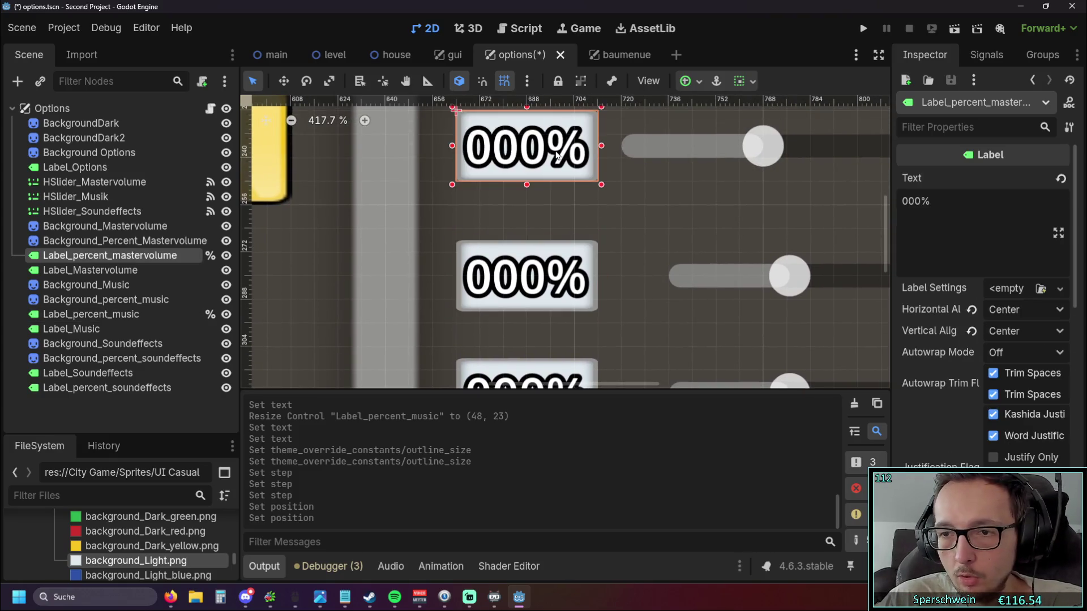
pyautogui.scroll(-5, 959, 337)
pyautogui.scroll(-3, 958, 332)
pyautogui.click(925, 291)
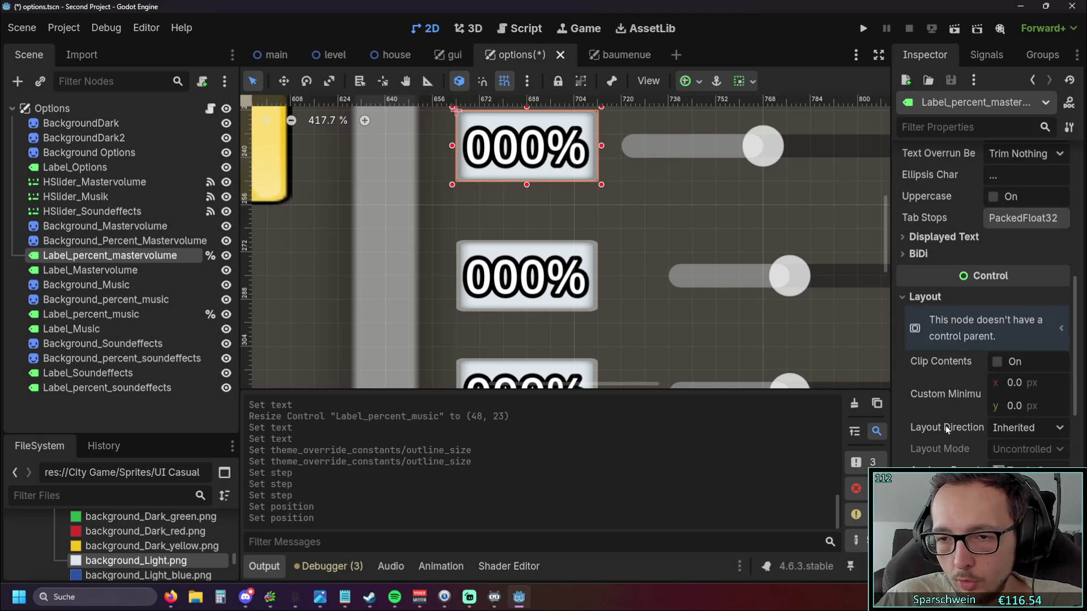
pyautogui.scroll(-1, 941, 453)
pyautogui.scroll(3, 941, 453)
# Set Size y to 24 on the music and sound-effects percentage labels.
pyautogui.click(526, 276)
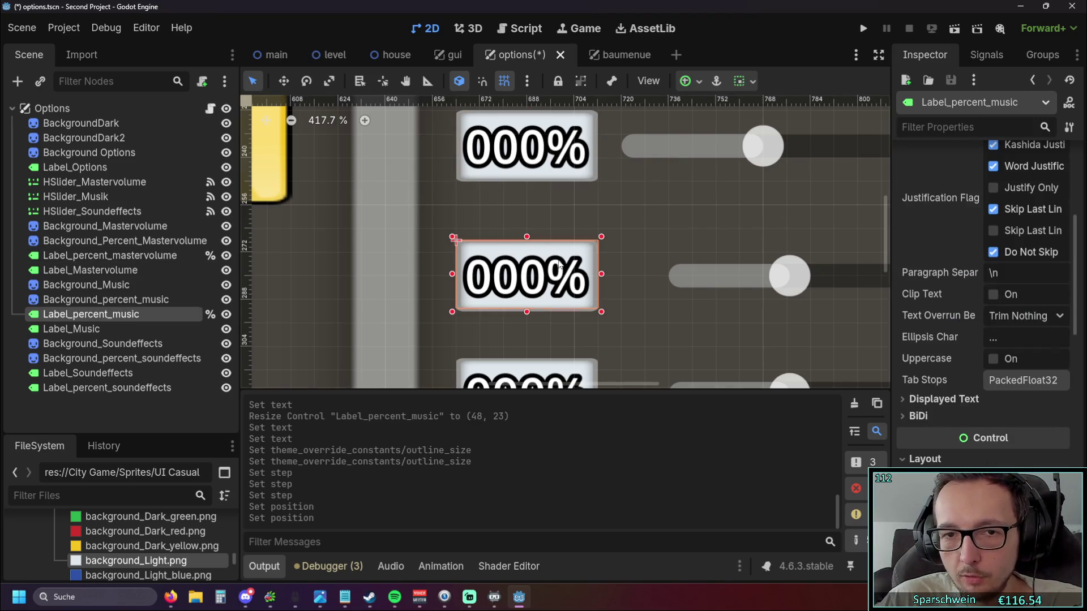
pyautogui.scroll(-5, 986, 375)
pyautogui.click(1019, 315)
pyautogui.write('24')
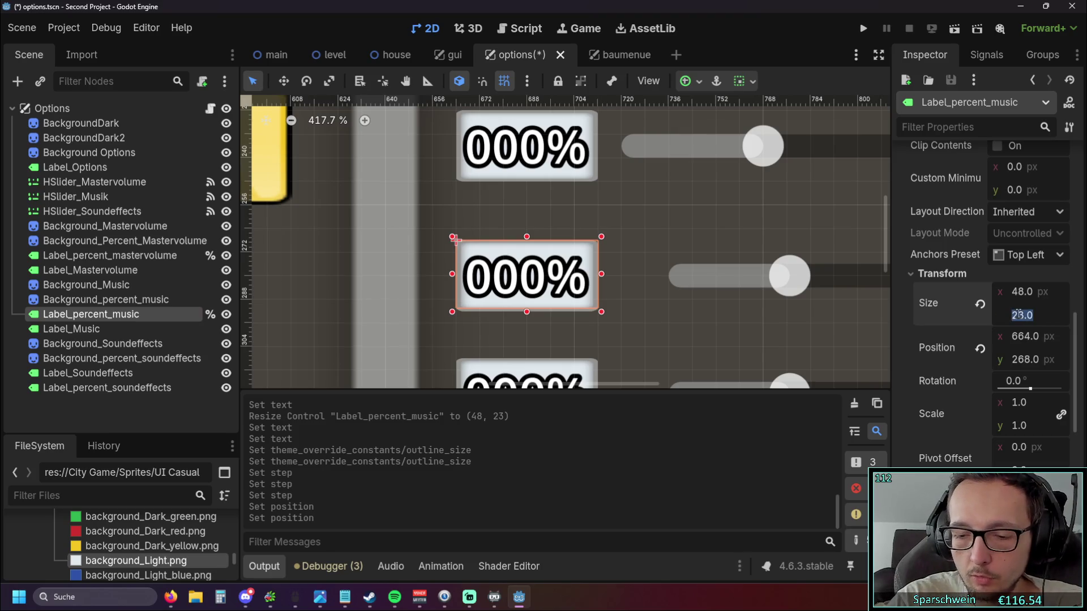
pyautogui.press('Return')
pyautogui.scroll(-2, 632, 309)
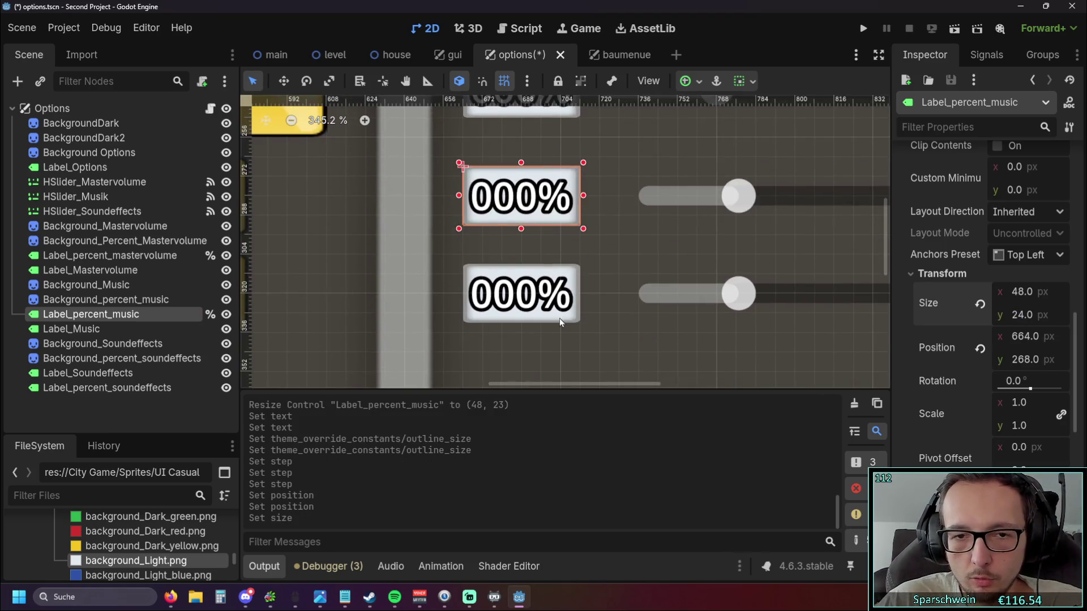
pyautogui.click(559, 318)
pyautogui.click(1019, 315)
pyautogui.write('24')
pyautogui.press('Return')
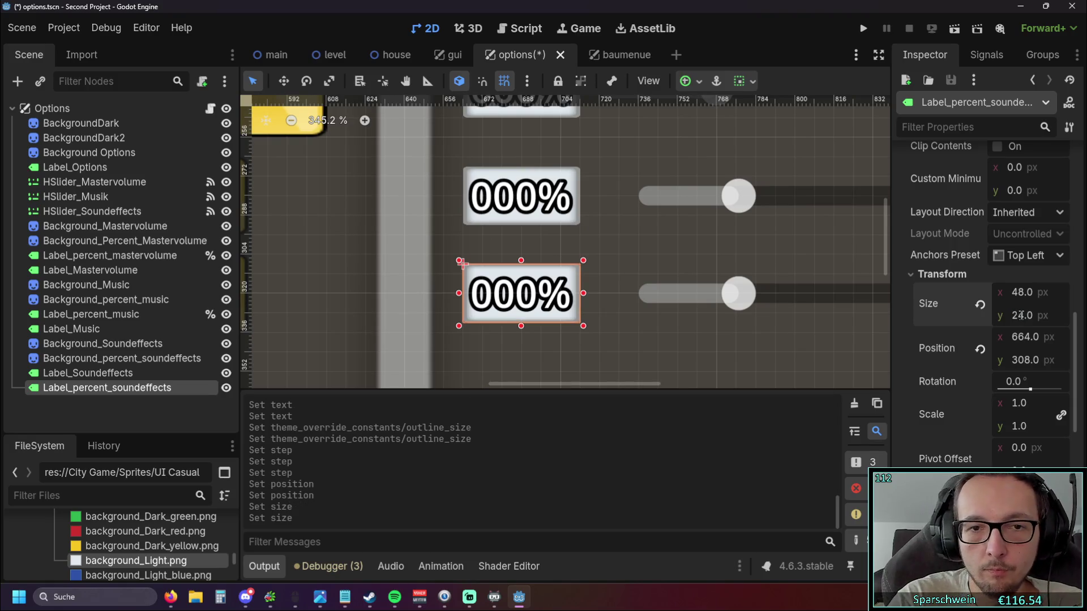
pyautogui.click(750, 260)
pyautogui.scroll(-5, 750, 259)
# Drag Label_percent_soundeffects above Label_Soundeffects in the scene tree.
pyautogui.click(845, 177)
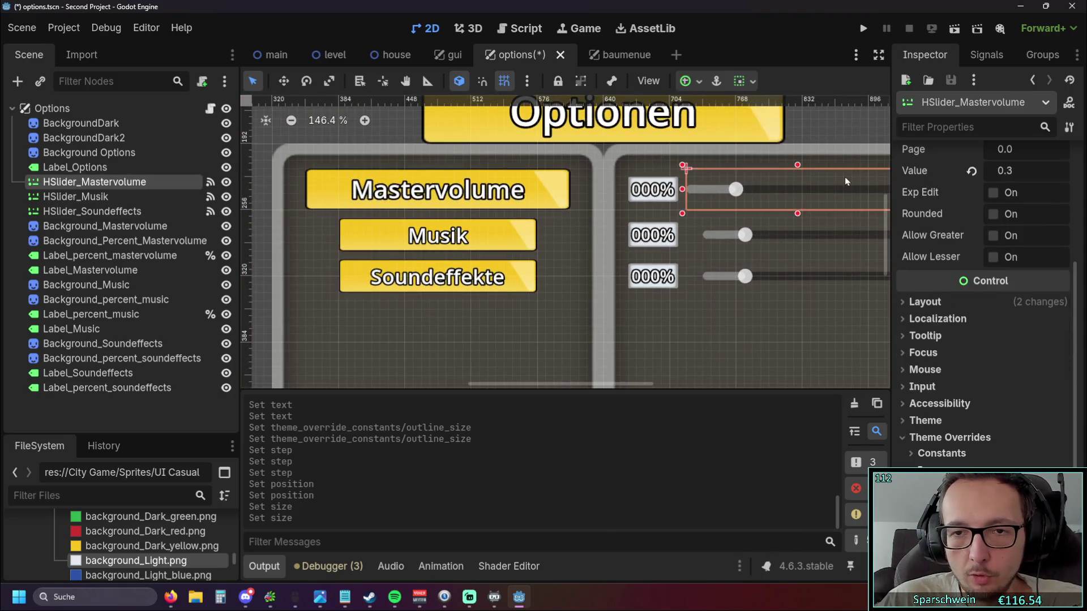
pyautogui.click(843, 134)
pyautogui.scroll(-1, 843, 134)
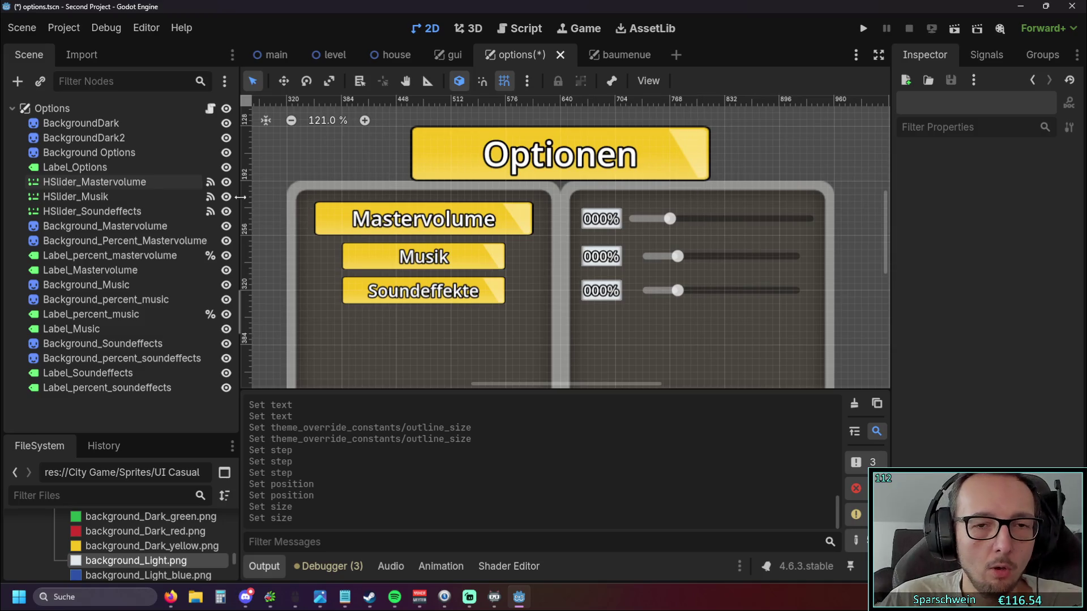
pyautogui.click(95, 374)
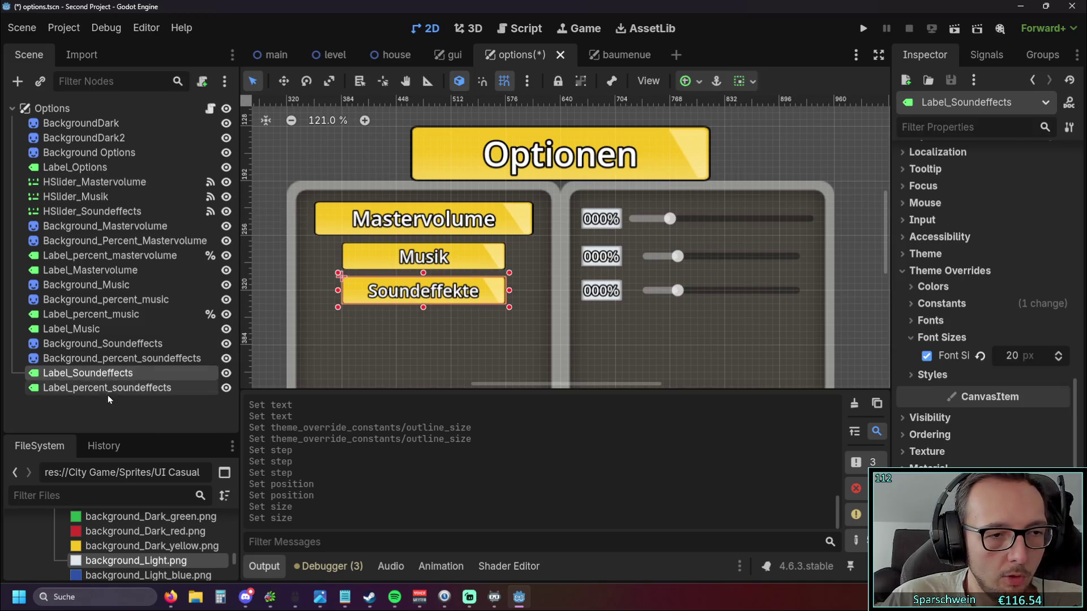
pyautogui.moveTo(97, 388); pyautogui.dragTo(95, 373)
# Mark Label_percent_soundeffects with Access as Unique Name.
pyautogui.rightClick(116, 374)
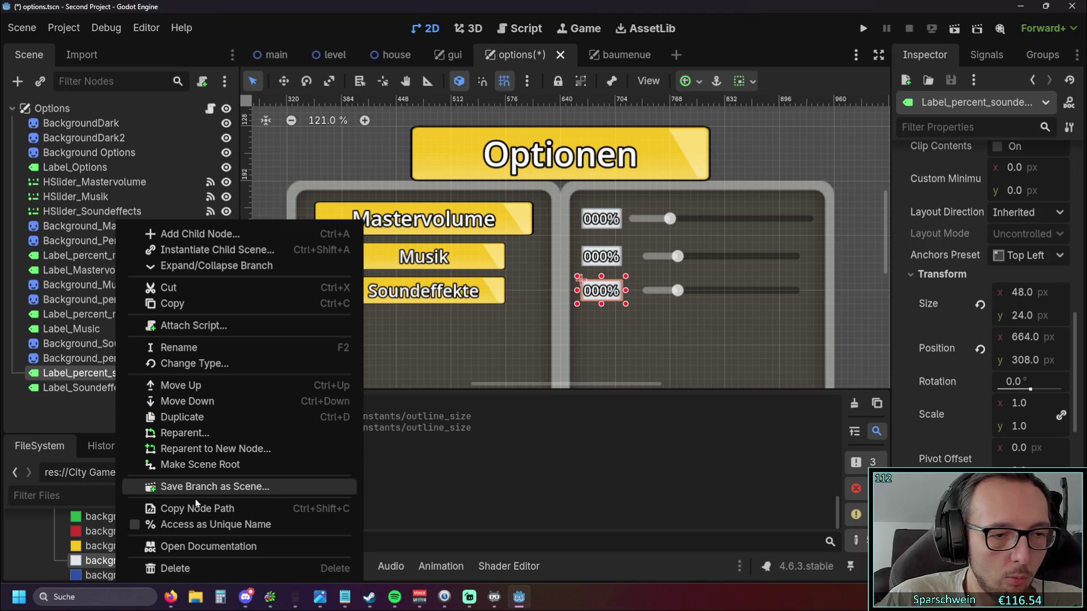
pyautogui.click(170, 525)
pyautogui.click(109, 412)
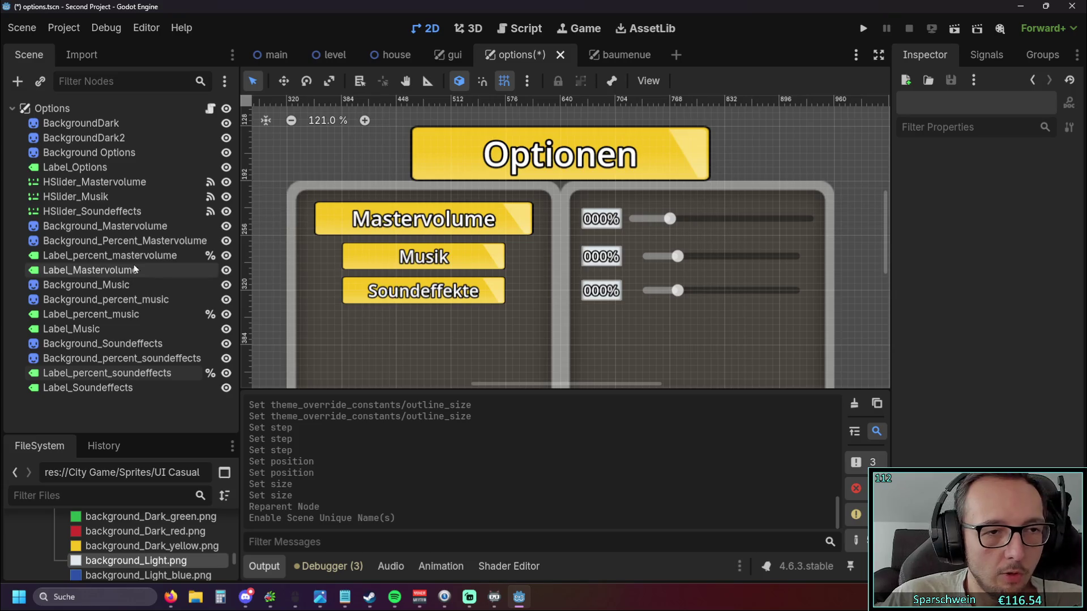
pyautogui.scroll(-1, 561, 273)
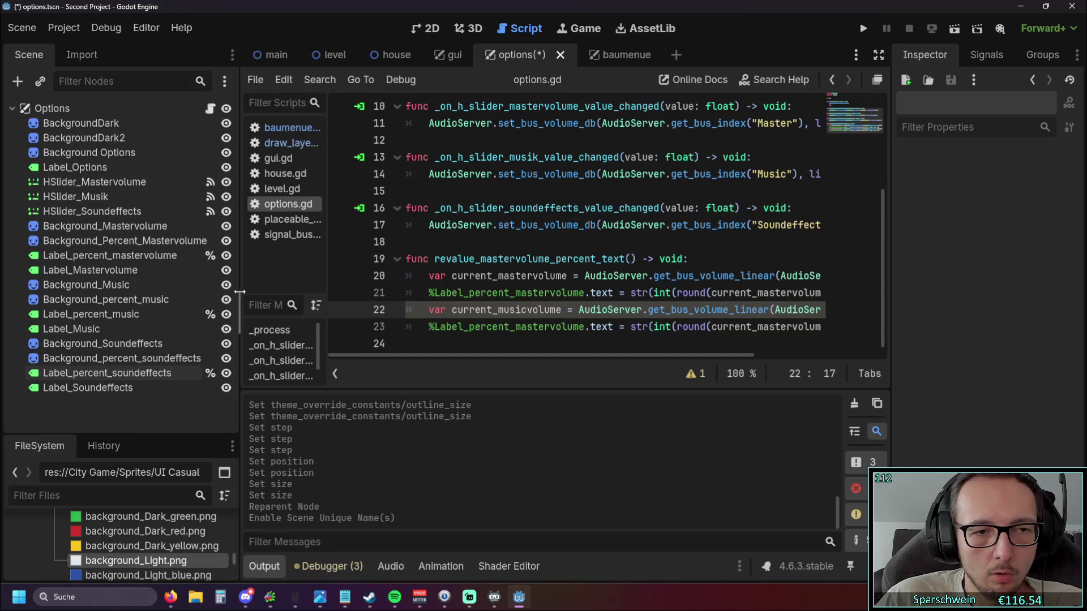
# Duplicate the two music-volume lines 22–23 below themselves in options.gd.
pyautogui.moveTo(239, 310); pyautogui.dragTo(124, 310)
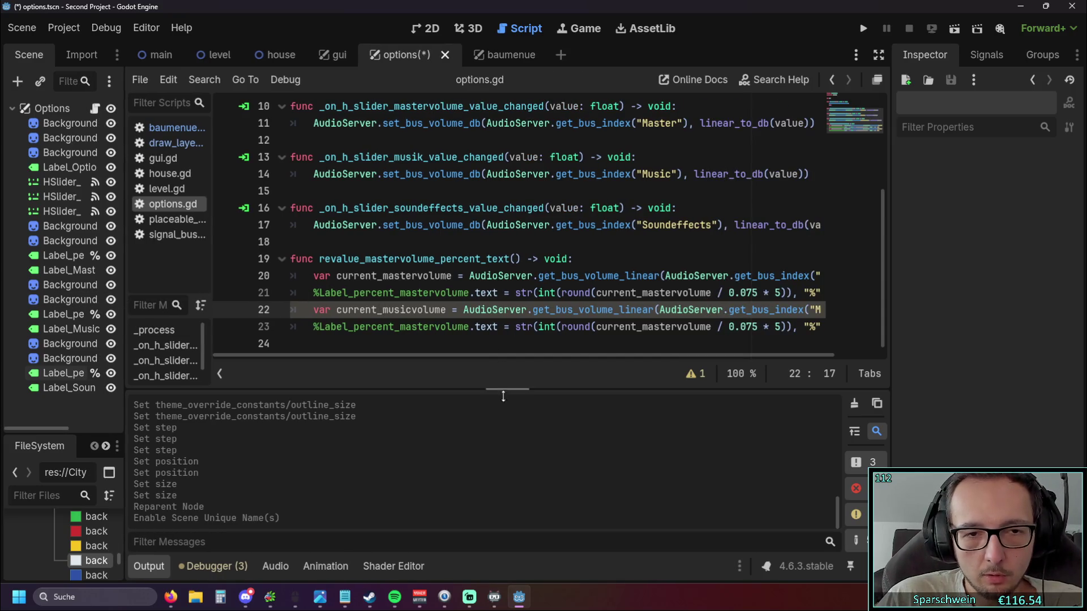
pyautogui.click(414, 314)
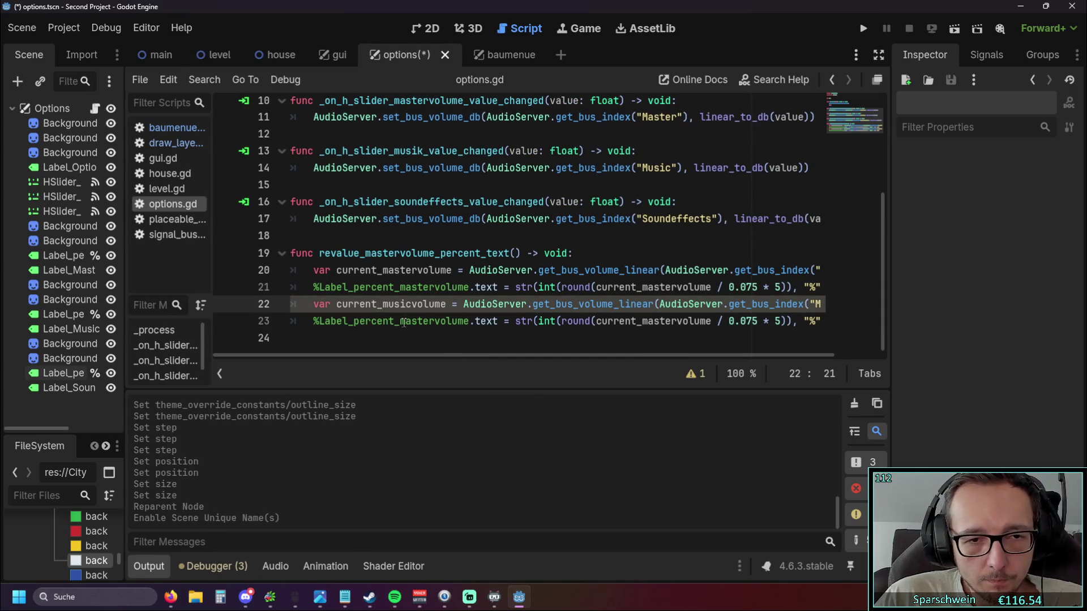
pyautogui.moveTo(400, 321); pyautogui.dragTo(469, 325)
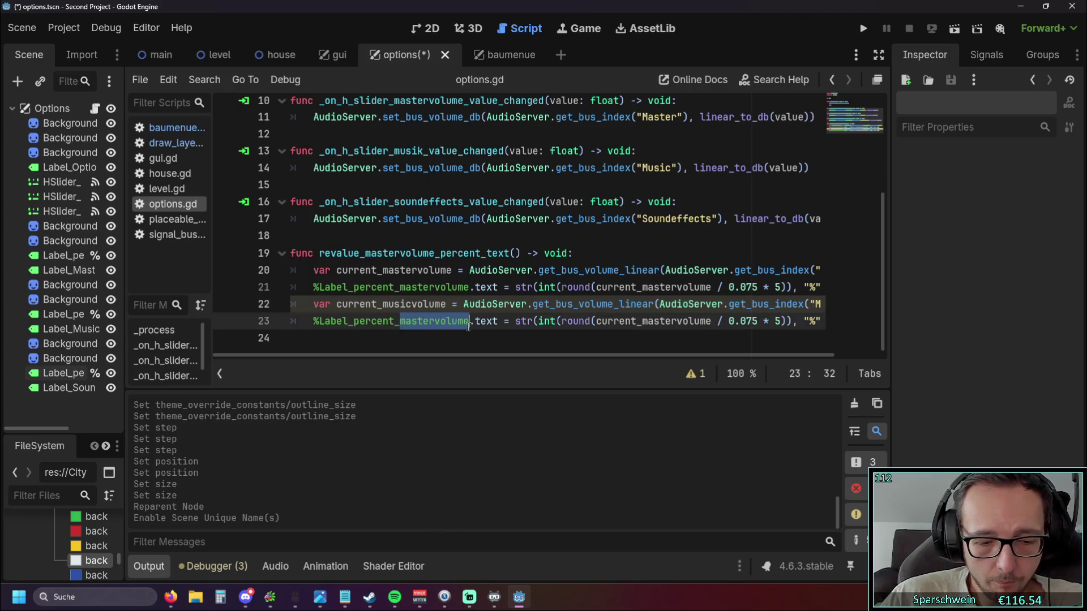
pyautogui.write('music')
pyautogui.click(619, 258)
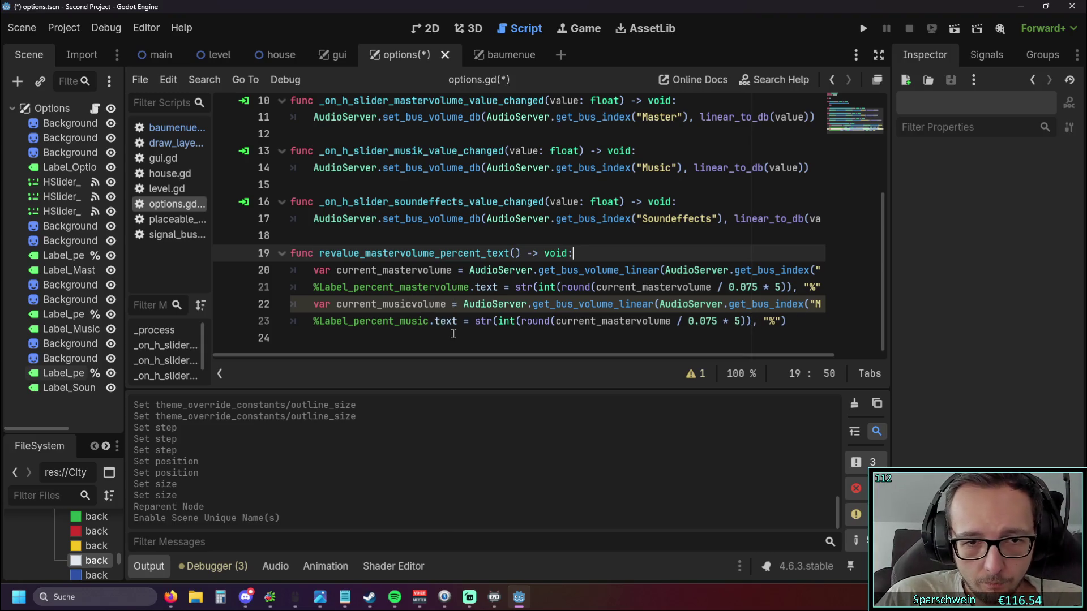
pyautogui.moveTo(606, 323); pyautogui.dragTo(636, 323)
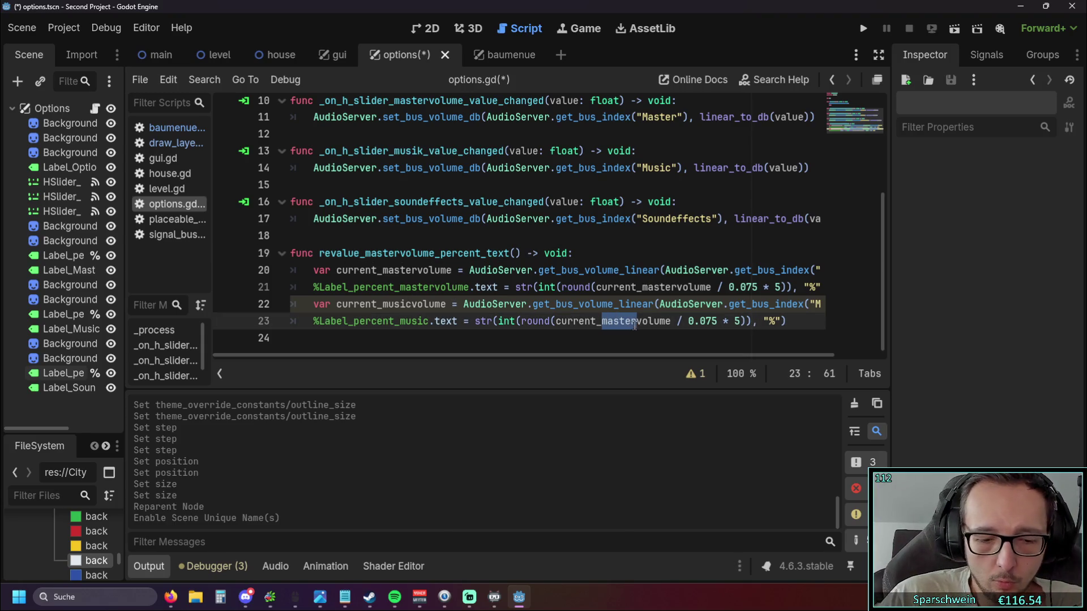
pyautogui.write('usic')
pyautogui.click(692, 254)
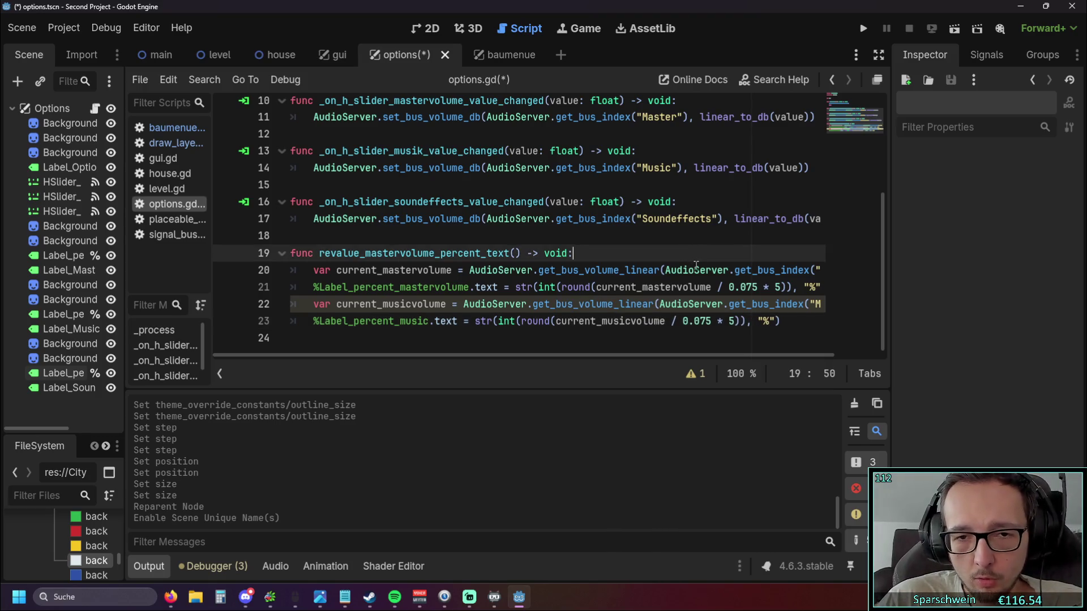
pyautogui.click(731, 237)
pyautogui.moveTo(790, 325); pyautogui.dragTo(205, 307)
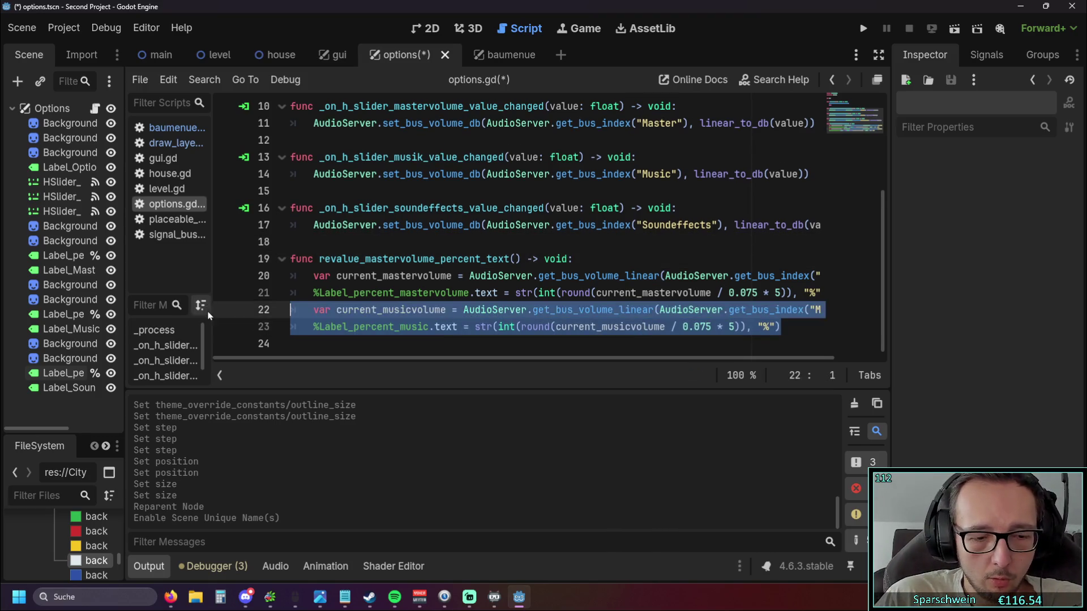
pyautogui.click(788, 326)
pyautogui.press('Return')
pyautogui.hotkey('ctrl', 'v')
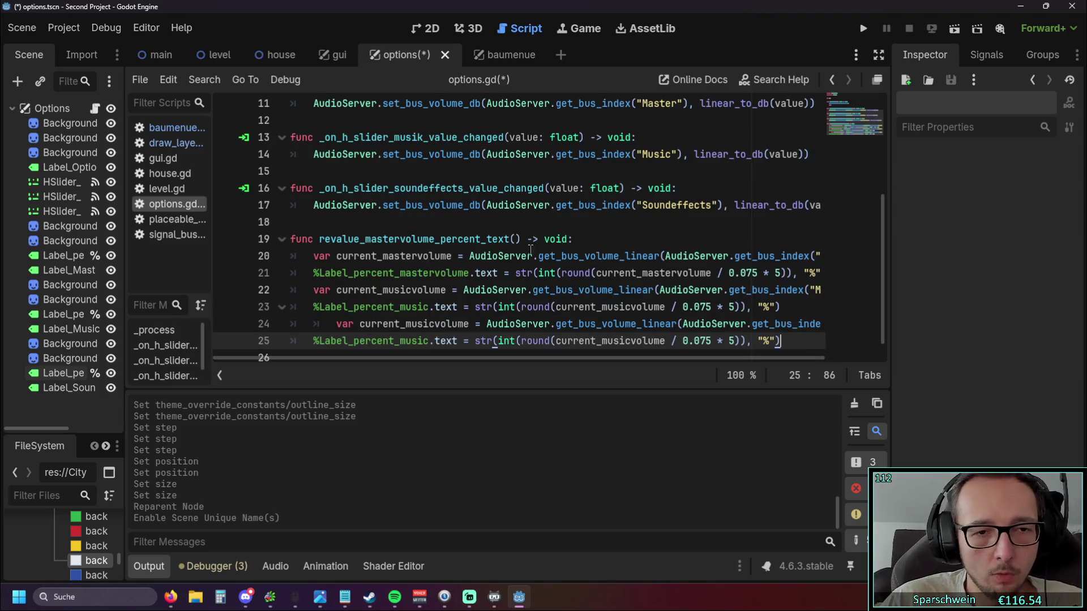
# Rename the copies to current_soundeffectvolume and Label_percent_soundeffects, then start the game.
pyautogui.click(337, 323)
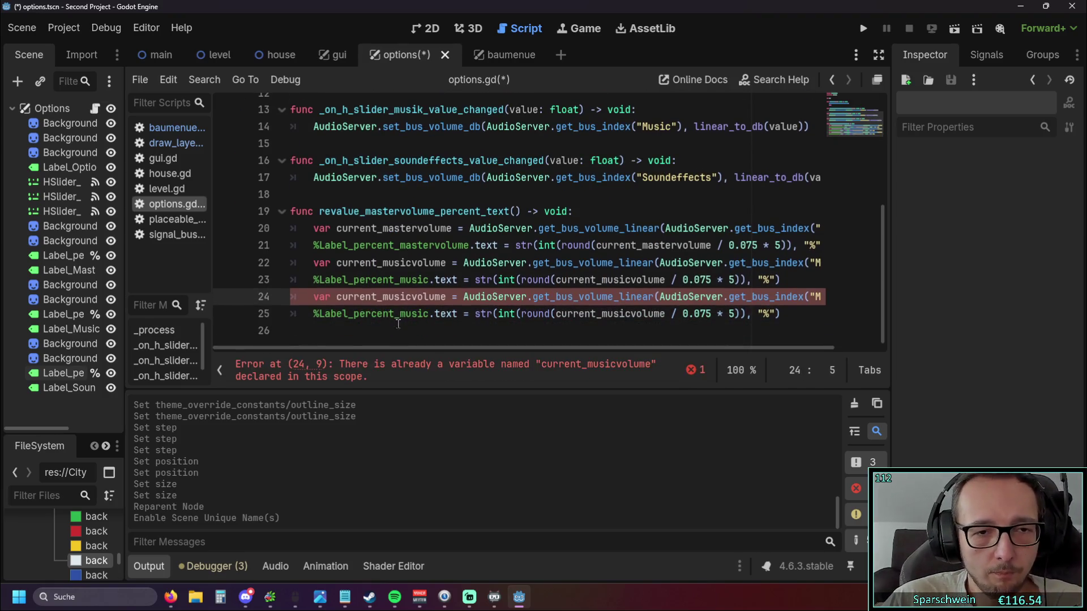
pyautogui.click(401, 314)
pyautogui.moveTo(401, 313); pyautogui.dragTo(430, 314)
pyautogui.write('so')
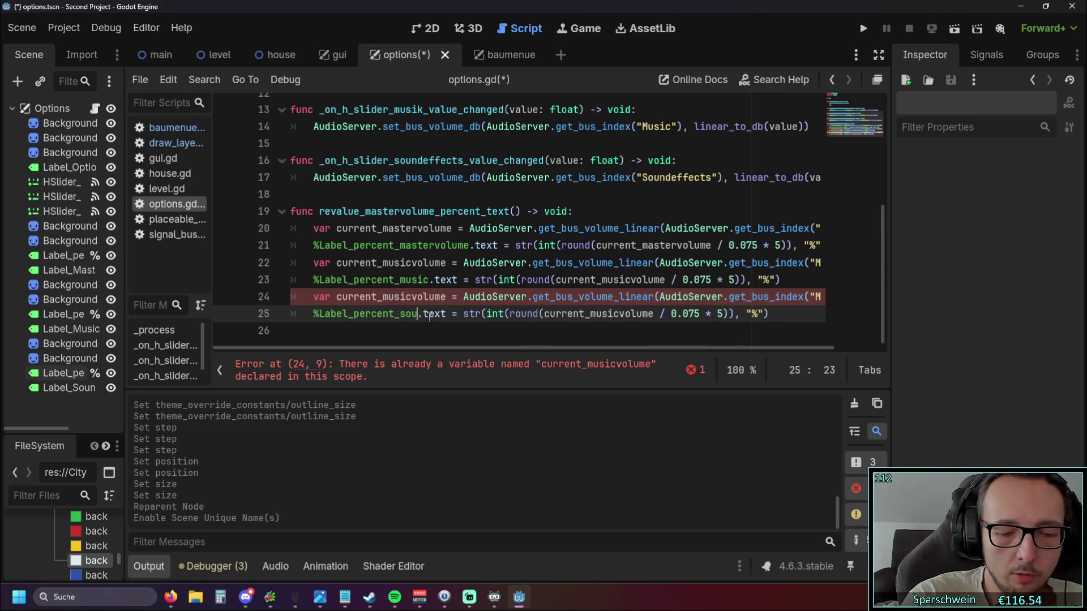
pyautogui.write('undeffects')
pyautogui.click(406, 296)
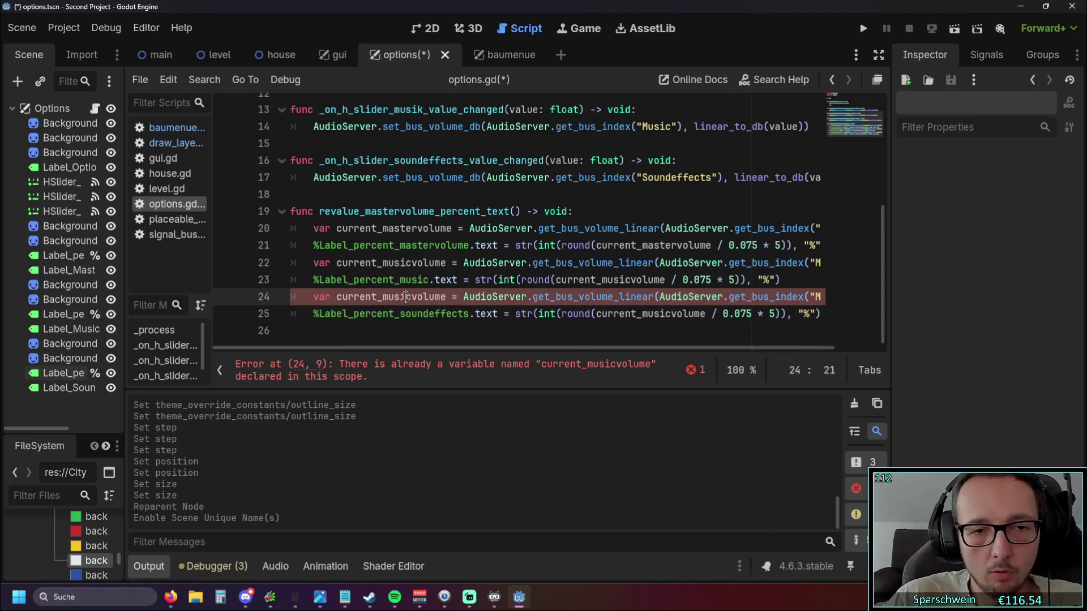
pyautogui.moveTo(383, 297); pyautogui.dragTo(412, 297)
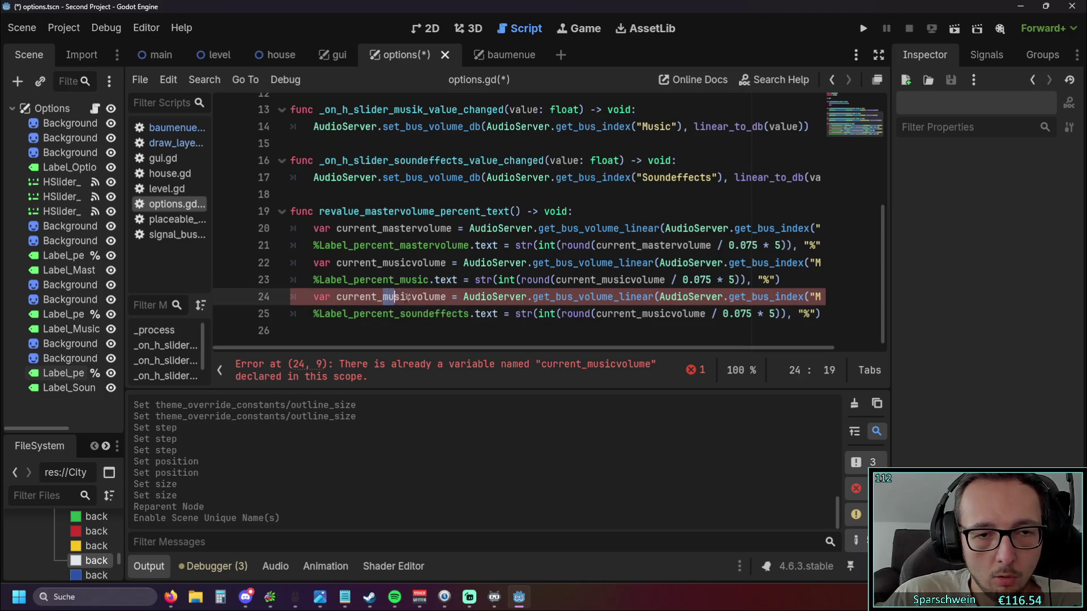
pyautogui.write('soun')
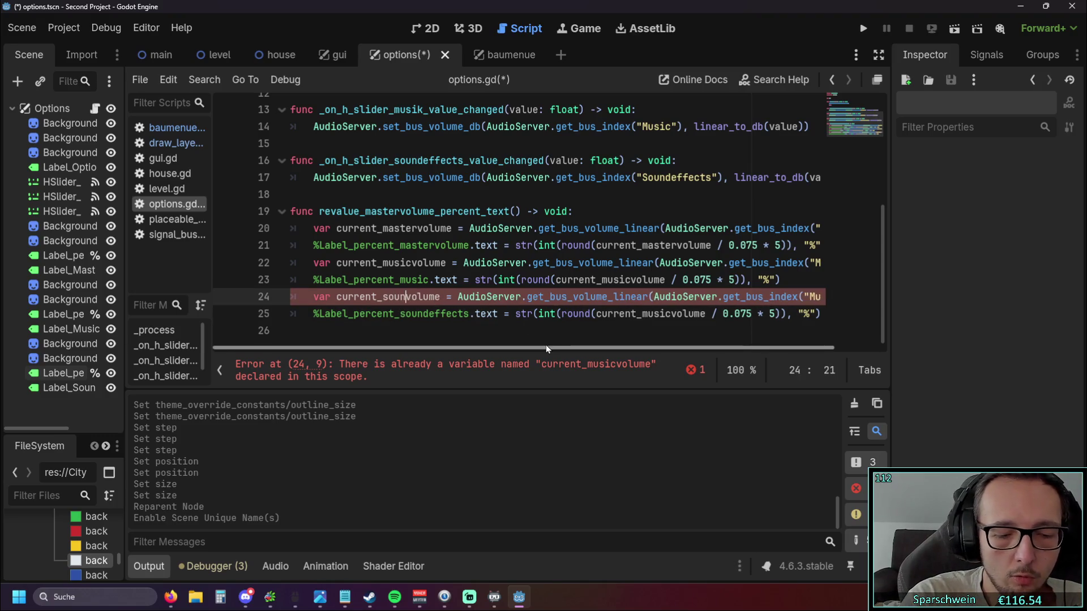
pyautogui.write('deffect')
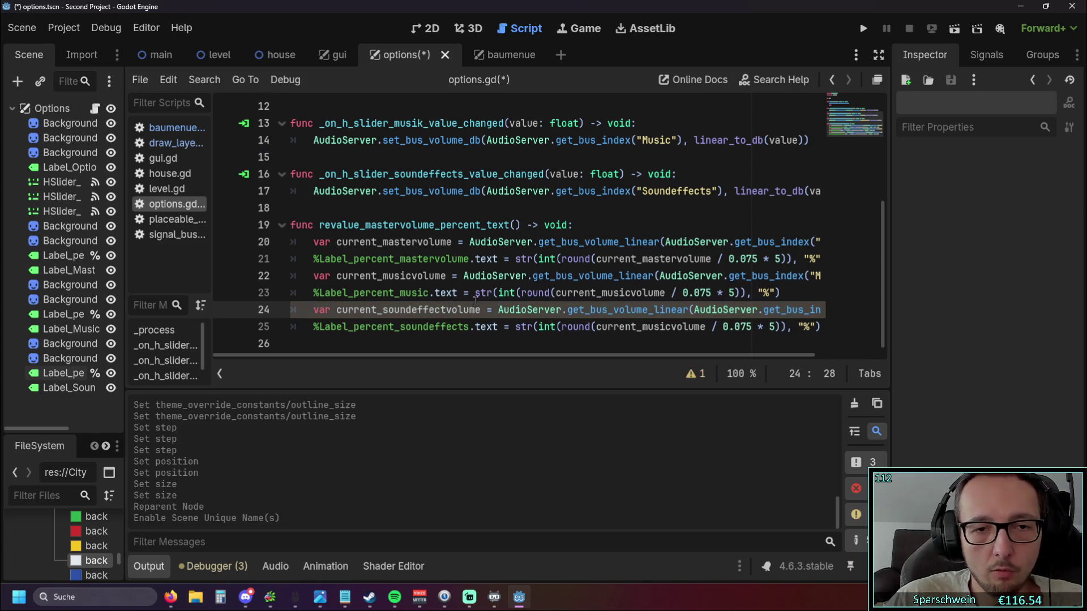
pyautogui.moveTo(382, 311); pyautogui.dragTo(447, 309)
pyautogui.hotkey('ctrl', 'c')
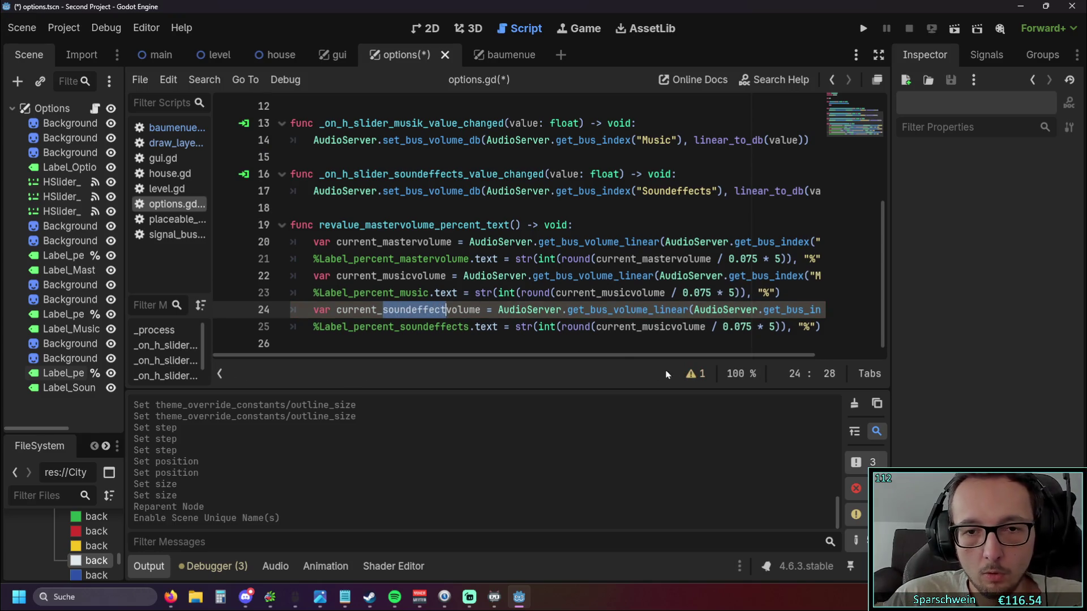
pyautogui.moveTo(643, 327); pyautogui.dragTo(673, 327)
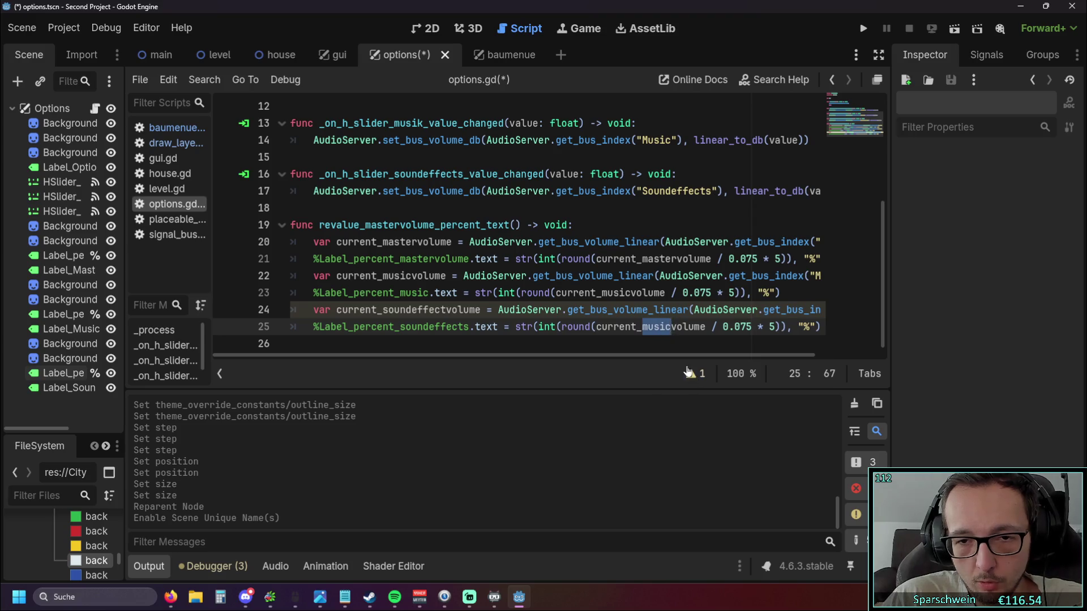
pyautogui.hotkey('ctrl', 'v')
pyautogui.click(655, 276)
pyautogui.click(637, 209)
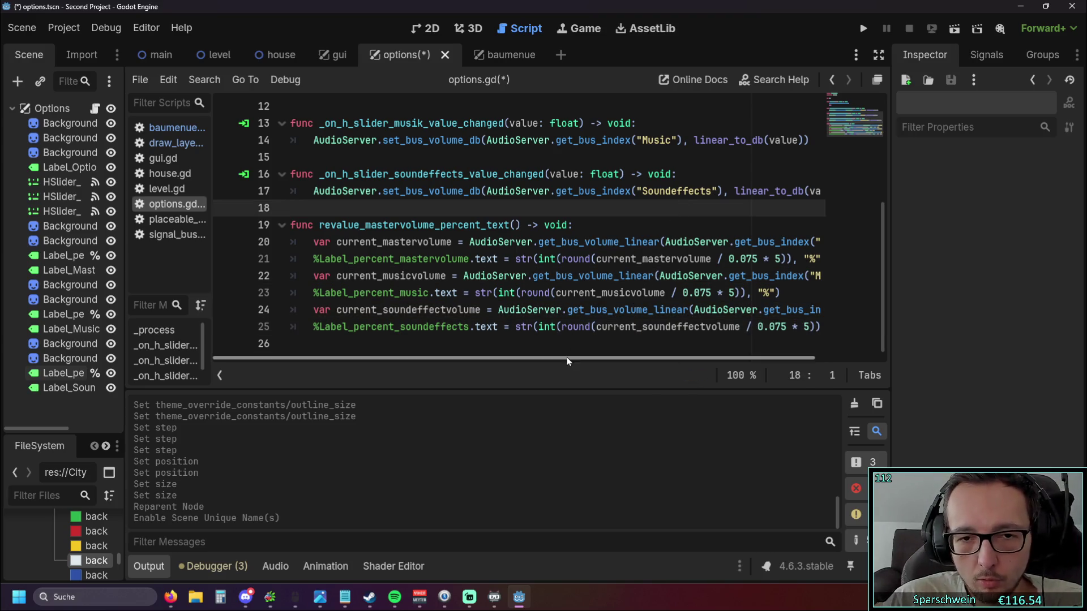
pyautogui.hscroll(3, 566, 358)
pyautogui.hscroll(-3, 509, 356)
pyautogui.click(862, 31)
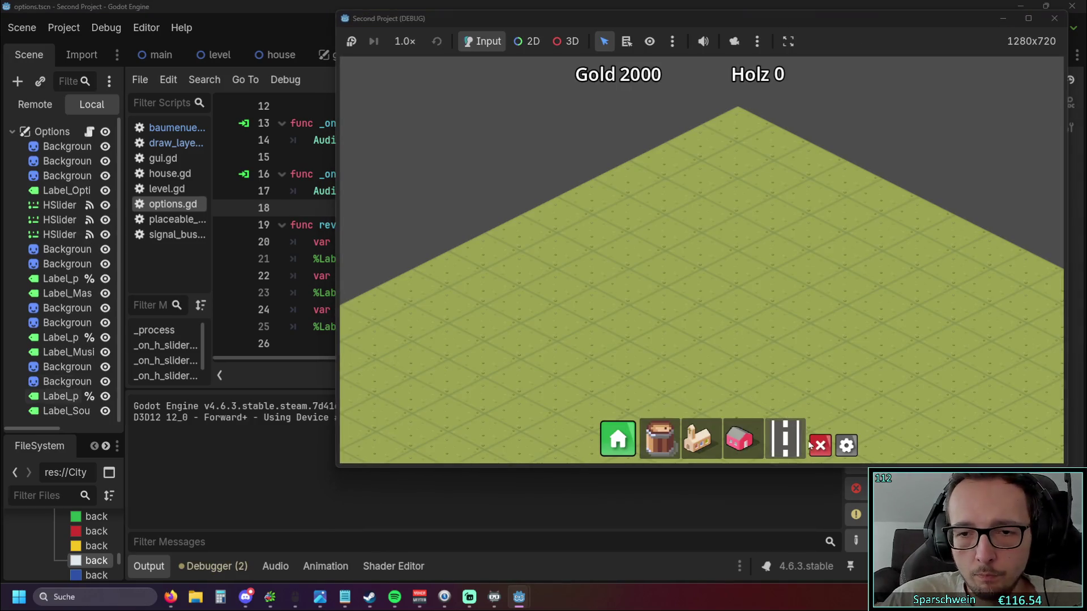
# Try the sound-effects and master sliders in the in-game options menu, then stop the game.
pyautogui.click(845, 446)
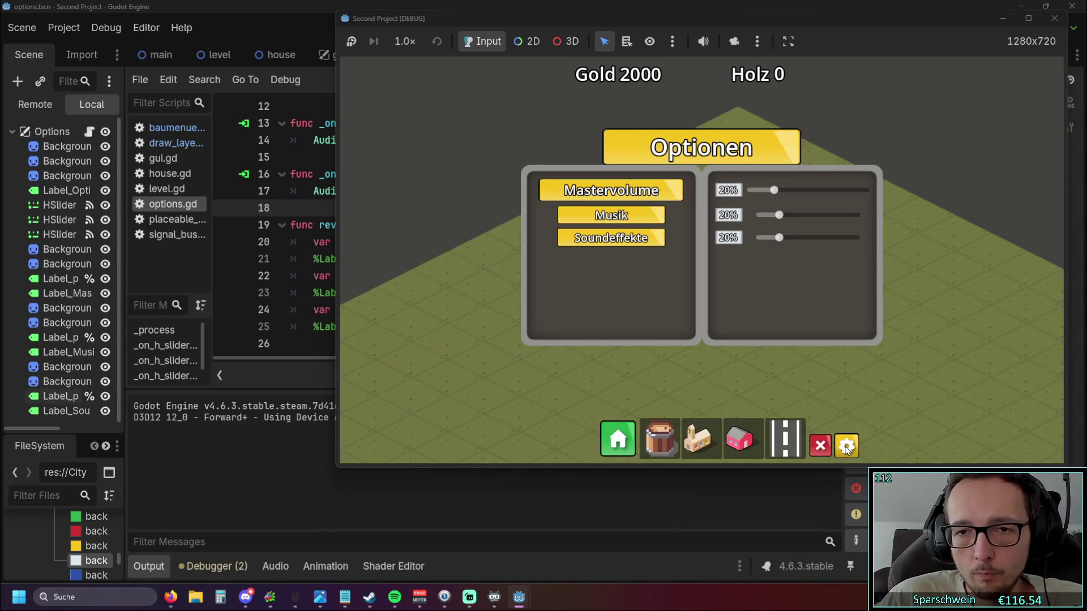
pyautogui.moveTo(822, 241); pyautogui.dragTo(779, 239)
pyautogui.moveTo(771, 194)
pyautogui.mouseDown()
pyautogui.moveTo(816, 195)
pyautogui.moveTo(772, 193)
pyautogui.mouseUp()
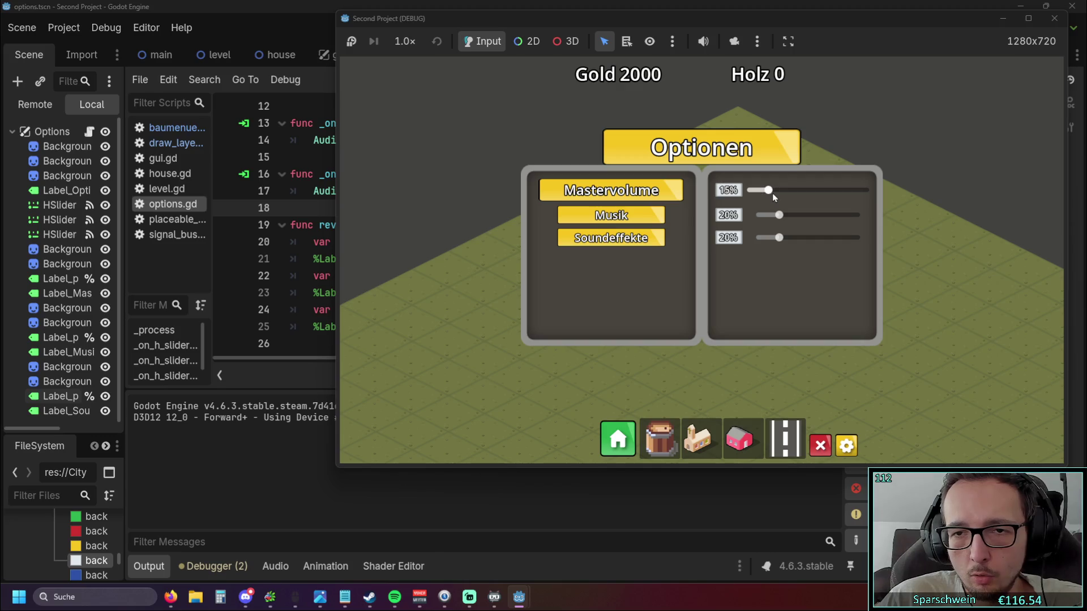
pyautogui.click(1054, 18)
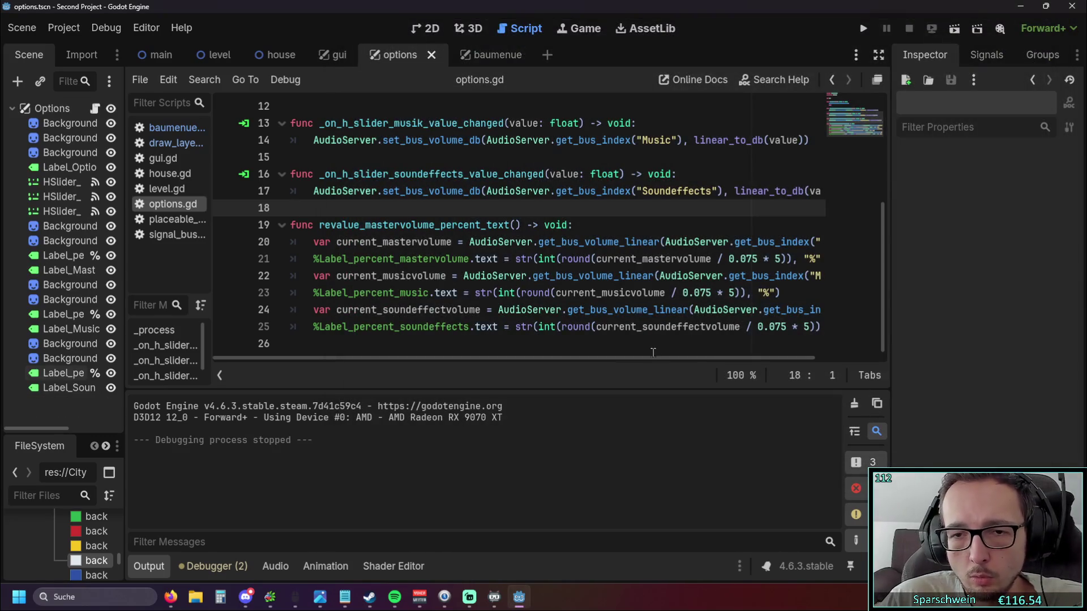
pyautogui.hscroll(2, 773, 361)
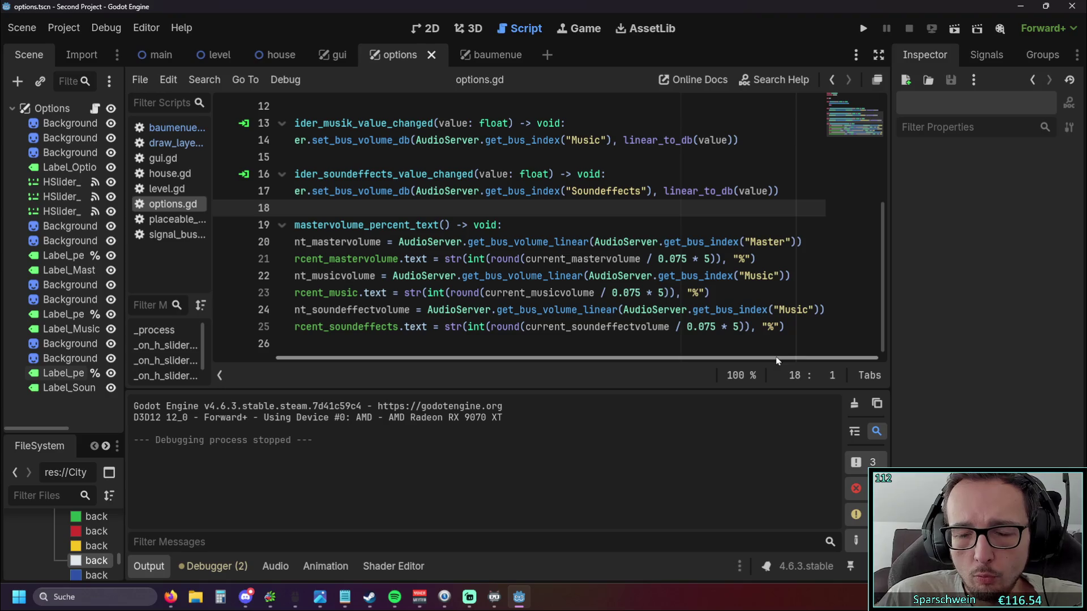
# Change the bus name on line 24 from Music to Soundeffects and rerun the game.
pyautogui.doubleClick(781, 310)
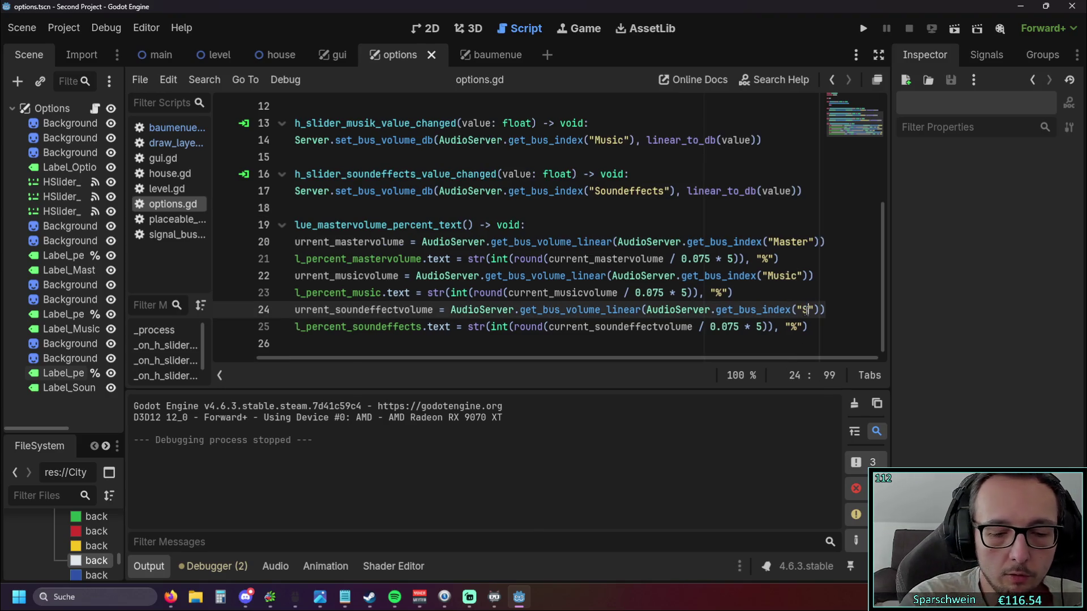
pyautogui.write('Sound')
pyautogui.press('Return')
pyautogui.press('Return')
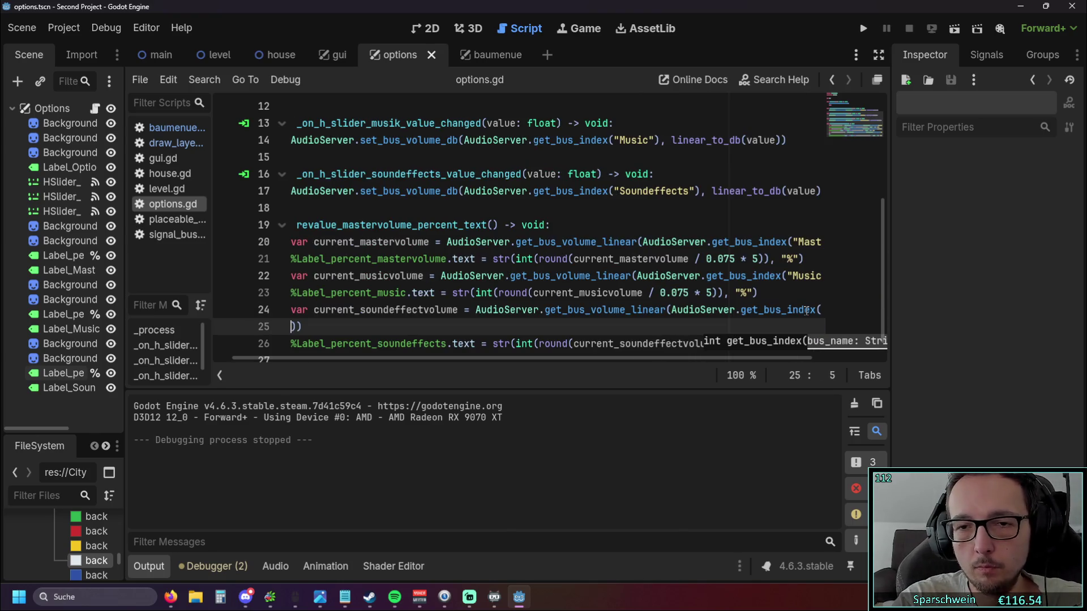
pyautogui.press('BackSpace')
pyautogui.press('BackSpace')
pyautogui.write('"Soundeffects"')
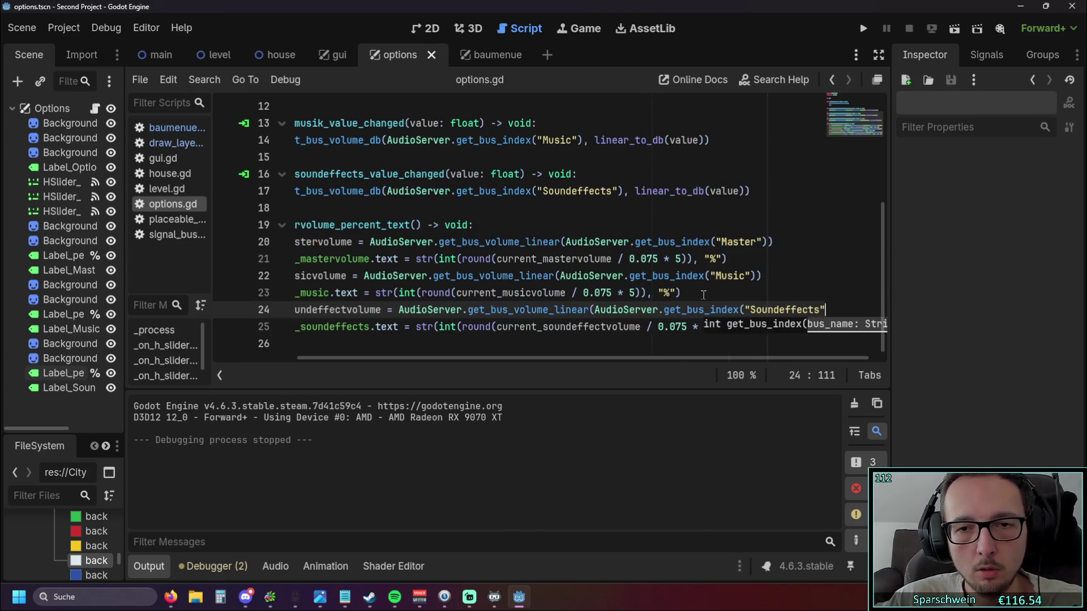
pyautogui.press('Up')
pyautogui.press('Up')
pyautogui.hscroll(-3, 626, 348)
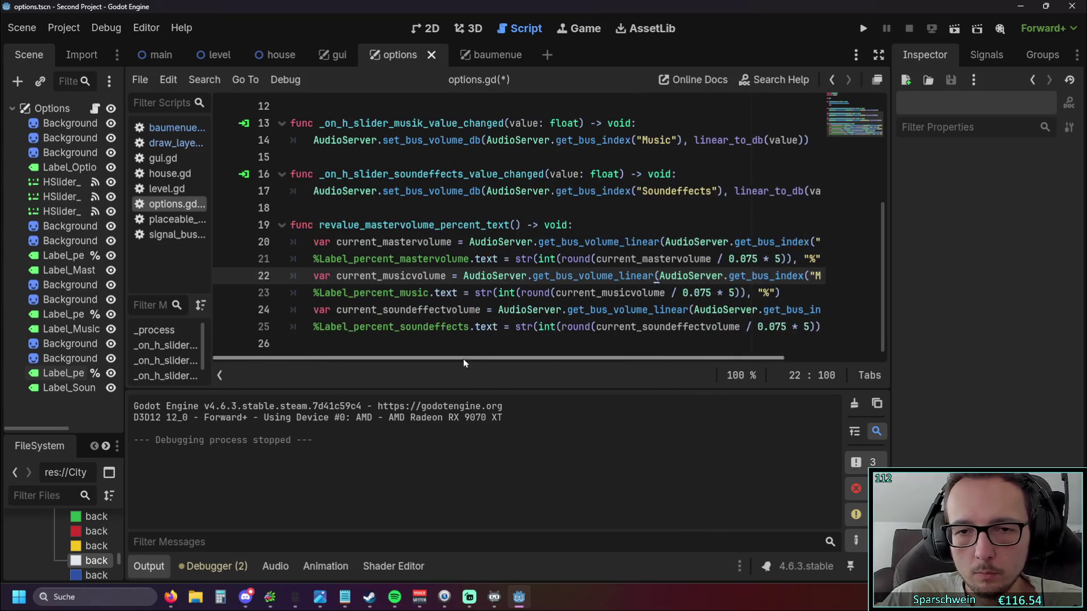
pyautogui.click(863, 28)
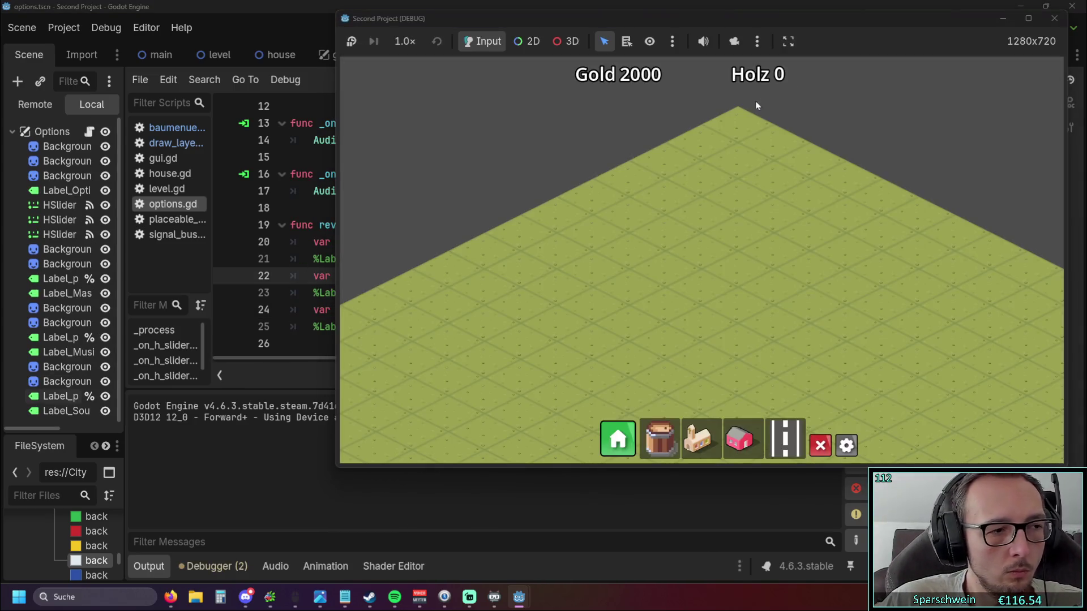
# Drag the master and sound-effects sliders in-game, watching each percentage label follow and return to 20%.
pyautogui.click(846, 444)
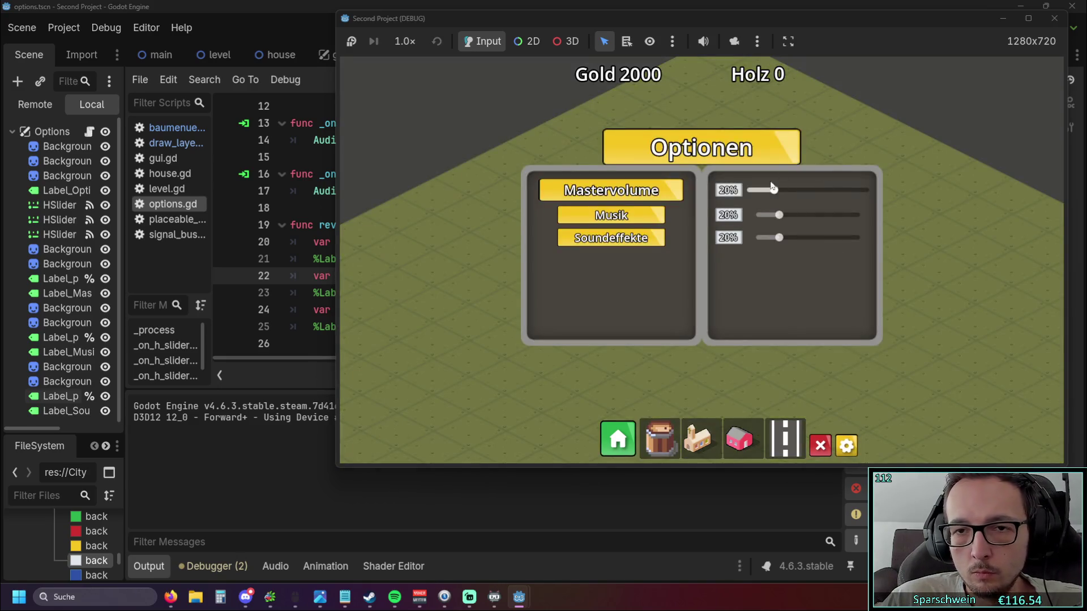
pyautogui.moveTo(775, 195)
pyautogui.mouseDown()
pyautogui.moveTo(843, 216)
pyautogui.moveTo(785, 217)
pyautogui.moveTo(875, 212)
pyautogui.mouseUp()
pyautogui.moveTo(773, 190); pyautogui.dragTo(929, 188)
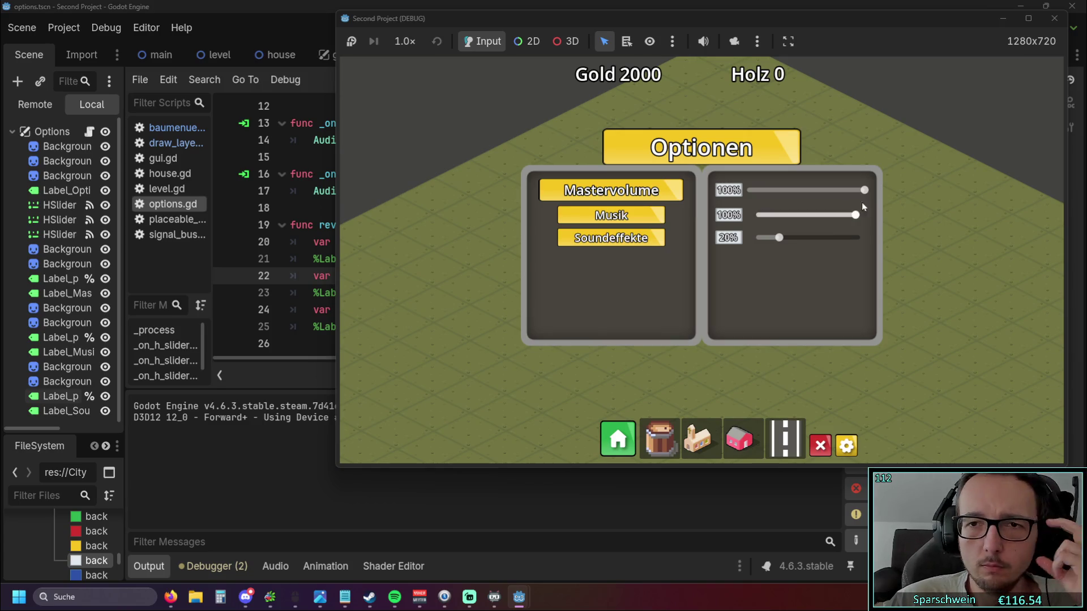
pyautogui.moveTo(864, 190)
pyautogui.mouseDown()
pyautogui.moveTo(801, 191)
pyautogui.moveTo(867, 192)
pyautogui.moveTo(820, 195)
pyautogui.moveTo(780, 218)
pyautogui.moveTo(779, 192)
pyautogui.moveTo(826, 195)
pyautogui.moveTo(784, 218)
pyautogui.moveTo(798, 218)
pyautogui.moveTo(780, 218)
pyautogui.moveTo(773, 192)
pyautogui.mouseUp()
pyautogui.moveTo(779, 238)
pyautogui.mouseDown()
pyautogui.moveTo(824, 238)
pyautogui.moveTo(782, 244)
pyautogui.mouseUp()
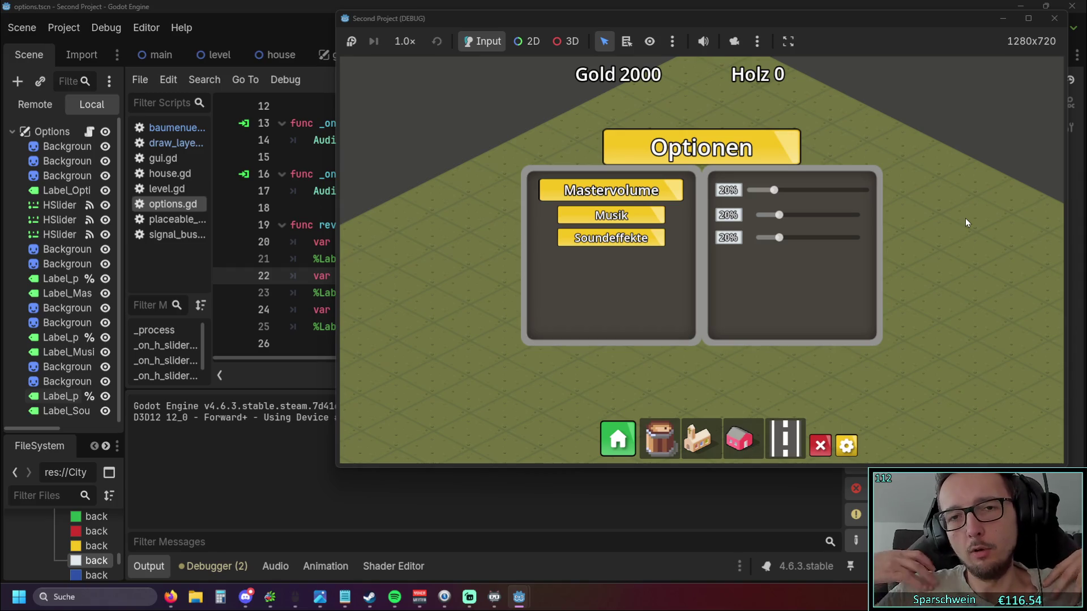
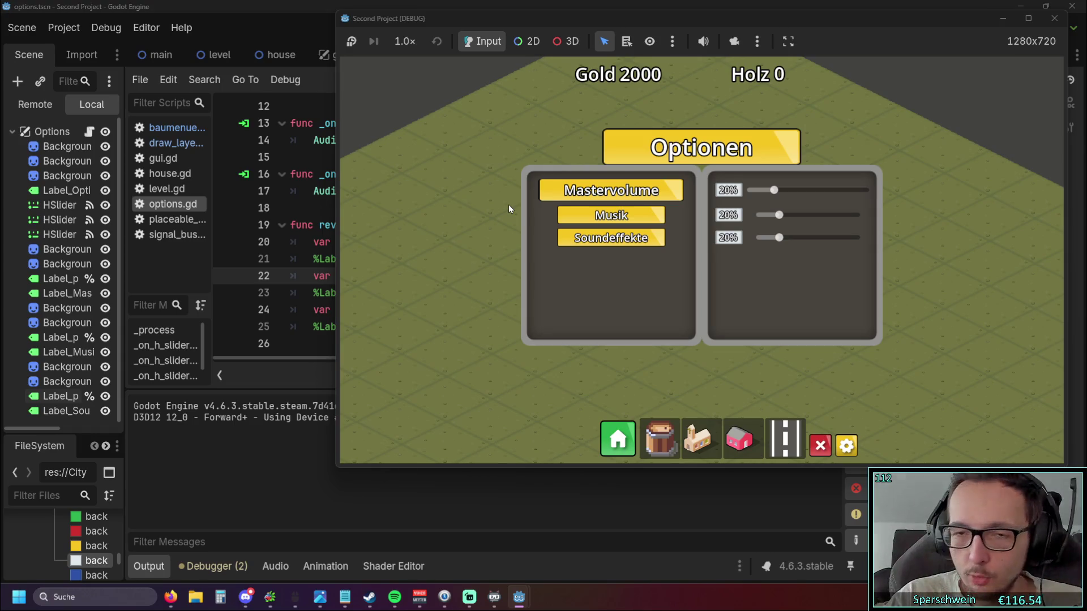
# In the running game, slide Mastervolume to 100% and back to 20%, then hide the options panel.
pyautogui.moveTo(774, 189); pyautogui.dragTo(878, 198)
pyautogui.moveTo(807, 196); pyautogui.dragTo(773, 193)
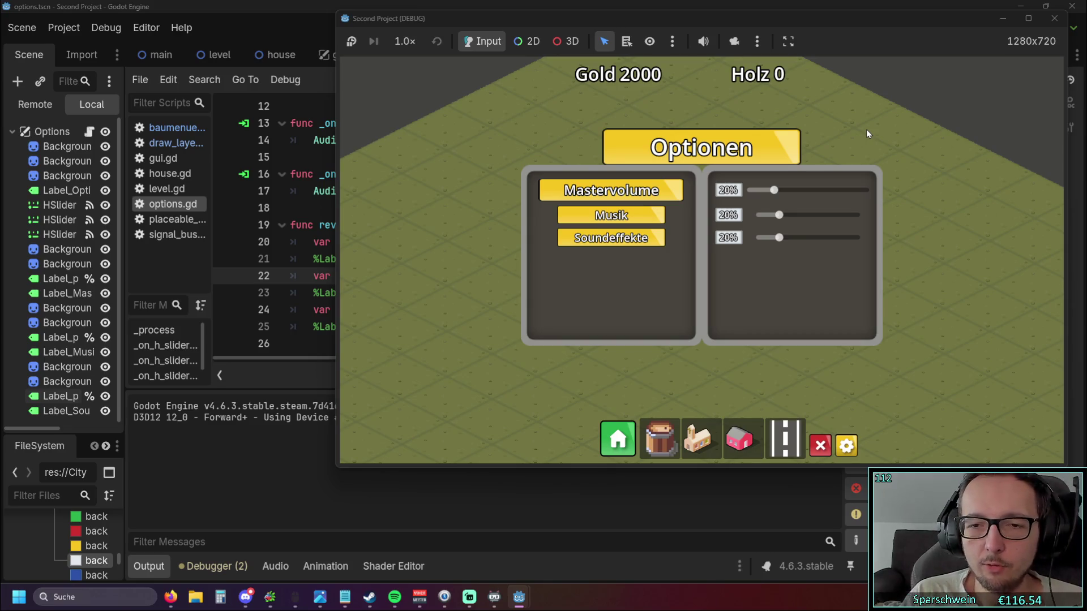
pyautogui.scroll(-2, 943, 230)
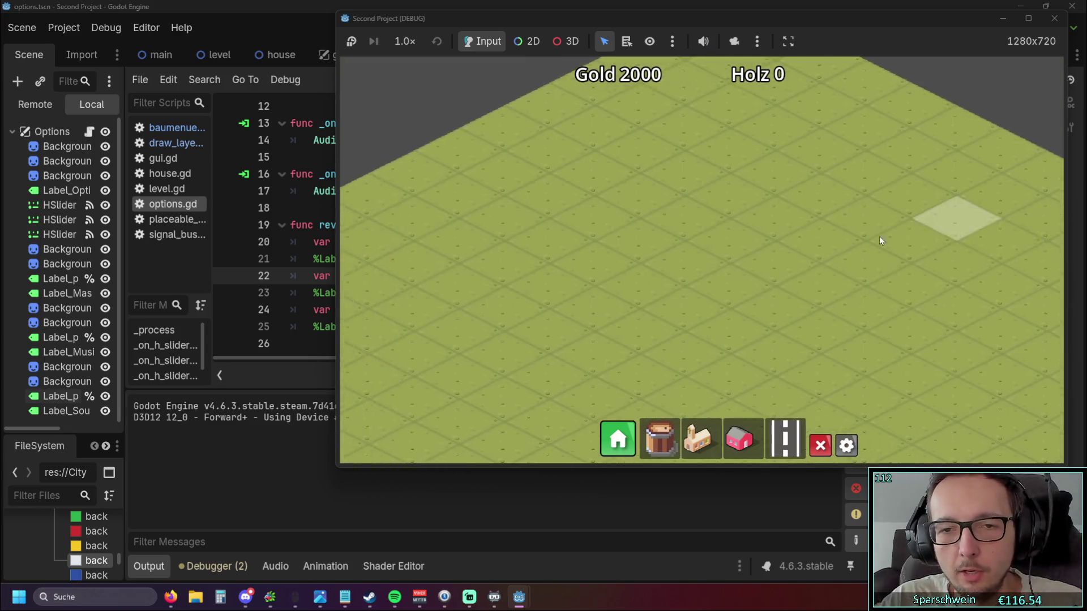
pyautogui.scroll(-2, 879, 236)
pyautogui.scroll(-2, 665, 317)
pyautogui.scroll(3, 667, 311)
pyautogui.press('Escape')
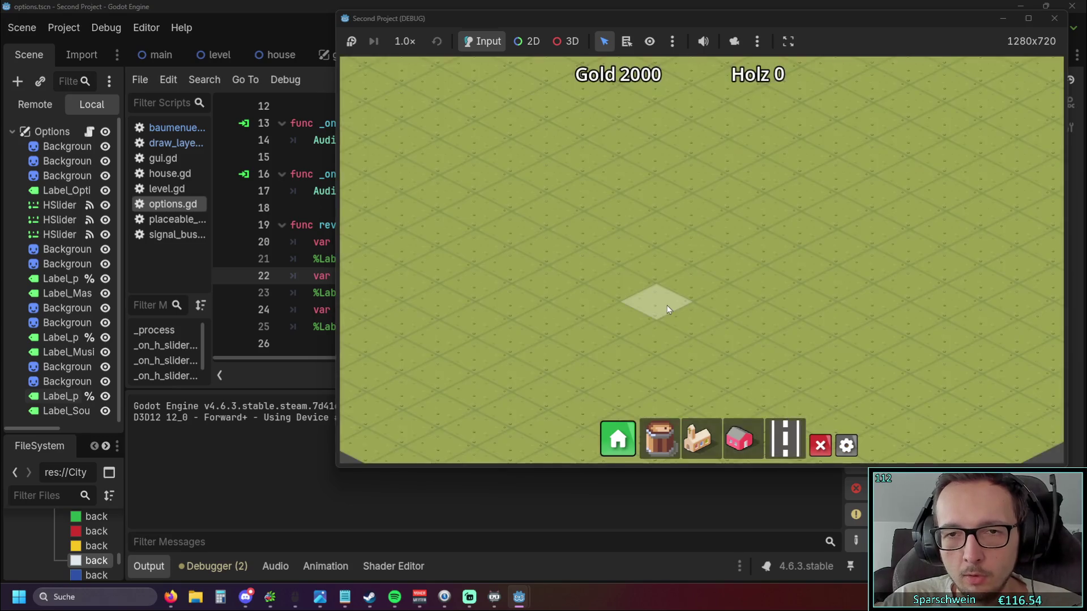
pyautogui.press('Escape')
pyautogui.press('Escape')
pyautogui.press('Escape')
pyautogui.press('Escape')
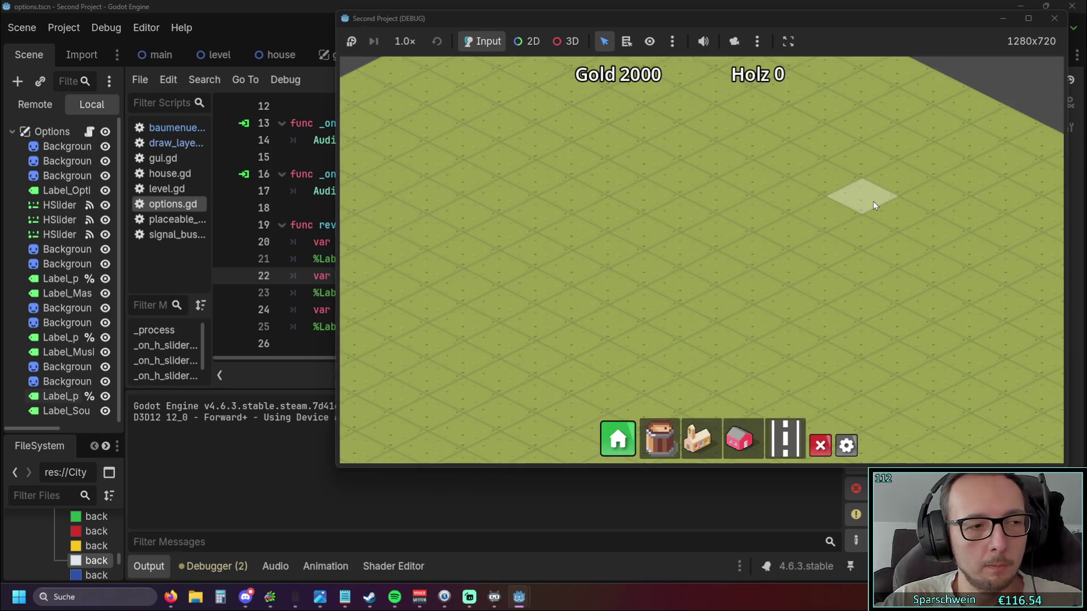
# Stop and relaunch the game, toggle the options panel, then bring the Notepad to-do notes forward.
pyautogui.click(1054, 18)
pyautogui.click(864, 29)
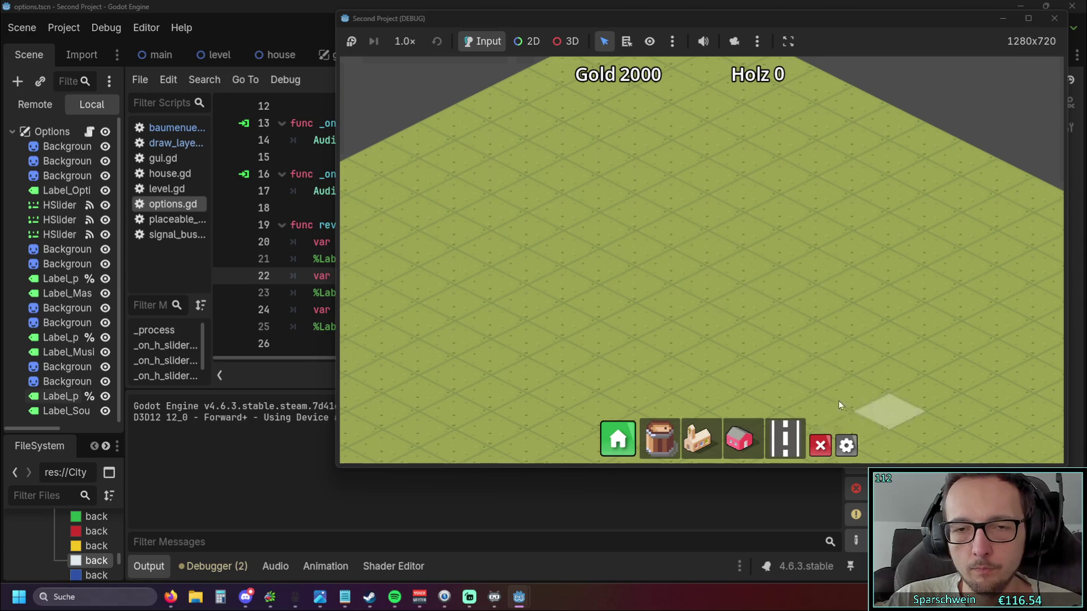
pyautogui.press('Escape')
pyautogui.press('Escape')
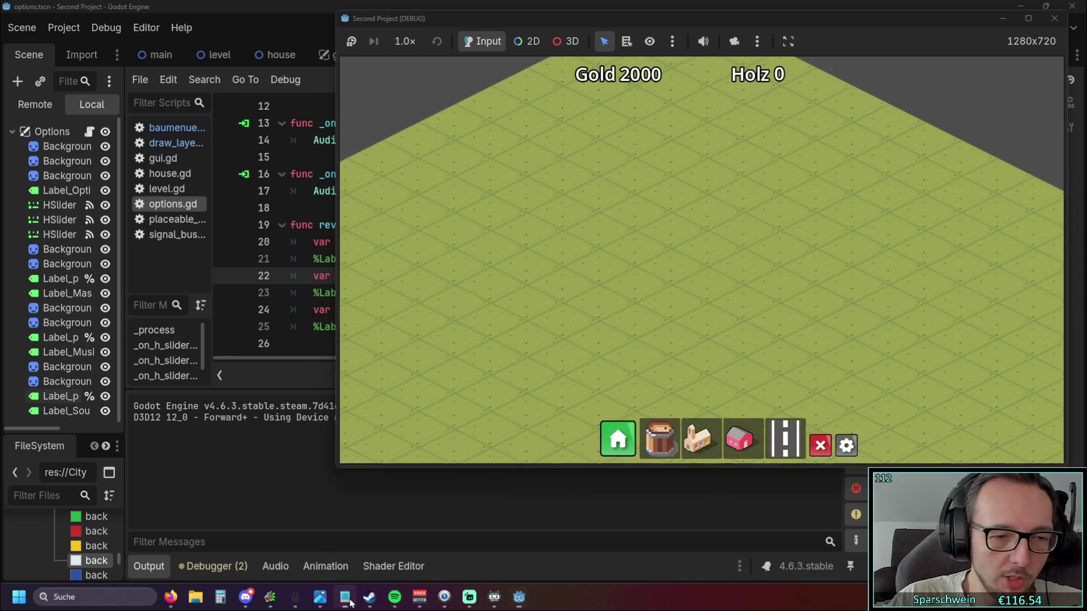
pyautogui.click(345, 596)
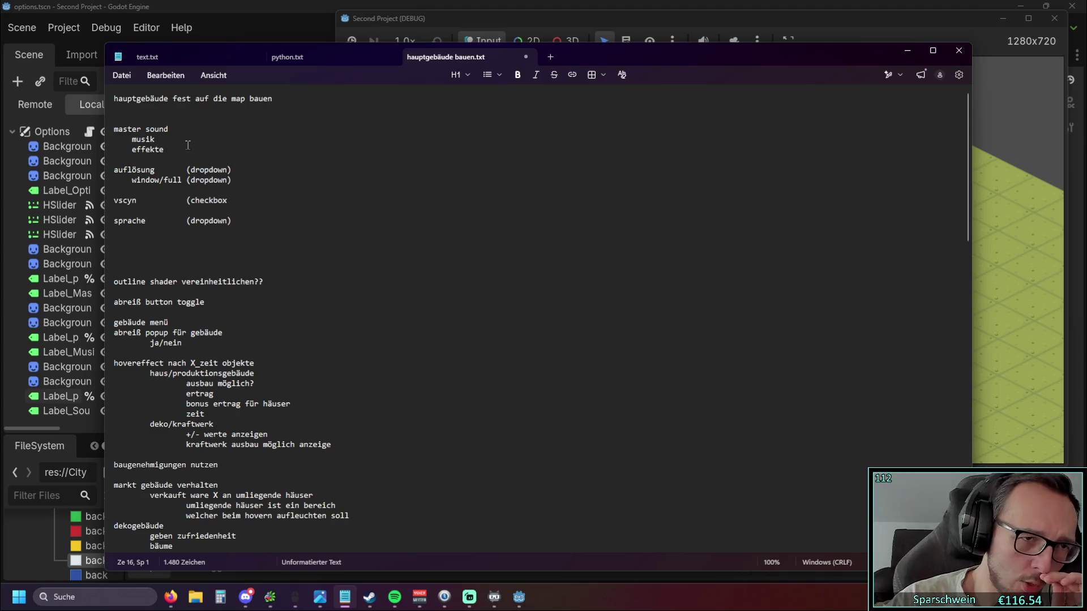
# Highlight the 'master sound / musik / effekte' lines in the to-do notes.
pyautogui.moveTo(114, 129); pyautogui.dragTo(170, 159)
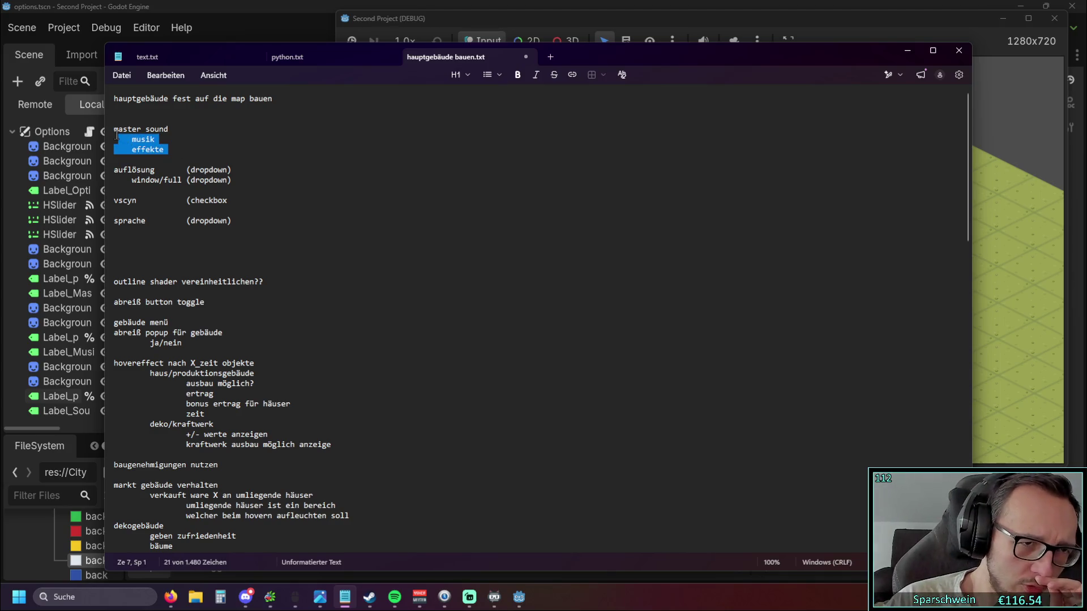
pyautogui.doubleClick(144, 140)
pyautogui.moveTo(114, 129); pyautogui.dragTo(170, 160)
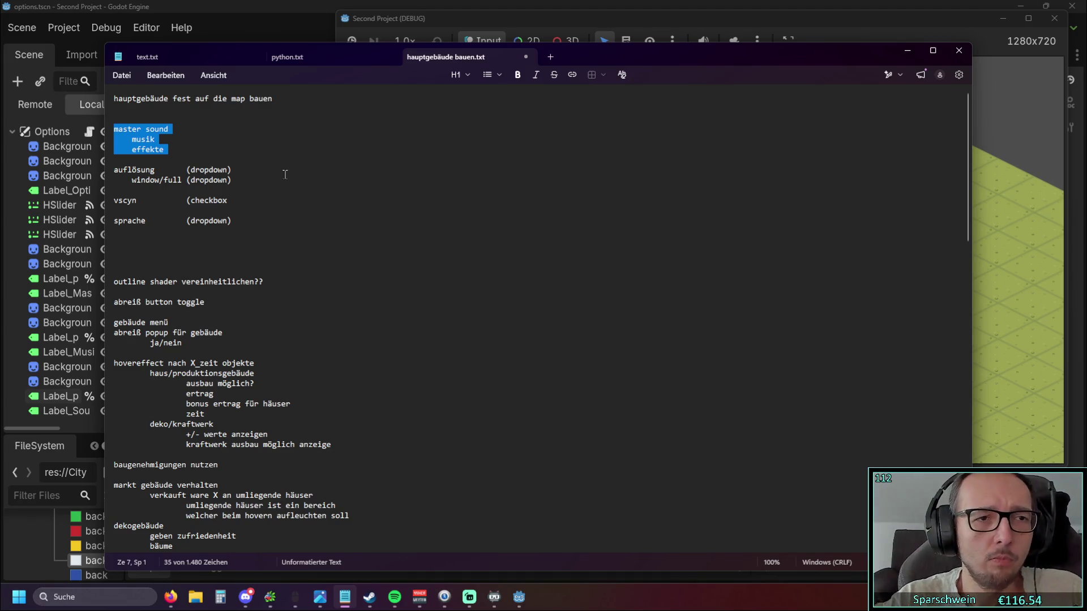
# Close the running game window and return to the Godot editor.
pyautogui.click(976, 170)
pyautogui.click(1054, 17)
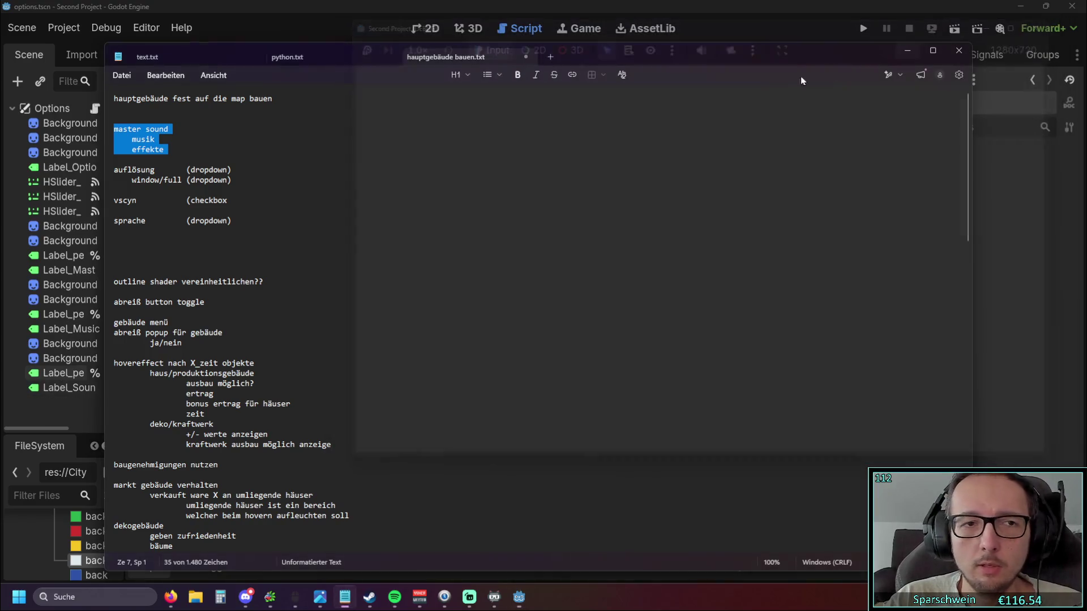
pyautogui.click(368, 211)
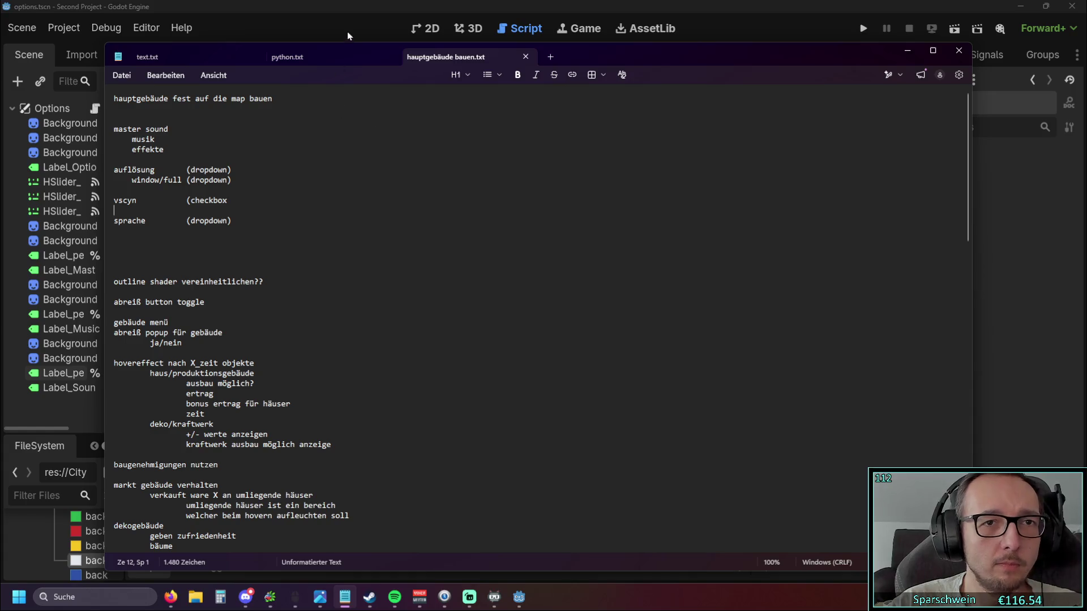
pyautogui.click(346, 9)
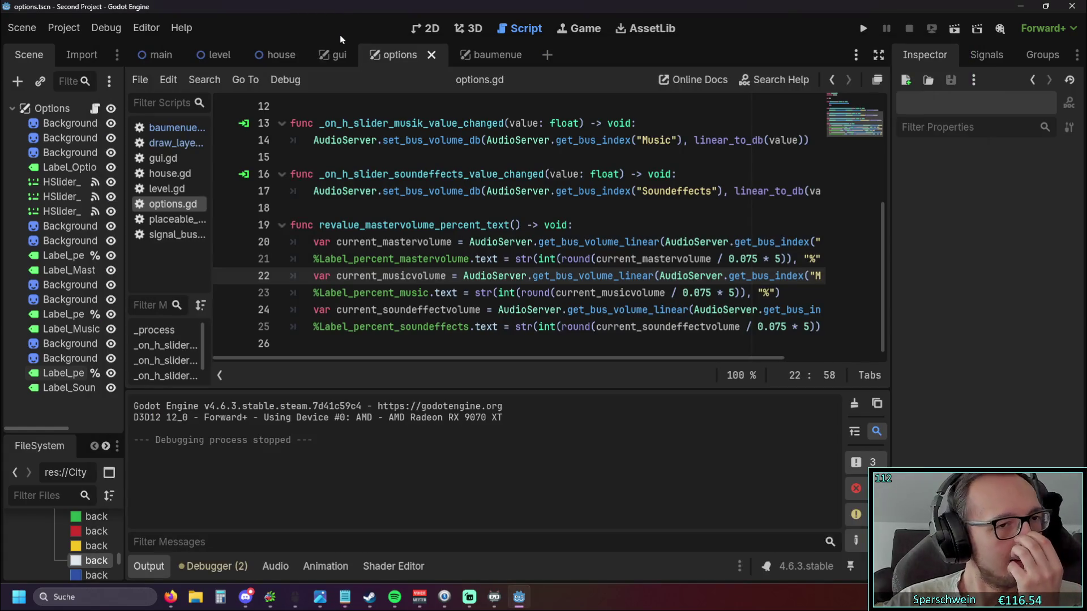
# Switch to house.gd and collapse the output area to see more code.
pyautogui.moveTo(215, 240); pyautogui.dragTo(344, 243)
pyautogui.click(284, 54)
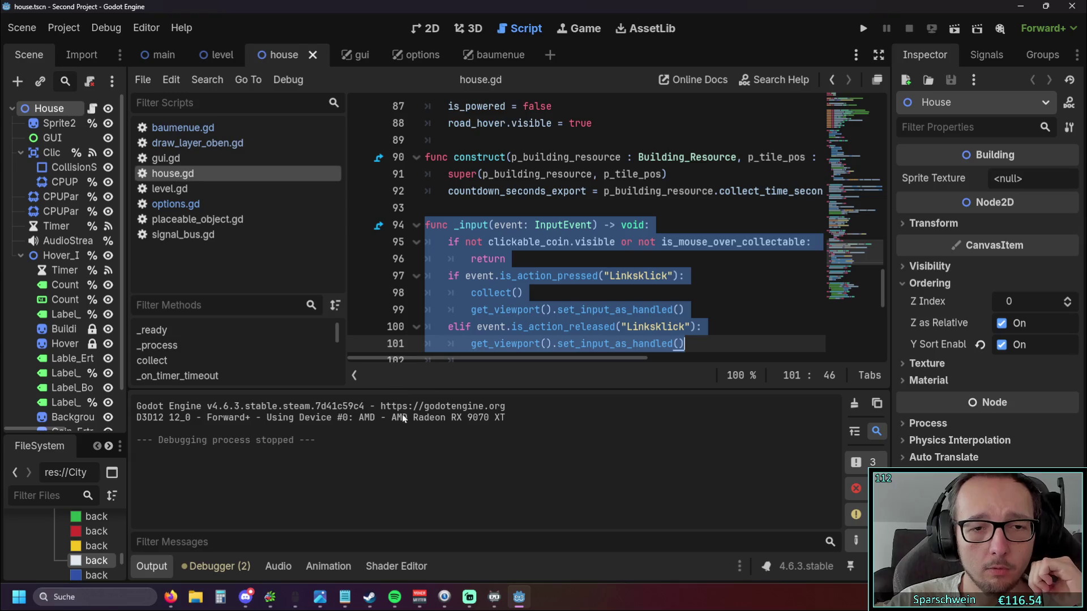
pyautogui.hotkey('ctrl', 'j')
pyautogui.click(695, 378)
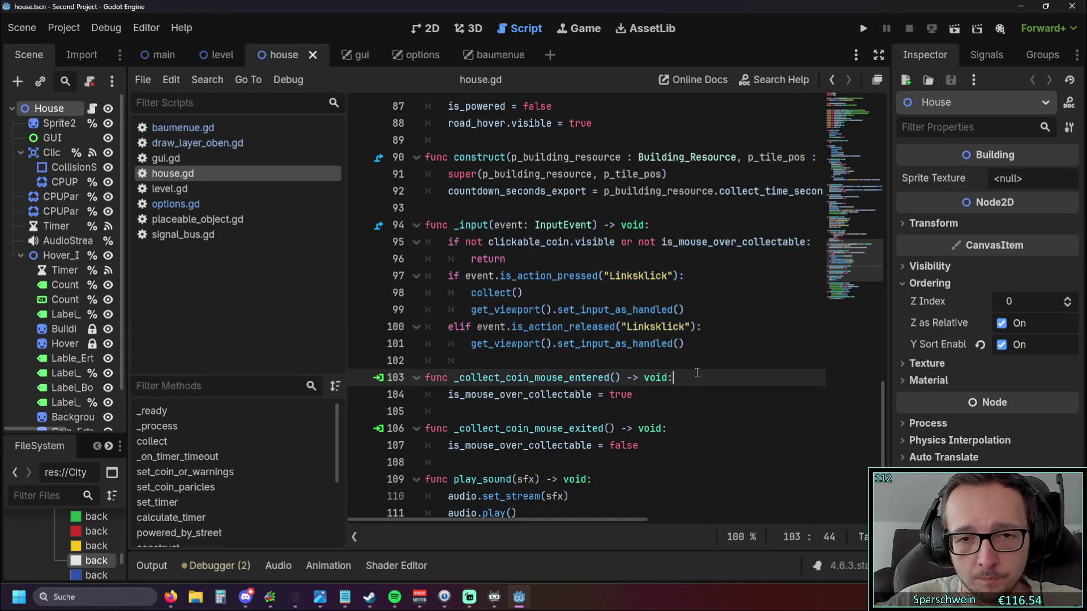
pyautogui.scroll(5, 679, 365)
pyautogui.scroll(5, 653, 353)
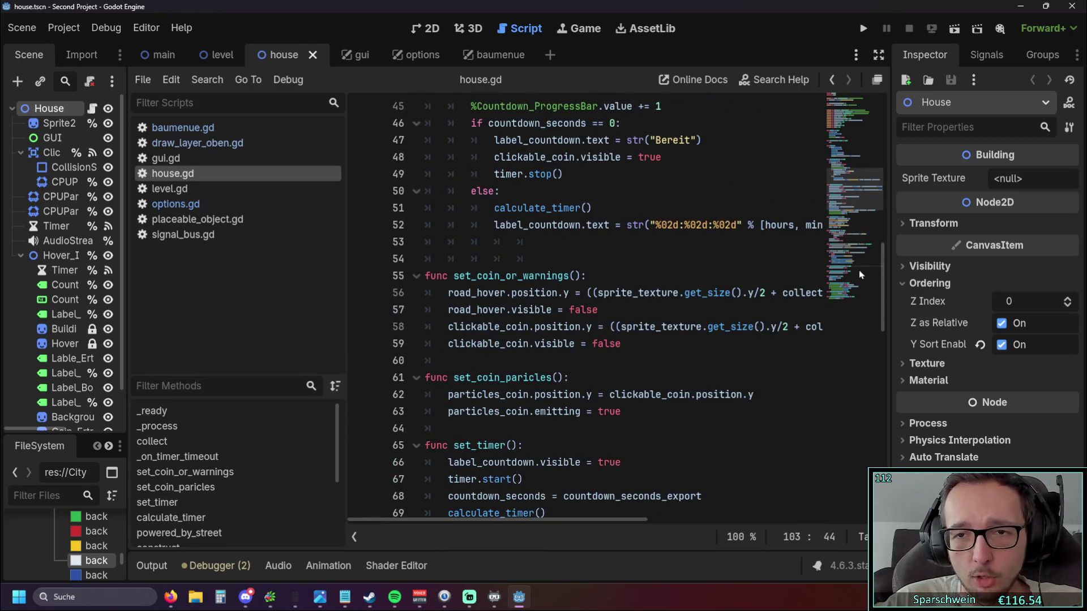
pyautogui.moveTo(884, 272); pyautogui.dragTo(882, 476)
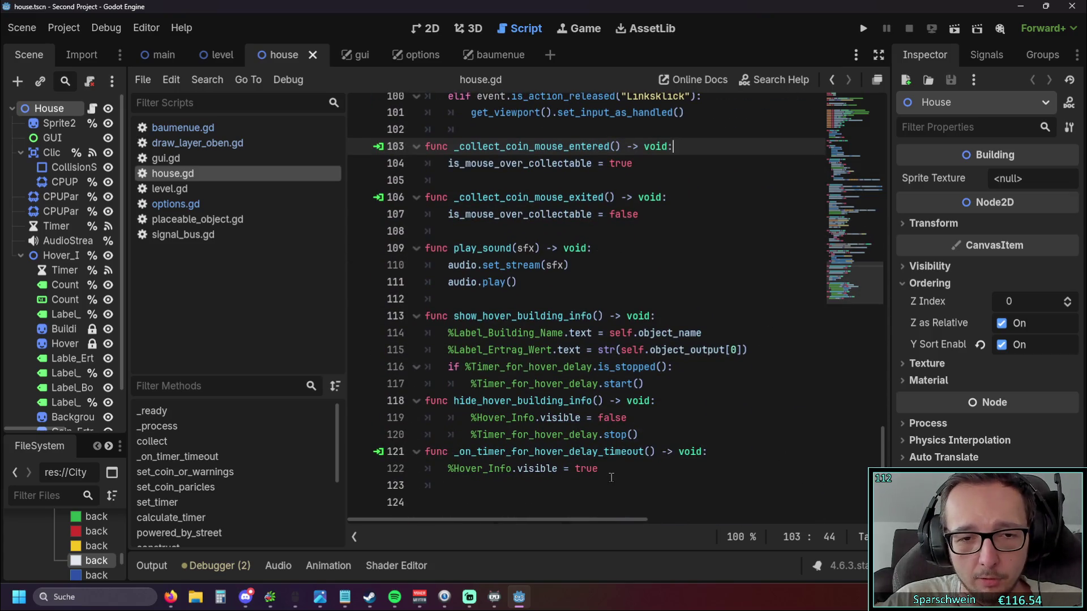
# Review the play_sound function around lines 110-111 and reveal the editor's bottom panel.
pyautogui.moveTo(524, 284); pyautogui.dragTo(429, 248)
pyautogui.click(532, 285)
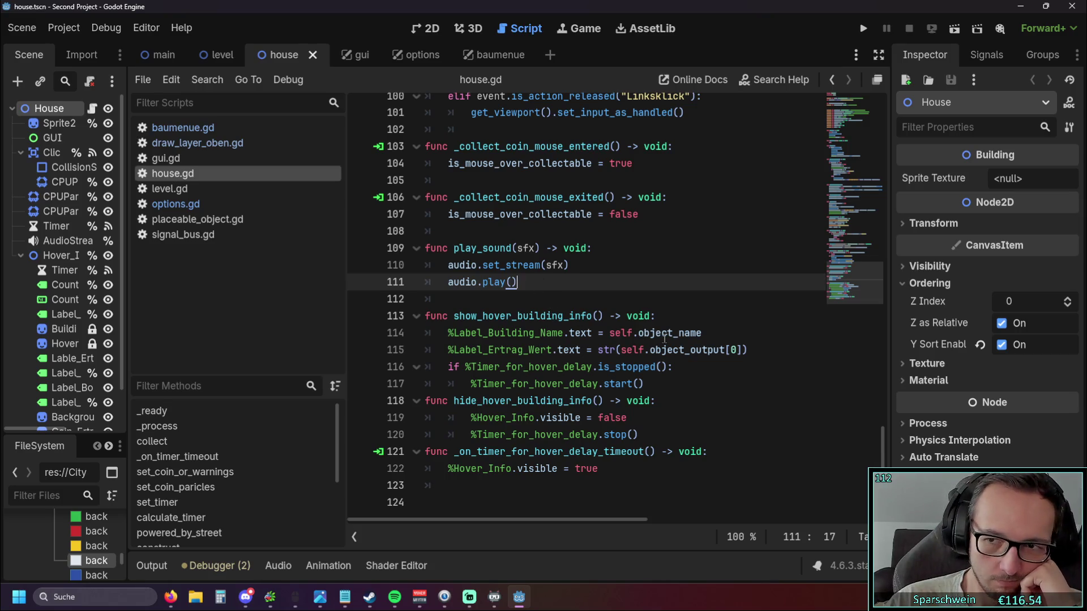
pyautogui.moveTo(670, 332)
pyautogui.press('Down')
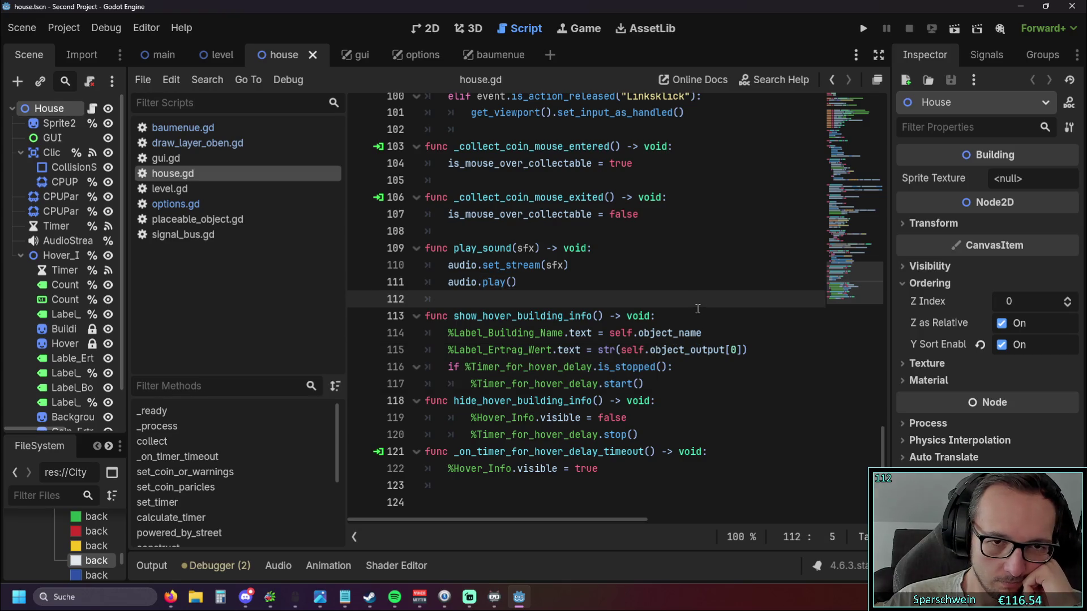
pyautogui.scroll(2, 695, 309)
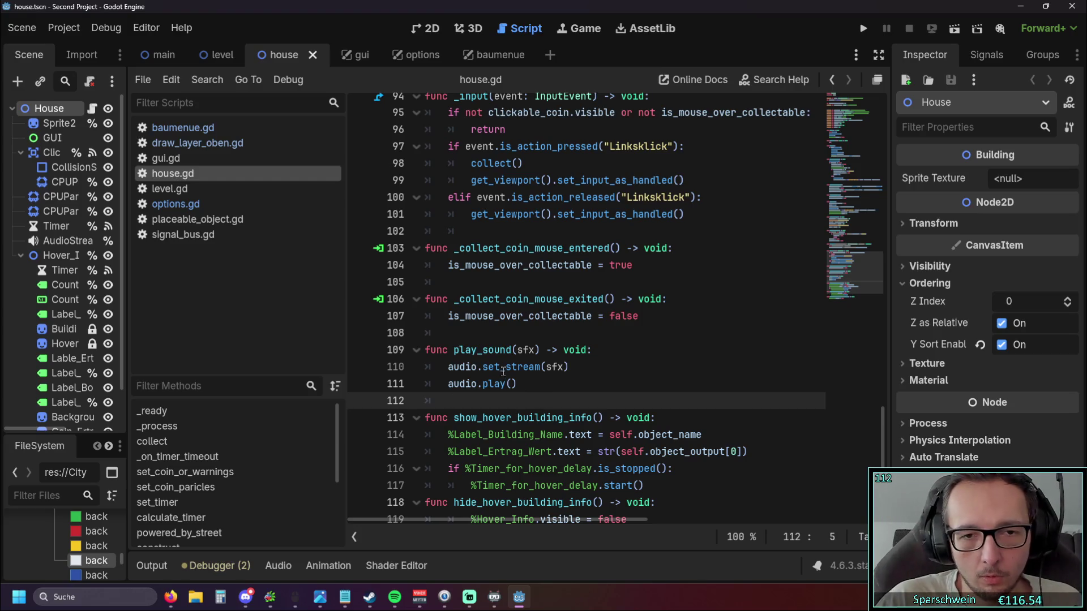
pyautogui.click(583, 367)
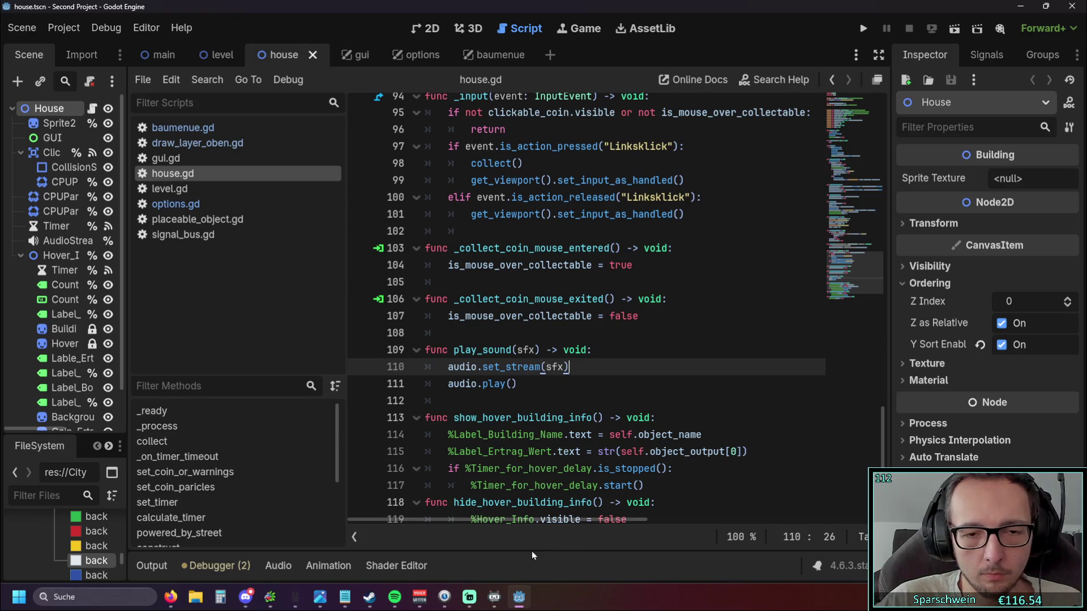
pyautogui.click(328, 566)
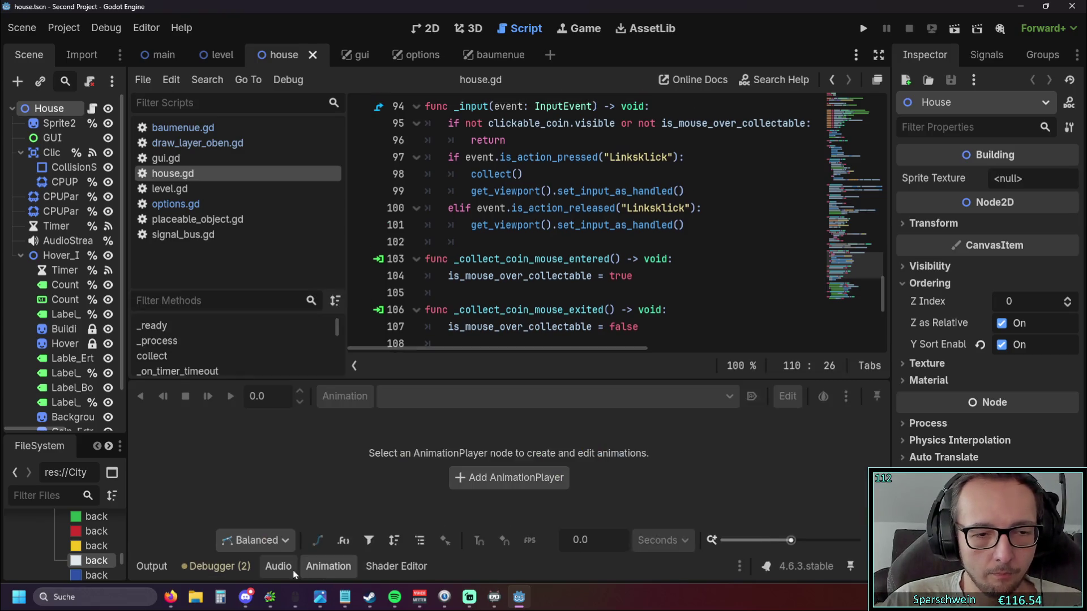
# In the Audio bus layout, reset the Soundeffects bus volume to 0 dB and run the game.
pyautogui.click(280, 567)
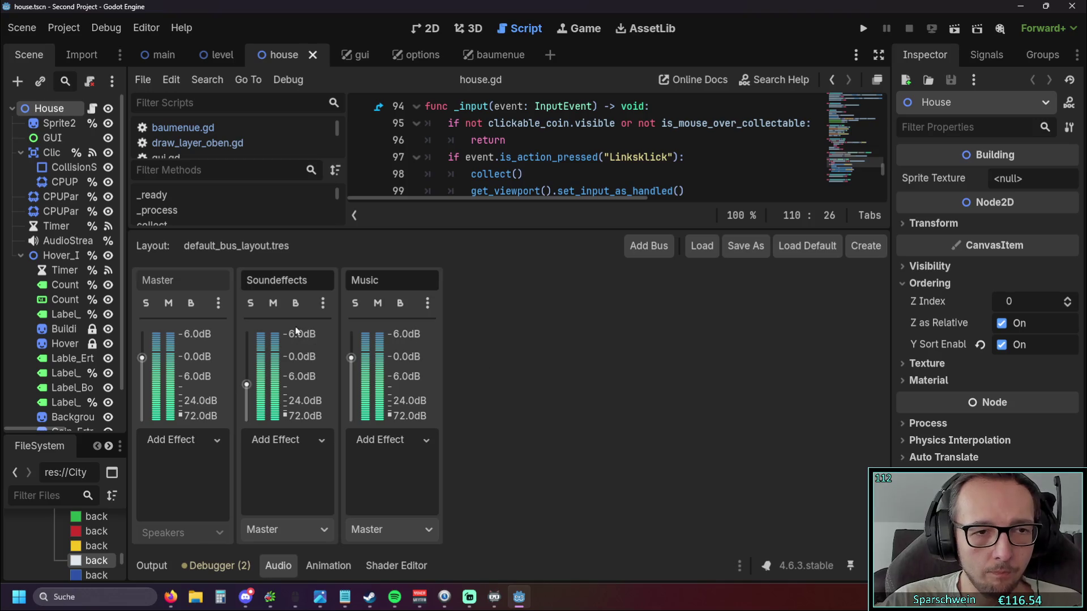
pyautogui.click(382, 280)
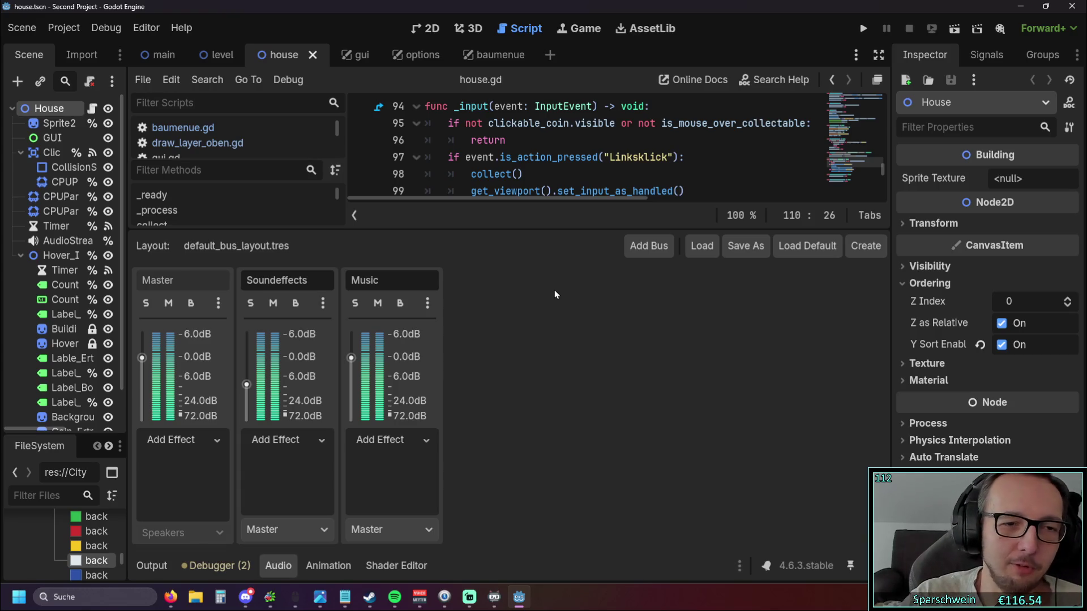
pyautogui.moveTo(246, 384); pyautogui.dragTo(254, 362)
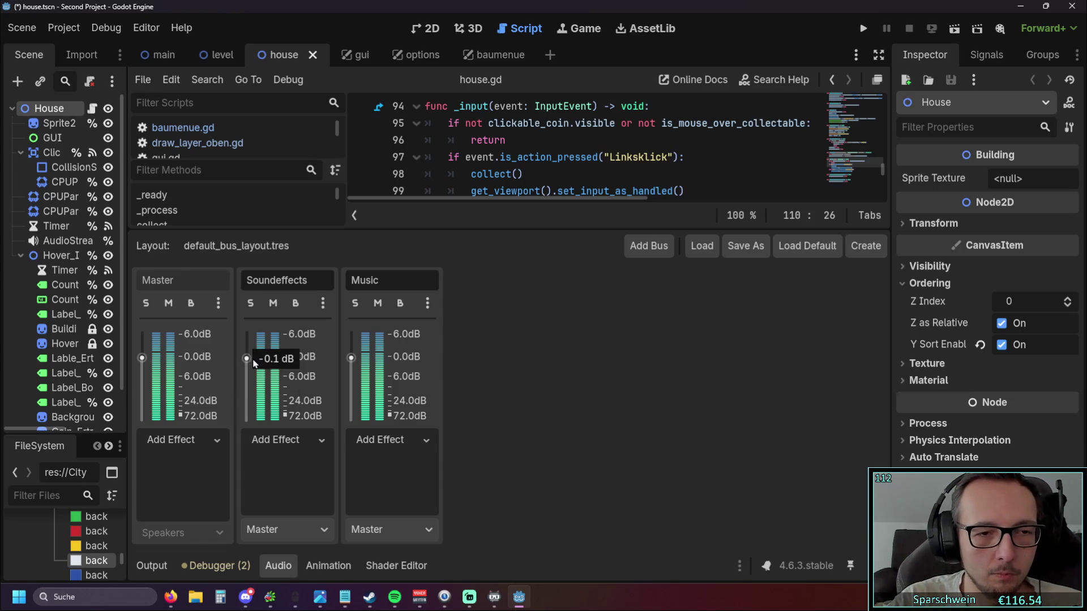
pyautogui.click(322, 303)
pyautogui.click(357, 358)
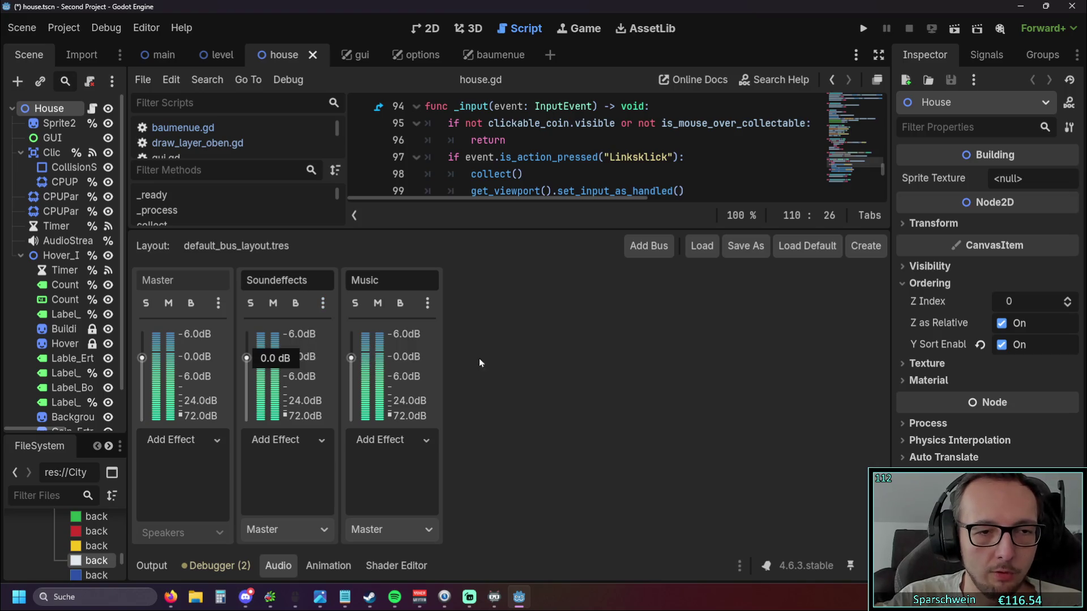
pyautogui.click(863, 29)
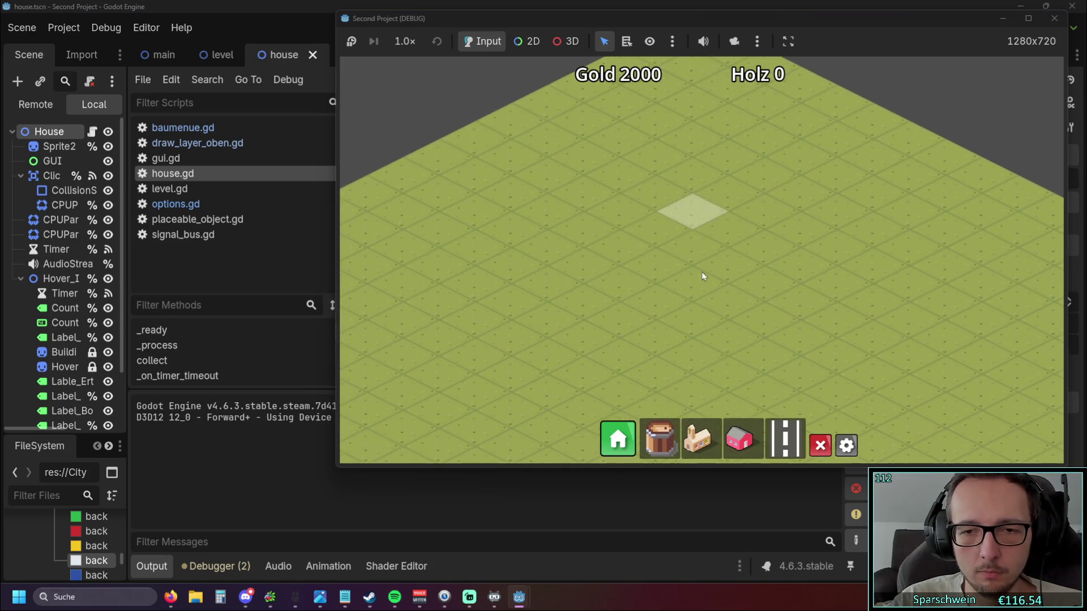
# Build a red house, a long street strip and the main hub church, then leave build mode.
pyautogui.click(739, 438)
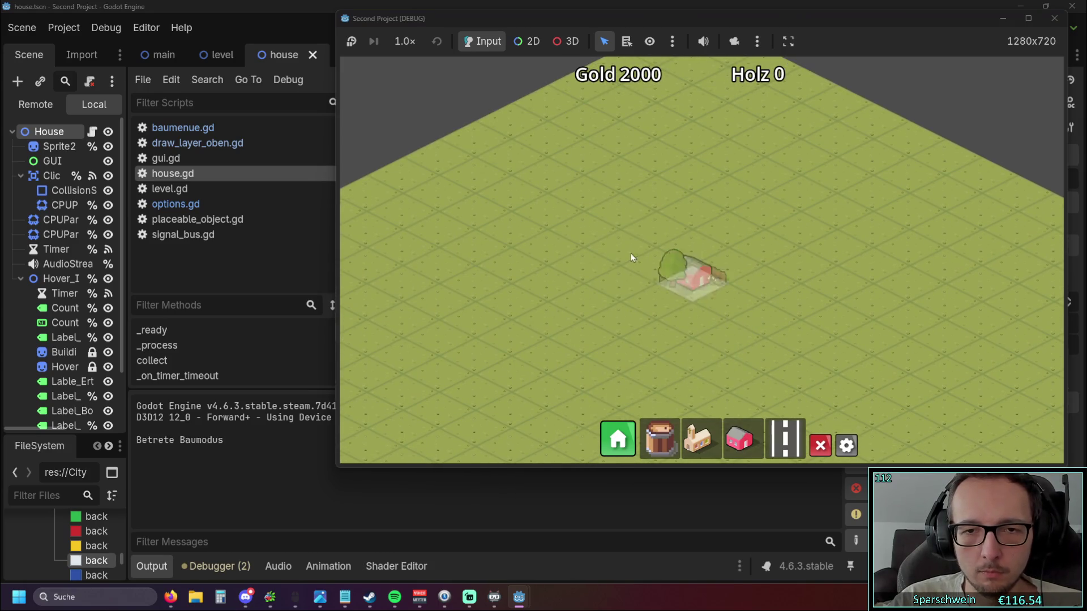
pyautogui.click(620, 244)
pyautogui.click(786, 439)
pyautogui.moveTo(768, 217); pyautogui.dragTo(510, 337)
pyautogui.click(696, 440)
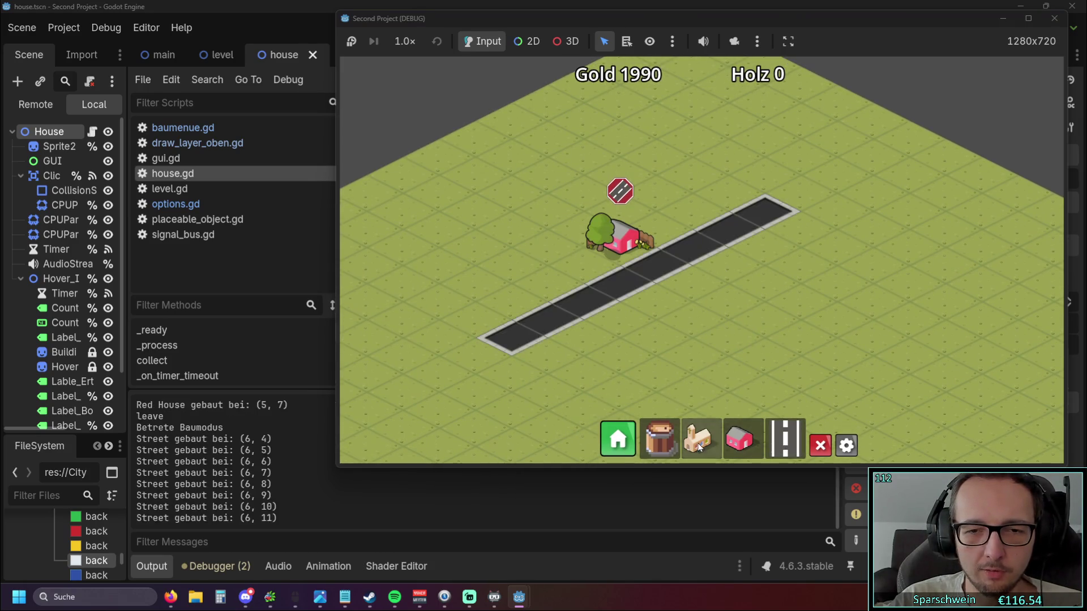
pyautogui.click(535, 356)
pyautogui.rightClick(701, 355)
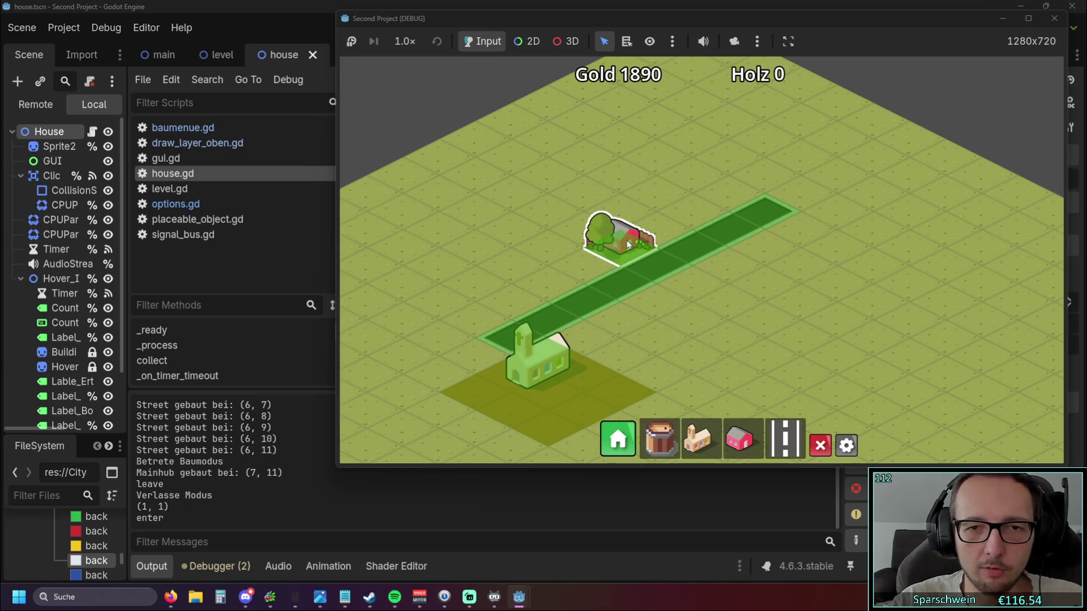
# Collect a coin, place another red house by the street, then close the game and hide the output panel.
pyautogui.click(847, 445)
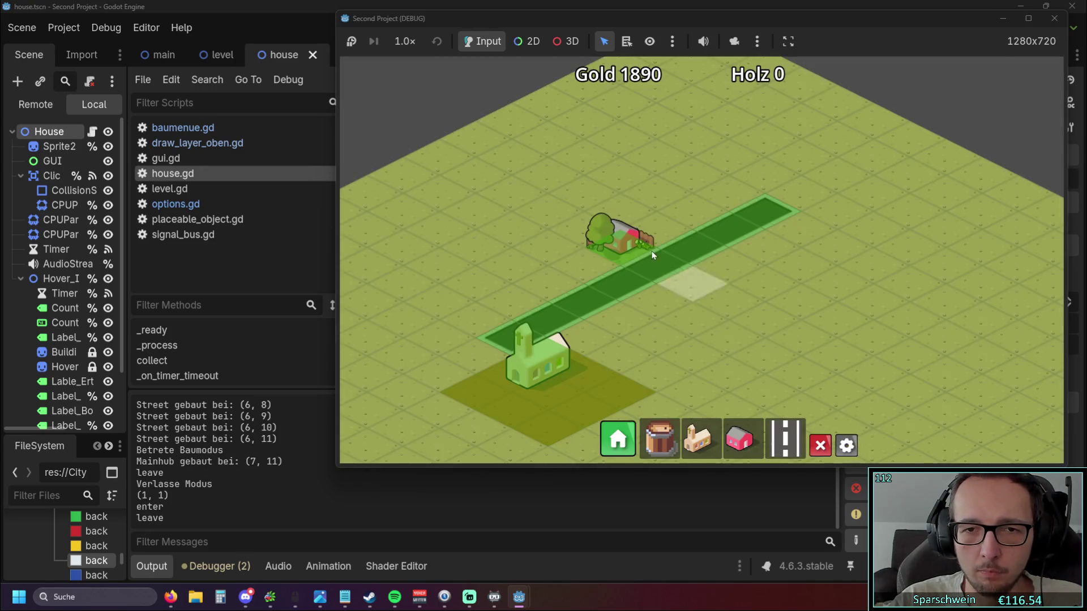
pyautogui.click(619, 247)
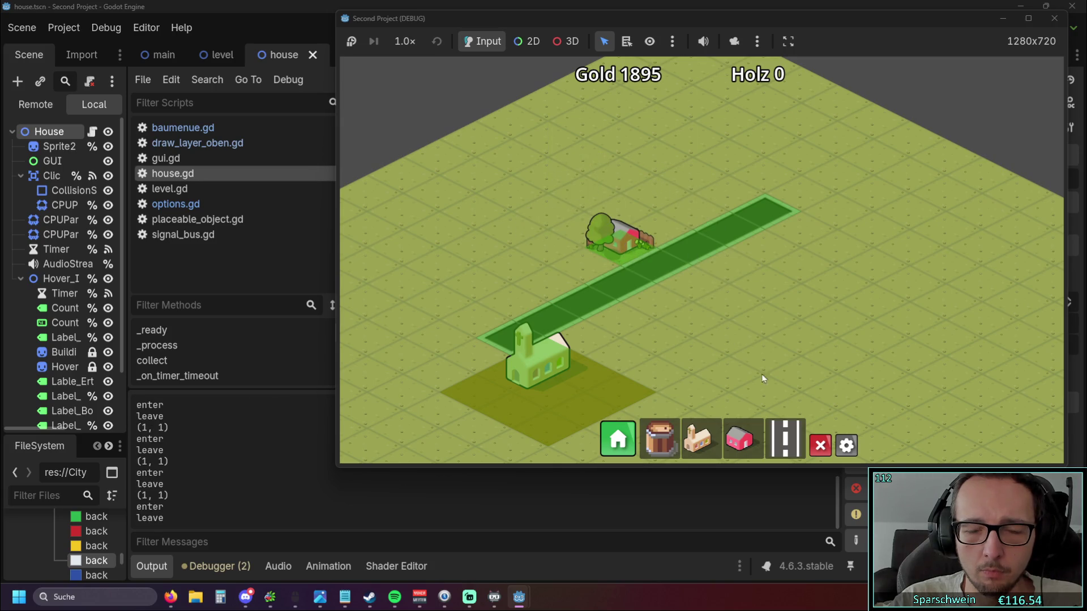
pyautogui.click(623, 309)
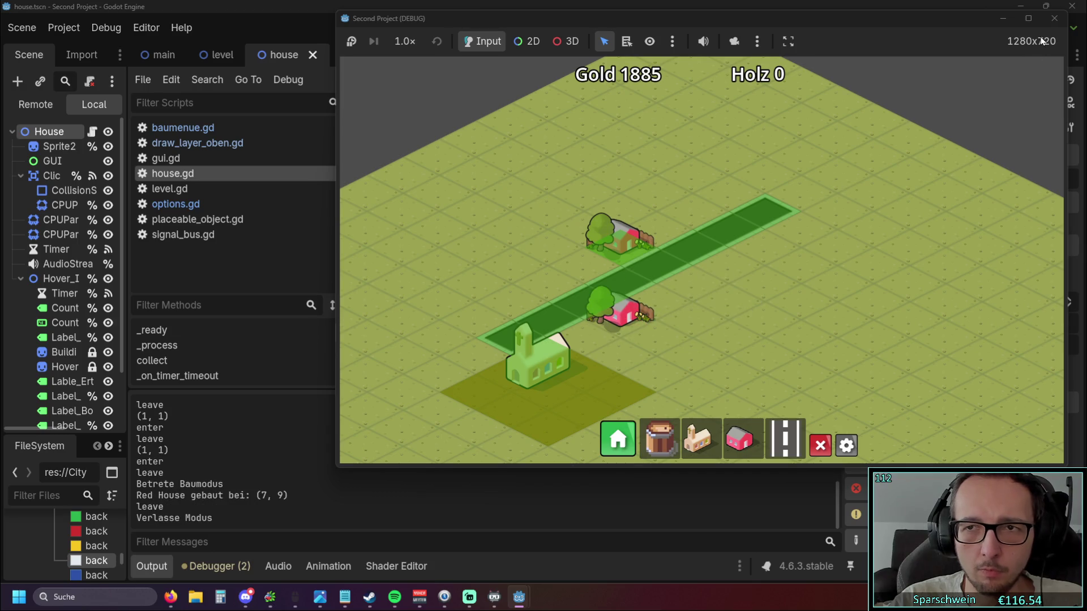
pyautogui.click(1054, 17)
pyautogui.scroll(5, 724, 257)
pyautogui.scroll(10, 724, 257)
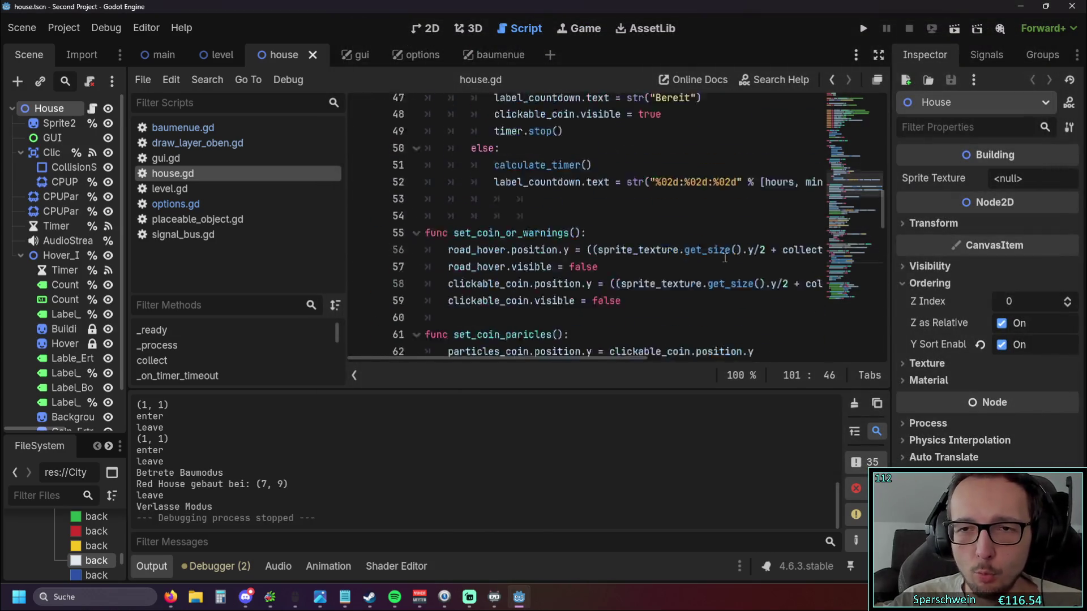
pyautogui.scroll(11, 724, 258)
pyautogui.scroll(3, 722, 256)
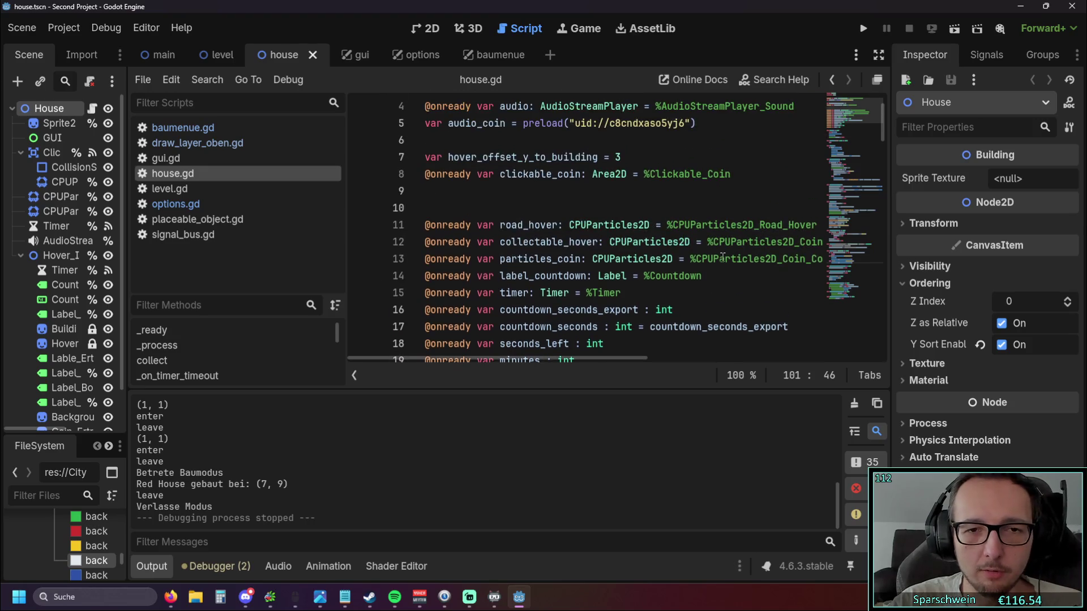
pyautogui.scroll(-1, 722, 257)
pyautogui.click(151, 566)
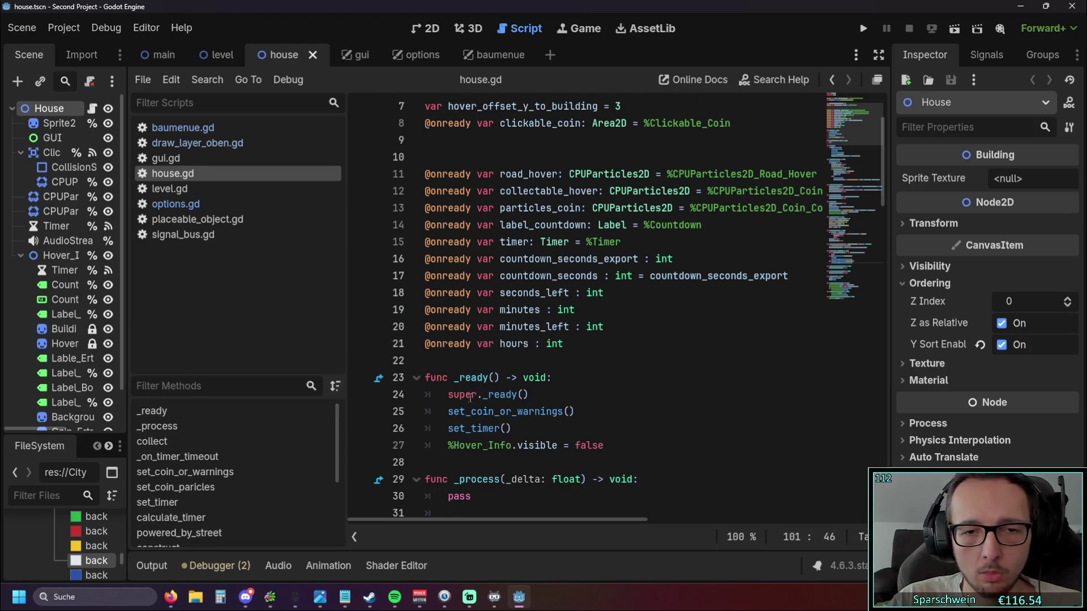